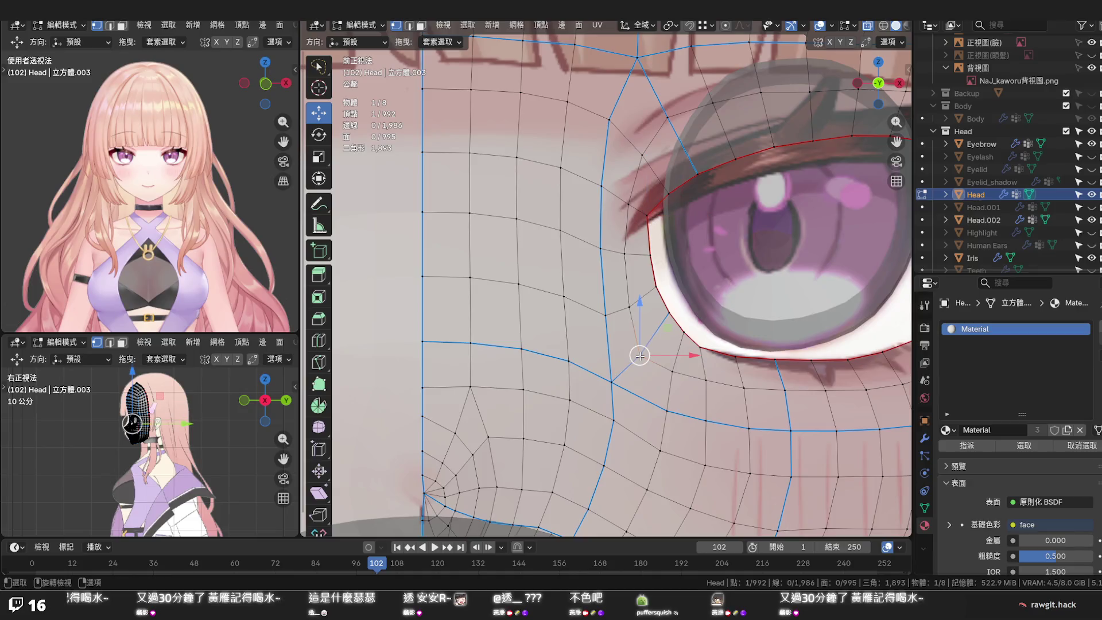
# Vertex-slide the inner eye-corner vertex along its edge and compare it with the reference outline
pyautogui.hotkey('shift', 'v')
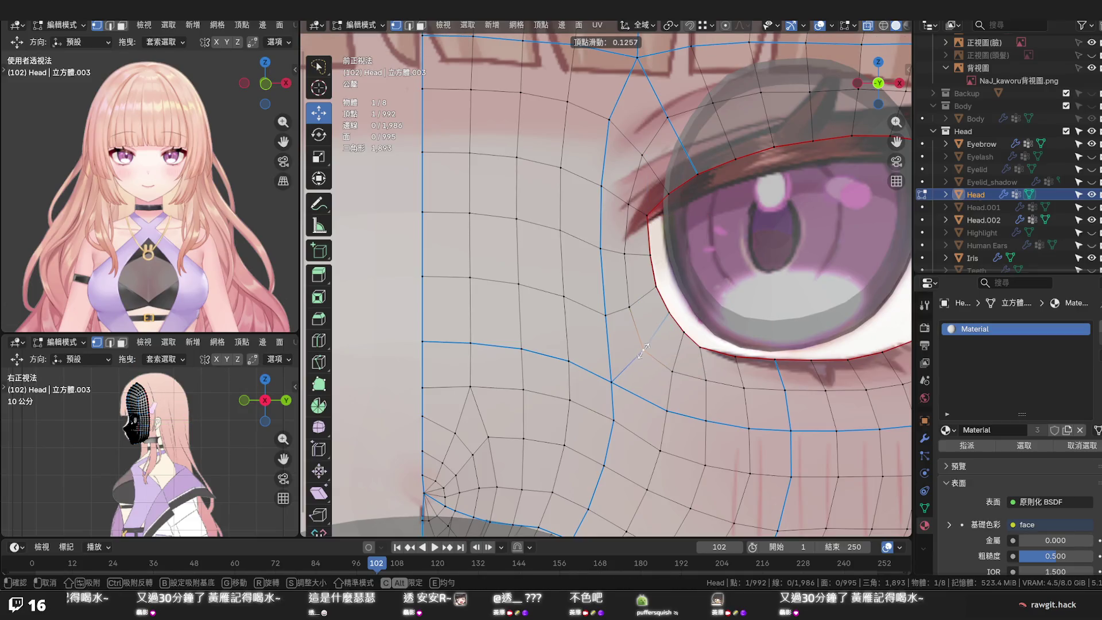
pyautogui.click(645, 347)
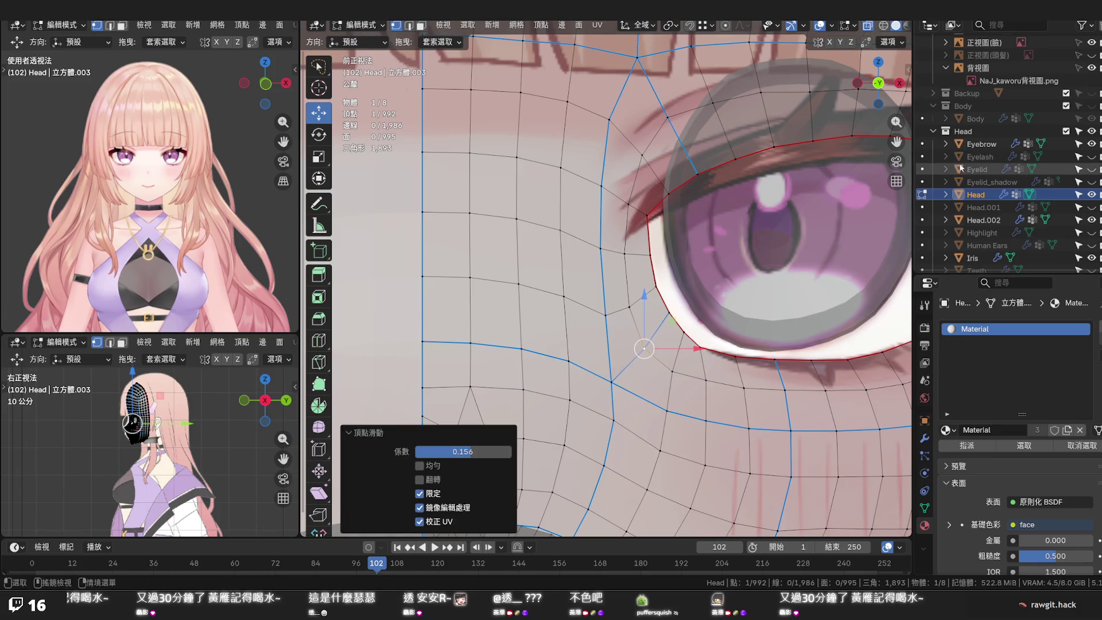
pyautogui.click(1093, 131)
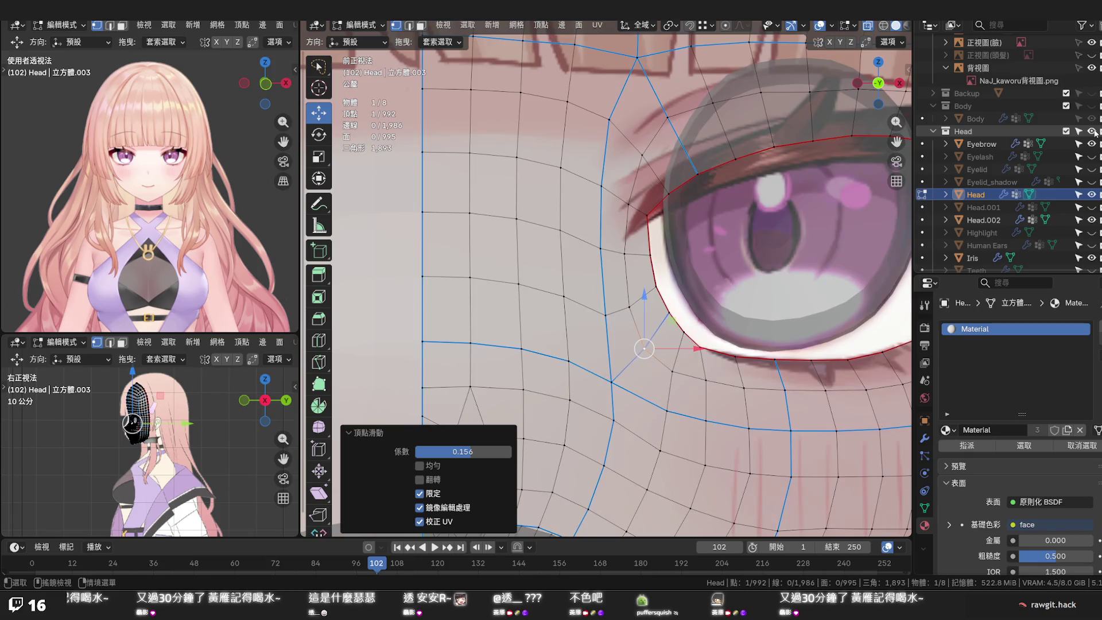
pyautogui.click(1092, 130)
# Nudge the neighbouring eye-corner vertices sideways along X to match the reference eye outline
pyautogui.click(701, 348)
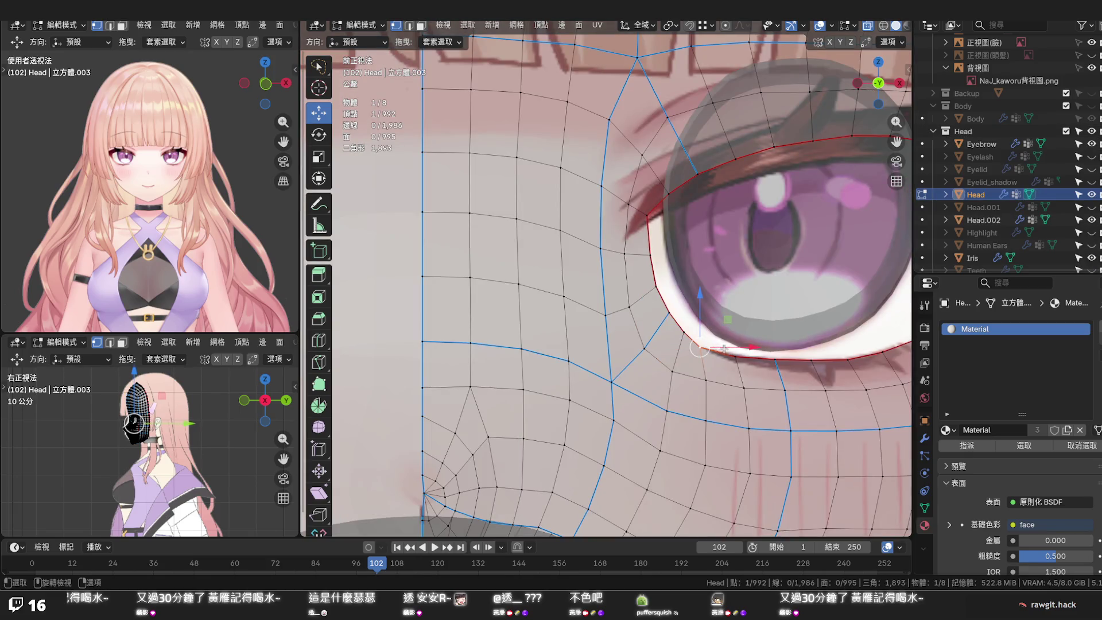
pyautogui.moveTo(723, 349); pyautogui.dragTo(725, 349)
pyautogui.scroll(1, 643, 284)
pyautogui.scroll(1, 643, 284)
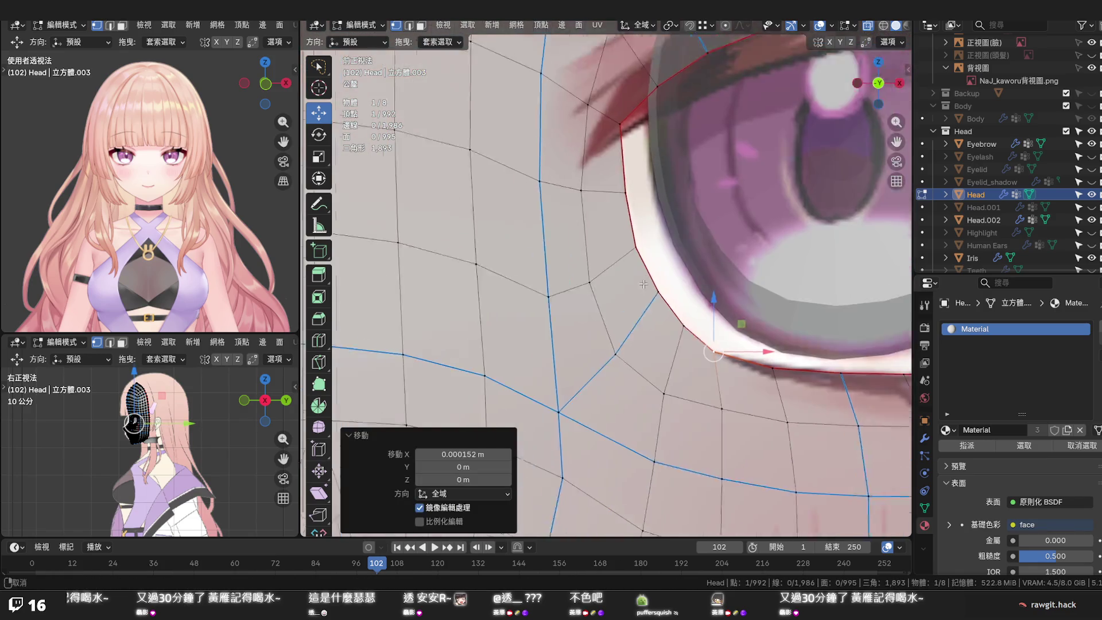
pyautogui.scroll(2, 643, 284)
pyautogui.scroll(1, 645, 280)
pyautogui.scroll(-2, 675, 308)
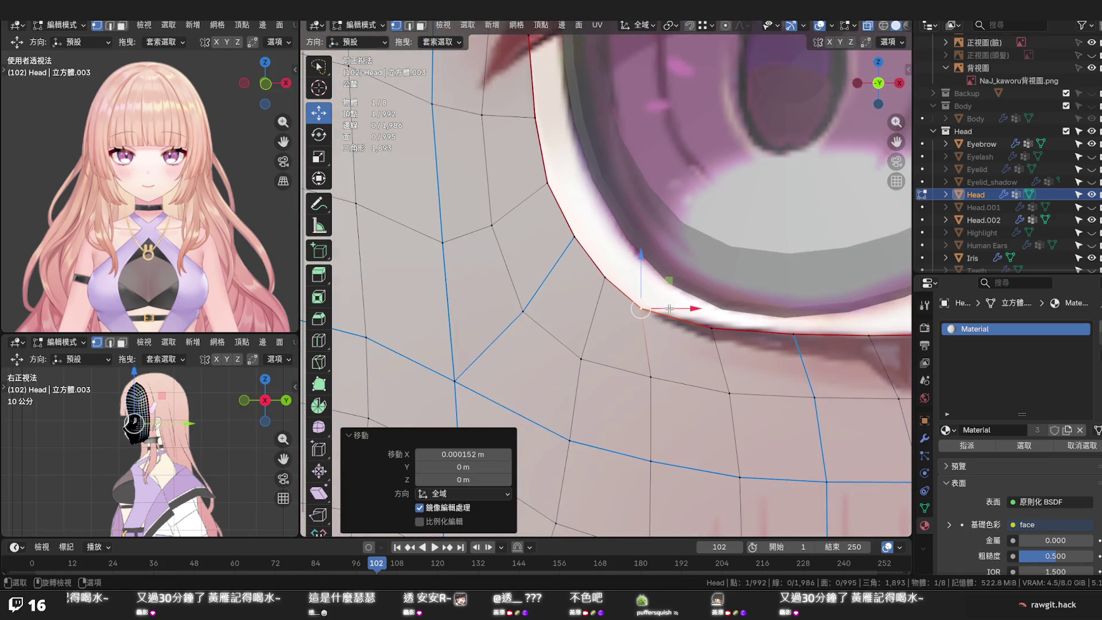
pyautogui.click(1092, 132)
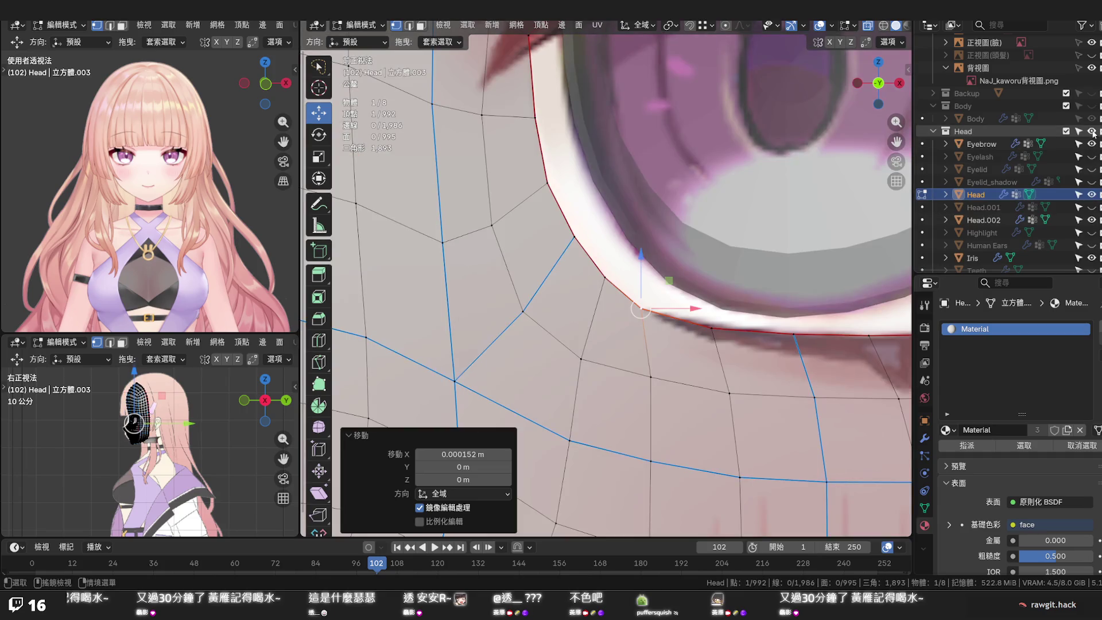
pyautogui.moveTo(668, 309); pyautogui.dragTo(677, 307)
# Save the file and make the head mesh opaque again with Alt+Z
pyautogui.click(712, 327)
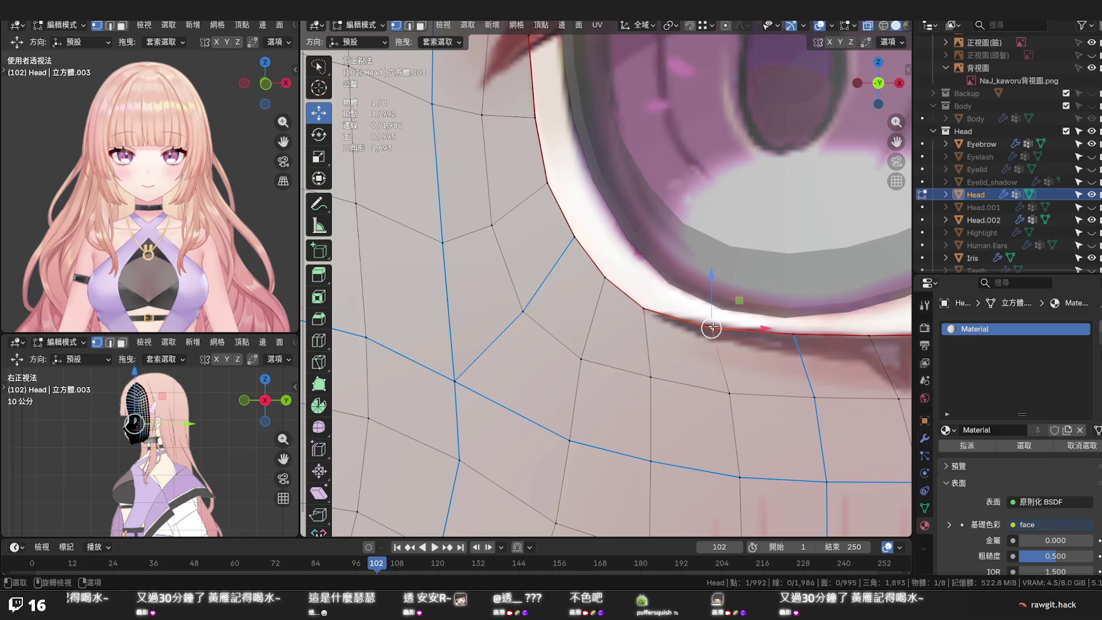
pyautogui.hotkey('ctrl', 's')
pyautogui.scroll(-2, 699, 321)
pyautogui.scroll(-3, 715, 339)
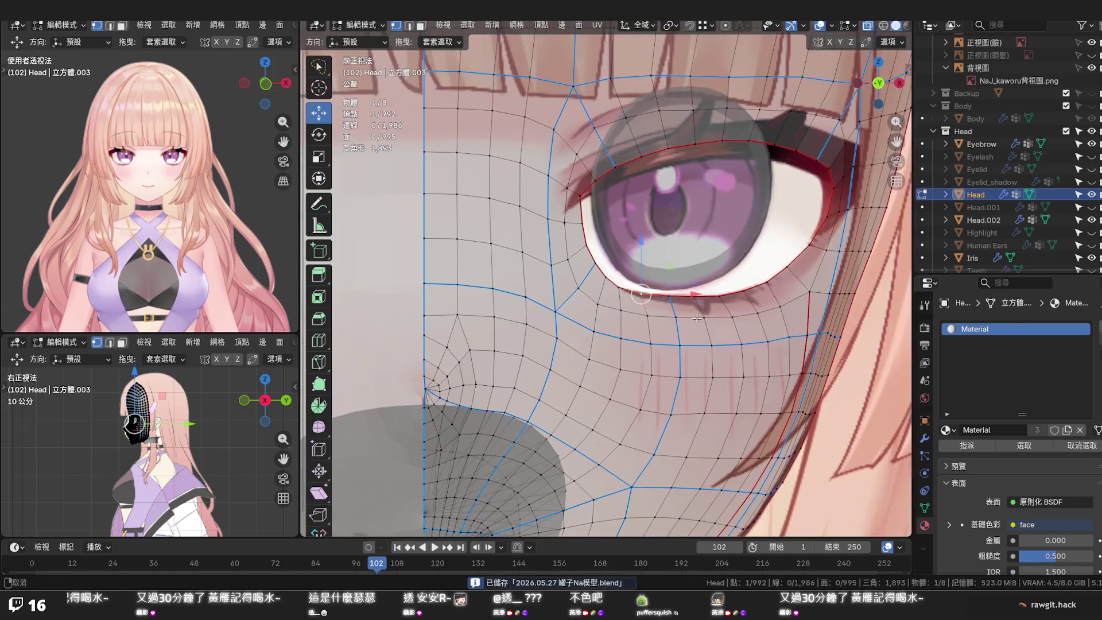
pyautogui.scroll(-2, 739, 365)
pyautogui.hotkey('alt', 'z')
pyautogui.moveTo(727, 362)
pyautogui.mouseDown(button='middle')
pyautogui.moveTo(636, 348)
pyautogui.moveTo(673, 343)
pyautogui.moveTo(698, 384)
pyautogui.moveTo(641, 331)
pyautogui.mouseUp(button='middle')
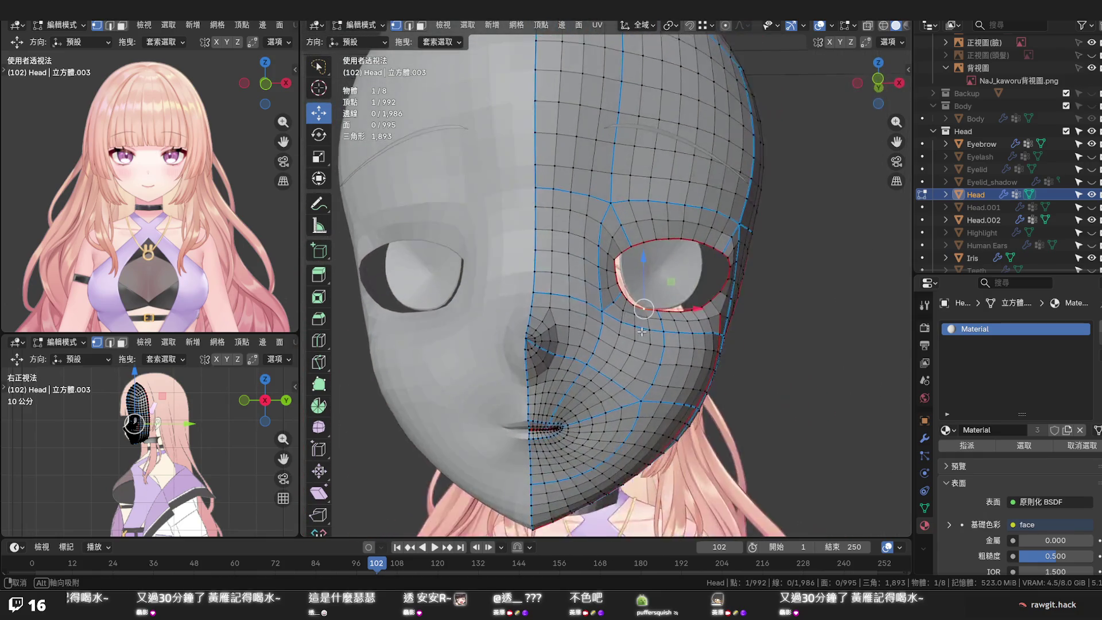
pyautogui.scroll(-3, 642, 331)
pyautogui.moveTo(642, 331)
pyautogui.mouseDown(button='middle')
pyautogui.moveTo(698, 351)
pyautogui.moveTo(780, 348)
pyautogui.moveTo(556, 333)
pyautogui.moveTo(675, 314)
pyautogui.moveTo(626, 319)
pyautogui.moveTo(668, 328)
pyautogui.moveTo(607, 306)
pyautogui.mouseUp(button='middle')
pyautogui.scroll(3, 556, 334)
pyautogui.scroll(2, 557, 335)
pyautogui.scroll(2, 609, 304)
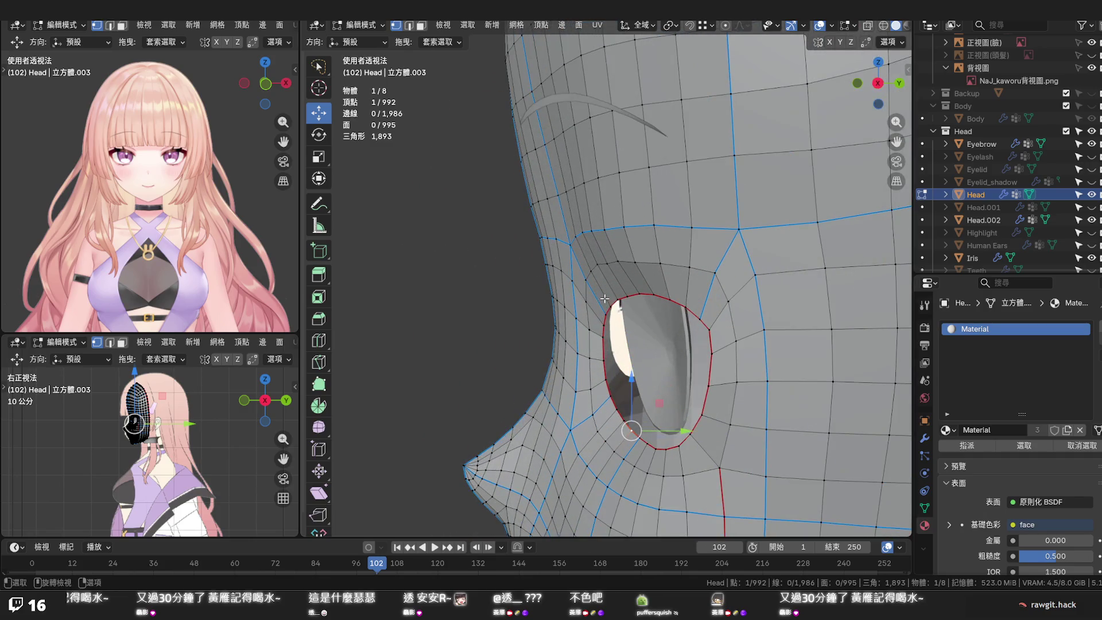
# In Right Orthographic view, shift the first vertices above the eye socket slightly along Y
pyautogui.press('KP_3')
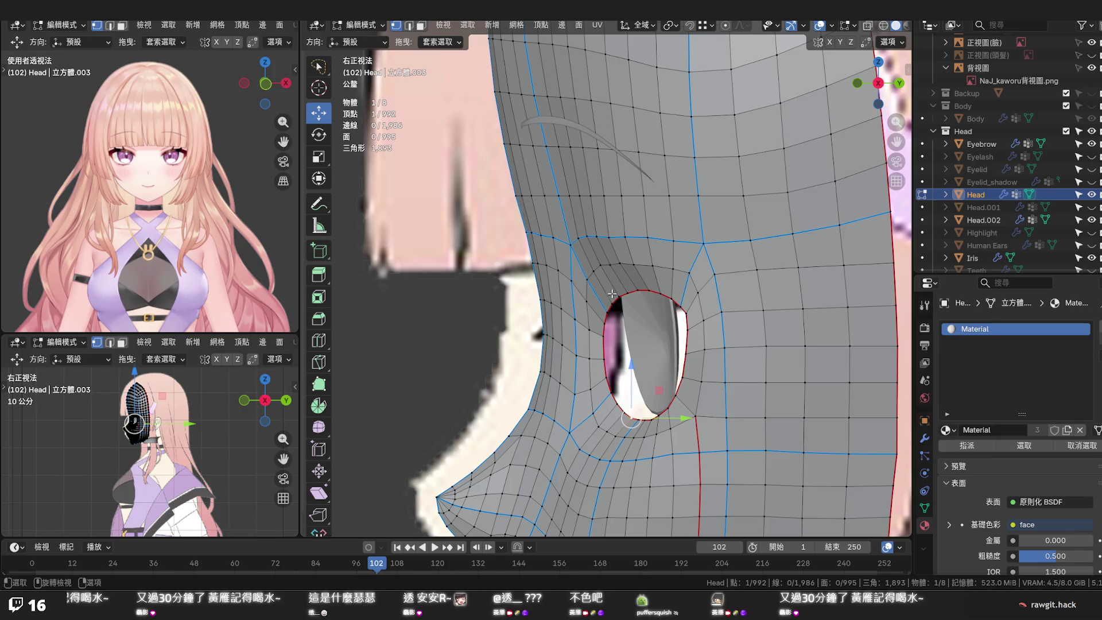
pyautogui.scroll(2, 611, 294)
pyautogui.click(655, 256)
pyautogui.moveTo(691, 257); pyautogui.dragTo(670, 255)
pyautogui.click(631, 254)
pyautogui.click(668, 256)
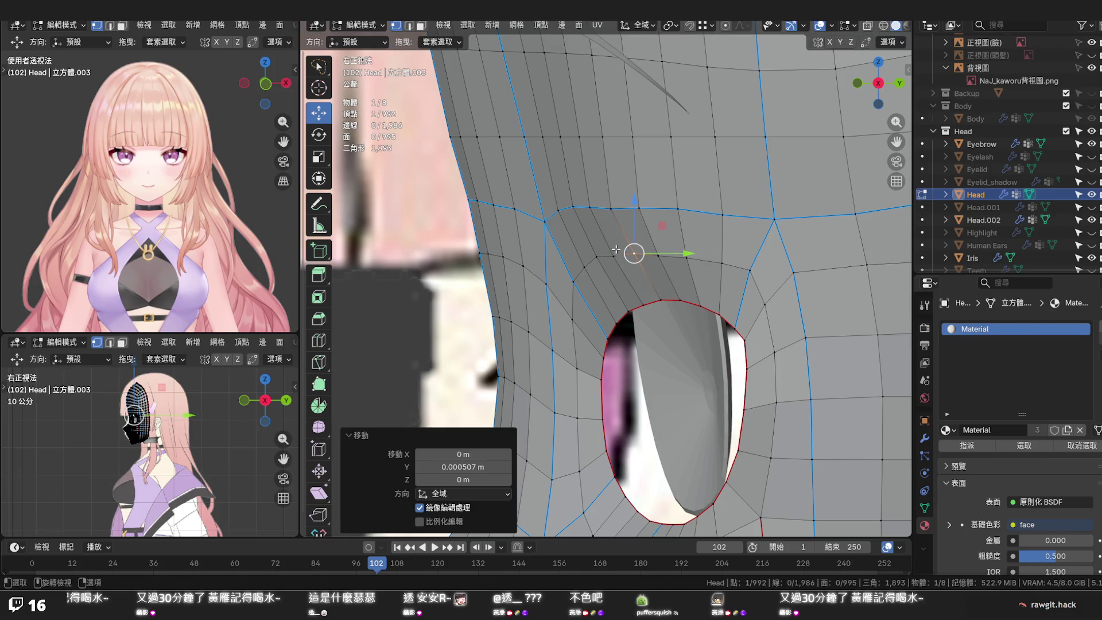
pyautogui.click(611, 211)
pyautogui.moveTo(641, 209); pyautogui.dragTo(669, 208)
# Pull the brow-loop vertex down toward the socket, move another along Y, and check in perspective
pyautogui.click(677, 208)
pyautogui.click(687, 257)
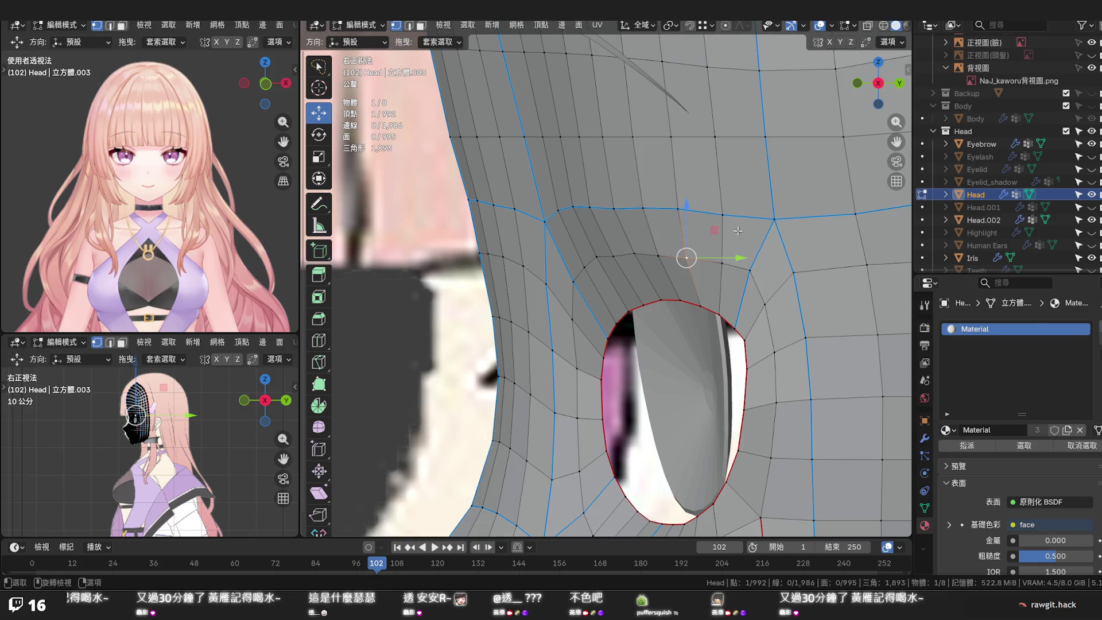
pyautogui.click(723, 215)
pyautogui.moveTo(723, 215); pyautogui.dragTo(721, 263)
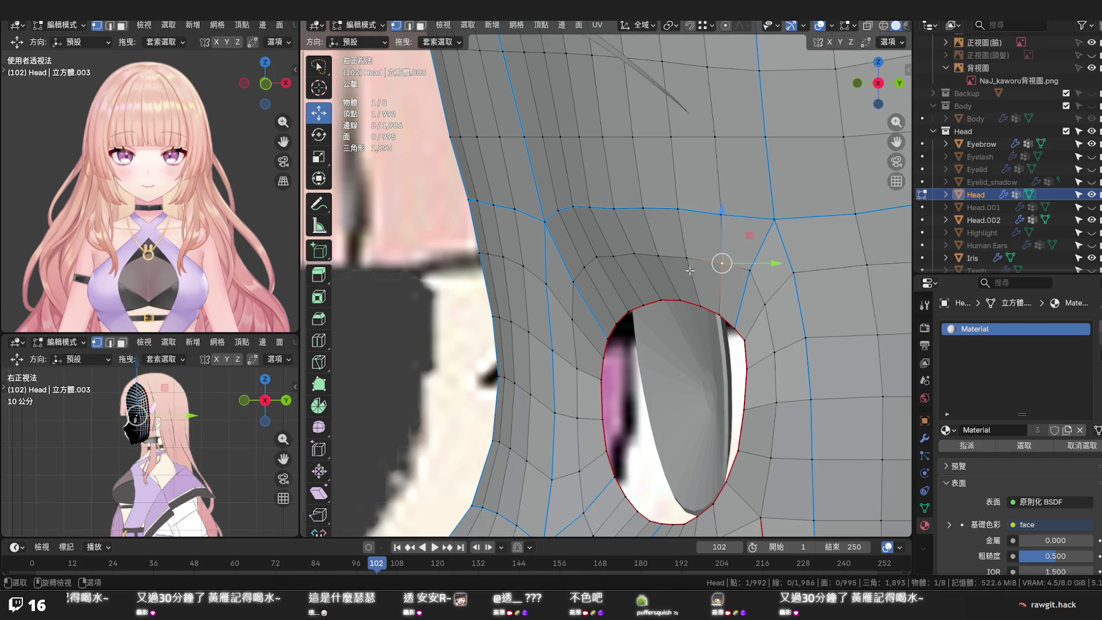
pyautogui.click(616, 257)
pyautogui.press('g')
pyautogui.press('y')
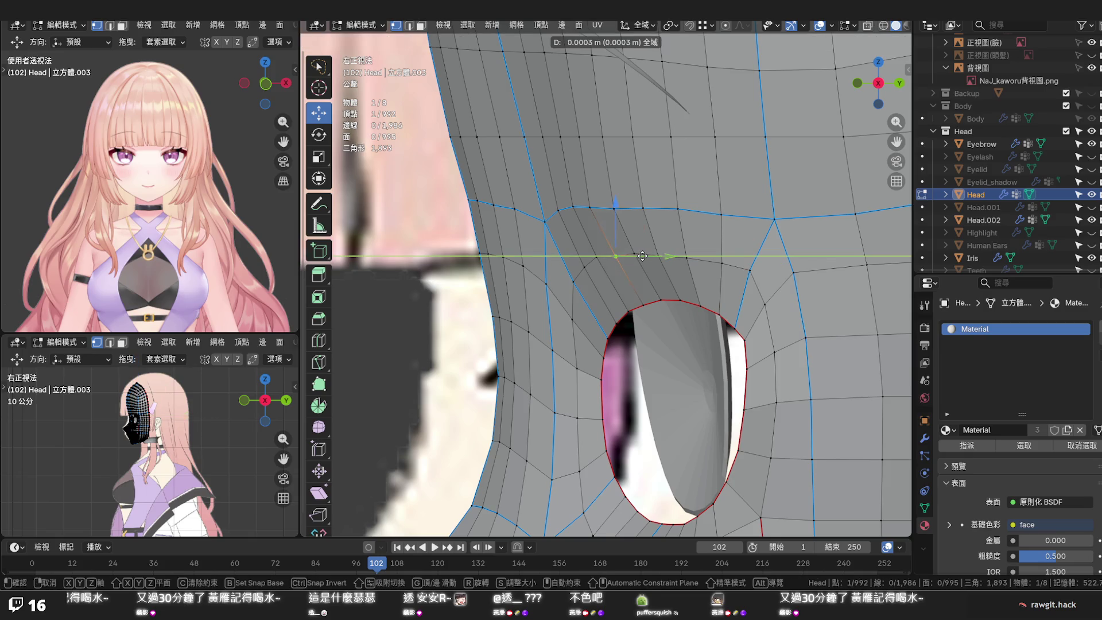
pyautogui.click(643, 256)
pyautogui.moveTo(615, 253)
pyautogui.mouseDown(button='middle')
pyautogui.moveTo(680, 216)
pyautogui.moveTo(696, 278)
pyautogui.moveTo(813, 281)
pyautogui.moveTo(548, 288)
pyautogui.mouseUp(button='middle')
pyautogui.scroll(-2, 683, 209)
pyautogui.scroll(-2, 682, 209)
pyautogui.scroll(2, 761, 279)
pyautogui.scroll(-2, 813, 281)
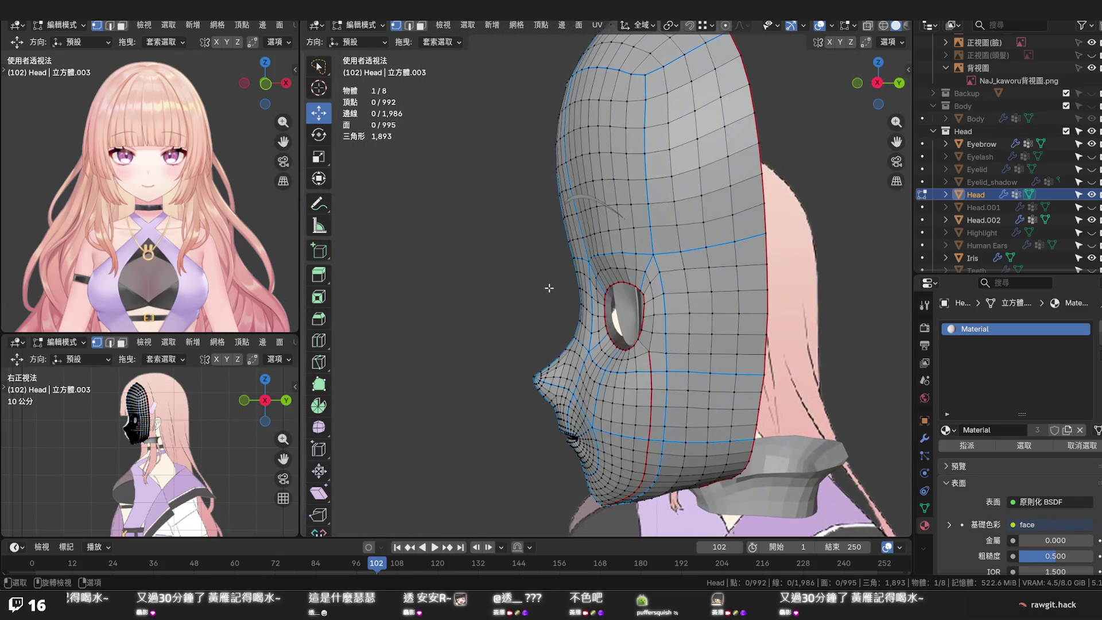
# In Right Orthographic view, move a vertex above the socket along Y and vertex-slide it into the loop flow
pyautogui.press('KP_3')
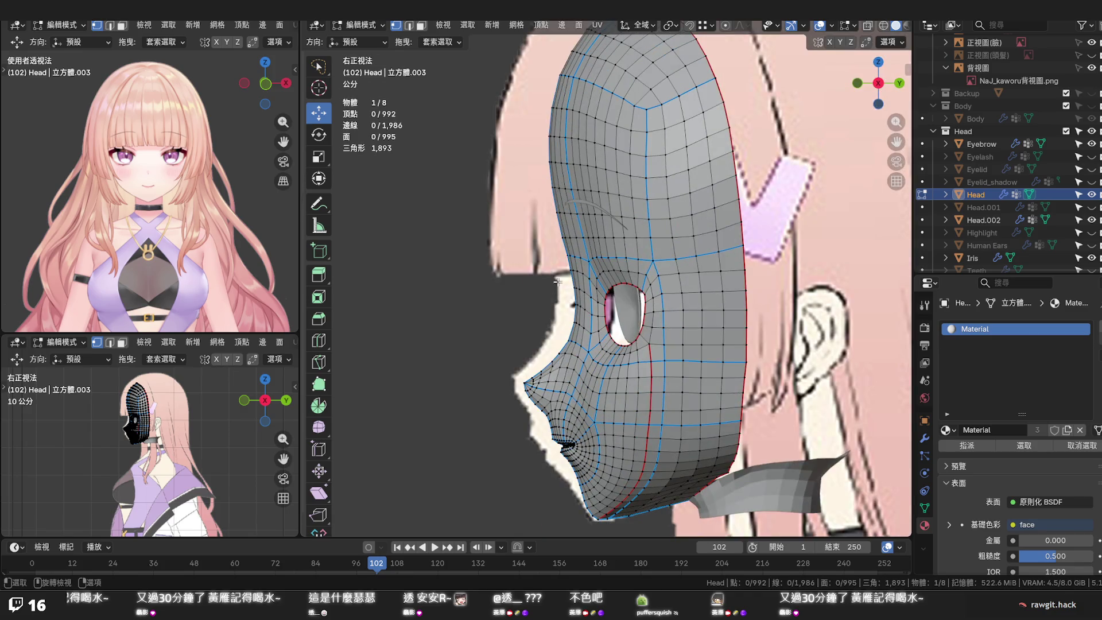
pyautogui.scroll(5, 557, 282)
pyautogui.scroll(2, 575, 289)
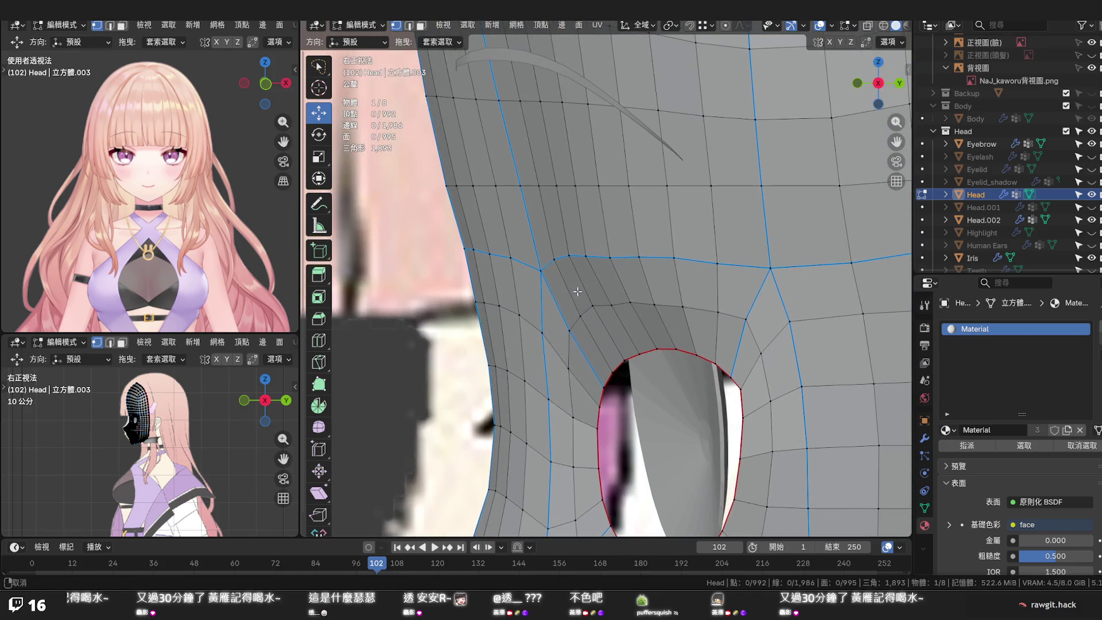
pyautogui.click(585, 256)
pyautogui.moveTo(608, 257)
pyautogui.mouseDown()
pyautogui.moveTo(556, 256)
pyautogui.moveTo(594, 264)
pyautogui.mouseUp()
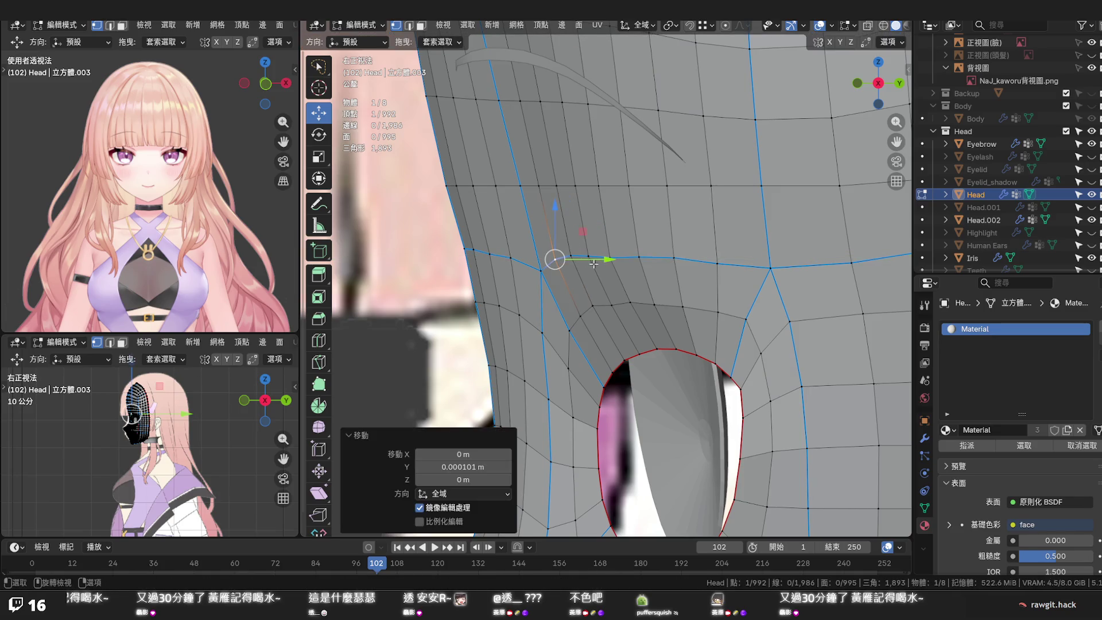
pyautogui.hotkey('shift', 'v')
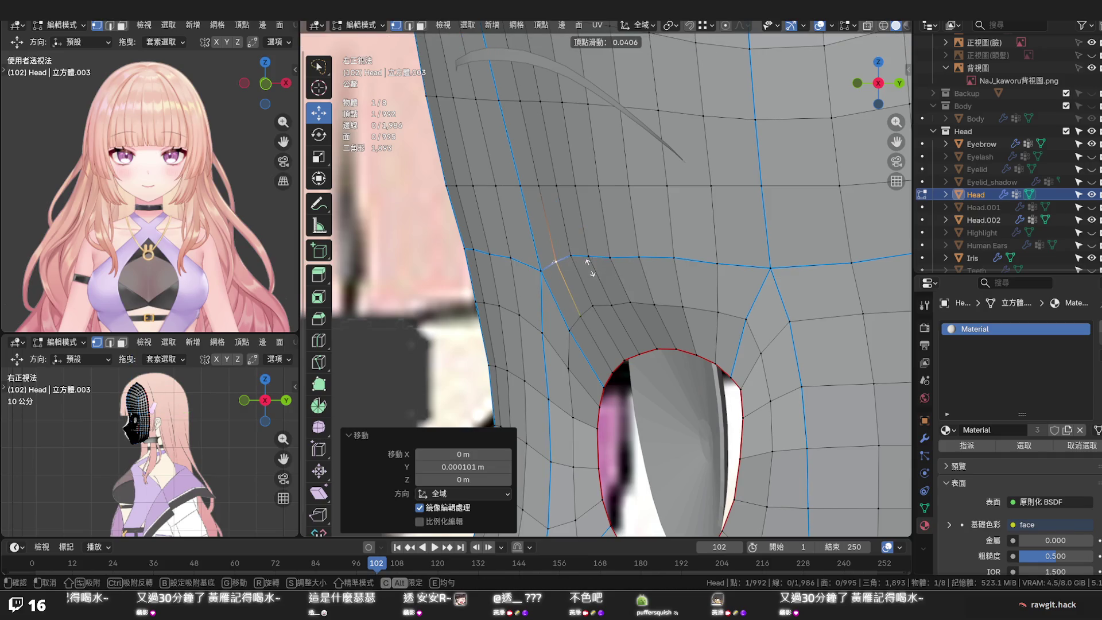
pyautogui.click(591, 269)
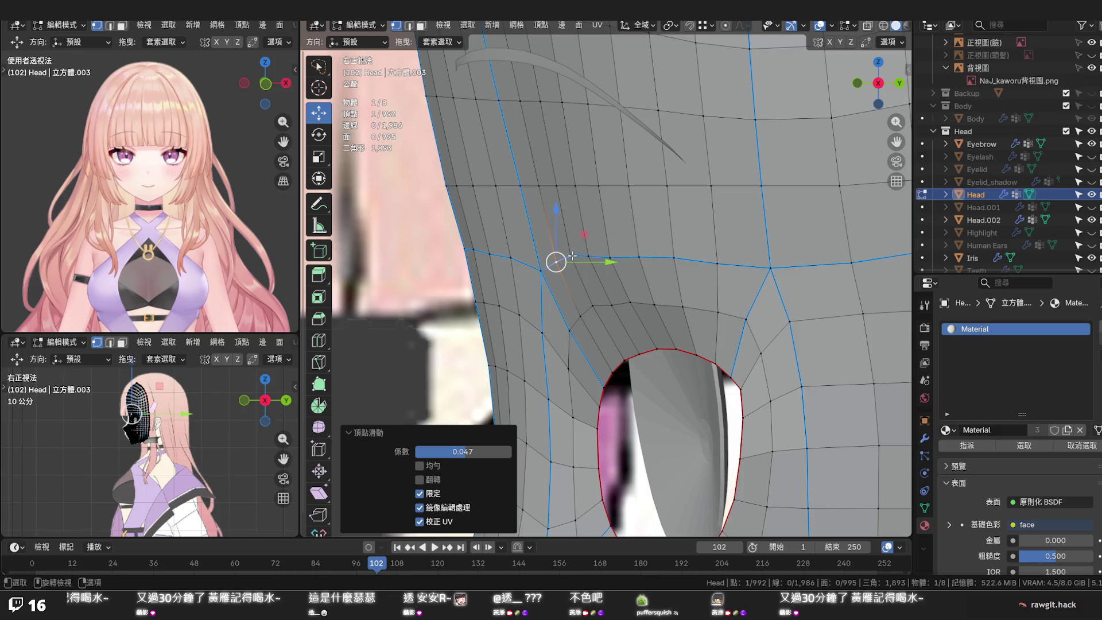
pyautogui.hotkey('shift', 'v')
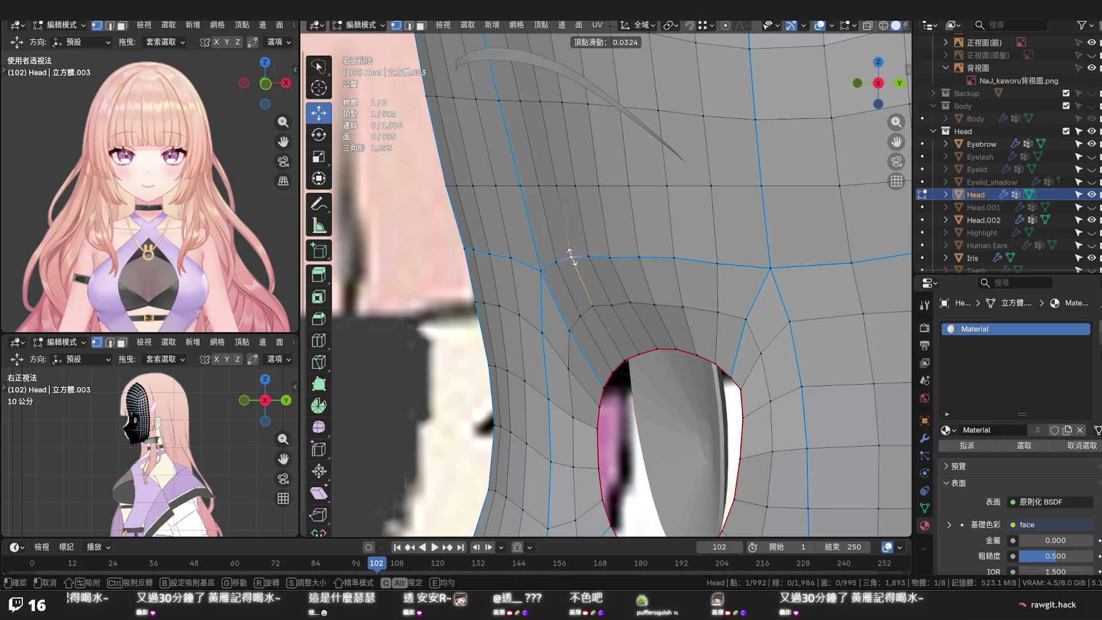
pyautogui.click(570, 256)
pyautogui.hotkey('shift', 'v')
pyautogui.click(611, 255)
# Vertex-slide the next vertex on the loop above the eye, deselect, and check the socket in perspective
pyautogui.click(672, 263)
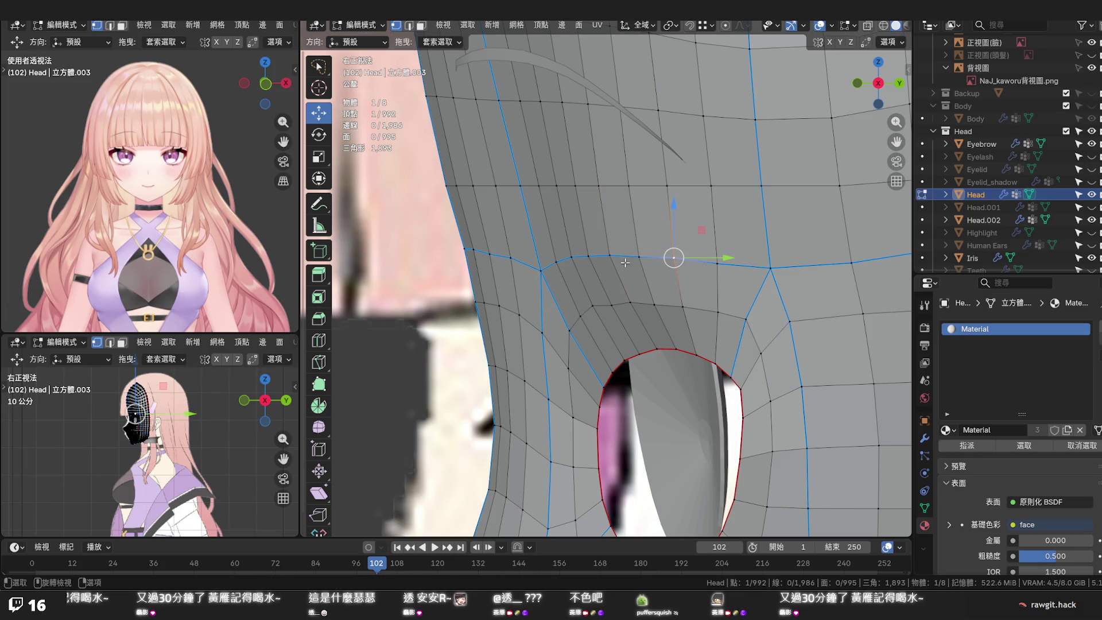
pyautogui.hotkey('shift', 'v')
pyautogui.click(610, 301)
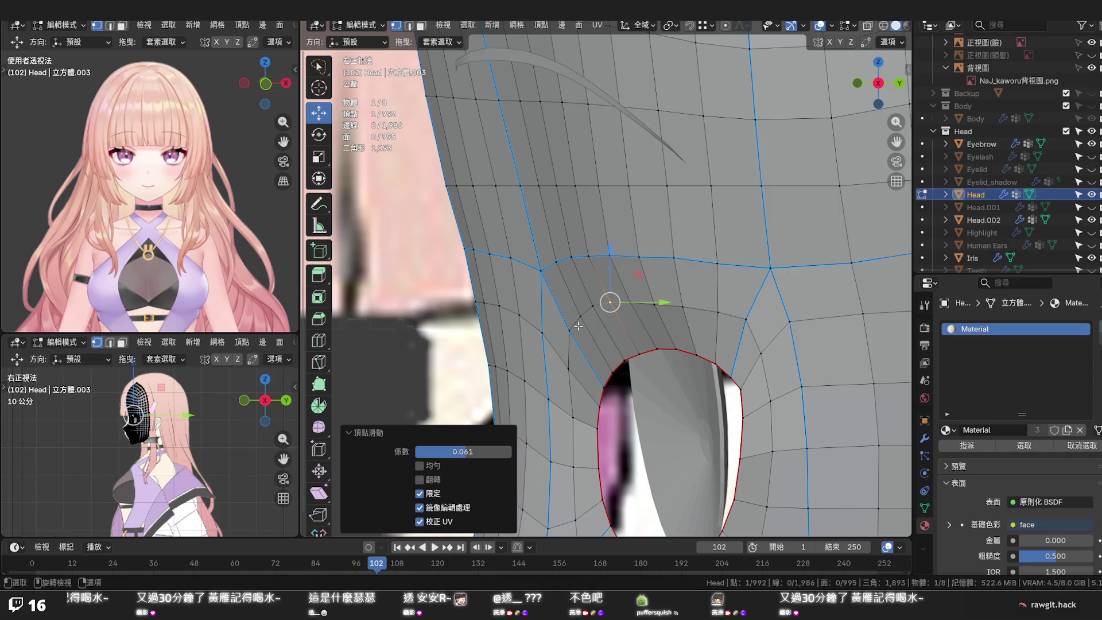
pyautogui.hotkey('shift', 'v')
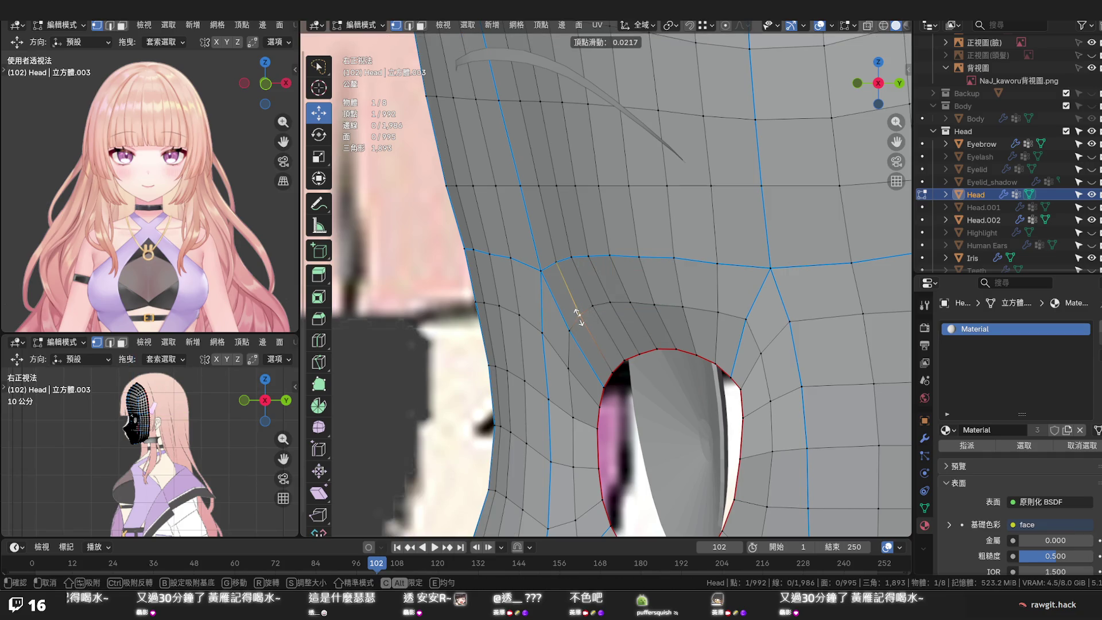
pyautogui.click(577, 317)
pyautogui.click(656, 375)
pyautogui.moveTo(656, 375); pyautogui.dragTo(769, 358, button='middle')
pyautogui.scroll(-3, 740, 359)
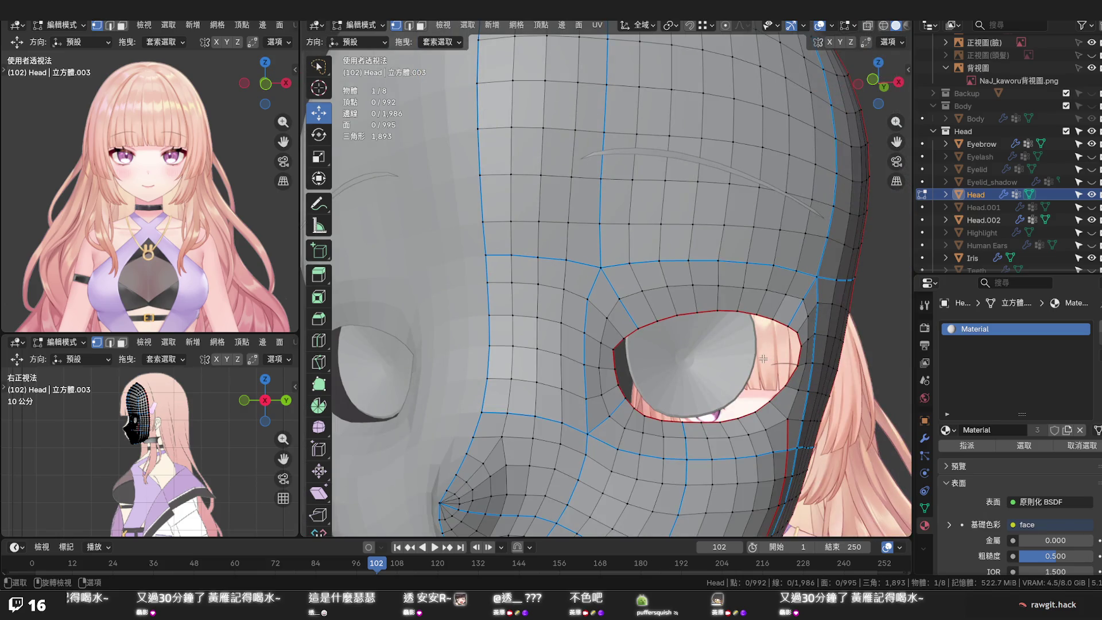
# Vertex-slide the vertex above the eye along its edge in several small adjustments to smooth the loop
pyautogui.click(718, 261)
pyautogui.press('g')
pyautogui.press('g')
pyautogui.click(697, 261)
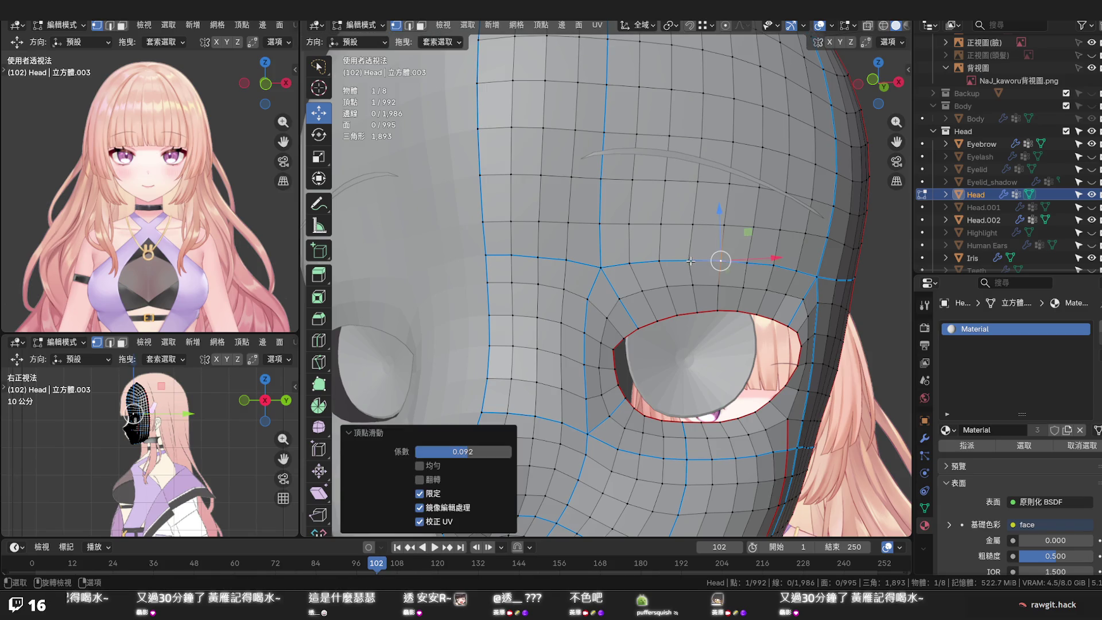
pyautogui.press('g')
pyautogui.press('g')
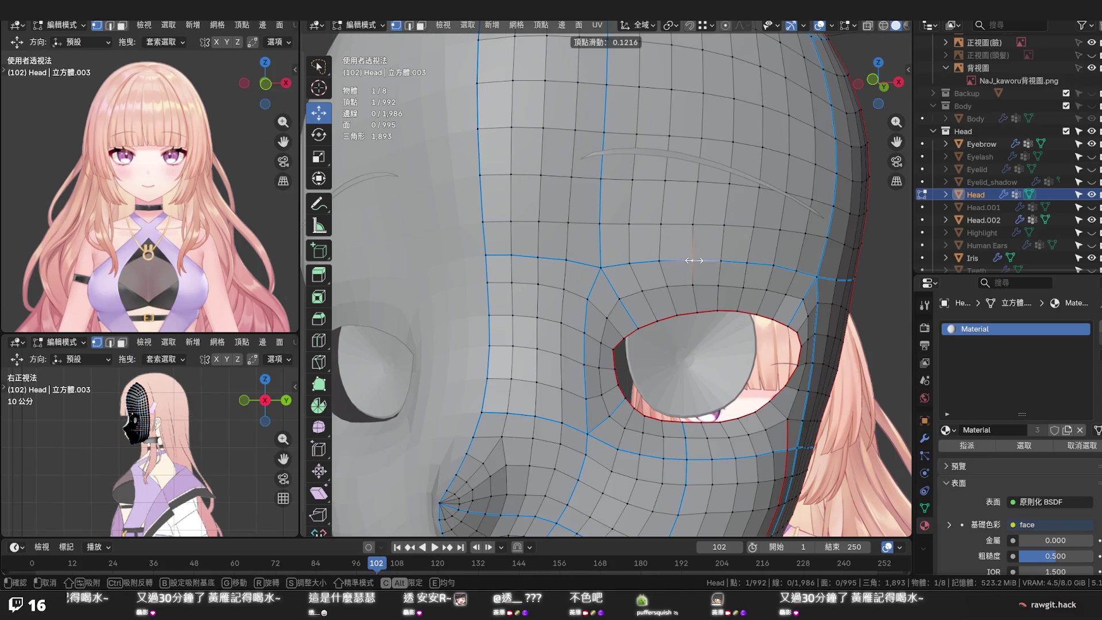
pyautogui.click(694, 260)
pyautogui.press('g')
pyautogui.press('g')
pyautogui.click(670, 274)
pyautogui.press('g')
pyautogui.press('g')
pyautogui.click(688, 286)
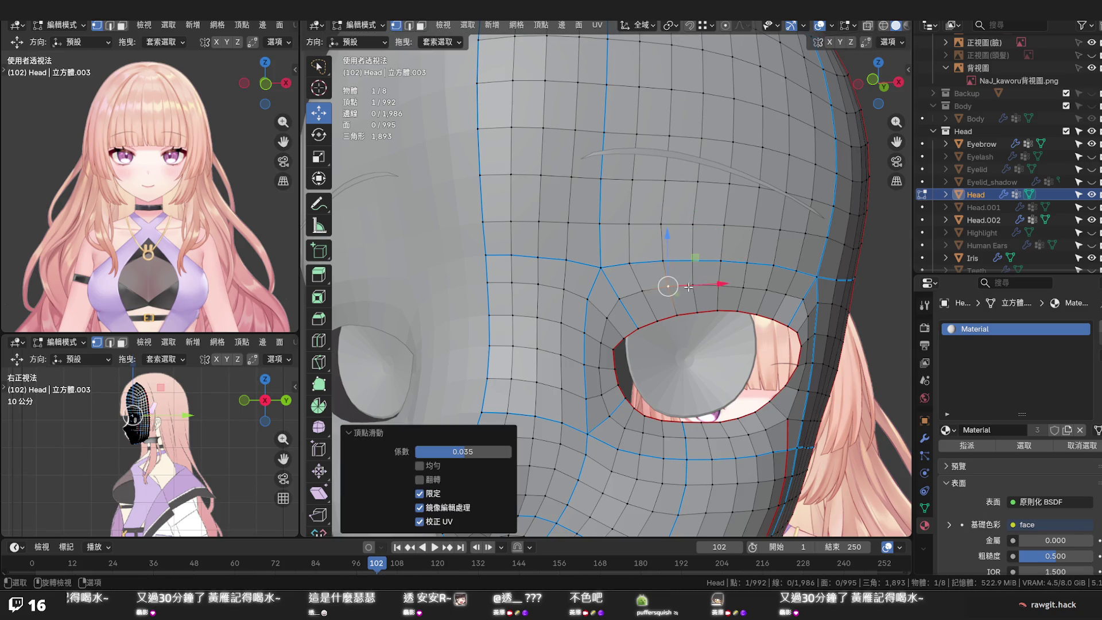
# Undo and redo the slide to compare, keep it, deselect the vertex and save the file
pyautogui.press('g')
pyautogui.press('g')
pyautogui.click(694, 287)
pyautogui.press('g')
pyautogui.press('g')
pyautogui.moveTo(741, 289)
pyautogui.mouseDown(button='middle')
pyautogui.moveTo(707, 339)
pyautogui.moveTo(736, 343)
pyautogui.mouseUp(button='middle')
pyautogui.hotkey('alt', 'a')
pyautogui.scroll(-5, 708, 339)
pyautogui.hotkey('ctrl', 's')
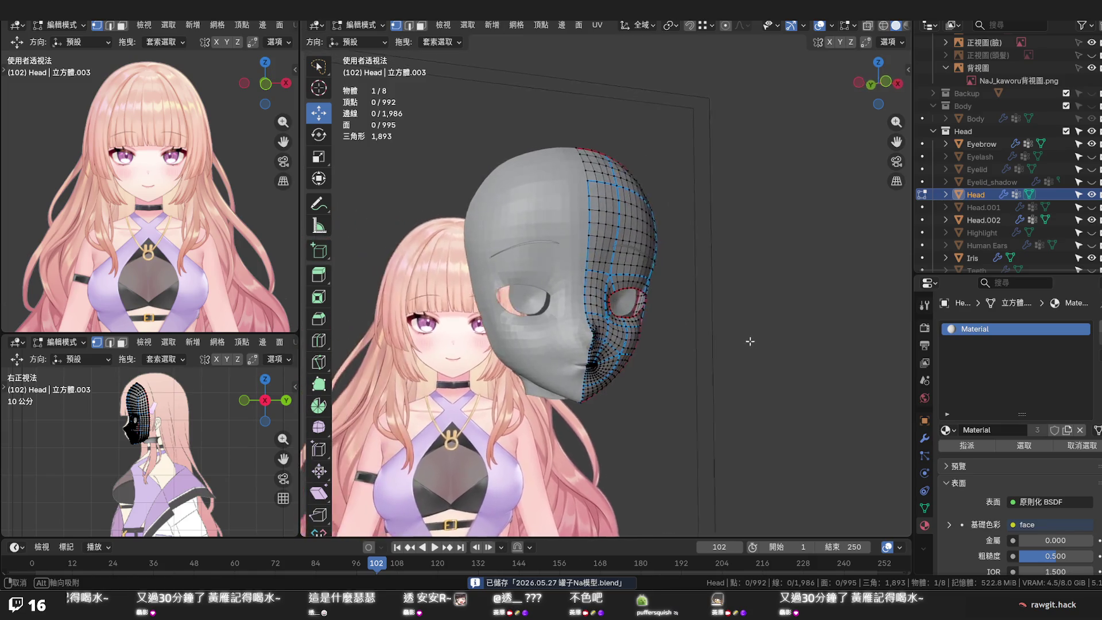
# Orbit from the underside to a front view of the eye opening and select a vertex above it
pyautogui.moveTo(723, 341)
pyautogui.mouseDown(button='middle')
pyautogui.moveTo(679, 343)
pyautogui.moveTo(612, 320)
pyautogui.mouseUp(button='middle')
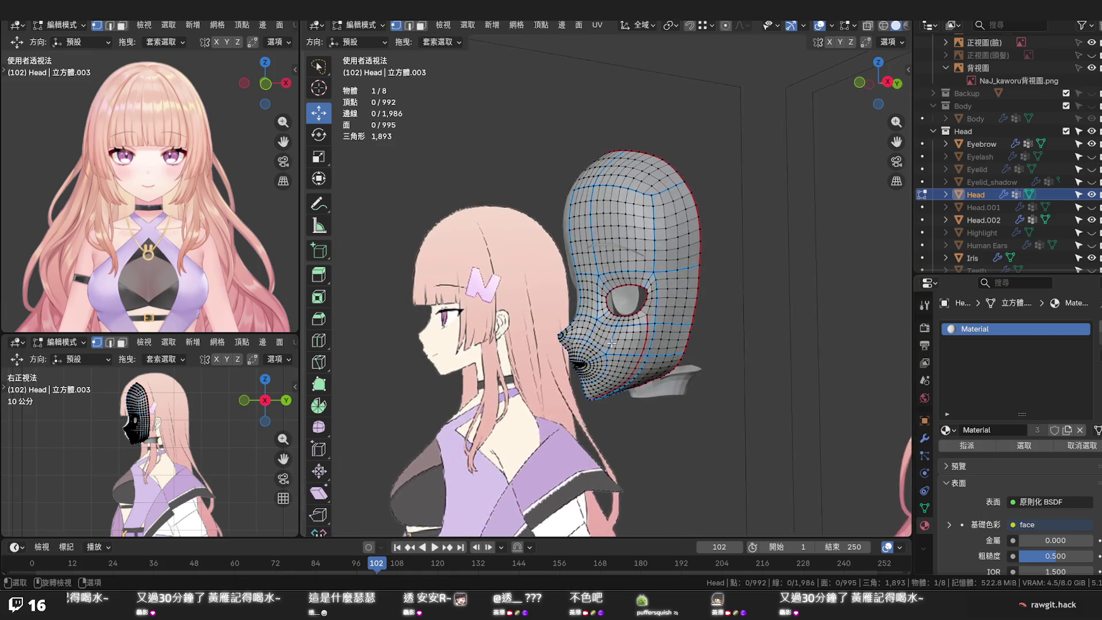
pyautogui.scroll(2, 612, 322)
pyautogui.scroll(3, 612, 321)
pyautogui.scroll(2, 613, 321)
pyautogui.moveTo(612, 321)
pyautogui.mouseDown(button='middle')
pyautogui.moveTo(581, 321)
pyautogui.moveTo(615, 368)
pyautogui.moveTo(656, 364)
pyautogui.mouseUp(button='middle')
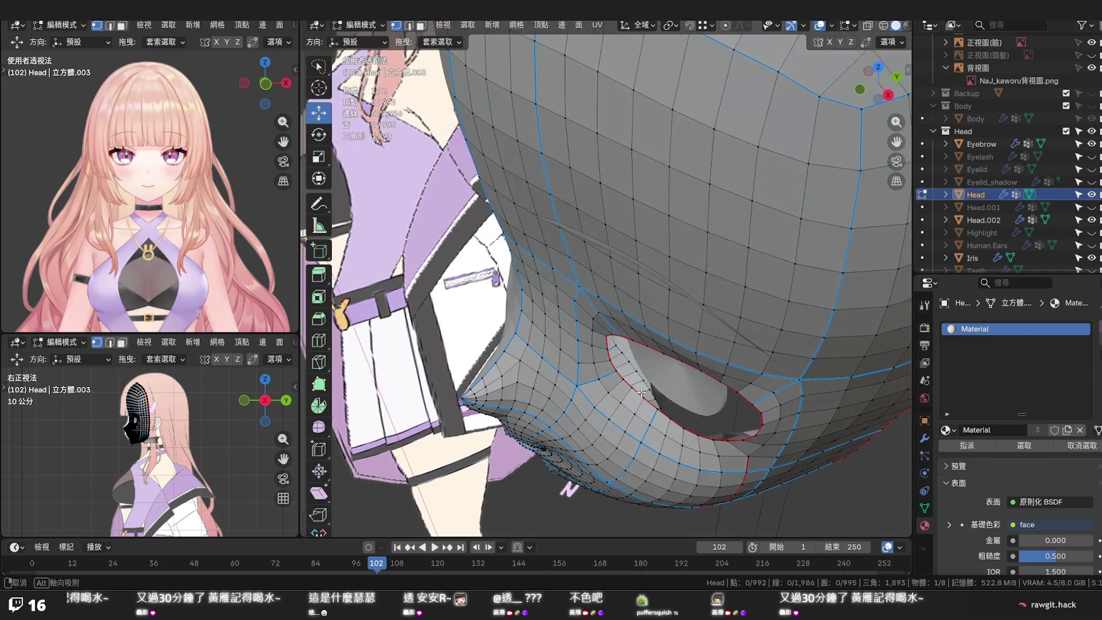
pyautogui.moveTo(656, 363)
pyautogui.mouseDown(button='middle')
pyautogui.moveTo(677, 336)
pyautogui.moveTo(611, 291)
pyautogui.mouseUp(button='middle')
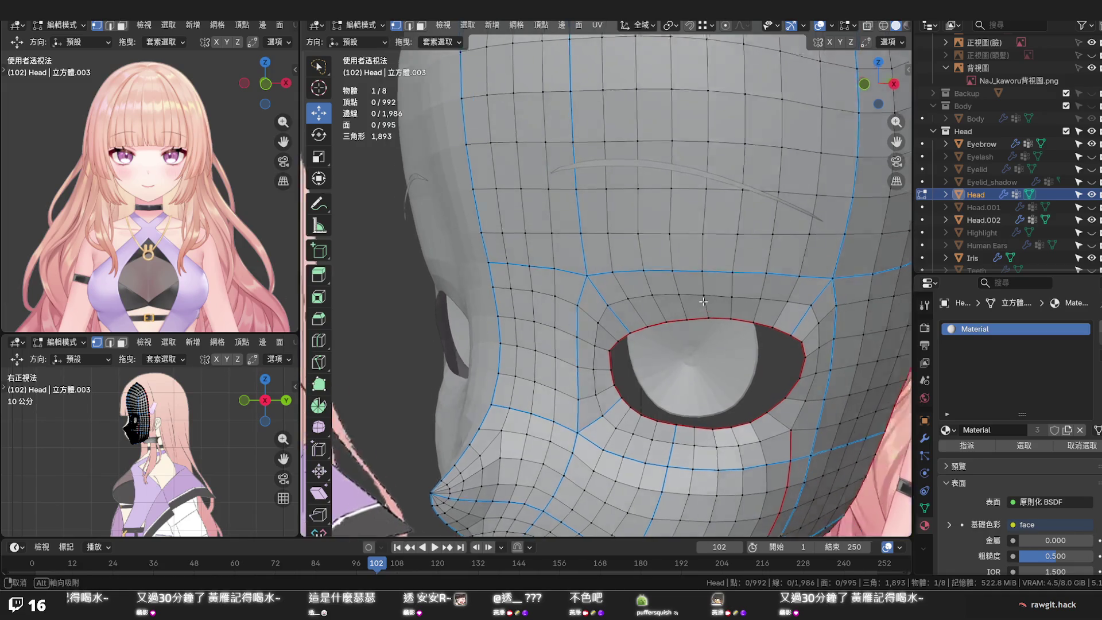
pyautogui.click(611, 291)
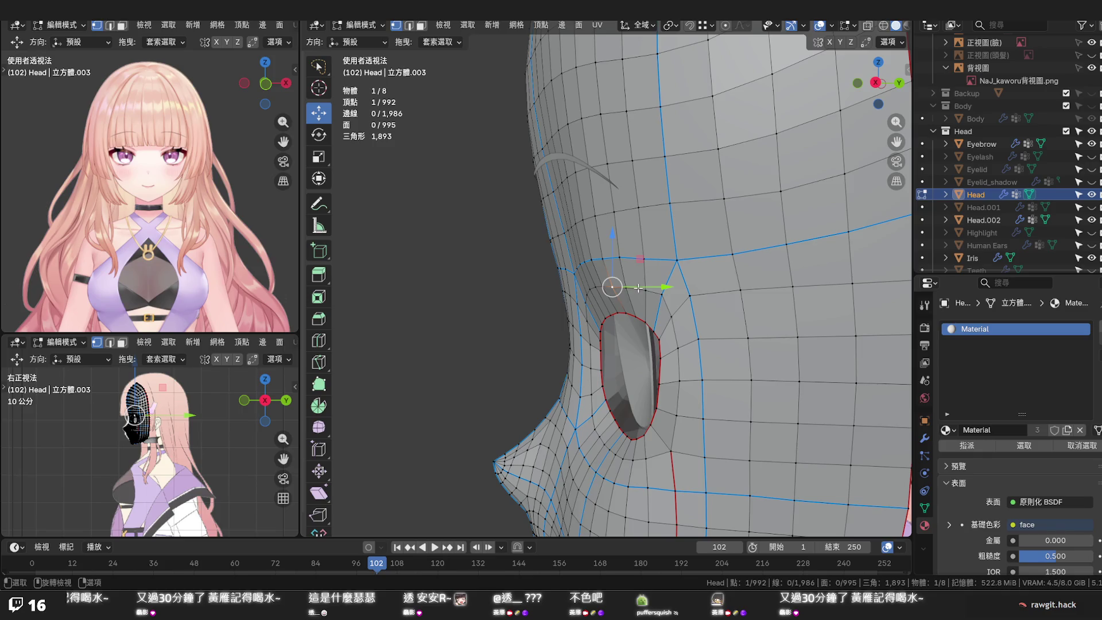
# Move the selected vertex above the eye slightly along Y and check it from the front
pyautogui.press('g')
pyautogui.press('y')
pyautogui.click(642, 287)
pyautogui.moveTo(642, 288)
pyautogui.mouseDown(button='middle')
pyautogui.moveTo(719, 247)
pyautogui.moveTo(631, 295)
pyautogui.mouseUp(button='middle')
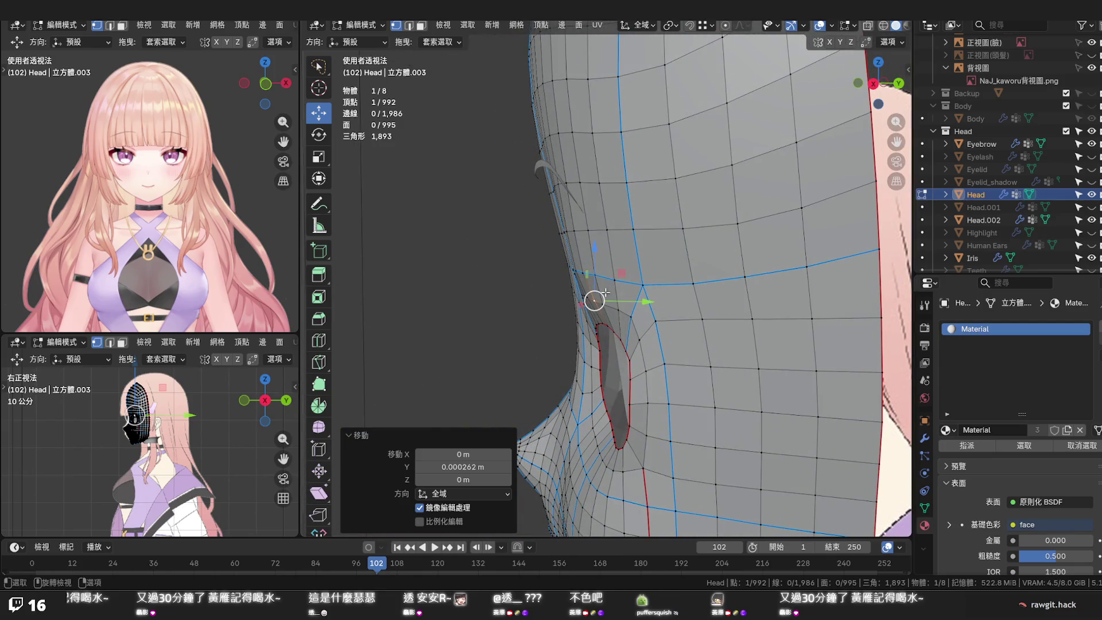
# In Right Orthographic view, nudge this vertex and its neighbour on the loop along Y, then review from the front
pyautogui.press('KP_3')
pyautogui.scroll(4, 630, 289)
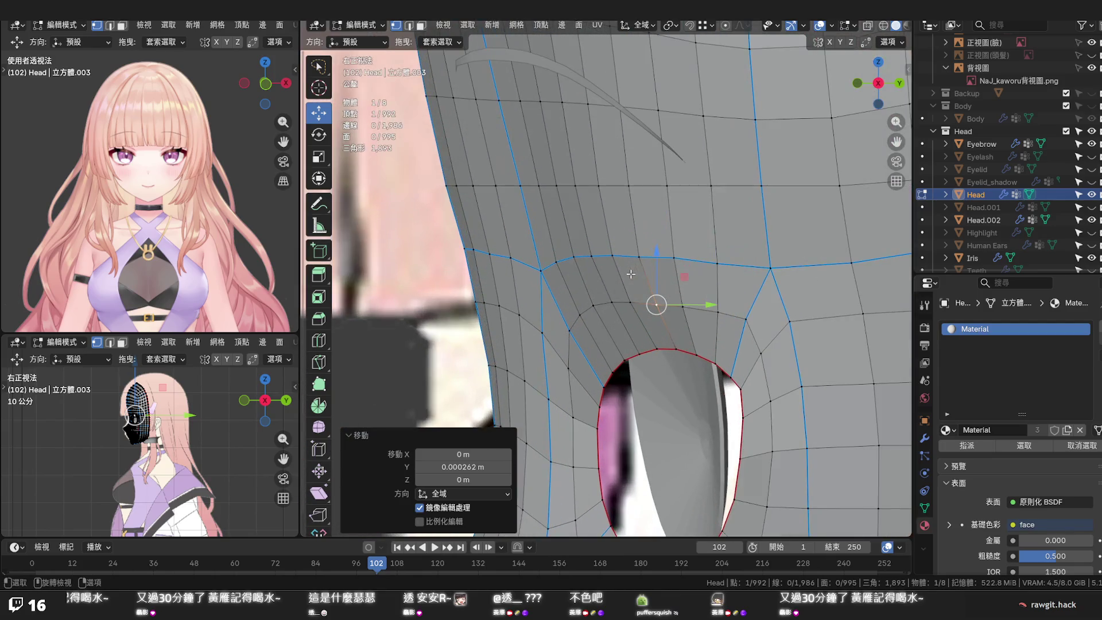
pyautogui.press('g')
pyautogui.press('y')
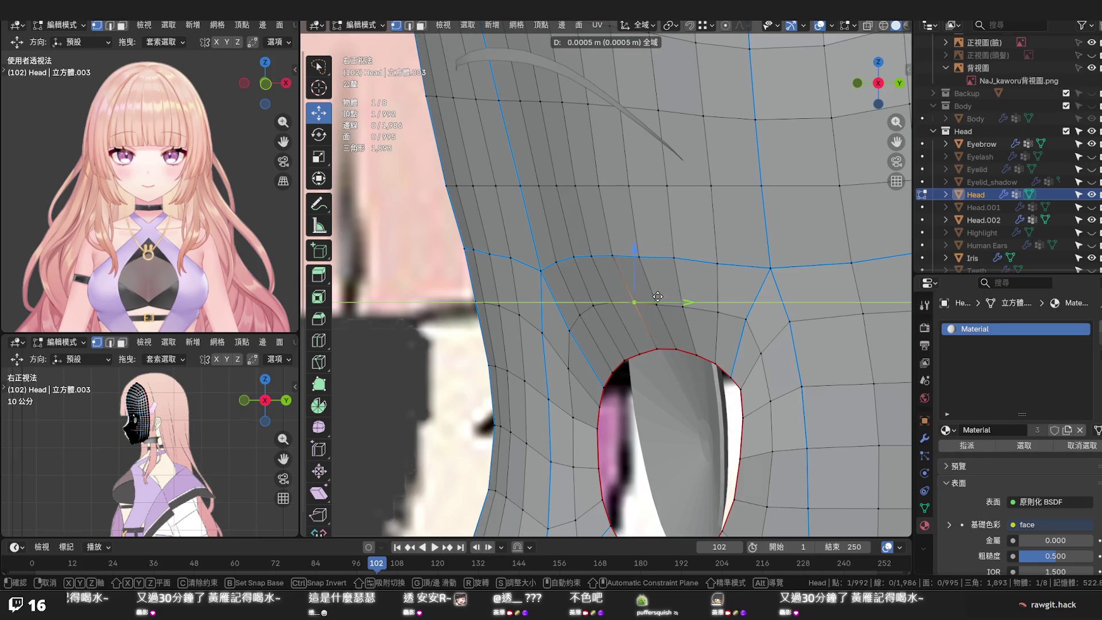
pyautogui.click(656, 297)
pyautogui.click(612, 255)
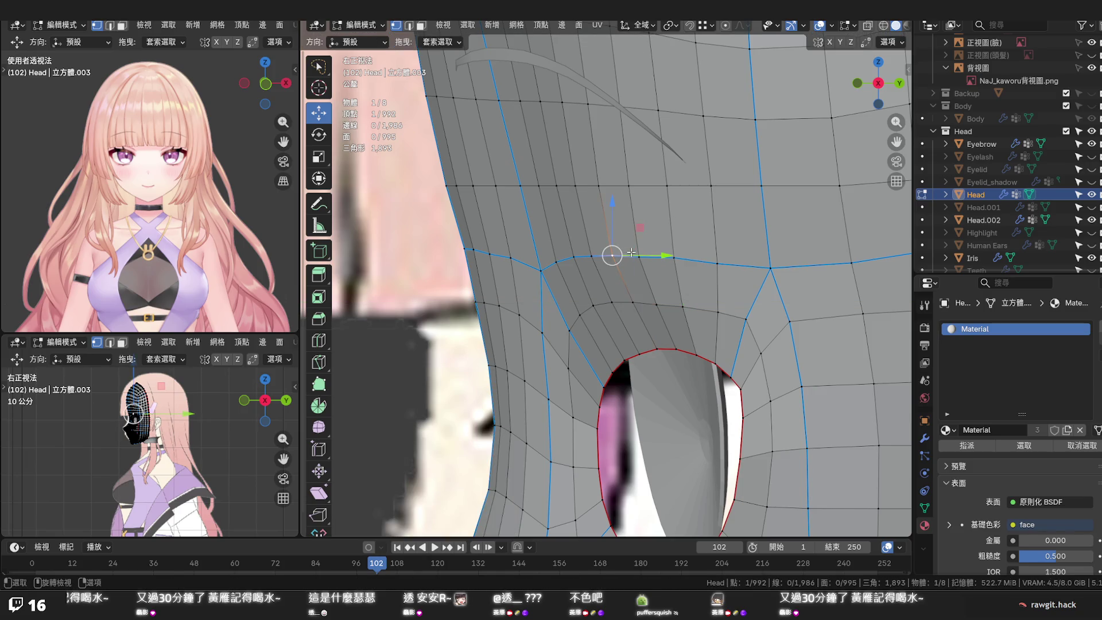
pyautogui.press('g')
pyautogui.press('y')
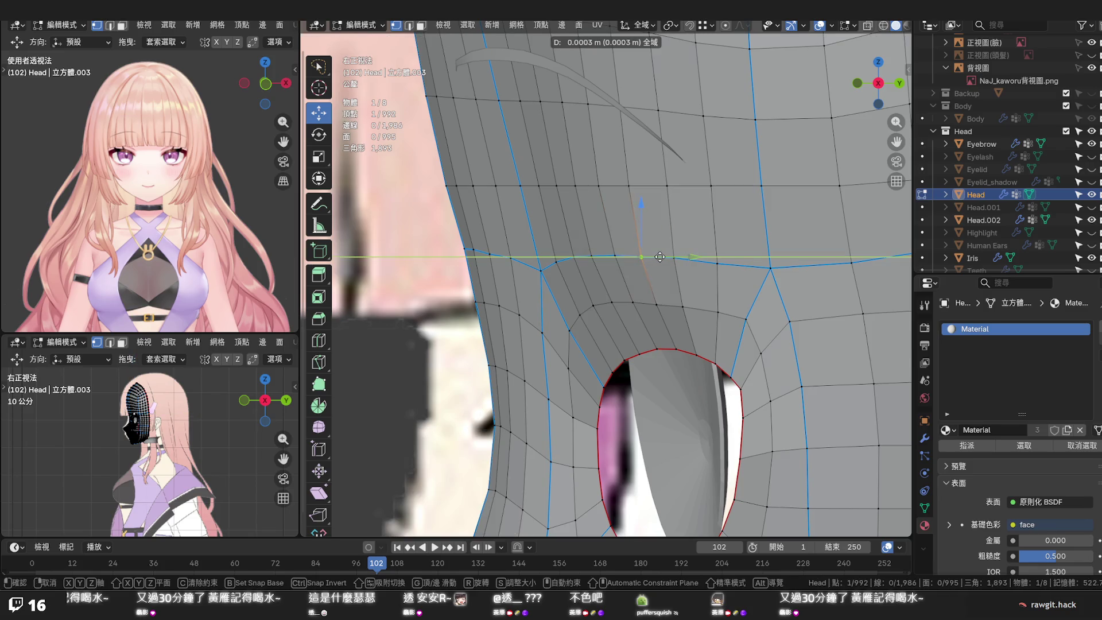
pyautogui.click(660, 257)
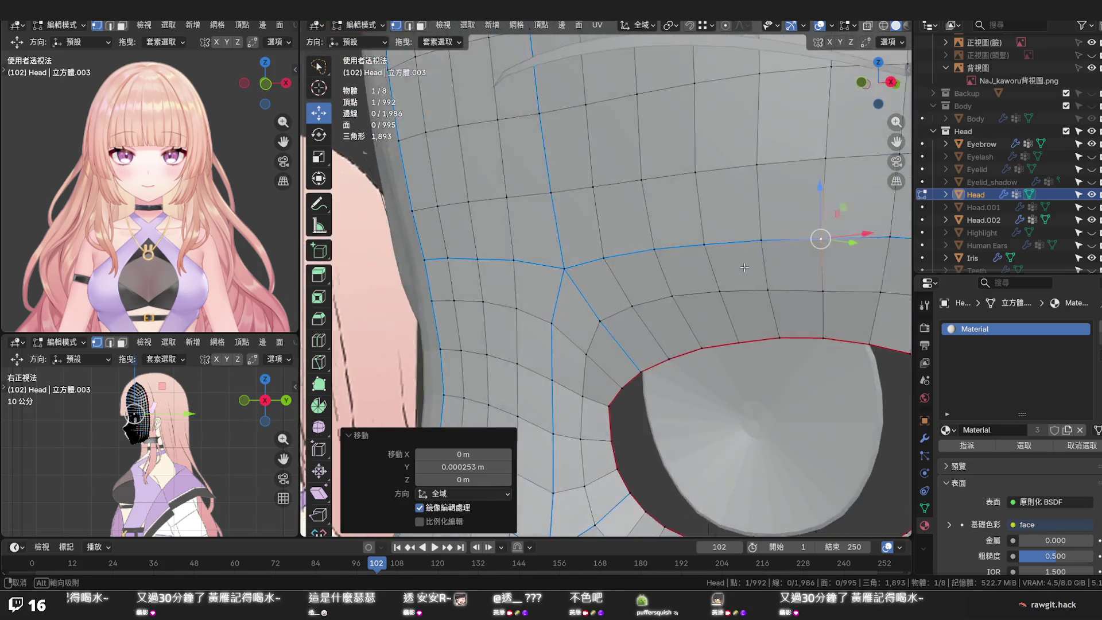
pyautogui.scroll(-5, 664, 274)
pyautogui.moveTo(664, 273)
pyautogui.mouseDown(button='middle')
pyautogui.moveTo(767, 296)
pyautogui.moveTo(623, 299)
pyautogui.mouseUp(button='middle')
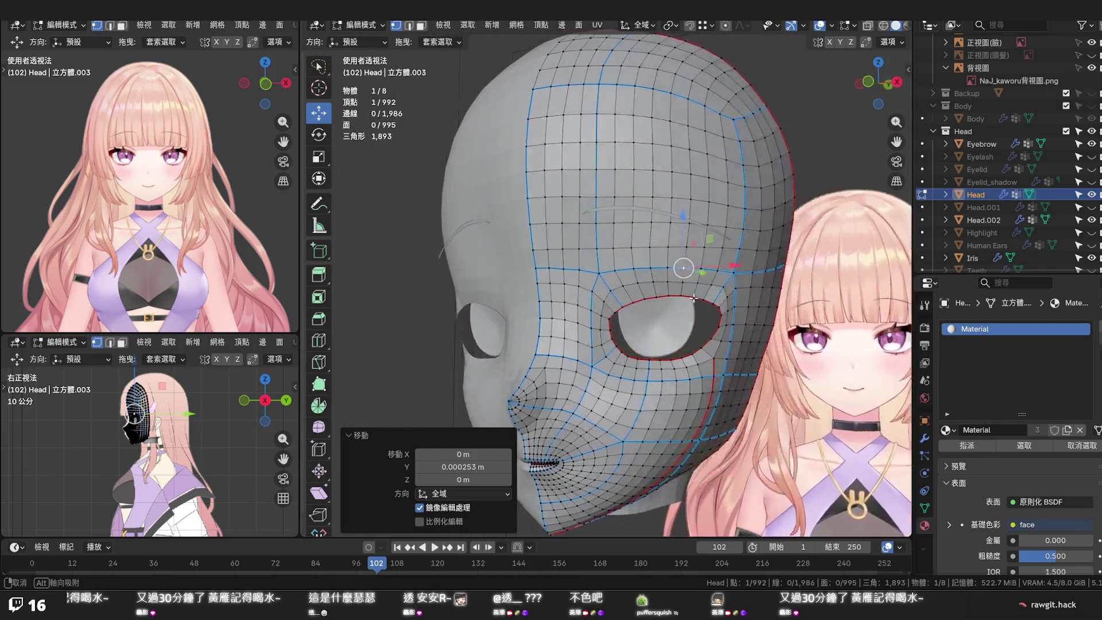
pyautogui.scroll(2, 623, 299)
pyautogui.scroll(2, 625, 298)
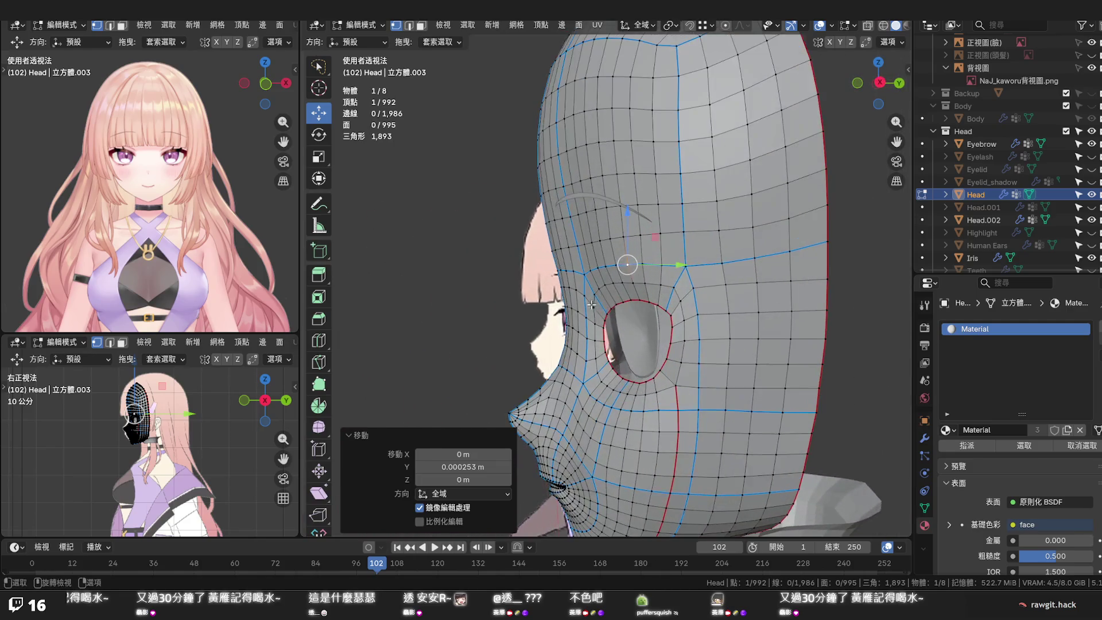
pyautogui.scroll(1, 629, 296)
pyautogui.scroll(1, 635, 295)
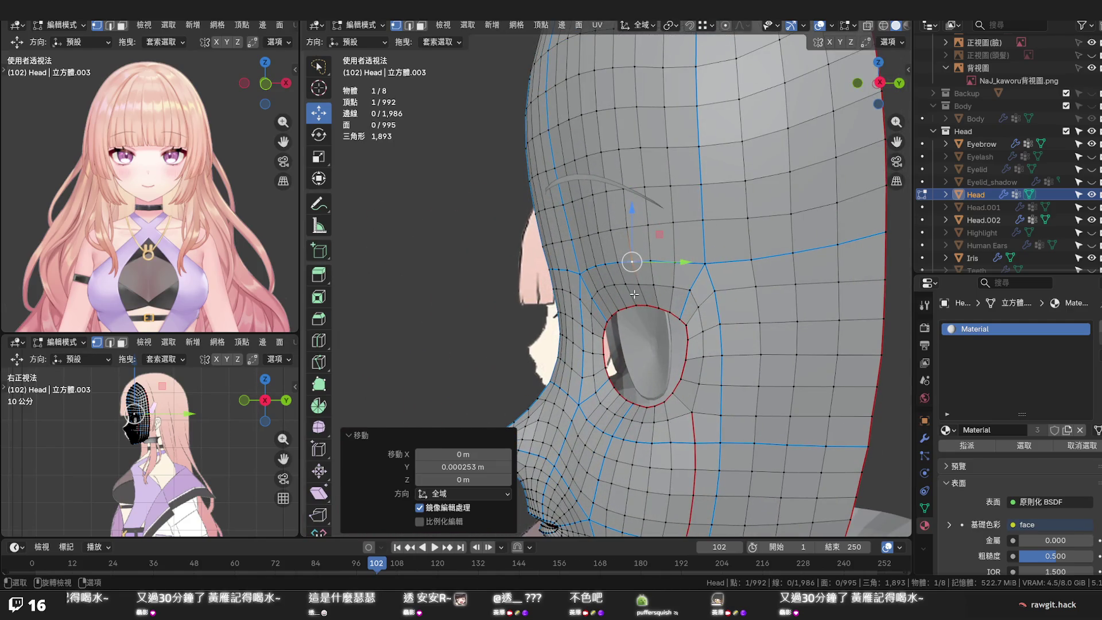
# Back in side view, raise and nudge further vertices along the loop above the eye into an even flow
pyautogui.press('KP_3')
pyautogui.scroll(3, 647, 261)
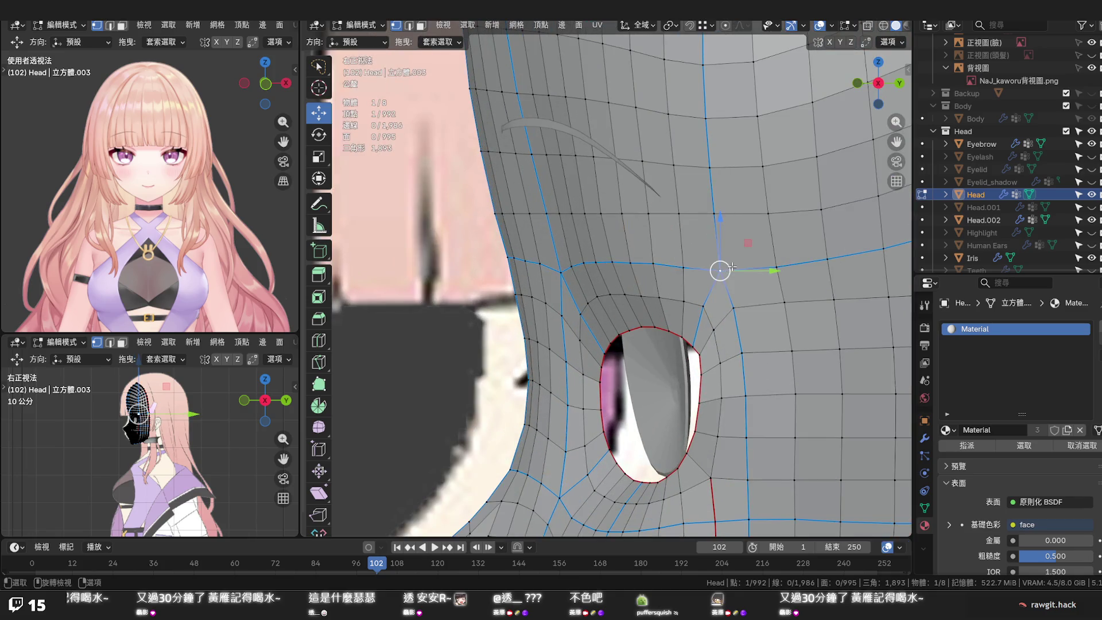
pyautogui.moveTo(746, 270); pyautogui.dragTo(742, 269)
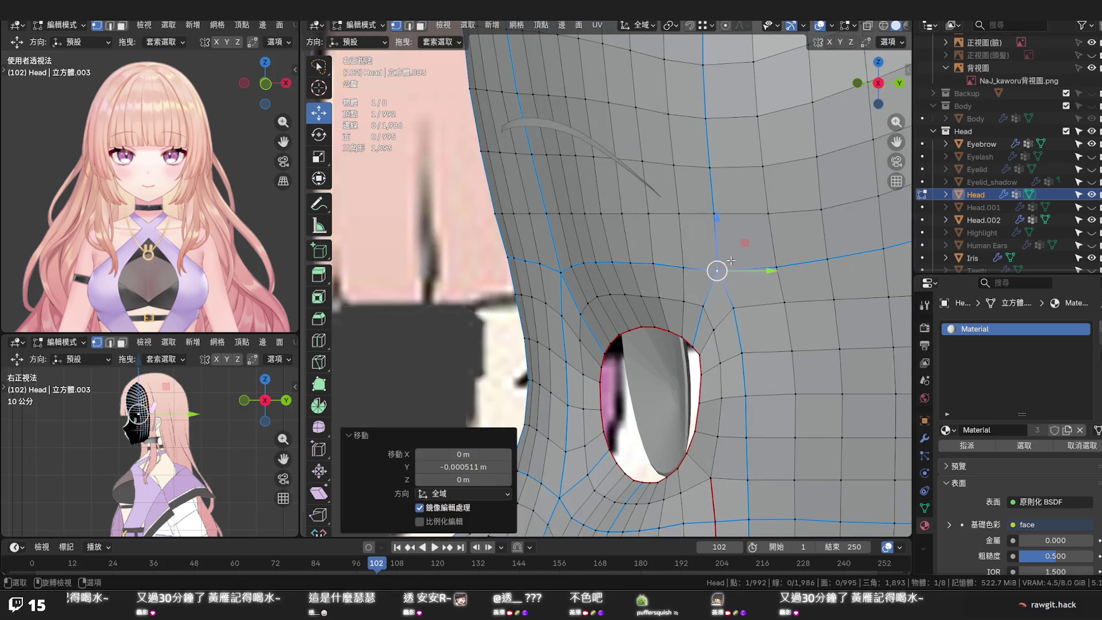
pyautogui.press('g')
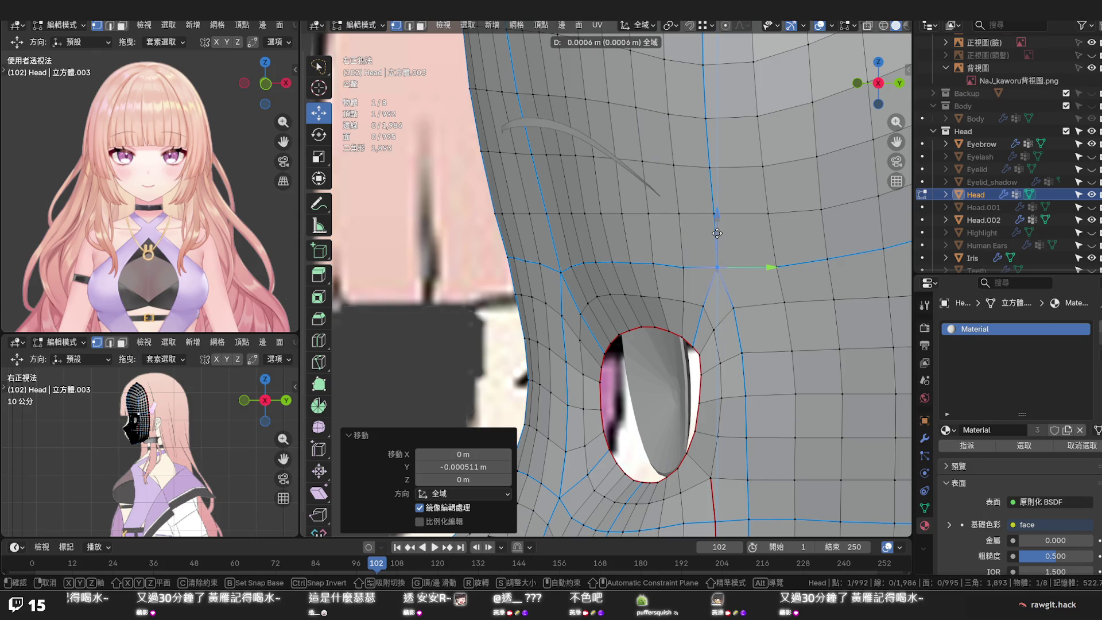
pyautogui.rightClick(717, 233)
pyautogui.click(775, 263)
pyautogui.moveTo(777, 251); pyautogui.dragTo(777, 248)
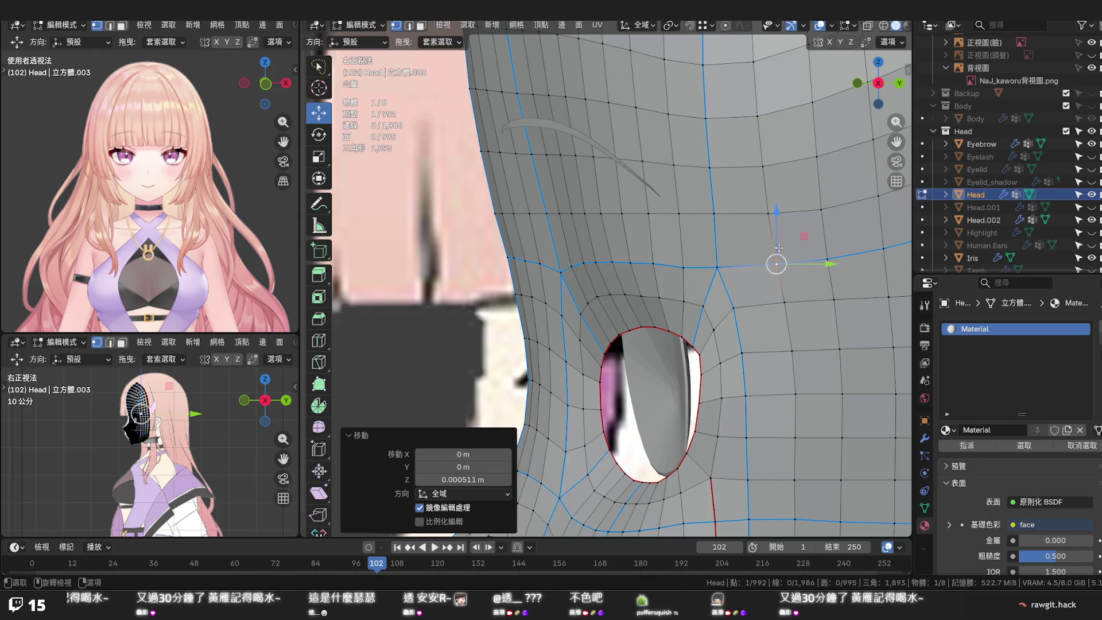
pyautogui.click(679, 267)
pyautogui.moveTo(683, 266); pyautogui.dragTo(683, 250)
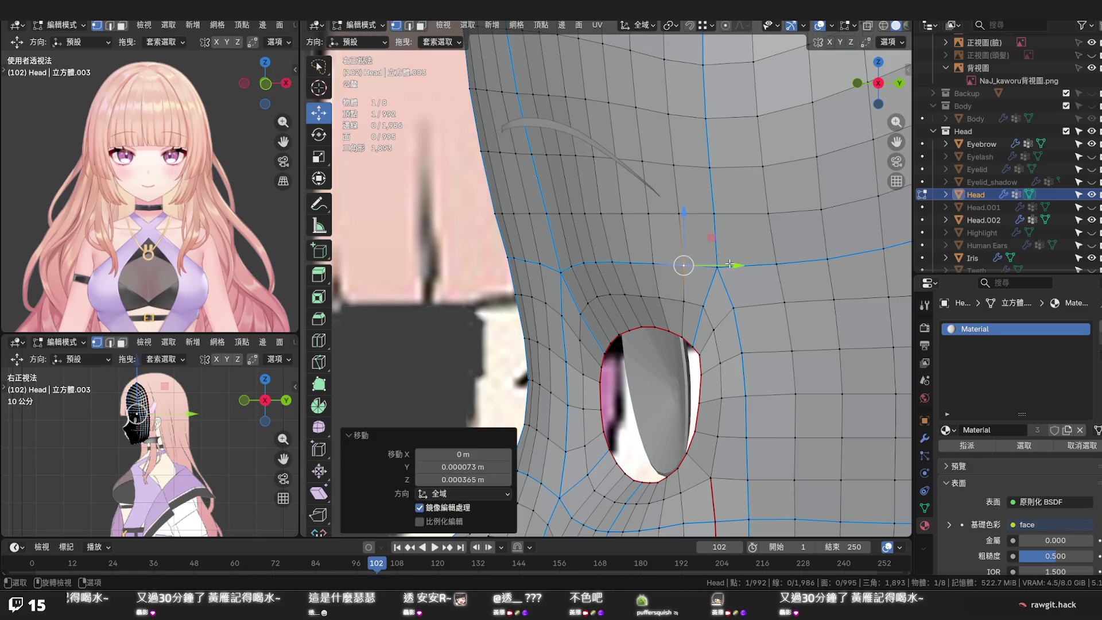
pyautogui.click(722, 272)
pyautogui.moveTo(715, 290)
pyautogui.mouseDown(button='middle')
pyautogui.moveTo(789, 302)
pyautogui.moveTo(764, 291)
pyautogui.mouseUp(button='middle')
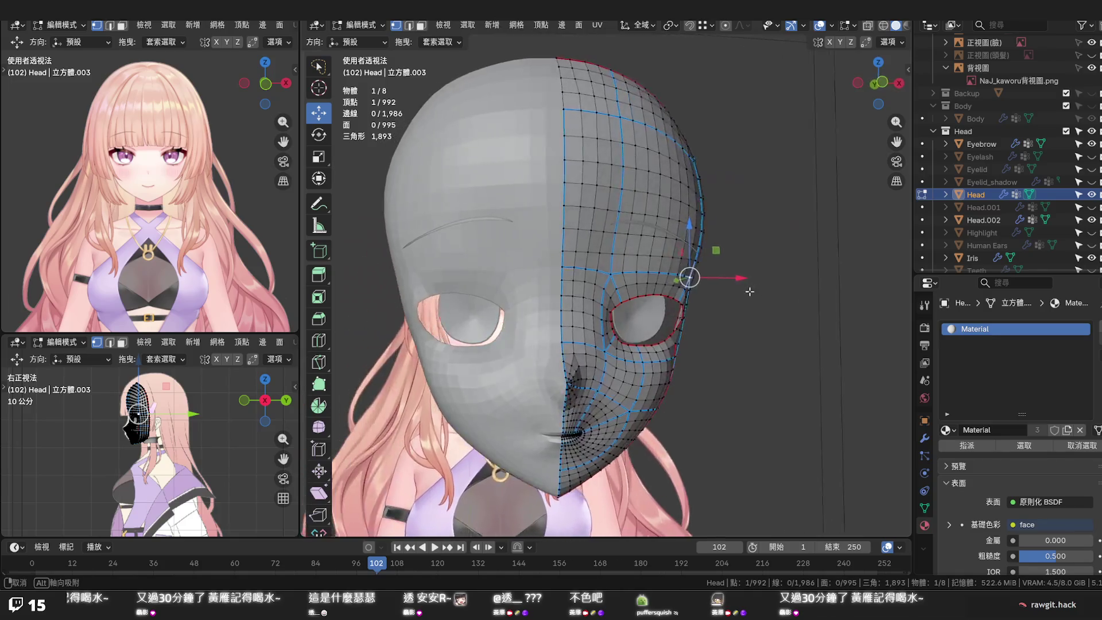
# Show the Eyelash mesh in the Outliner and toggle it on and off to compare against the eye shape
pyautogui.moveTo(764, 290); pyautogui.dragTo(732, 289, button='middle')
pyautogui.click(1092, 144)
pyautogui.click(1092, 144)
pyautogui.click(1091, 156)
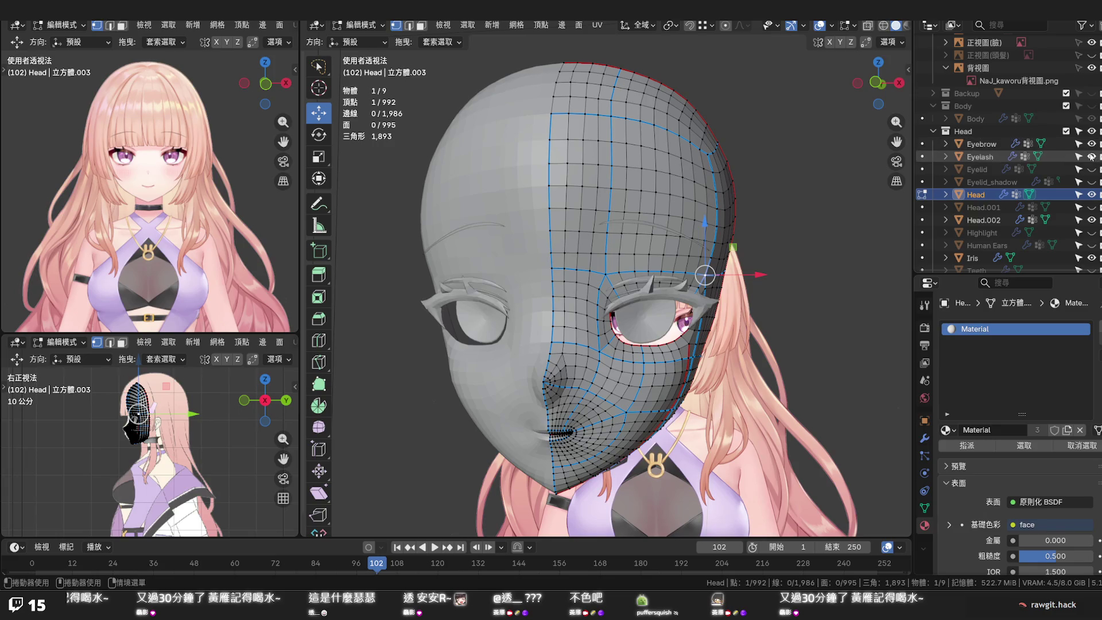
pyautogui.click(1092, 157)
pyautogui.click(1092, 157)
pyautogui.click(1092, 157)
pyautogui.click(1091, 156)
# Pull back around the head, save the file and return to Object Mode
pyautogui.moveTo(874, 294)
pyautogui.mouseDown(button='middle')
pyautogui.moveTo(759, 340)
pyautogui.moveTo(773, 385)
pyautogui.moveTo(817, 376)
pyautogui.moveTo(830, 339)
pyautogui.moveTo(736, 341)
pyautogui.mouseUp(button='middle')
pyautogui.hotkey('ctrl', 's')
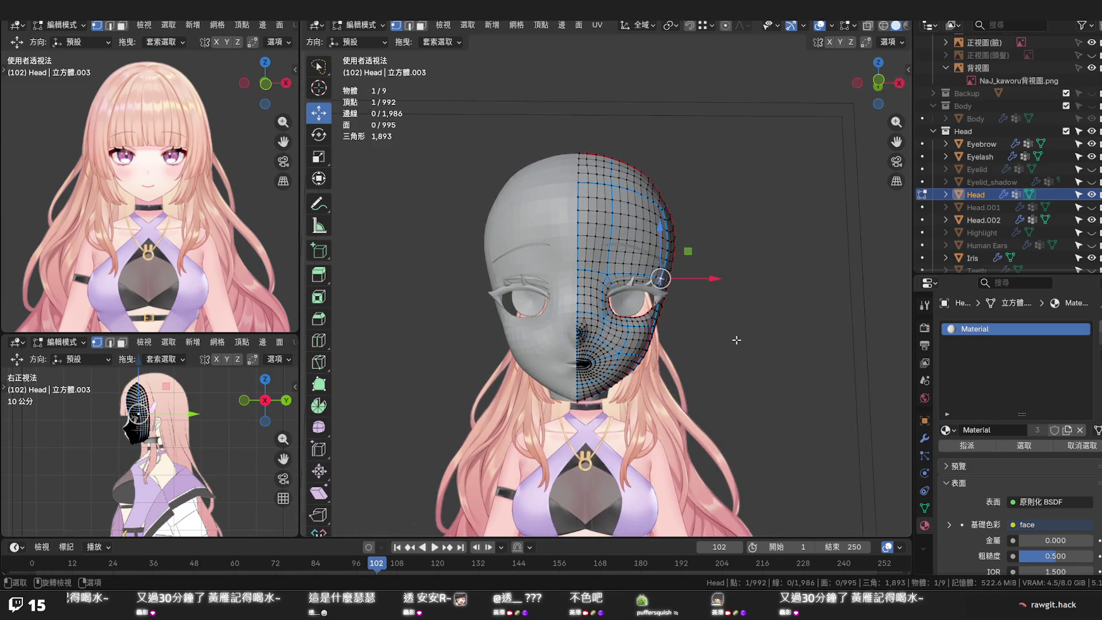
pyautogui.press('Tab')
pyautogui.scroll(1, 717, 342)
pyautogui.scroll(3, 694, 355)
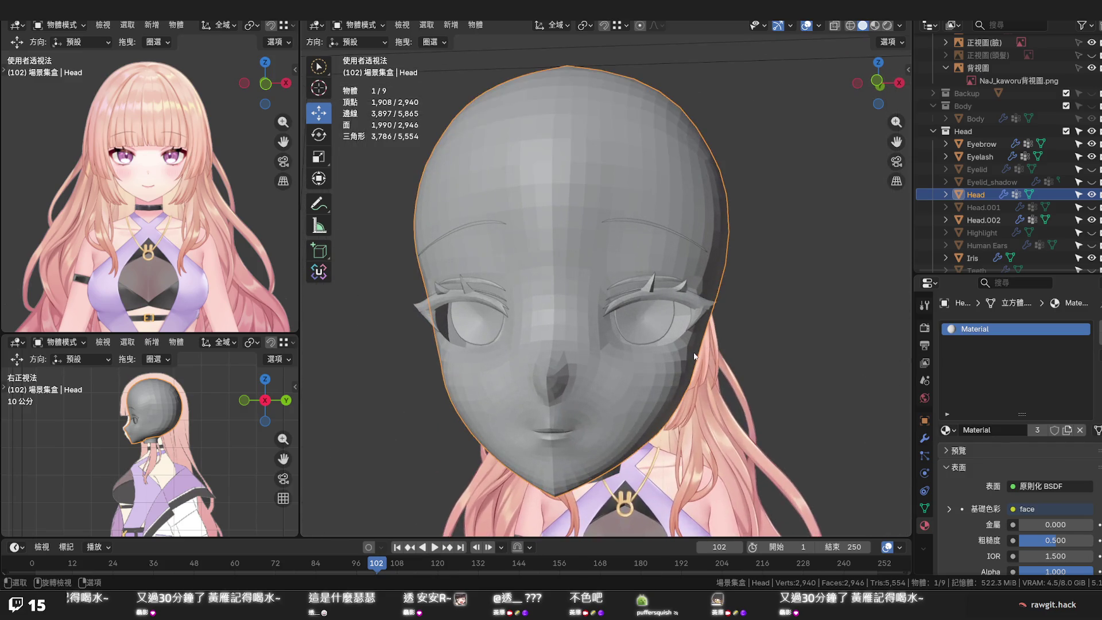
pyautogui.scroll(1, 683, 357)
pyautogui.scroll(1, 688, 345)
# Review the head with eyelashes in Object Mode, then re-enter Edit Mode on the head mesh
pyautogui.moveTo(688, 345); pyautogui.dragTo(659, 349, button='middle')
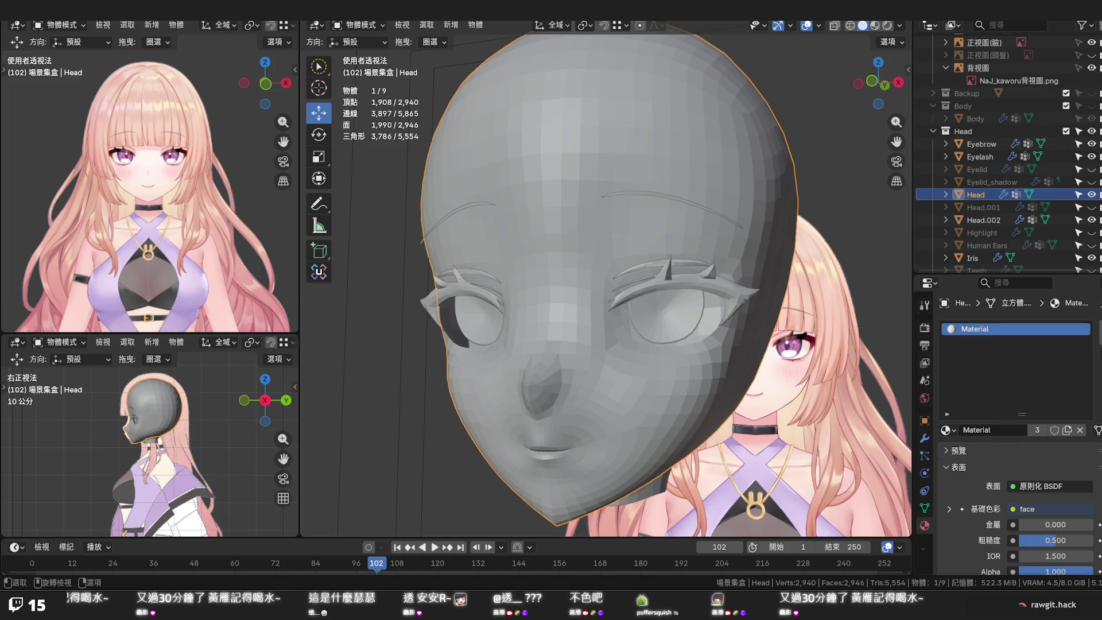
pyautogui.scroll(-2, 707, 263)
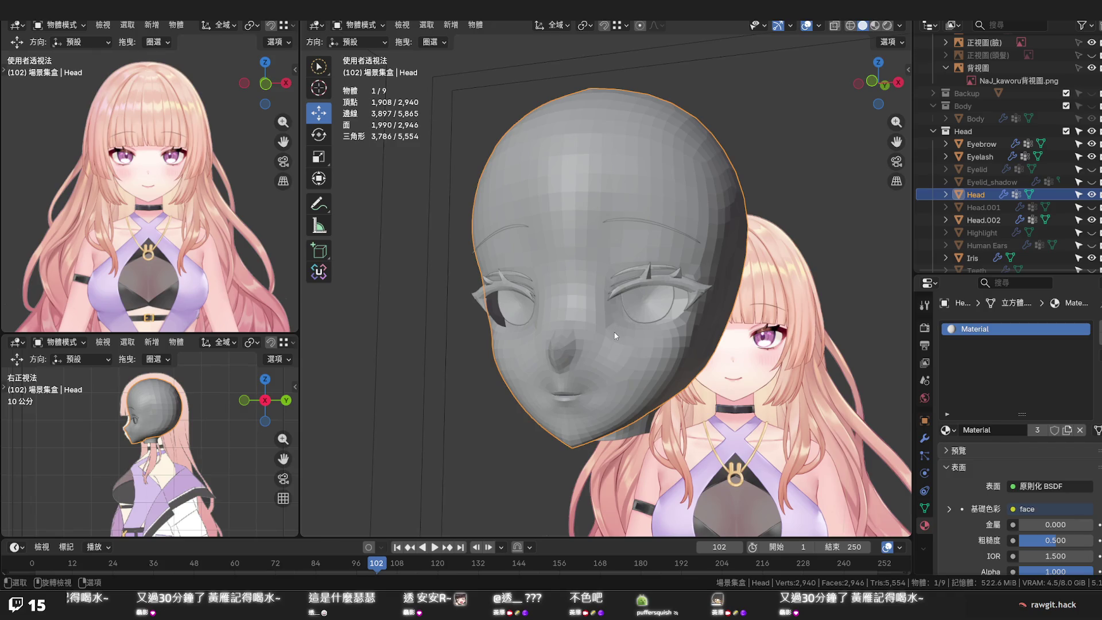
pyautogui.press('Tab')
pyautogui.scroll(2, 617, 335)
pyautogui.scroll(2, 617, 335)
pyautogui.scroll(3, 648, 330)
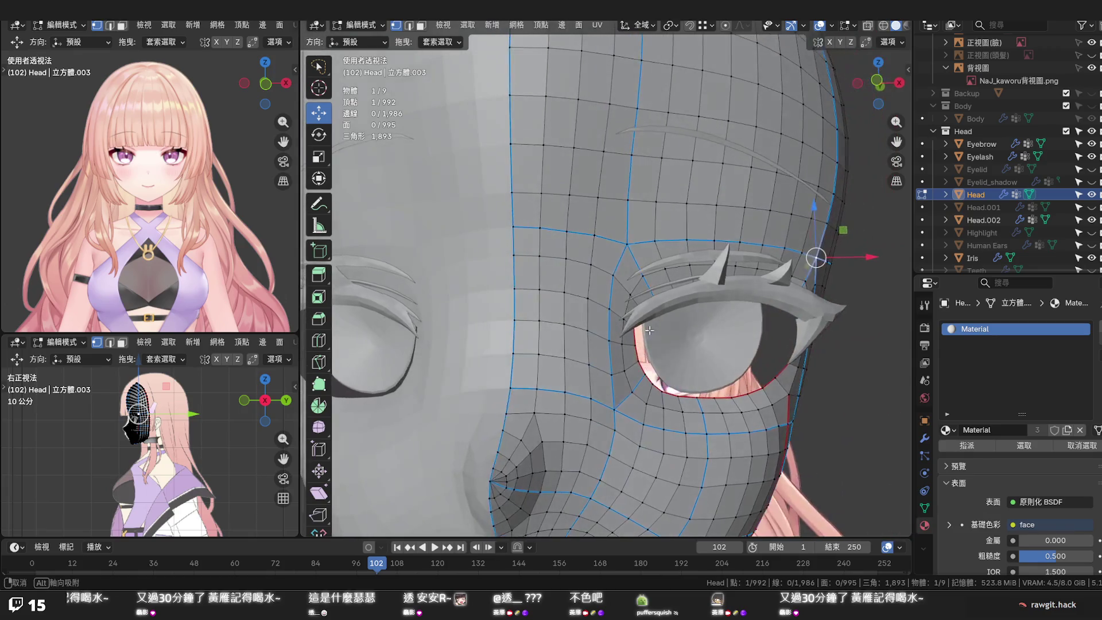
# Move three stacked inner eye-corner vertices sideways along X so the outline sits under the eyelashes
pyautogui.moveTo(649, 330); pyautogui.dragTo(616, 376, button='middle')
pyautogui.click(611, 376)
pyautogui.press('g')
pyautogui.press('x')
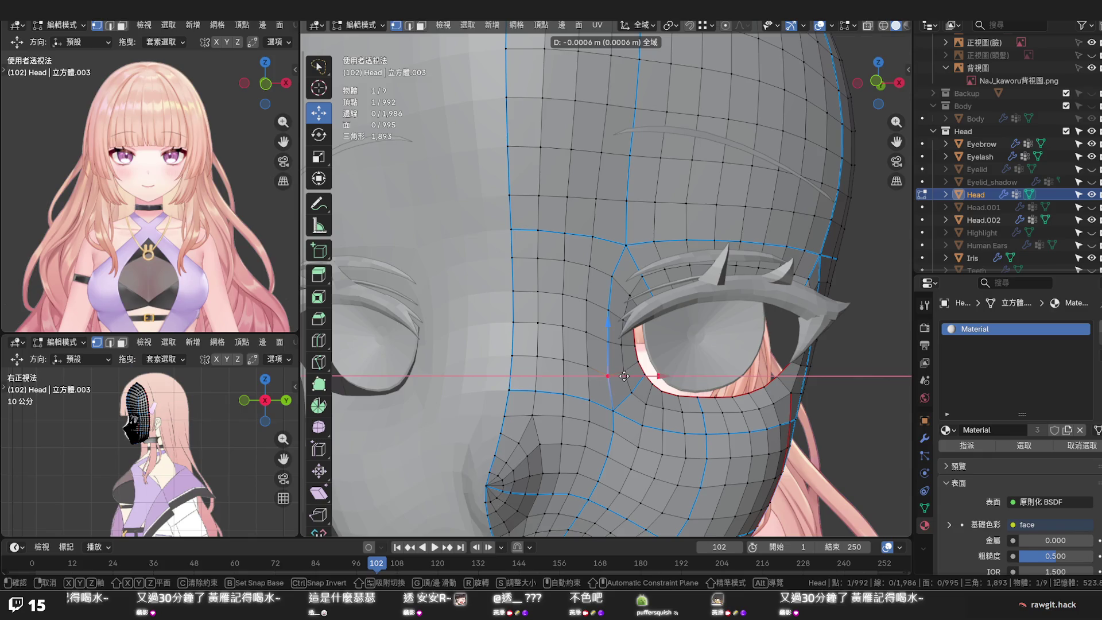
pyautogui.click(623, 377)
pyautogui.click(609, 342)
pyautogui.press('g')
pyautogui.press('x')
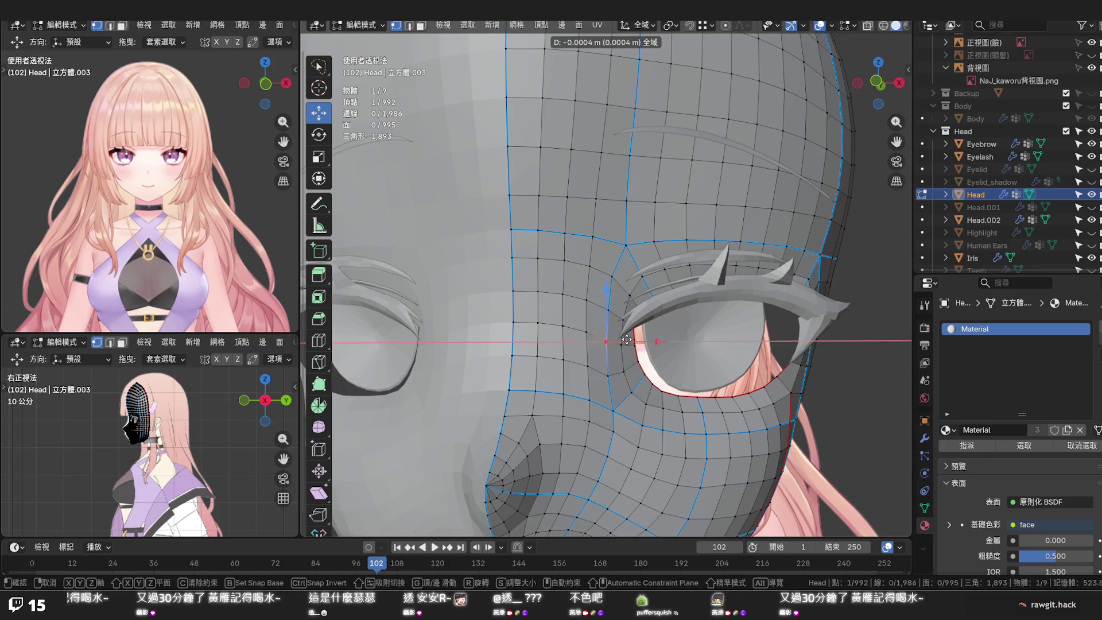
pyautogui.click(626, 340)
pyautogui.click(610, 310)
pyautogui.press('g')
pyautogui.press('x')
pyautogui.click(630, 311)
pyautogui.scroll(-4, 629, 313)
# Check the eye from below and the front, nudging the corner vertex slightly backward with the gizmo
pyautogui.moveTo(629, 311)
pyautogui.mouseDown(button='middle')
pyautogui.moveTo(647, 369)
pyautogui.moveTo(663, 368)
pyautogui.moveTo(645, 368)
pyautogui.mouseUp(button='middle')
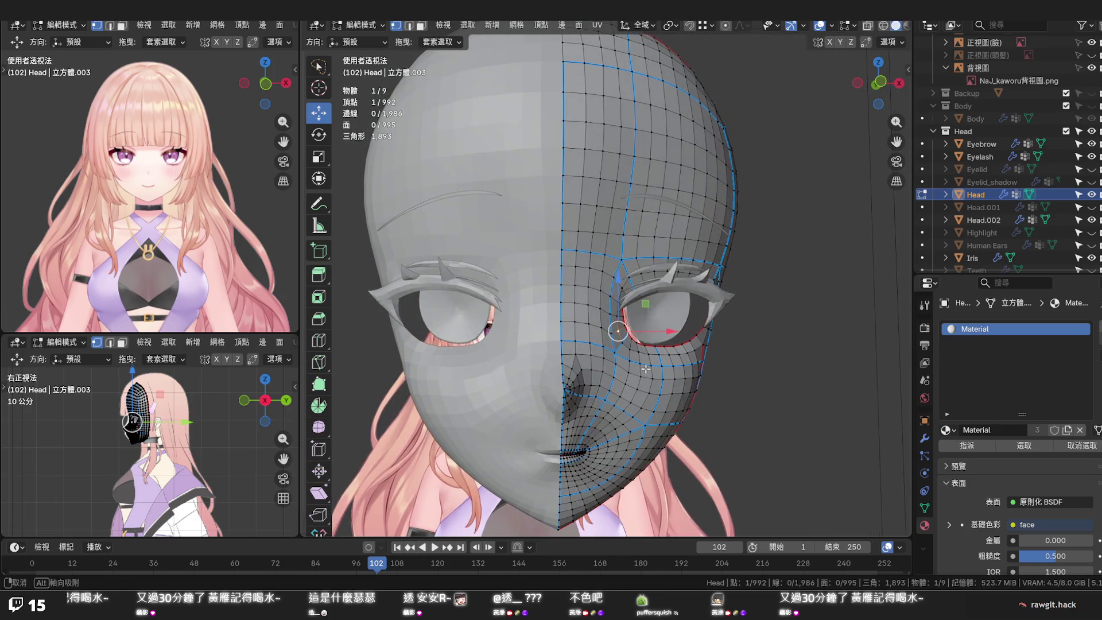
pyautogui.moveTo(645, 369)
pyautogui.mouseDown(button='middle')
pyautogui.moveTo(644, 388)
pyautogui.moveTo(633, 369)
pyautogui.moveTo(578, 364)
pyautogui.mouseUp(button='middle')
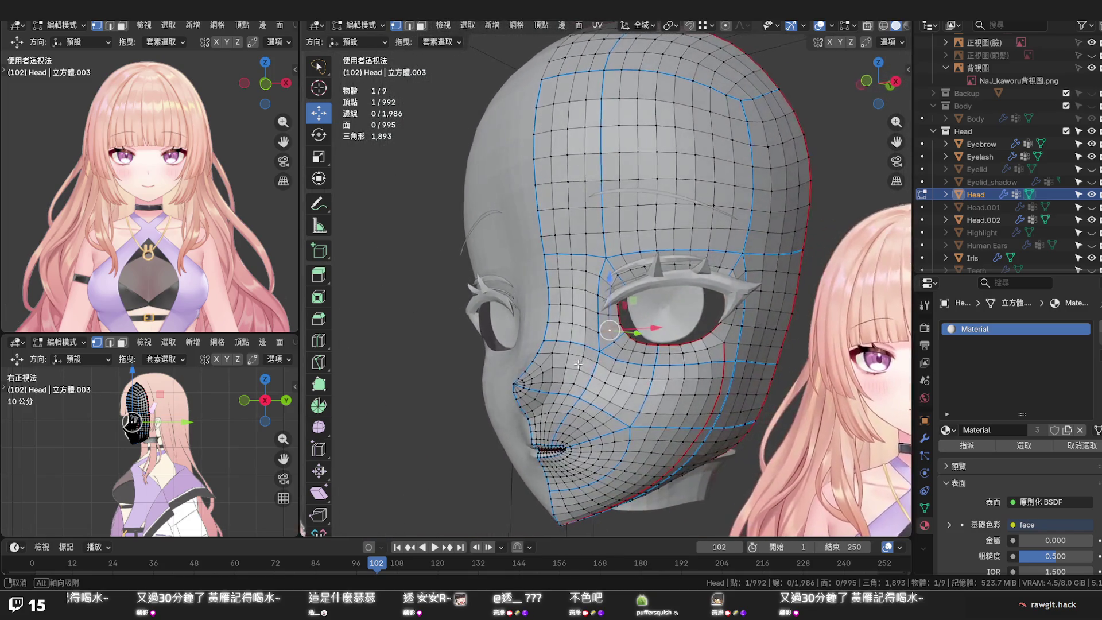
pyautogui.scroll(4, 577, 364)
pyautogui.moveTo(593, 401); pyautogui.dragTo(601, 388, button='middle')
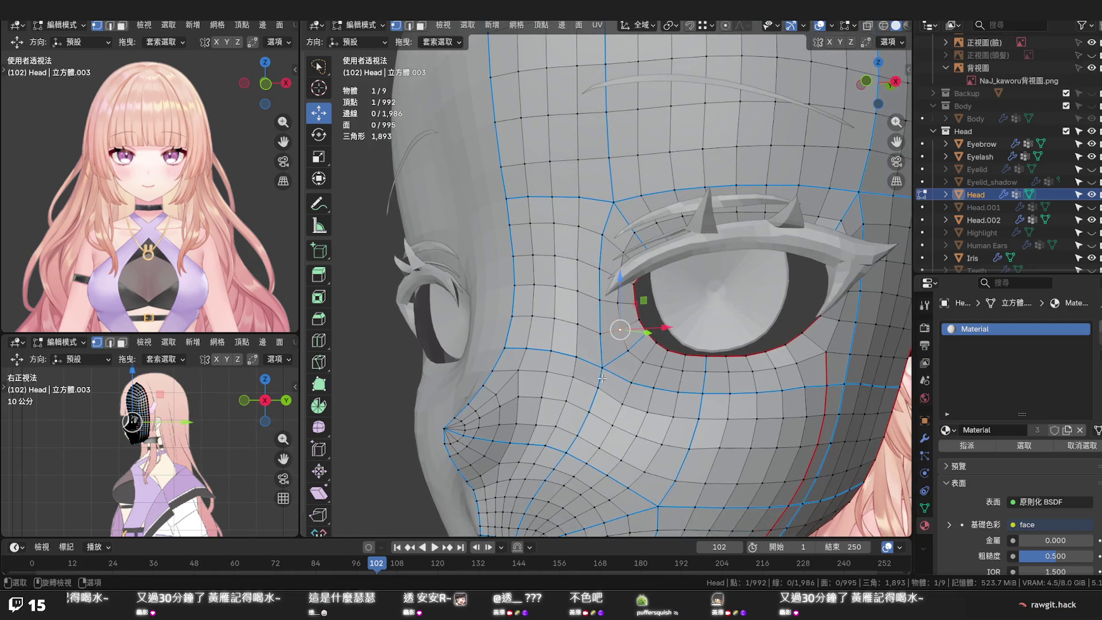
pyautogui.moveTo(598, 359); pyautogui.dragTo(627, 390)
pyautogui.moveTo(627, 391)
pyautogui.mouseDown(button='middle')
pyautogui.moveTo(664, 379)
pyautogui.moveTo(642, 291)
pyautogui.moveTo(651, 318)
pyautogui.mouseUp(button='middle')
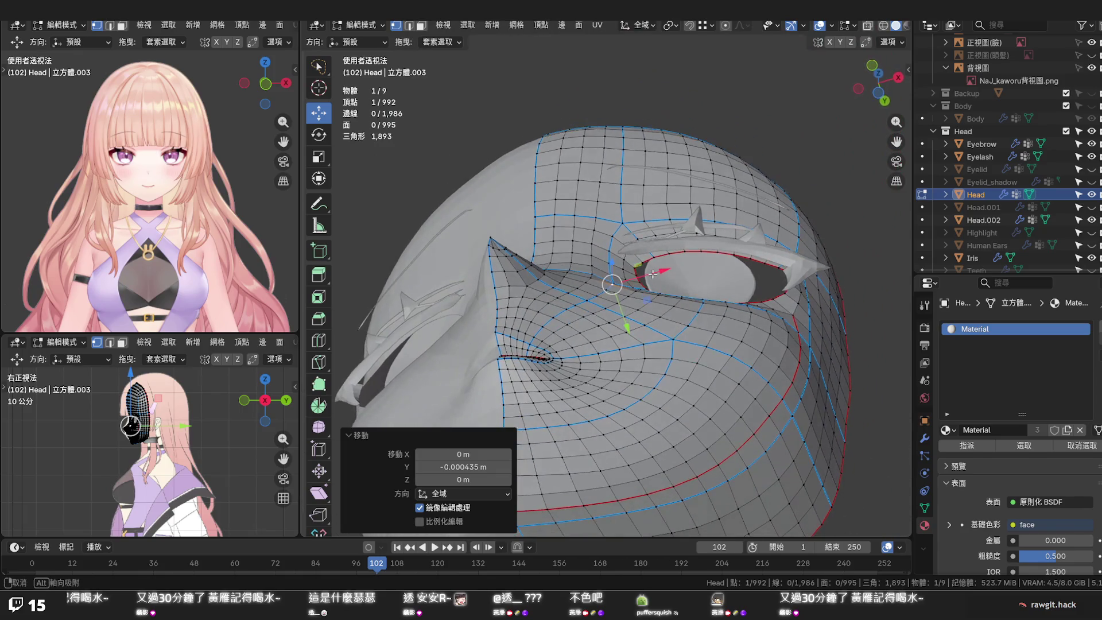
pyautogui.scroll(2, 652, 320)
pyautogui.scroll(2, 652, 318)
pyautogui.scroll(2, 652, 318)
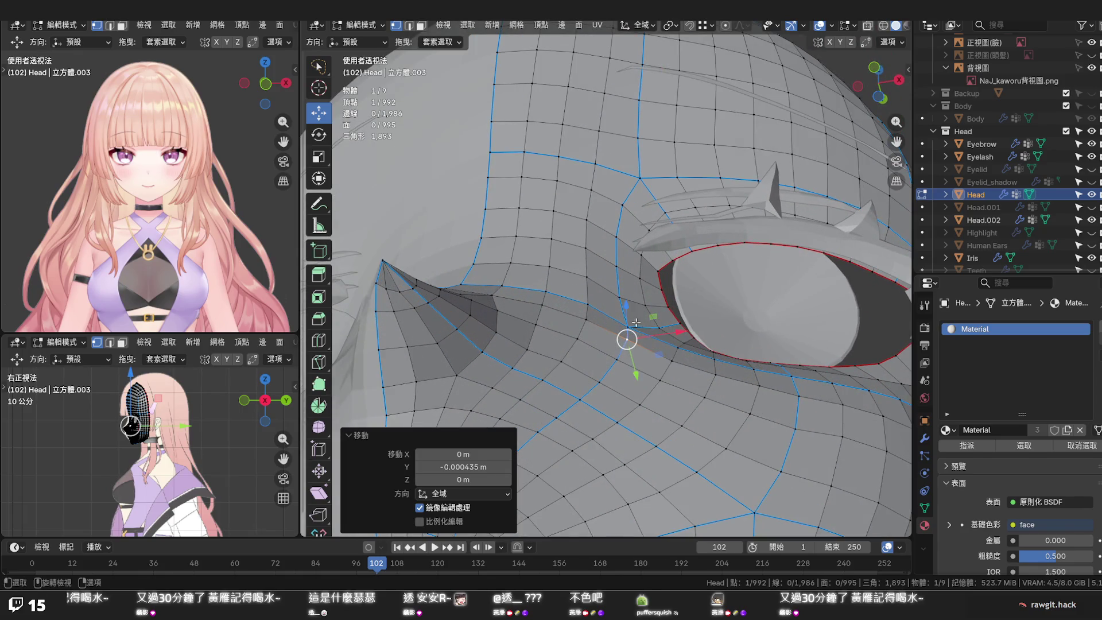
# Slide the corner vertex a hair vertically, orbit to a frontal view and select the vertex beside the inner eye corner
pyautogui.moveTo(636, 322); pyautogui.dragTo(629, 279, button='middle')
pyautogui.moveTo(625, 281); pyautogui.dragTo(628, 288)
pyautogui.moveTo(597, 287)
pyautogui.mouseDown(button='middle')
pyautogui.moveTo(585, 276)
pyautogui.moveTo(626, 363)
pyautogui.moveTo(719, 432)
pyautogui.mouseUp(button='middle')
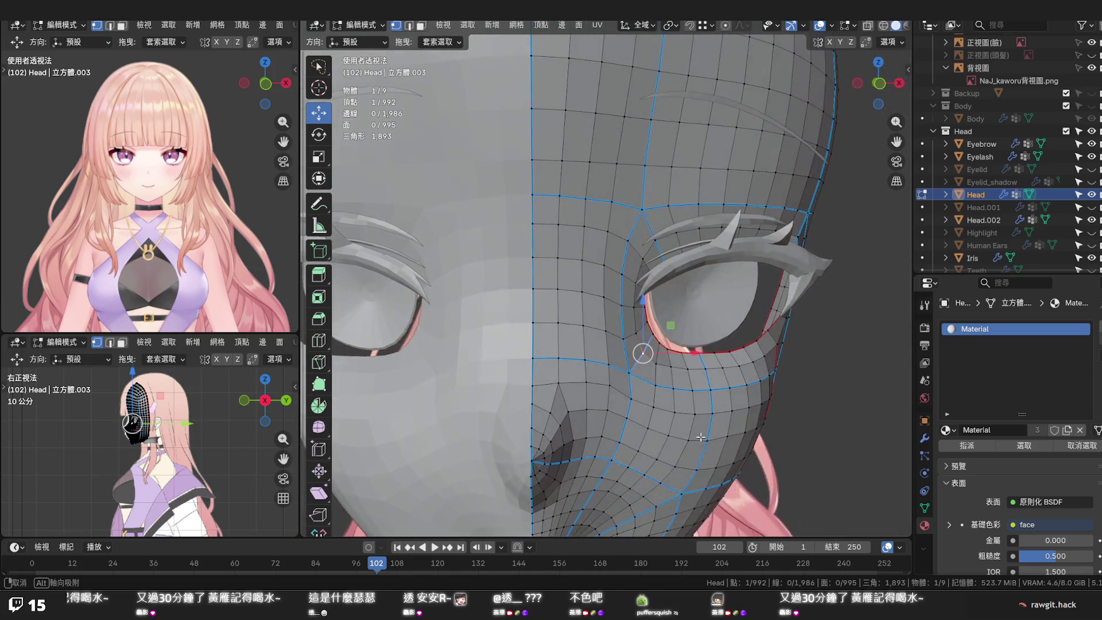
pyautogui.moveTo(719, 431)
pyautogui.mouseDown(button='middle')
pyautogui.moveTo(682, 432)
pyautogui.moveTo(730, 418)
pyautogui.mouseUp(button='middle')
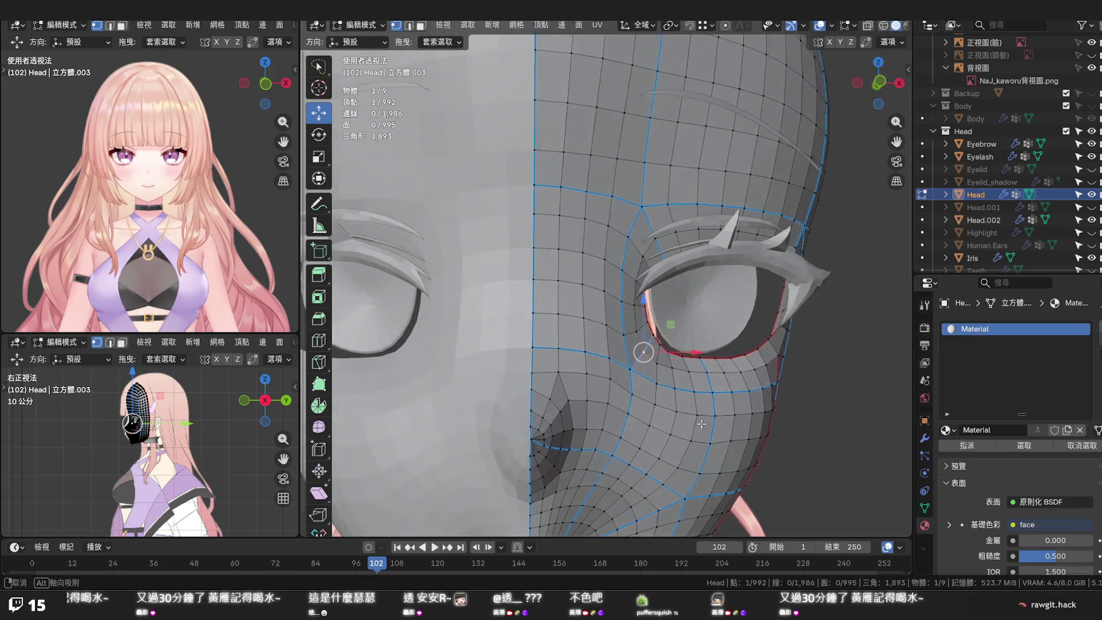
pyautogui.moveTo(730, 420); pyautogui.dragTo(665, 418, button='middle')
pyautogui.click(625, 373)
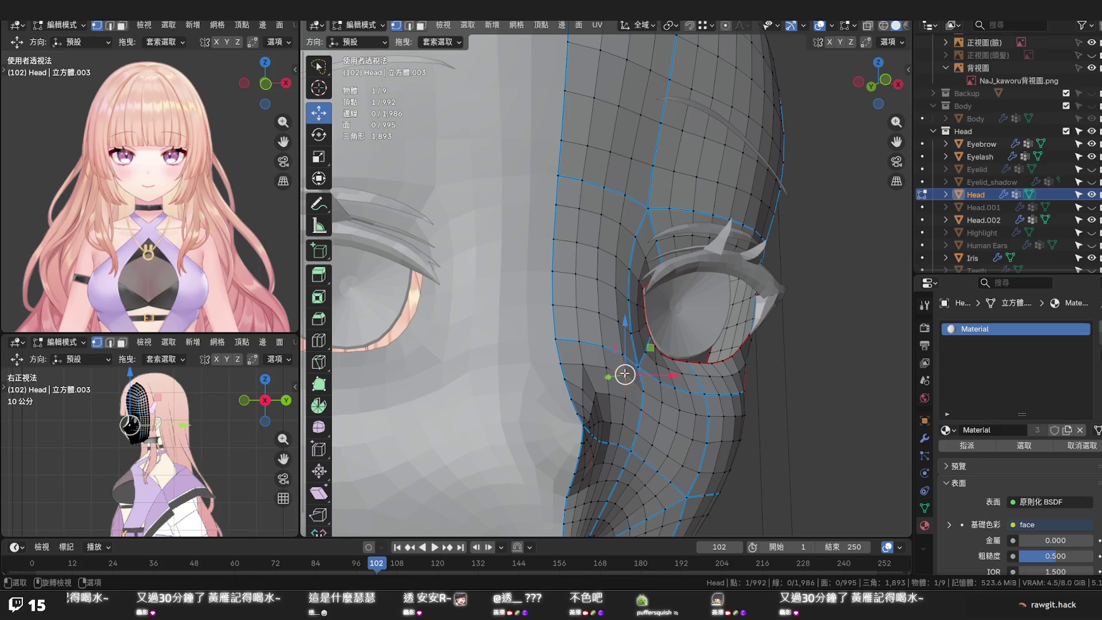
# Lower the selected nose-area vertex slightly along Z and check it from a frontal angle
pyautogui.moveTo(627, 335); pyautogui.dragTo(625, 337)
pyautogui.click(625, 337)
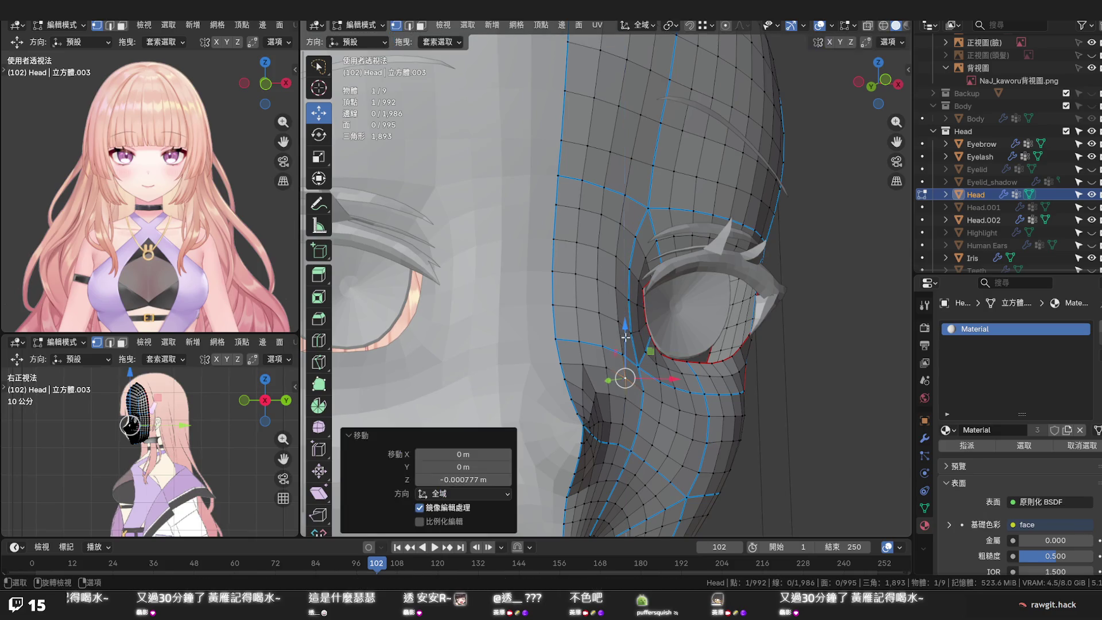
pyautogui.moveTo(615, 374); pyautogui.dragTo(569, 360, button='middle')
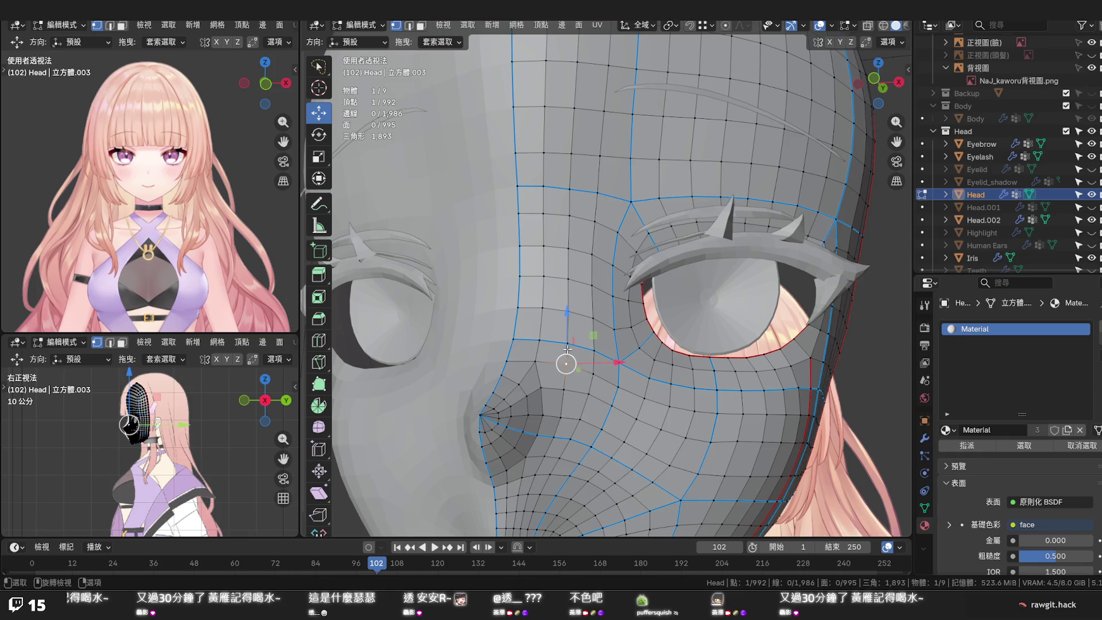
pyautogui.moveTo(569, 360)
pyautogui.mouseDown(button='middle')
pyautogui.moveTo(613, 379)
pyautogui.moveTo(593, 402)
pyautogui.mouseUp(button='middle')
# Nudge two vertices under the eye a little downward along Z
pyautogui.click(581, 423)
pyautogui.press('g')
pyautogui.press('z')
pyautogui.click(580, 398)
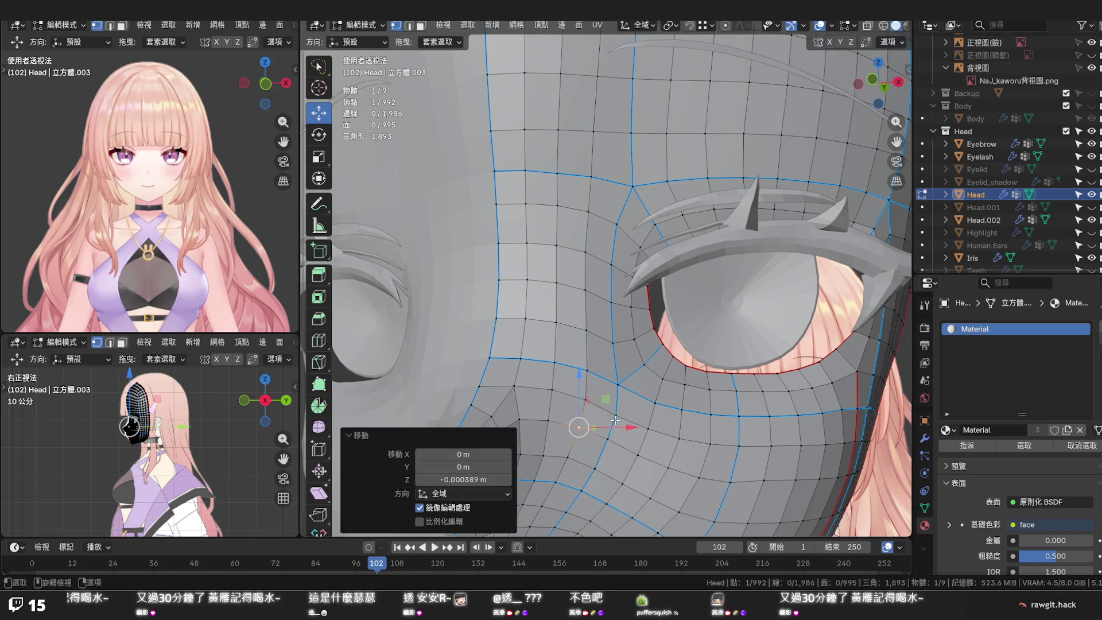
pyautogui.click(608, 440)
pyautogui.press('g')
pyautogui.press('z')
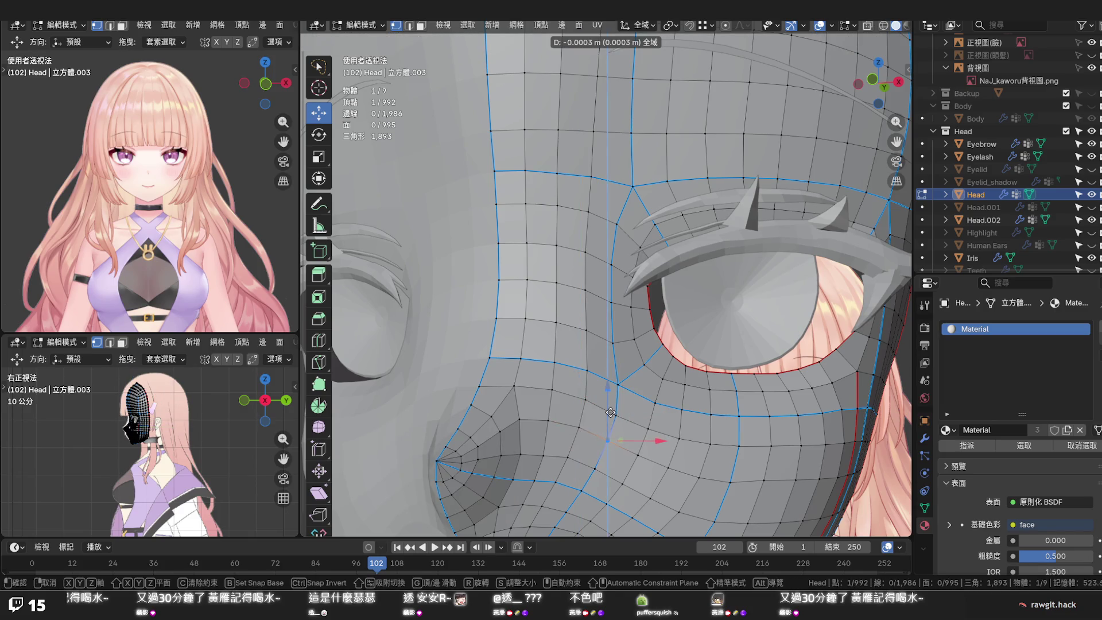
pyautogui.click(610, 413)
pyautogui.scroll(-2, 677, 438)
# Save the model file after reviewing the face from the front
pyautogui.moveTo(676, 438)
pyautogui.mouseDown(button='middle')
pyautogui.moveTo(674, 463)
pyautogui.moveTo(683, 379)
pyautogui.moveTo(730, 390)
pyautogui.moveTo(729, 370)
pyautogui.moveTo(719, 379)
pyautogui.moveTo(740, 386)
pyautogui.moveTo(573, 374)
pyautogui.moveTo(594, 386)
pyautogui.mouseUp(button='middle')
pyautogui.hotkey('ctrl', 's')
pyautogui.hotkey('ctrl', 's')
pyautogui.scroll(3, 573, 374)
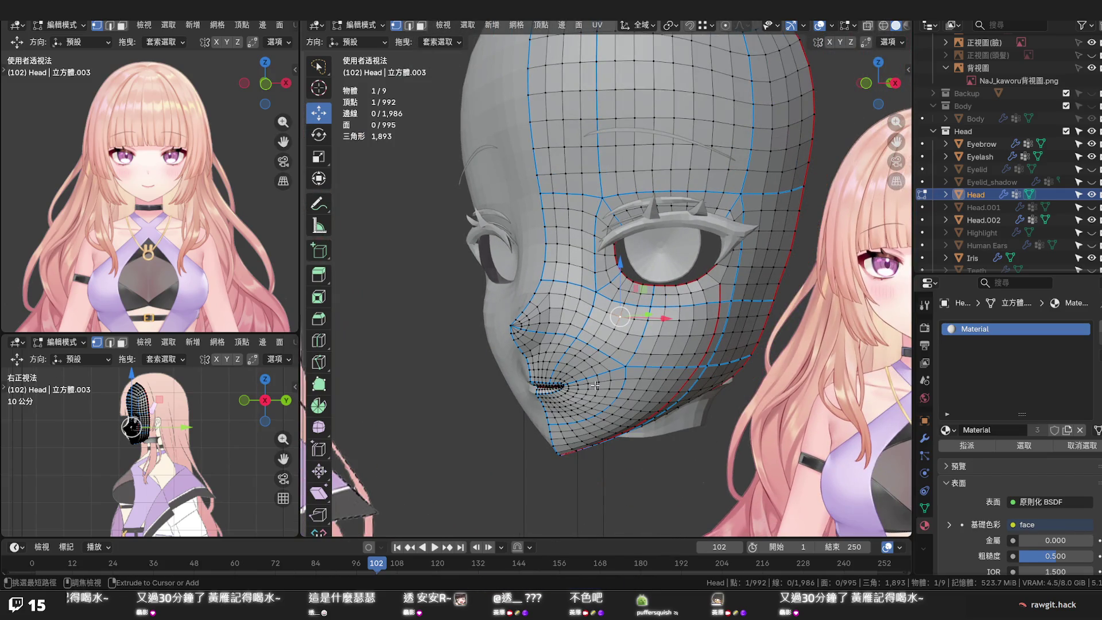
# Deselect the adjusted vertex and save the model file
pyautogui.hotkey('ctrl', 's')
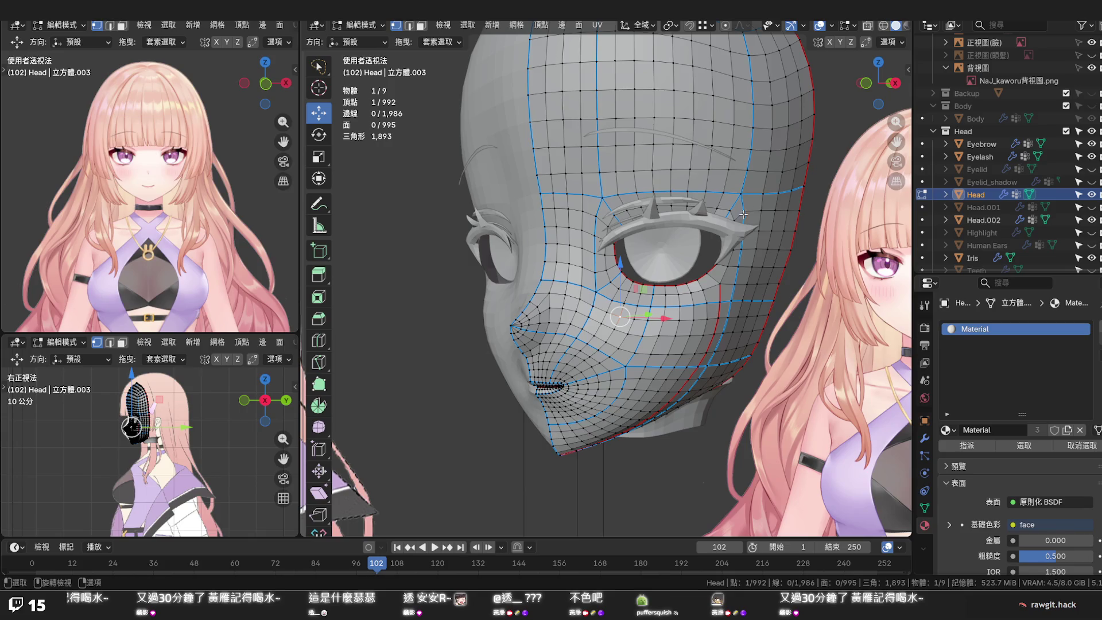
pyautogui.click(822, 252)
pyautogui.moveTo(823, 252); pyautogui.dragTo(780, 340, button='middle')
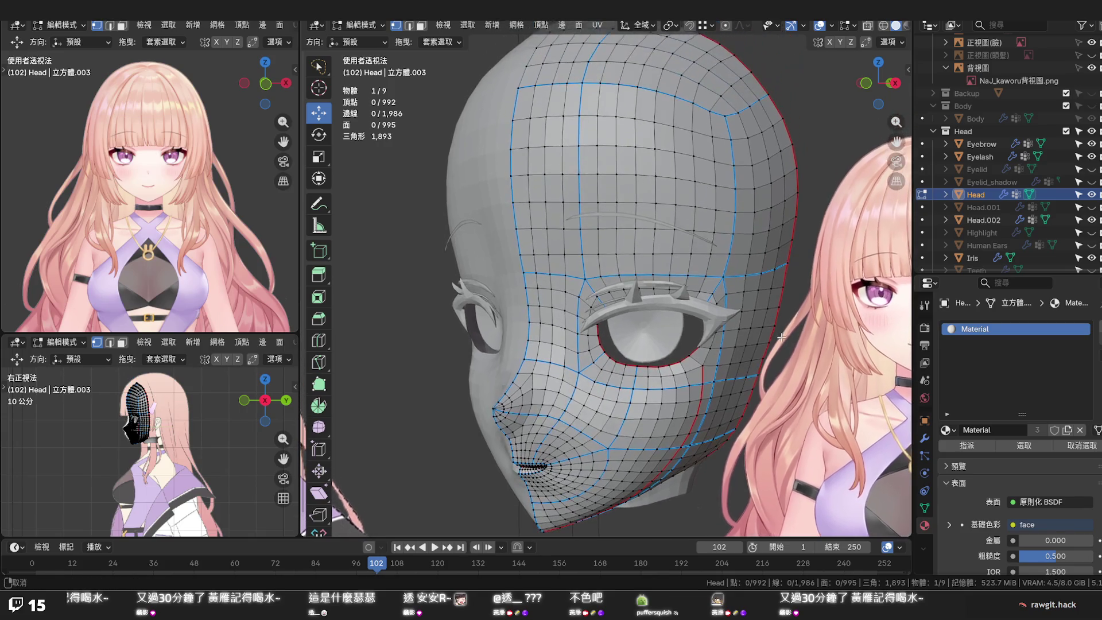
pyautogui.hotkey('ctrl', 's')
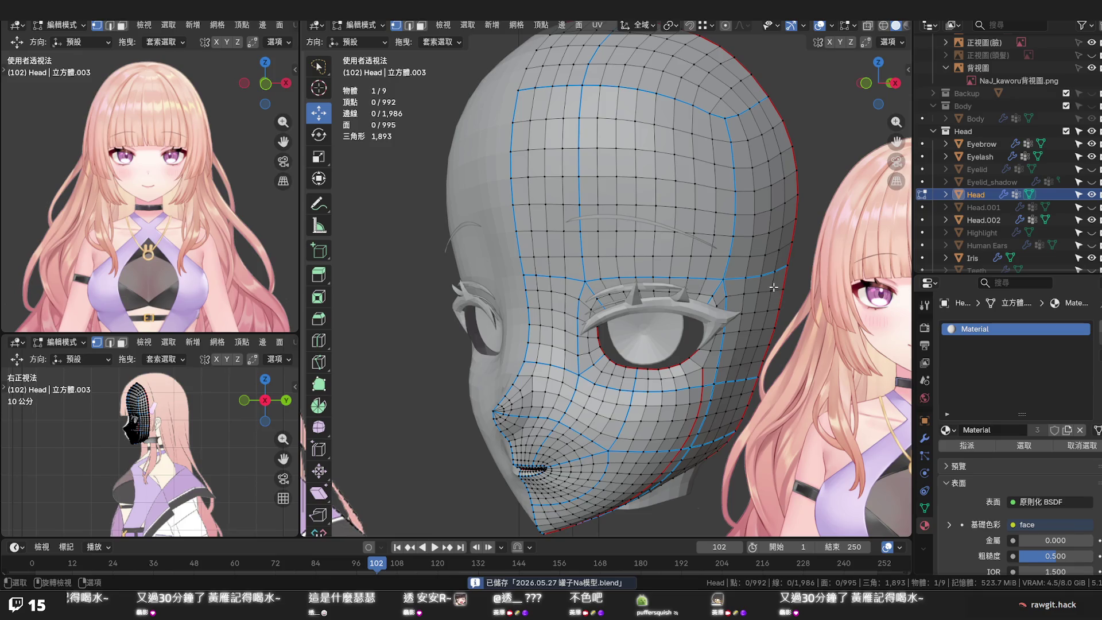
# Orbit the head and snap to the Right orthographic view against the side reference
pyautogui.moveTo(774, 287); pyautogui.dragTo(738, 303, button='middle')
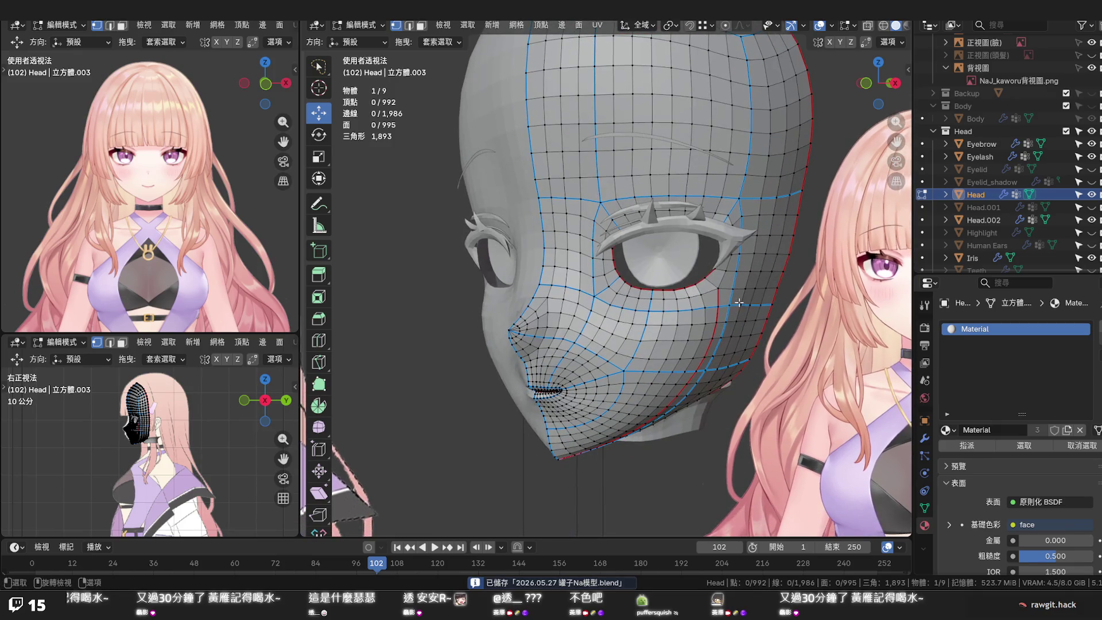
pyautogui.scroll(2, 739, 303)
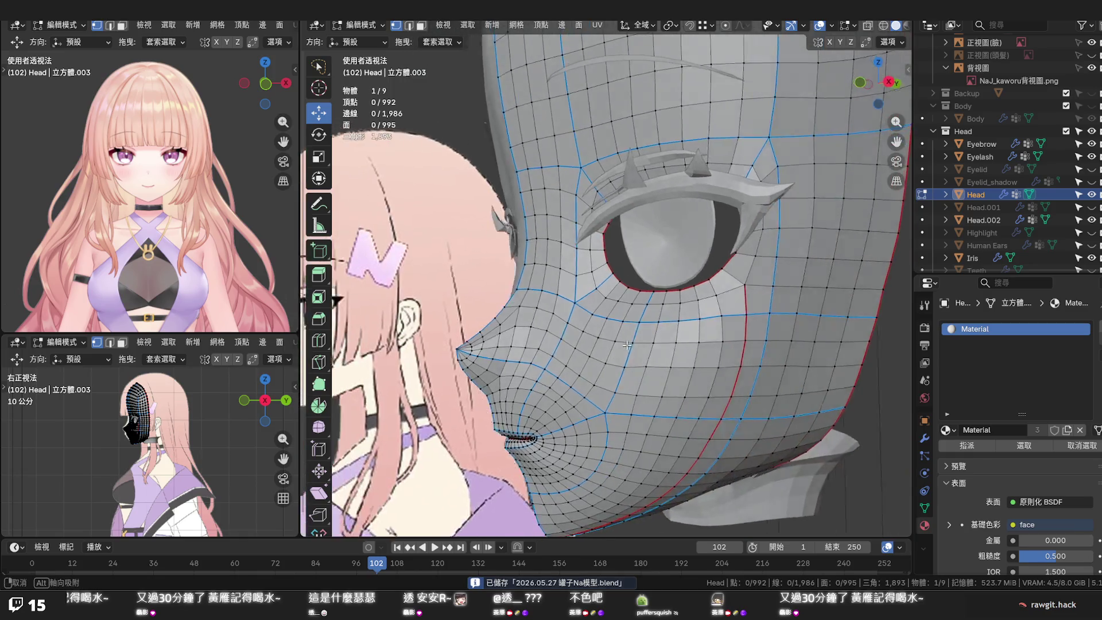
pyautogui.moveTo(732, 303); pyautogui.dragTo(618, 341, button='middle')
pyautogui.press('KP_3')
pyautogui.scroll(-2, 622, 337)
pyautogui.scroll(2, 625, 336)
pyautogui.scroll(1, 628, 335)
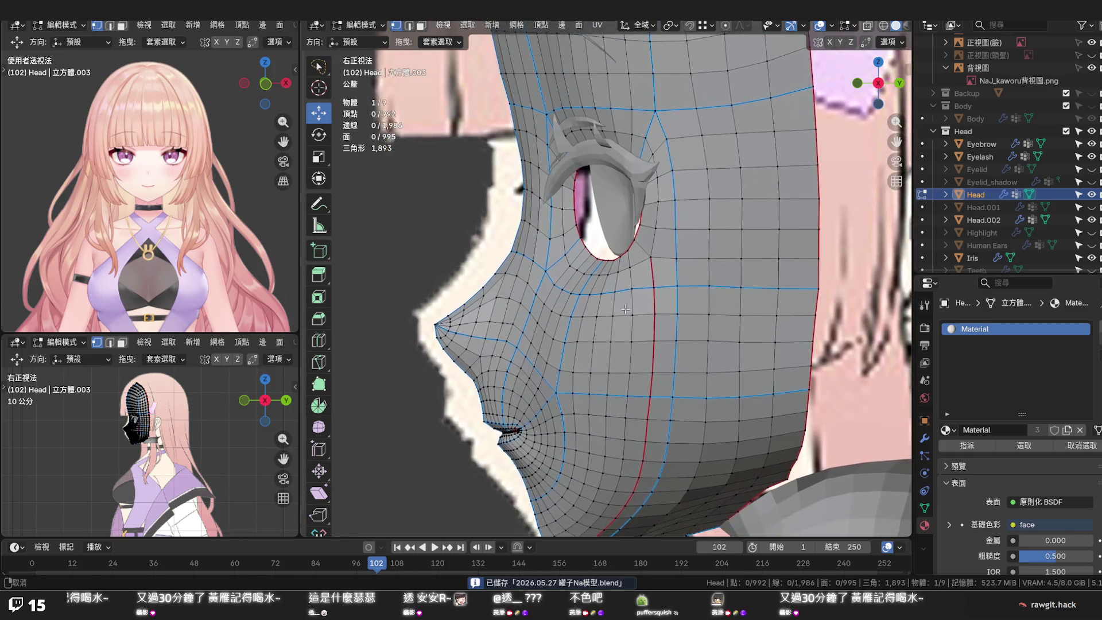
# Move a nose vertex along Y to refine the profile, cancelling a second attempted move
pyautogui.keyDown('shift'); pyautogui.moveTo(629, 335); pyautogui.dragTo(623, 308, button='middle'); pyautogui.keyUp('shift')
pyautogui.scroll(1, 616, 328)
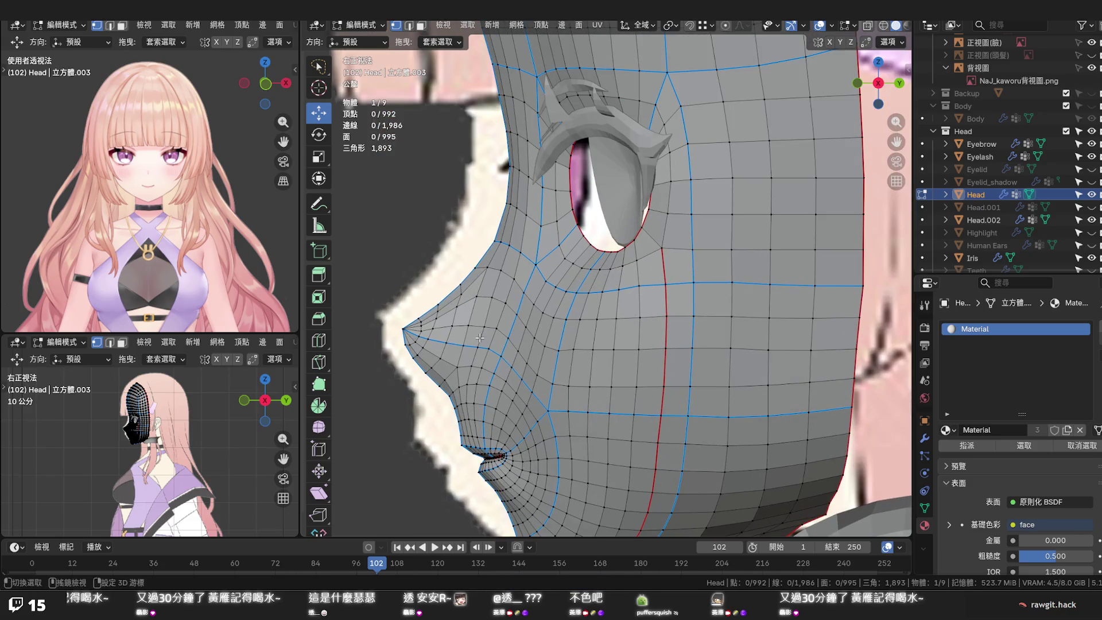
pyautogui.scroll(1, 534, 345)
pyautogui.scroll(1, 466, 353)
pyautogui.click(360, 344)
pyautogui.moveTo(380, 343); pyautogui.dragTo(398, 360)
pyautogui.click(370, 361)
pyautogui.rightClick(399, 360)
pyautogui.click(376, 402)
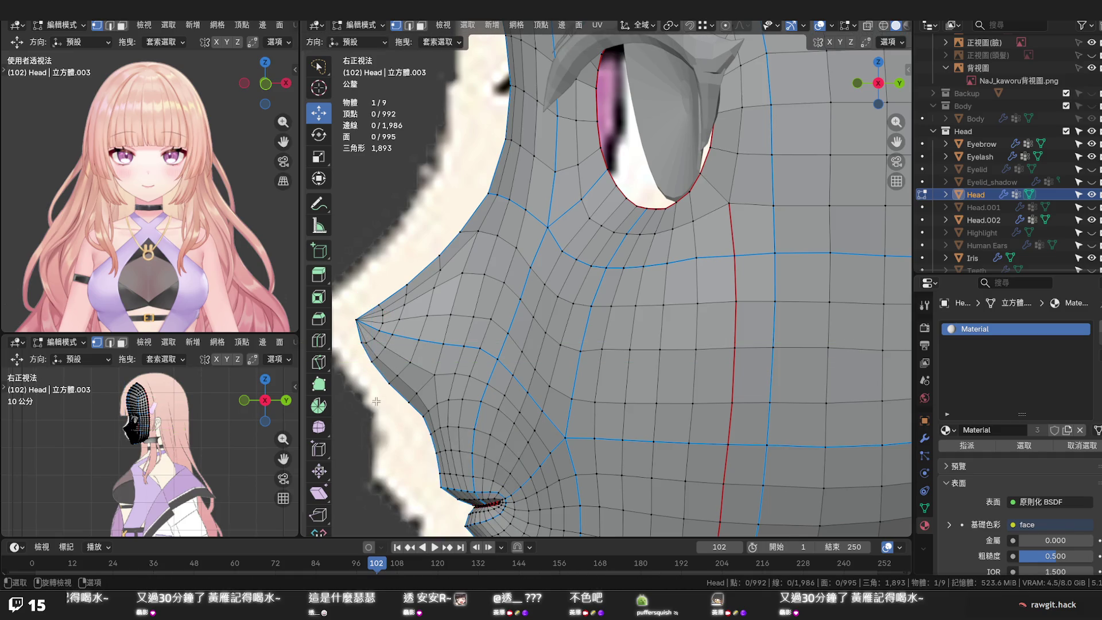
pyautogui.scroll(-1, 387, 399)
pyautogui.scroll(-1, 400, 395)
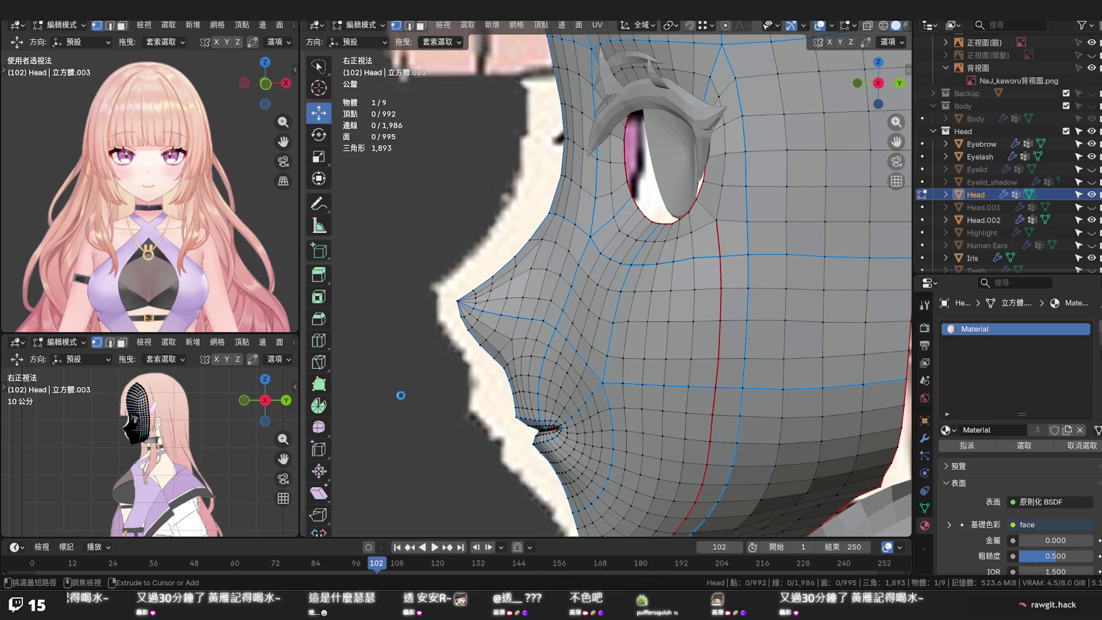
# Save the model file and reframe the side view of the head
pyautogui.hotkey('ctrl', 's')
pyautogui.scroll(-1, 400, 395)
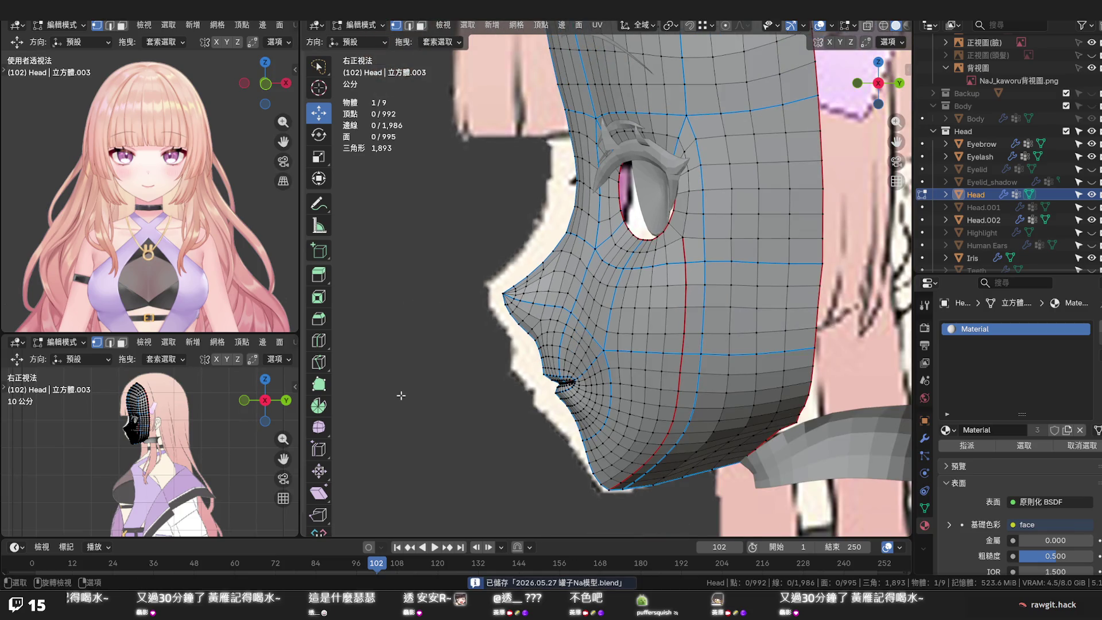
pyautogui.keyDown('shift'); pyautogui.moveTo(459, 395); pyautogui.dragTo(558, 355, button='middle'); pyautogui.keyUp('shift')
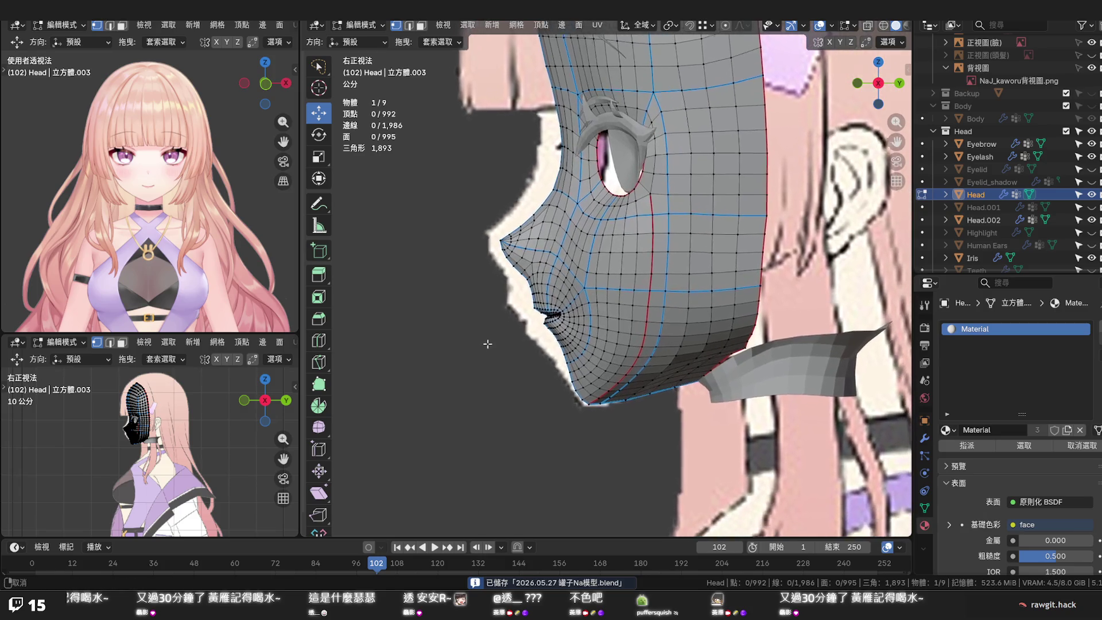
pyautogui.scroll(1, 558, 357)
pyautogui.scroll(1, 560, 340)
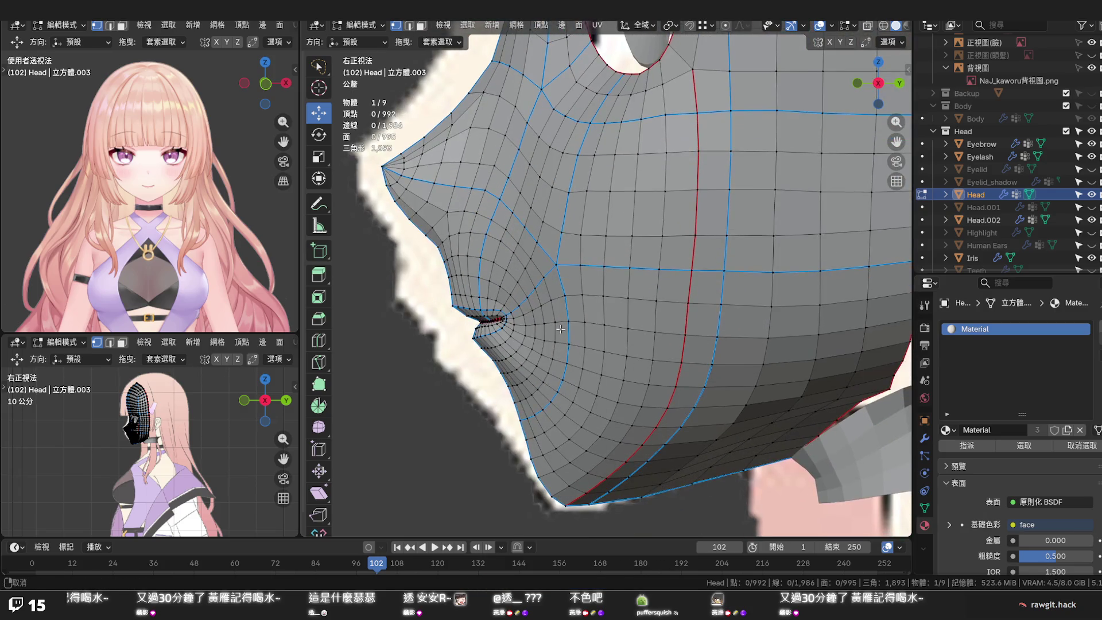
pyautogui.hotkey('ctrl', 's')
pyautogui.keyDown('shift'); pyautogui.moveTo(559, 329); pyautogui.dragTo(549, 437, button='middle'); pyautogui.keyUp('shift')
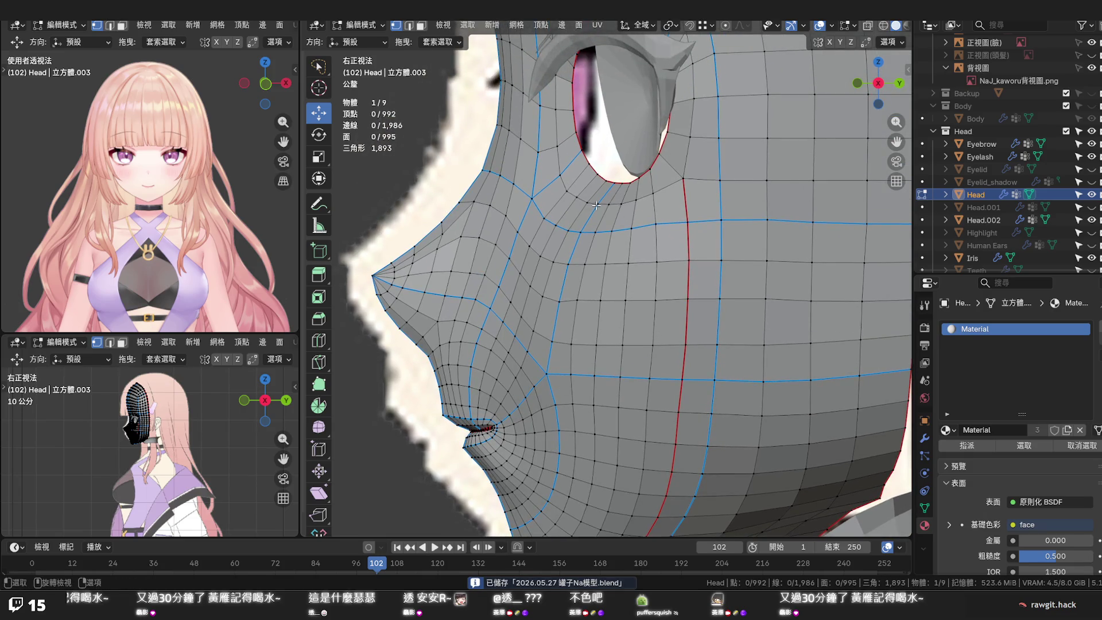
pyautogui.scroll(3, 593, 210)
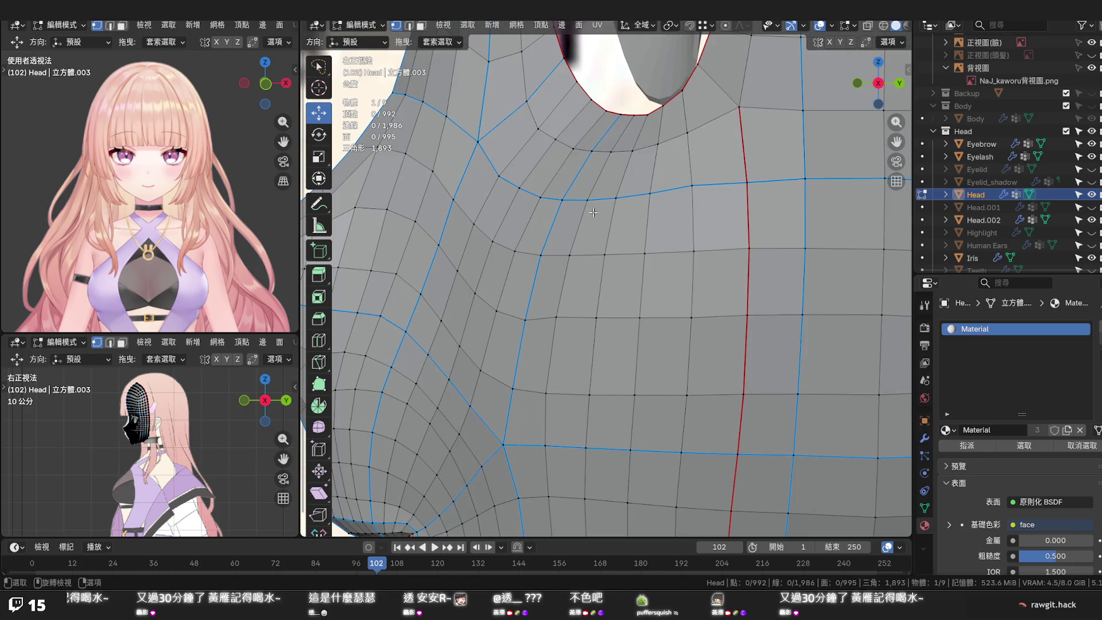
pyautogui.keyDown('shift'); pyautogui.moveTo(593, 213); pyautogui.dragTo(586, 231, button='middle'); pyautogui.keyUp('shift')
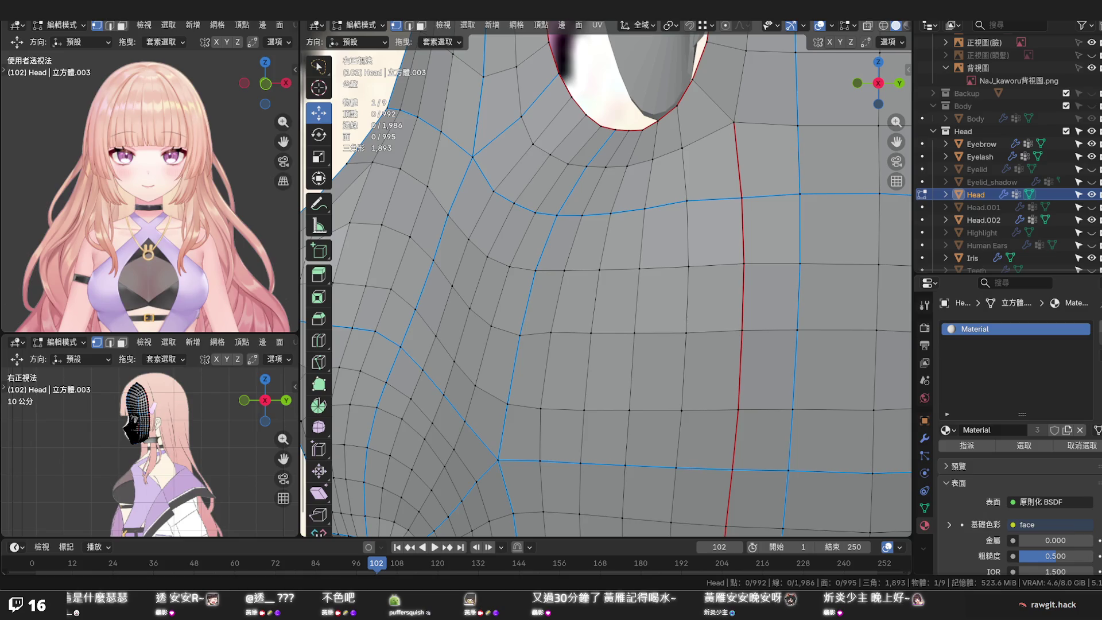
pyautogui.scroll(-4, 606, 279)
pyautogui.scroll(-2, 606, 279)
pyautogui.scroll(-2, 606, 279)
pyautogui.moveTo(606, 280); pyautogui.dragTo(378, 308, button='middle')
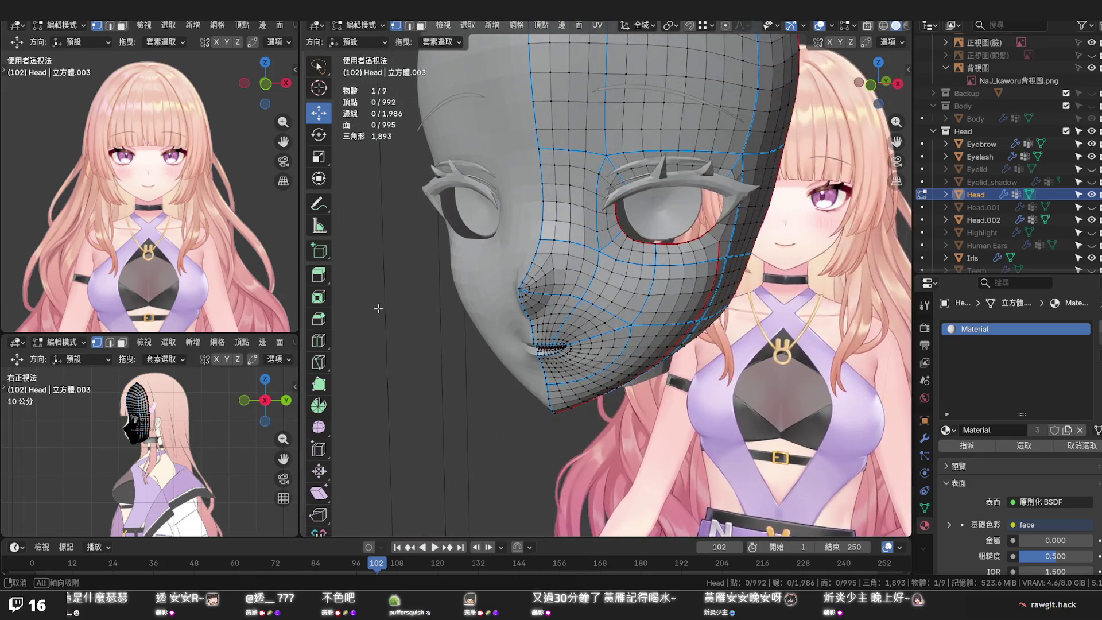
pyautogui.scroll(2, 378, 309)
# Leave the head's Edit Mode, select the Eyelash object and enter Edit Mode on it from the side
pyautogui.moveTo(430, 301)
pyautogui.mouseDown(button='middle')
pyautogui.moveTo(409, 299)
pyautogui.moveTo(581, 294)
pyautogui.mouseUp(button='middle')
pyautogui.press('Tab')
pyautogui.click(665, 191)
pyautogui.press('Tab')
pyautogui.moveTo(646, 199)
pyautogui.mouseDown(button='middle')
pyautogui.moveTo(446, 219)
pyautogui.moveTo(529, 176)
pyautogui.moveTo(577, 212)
pyautogui.mouseUp(button='middle')
pyautogui.scroll(2, 577, 211)
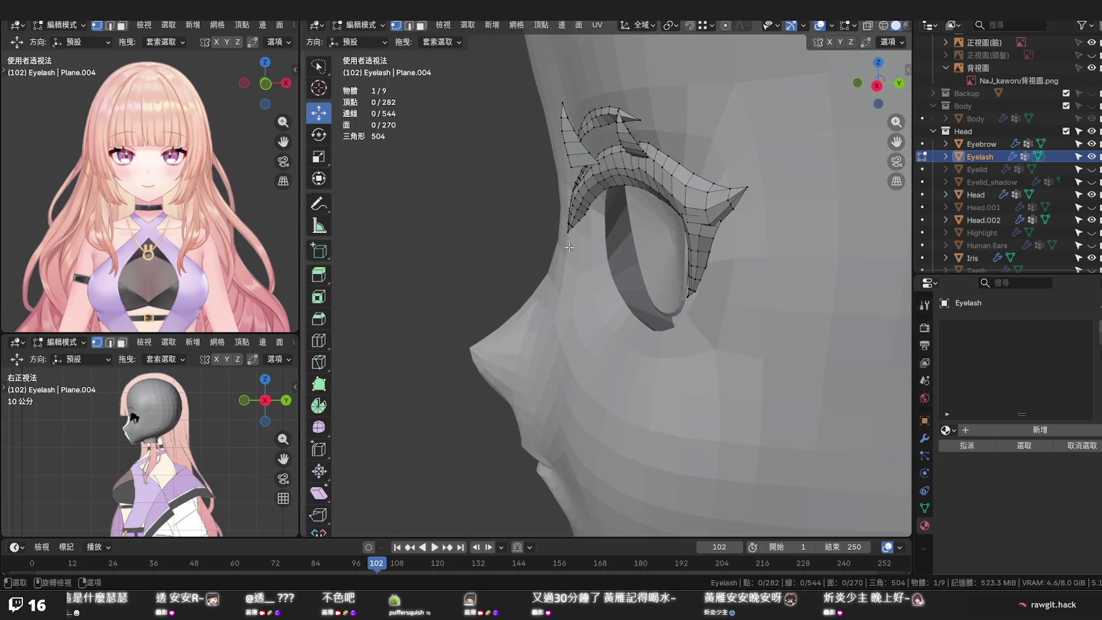
# Select one eyelash edge loop and undo an accidental unconstrained move of it
pyautogui.keyDown('alt'); pyautogui.click(580, 198); pyautogui.keyUp('alt')
pyautogui.press('g')
pyautogui.click(680, 78)
pyautogui.hotkey('ctrl', 'z')
# Slide the loop about 1.2 mm along Y with smooth proportional falloff of size 0.024
pyautogui.press('o')
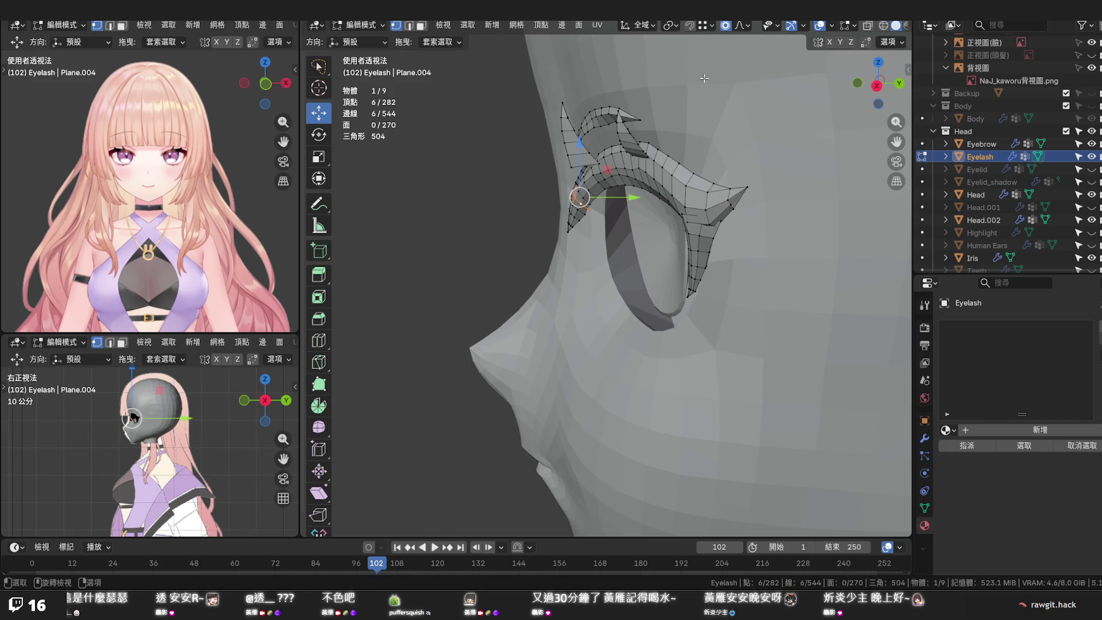
pyautogui.press('g')
pyautogui.press('y')
pyautogui.scroll(-1, 632, 200)
pyautogui.scroll(-2, 632, 200)
pyautogui.scroll(-2, 633, 200)
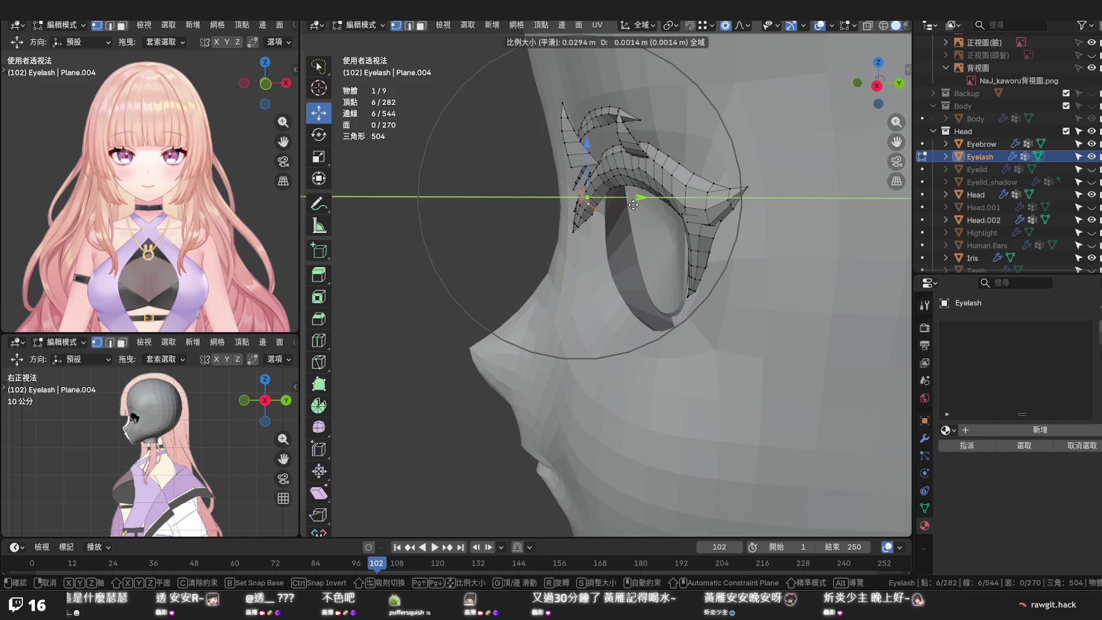
pyautogui.scroll(3, 632, 205)
pyautogui.scroll(2, 631, 205)
pyautogui.click(632, 205)
pyautogui.moveTo(632, 205); pyautogui.dragTo(734, 190, button='middle')
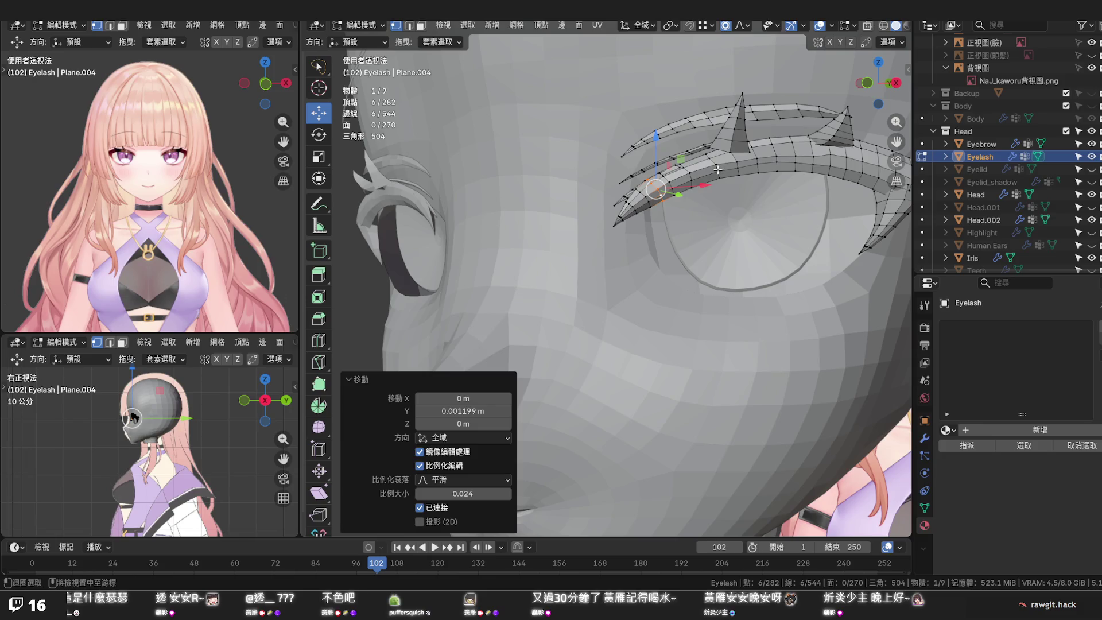
# Run Set Edge Flow on the upper lash loop, then on two more selected lash loops
pyautogui.press('q')
pyautogui.click(714, 173)
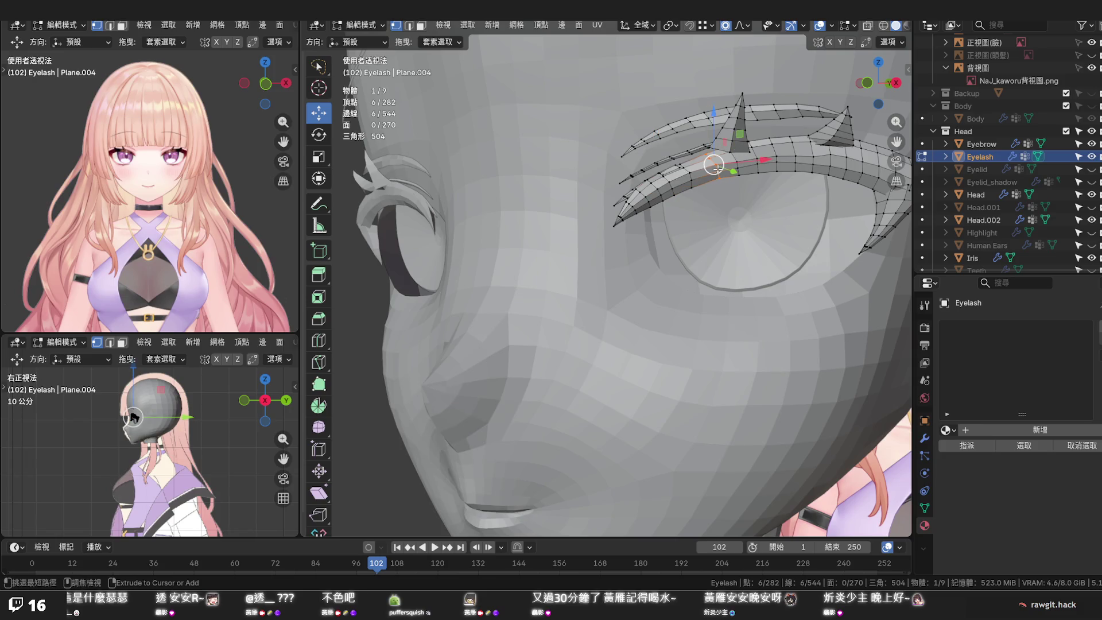
pyautogui.keyDown('alt'); pyautogui.keyDown('shift'); pyautogui.click(692, 178); pyautogui.keyUp('shift'); pyautogui.keyUp('alt')
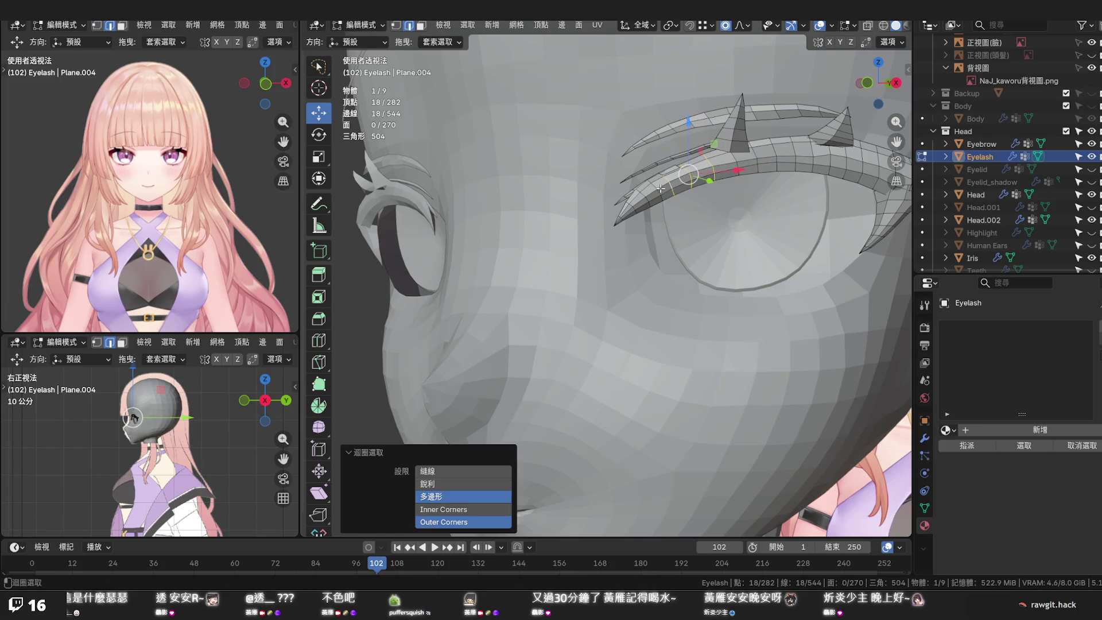
pyautogui.keyDown('alt'); pyautogui.keyDown('shift'); pyautogui.click(659, 189); pyautogui.keyUp('shift'); pyautogui.keyUp('alt')
pyautogui.press('q')
pyautogui.click(663, 187)
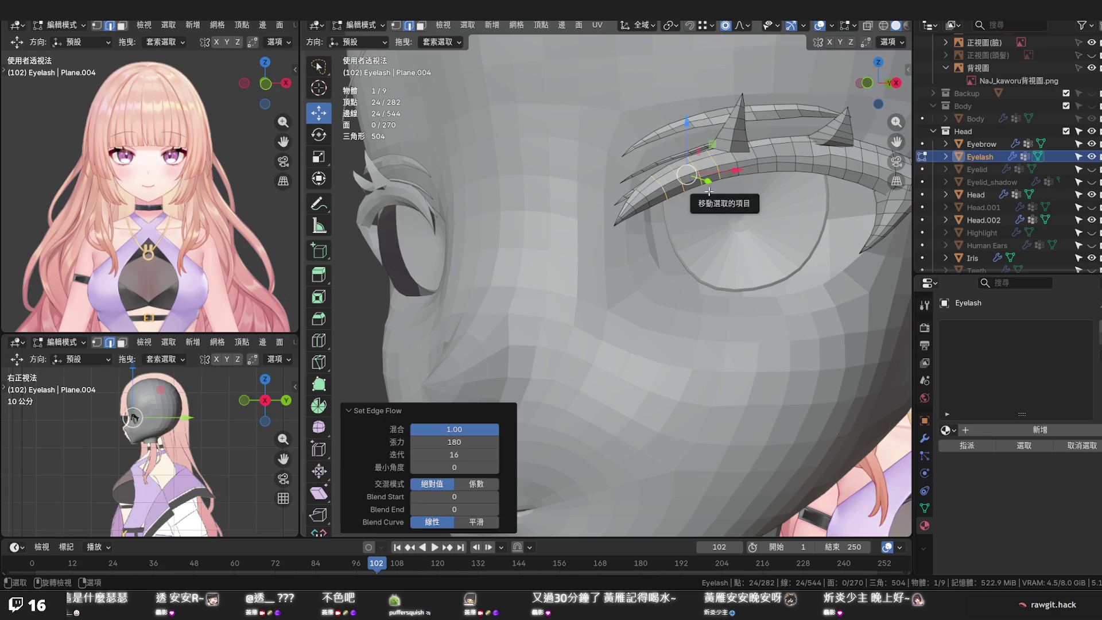
# Select the long lash loop and re-flow it into a smooth curve with Set Edge Flow
pyautogui.keyDown('alt'); pyautogui.keyDown('shift'); pyautogui.click(744, 166); pyautogui.keyUp('shift'); pyautogui.keyUp('alt')
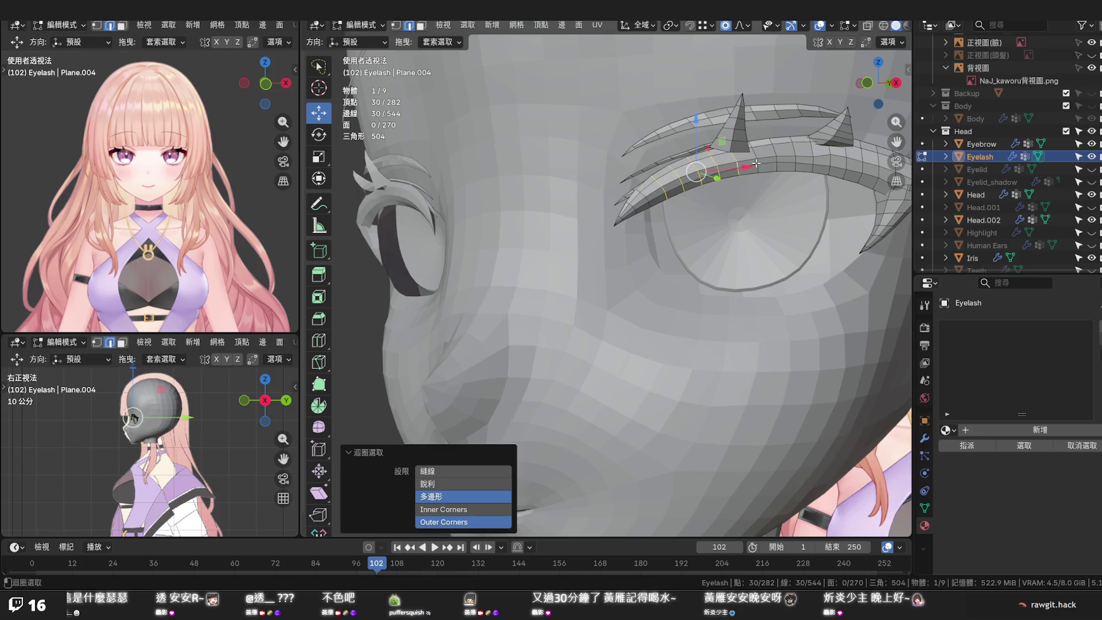
pyautogui.press('q')
pyautogui.click(779, 161)
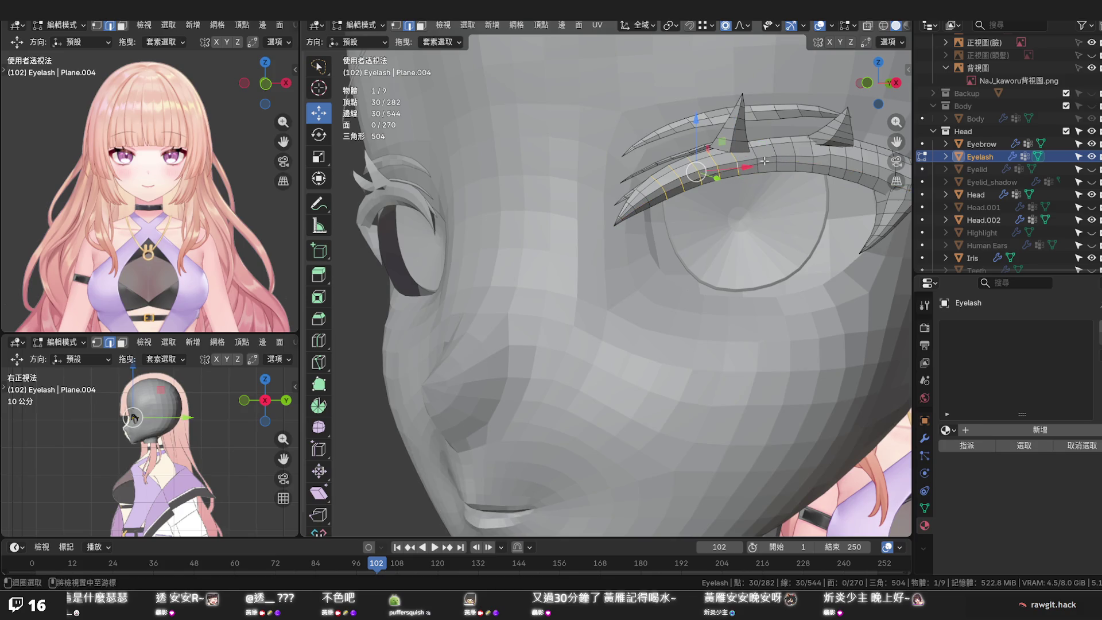
pyautogui.keyDown('alt'); pyautogui.keyDown('shift'); pyautogui.click(762, 162); pyautogui.keyUp('shift'); pyautogui.keyUp('alt')
pyautogui.hotkey('ctrl', 'z')
pyautogui.keyDown('alt'); pyautogui.click(792, 152); pyautogui.keyUp('alt')
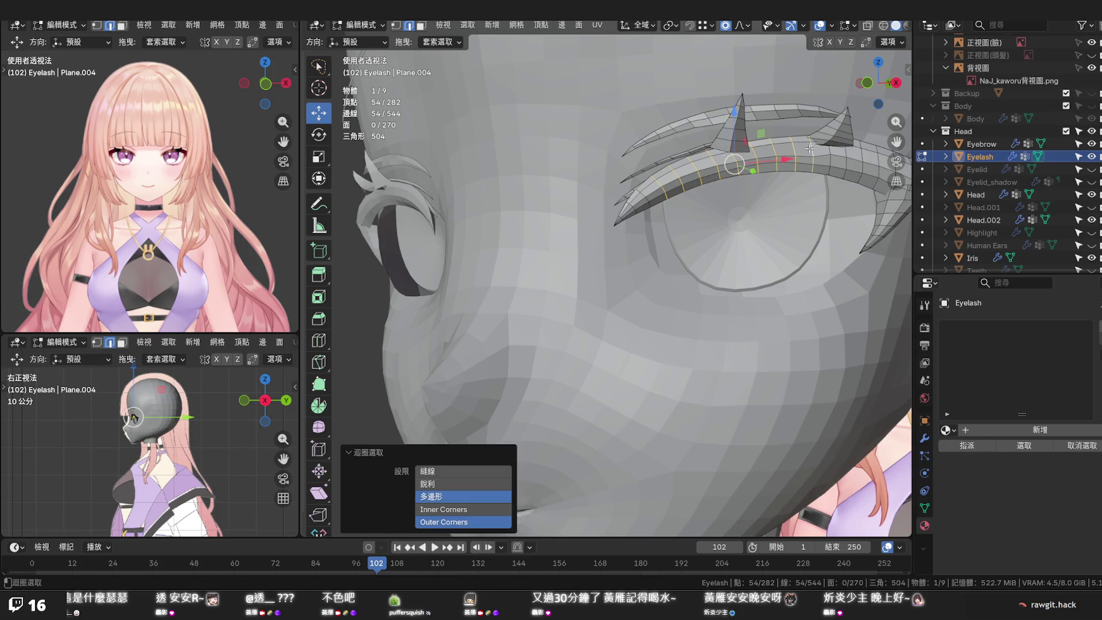
pyautogui.keyDown('alt'); pyautogui.keyDown('shift'); pyautogui.click(807, 148); pyautogui.keyUp('shift'); pyautogui.keyUp('alt')
pyautogui.hotkey('ctrl', 'e')
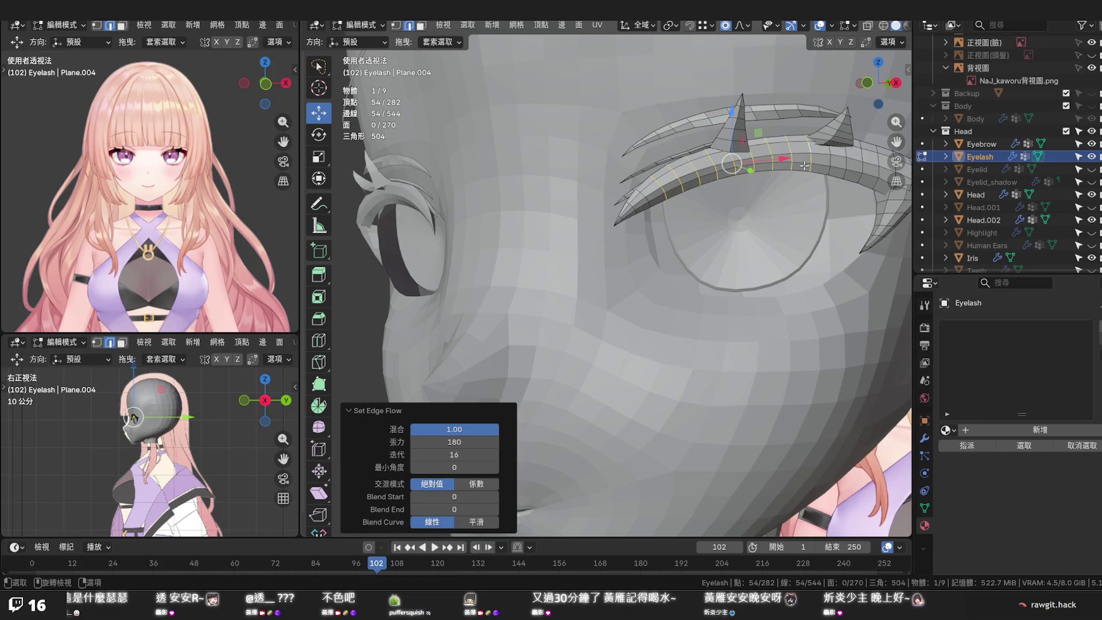
pyautogui.click(781, 182)
pyautogui.scroll(-2, 782, 183)
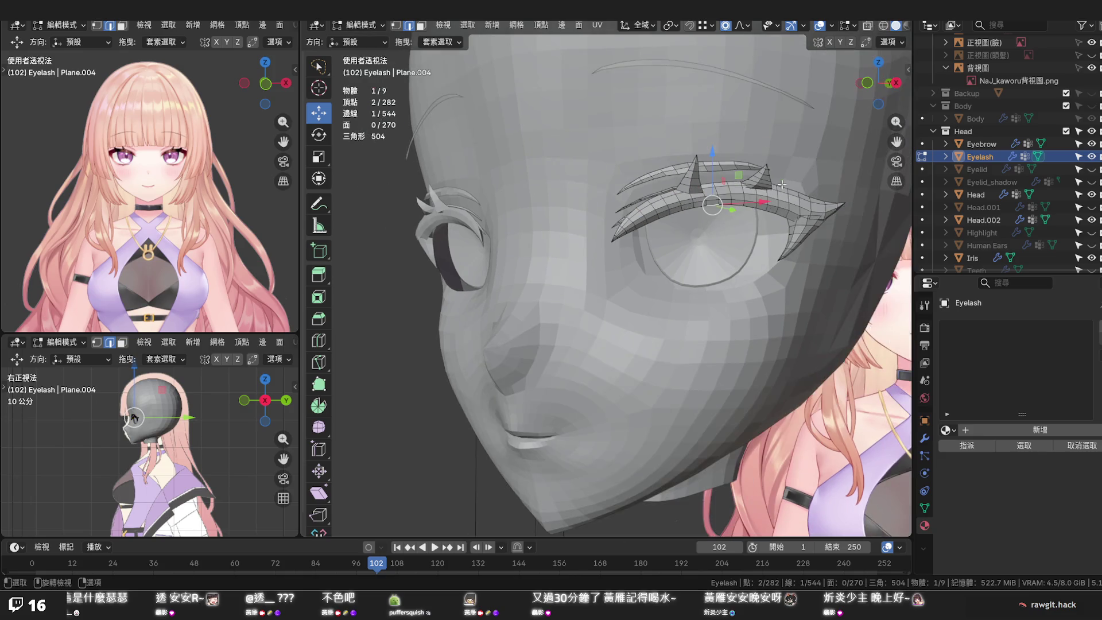
# Save the file and check the lash over the eye texture in front view with X-ray toggled
pyautogui.hotkey('ctrl', 's')
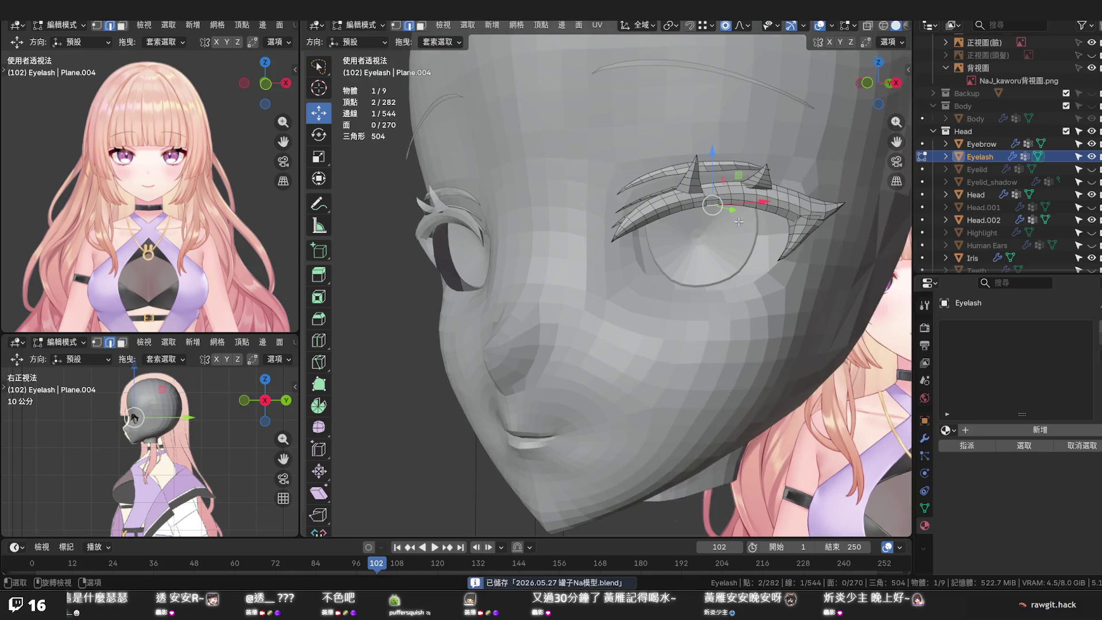
pyautogui.moveTo(738, 221); pyautogui.dragTo(652, 250, button='middle')
pyautogui.press('KP_1')
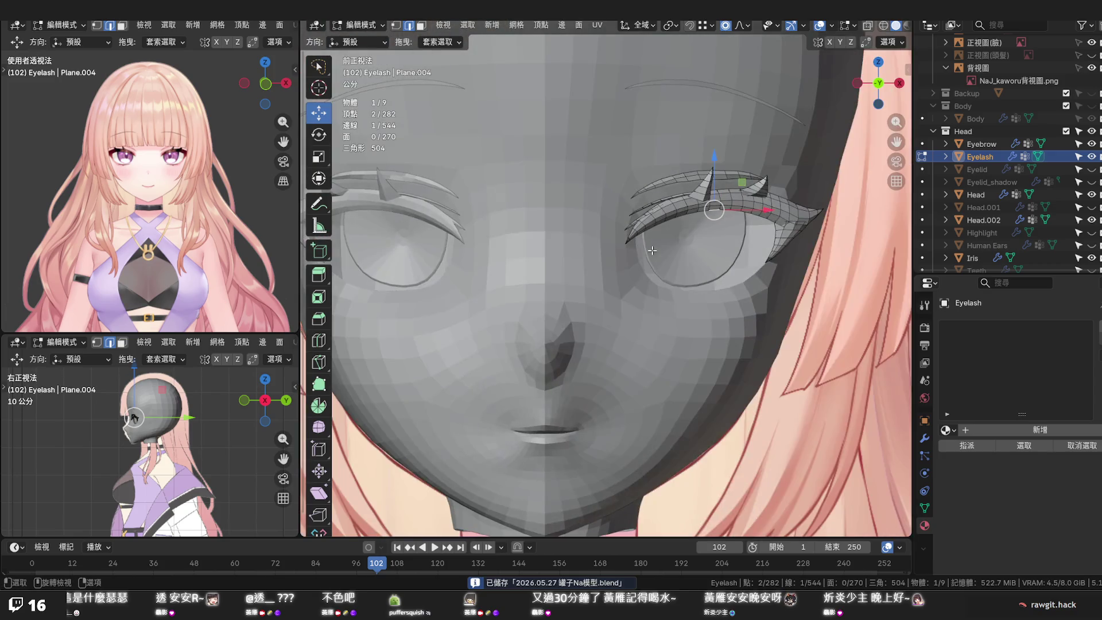
pyautogui.scroll(3, 655, 207)
pyautogui.scroll(2, 661, 193)
pyautogui.scroll(-2, 661, 193)
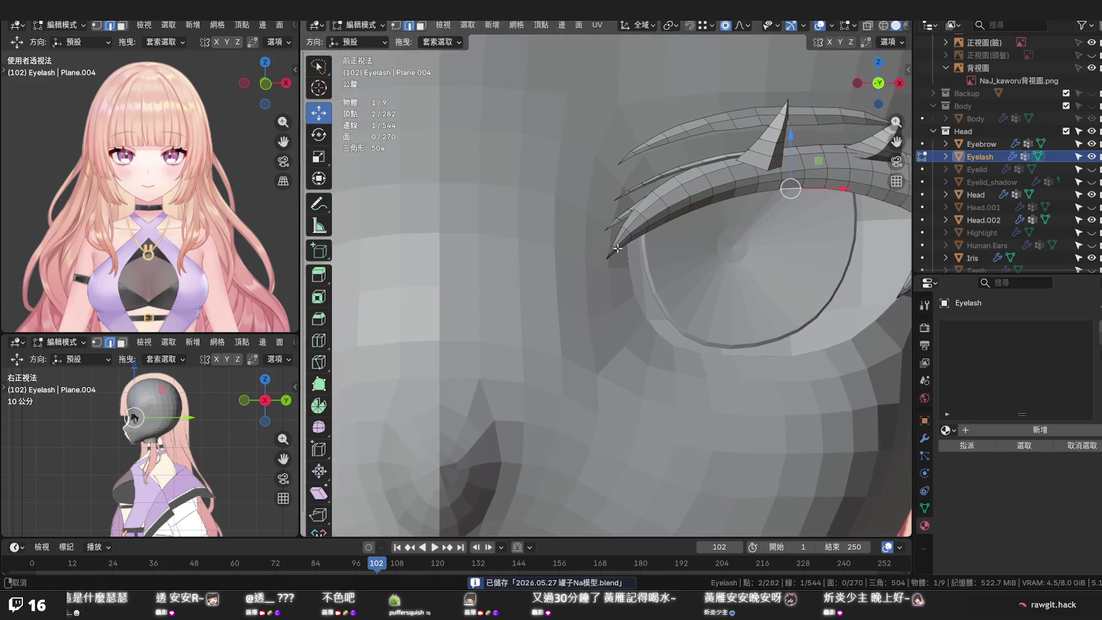
pyautogui.hotkey('alt', 'z')
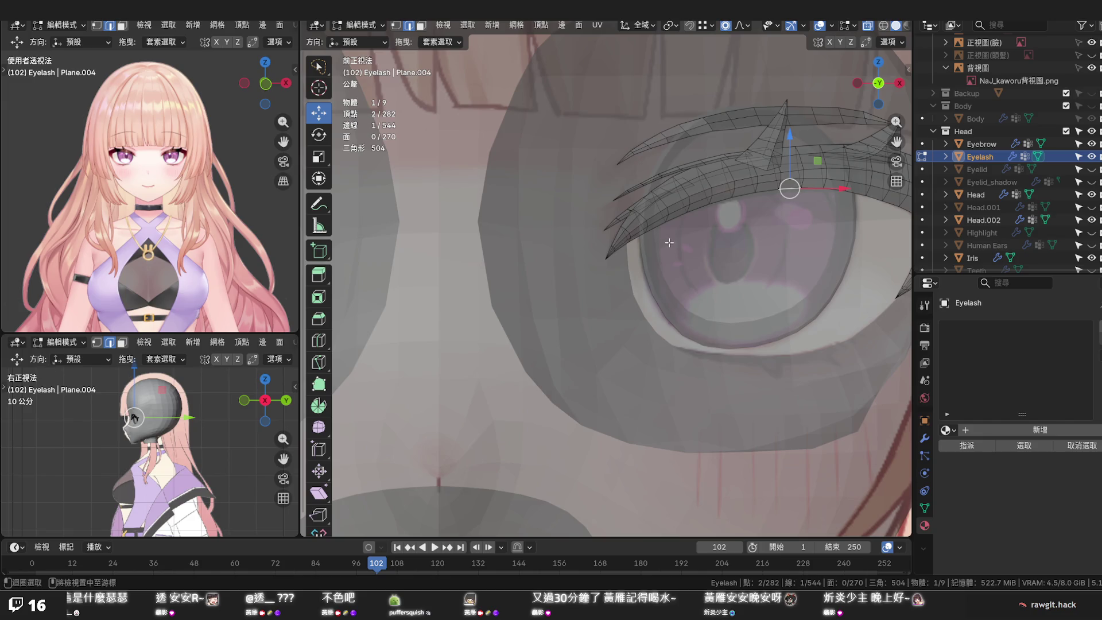
pyautogui.hotkey('alt', 'z')
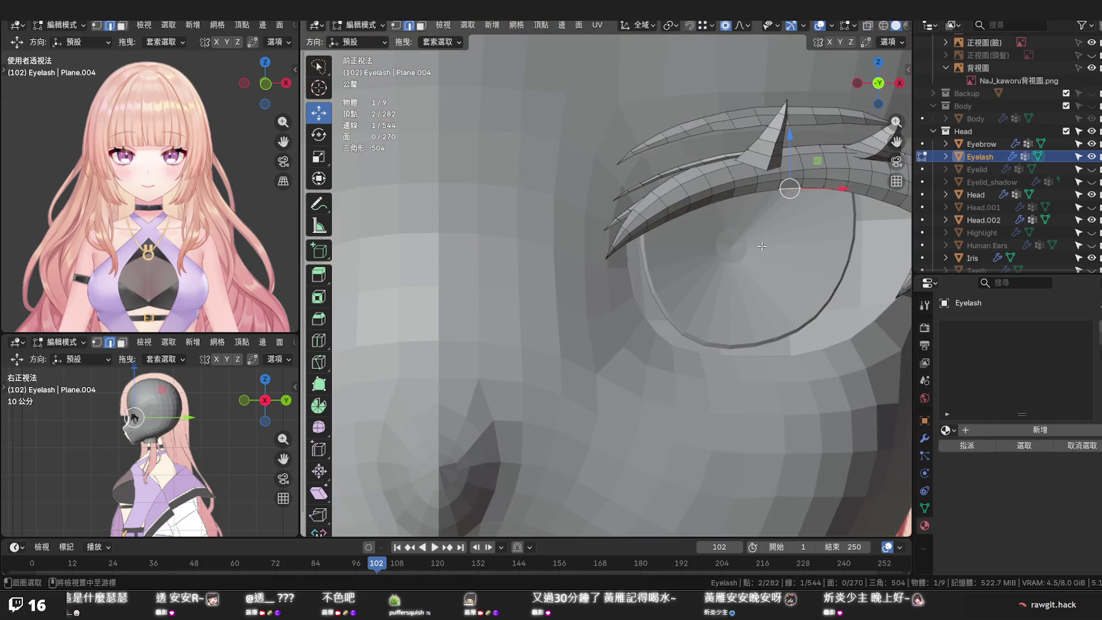
pyautogui.scroll(-3, 763, 248)
pyautogui.scroll(2, 745, 244)
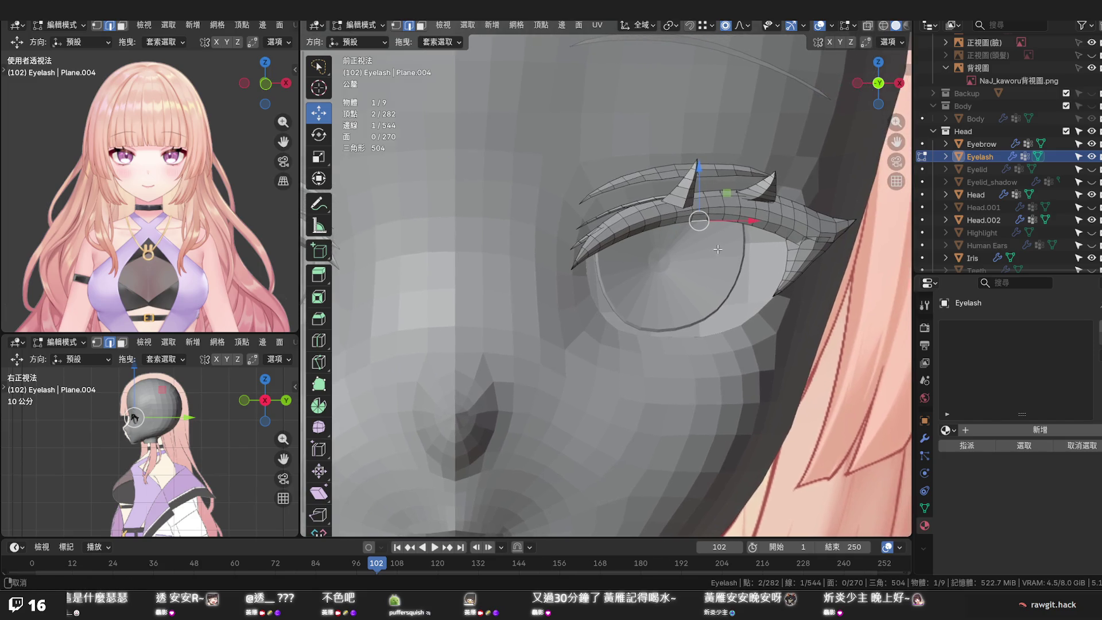
pyautogui.scroll(1, 717, 248)
# Select the whole connected main lash strand via select linked
pyautogui.moveTo(716, 248); pyautogui.dragTo(732, 241, button='middle')
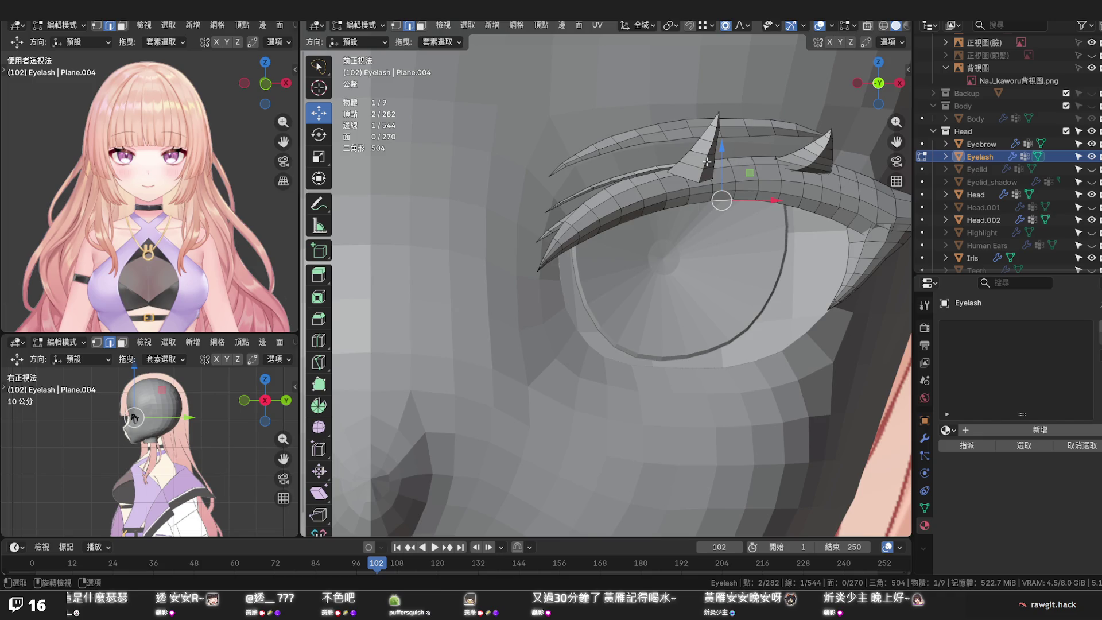
pyautogui.click(755, 183)
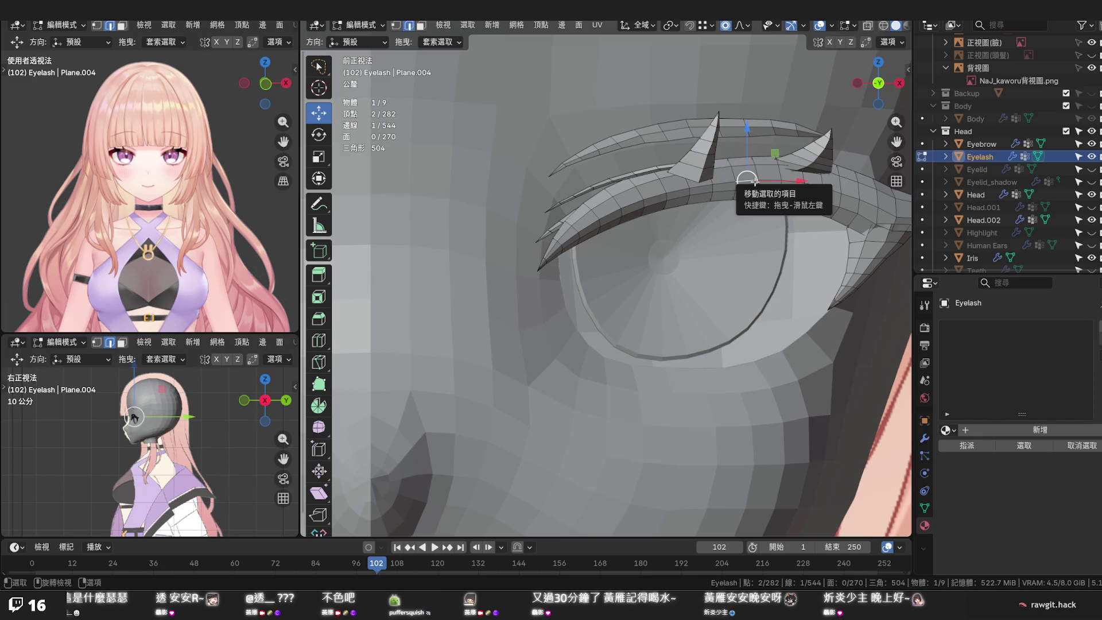
pyautogui.press('l')
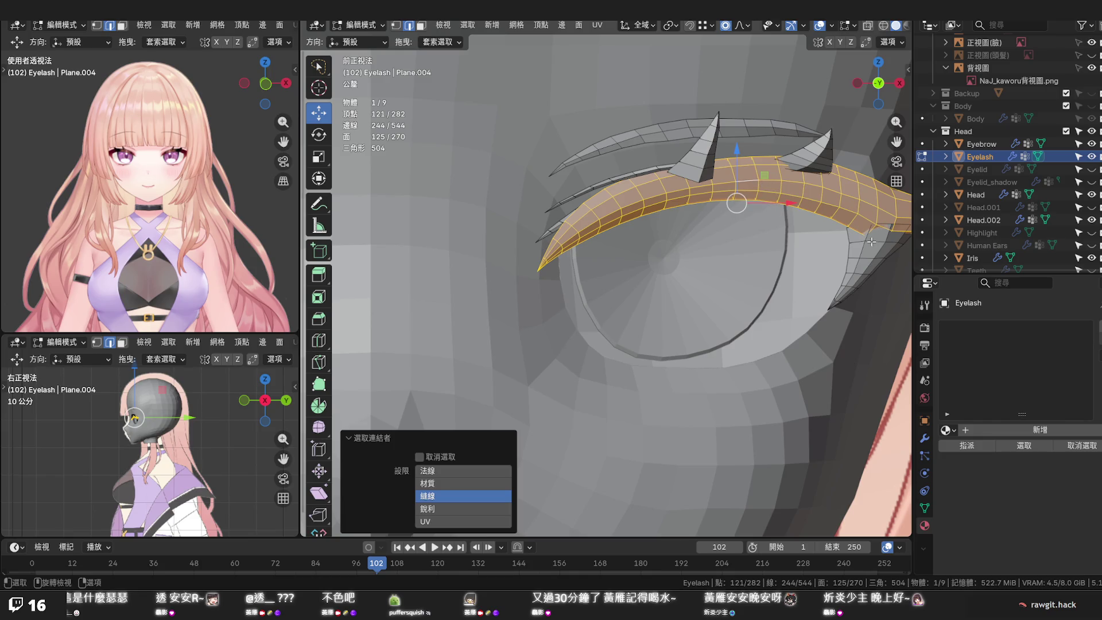
pyautogui.press('KP_Divide')
pyautogui.press('KP_1')
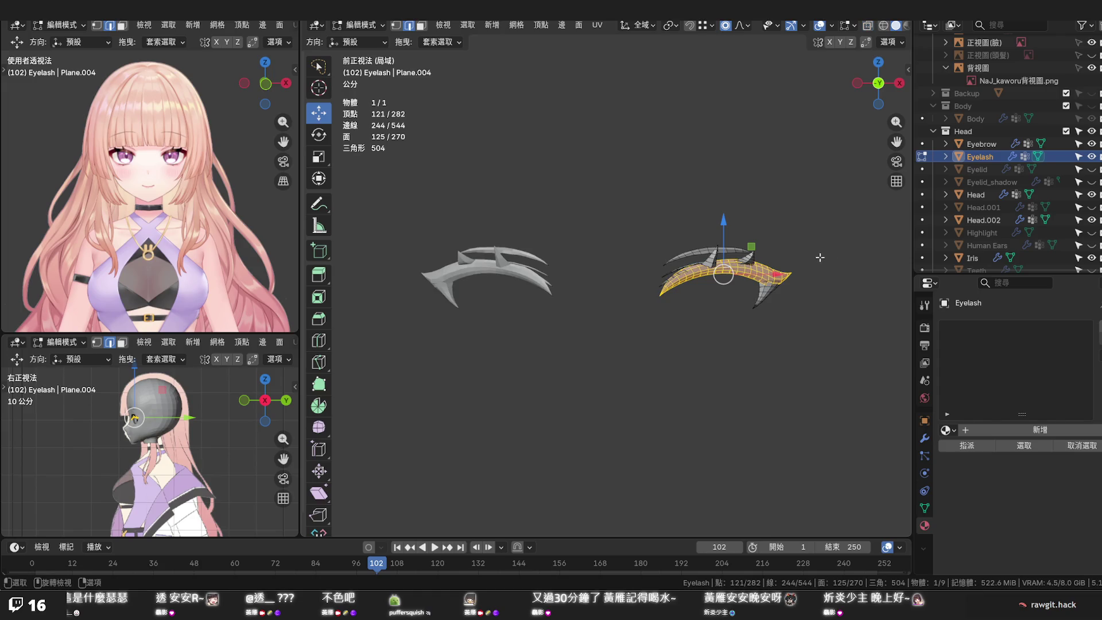
pyautogui.press('KP_Divide')
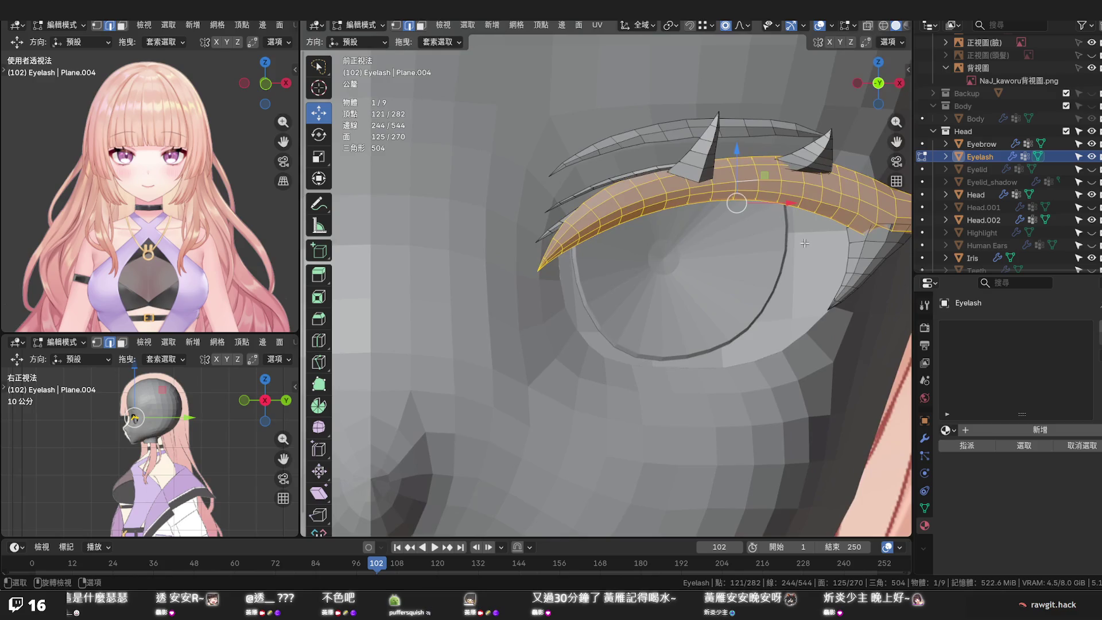
pyautogui.keyDown('shift'); pyautogui.moveTo(691, 273); pyautogui.dragTo(654, 300, button='middle'); pyautogui.keyUp('shift')
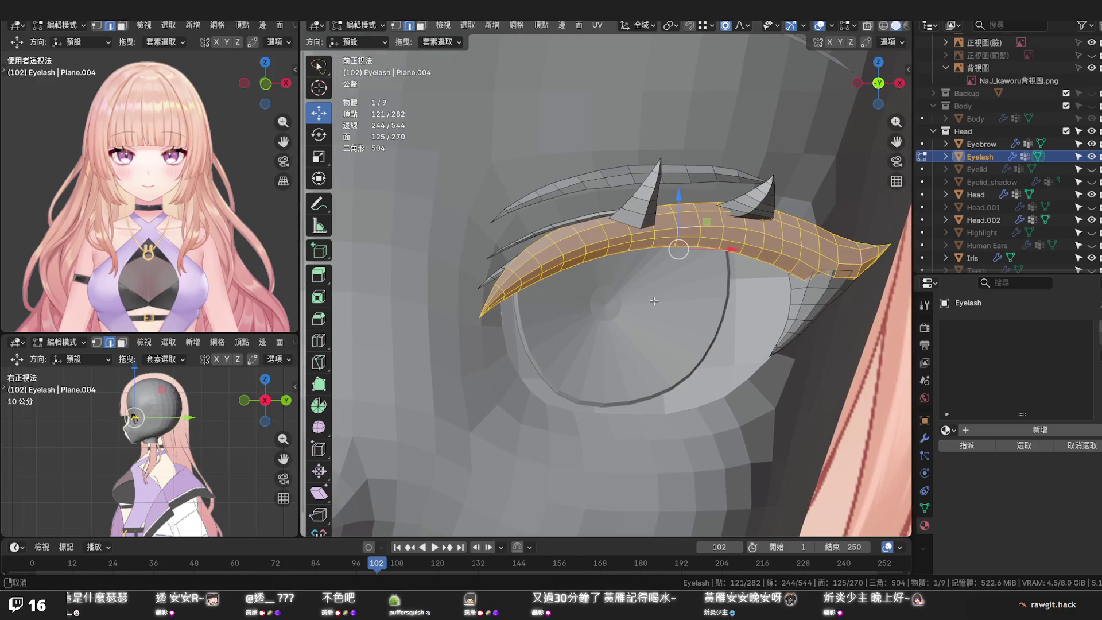
pyautogui.scroll(1, 549, 297)
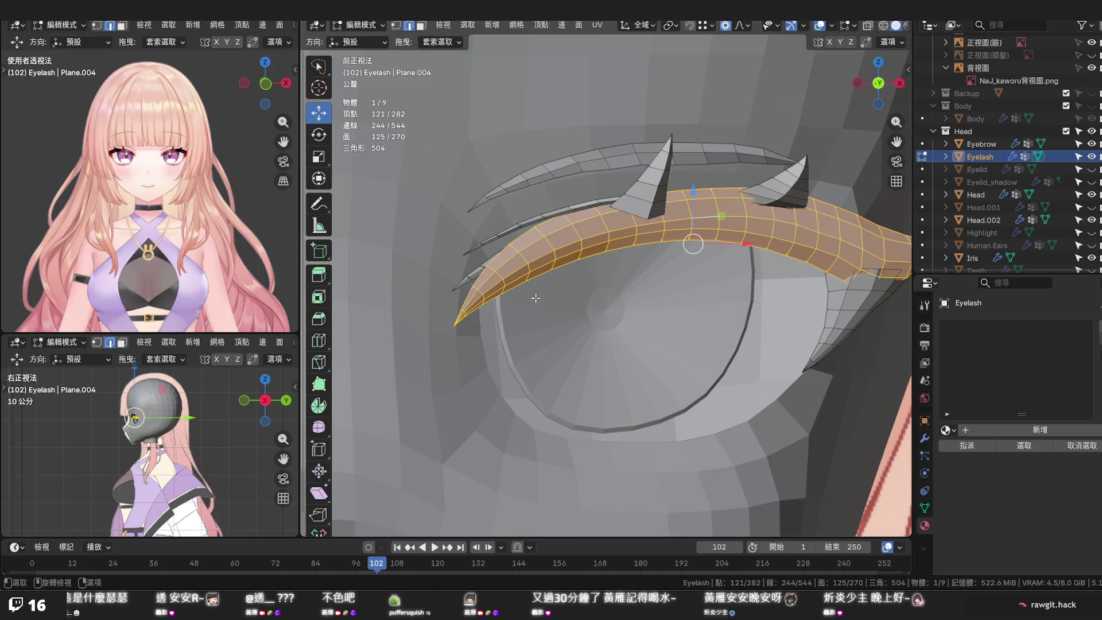
pyautogui.scroll(1, 535, 297)
pyautogui.scroll(-1, 756, 250)
pyautogui.keyDown('shift'); pyautogui.moveTo(756, 249); pyautogui.dragTo(754, 283, button='middle'); pyautogui.keyUp('shift')
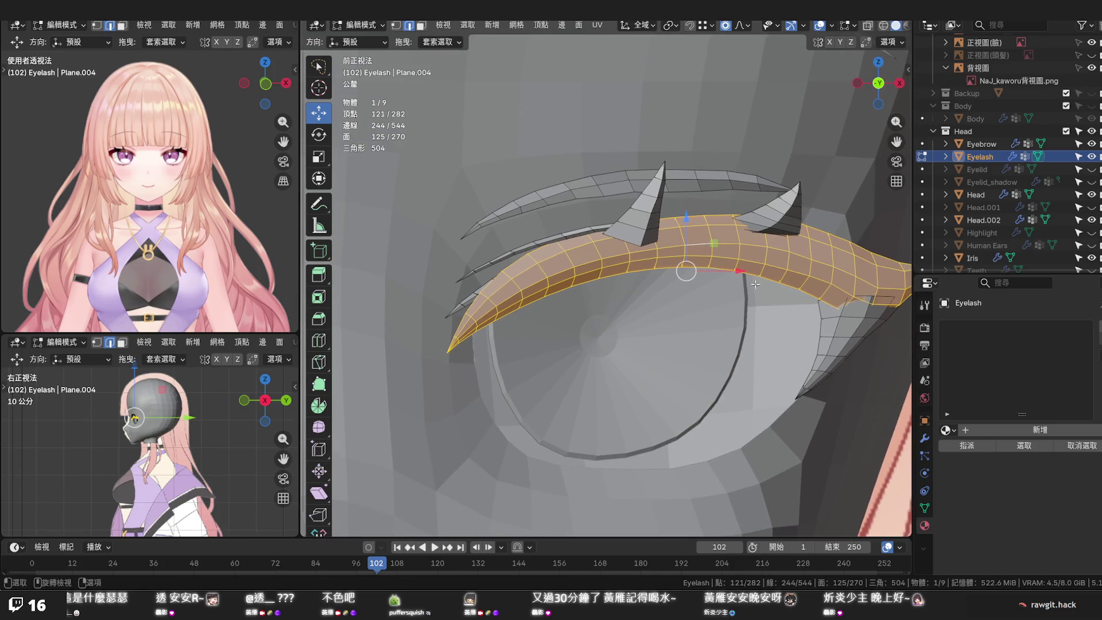
pyautogui.click(865, 265)
pyautogui.hotkey('ctrl', 'z')
pyautogui.click(865, 260)
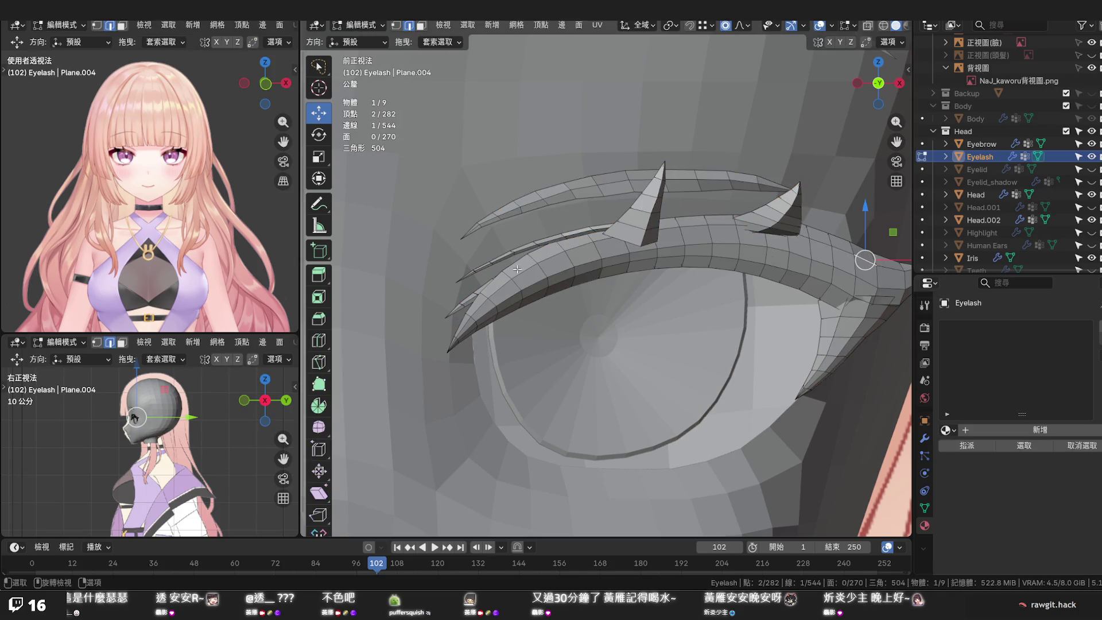
# Edge-slide the lengthwise loop along the main lash strand by 0.144 after one cancelled attempt
pyautogui.keyDown('ctrl'); pyautogui.click(478, 306); pyautogui.keyUp('ctrl')
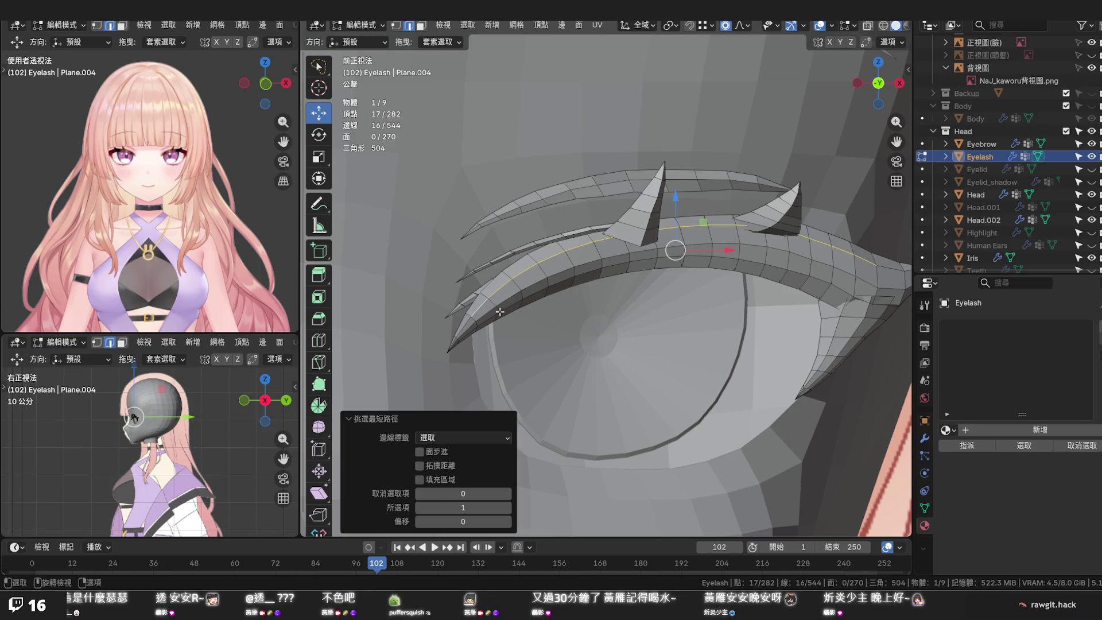
pyautogui.press('g')
pyautogui.press('g')
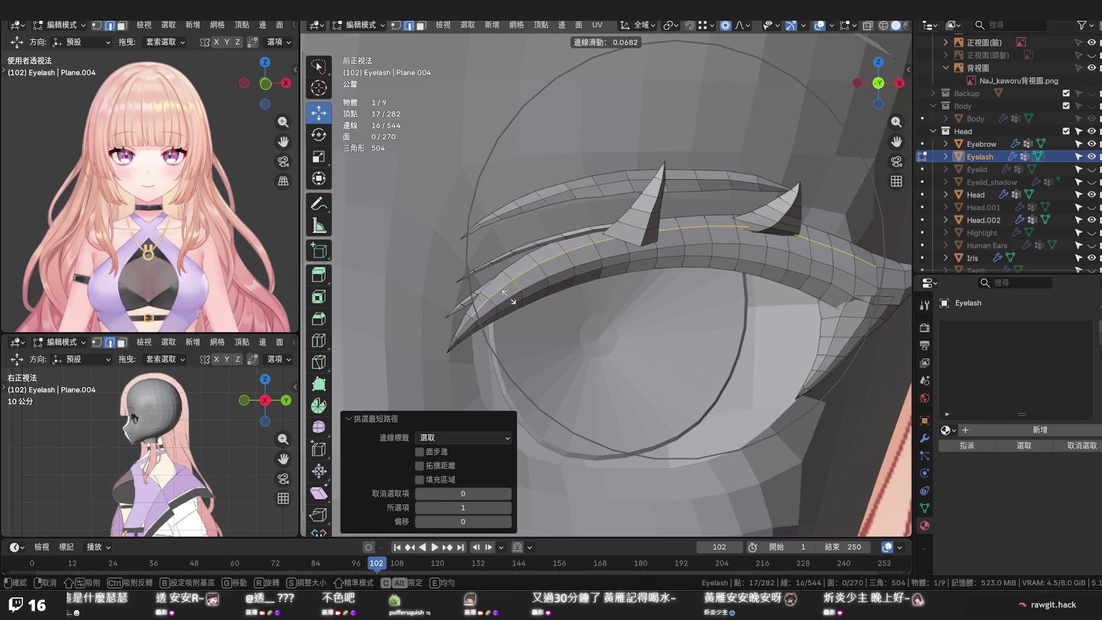
pyautogui.rightClick(511, 298)
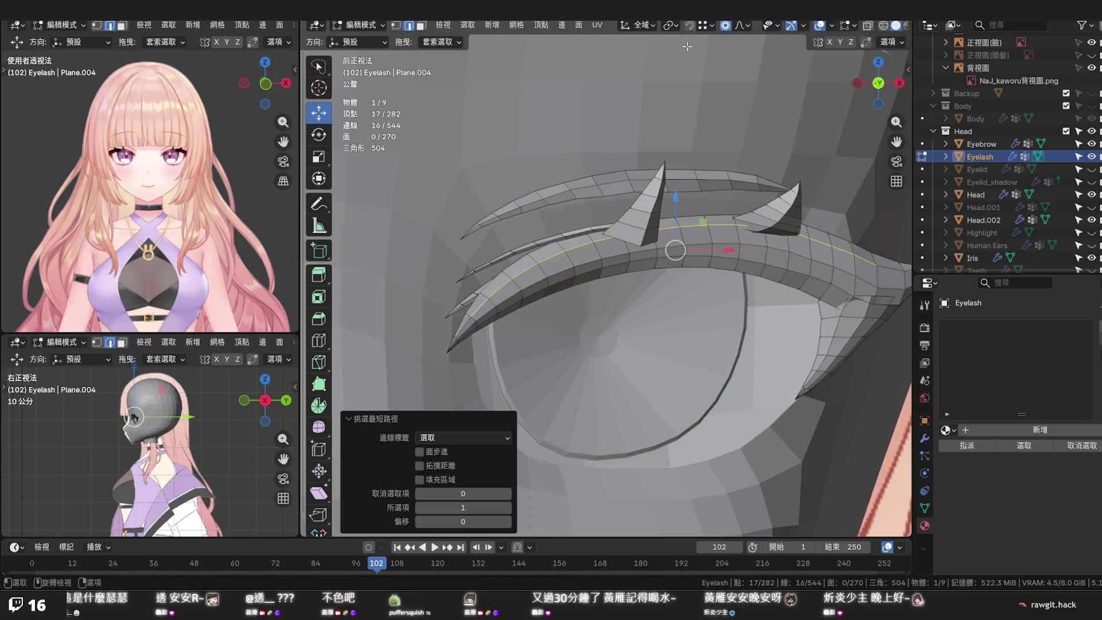
pyautogui.press('g')
pyautogui.press('g')
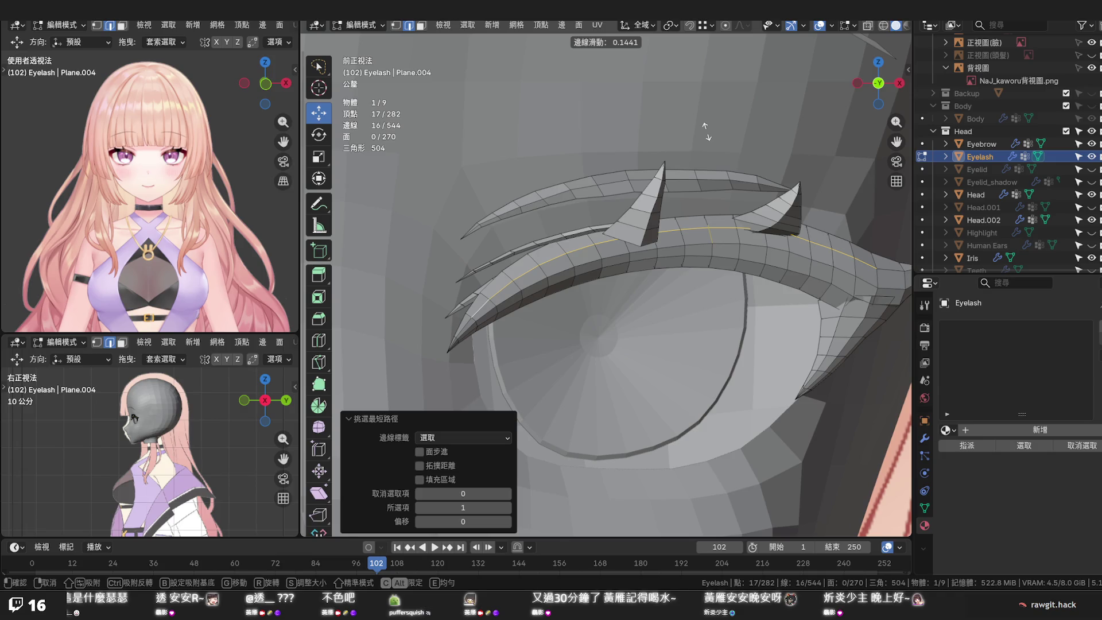
pyautogui.click(706, 129)
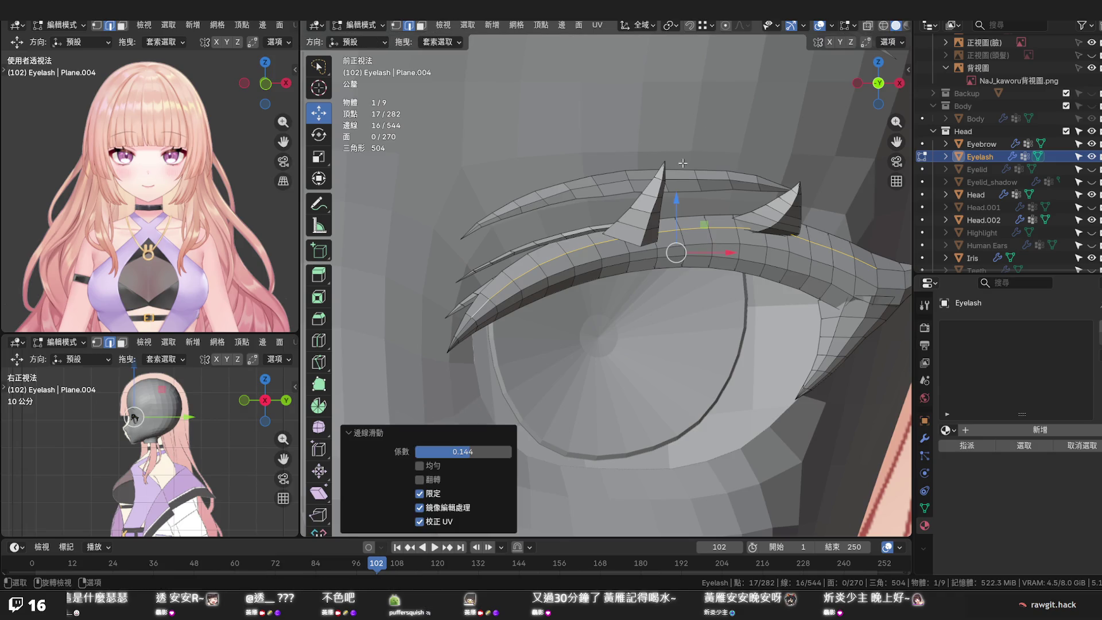
pyautogui.click(506, 298)
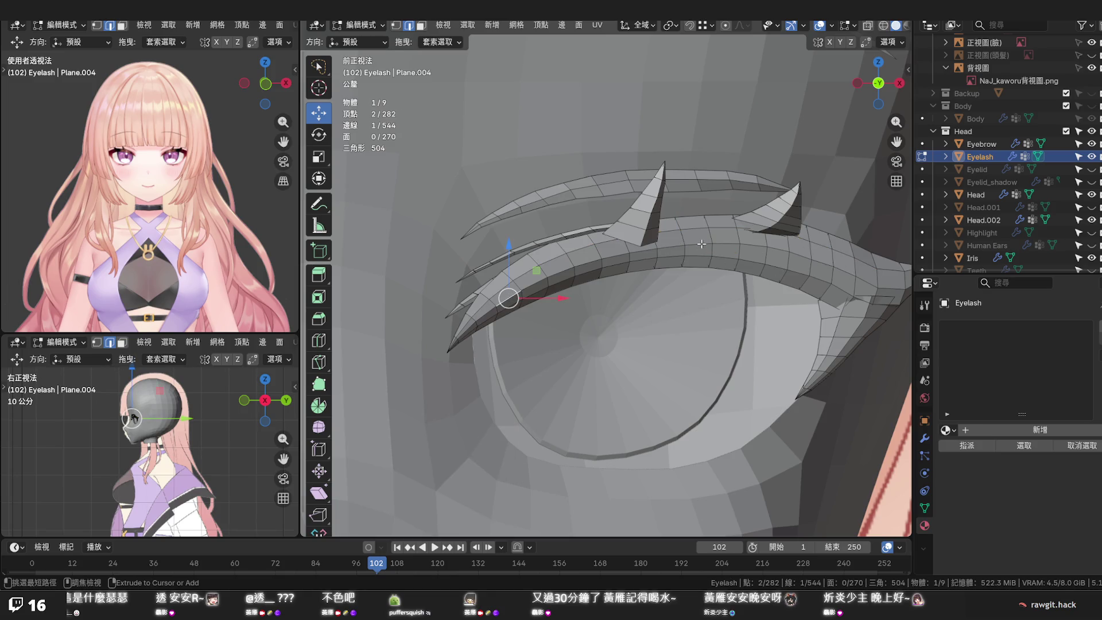
pyautogui.moveTo(701, 243); pyautogui.dragTo(521, 229, button='middle')
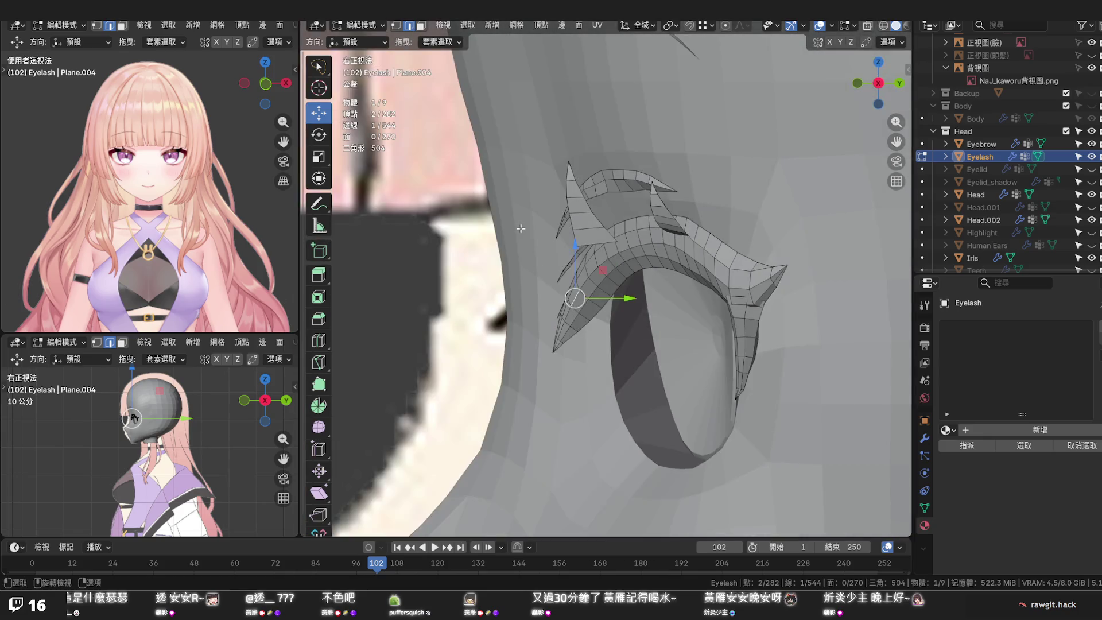
pyautogui.scroll(-2, 521, 228)
pyautogui.scroll(2, 525, 240)
pyautogui.scroll(1, 565, 338)
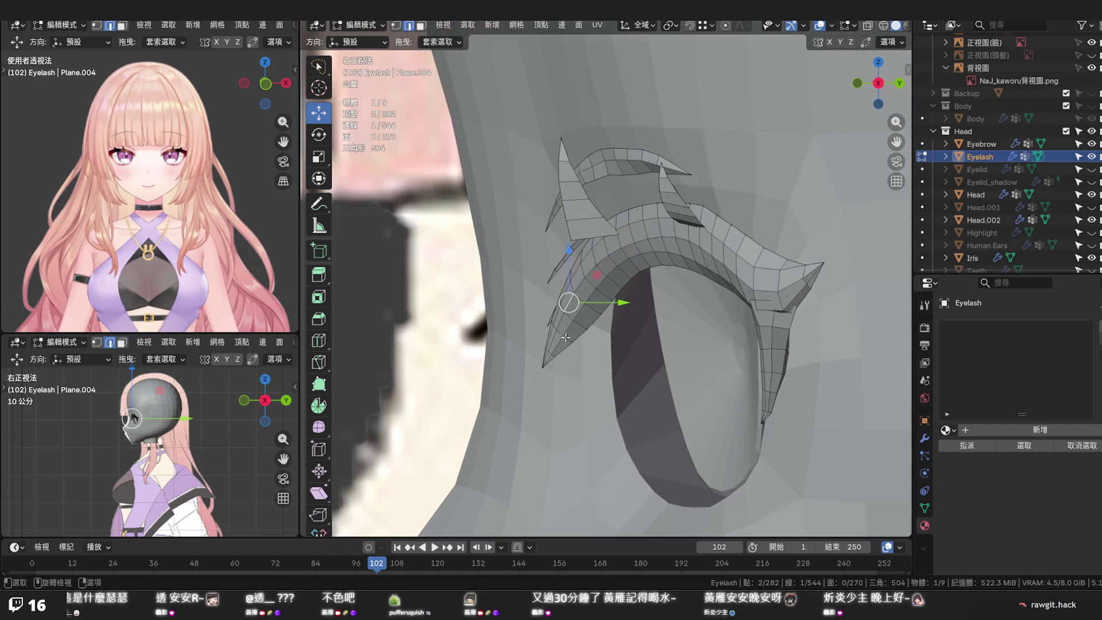
# In vertex select mode, move the lash tip vertex slightly along Y
pyautogui.click(543, 367)
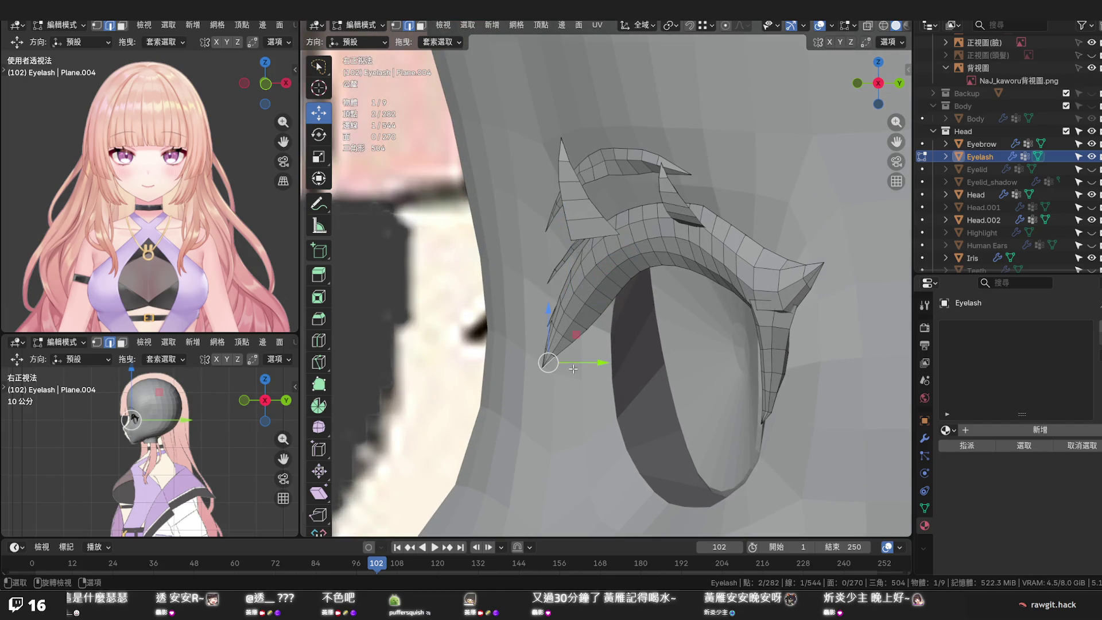
pyautogui.press('1')
pyautogui.click(543, 366)
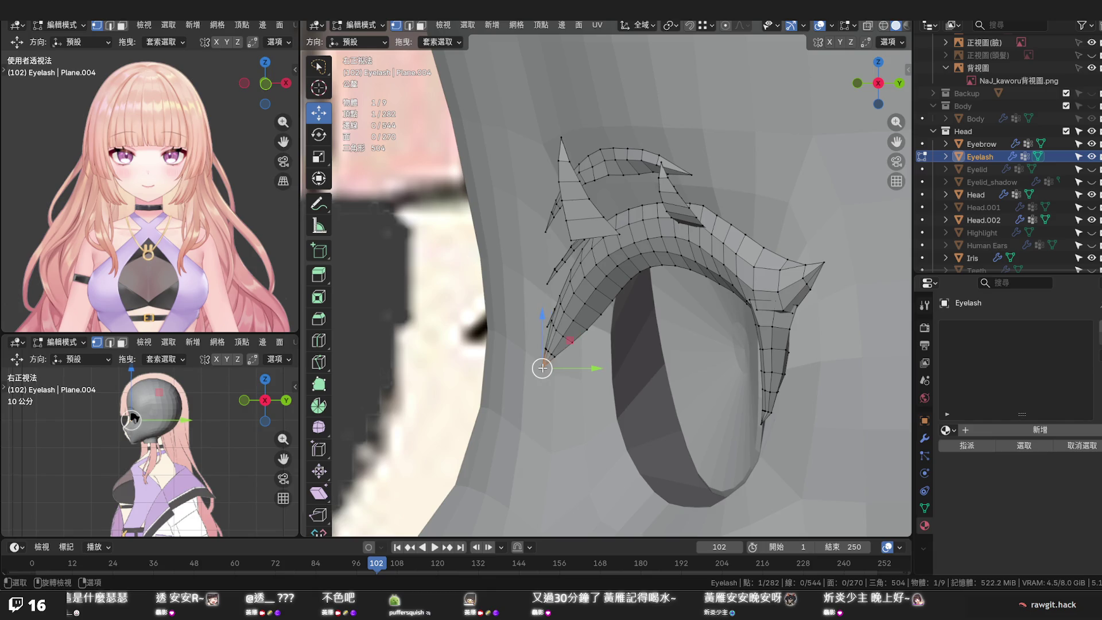
pyautogui.moveTo(583, 369); pyautogui.dragTo(588, 369)
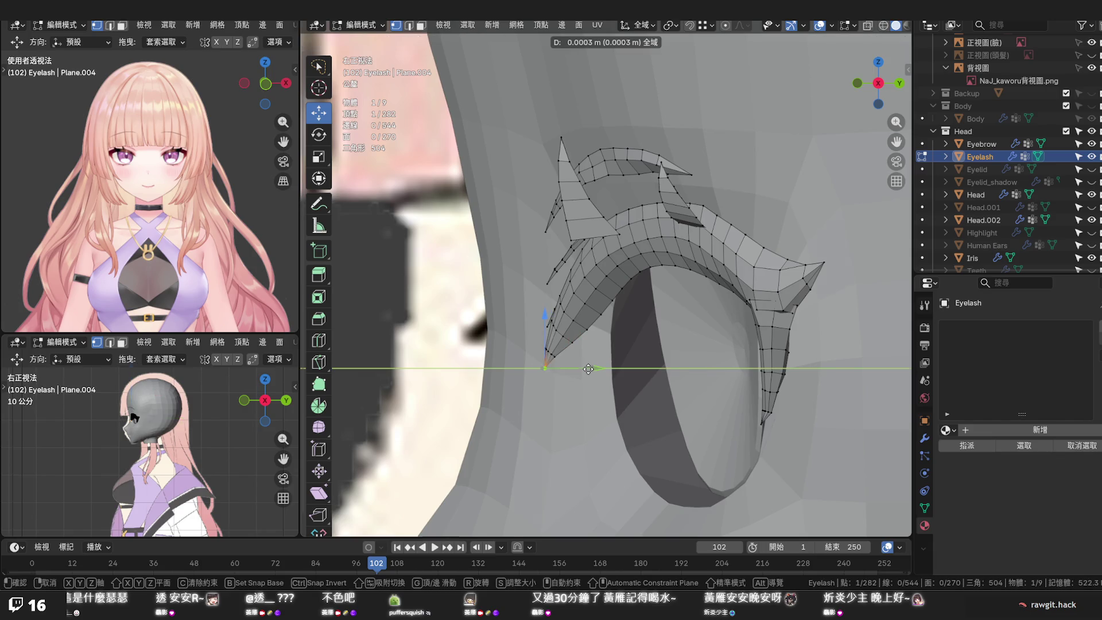
pyautogui.click(588, 369)
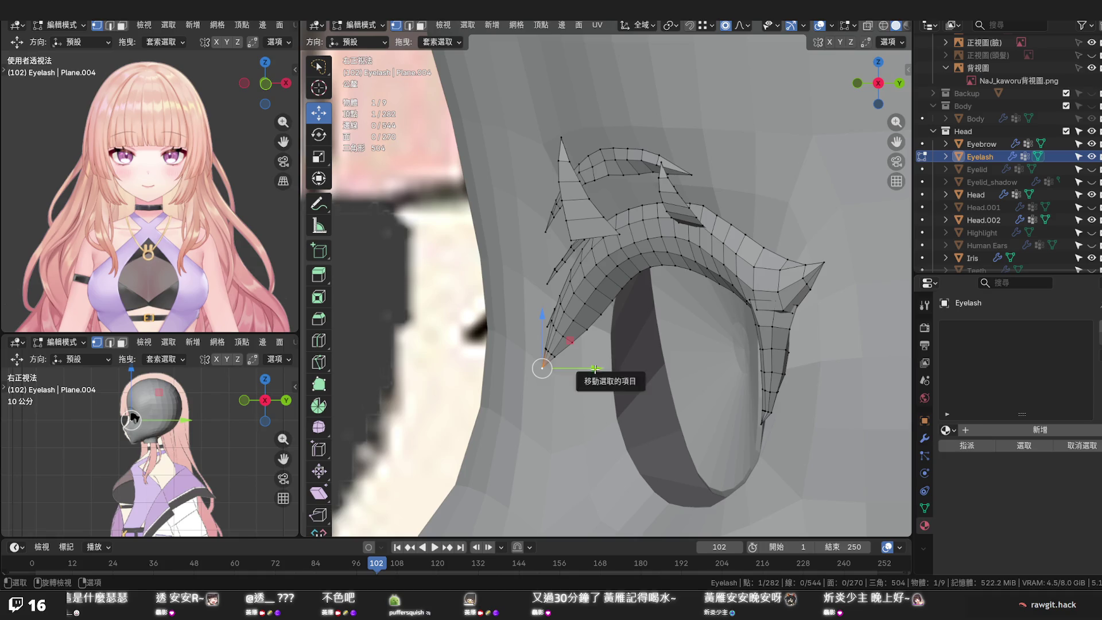
# Nudge the tip further along Y with smooth proportional falloff and inspect it against the head
pyautogui.moveTo(595, 369); pyautogui.dragTo(605, 369)
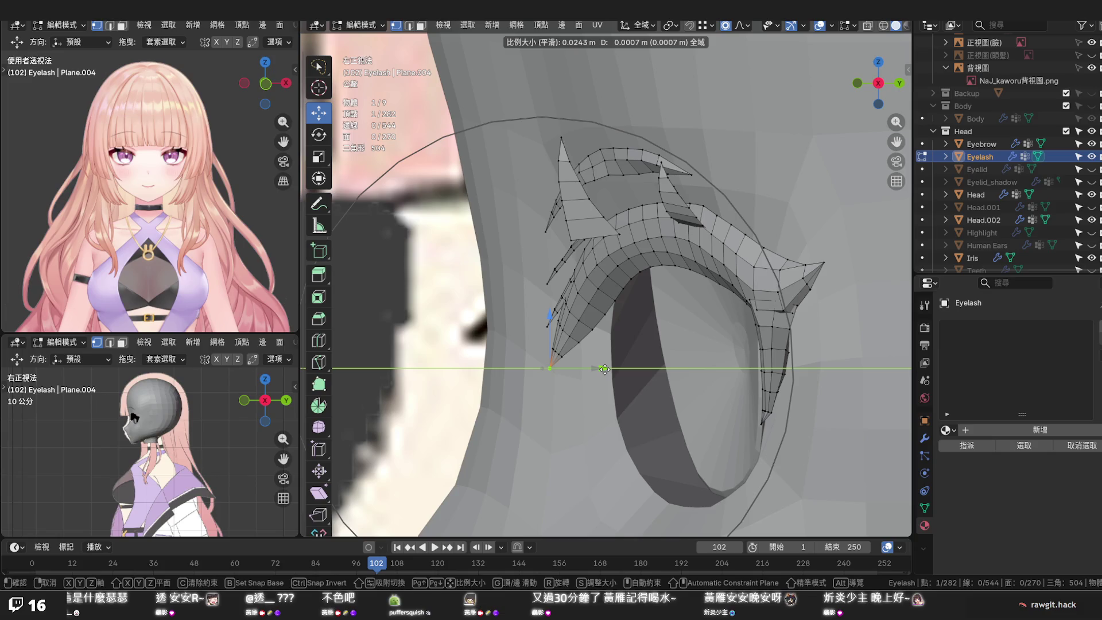
pyautogui.click(605, 368)
pyautogui.scroll(-3, 604, 368)
pyautogui.moveTo(609, 316); pyautogui.dragTo(577, 360, button='middle')
pyautogui.scroll(4, 576, 359)
pyautogui.moveTo(576, 359); pyautogui.dragTo(584, 362)
pyautogui.moveTo(561, 359)
pyautogui.mouseDown(button='middle')
pyautogui.moveTo(537, 359)
pyautogui.moveTo(658, 328)
pyautogui.moveTo(529, 327)
pyautogui.moveTo(539, 317)
pyautogui.mouseUp(button='middle')
pyautogui.scroll(-3, 529, 328)
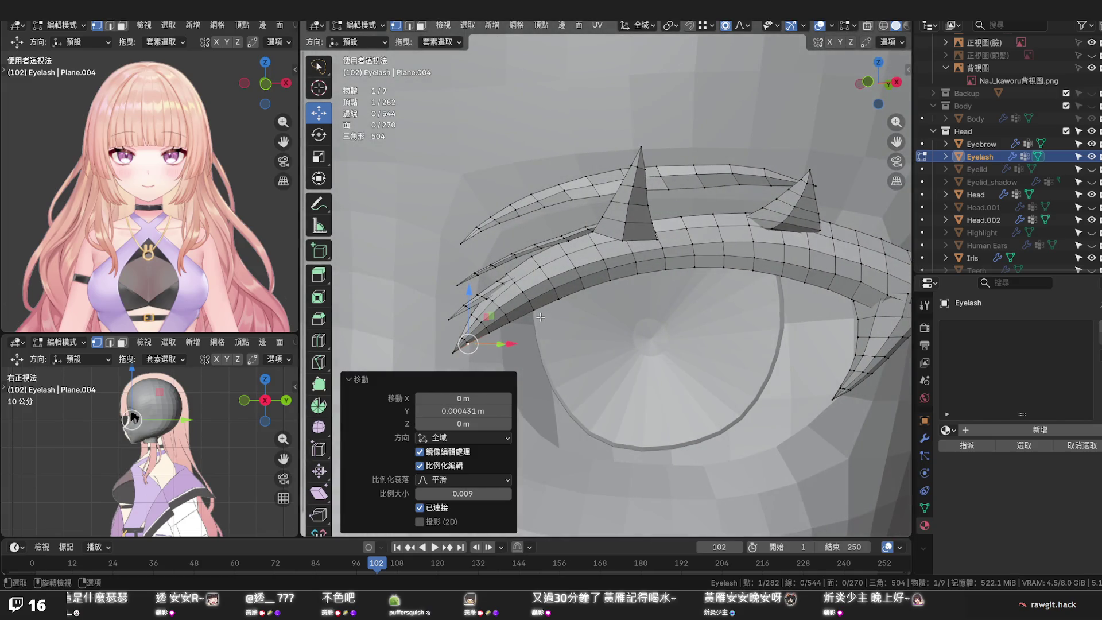
# In front view, hide the Head and Iris objects and make the eyelash see-through over the reference
pyautogui.press('KP_1')
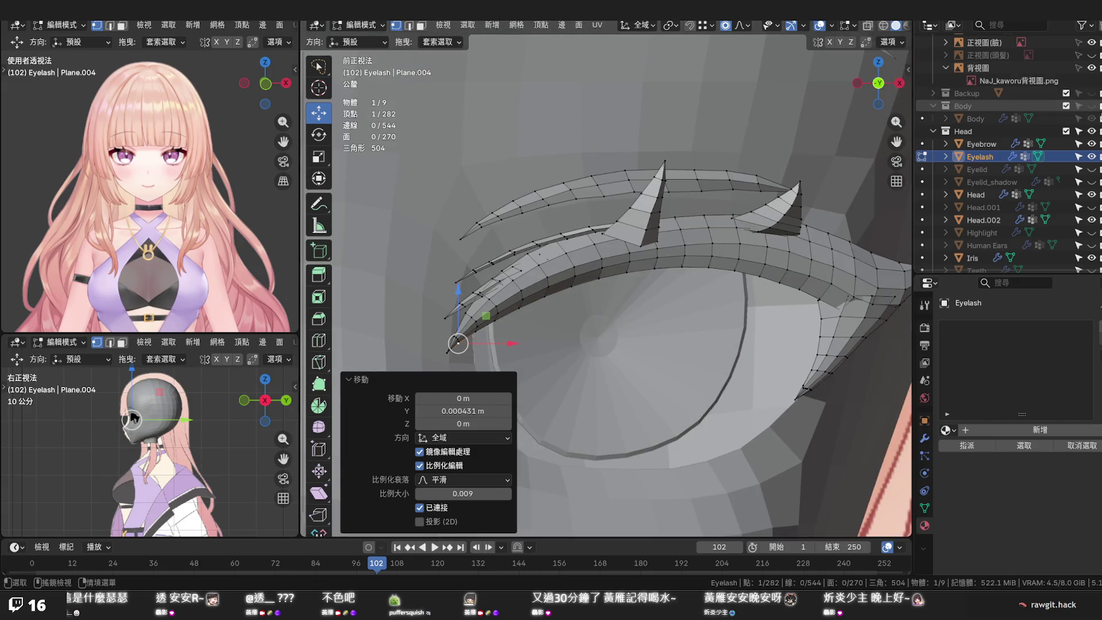
pyautogui.click(1092, 194)
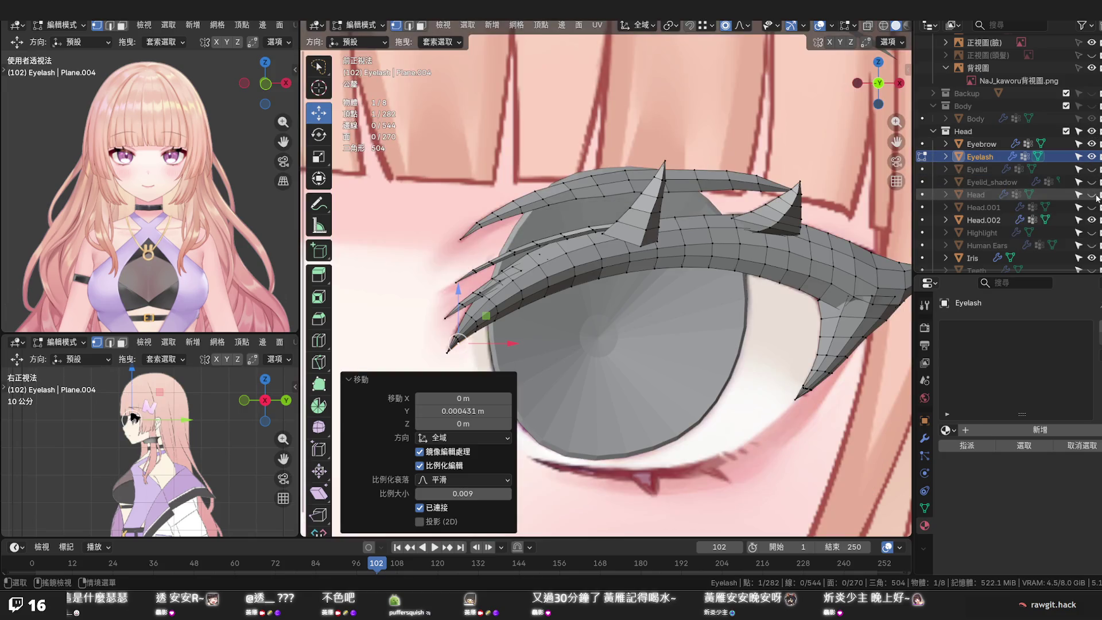
pyautogui.click(1092, 258)
pyautogui.hotkey('alt', 'z')
pyautogui.scroll(1, 549, 269)
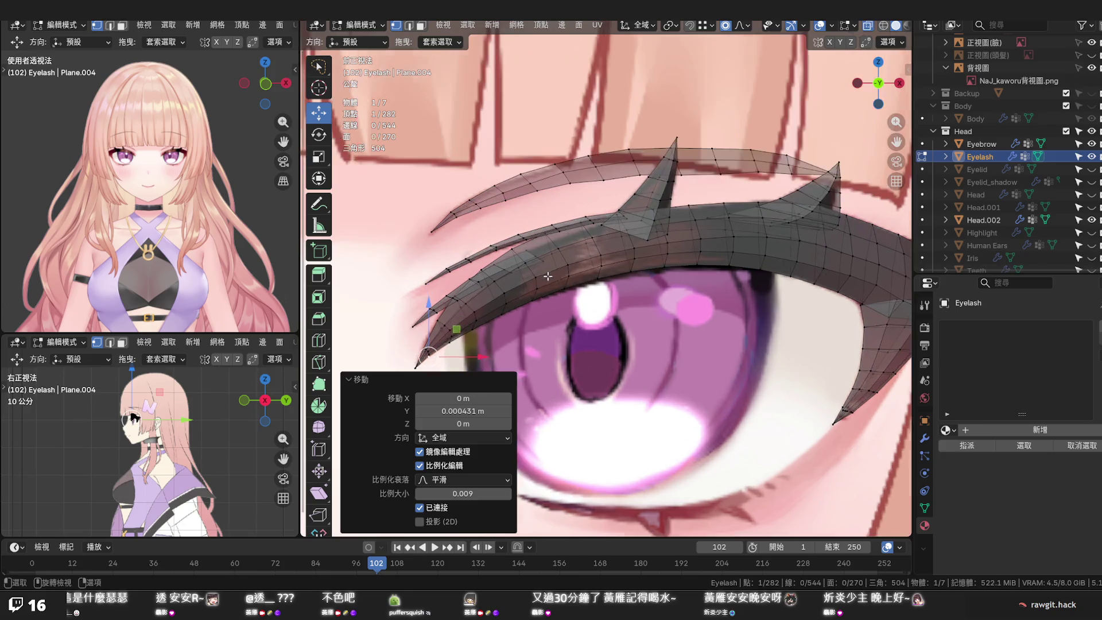
pyautogui.scroll(1, 549, 270)
pyautogui.scroll(1, 548, 270)
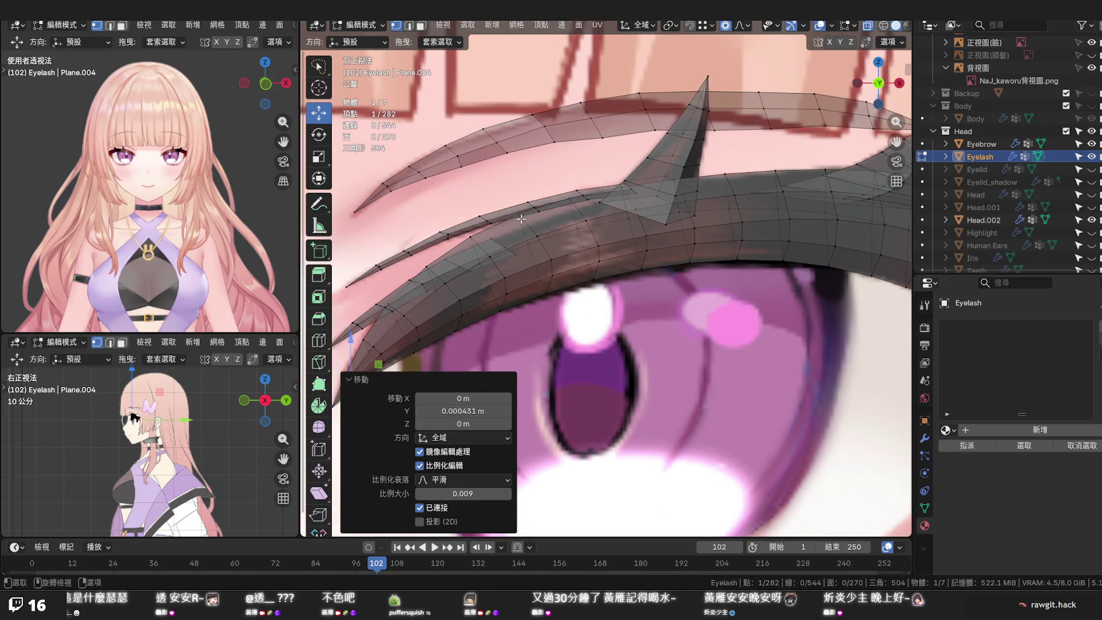
# Select one connected lash strip and hide it
pyautogui.click(485, 219)
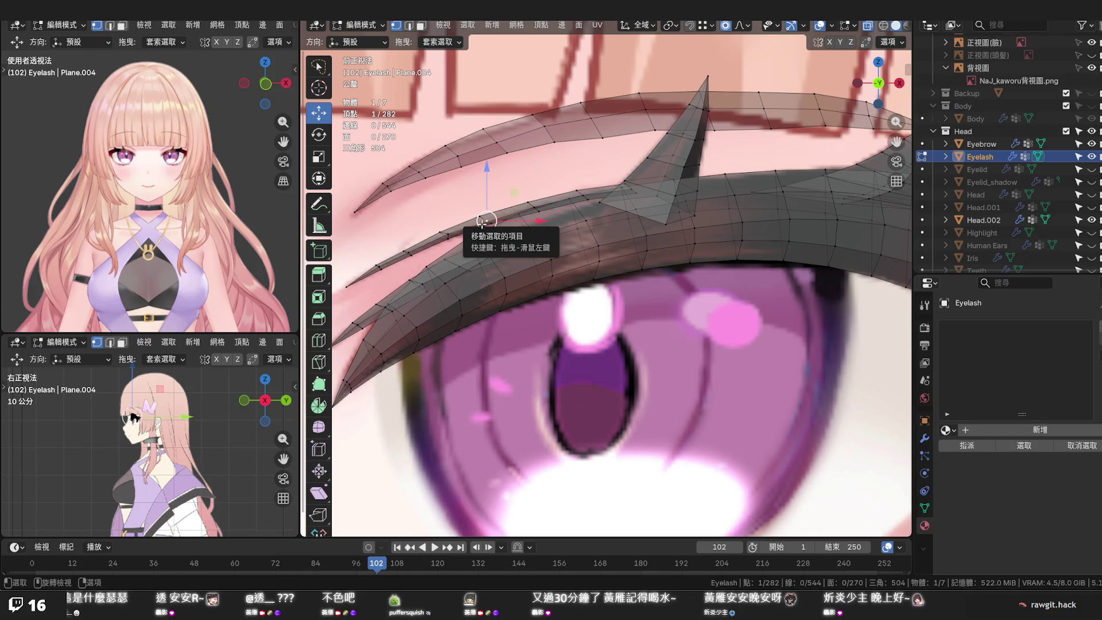
pyautogui.press('l')
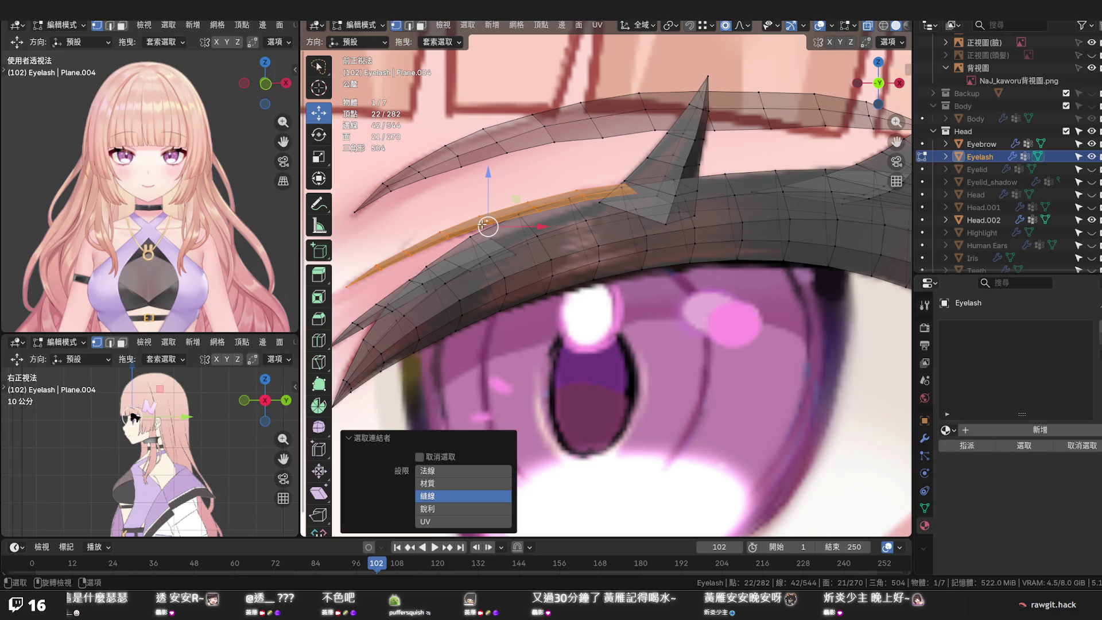
pyautogui.press('h')
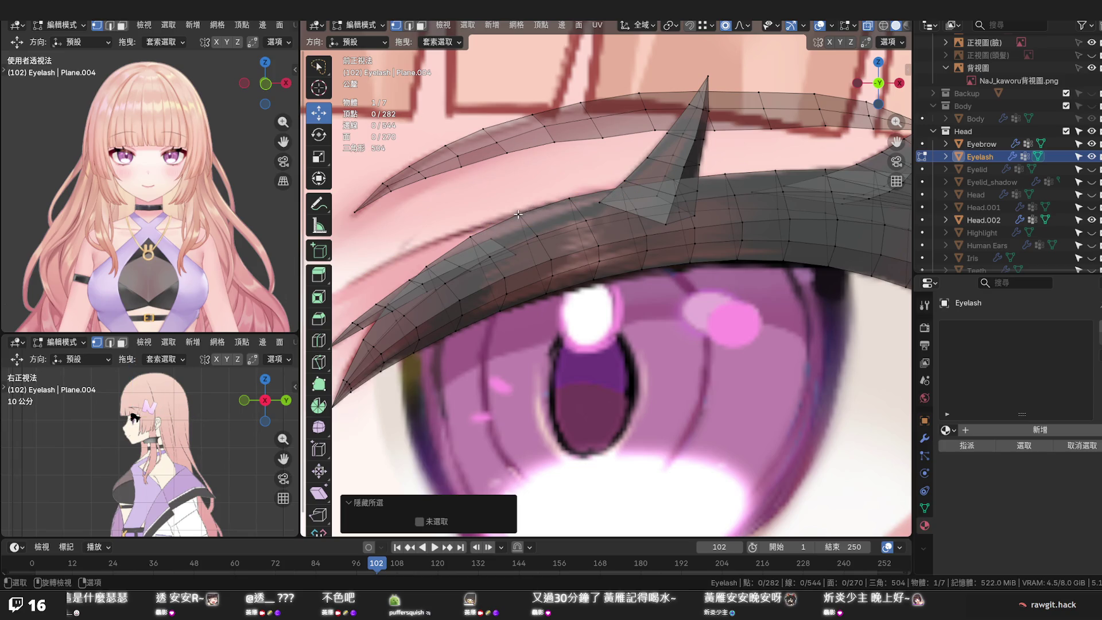
# Lower three lash vertices along Z with smooth falloff to match the reference eye
pyautogui.click(518, 214)
pyautogui.moveTo(519, 169); pyautogui.dragTo(520, 179)
pyautogui.scroll(-1, 519, 170)
pyautogui.click(622, 192)
pyautogui.moveTo(622, 143); pyautogui.dragTo(621, 160)
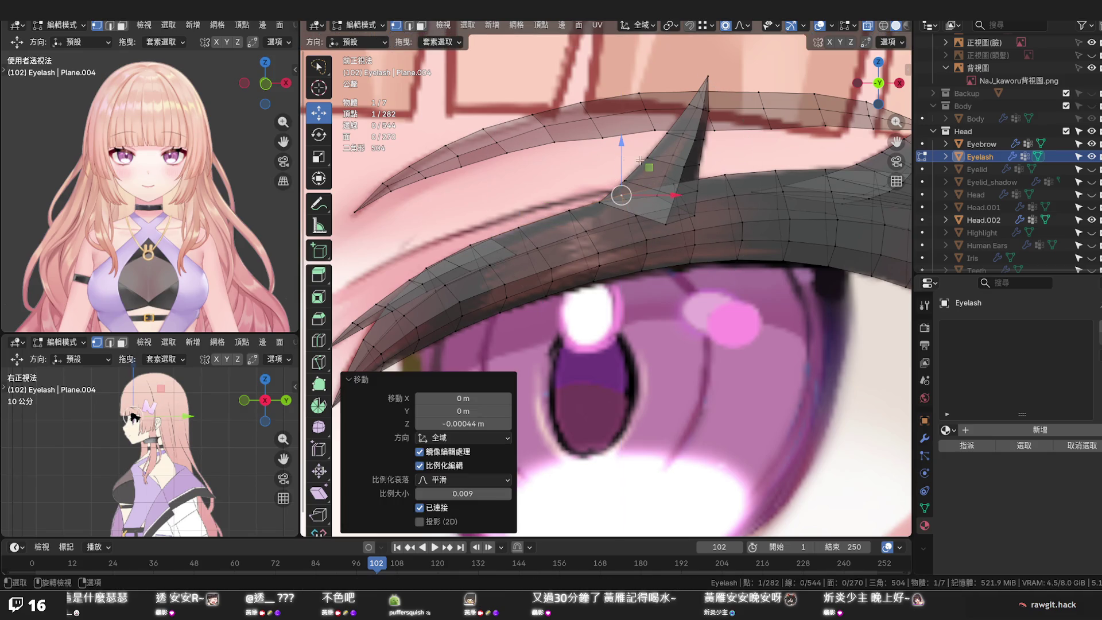
pyautogui.click(728, 172)
pyautogui.moveTo(727, 129); pyautogui.dragTo(728, 143)
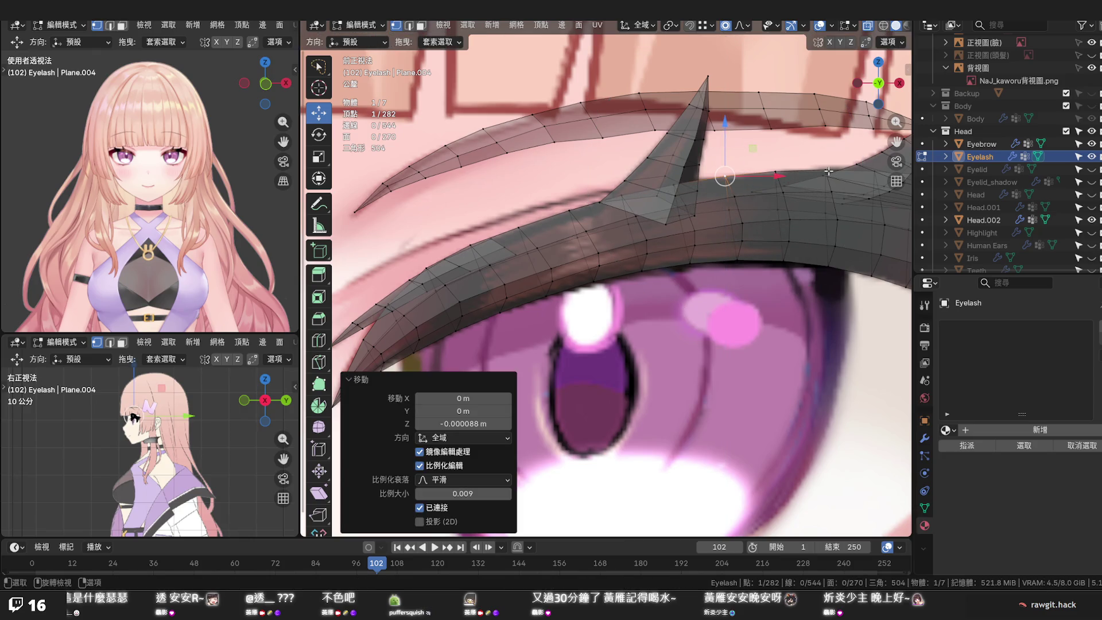
pyautogui.scroll(-1, 797, 164)
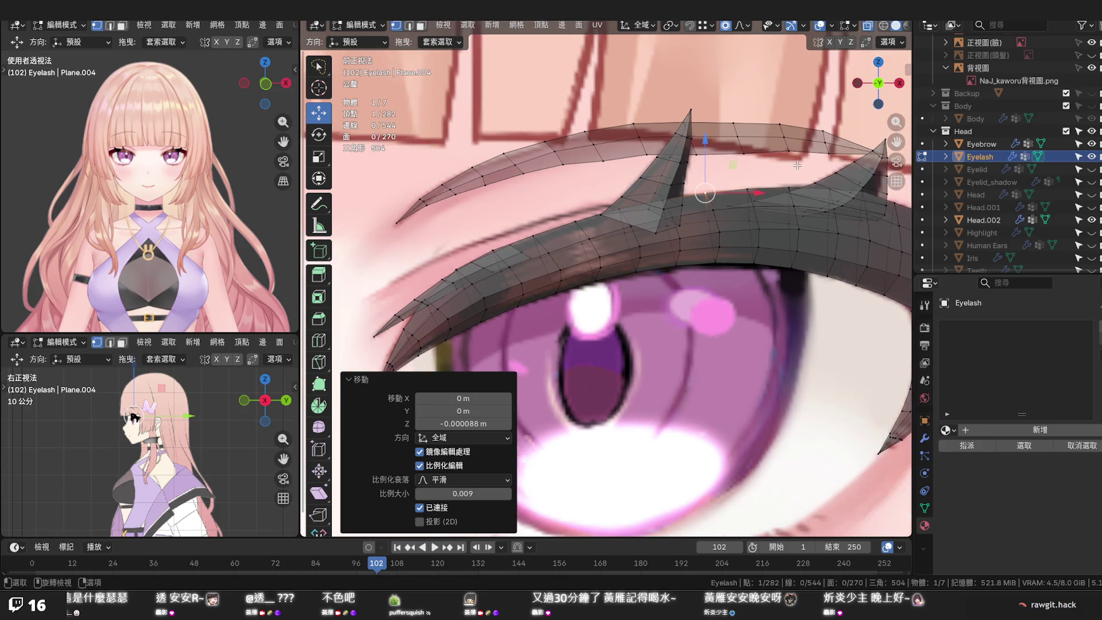
# Toggle X-ray to check the shape, lower one more vertex, then hide the Eyelash to compare
pyautogui.hotkey('alt', 'z')
pyautogui.scroll(-1, 794, 170)
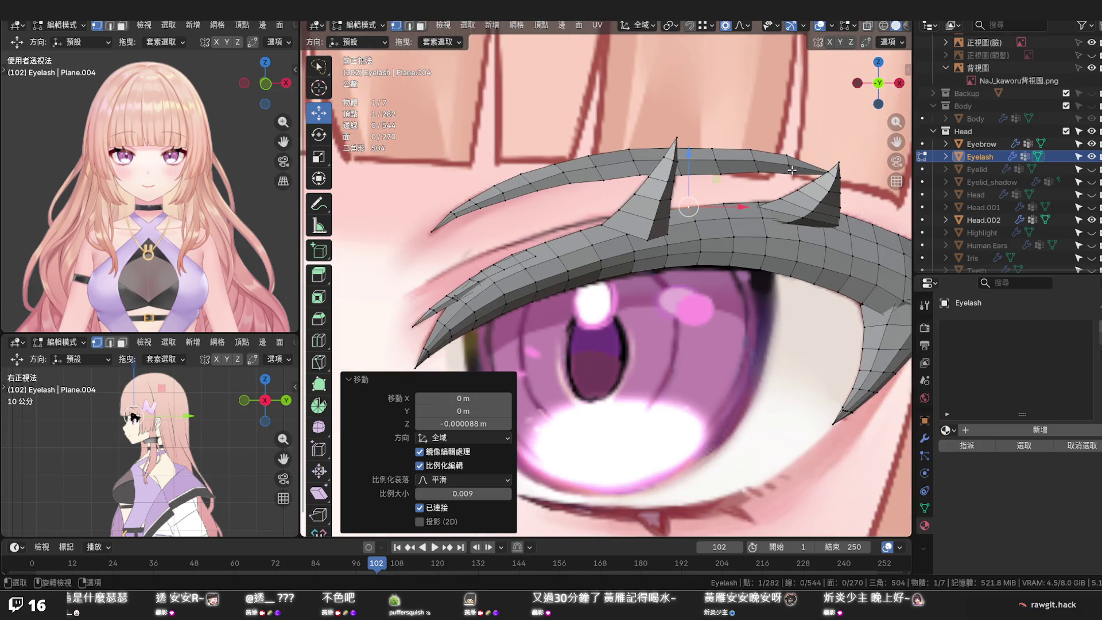
pyautogui.hotkey('alt', 'z')
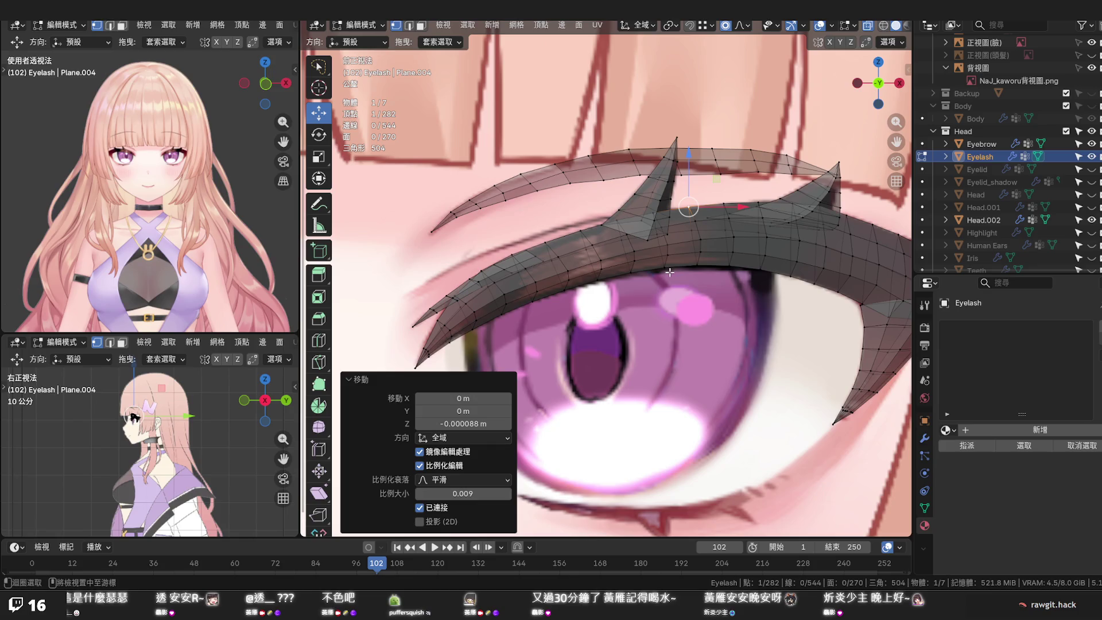
pyautogui.hotkey('alt', 'z')
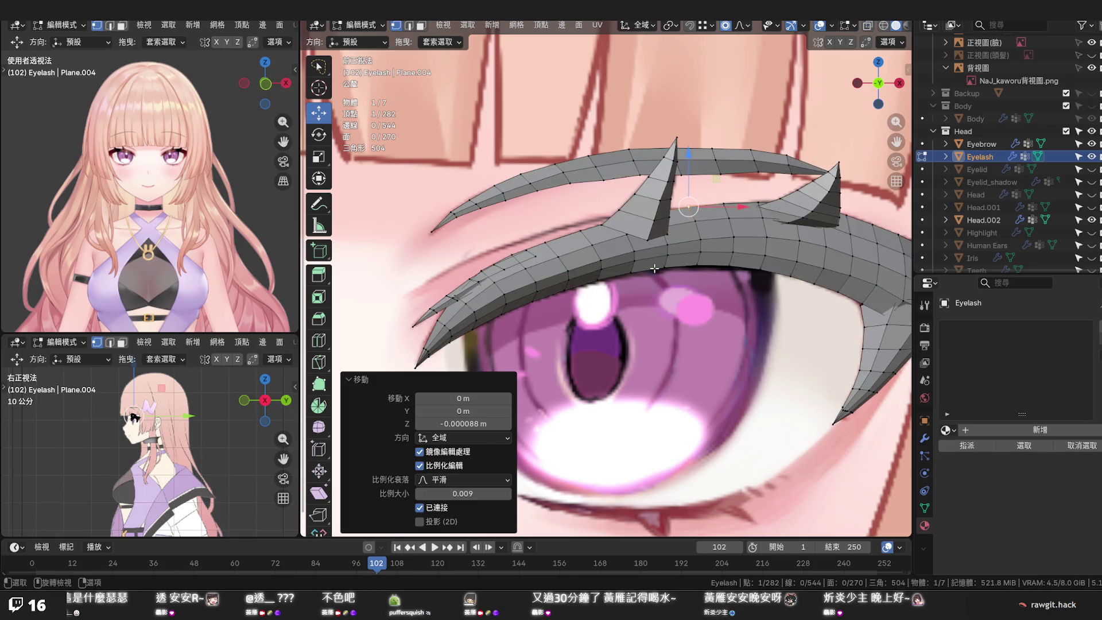
pyautogui.keyDown('shift'); pyautogui.click(680, 266); pyautogui.keyUp('shift')
pyautogui.moveTo(681, 225); pyautogui.dragTo(681, 233)
pyautogui.hotkey('alt', 'z')
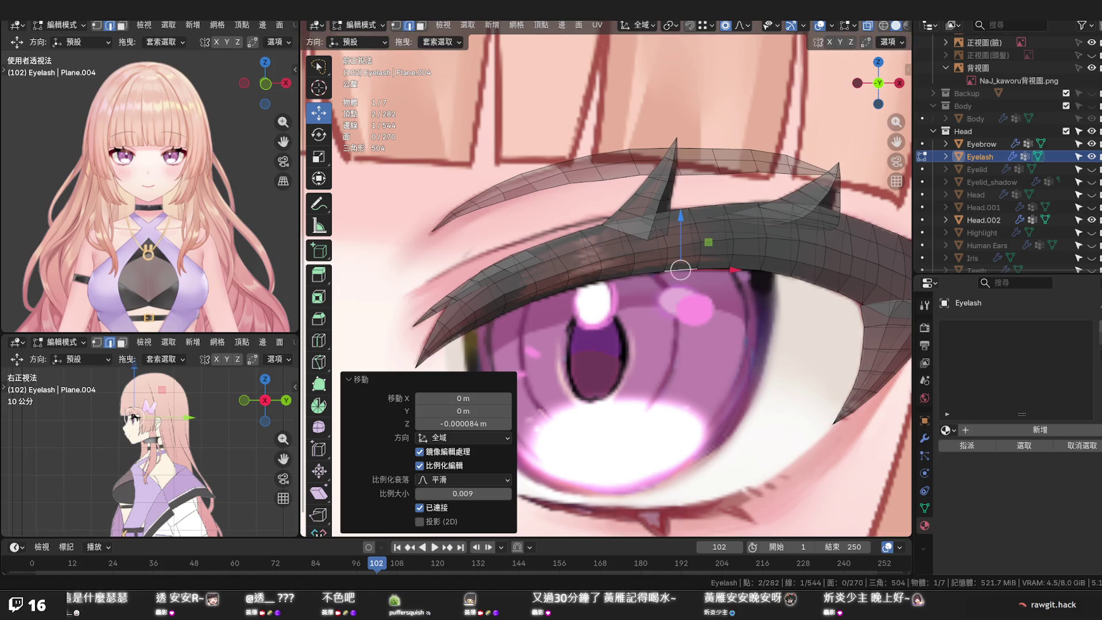
pyautogui.click(1092, 157)
# Nudge an outer-corner lash vertex with smooth falloff, checking the shape with X-ray toggled
pyautogui.click(1091, 157)
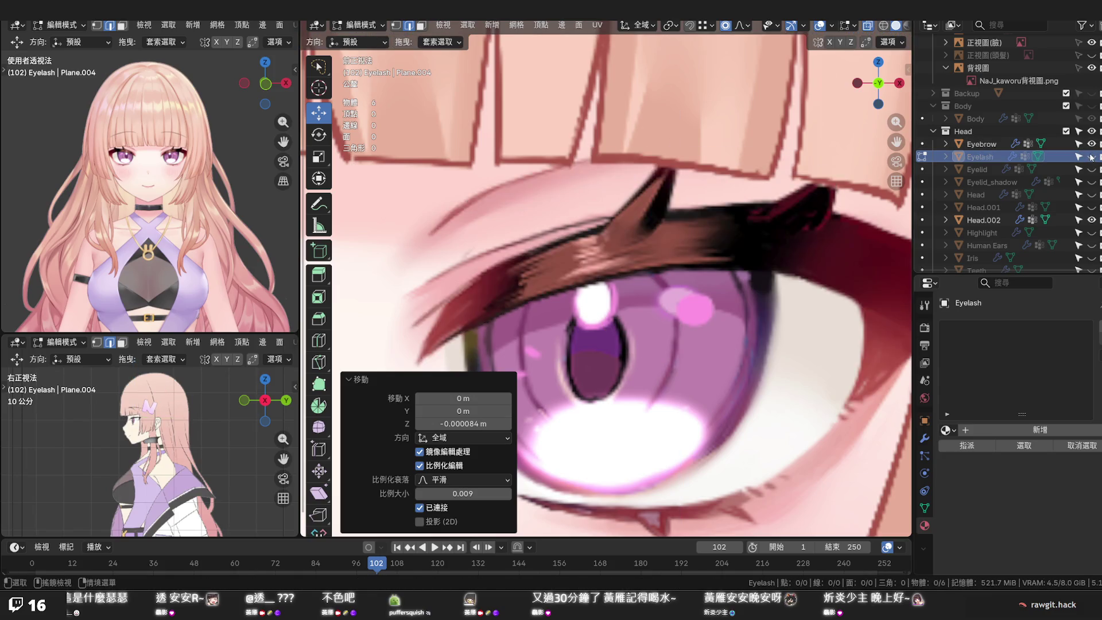
pyautogui.click(1091, 157)
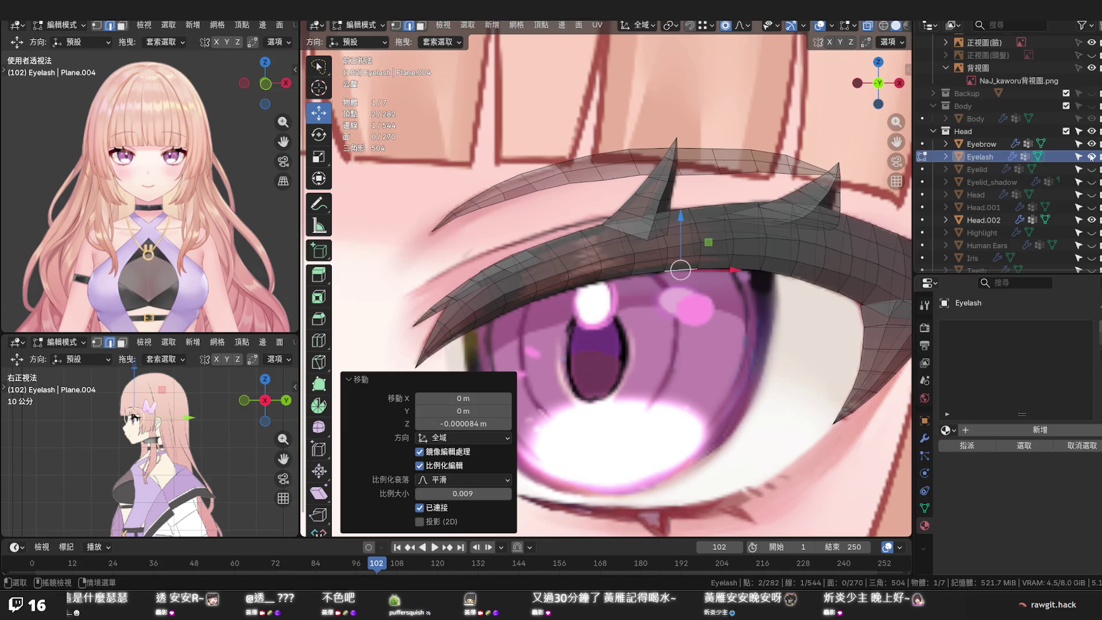
pyautogui.scroll(1, 868, 304)
pyautogui.scroll(1, 835, 297)
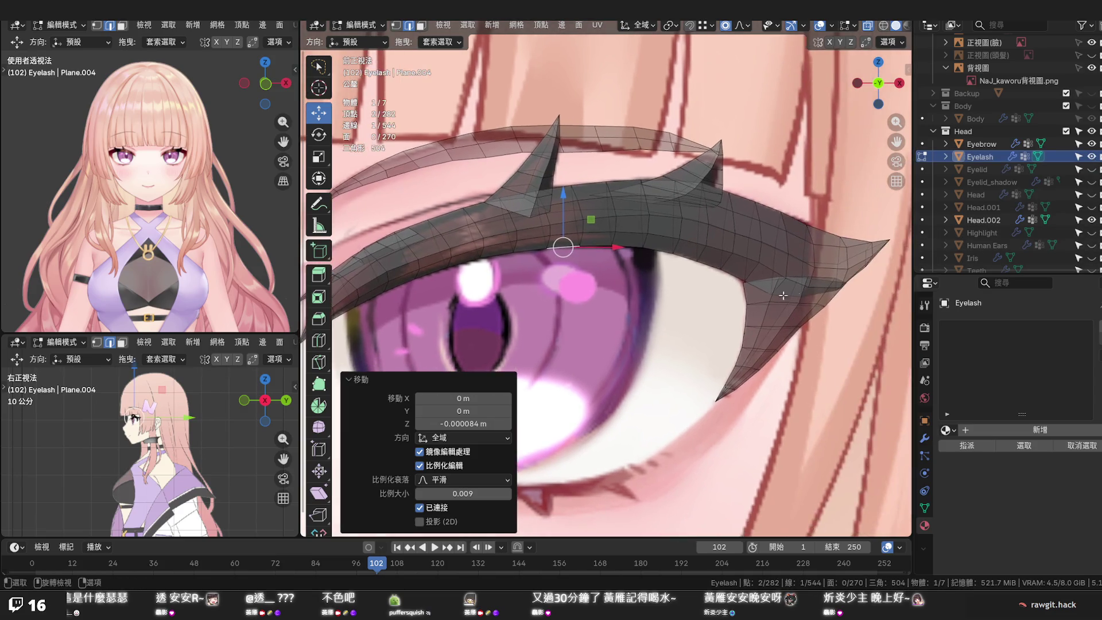
pyautogui.scroll(1, 803, 290)
pyautogui.click(806, 283)
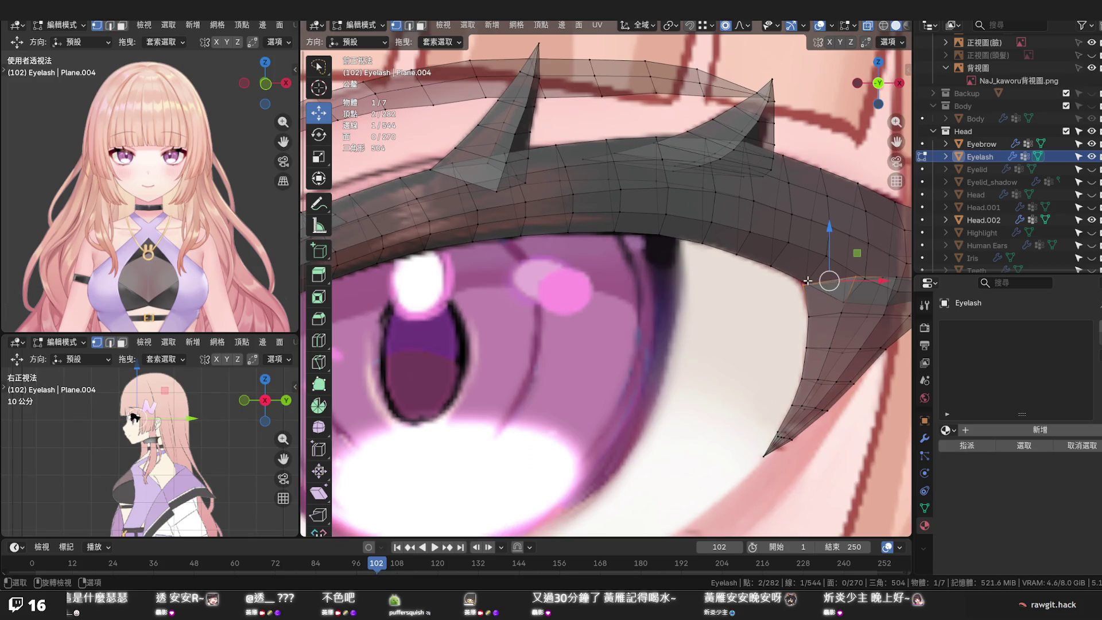
pyautogui.press('g')
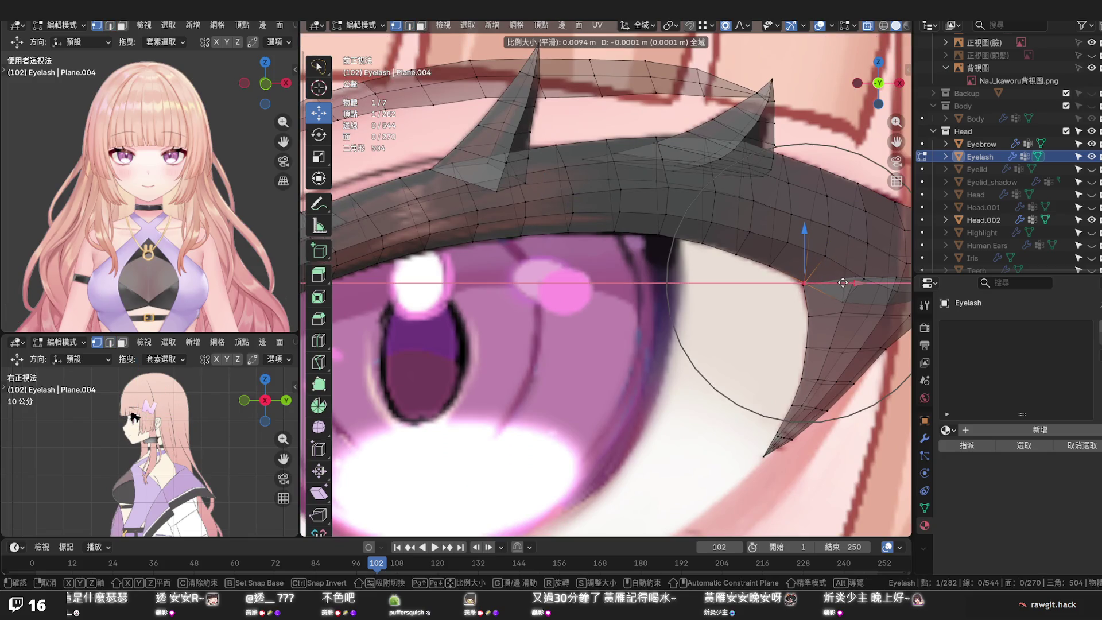
pyautogui.click(841, 282)
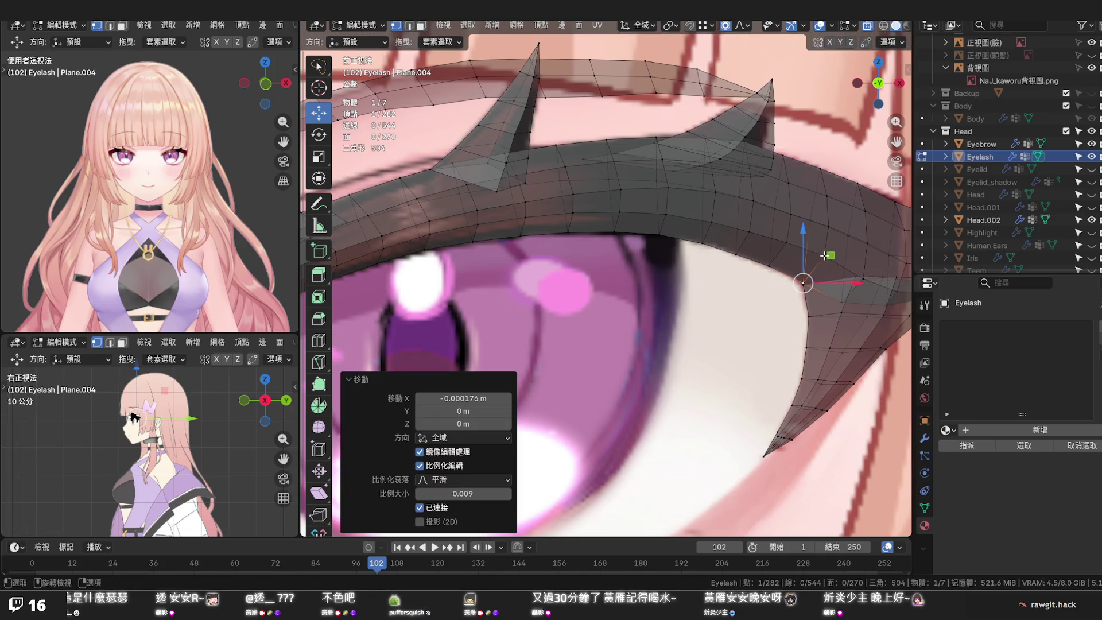
pyautogui.moveTo(804, 237); pyautogui.dragTo(805, 241)
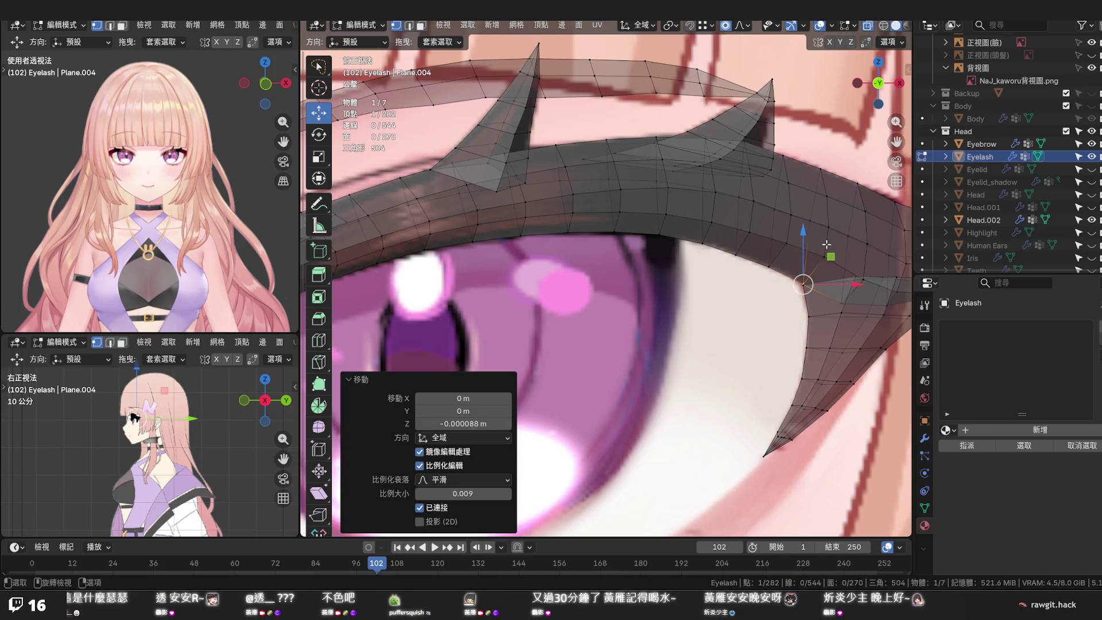
pyautogui.scroll(-2, 801, 251)
pyautogui.hotkey('alt', 'z')
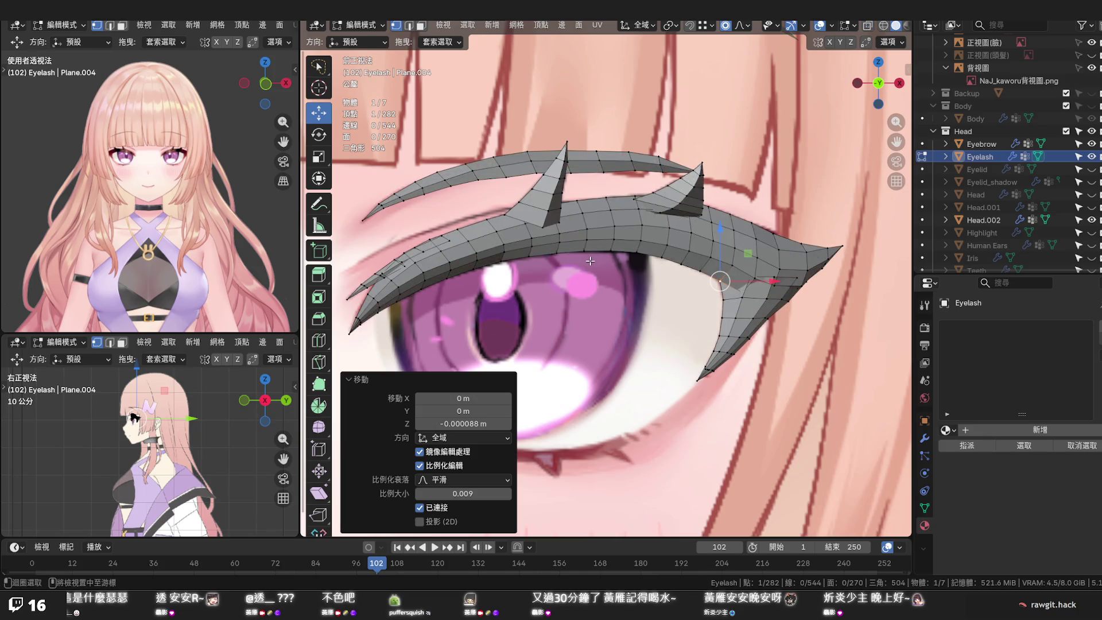
pyautogui.hotkey('alt', 'z')
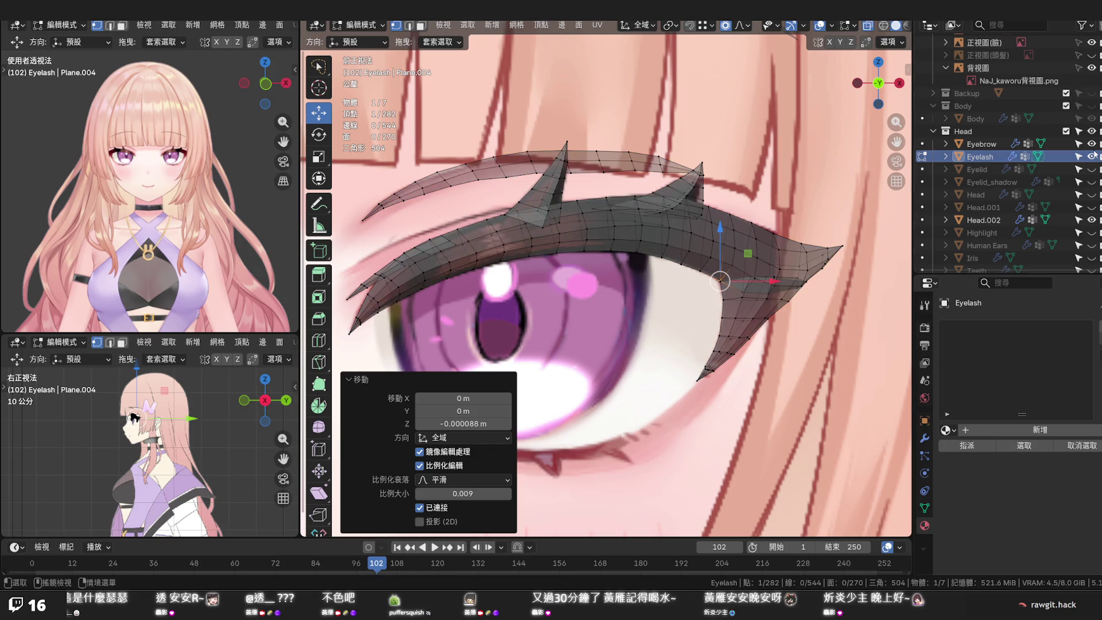
# Compare against the reference eye, nudge two more corner vertices with falloff, and save the file
pyautogui.click(1092, 156)
pyautogui.click(1092, 156)
pyautogui.click(1091, 156)
pyautogui.click(680, 246)
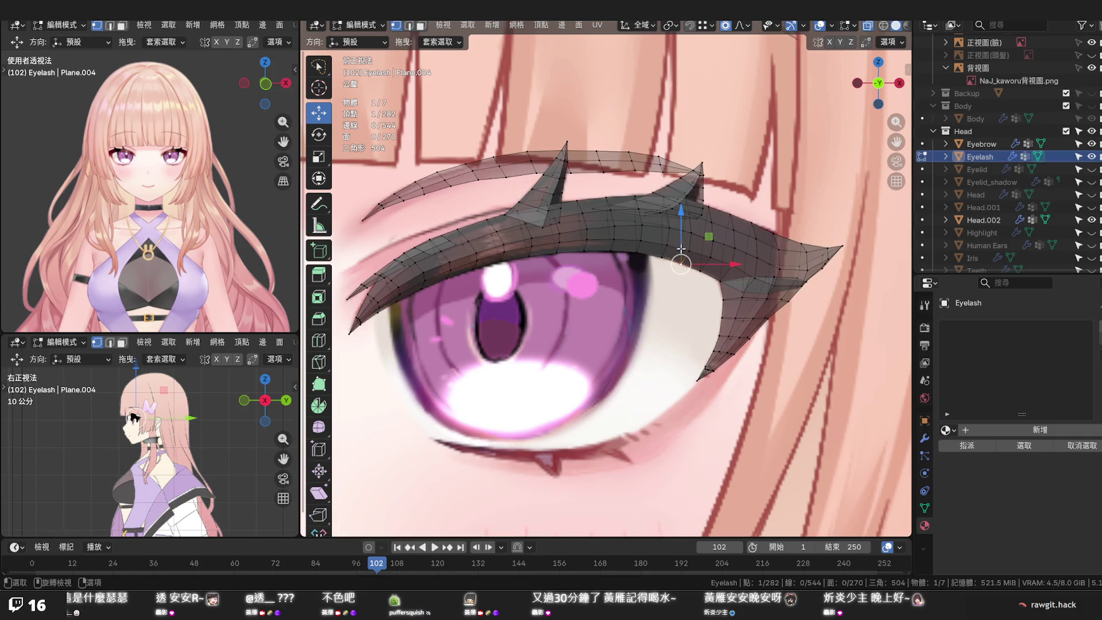
pyautogui.press('g')
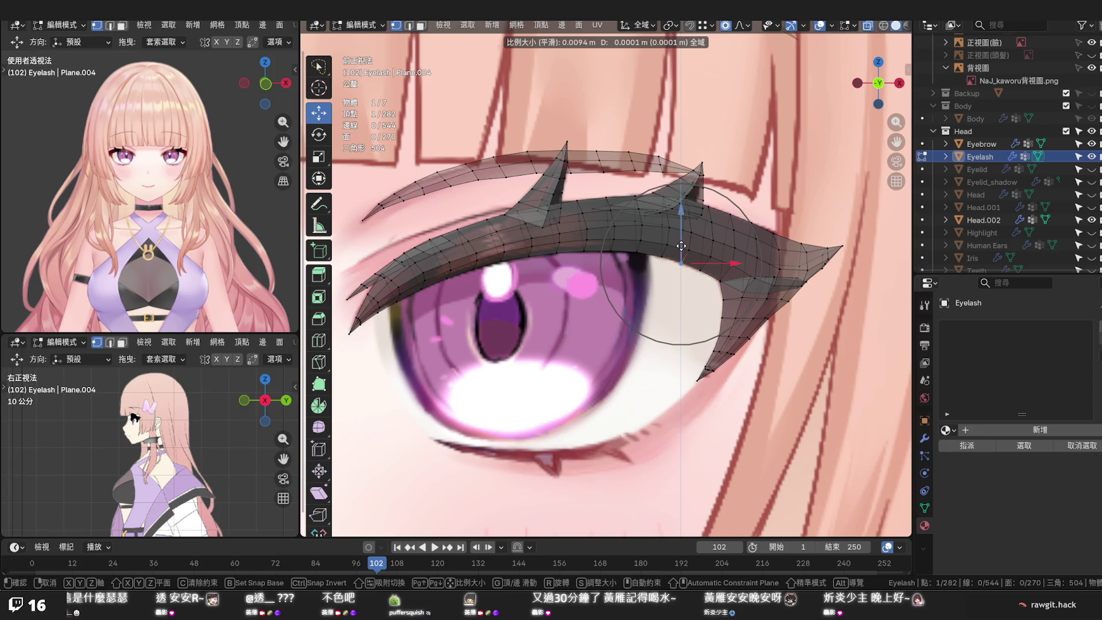
pyautogui.click(681, 245)
pyautogui.click(701, 268)
pyautogui.press('g')
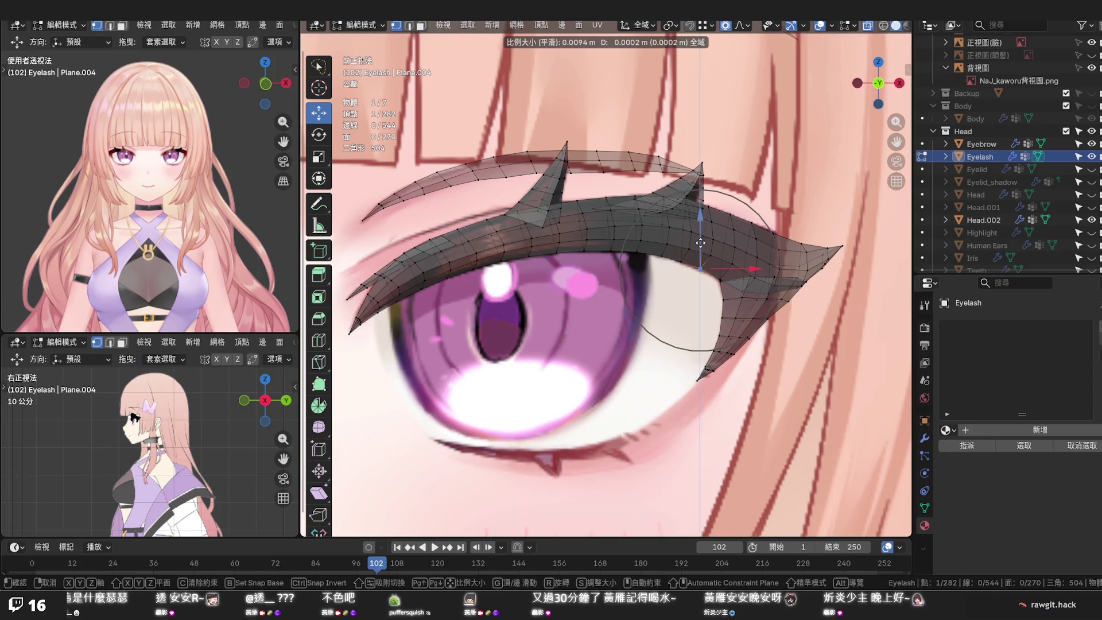
pyautogui.click(701, 245)
pyautogui.click(659, 302)
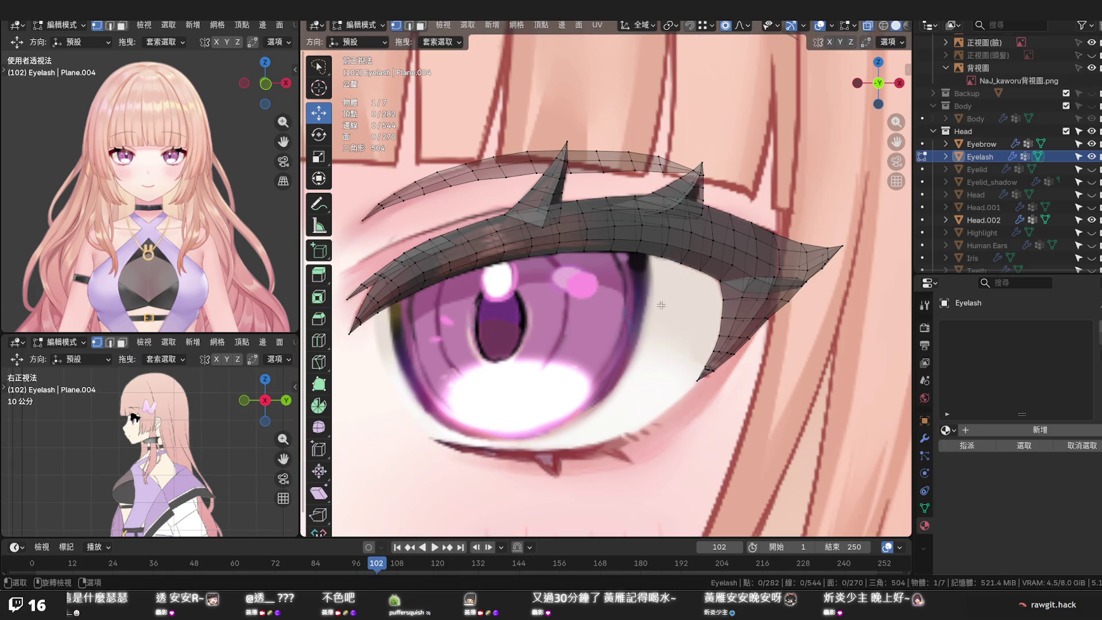
pyautogui.hotkey('ctrl', 's')
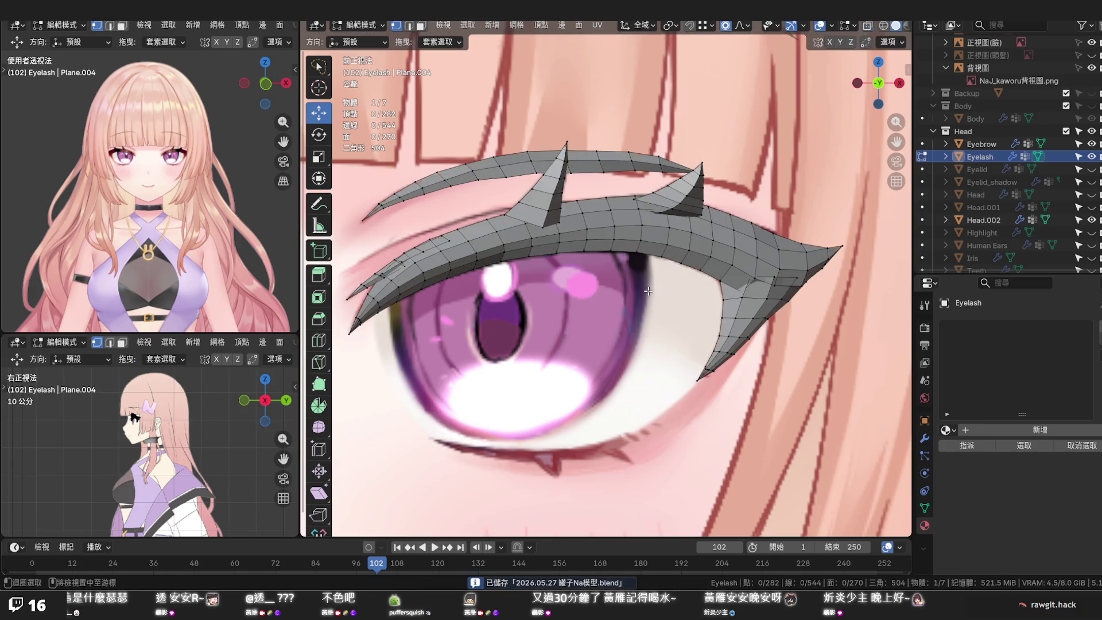
pyautogui.scroll(-1, 647, 291)
pyautogui.scroll(-1, 688, 294)
pyautogui.scroll(-1, 750, 298)
pyautogui.scroll(-4, 751, 298)
pyautogui.moveTo(751, 298)
pyautogui.mouseDown(button='middle')
pyautogui.moveTo(603, 293)
pyautogui.moveTo(656, 289)
pyautogui.mouseUp(button='middle')
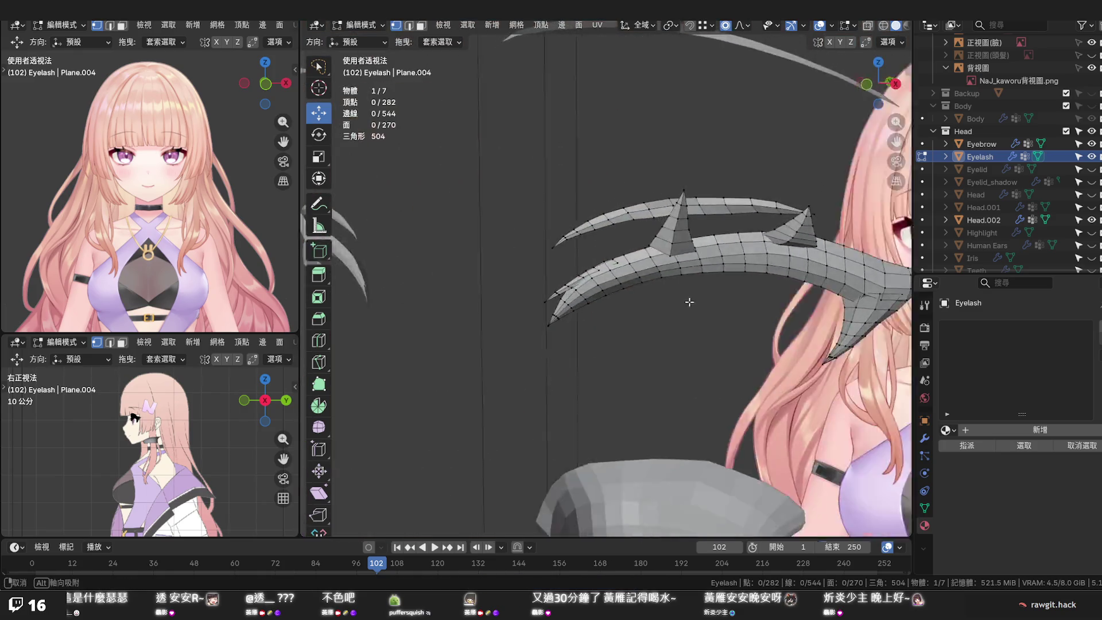
pyautogui.scroll(2, 655, 288)
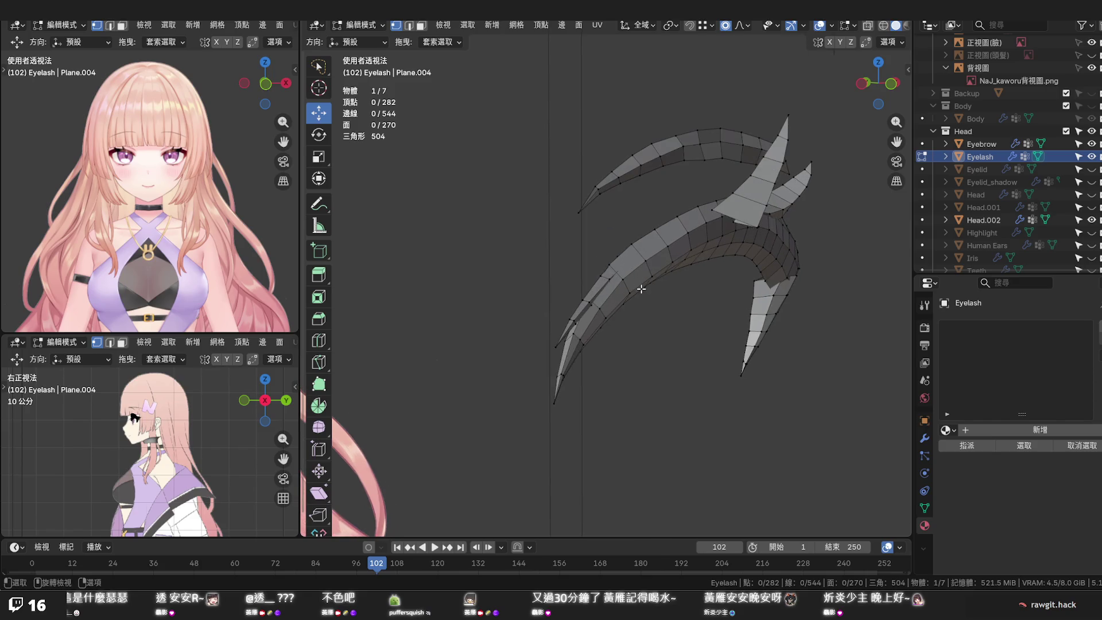
pyautogui.scroll(1, 641, 289)
pyautogui.moveTo(634, 286)
pyautogui.mouseDown(button='middle')
pyautogui.moveTo(597, 289)
pyautogui.moveTo(681, 303)
pyautogui.moveTo(721, 295)
pyautogui.moveTo(540, 287)
pyautogui.mouseUp(button='middle')
pyautogui.press('KP_3')
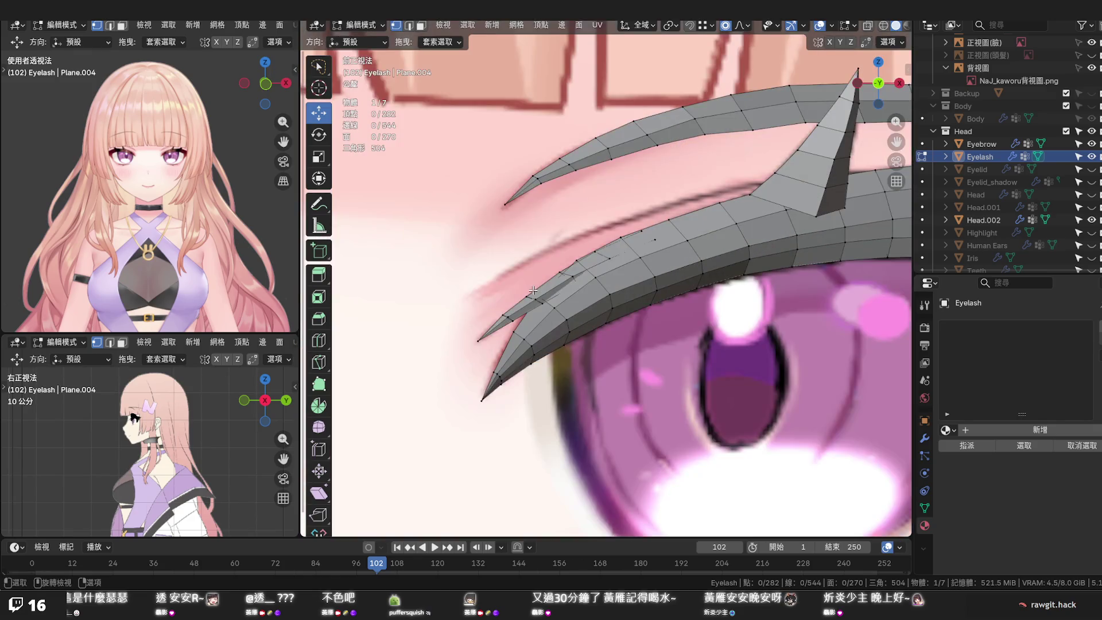
# Unhide the eyelash and lift one inner lash vertex slightly on Z with soft falloff
pyautogui.click(1092, 158)
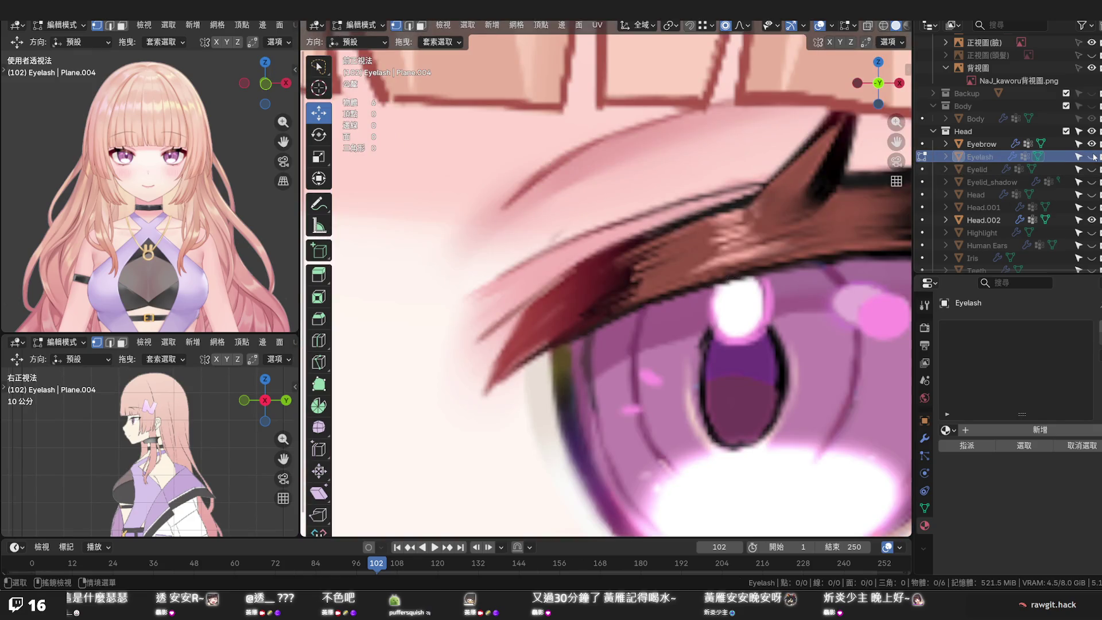
pyautogui.click(1091, 157)
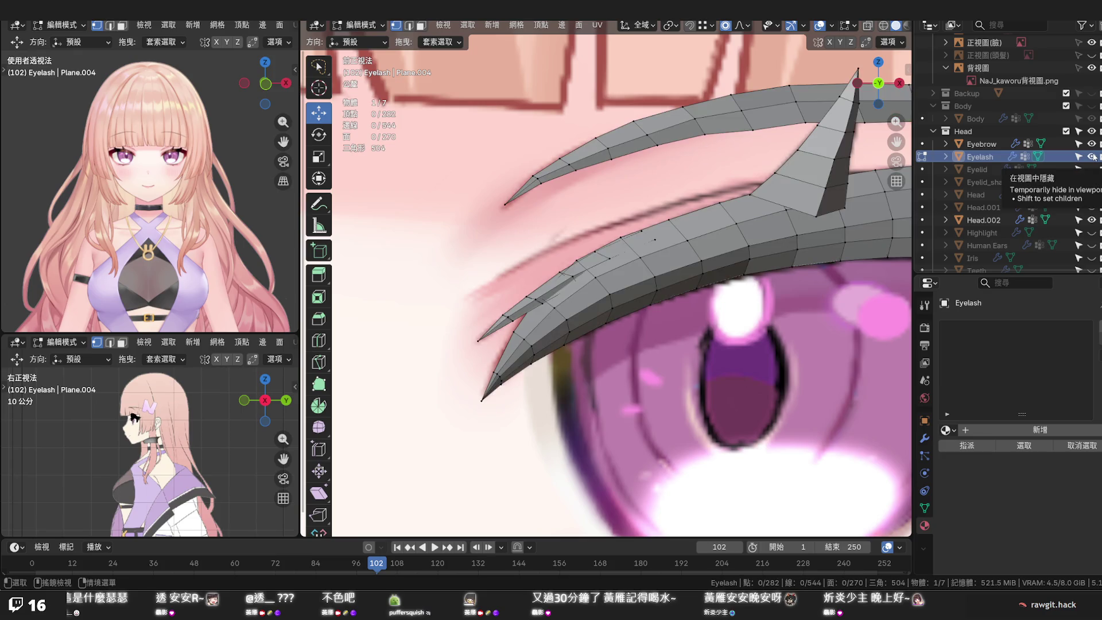
pyautogui.click(543, 301)
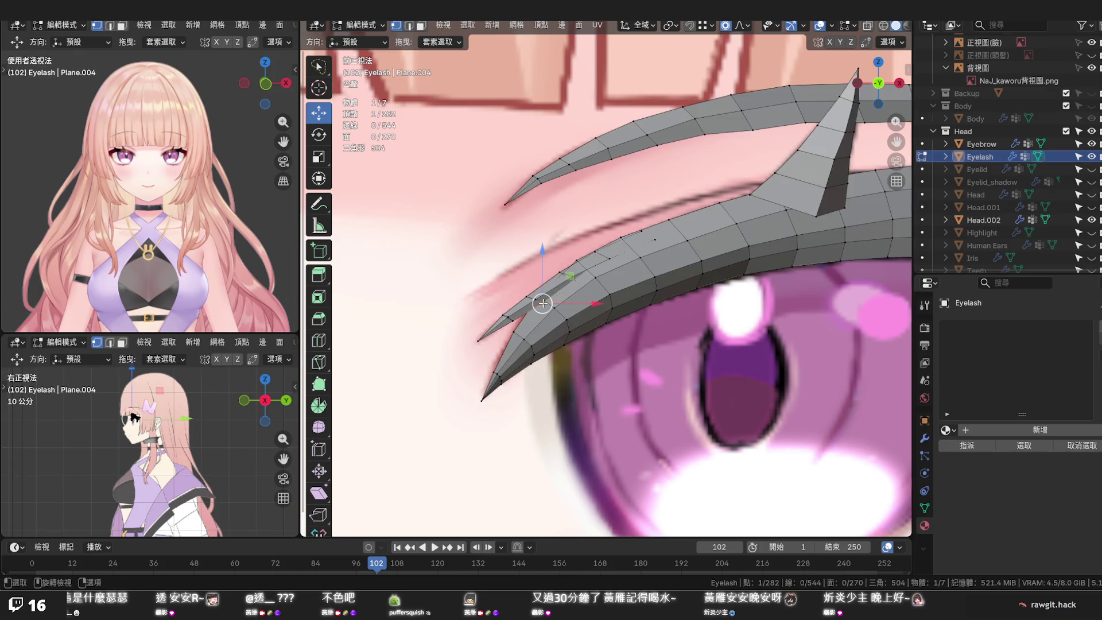
pyautogui.moveTo(540, 278); pyautogui.dragTo(539, 276)
pyautogui.scroll(3, 540, 276)
pyautogui.scroll(5, 540, 276)
pyautogui.scroll(3, 539, 276)
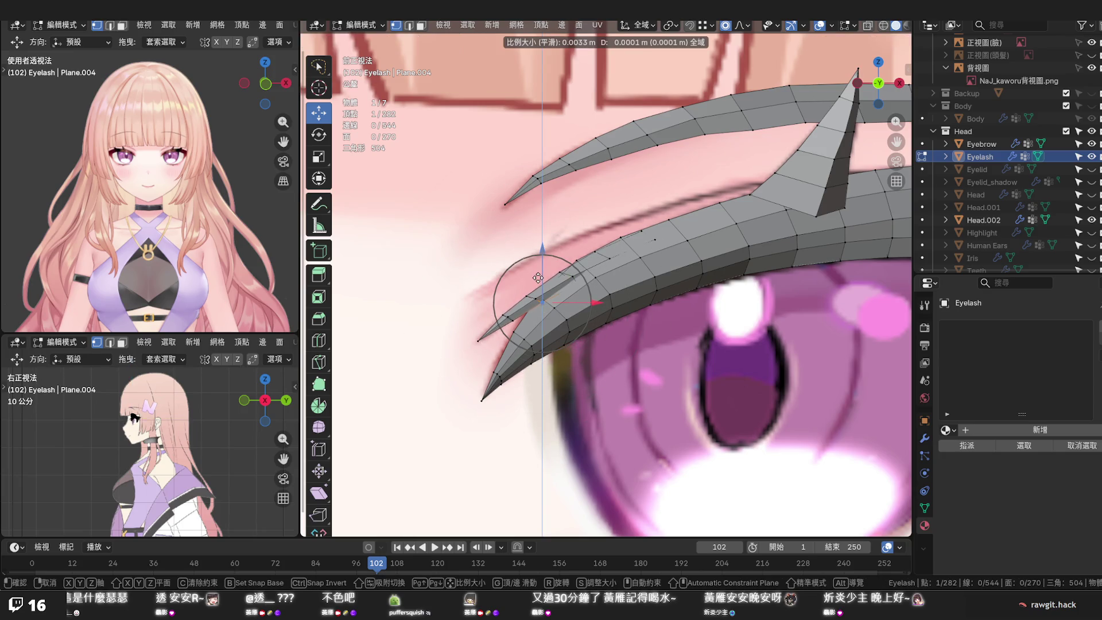
pyautogui.click(539, 277)
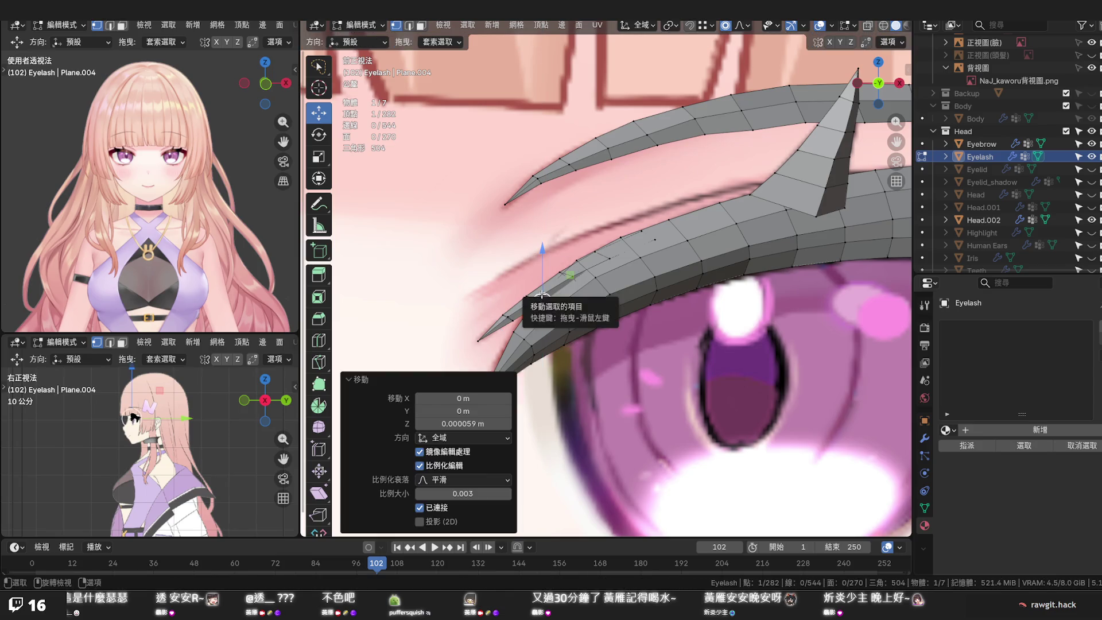
# Slide the inner-corner lash loop along its edges twice, leaving the tip vertex out of the selection
pyautogui.keyDown('alt'); pyautogui.click(545, 285); pyautogui.keyUp('alt')
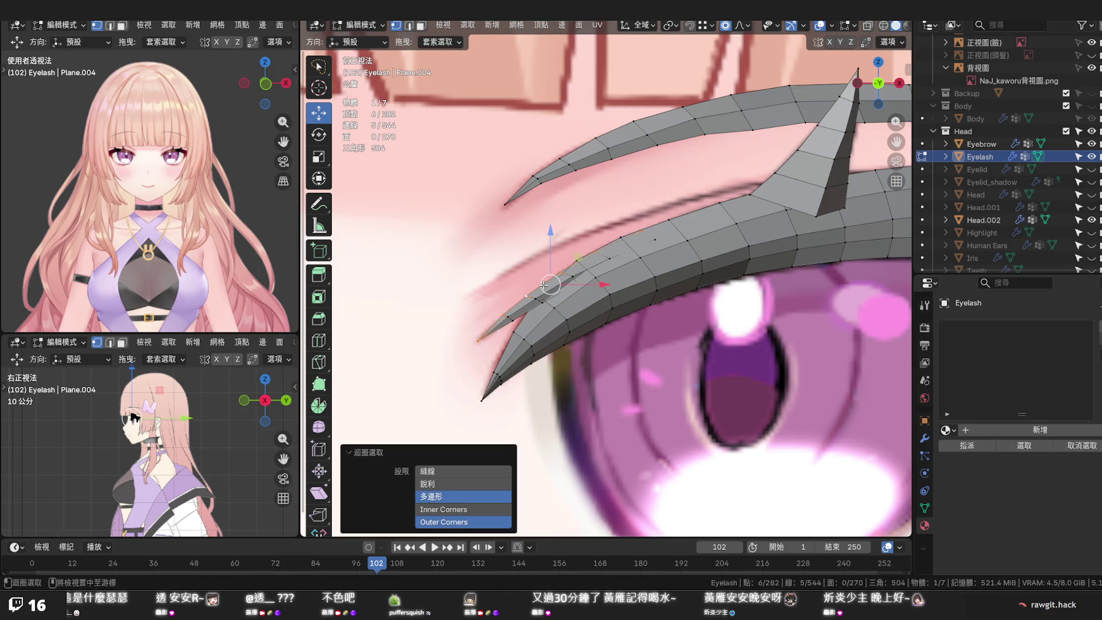
pyautogui.keyDown('shift'); pyautogui.click(476, 342); pyautogui.keyUp('shift')
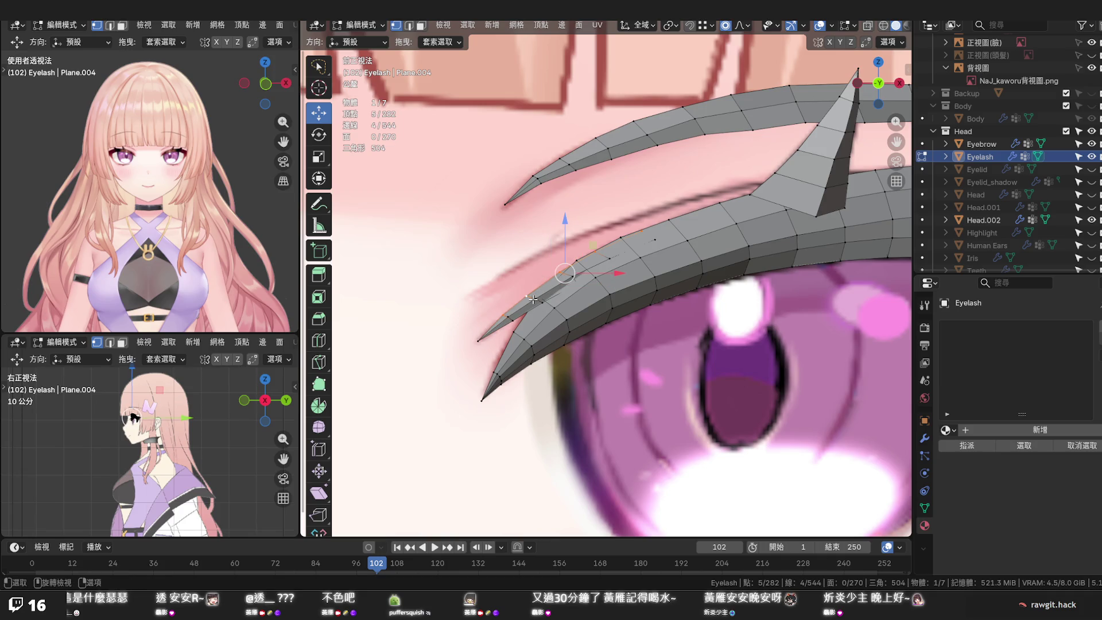
pyautogui.press('g')
pyautogui.press('g')
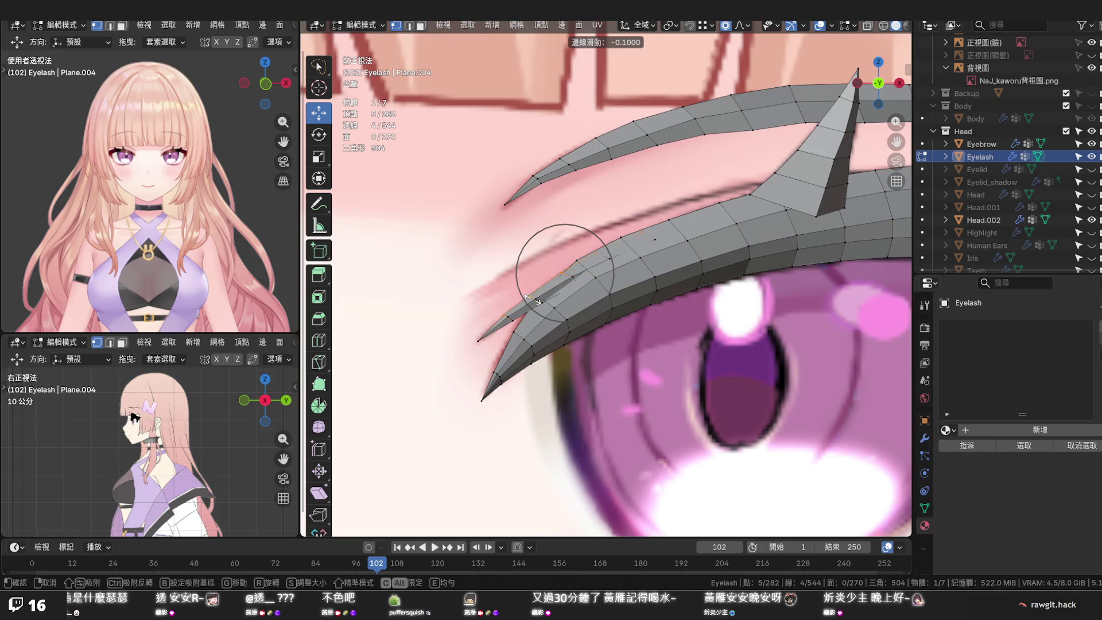
pyautogui.click(534, 300)
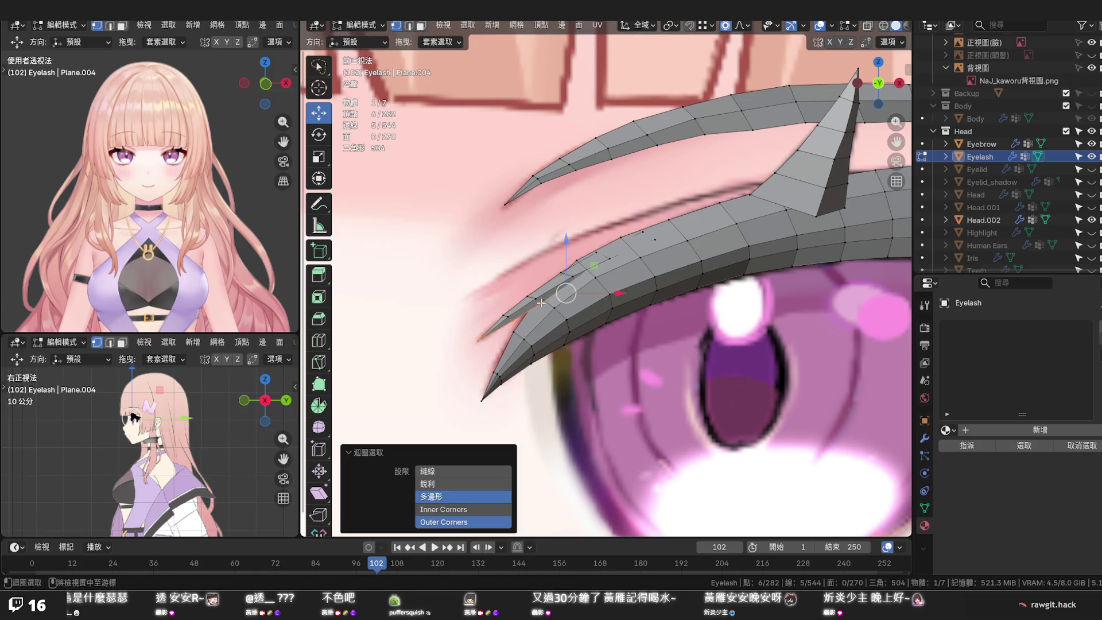
pyautogui.keyDown('shift'); pyautogui.click(523, 329); pyautogui.keyUp('shift')
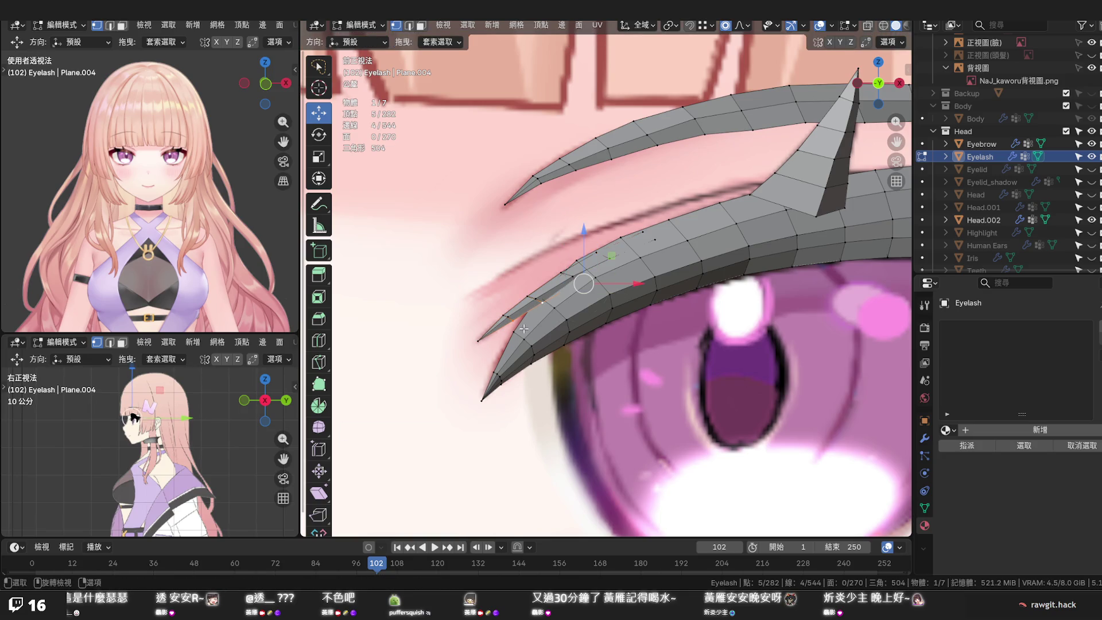
pyautogui.press('g')
pyautogui.press('g')
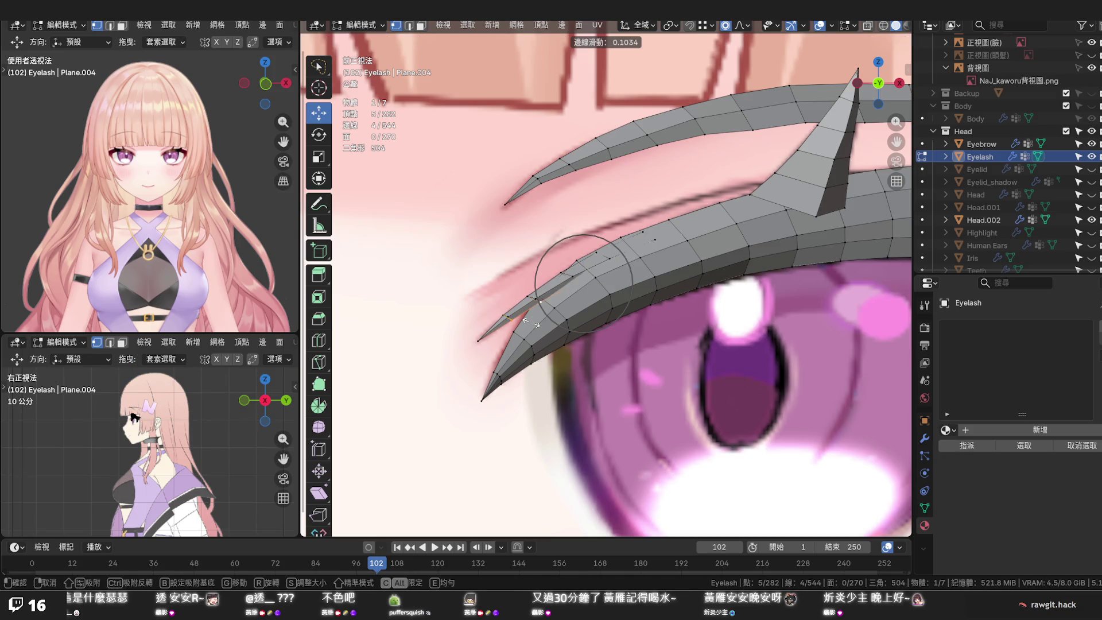
pyautogui.click(530, 320)
pyautogui.scroll(2, 569, 267)
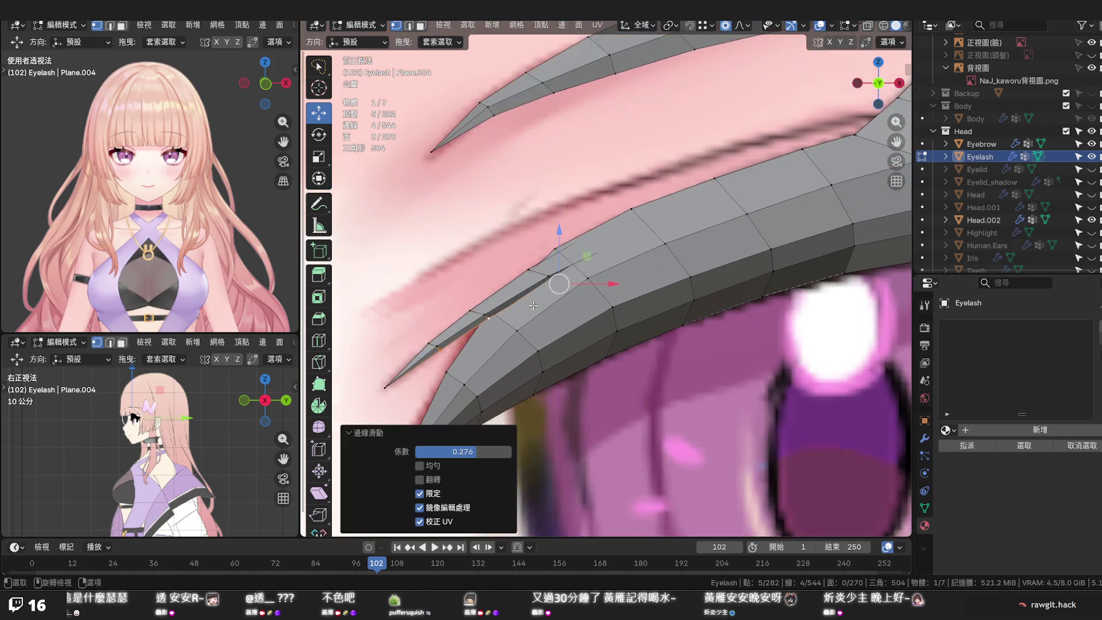
pyautogui.scroll(2, 577, 274)
pyautogui.scroll(1, 580, 277)
# Edge-slide another lash loop and vertex-slide two vertices near the lash tip
pyautogui.keyDown('shift'); pyautogui.moveTo(580, 277); pyautogui.dragTo(597, 281, button='middle'); pyautogui.keyUp('shift')
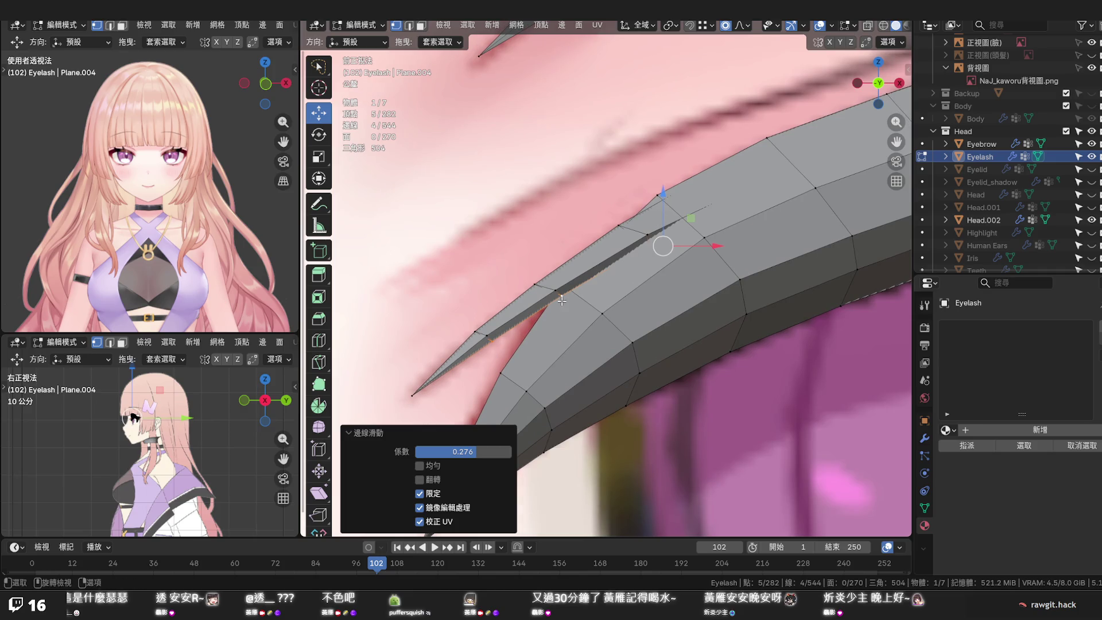
pyautogui.keyDown('alt'); pyautogui.keyDown('shift'); pyautogui.click(497, 325); pyautogui.keyUp('shift'); pyautogui.keyUp('alt')
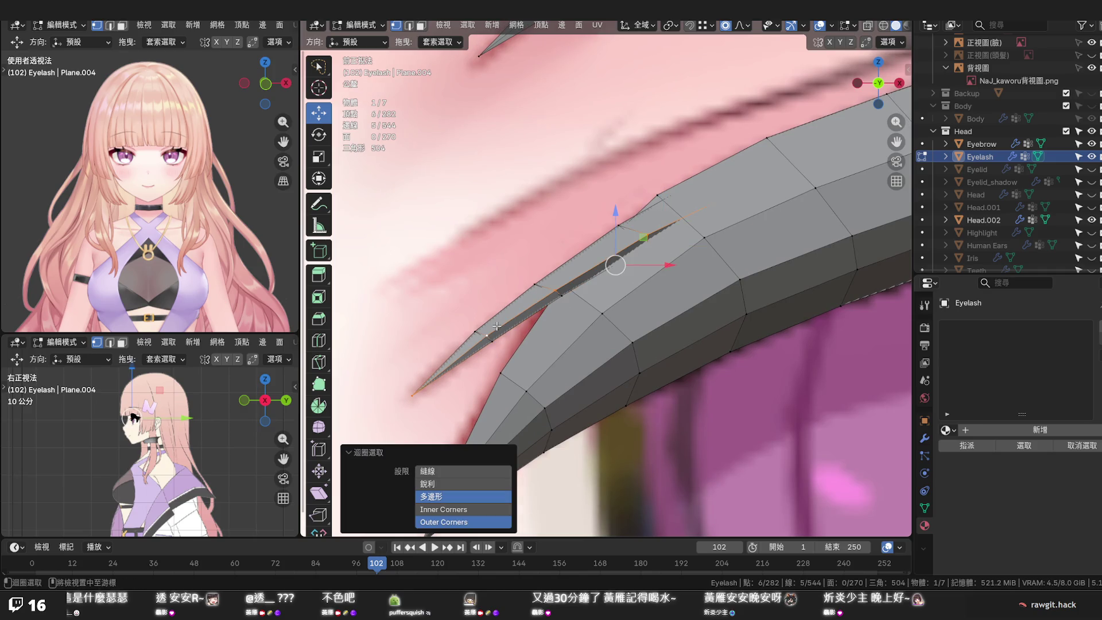
pyautogui.keyDown('shift'); pyautogui.click(413, 394); pyautogui.keyUp('shift')
pyautogui.press('g')
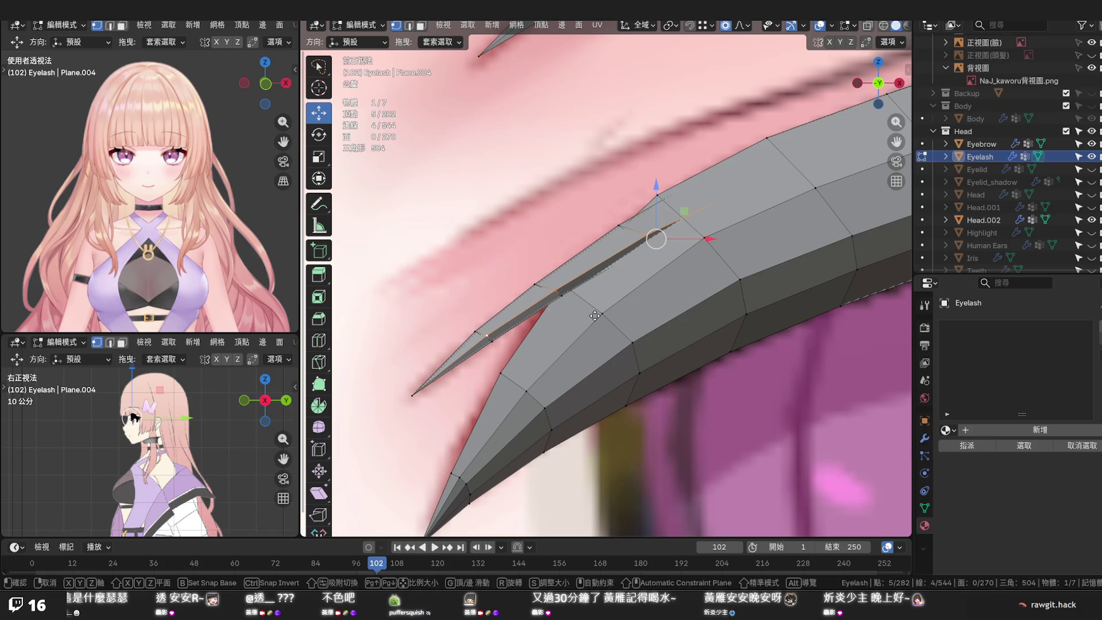
pyautogui.press('g')
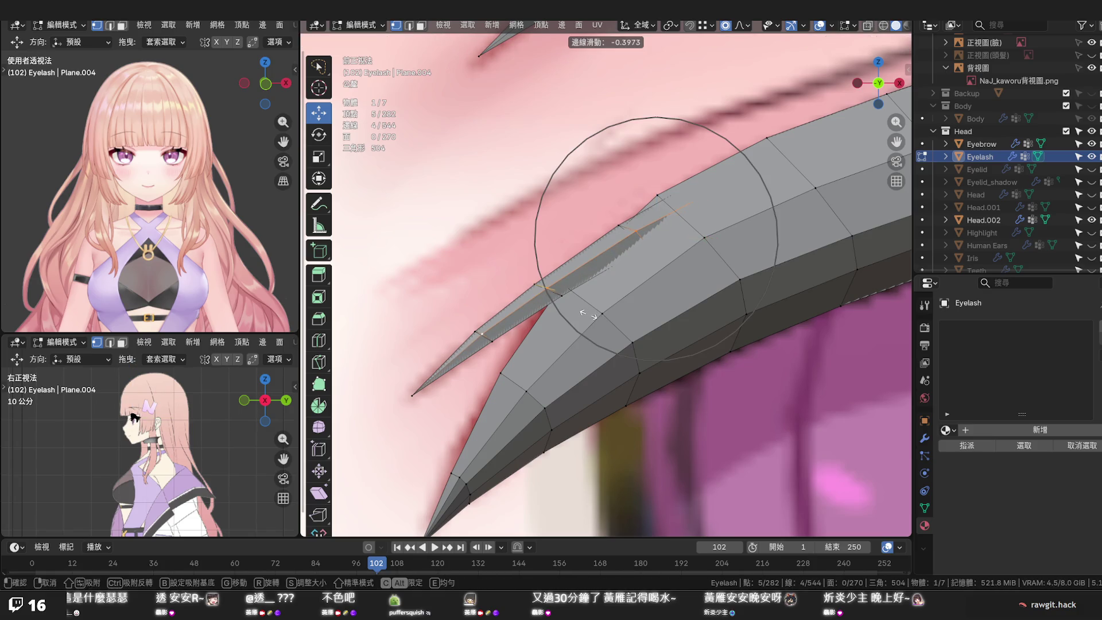
pyautogui.click(588, 316)
pyautogui.click(483, 336)
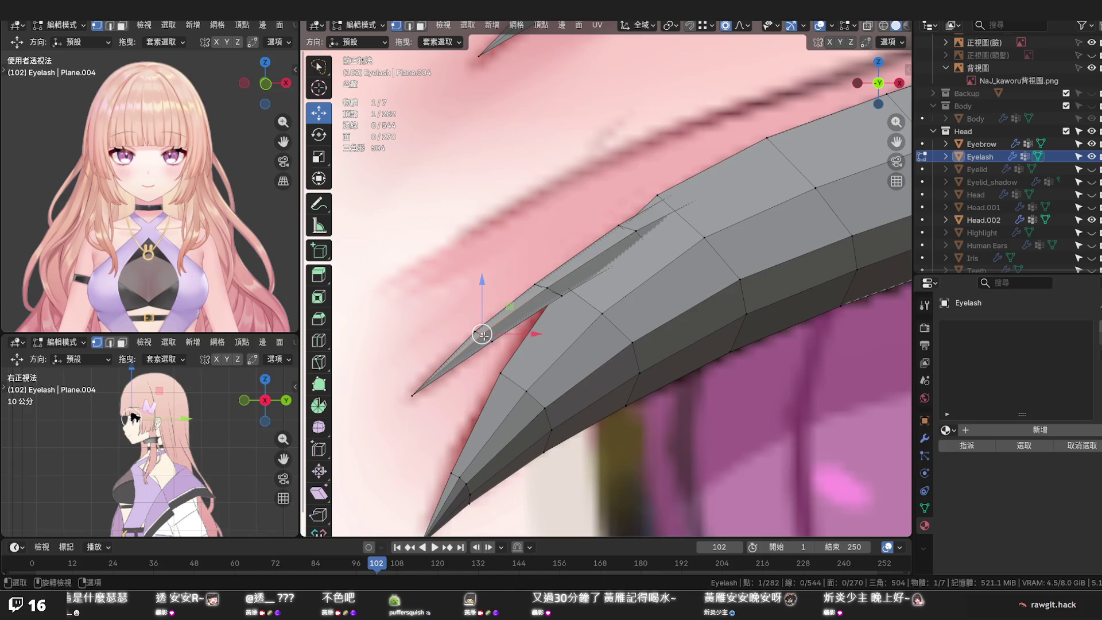
pyautogui.hotkey('shift', 'v')
pyautogui.click(483, 336)
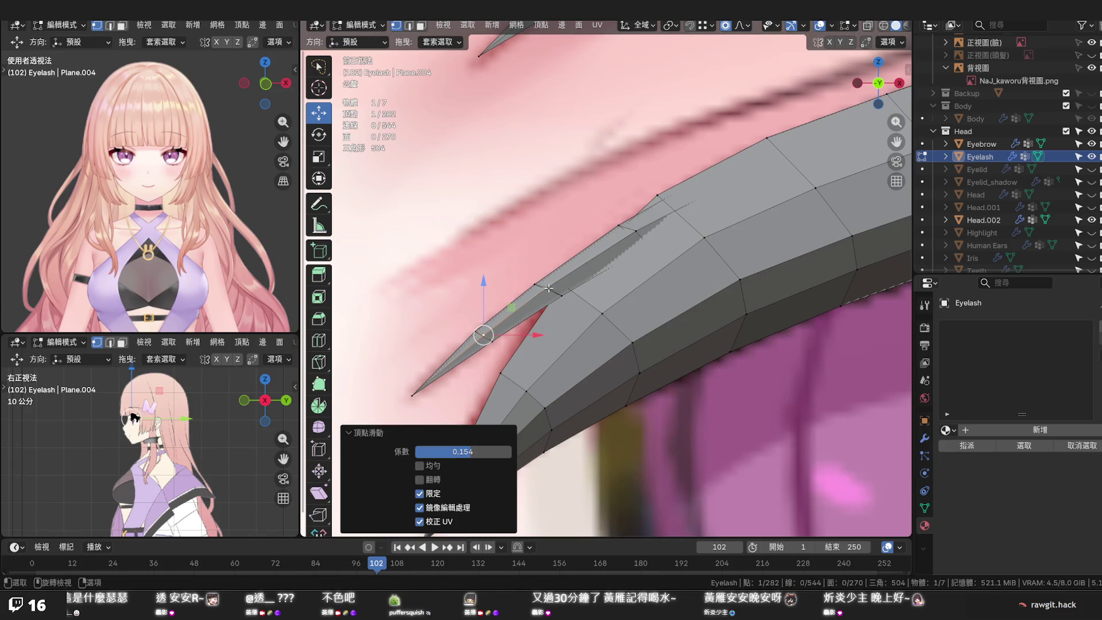
pyautogui.hotkey('shift', 'v')
pyautogui.click(548, 290)
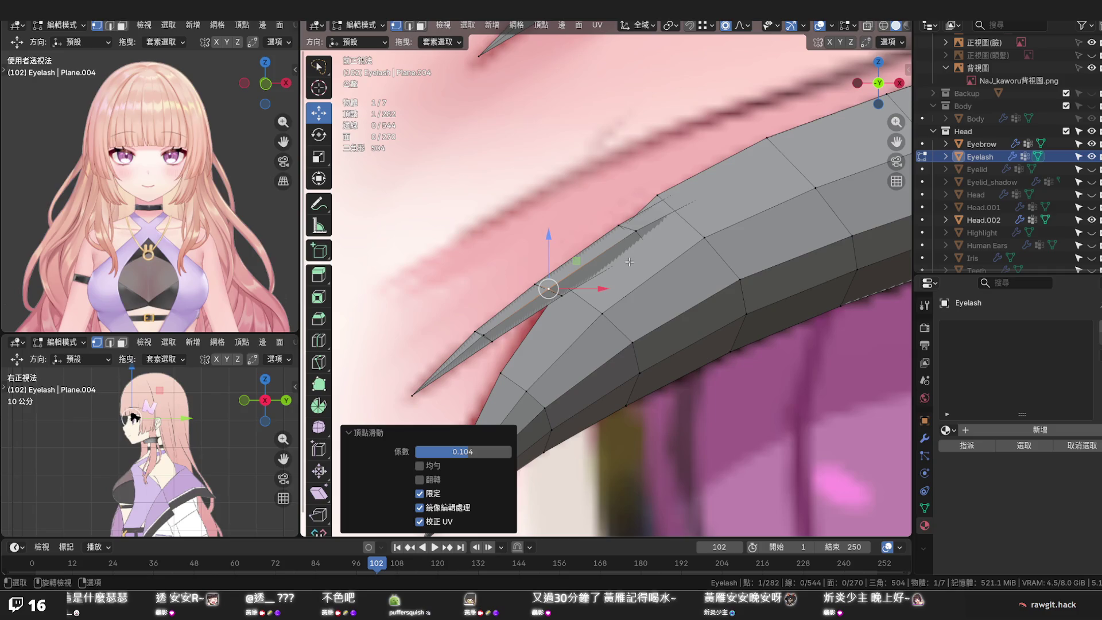
# Select a loop on the outer lash in X-ray and shift the view toward it
pyautogui.hotkey('alt', 'z')
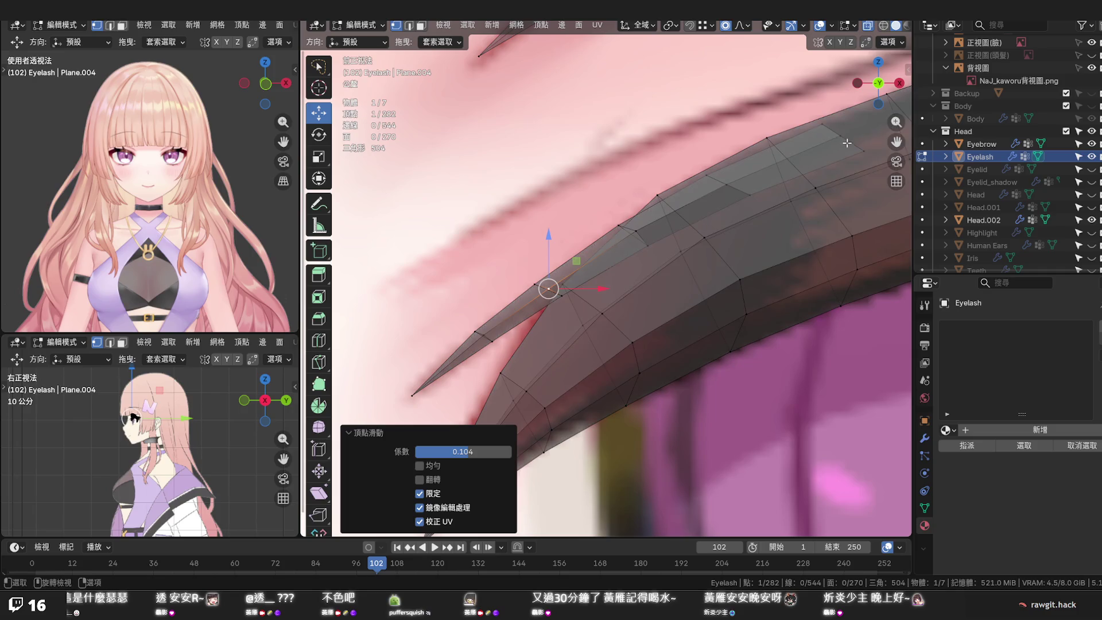
pyautogui.keyDown('alt'); pyautogui.click(846, 143); pyautogui.keyUp('alt')
pyautogui.hotkey('alt', 'z')
pyautogui.moveTo(847, 143); pyautogui.dragTo(823, 220, button='middle')
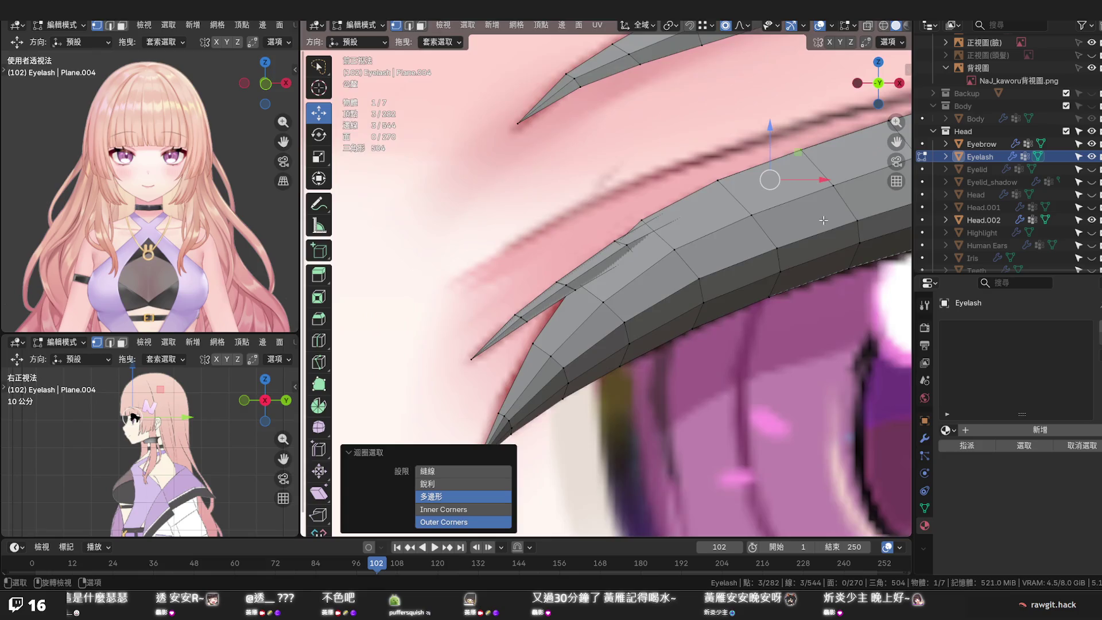
pyautogui.scroll(-4, 823, 220)
# Push the selected lash vertices along Y with soft falloff and orbit to view the lash from the side
pyautogui.press('g')
pyautogui.press('y')
pyautogui.scroll(-3, 724, 187)
pyautogui.scroll(-4, 724, 187)
pyautogui.scroll(-4, 723, 187)
pyautogui.scroll(-4, 723, 187)
pyautogui.scroll(-3, 723, 187)
pyautogui.scroll(-2, 724, 187)
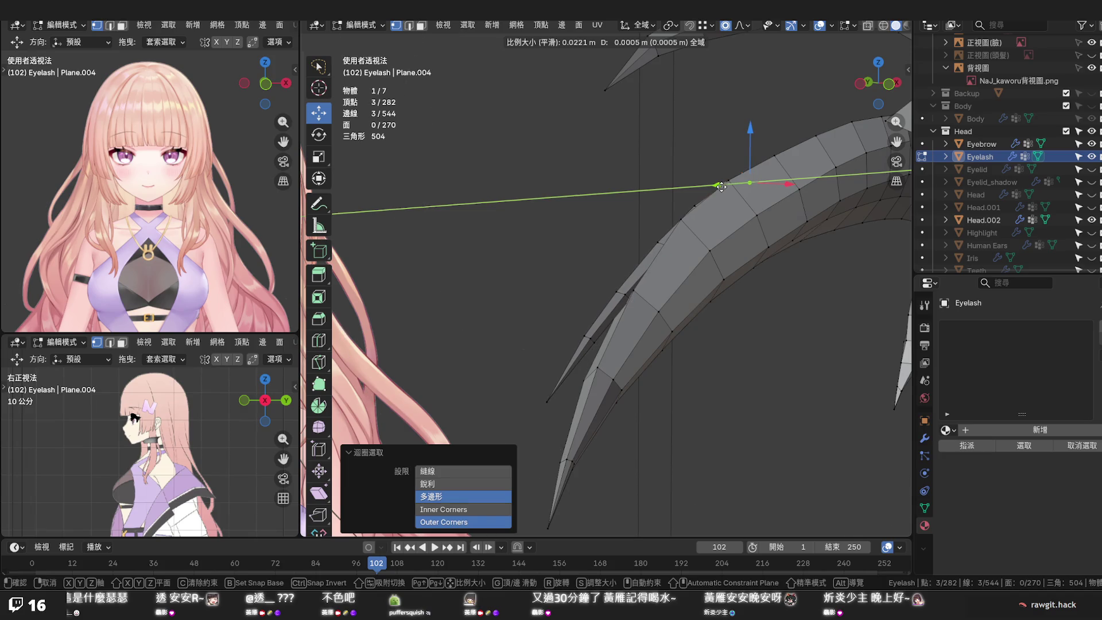
pyautogui.scroll(-1, 721, 187)
pyautogui.click(722, 187)
pyautogui.click(764, 320)
pyautogui.moveTo(763, 320)
pyautogui.mouseDown(button='middle')
pyautogui.moveTo(830, 335)
pyautogui.moveTo(689, 257)
pyautogui.mouseUp(button='middle')
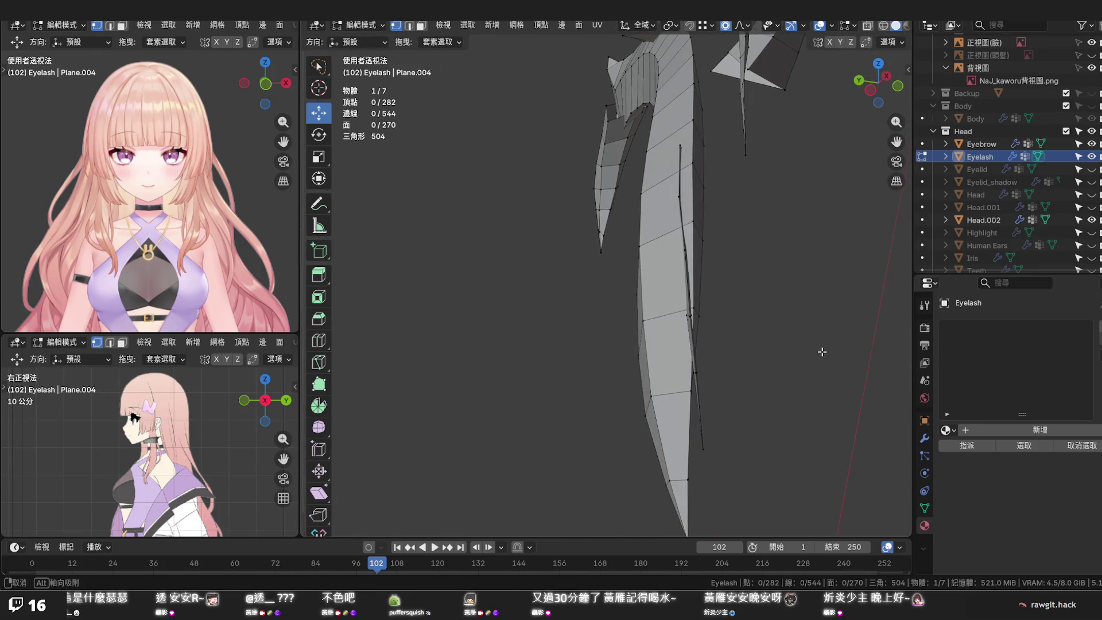
# Shift one more lash edge vertex a hair along Y, then orbit around to check the lash curve
pyautogui.click(703, 245)
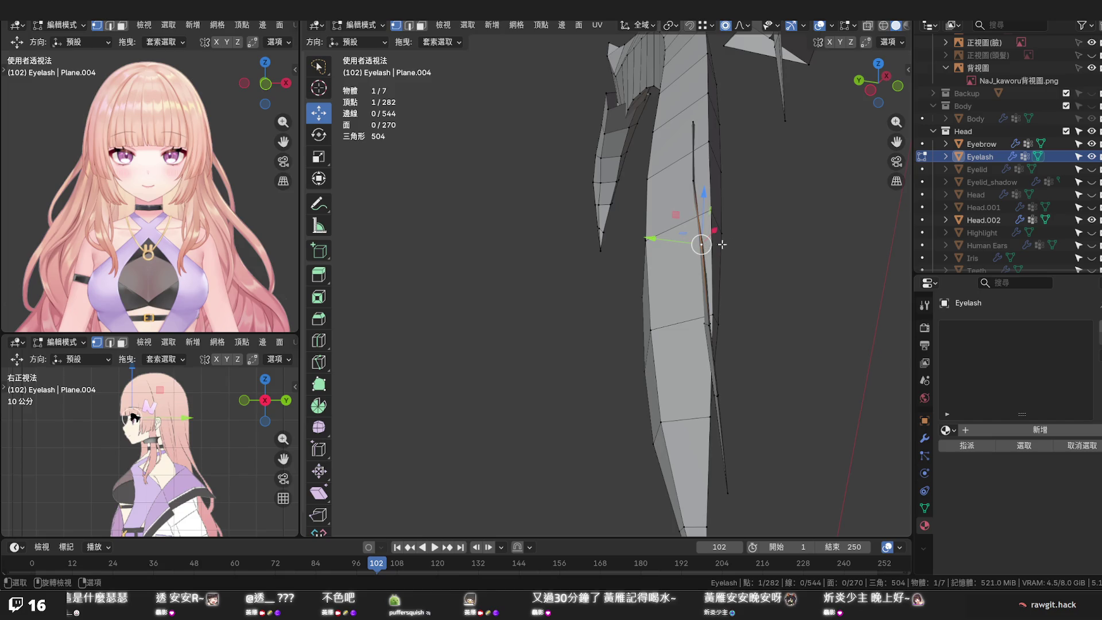
pyautogui.press('g')
pyautogui.press('y')
pyautogui.scroll(3, 679, 243)
pyautogui.scroll(2, 679, 244)
pyautogui.click(678, 245)
pyautogui.moveTo(678, 245)
pyautogui.mouseDown(button='middle')
pyautogui.moveTo(668, 260)
pyautogui.moveTo(751, 225)
pyautogui.mouseUp(button='middle')
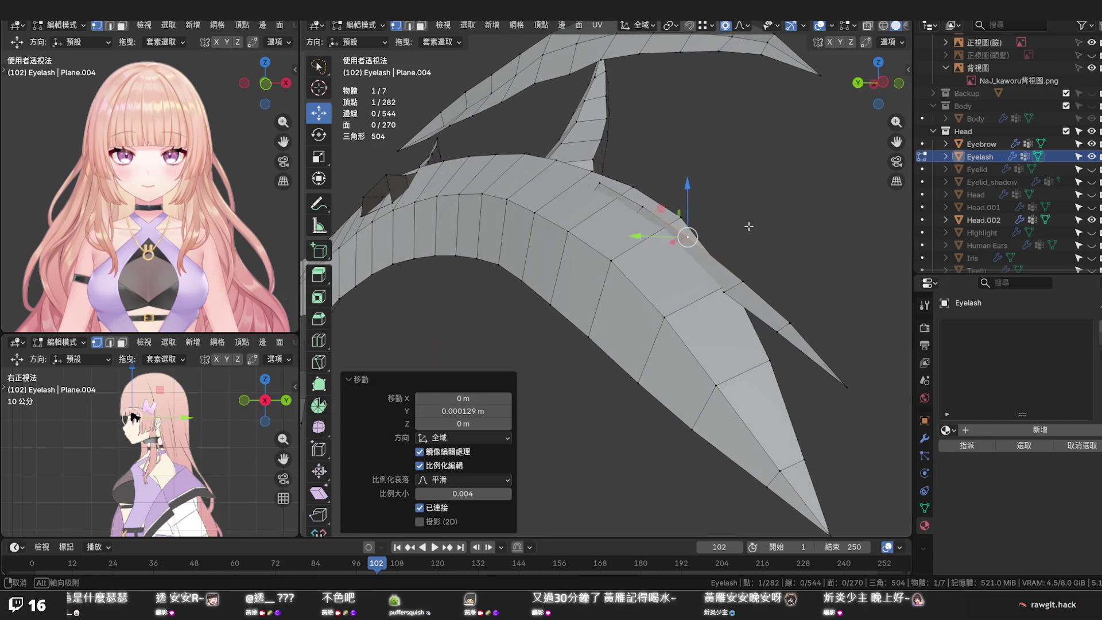
pyautogui.moveTo(750, 225)
pyautogui.mouseDown(button='middle')
pyautogui.moveTo(639, 232)
pyautogui.moveTo(511, 295)
pyautogui.mouseUp(button='middle')
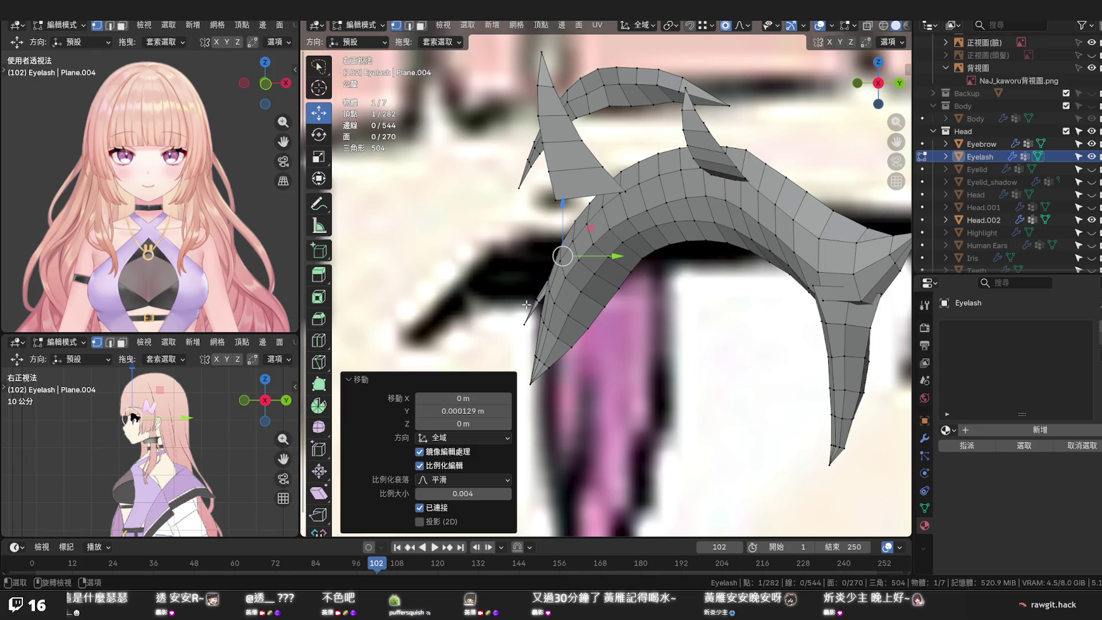
pyautogui.scroll(-3, 526, 304)
pyautogui.scroll(-3, 526, 309)
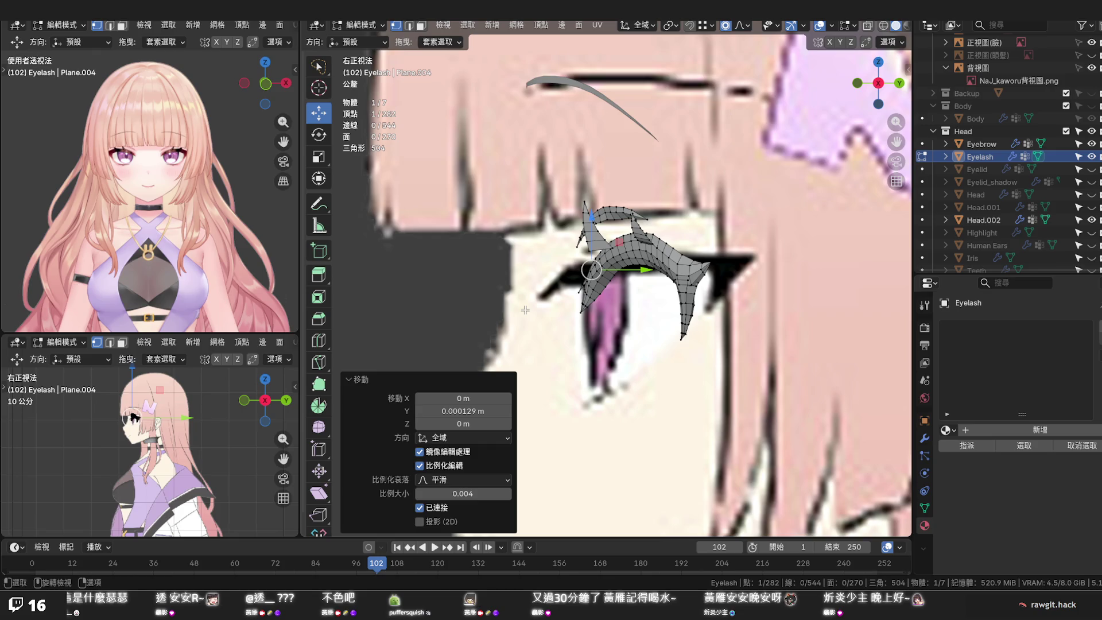
pyautogui.scroll(4, 526, 309)
pyautogui.scroll(2, 525, 309)
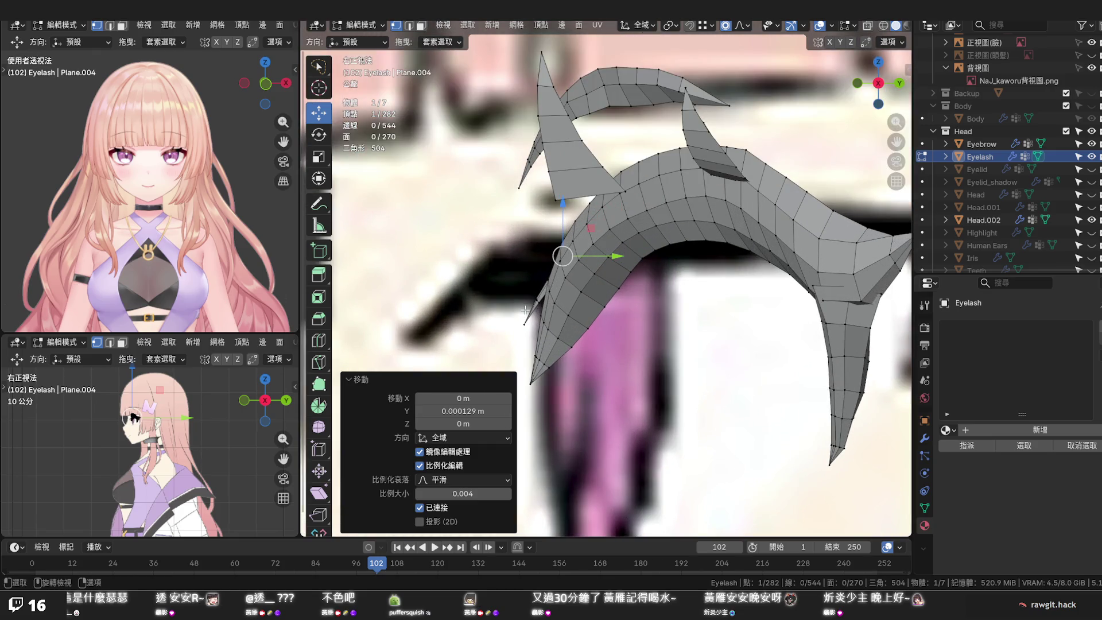
pyautogui.scroll(3, 572, 371)
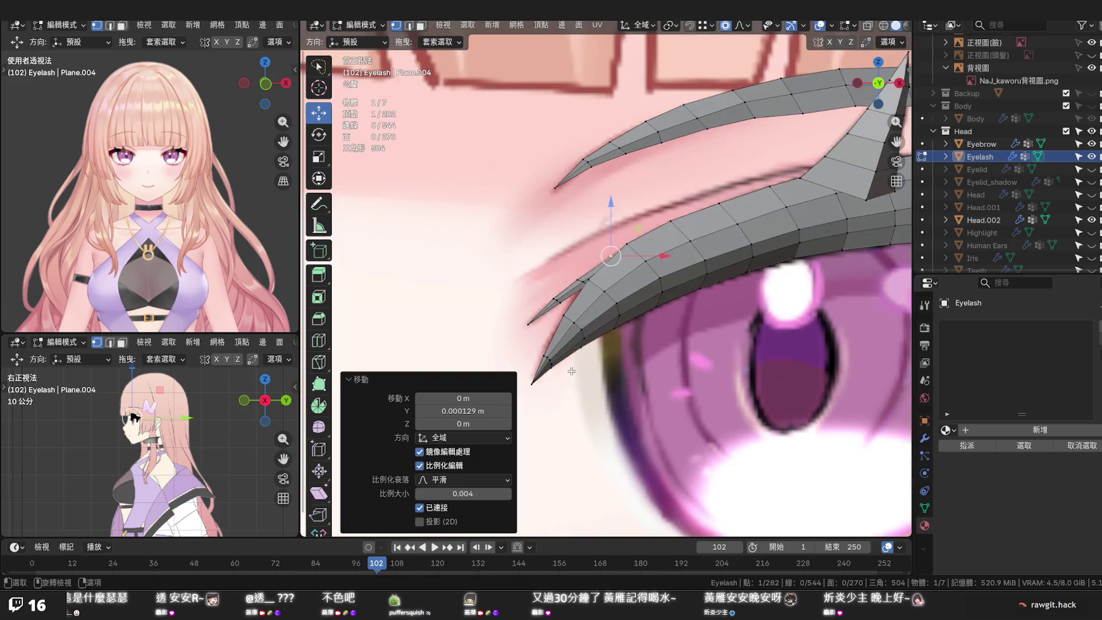
pyautogui.scroll(-1, 558, 366)
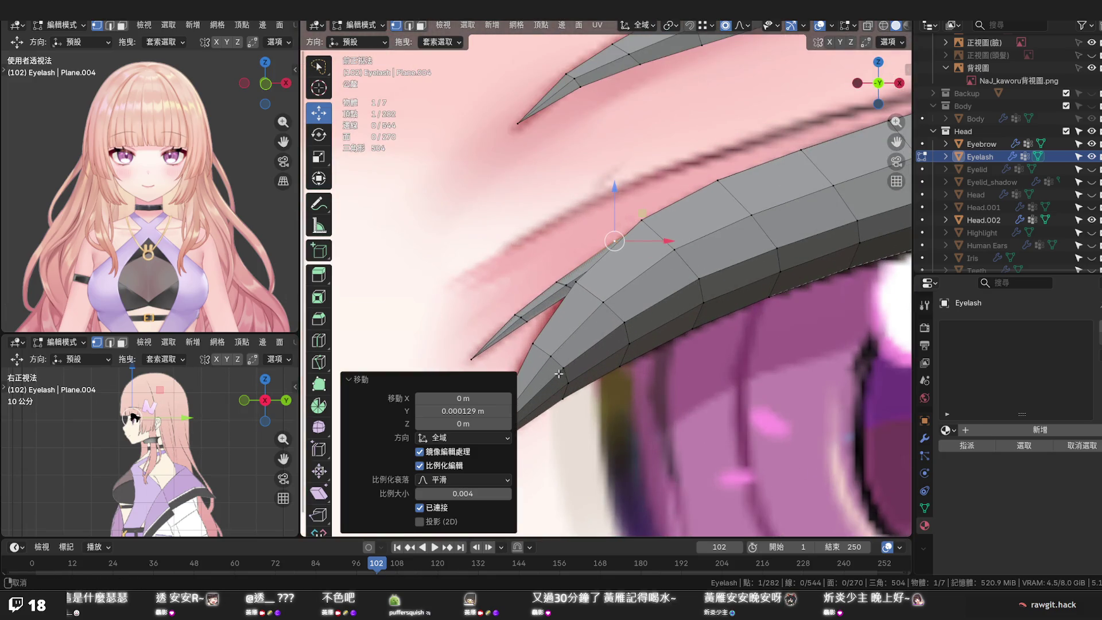
pyautogui.scroll(-2, 558, 367)
pyautogui.keyDown('alt'); pyautogui.click(619, 334); pyautogui.keyUp('alt')
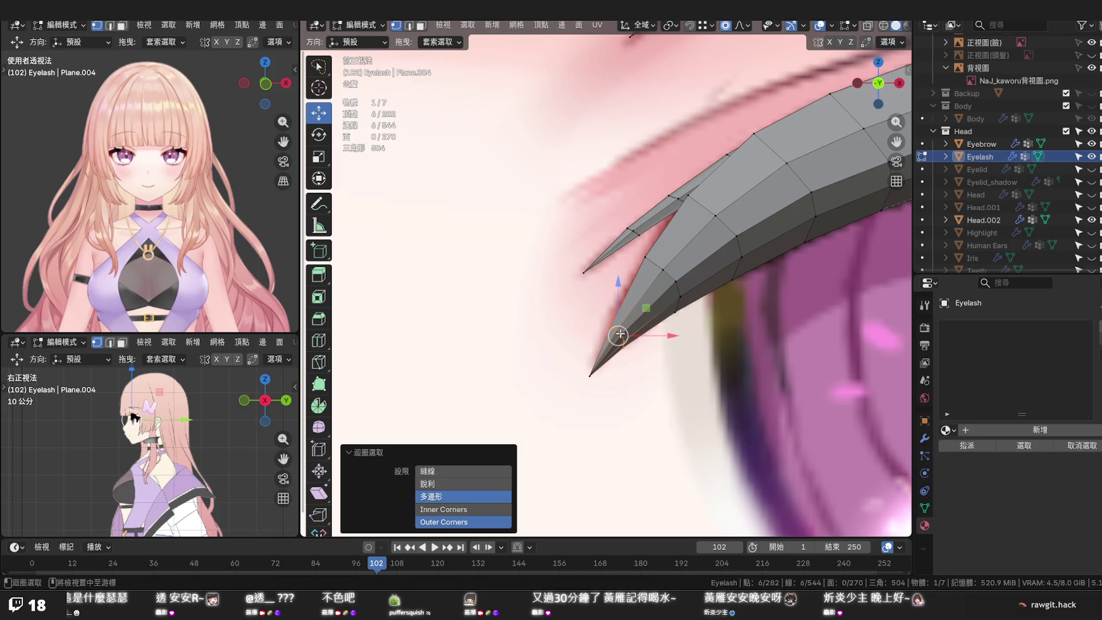
# Slide two edge loops near the lower lash tip along the lash
pyautogui.press('g')
pyautogui.press('g')
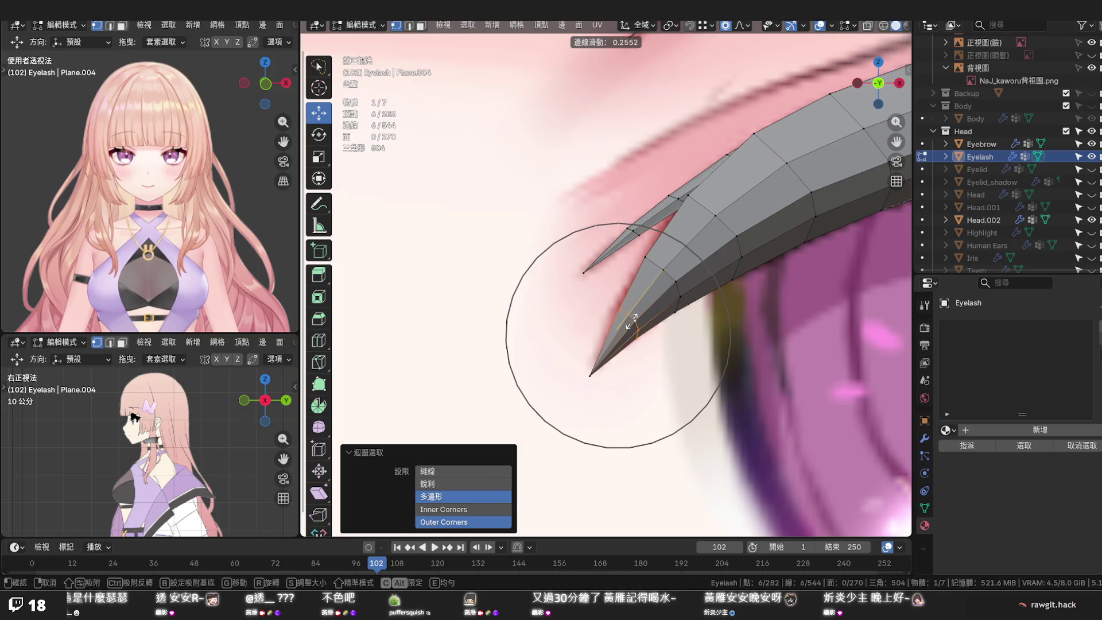
pyautogui.click(633, 317)
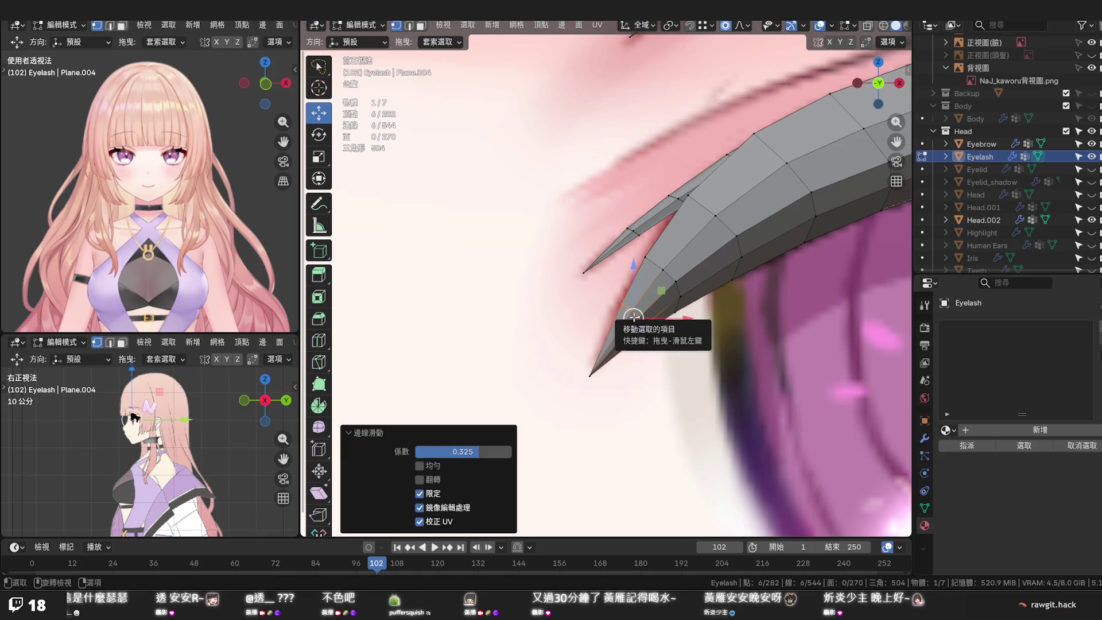
pyautogui.keyDown('alt'); pyautogui.click(667, 277); pyautogui.keyUp('alt')
pyautogui.press('g')
pyautogui.press('g')
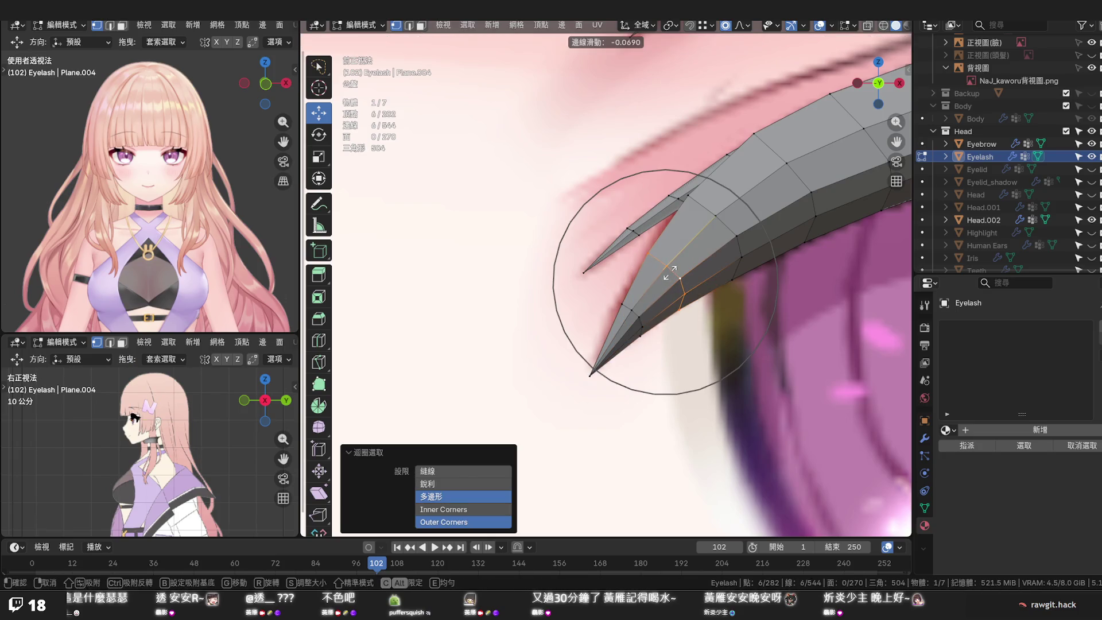
pyautogui.click(671, 271)
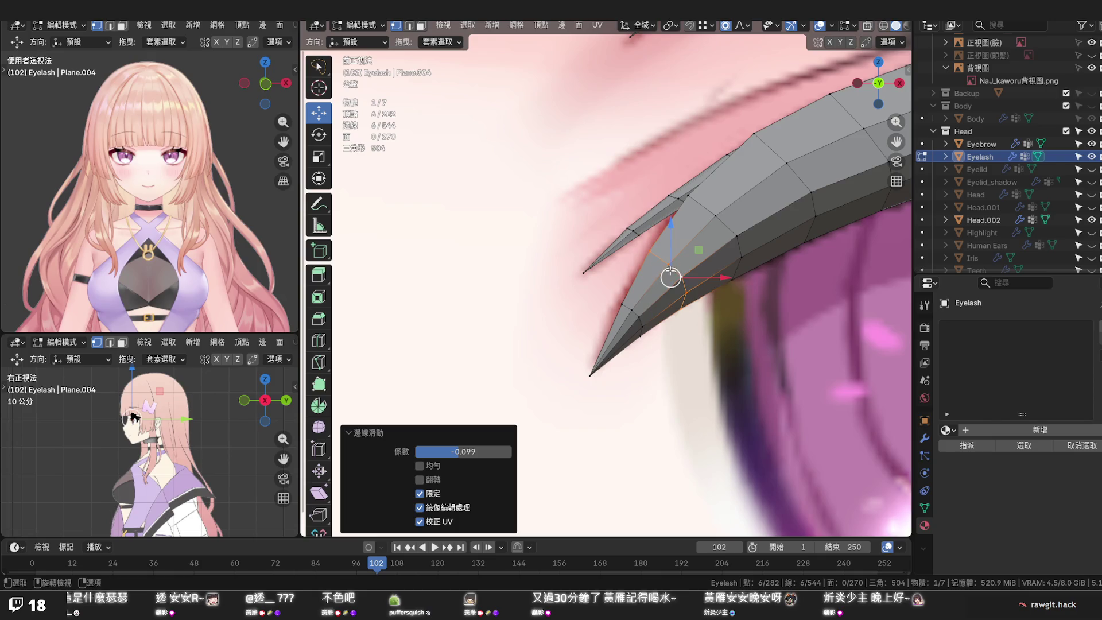
# Nudge two vertices near the tip by tiny amounts with soft falloff
pyautogui.click(648, 251)
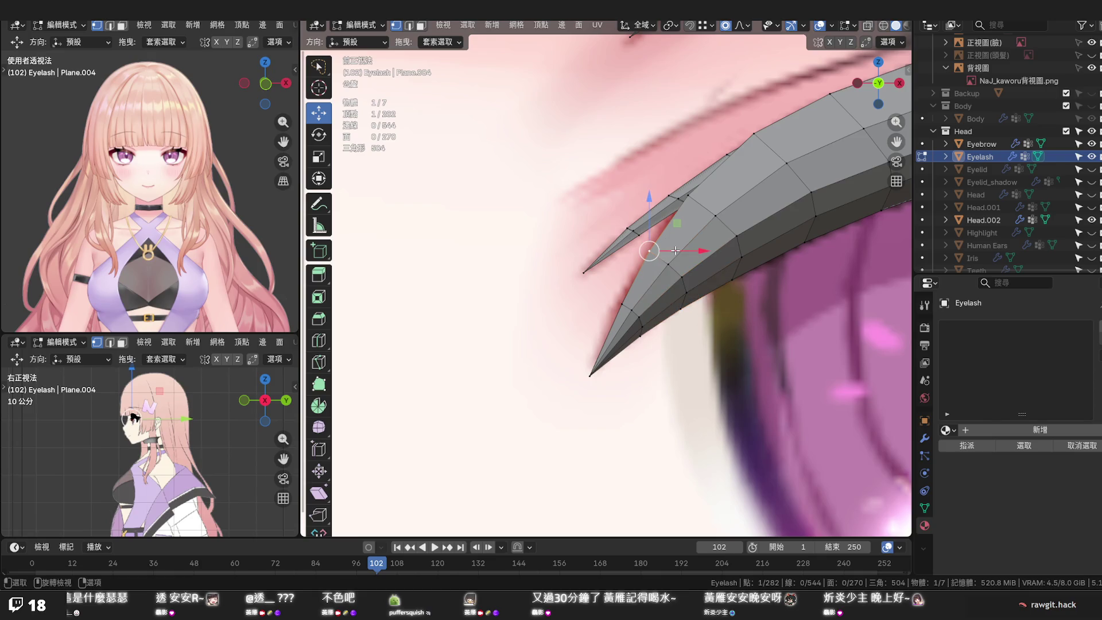
pyautogui.press('s')
pyautogui.click(668, 256)
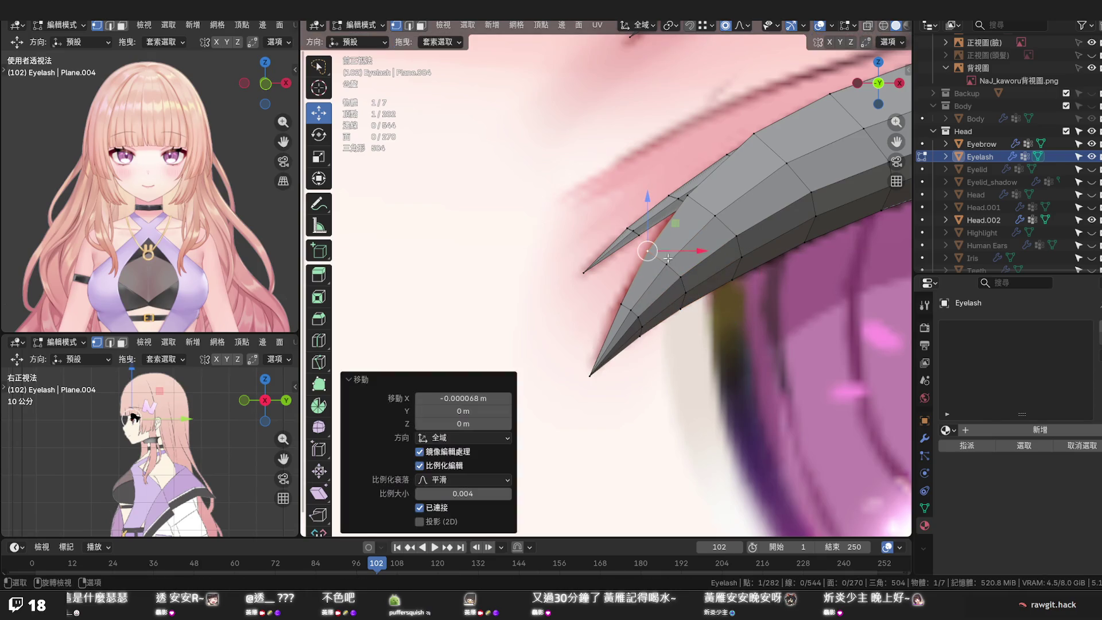
pyautogui.click(621, 303)
pyautogui.press('g')
pyautogui.click(659, 303)
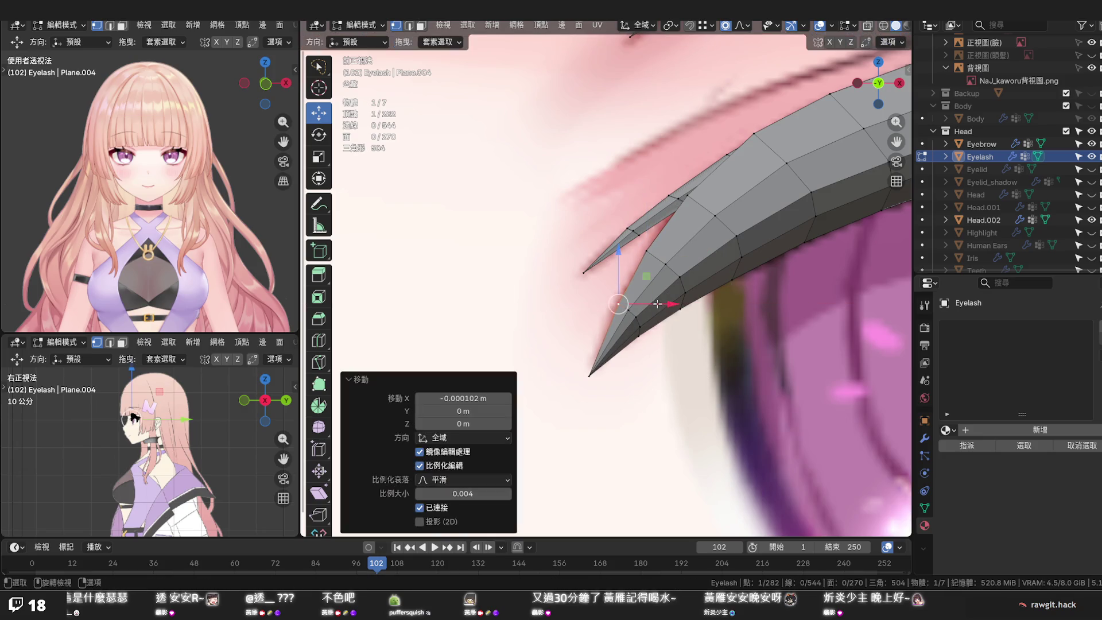
# Shift the lower lash tip vertex sideways, slightly up on Z, and along X to sharpen its point
pyautogui.click(591, 376)
pyautogui.press('g')
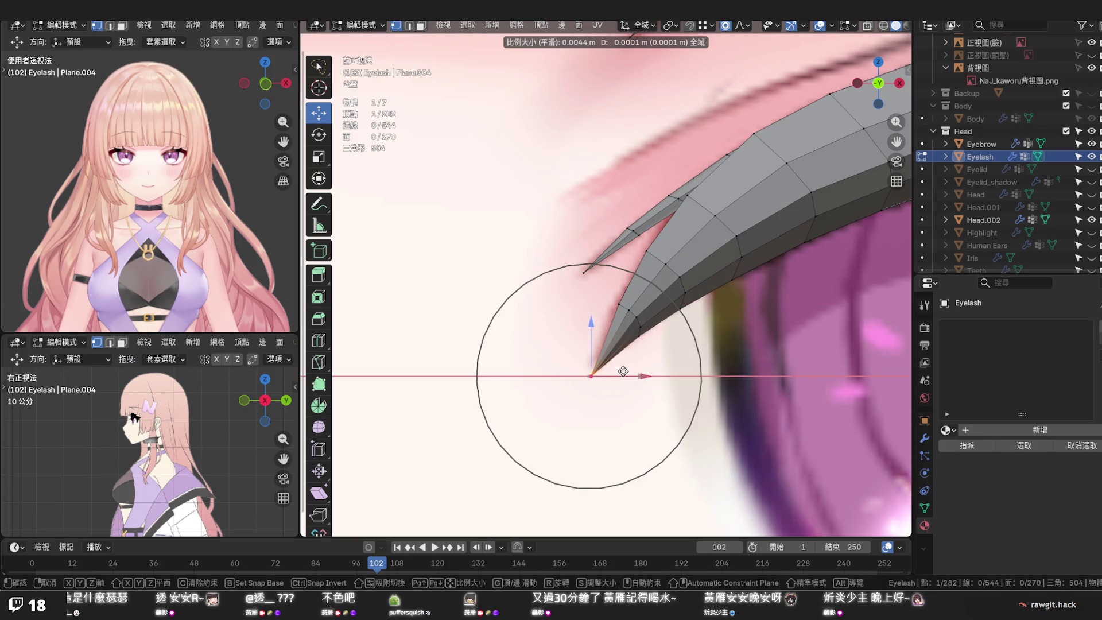
pyautogui.click(618, 370)
pyautogui.press('g')
pyautogui.press('z')
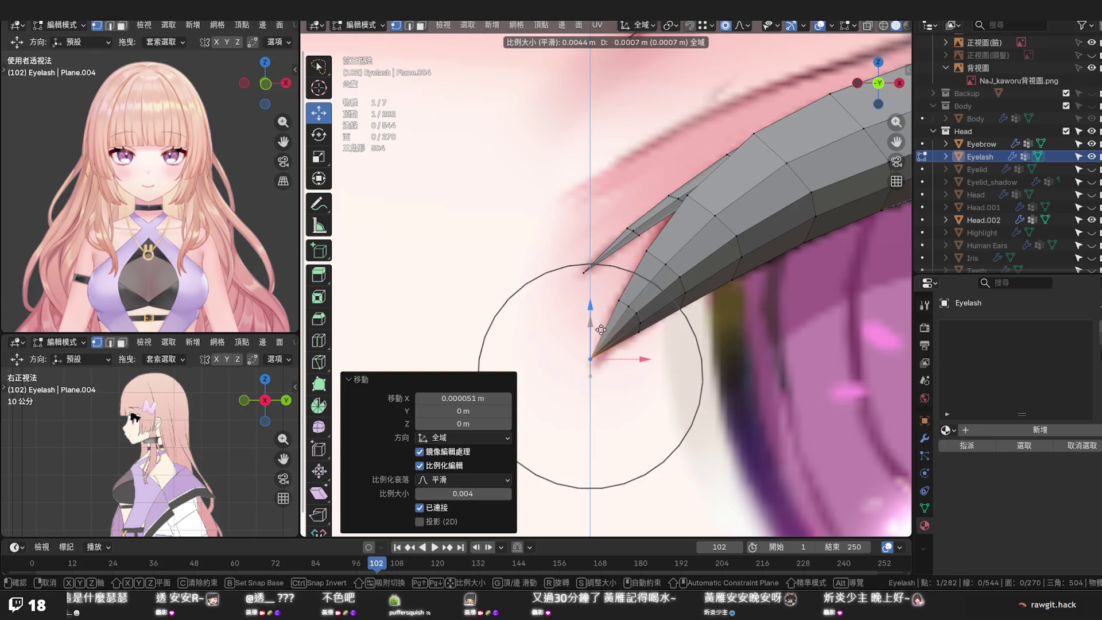
pyautogui.click(602, 341)
pyautogui.press('g')
pyautogui.press('x')
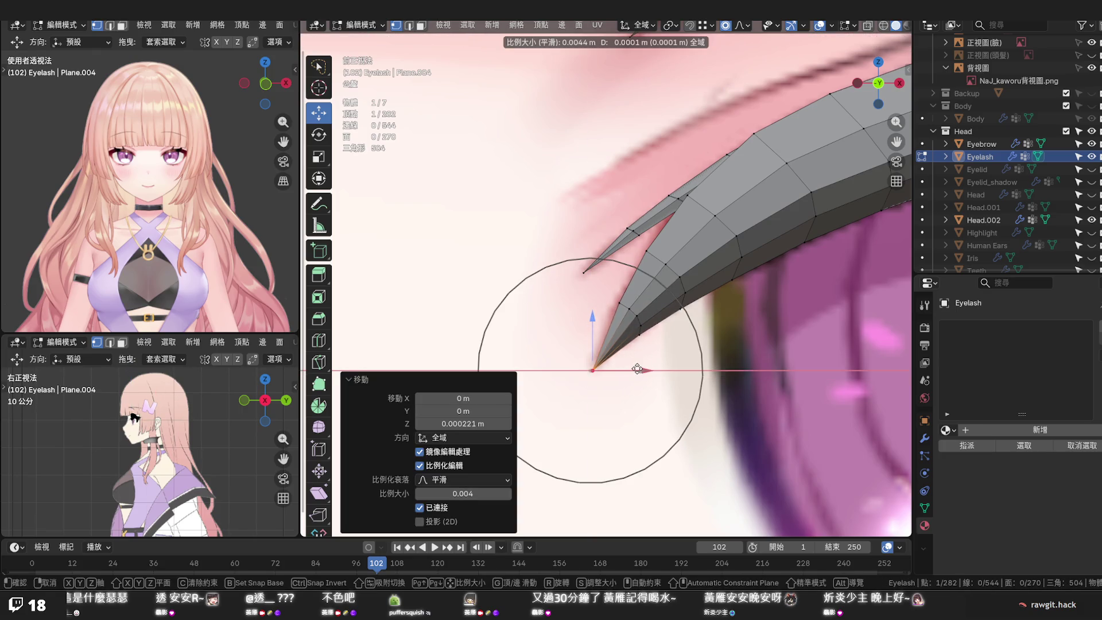
pyautogui.click(632, 369)
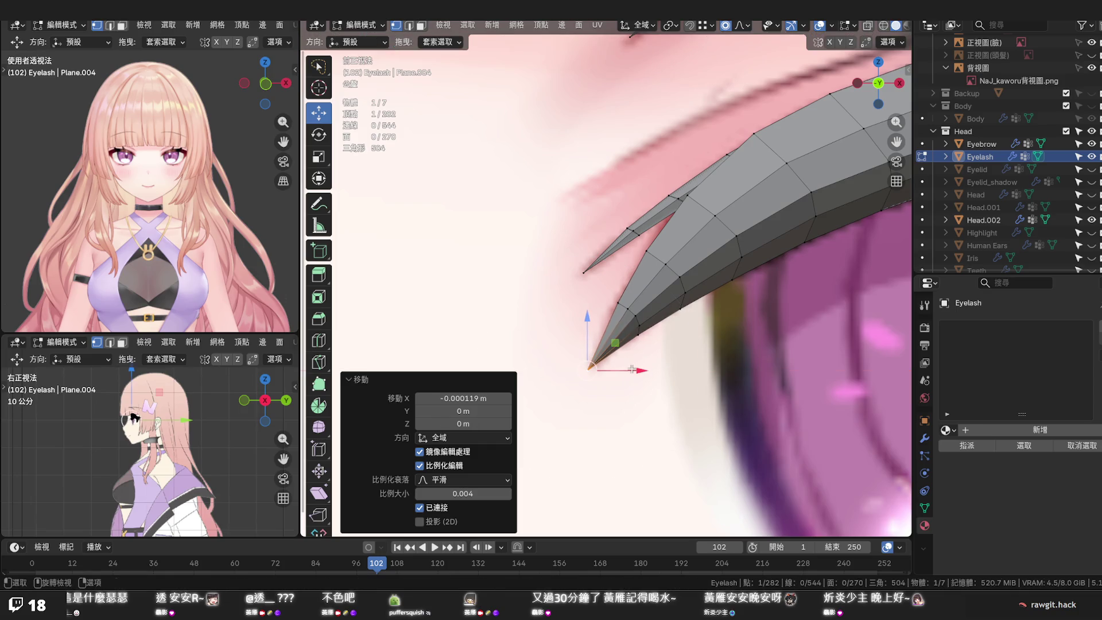
# Deselect all, compare the eyelash against the eye by hiding it briefly, and pick a tip vertex
pyautogui.hotkey('alt', 'a')
pyautogui.click(1092, 157)
pyautogui.click(1091, 157)
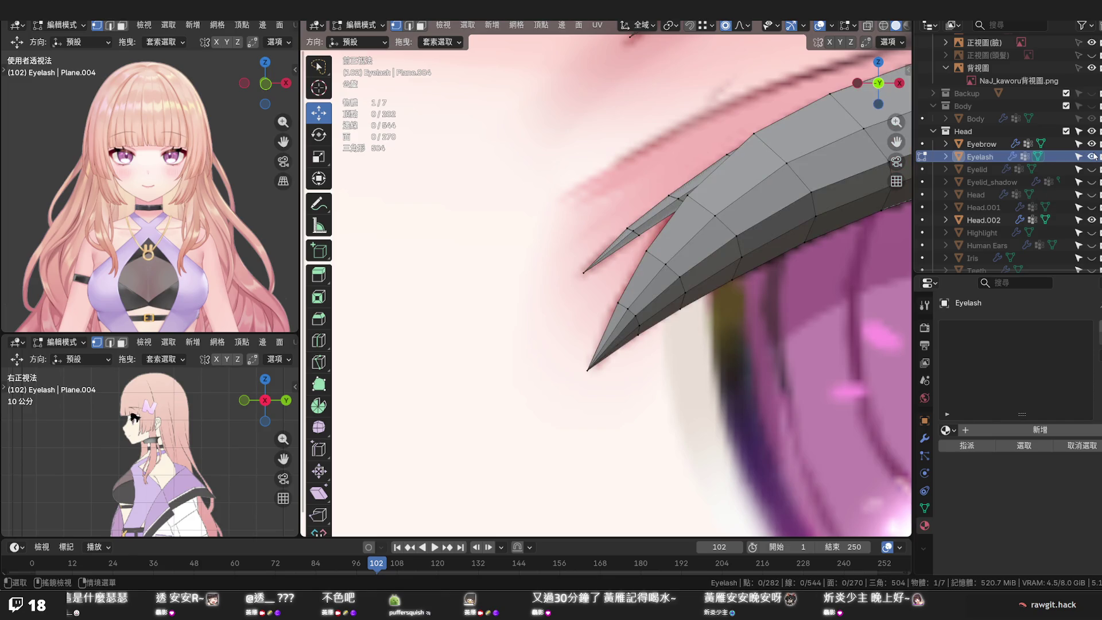
pyautogui.click(732, 257)
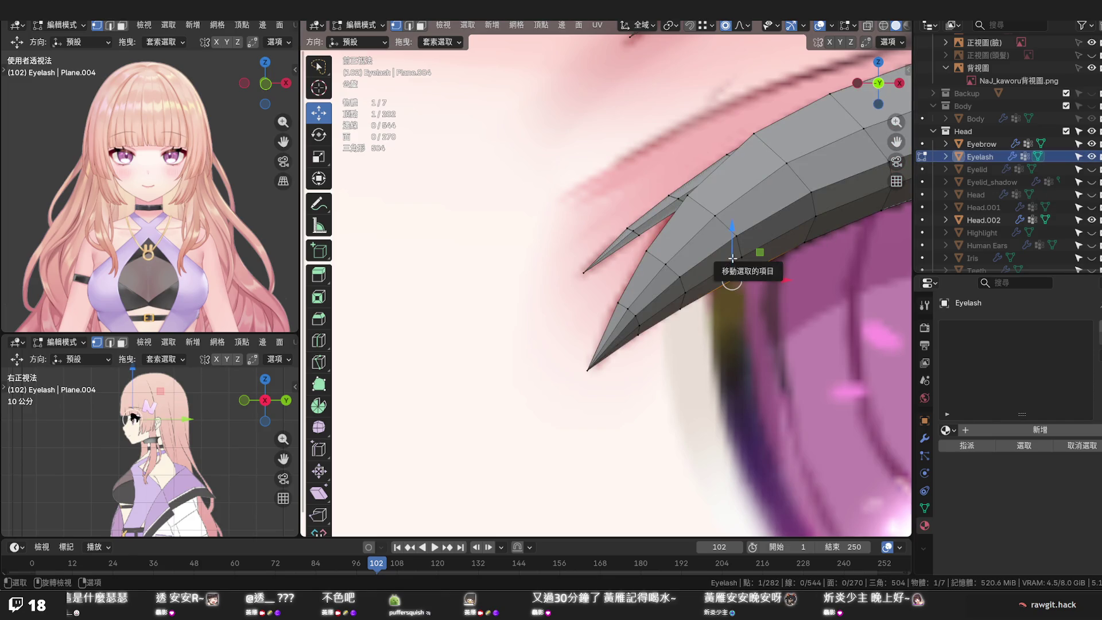
# In X-ray, raise two lash tip vertices slightly on Z with soft falloff
pyautogui.hotkey('alt', 'z')
pyautogui.moveTo(731, 258); pyautogui.dragTo(731, 263)
pyautogui.click(682, 303)
pyautogui.moveTo(680, 288); pyautogui.dragTo(680, 283)
pyautogui.hotkey('alt', 'z')
pyautogui.scroll(-2, 678, 284)
pyautogui.scroll(-4, 676, 286)
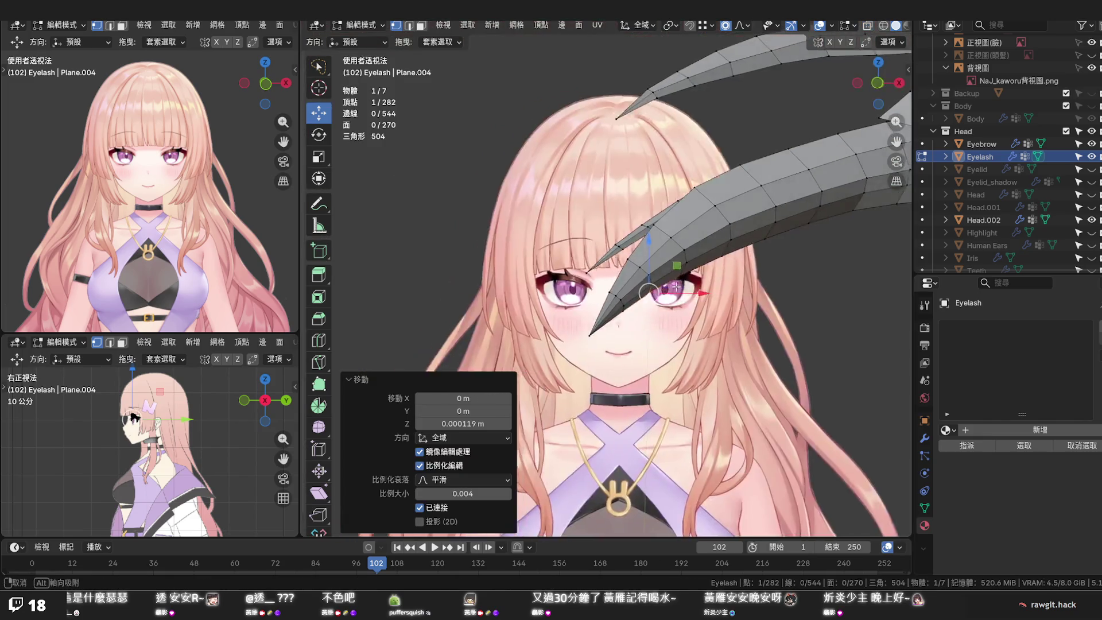
pyautogui.scroll(3, 676, 287)
# Orbit to check the eyelash from the side and front-right, then select an edge loop across the lash
pyautogui.moveTo(677, 286)
pyautogui.mouseDown(button='middle')
pyautogui.moveTo(630, 169)
pyautogui.moveTo(551, 307)
pyautogui.mouseUp(button='middle')
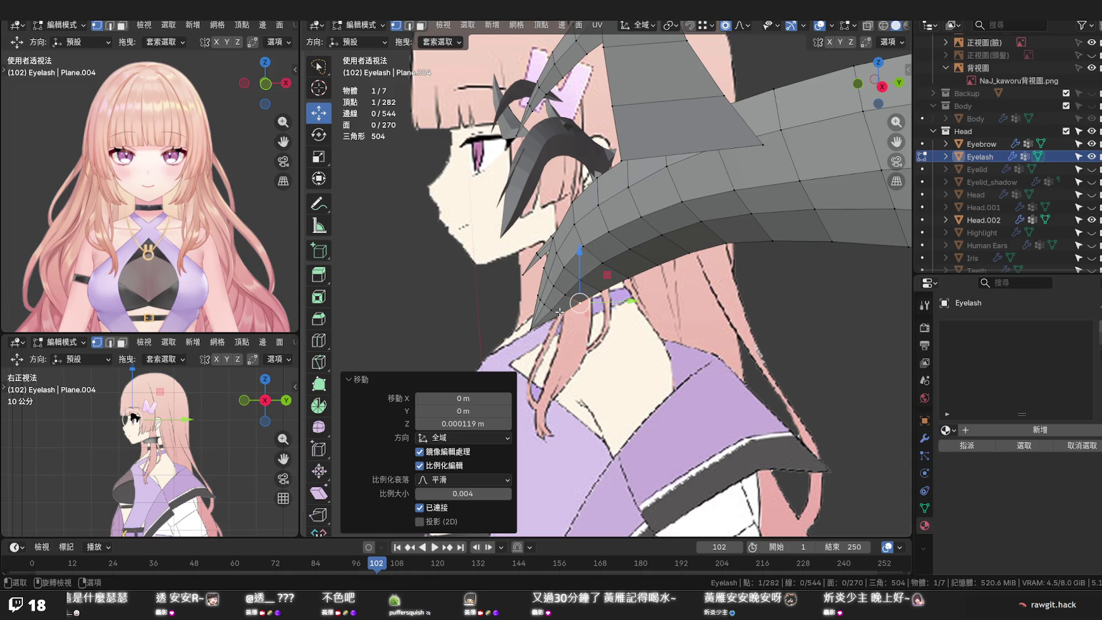
pyautogui.moveTo(561, 311); pyautogui.dragTo(655, 298, button='middle')
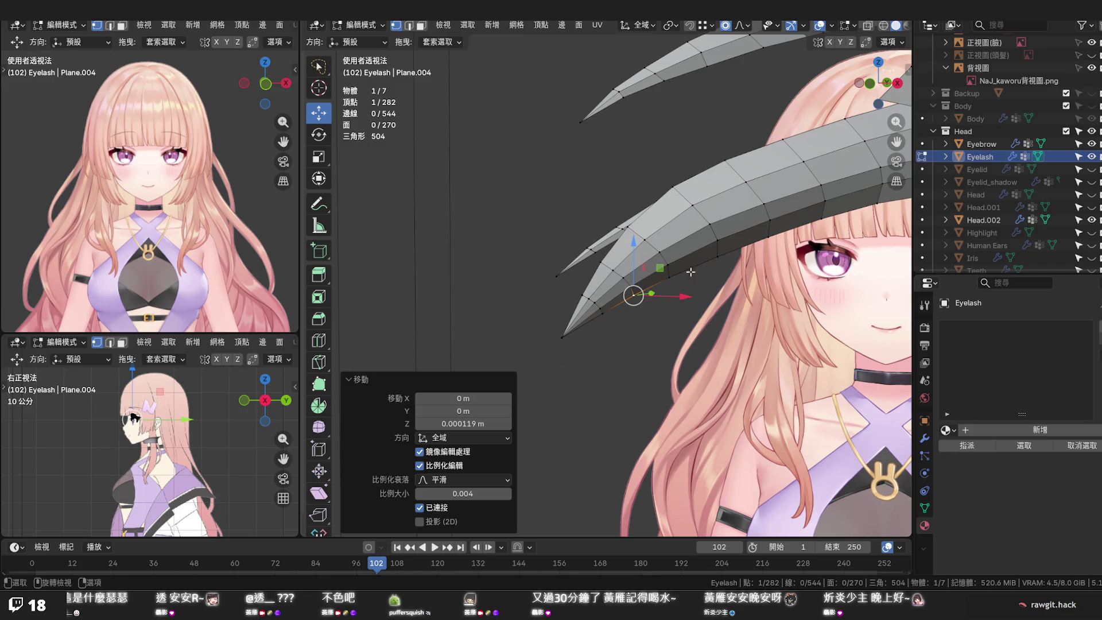
pyautogui.keyDown('alt'); pyautogui.click(700, 221); pyautogui.keyUp('alt')
# Run Set Edge Flow on three successive edge loops along the lash toward the tip
pyautogui.press('q')
pyautogui.click(700, 217)
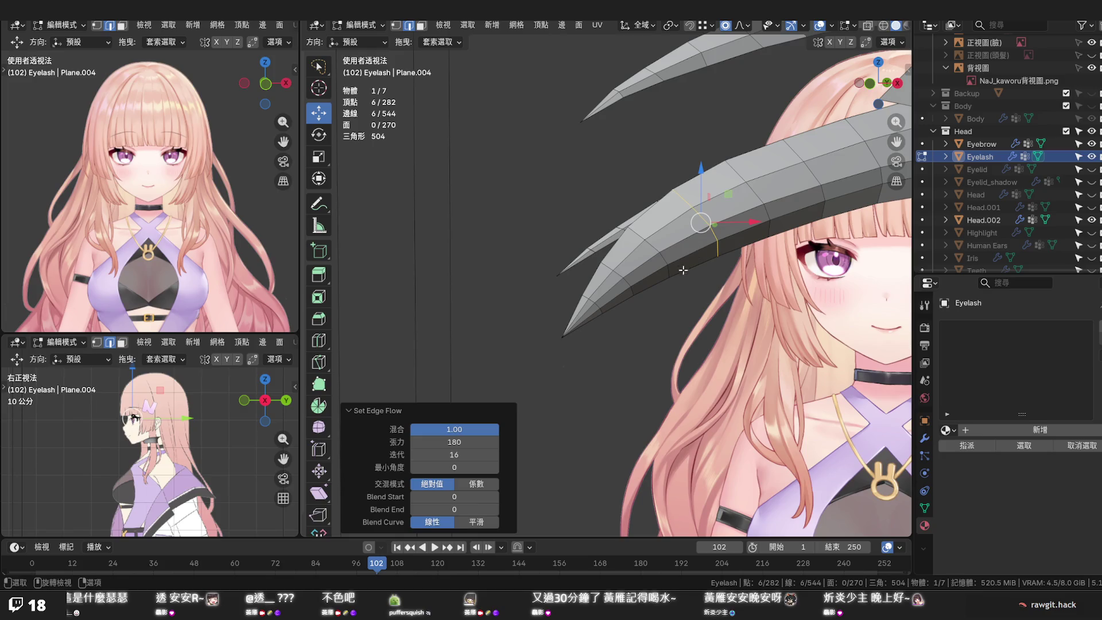
pyautogui.keyDown('alt'); pyautogui.click(656, 249); pyautogui.keyUp('alt')
pyautogui.press('q')
pyautogui.click(655, 248)
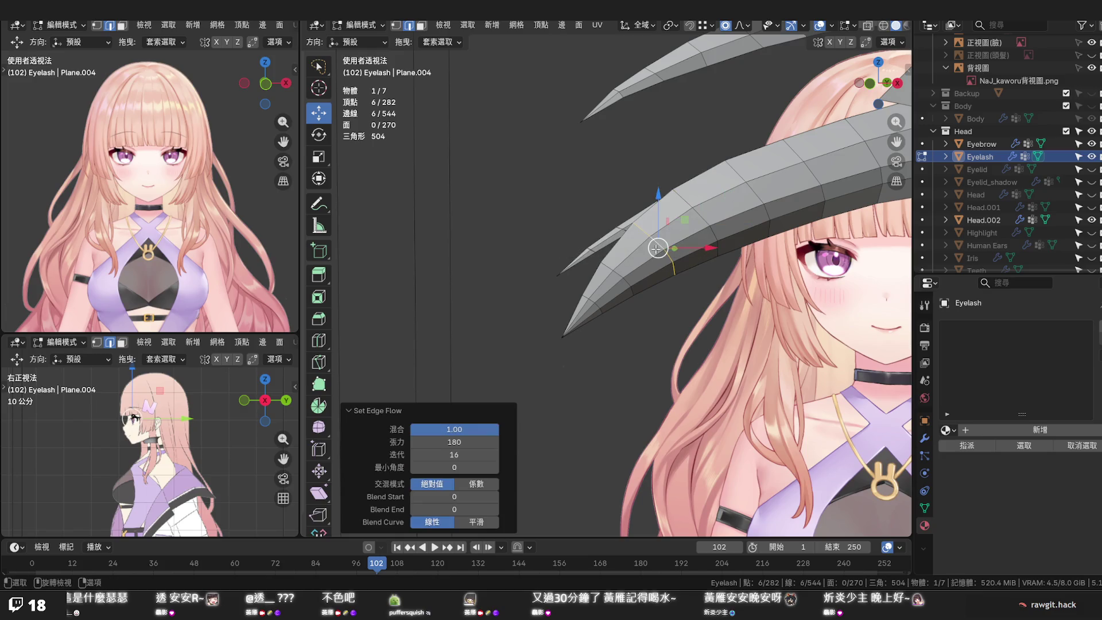
pyautogui.keyDown('alt'); pyautogui.click(619, 273); pyautogui.keyUp('alt')
pyautogui.press('q')
pyautogui.click(619, 273)
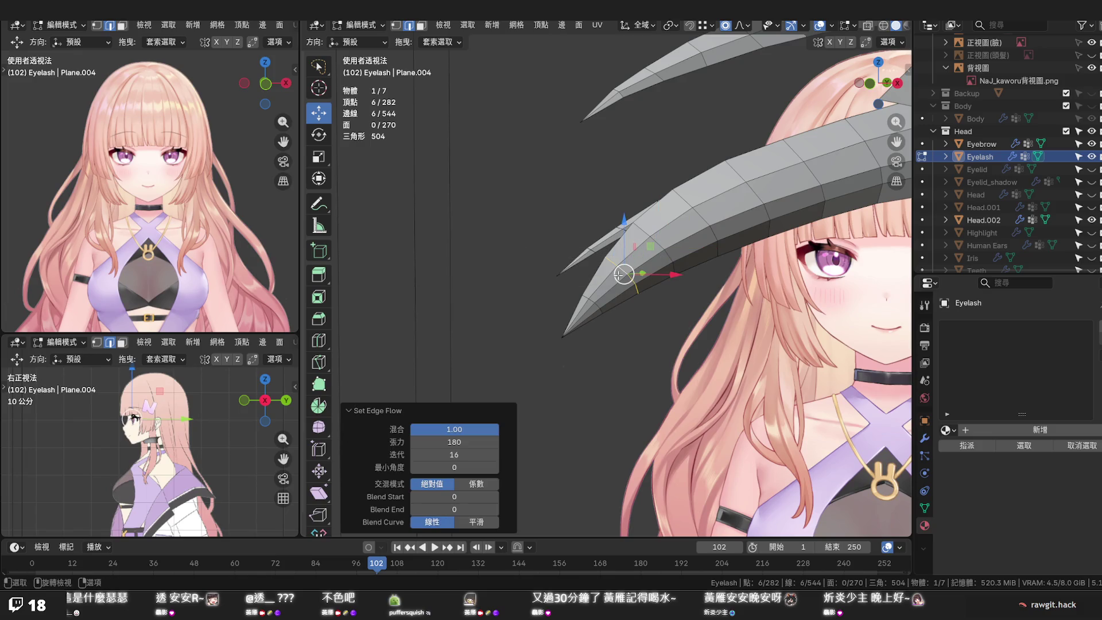
pyautogui.keyDown('alt'); pyautogui.middleClick(619, 275); pyautogui.keyUp('alt')
pyautogui.scroll(3, 674, 290)
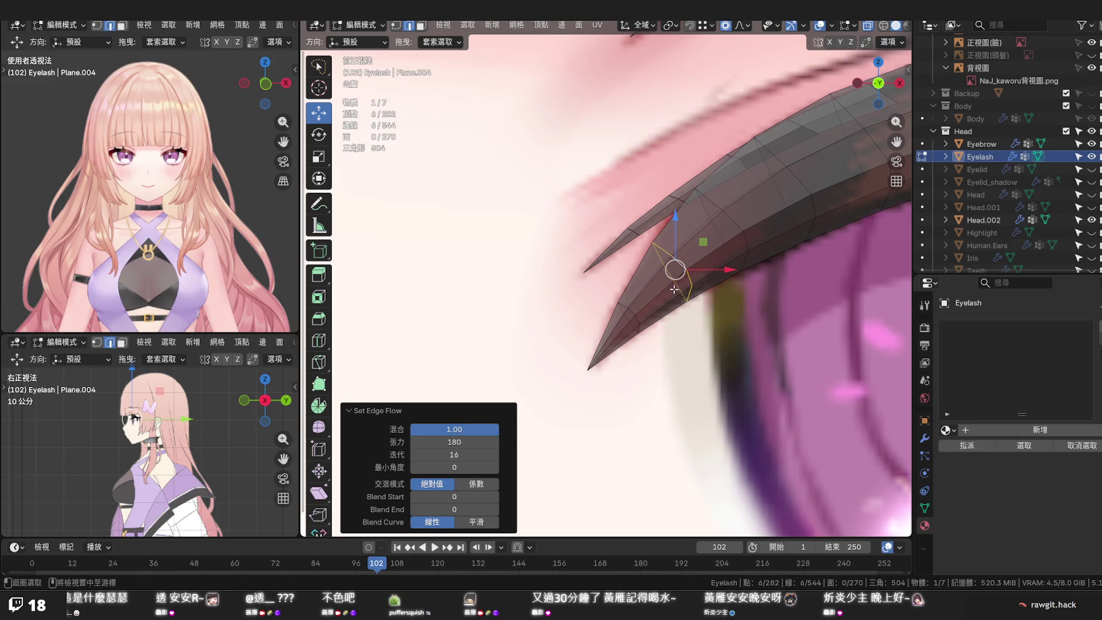
pyautogui.scroll(-1, 706, 302)
pyautogui.scroll(-1, 737, 296)
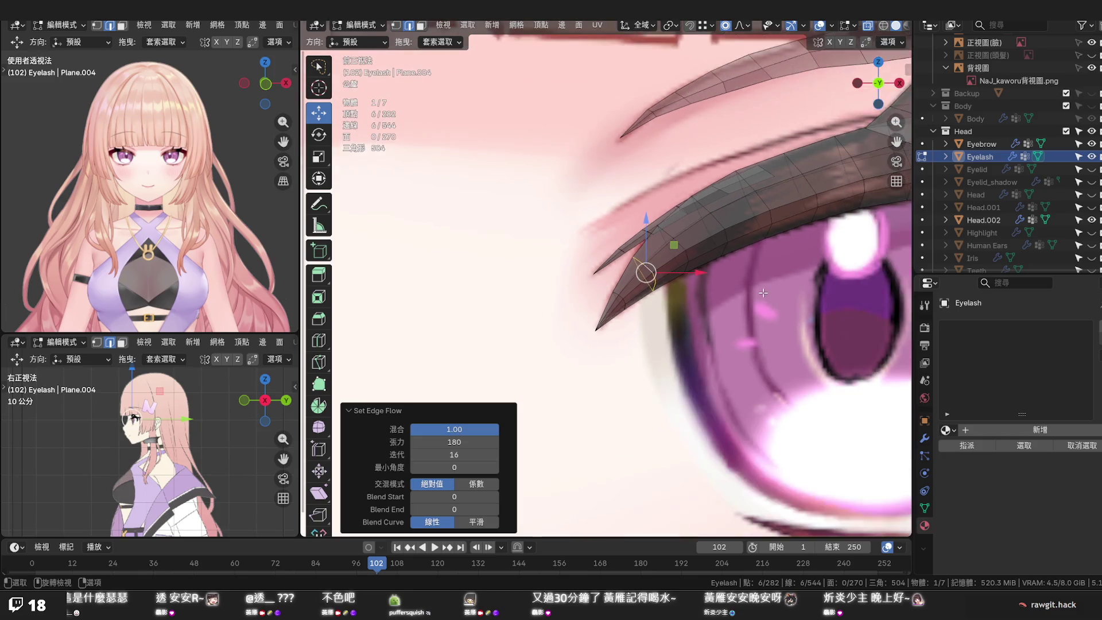
pyautogui.scroll(-1, 761, 295)
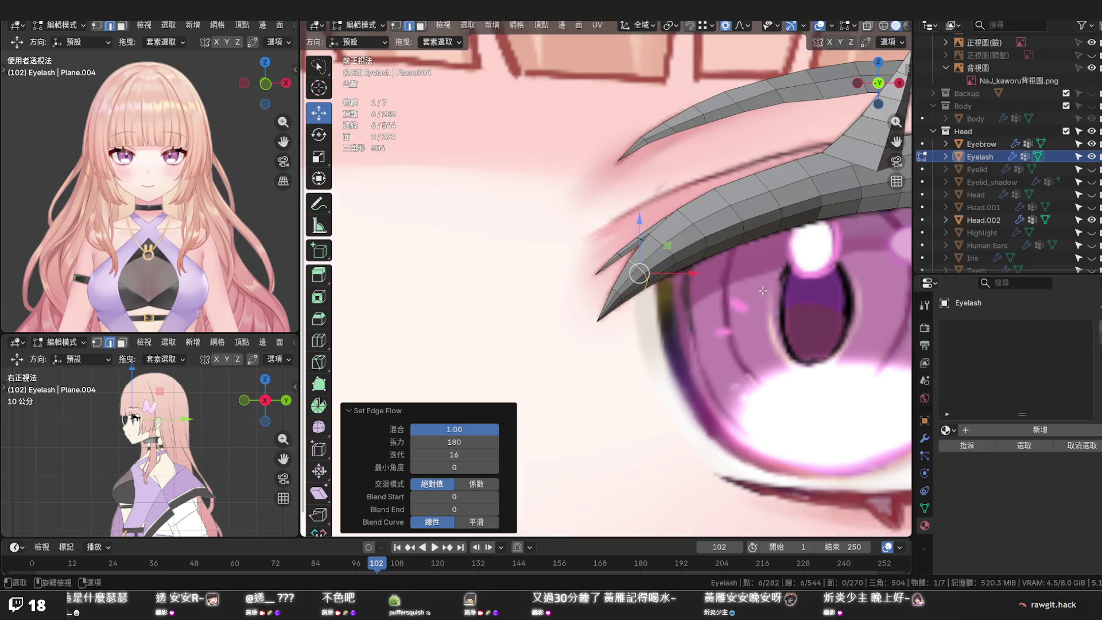
pyautogui.scroll(-1, 761, 295)
pyautogui.scroll(-1, 761, 289)
pyautogui.scroll(1, 762, 290)
pyautogui.scroll(1, 732, 285)
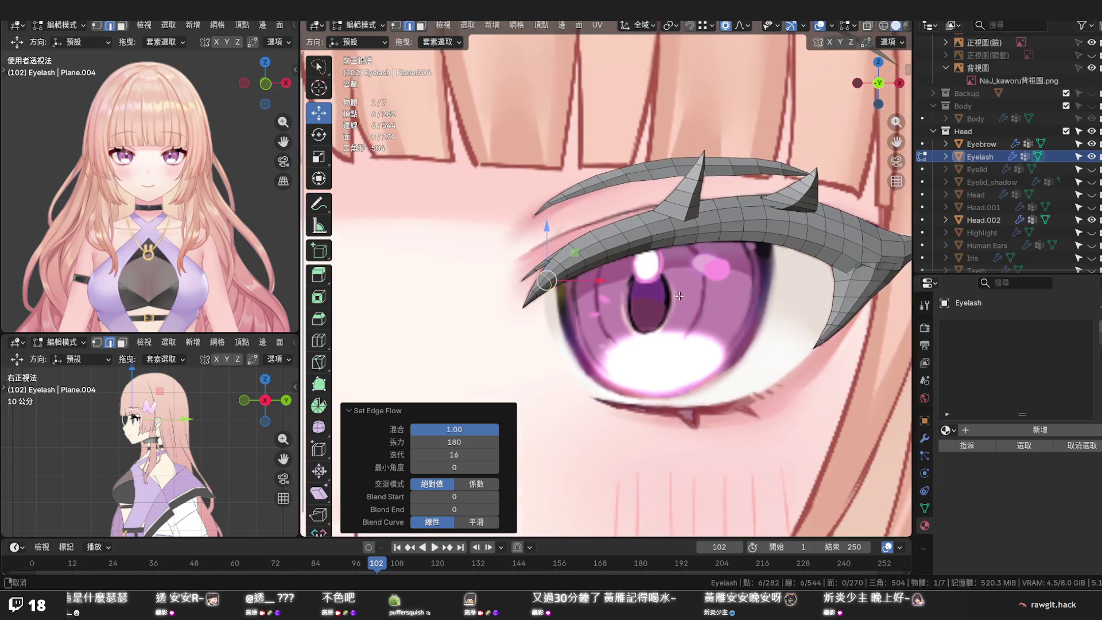
pyautogui.scroll(1, 711, 277)
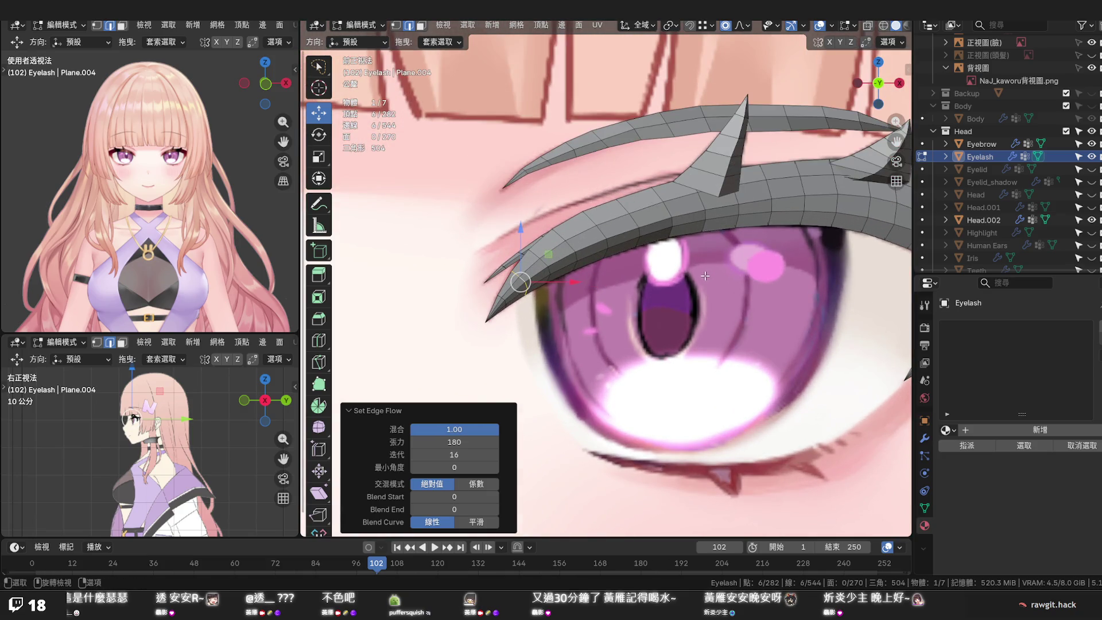
# Orbit around the head, go to Front Ortho and toggle the eyelash's visibility to compare with the reference eye
pyautogui.moveTo(695, 275); pyautogui.dragTo(535, 284, button='middle')
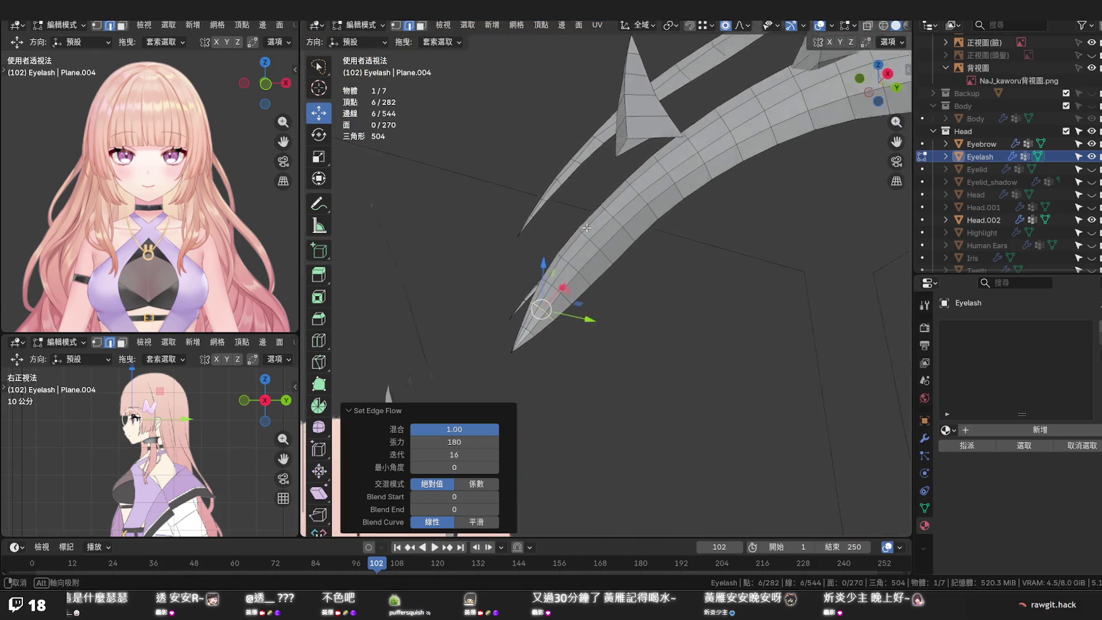
pyautogui.moveTo(536, 284); pyautogui.dragTo(609, 251, button='middle')
pyautogui.press('KP_1')
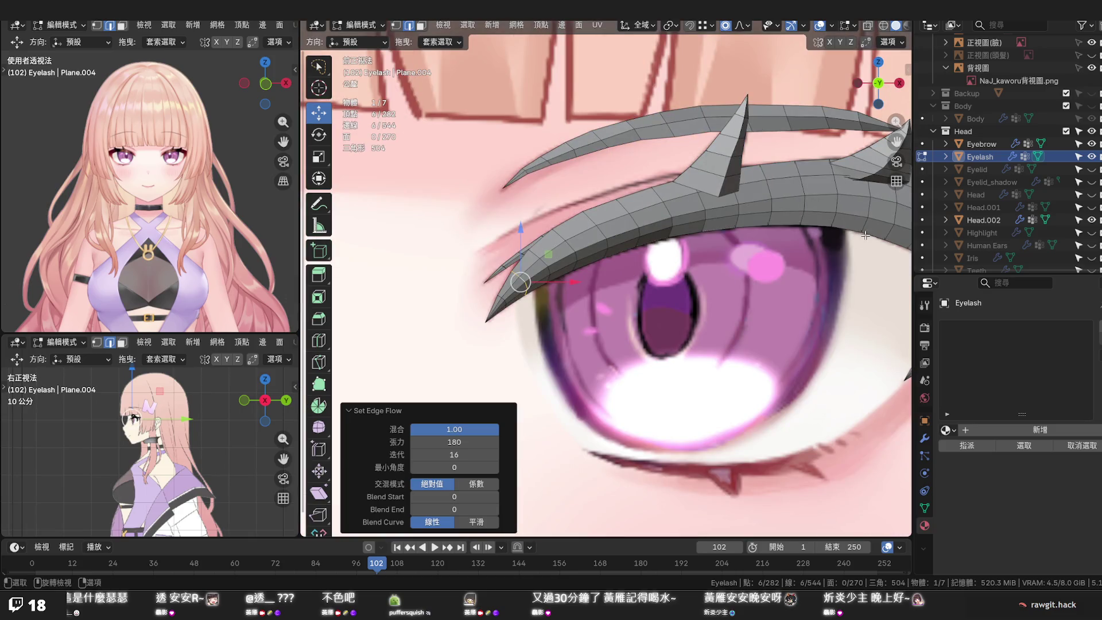
pyautogui.click(1091, 157)
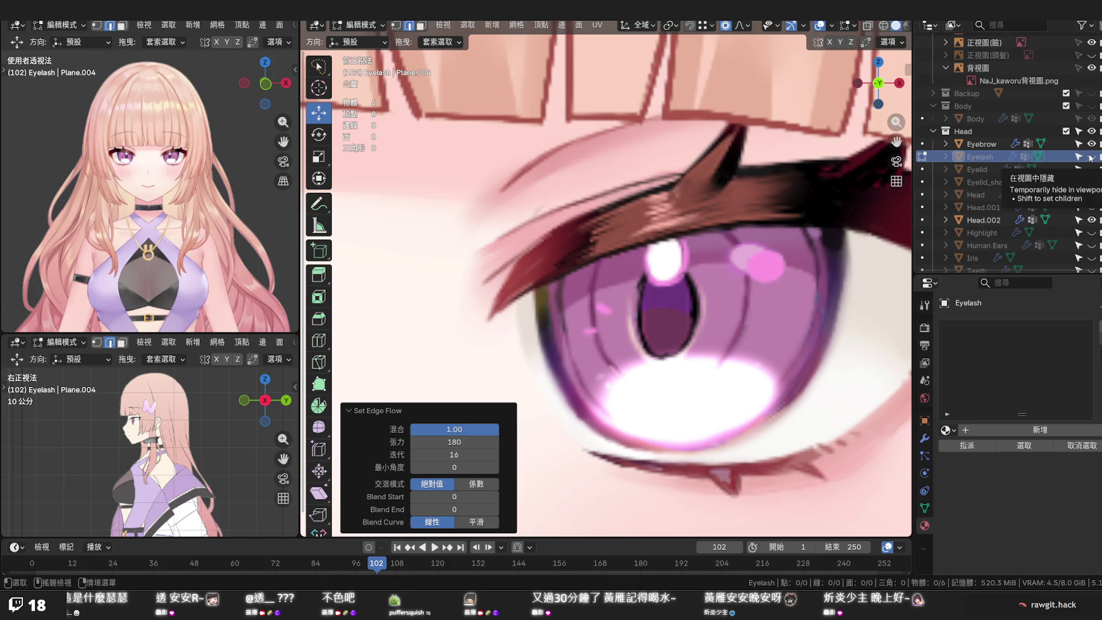
pyautogui.scroll(-3, 823, 252)
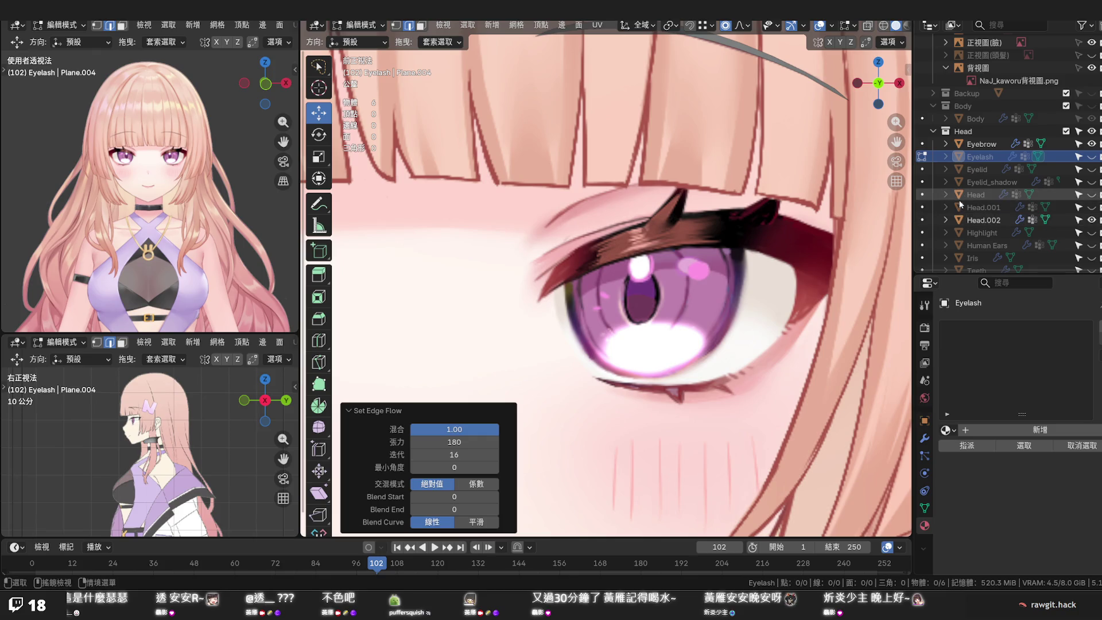
pyautogui.click(1092, 157)
pyautogui.click(1092, 158)
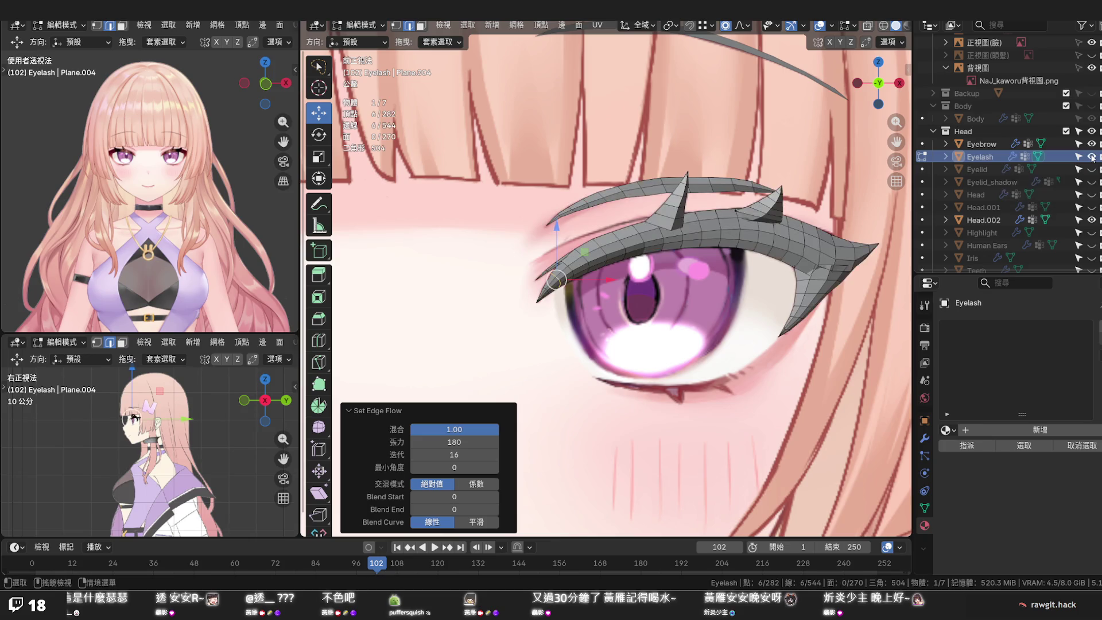
pyautogui.click(1092, 158)
pyautogui.scroll(1, 712, 241)
pyautogui.scroll(1, 717, 232)
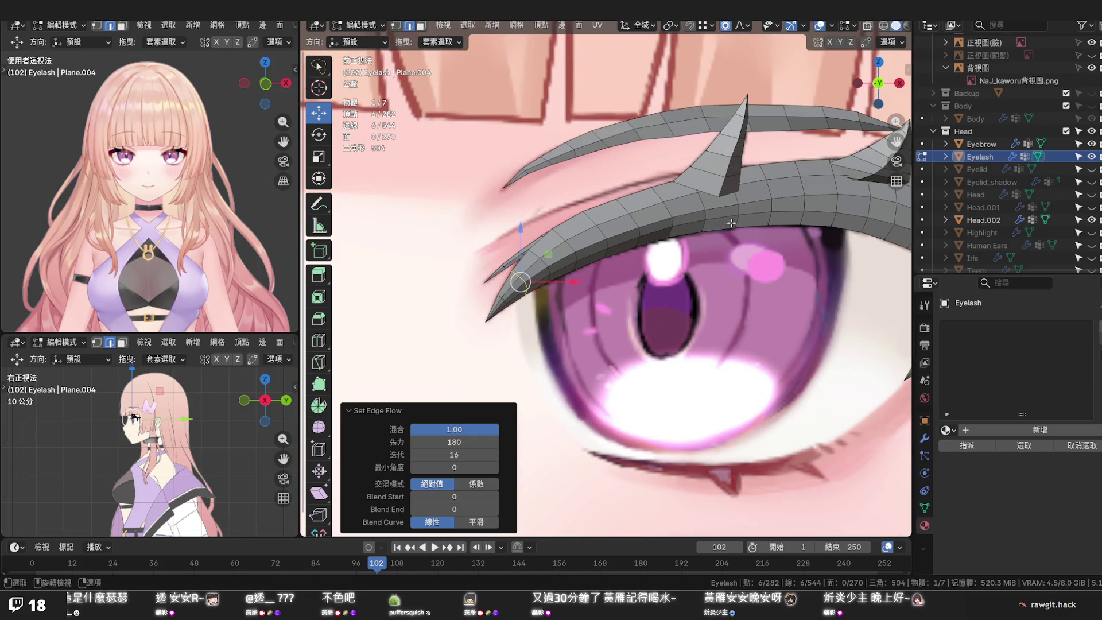
pyautogui.click(760, 200)
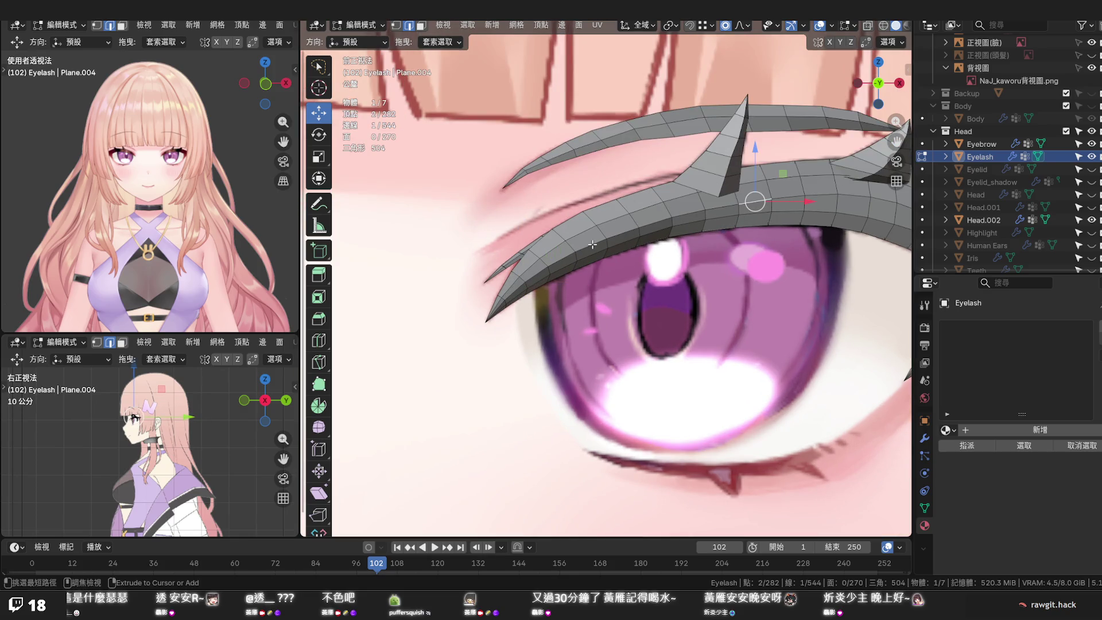
# Edge-slide an upper lash edge path and a Ctrl-selected shortest-path run along the eyelash
pyautogui.keyDown('ctrl'); pyautogui.click(574, 251); pyautogui.keyUp('ctrl')
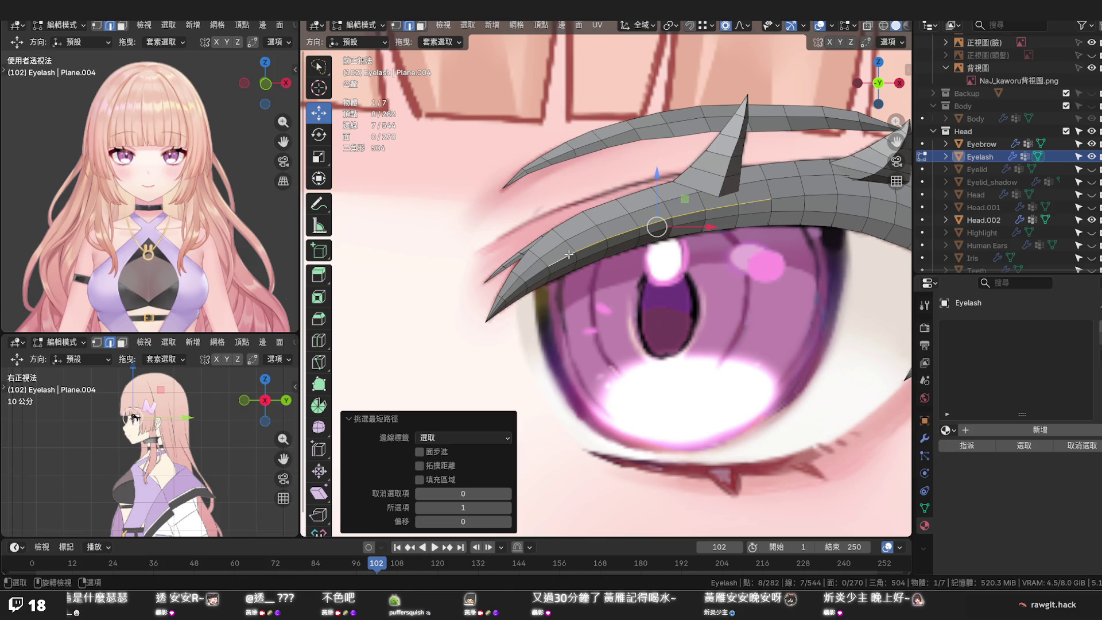
pyautogui.press('g')
pyautogui.press('g')
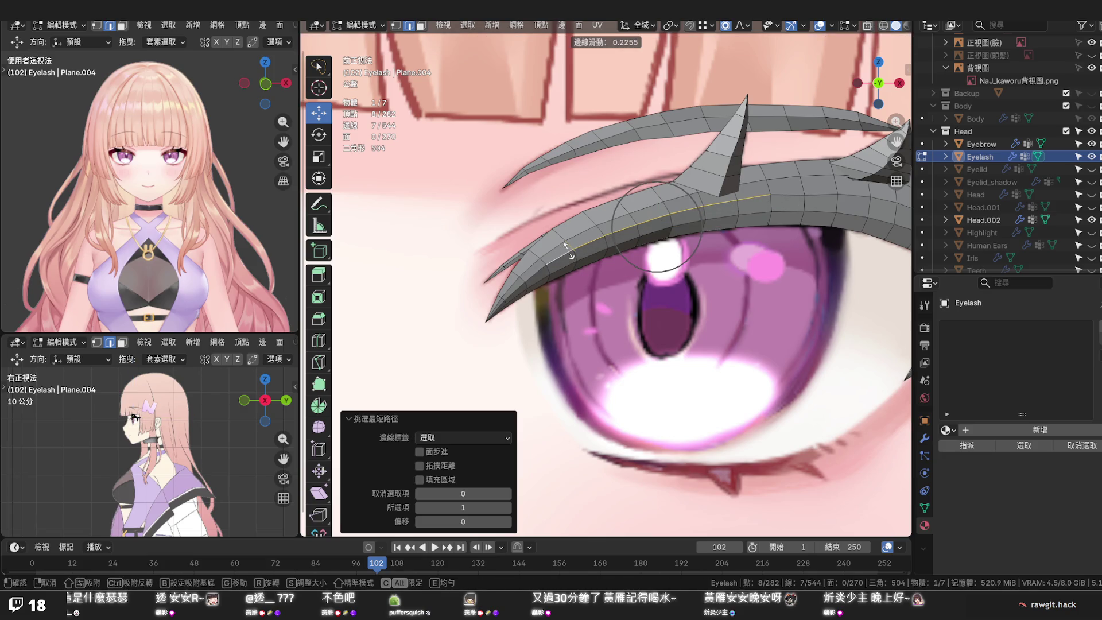
pyautogui.click(570, 251)
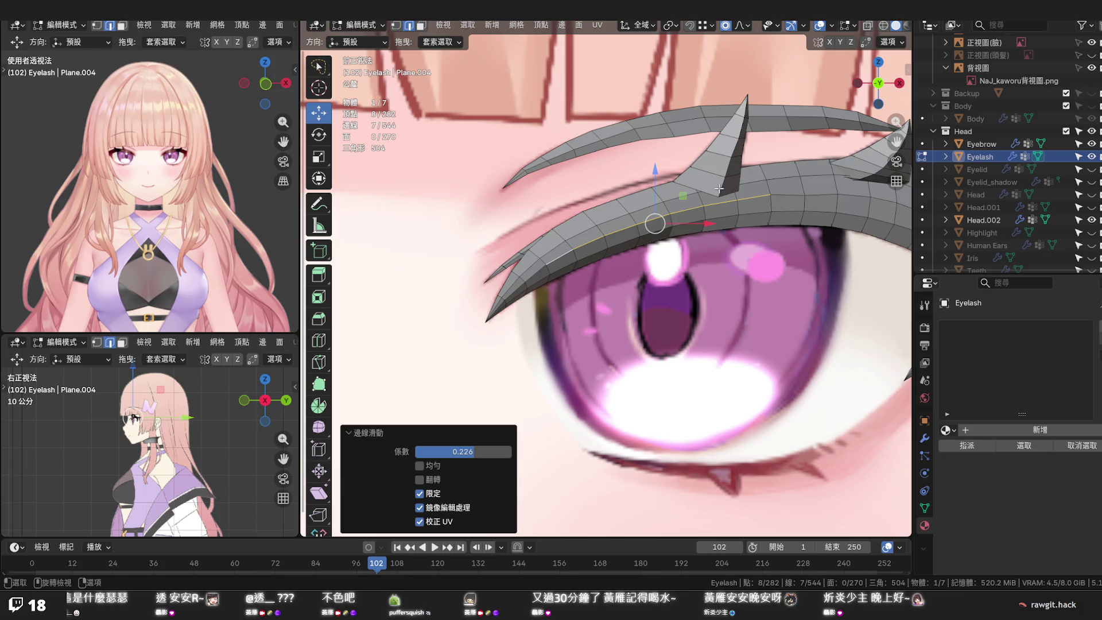
pyautogui.click(701, 194)
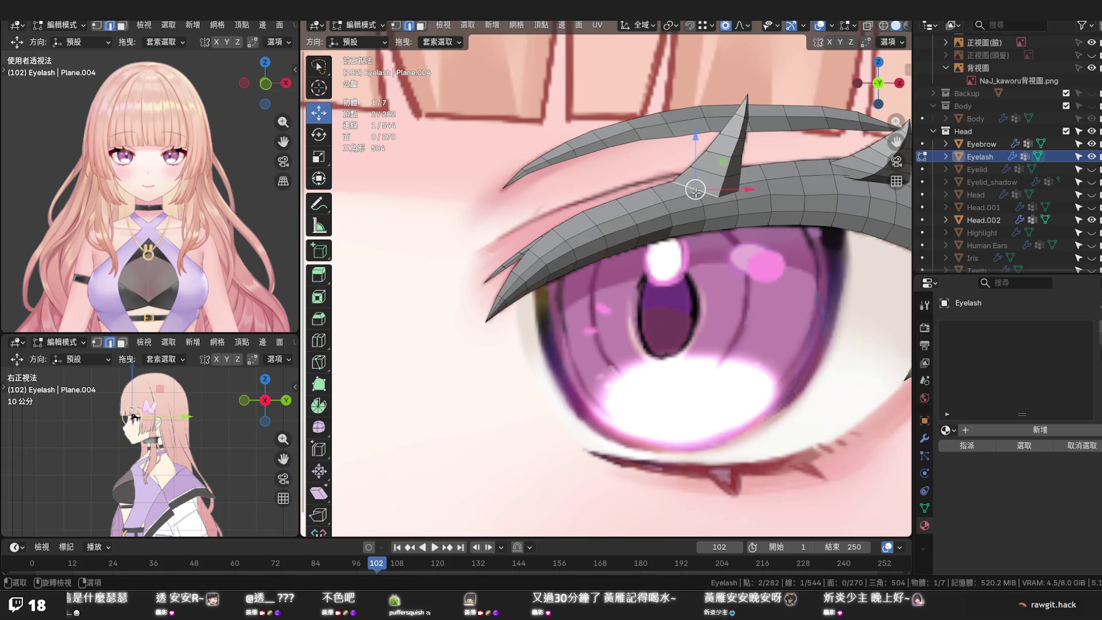
pyautogui.press('ctrl')
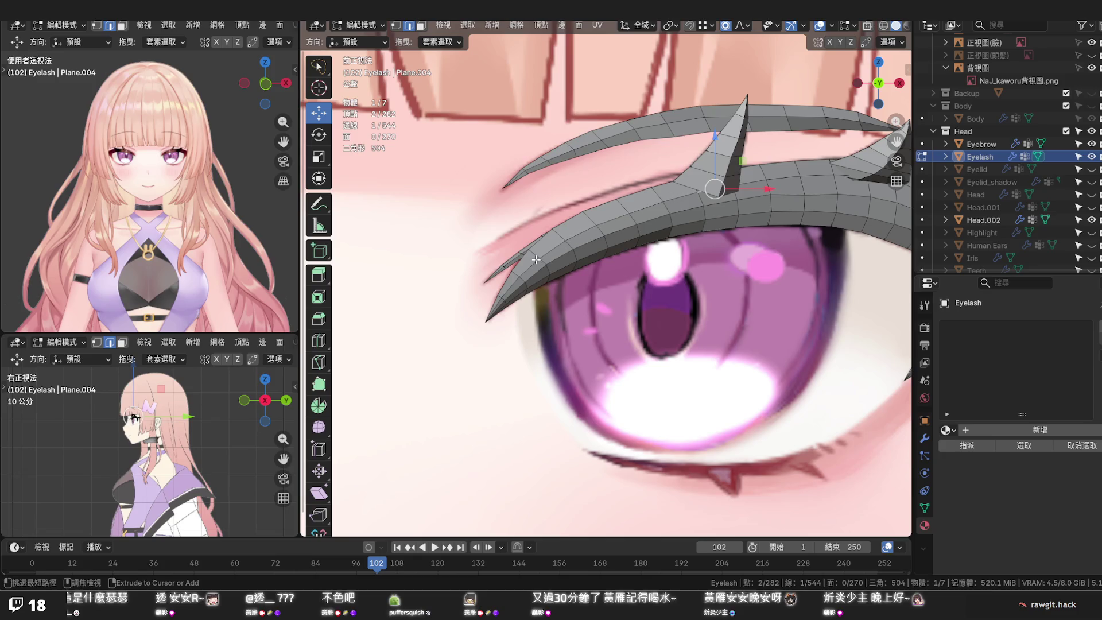
pyautogui.keyDown('ctrl'); pyautogui.click(535, 258); pyautogui.keyUp('ctrl')
pyautogui.press('g')
pyautogui.press('g')
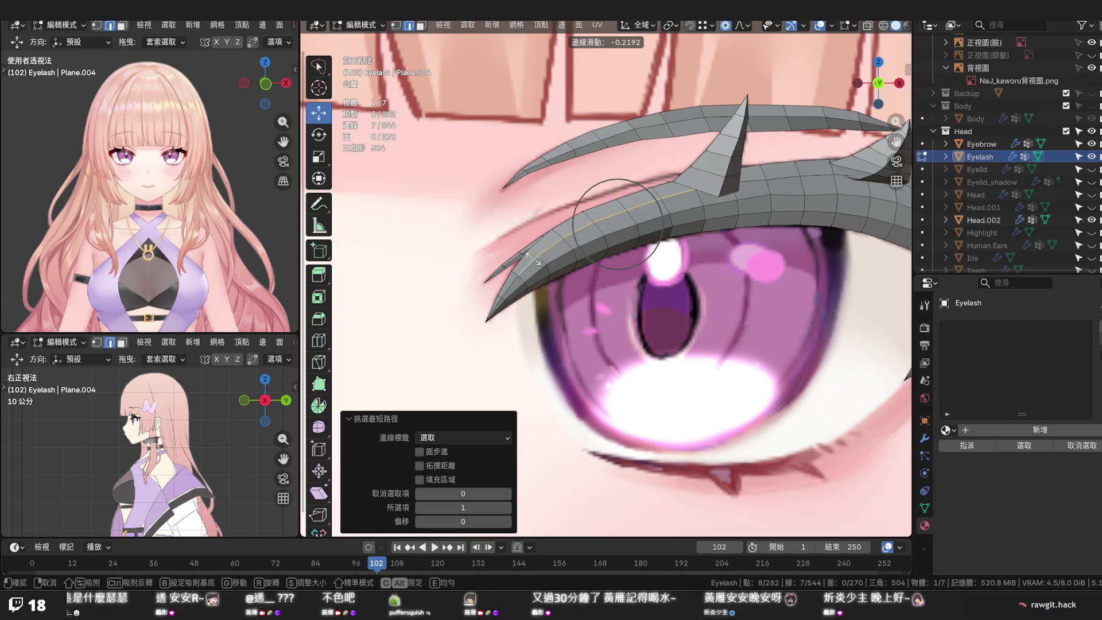
pyautogui.click(535, 258)
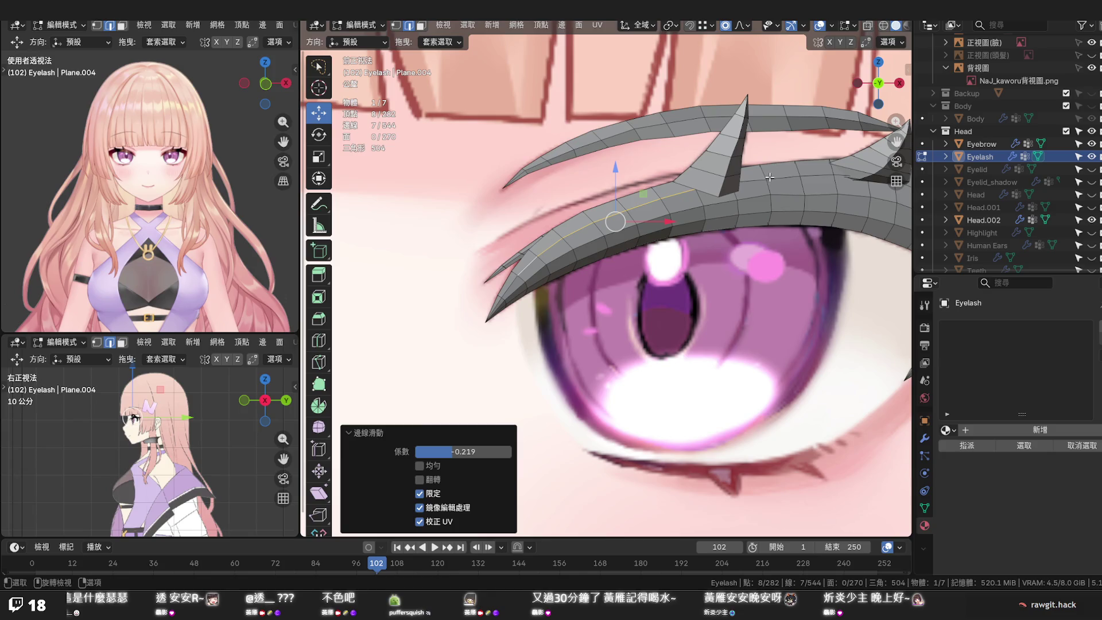
# Slide one more edge and apply Set Edge Flow to the loop crossing the eyelash
pyautogui.click(768, 177)
pyautogui.press('g')
pyautogui.press('g')
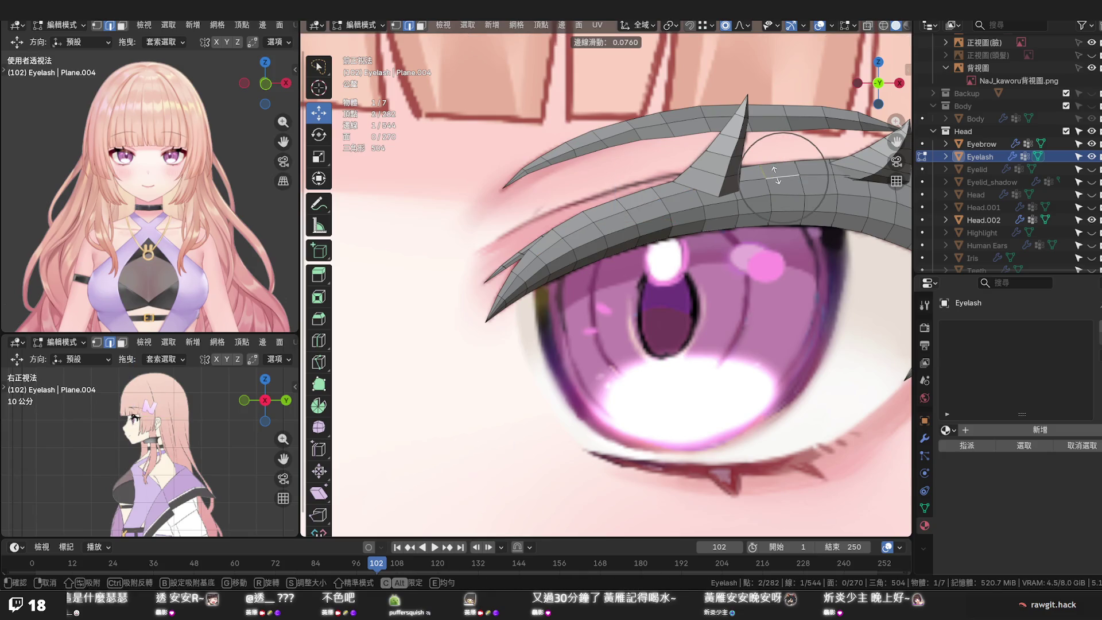
pyautogui.click(776, 175)
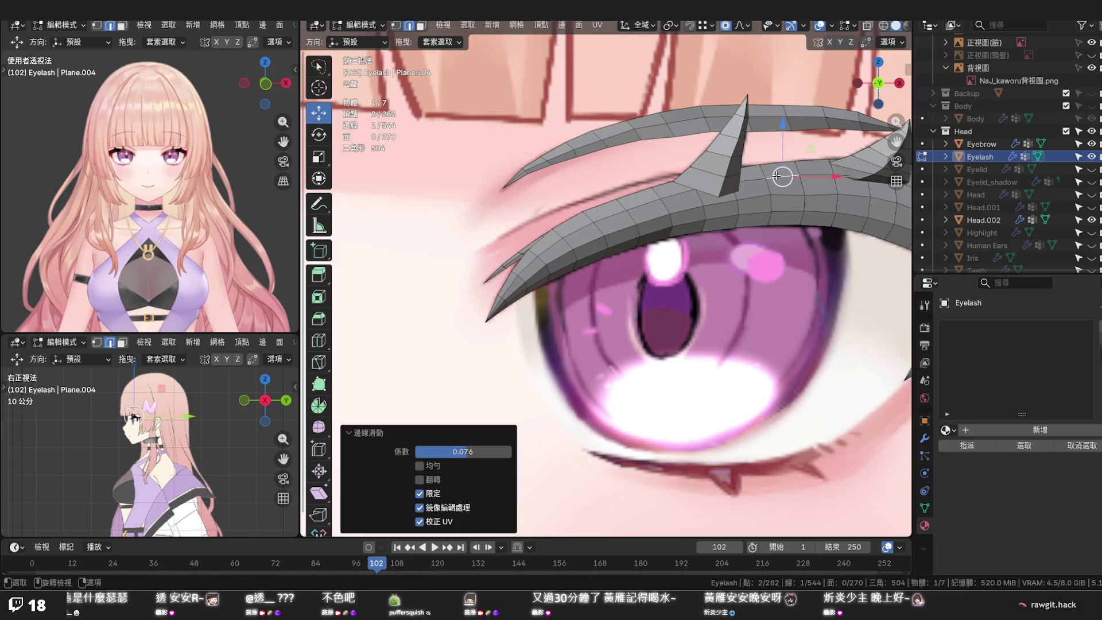
pyautogui.keyDown('alt'); pyautogui.click(803, 189); pyautogui.keyUp('alt')
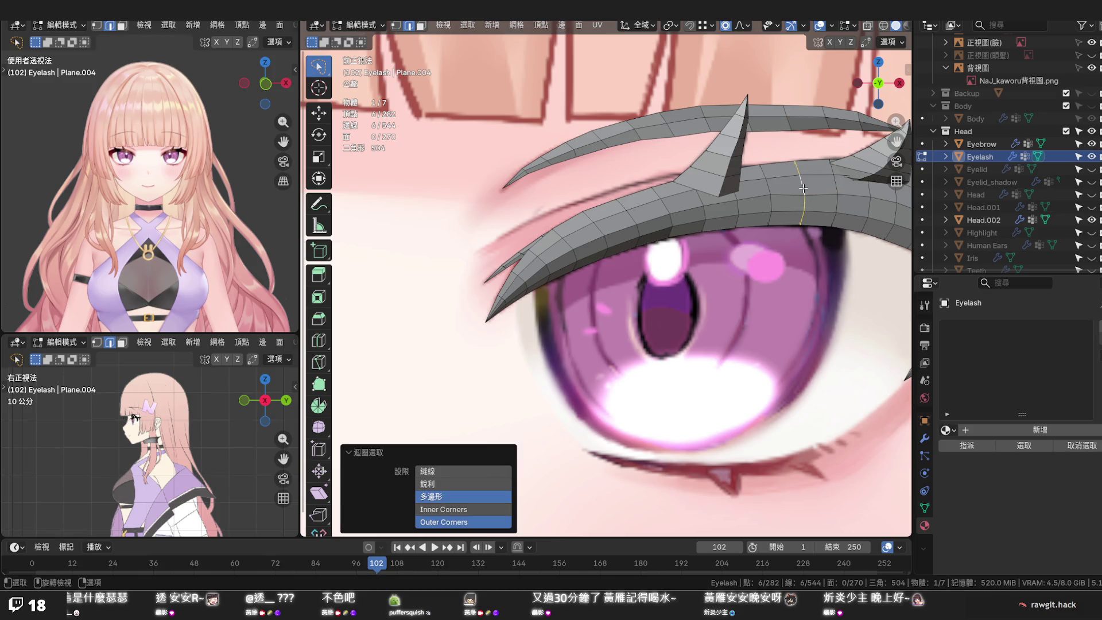
pyautogui.rightClick(802, 189)
pyautogui.press('Escape')
pyautogui.press('q')
pyautogui.click(715, 224)
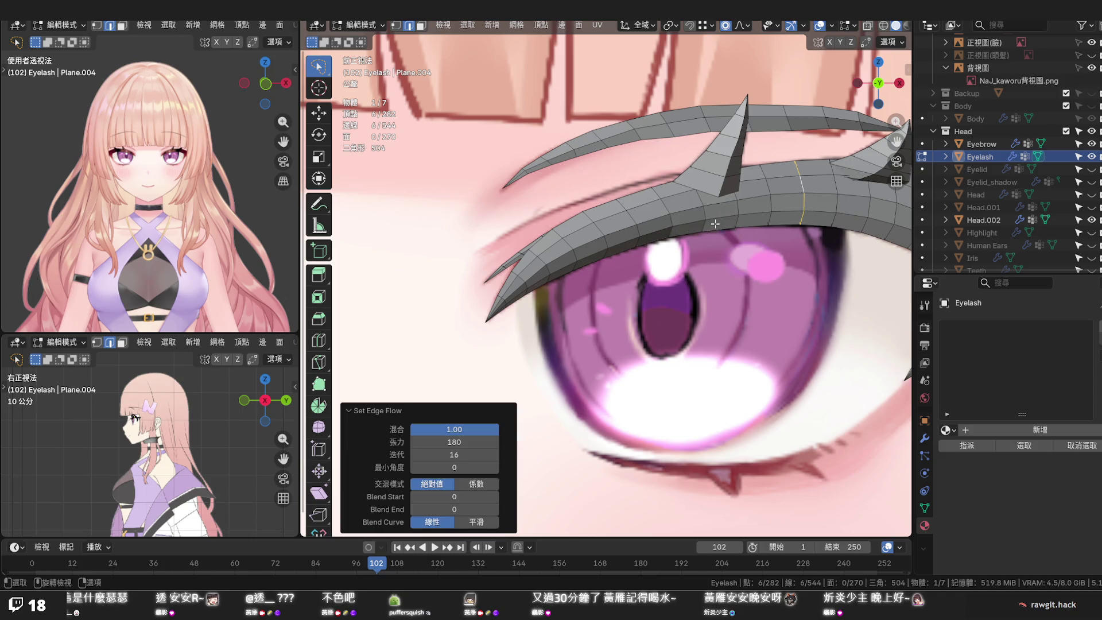
# Check the lash with X-ray toggled, save the file, and isolate the eyelash in local view
pyautogui.hotkey('alt', 'z')
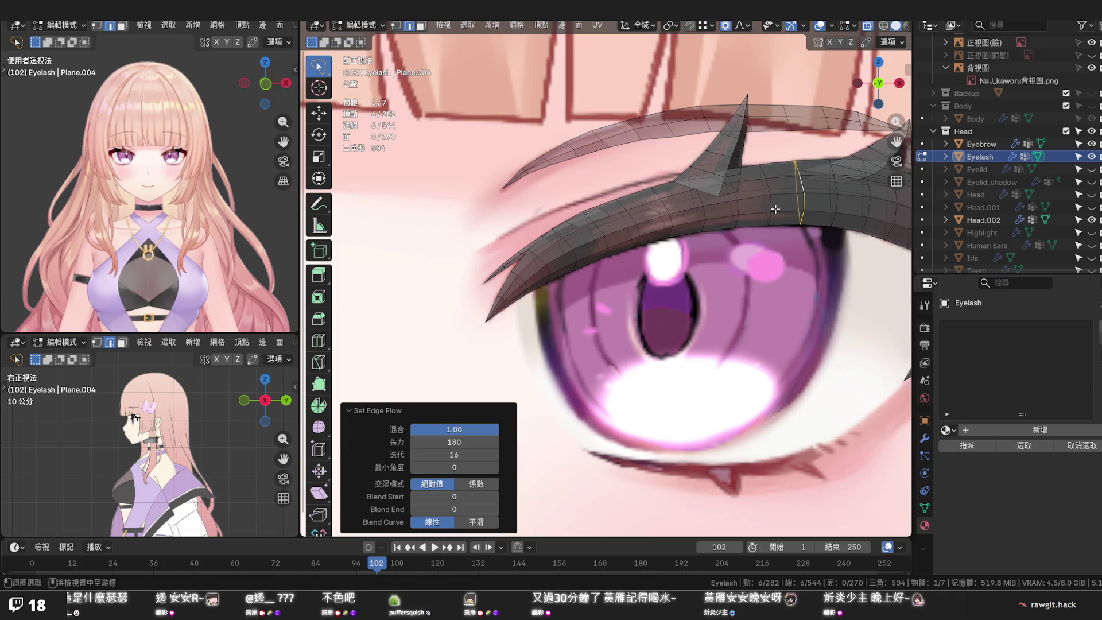
pyautogui.hotkey('alt', 'z')
pyautogui.scroll(-1, 809, 209)
pyautogui.scroll(-3, 703, 252)
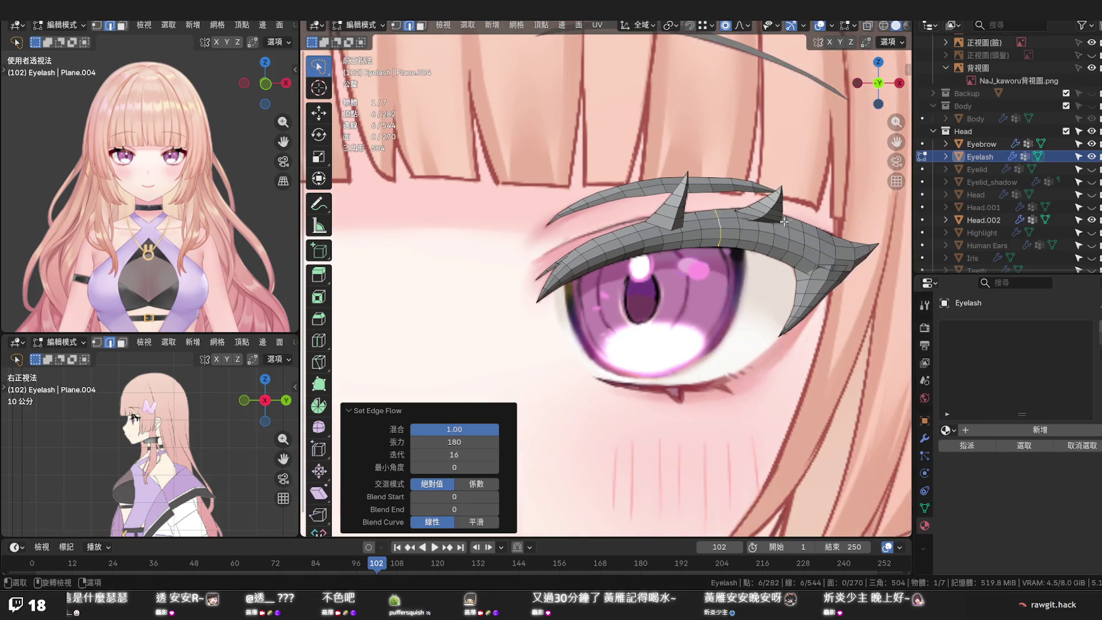
pyautogui.hotkey('ctrl', 's')
pyautogui.scroll(-4, 642, 270)
pyautogui.moveTo(643, 271)
pyautogui.mouseDown(button='middle')
pyautogui.moveTo(653, 283)
pyautogui.moveTo(723, 288)
pyautogui.mouseUp(button='middle')
pyautogui.press('KP_Divide')
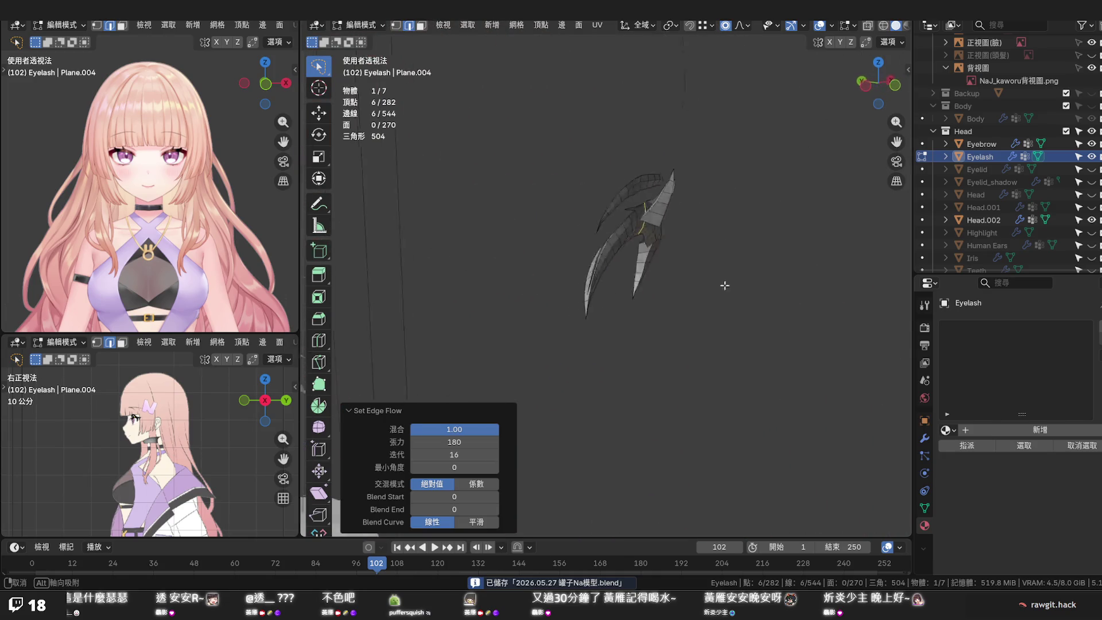
# Leave local view, go to Right Ortho on the eye and show the Head mesh behind the eyelash
pyautogui.press('KP_Divide')
pyautogui.moveTo(641, 282); pyautogui.dragTo(495, 288, button='middle')
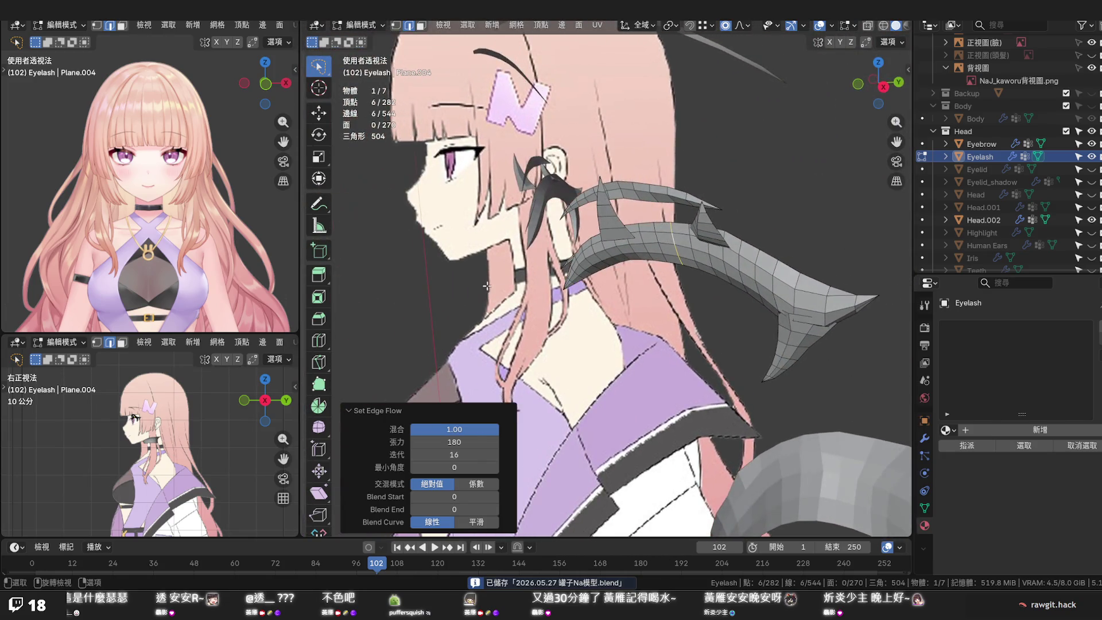
pyautogui.press('KP_3')
pyautogui.scroll(3, 494, 288)
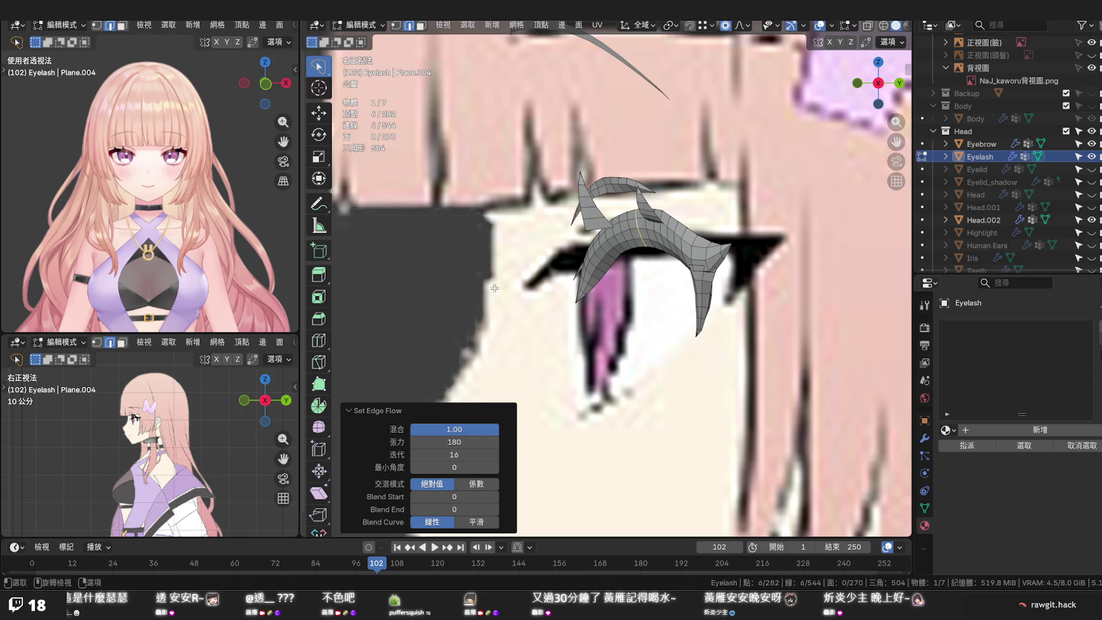
pyautogui.scroll(3, 517, 234)
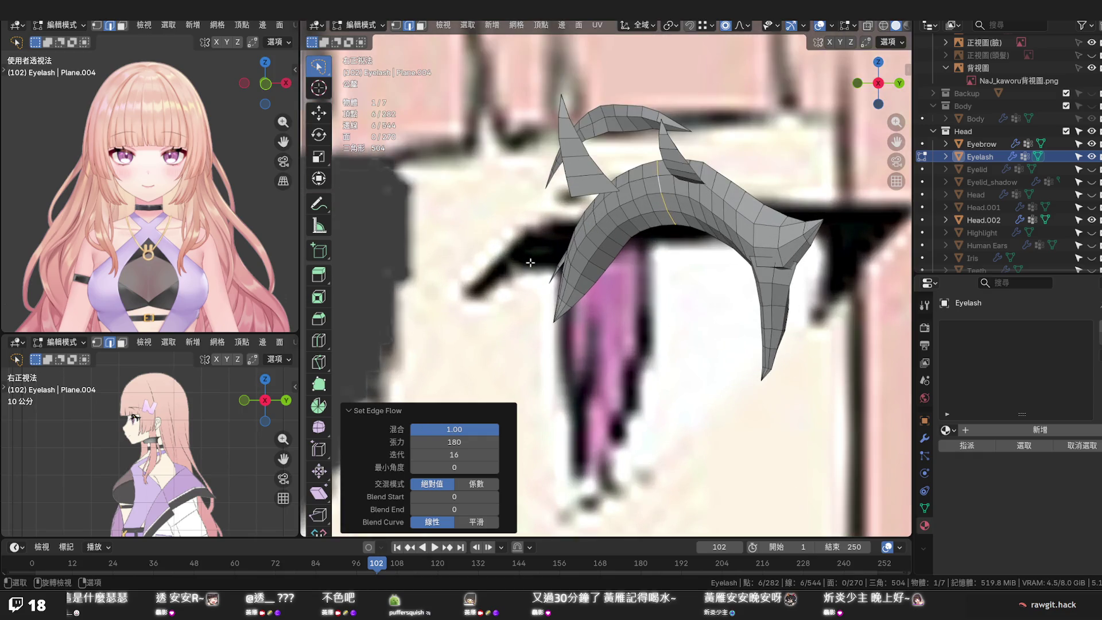
pyautogui.scroll(1, 531, 262)
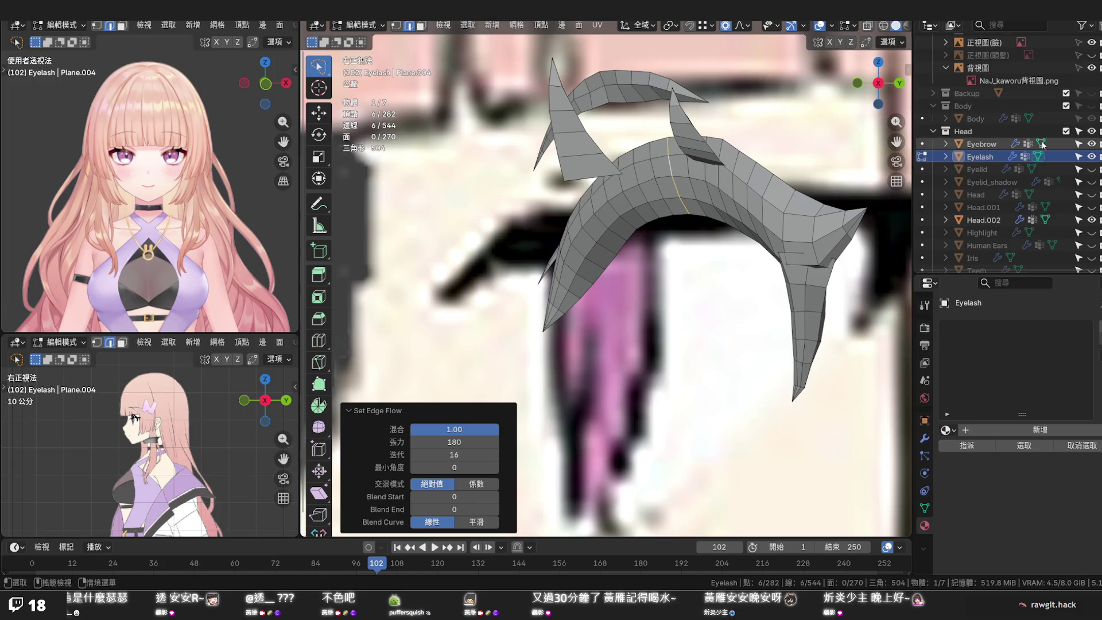
pyautogui.click(1091, 194)
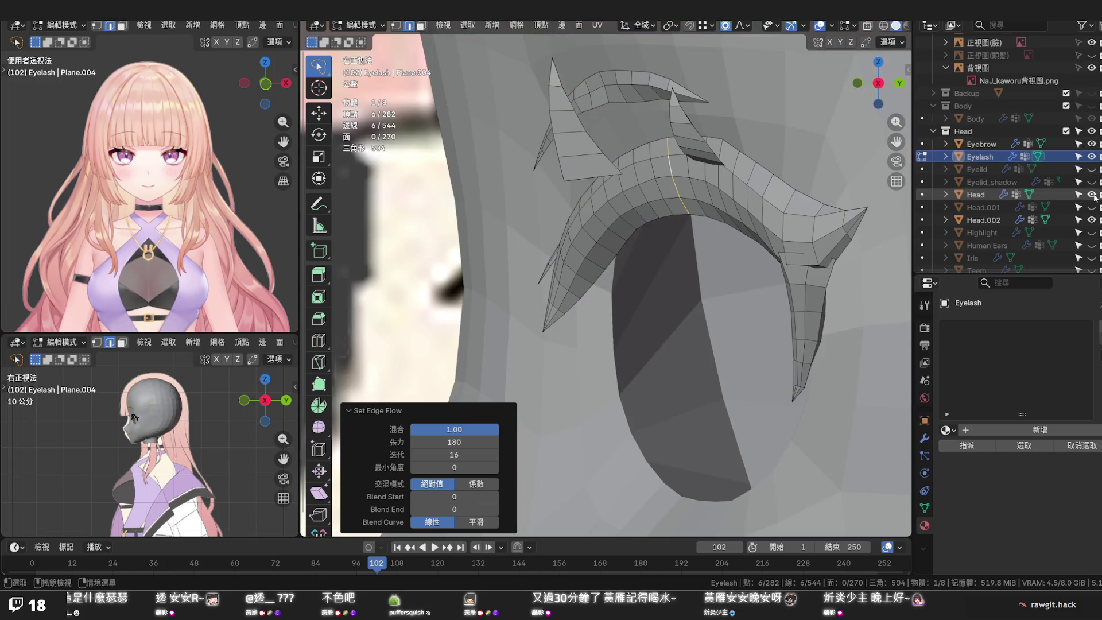
# Check the lash with the Iris shown and hidden, switch to Front Ortho and hide the Head mesh again
pyautogui.moveTo(784, 276); pyautogui.dragTo(748, 284, button='middle')
pyautogui.scroll(-2, 727, 293)
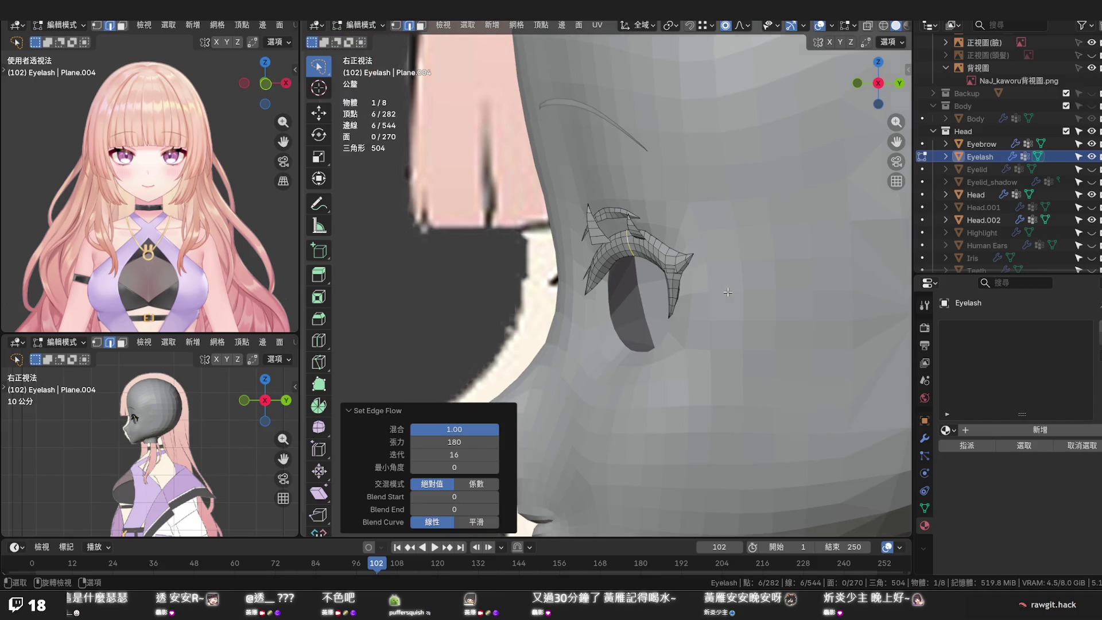
pyautogui.scroll(-2, 727, 293)
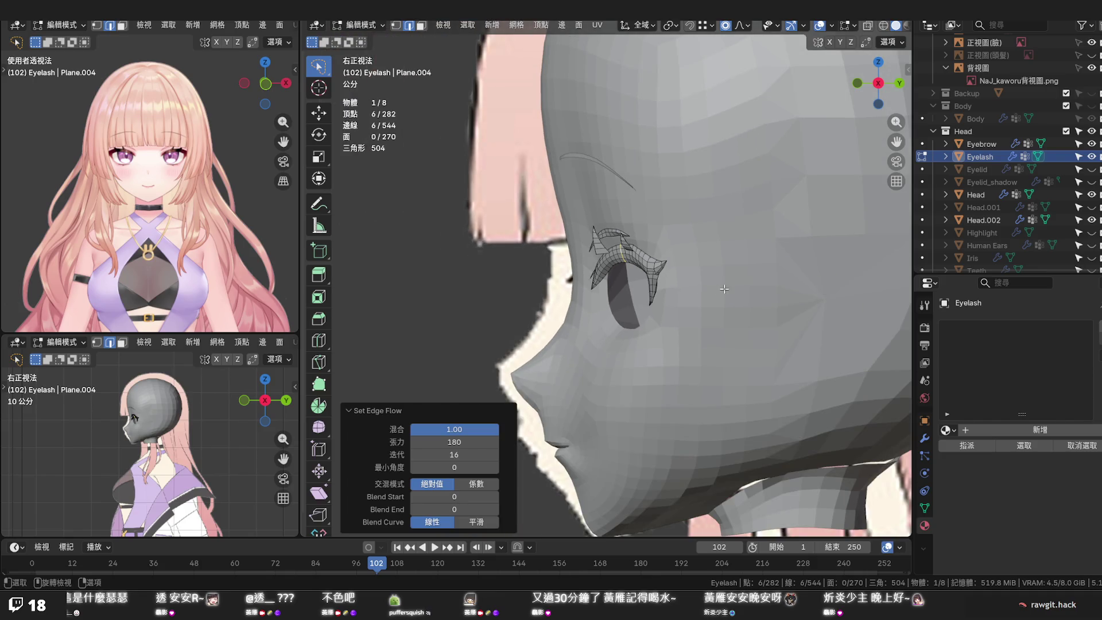
pyautogui.click(1092, 258)
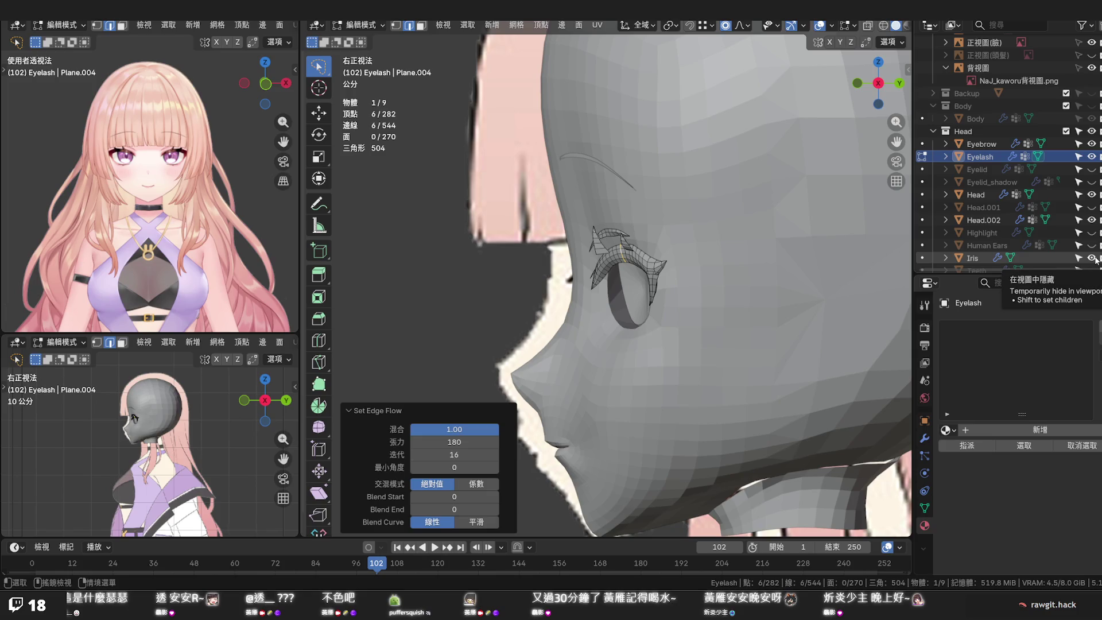
pyautogui.click(1092, 257)
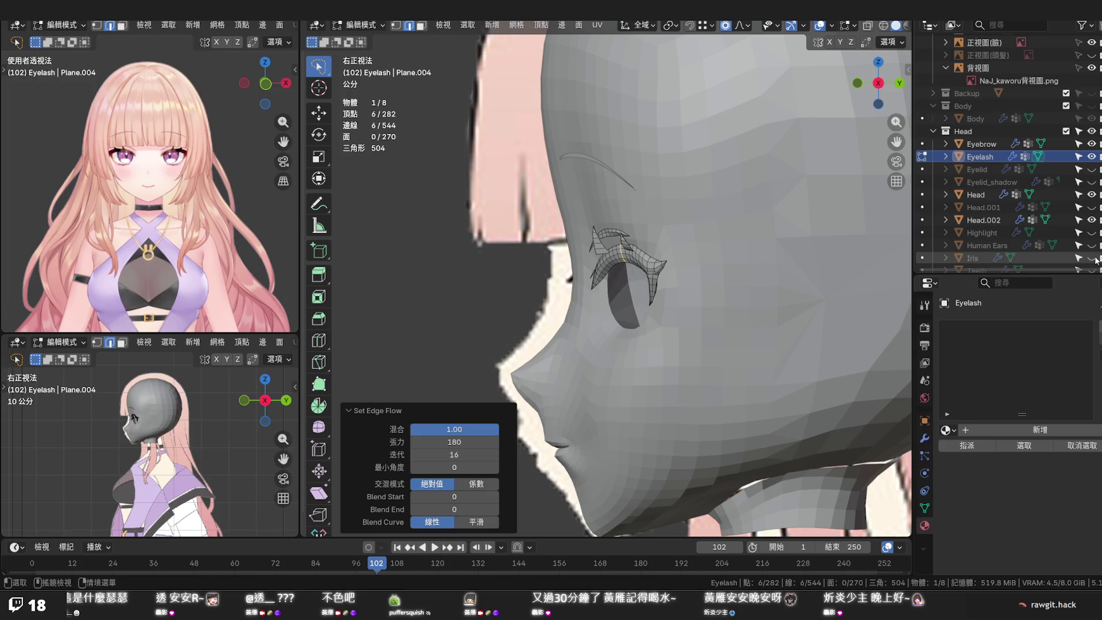
pyautogui.press('KP_1')
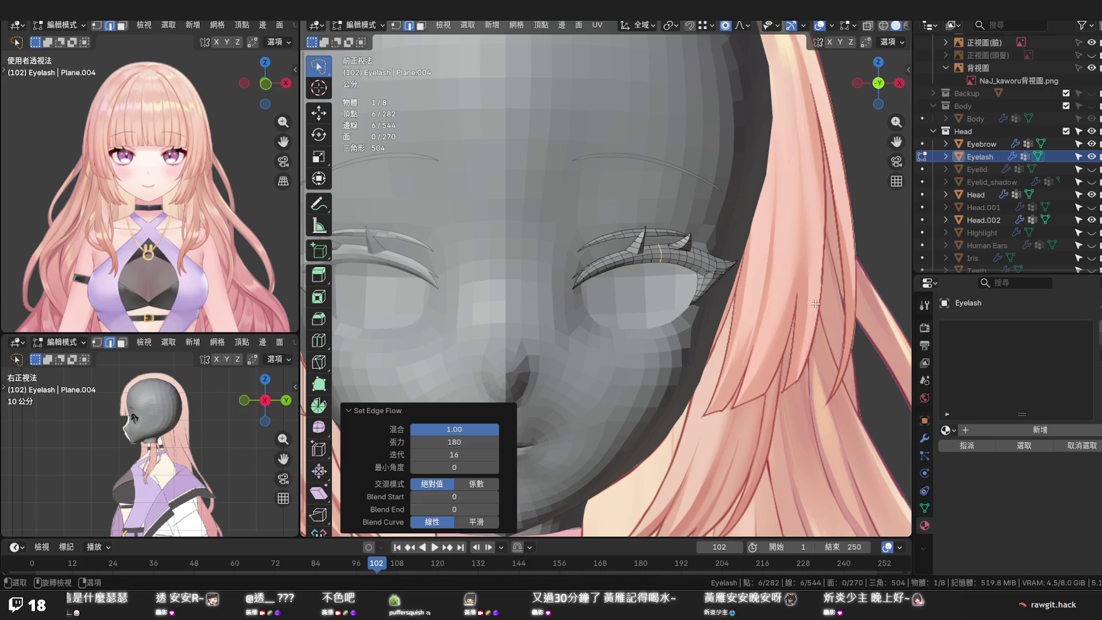
pyautogui.scroll(3, 652, 233)
pyautogui.scroll(2, 663, 241)
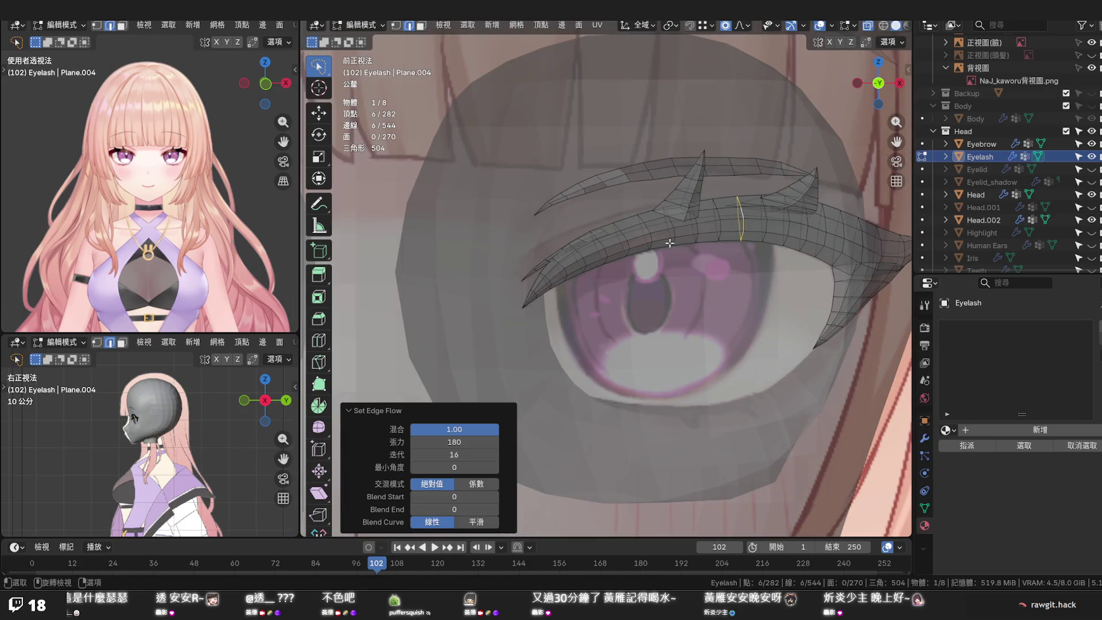
pyautogui.scroll(1, 669, 244)
pyautogui.scroll(-2, 607, 267)
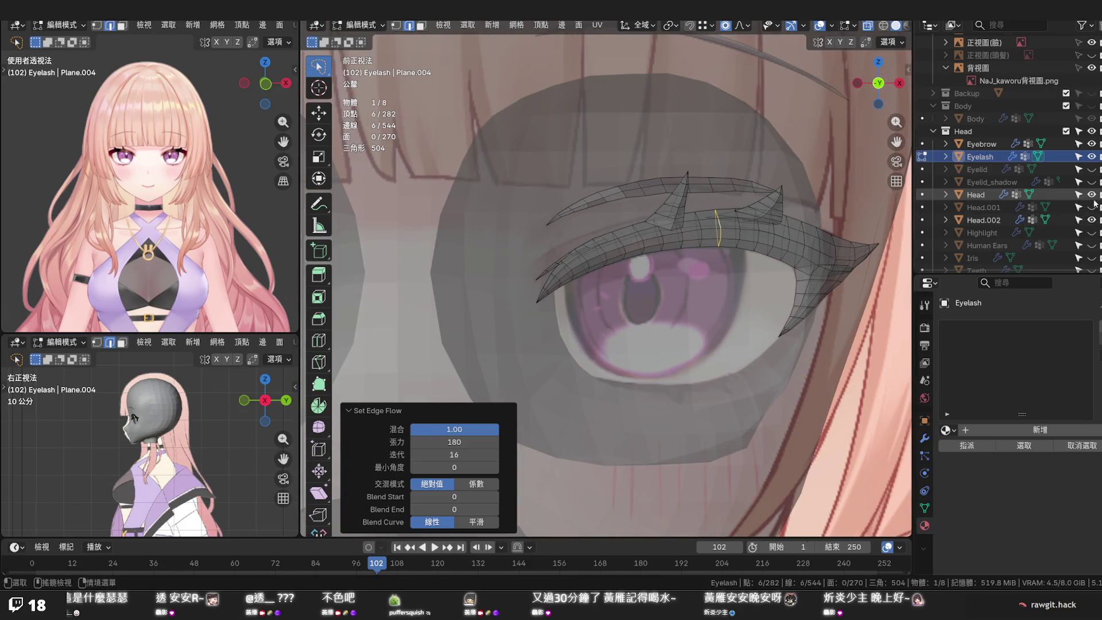
pyautogui.click(1091, 194)
pyautogui.scroll(2, 586, 259)
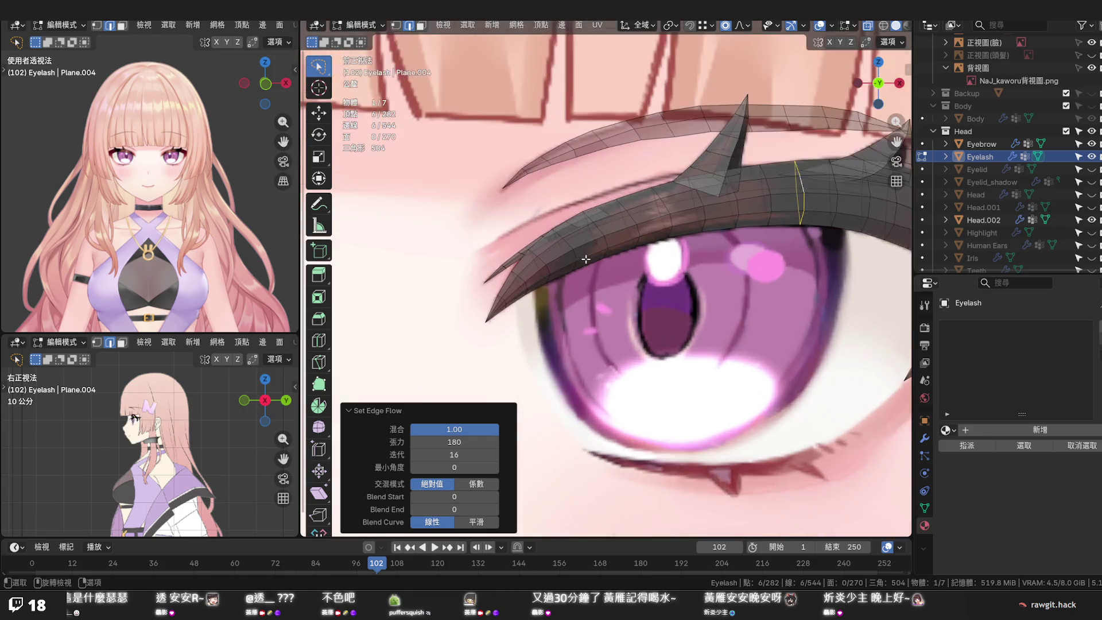
pyautogui.scroll(2, 586, 259)
pyautogui.scroll(1, 598, 209)
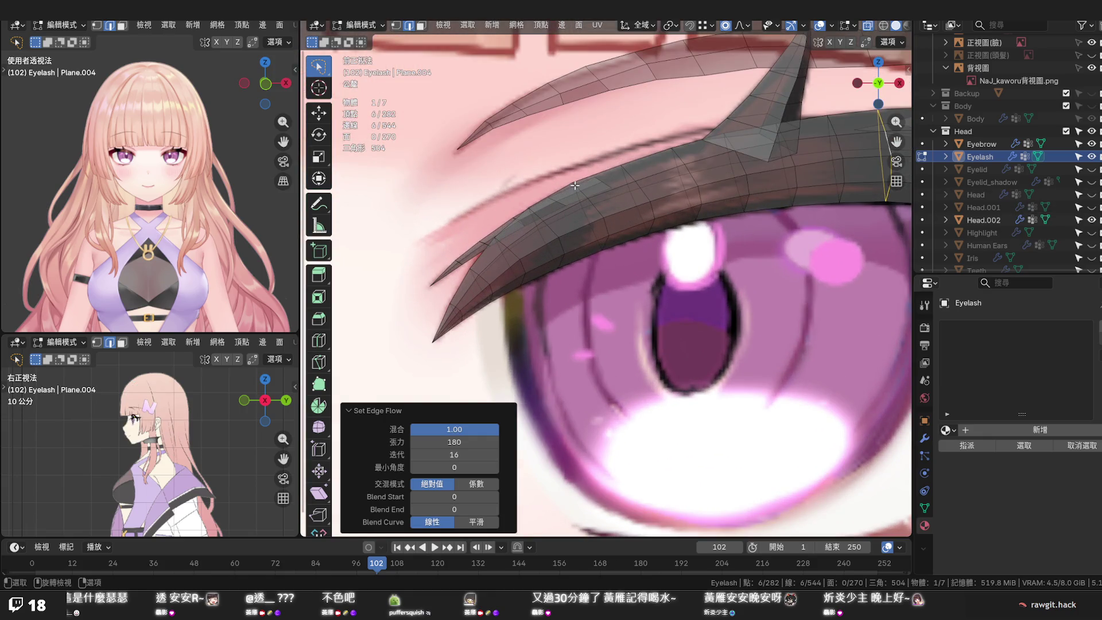
# Lower one upper-lash vertex slightly along Z with proportional falloff, then save the file
pyautogui.click(575, 188)
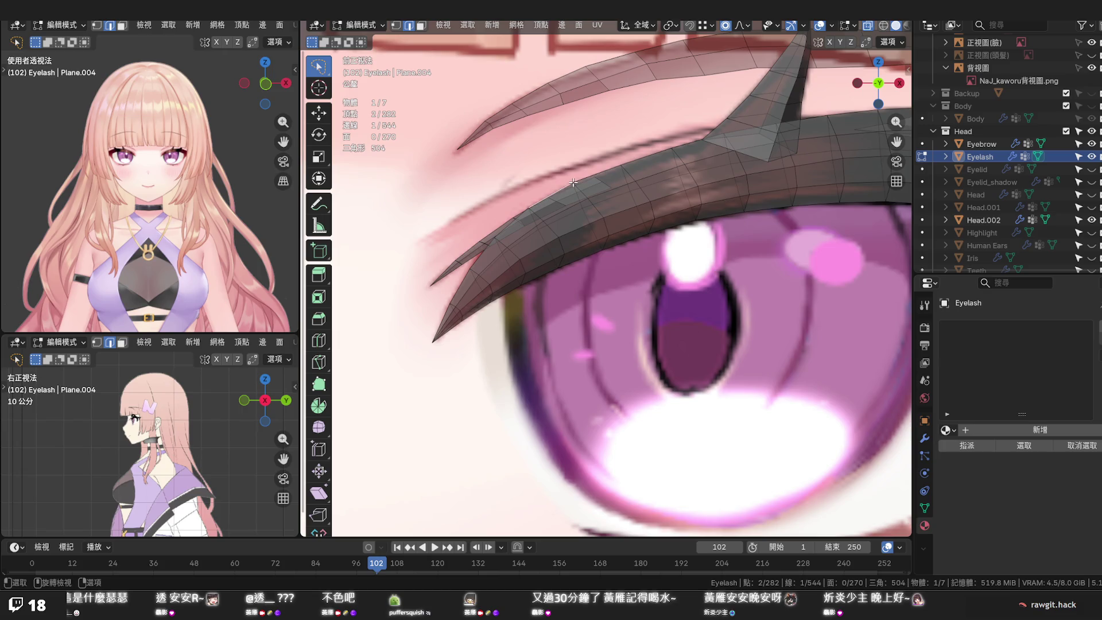
pyautogui.press('1')
pyautogui.click(572, 172)
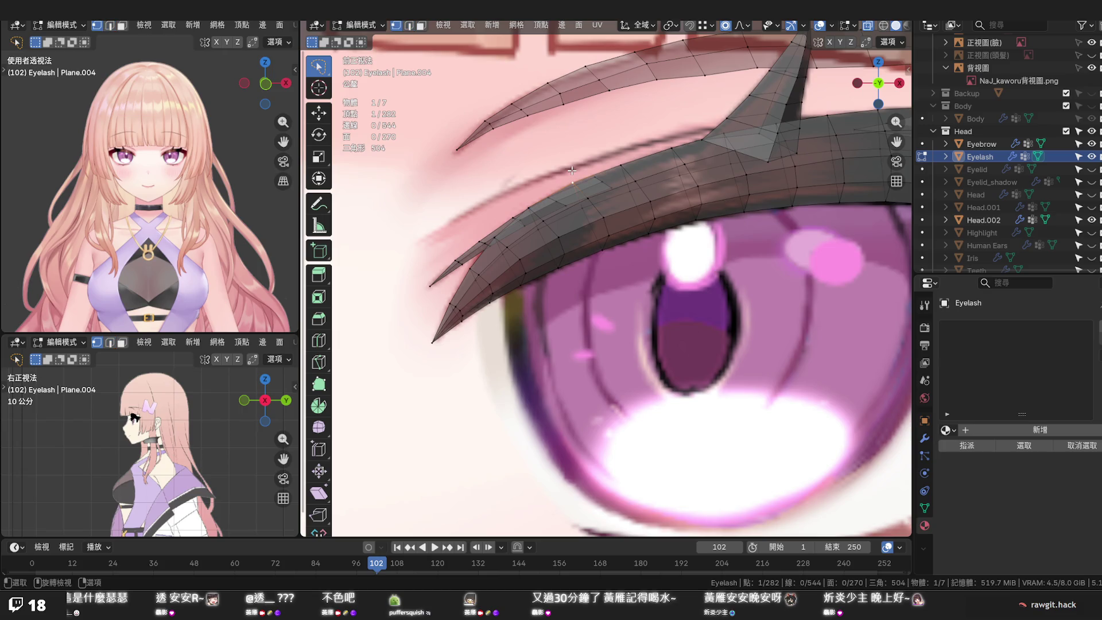
pyautogui.click(318, 112)
pyautogui.moveTo(568, 116); pyautogui.dragTo(571, 123)
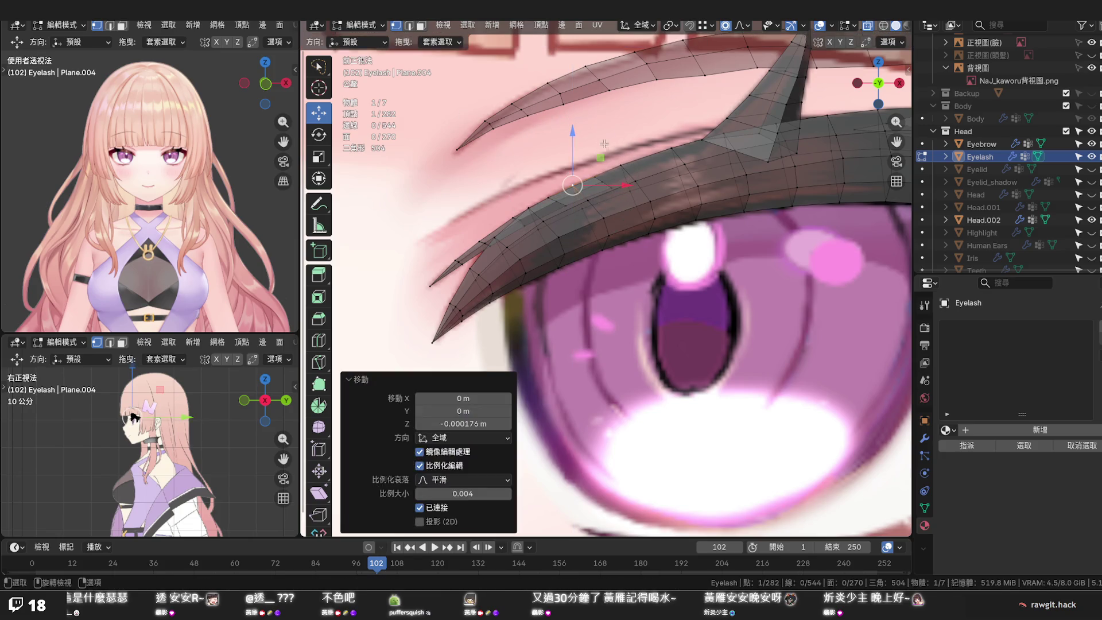
pyautogui.hotkey('alt', 'z')
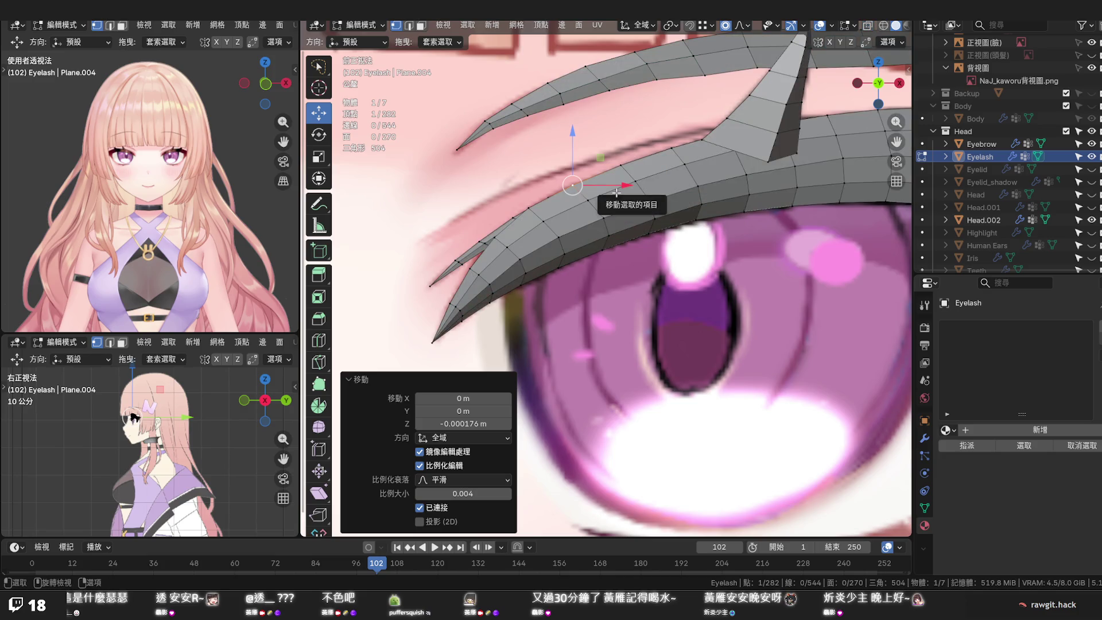
pyautogui.hotkey('ctrl', 's')
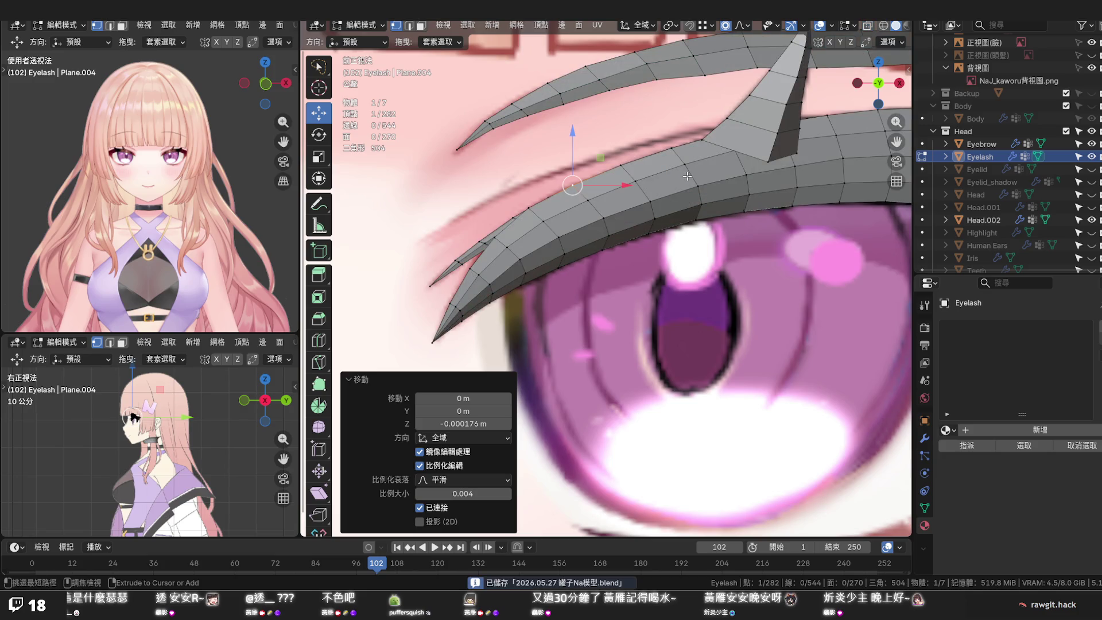
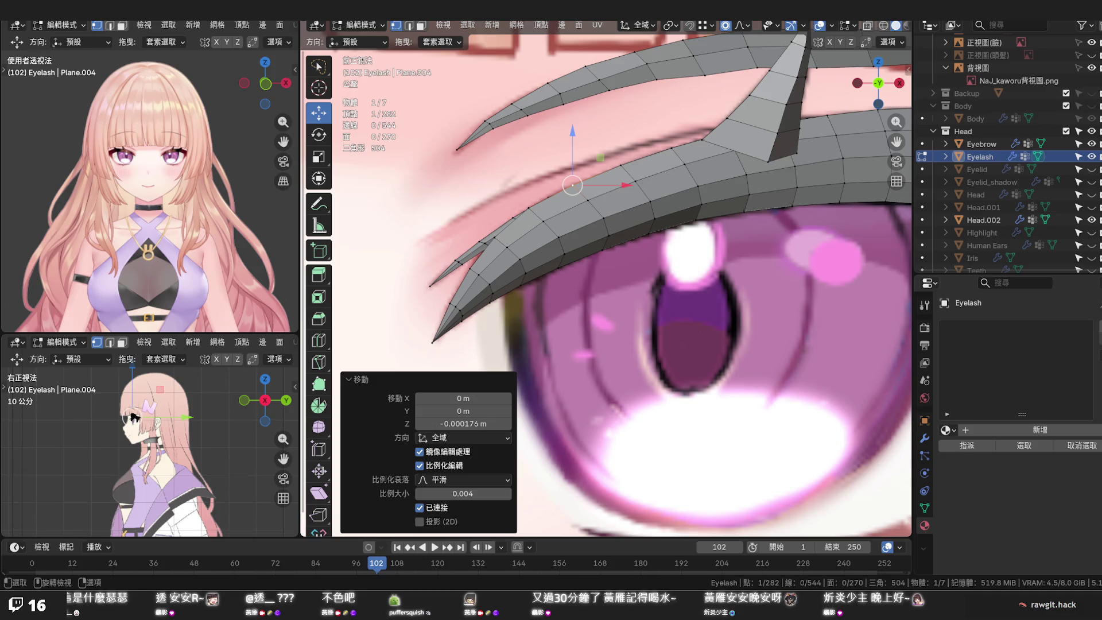
pyautogui.scroll(-4, 507, 336)
# From Right Ortho, slide an upper eyelash vertex along Y with soft falloff and show the Head mesh behind it
pyautogui.moveTo(482, 310); pyautogui.dragTo(508, 336, button='middle')
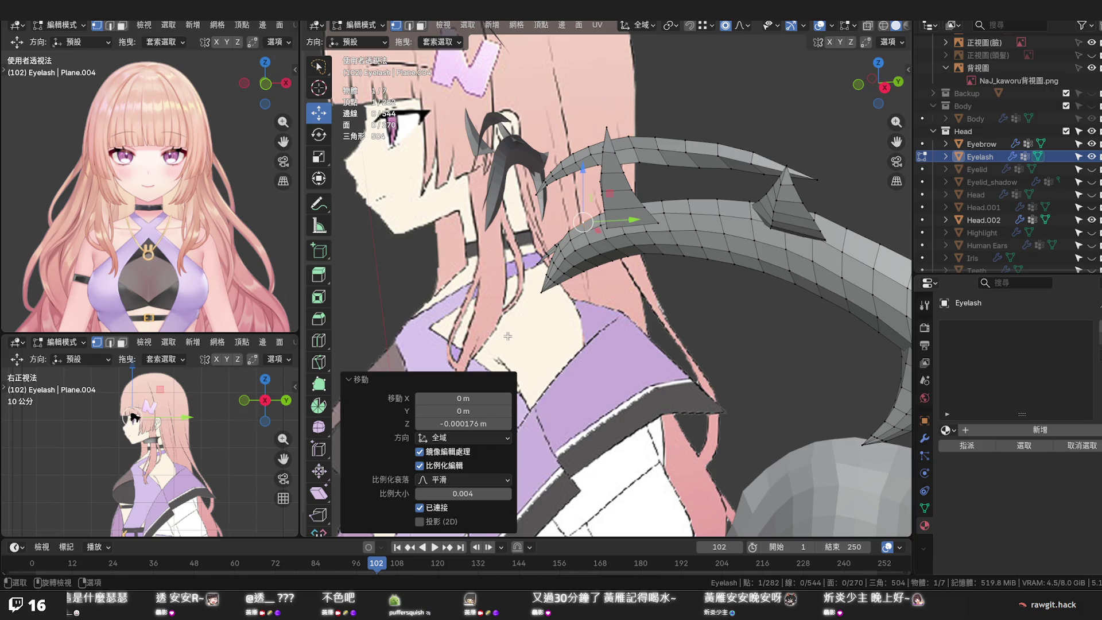
pyautogui.press('KP_3')
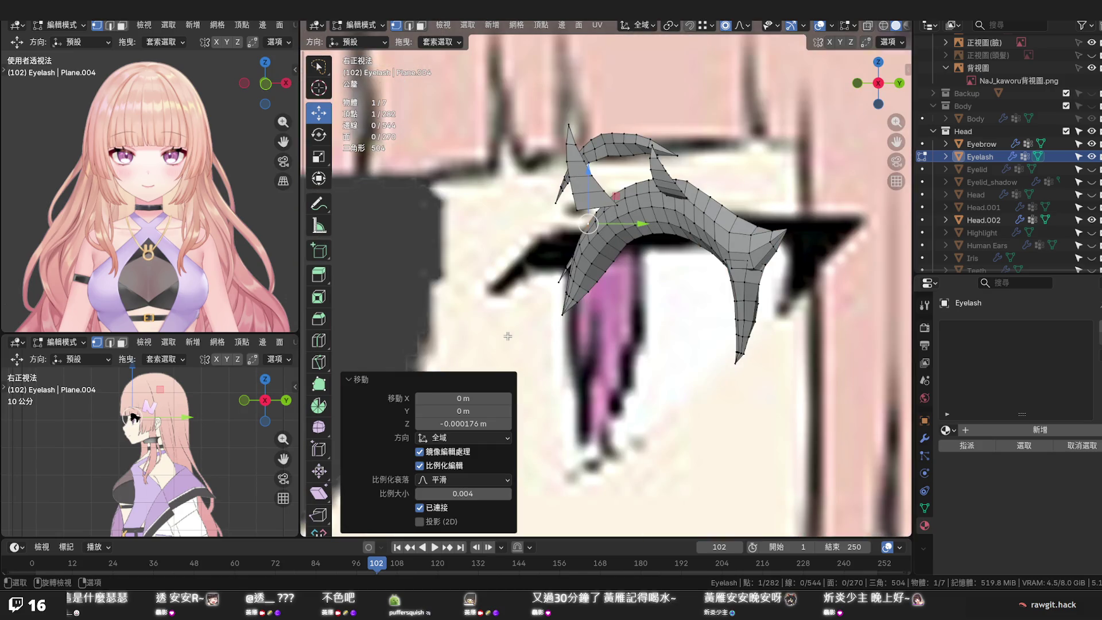
pyautogui.click(617, 249)
pyautogui.press('g')
pyautogui.press('y')
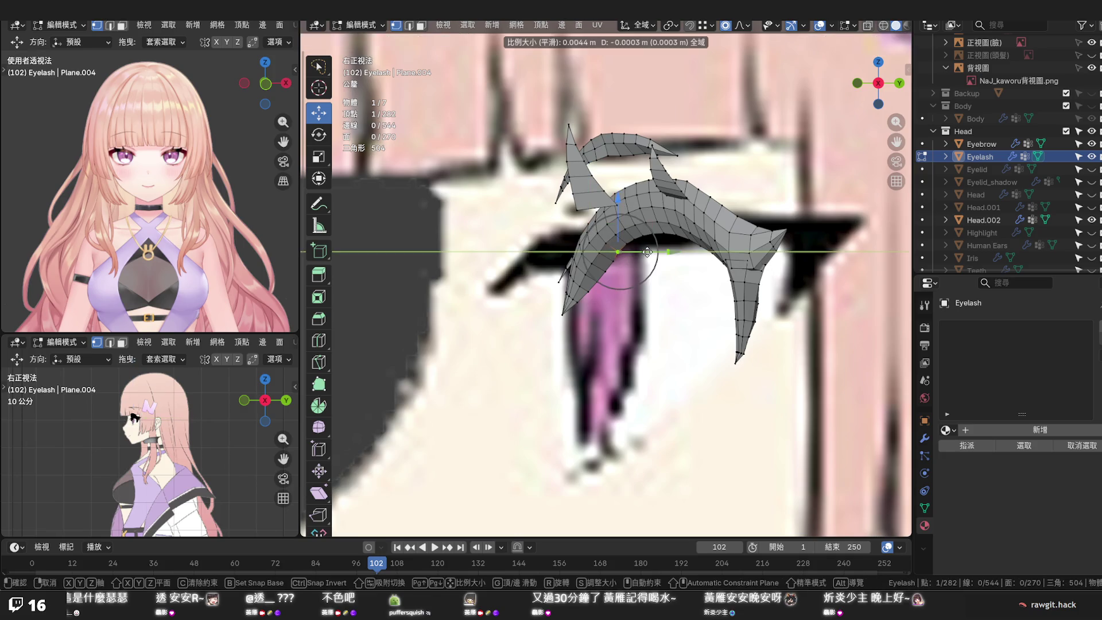
pyautogui.click(647, 251)
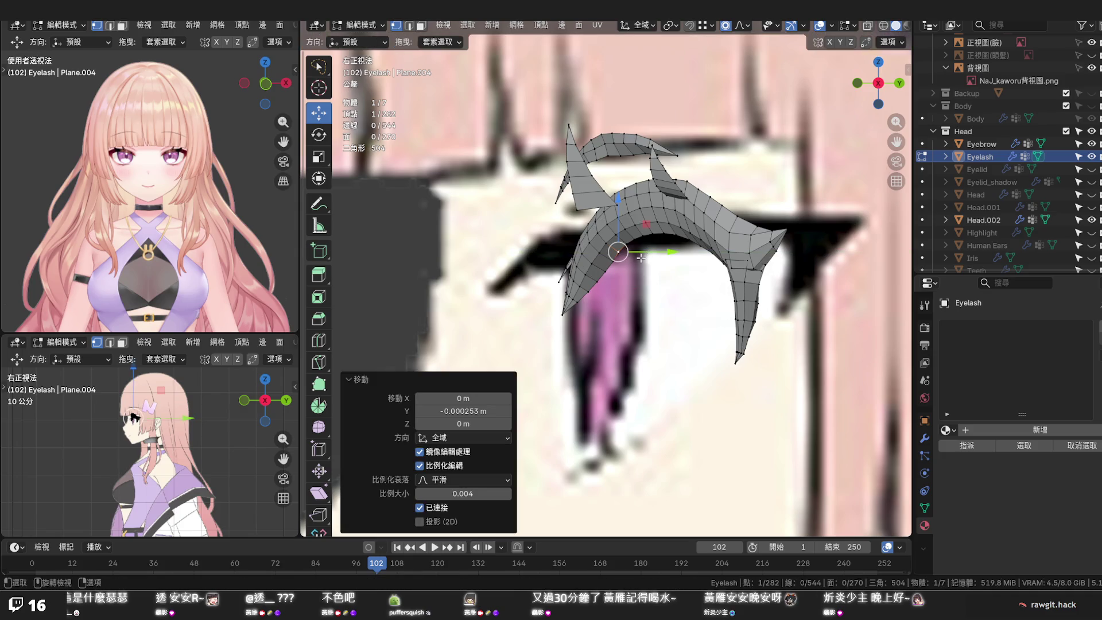
pyautogui.click(1089, 195)
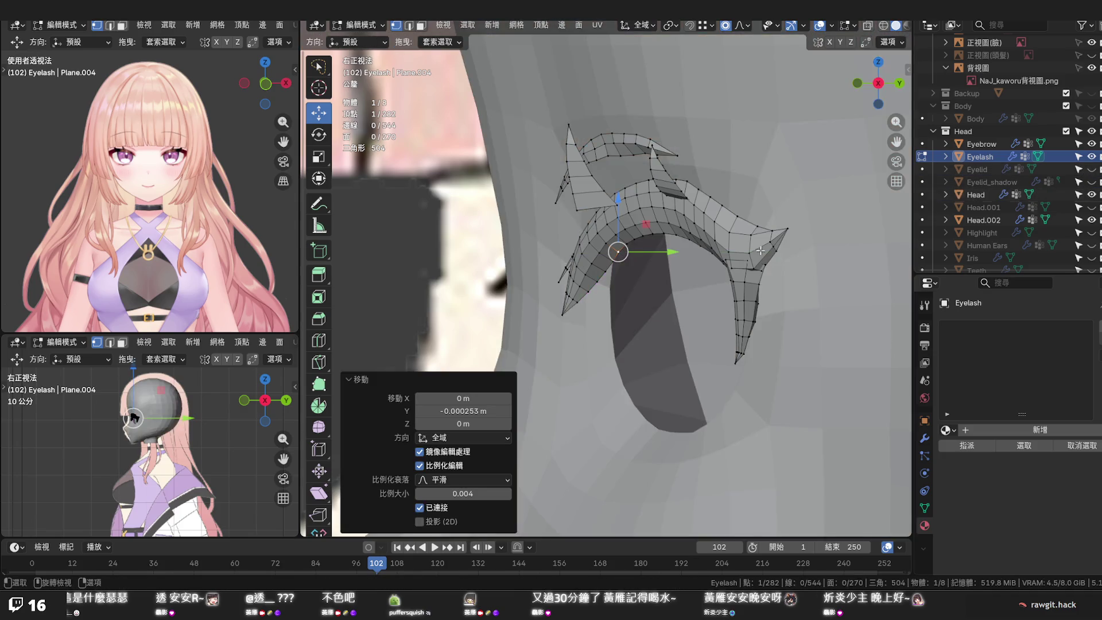
pyautogui.scroll(2, 655, 250)
pyautogui.scroll(2, 654, 250)
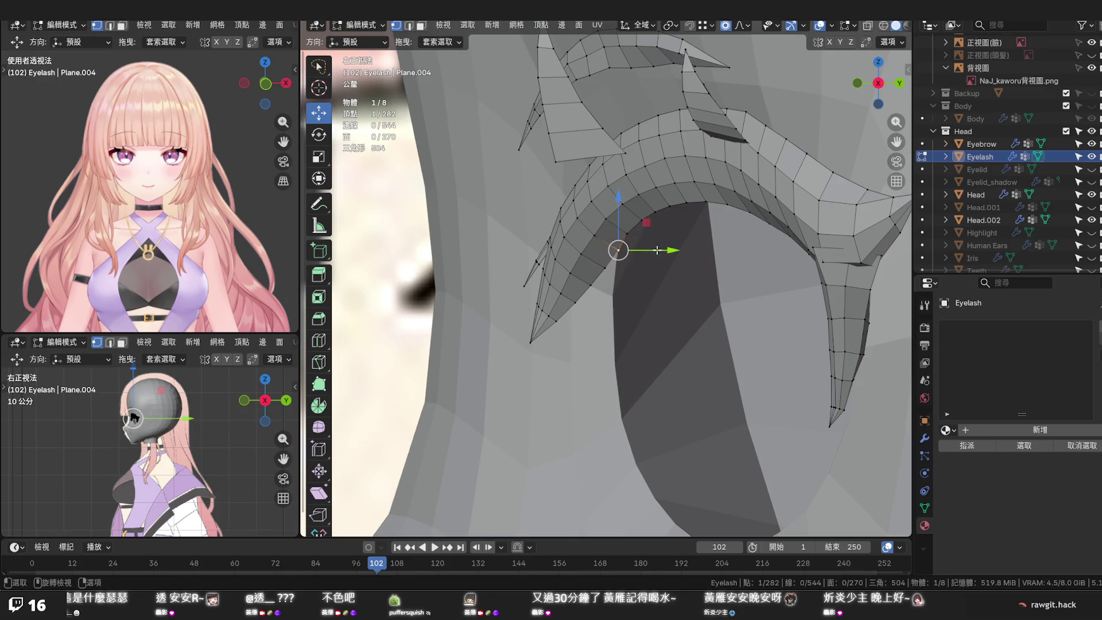
pyautogui.moveTo(654, 250); pyautogui.dragTo(655, 250)
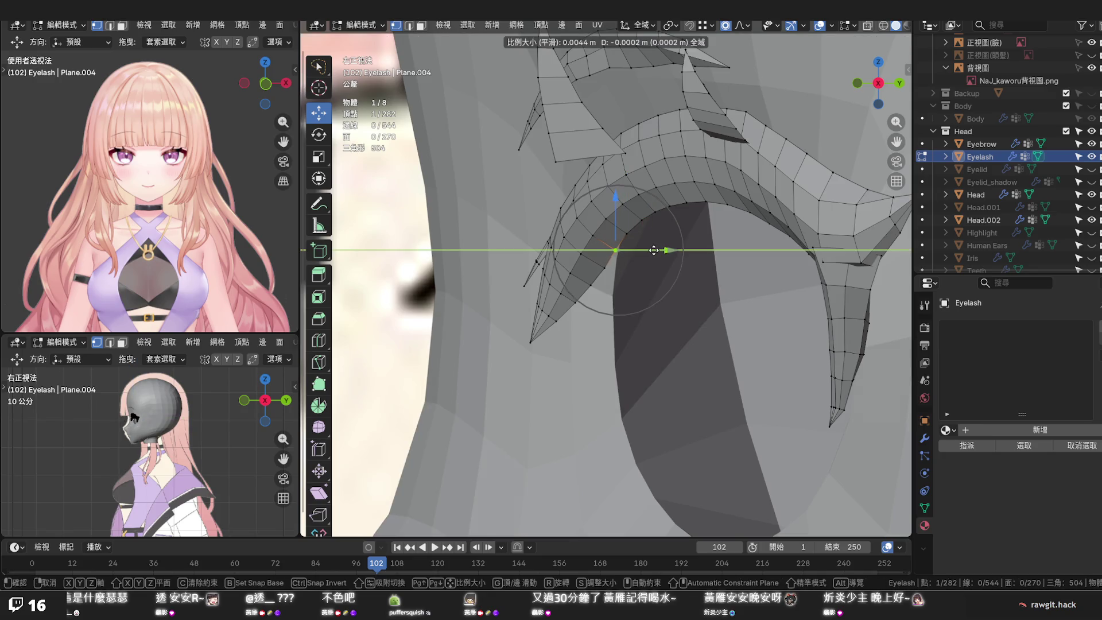
pyautogui.click(654, 249)
# Move three more lash vertices and the tip along Y so the corner tapers against the eye socket
pyautogui.click(602, 268)
pyautogui.press('g')
pyautogui.press('y')
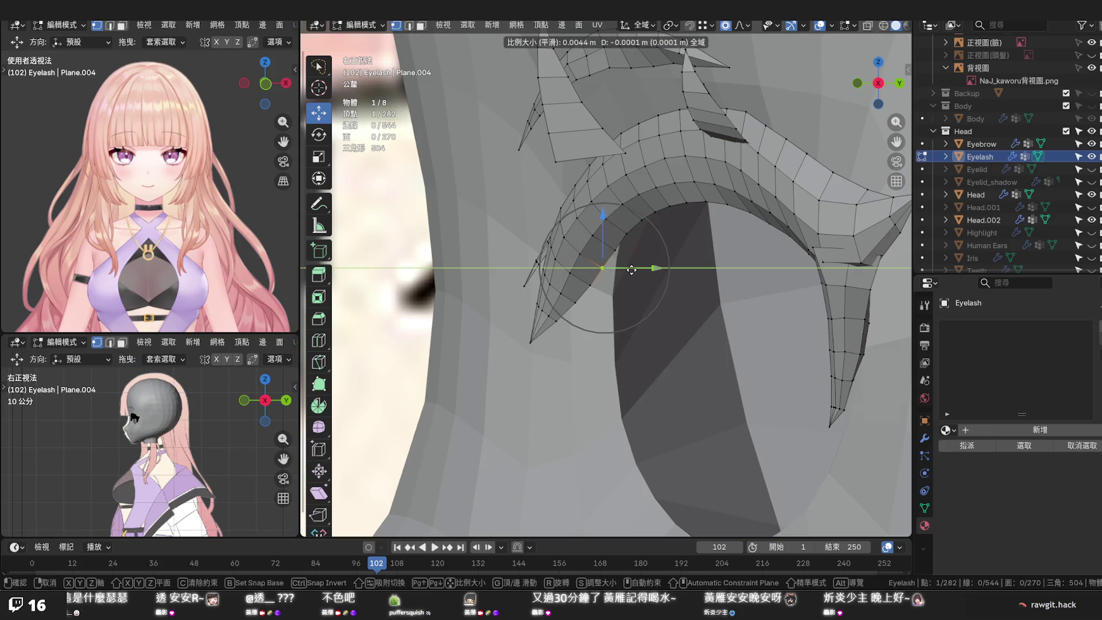
pyautogui.click(595, 280)
pyautogui.click(588, 285)
pyautogui.press('g')
pyautogui.press('y')
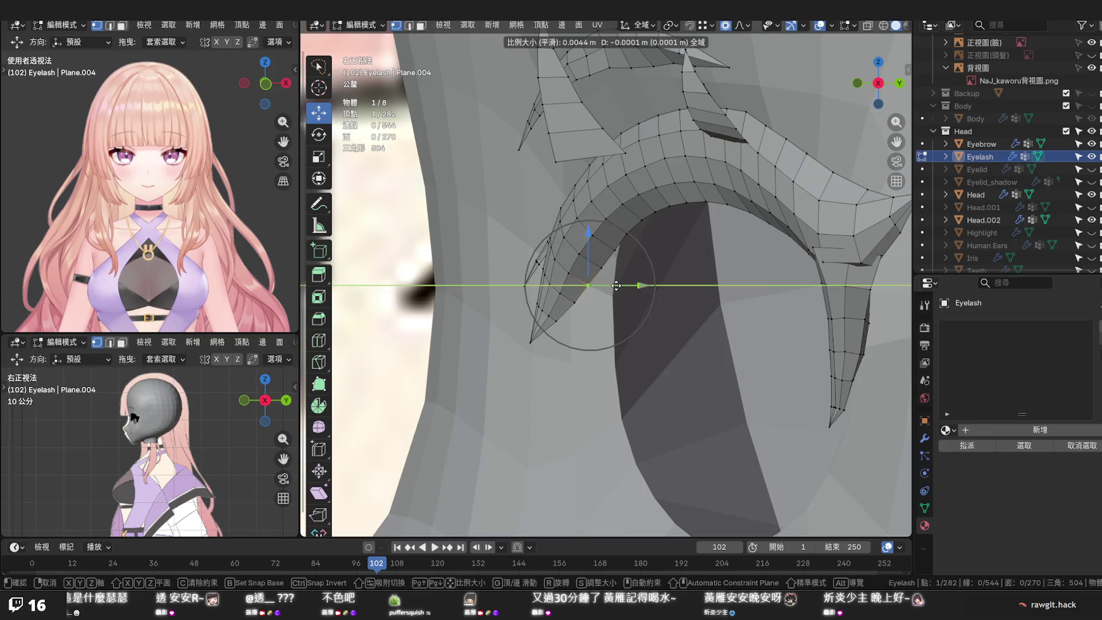
pyautogui.click(586, 296)
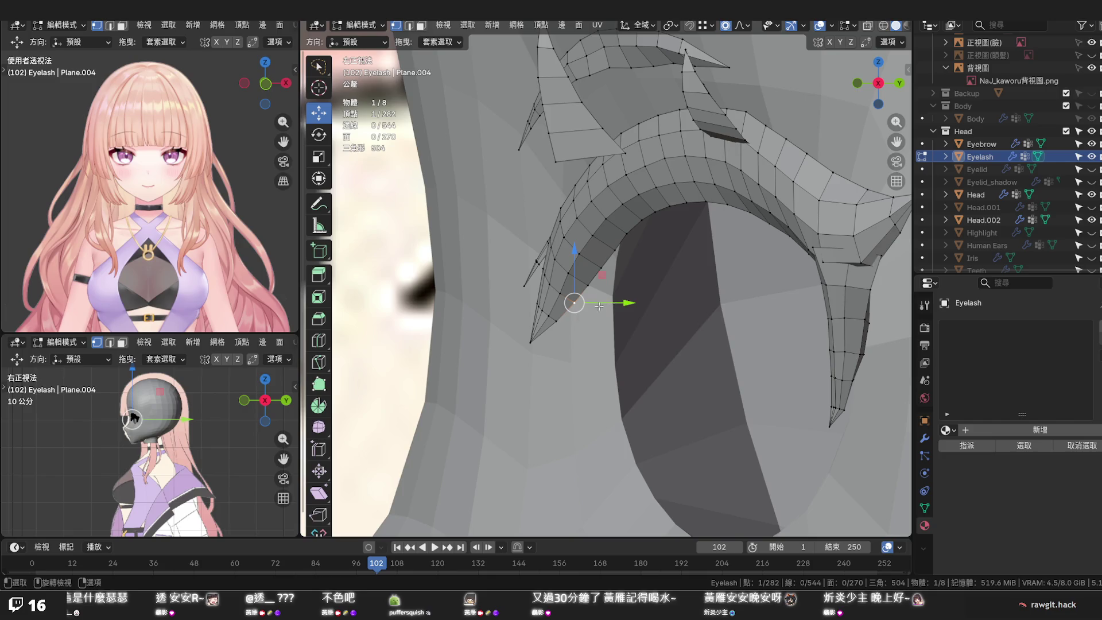
pyautogui.click(532, 341)
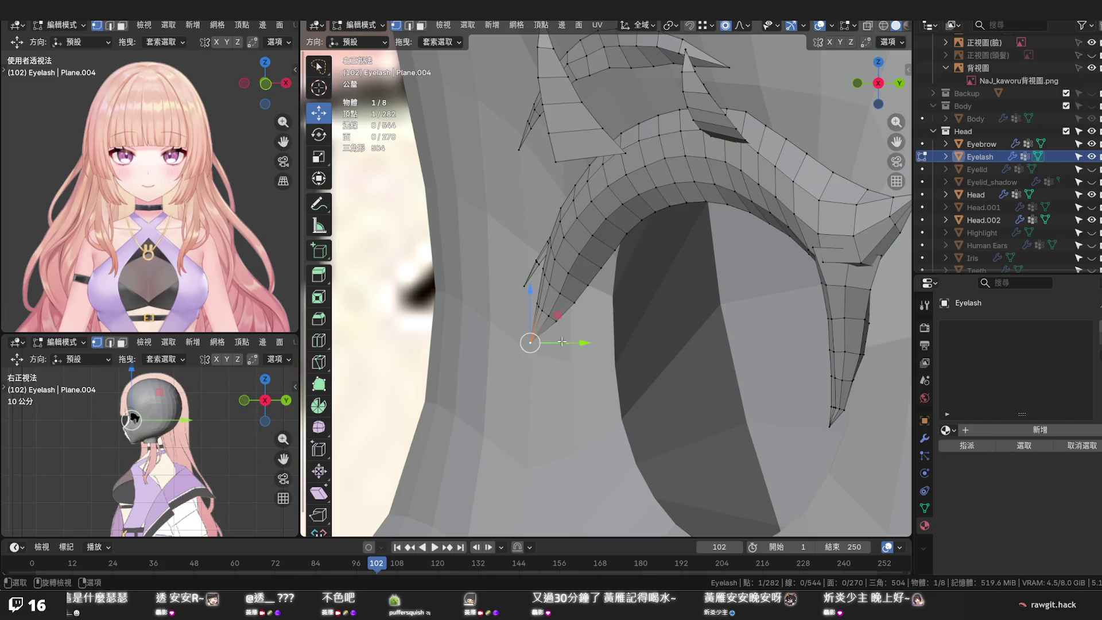
pyautogui.press('g')
pyautogui.press('y')
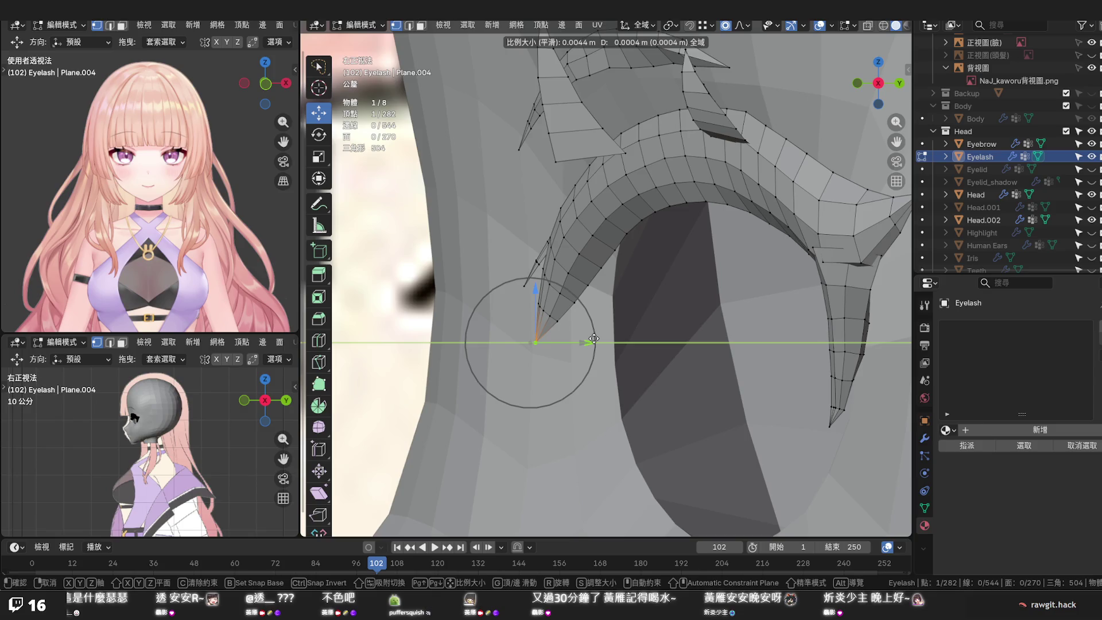
pyautogui.click(593, 339)
pyautogui.click(711, 286)
pyautogui.scroll(-3, 711, 285)
pyautogui.moveTo(711, 285); pyautogui.dragTo(688, 291, button='middle')
pyautogui.scroll(2, 687, 289)
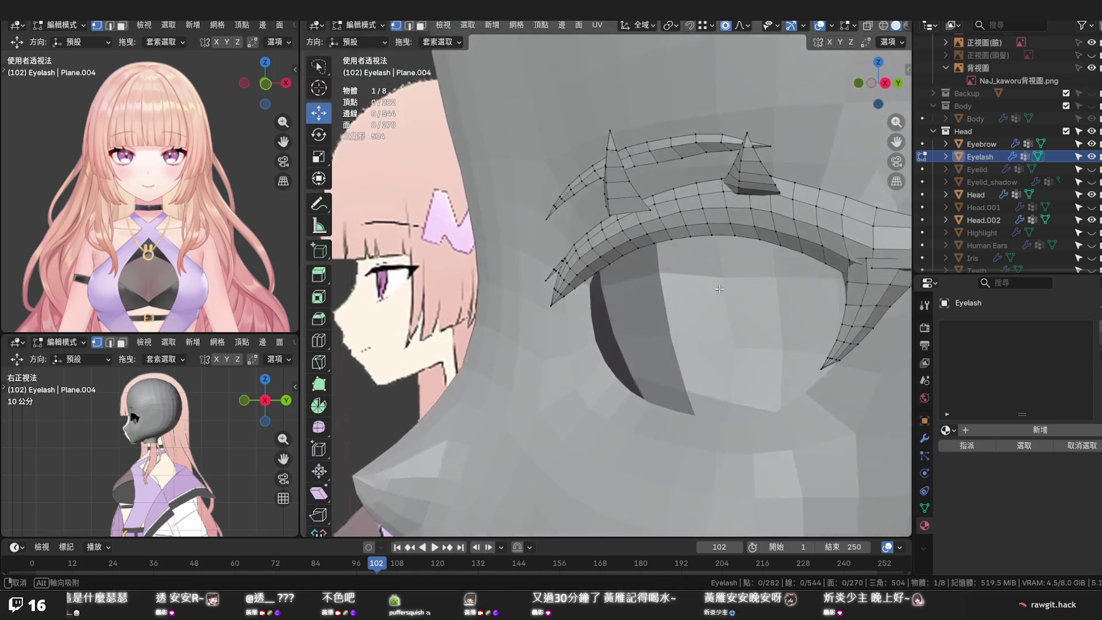
# Save the blend file, then pull the eyelash's lower tip vertex along Y with falloff toward the head
pyautogui.hotkey('ctrl', 's')
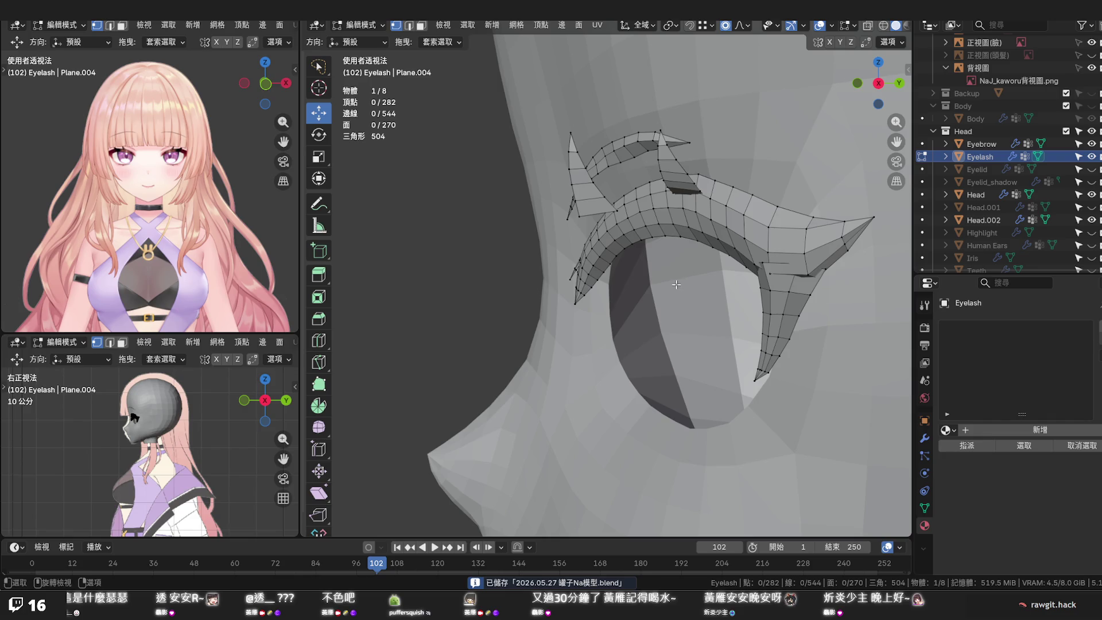
pyautogui.click(754, 379)
pyautogui.moveTo(754, 379)
pyautogui.mouseDown(button='middle')
pyautogui.moveTo(819, 381)
pyautogui.moveTo(693, 366)
pyautogui.mouseUp(button='middle')
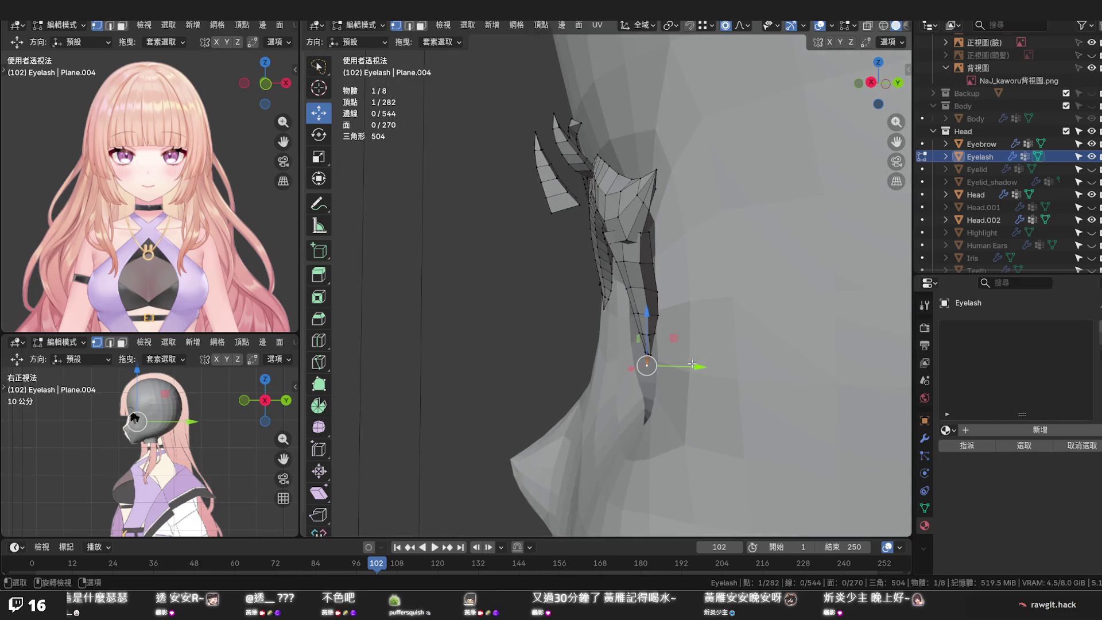
pyautogui.moveTo(693, 366); pyautogui.dragTo(703, 368)
pyautogui.scroll(-4, 703, 368)
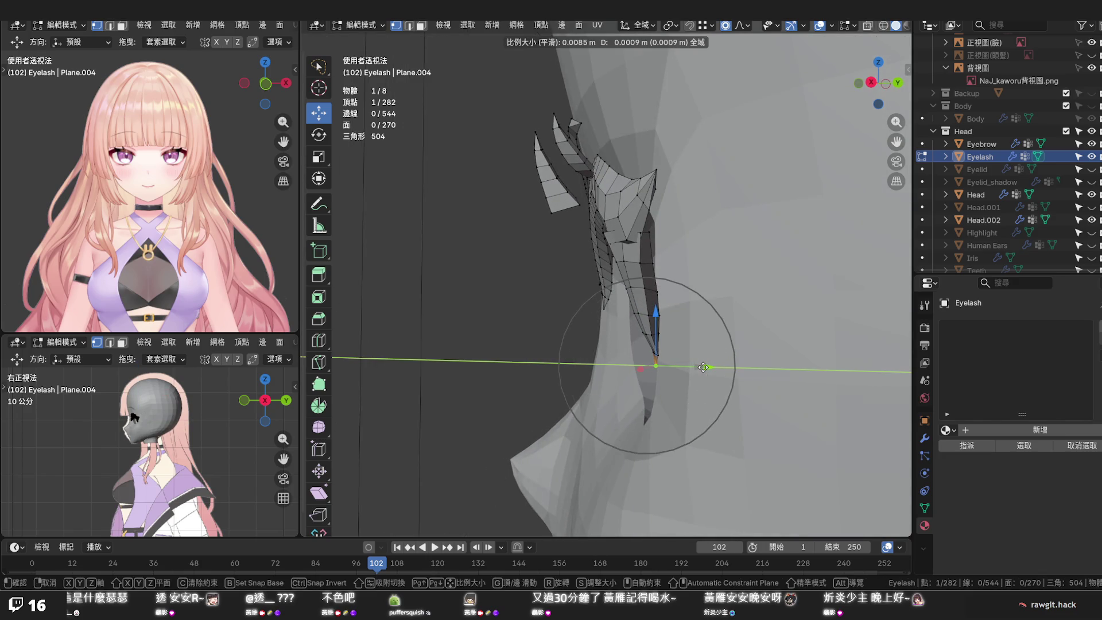
pyautogui.click(703, 367)
pyautogui.moveTo(703, 368); pyautogui.dragTo(774, 341, button='middle')
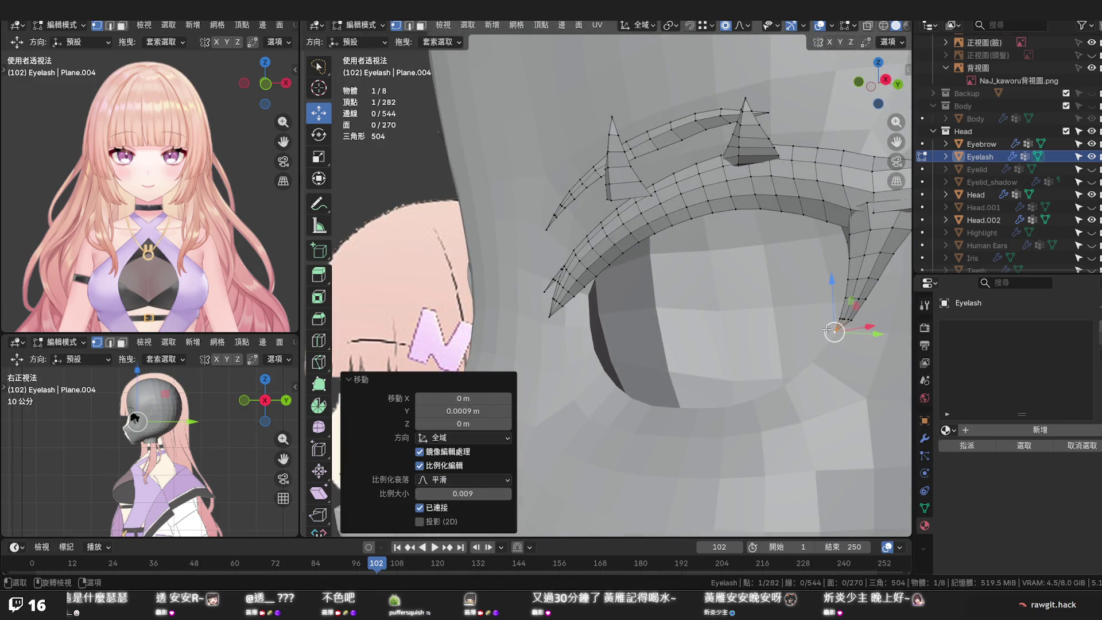
pyautogui.moveTo(823, 328)
pyautogui.mouseDown(button='middle')
pyautogui.moveTo(745, 350)
pyautogui.moveTo(827, 327)
pyautogui.moveTo(857, 343)
pyautogui.moveTo(773, 344)
pyautogui.mouseUp(button='middle')
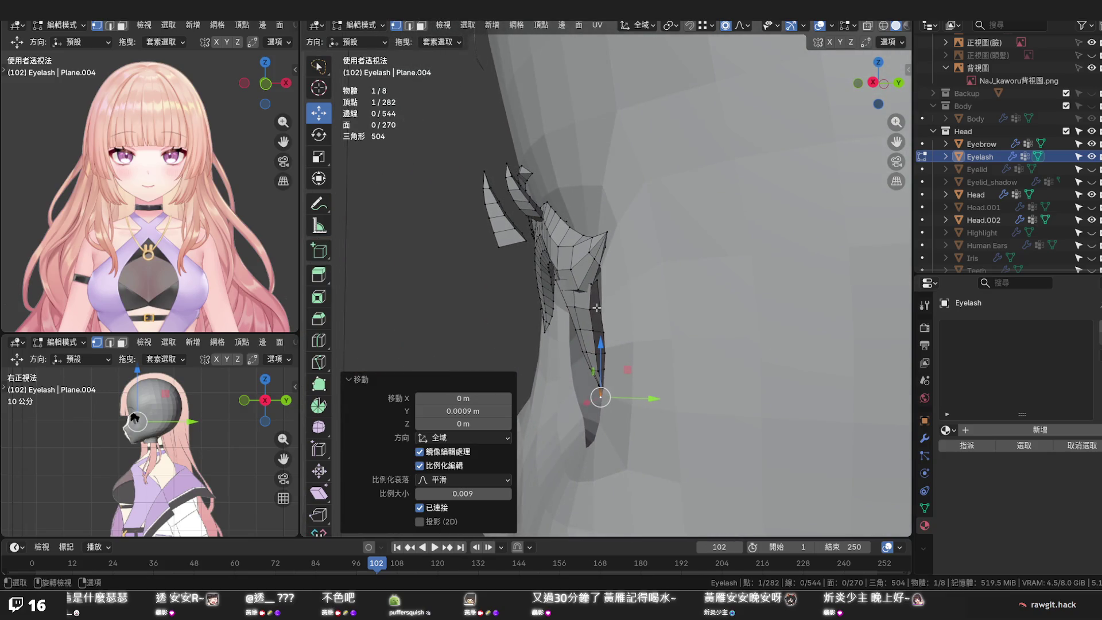
# Nudge a lower-strand vertex along Y twice, then select the whole connected lash strand
pyautogui.click(597, 306)
pyautogui.press('g')
pyautogui.press('y')
pyautogui.scroll(3, 629, 308)
pyautogui.click(632, 308)
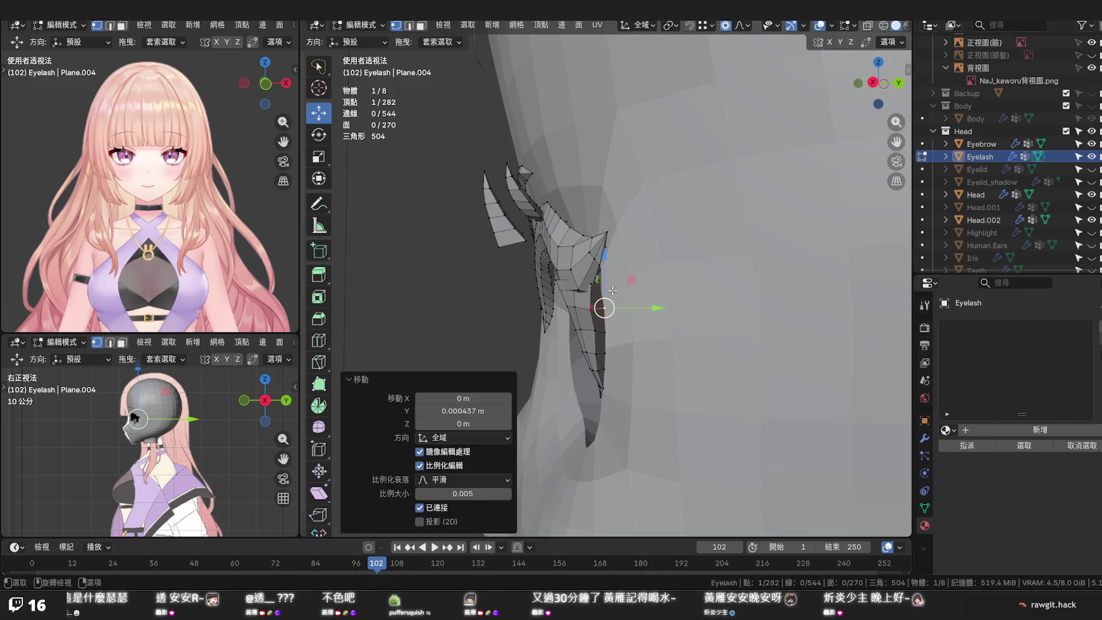
pyautogui.press('g')
pyautogui.press('y')
pyautogui.click(603, 289)
pyautogui.moveTo(603, 289); pyautogui.dragTo(626, 337, button='middle')
pyautogui.click(617, 353)
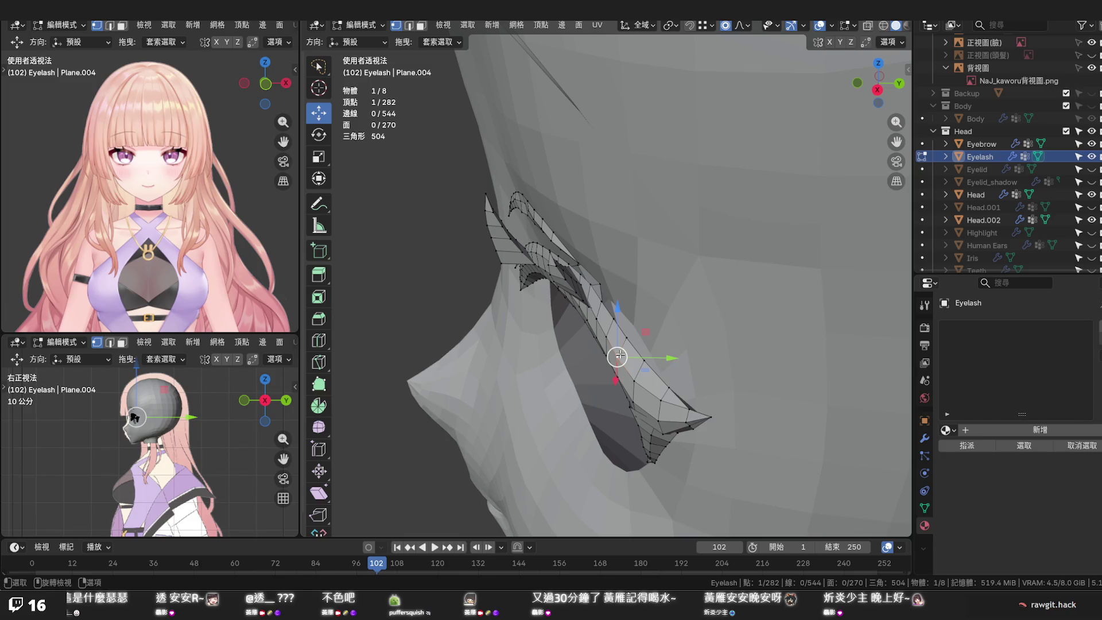
pyautogui.press('l')
# Shift the whole lower strand along Y, then slide an edge loop across it with proportional falloff
pyautogui.moveTo(606, 303); pyautogui.dragTo(619, 305)
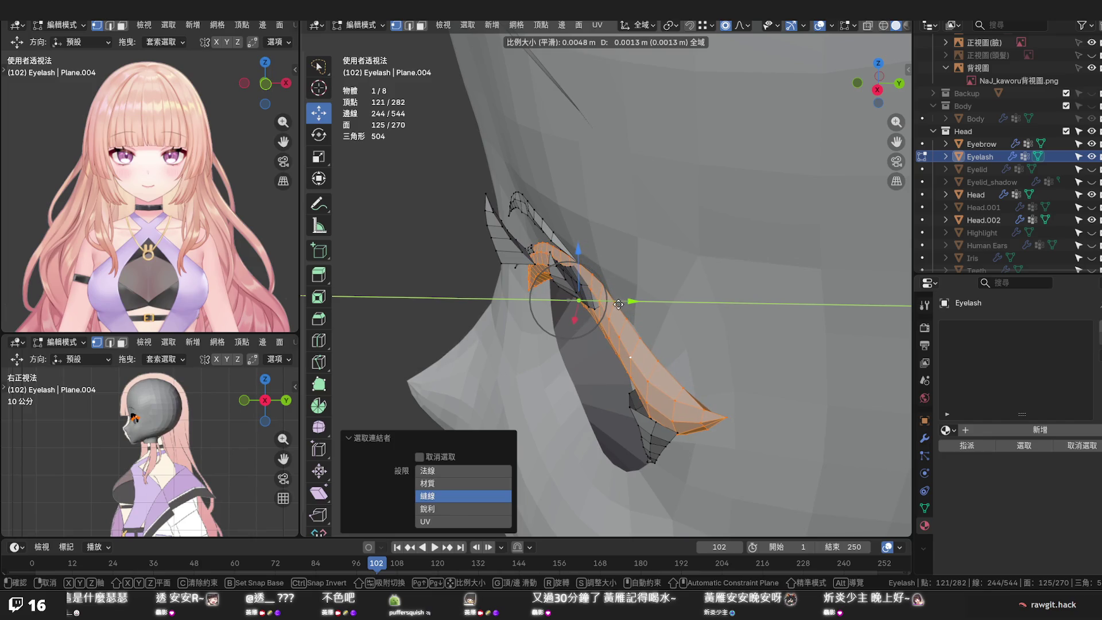
pyautogui.moveTo(618, 304); pyautogui.dragTo(618, 304)
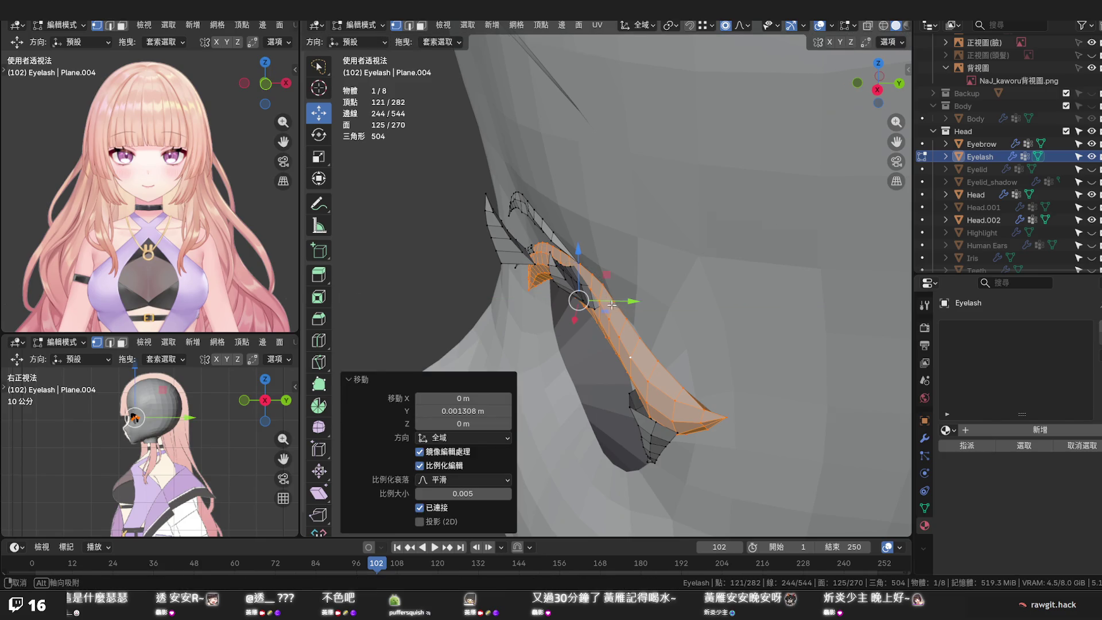
pyautogui.moveTo(619, 304); pyautogui.dragTo(595, 301, button='middle')
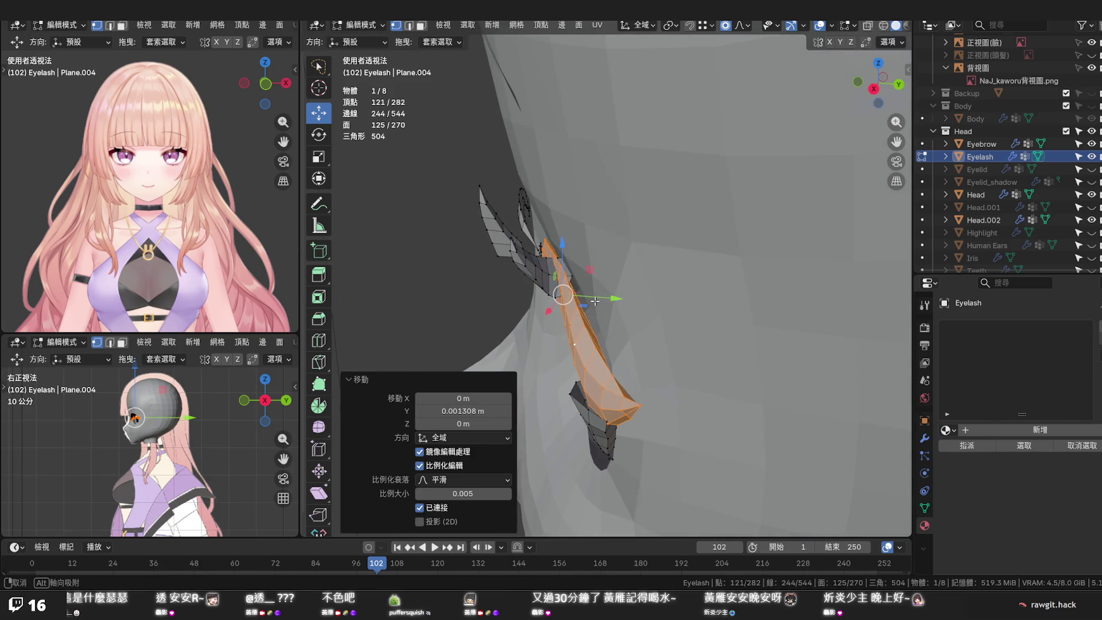
pyautogui.keyDown('alt'); pyautogui.click(590, 332); pyautogui.keyUp('alt')
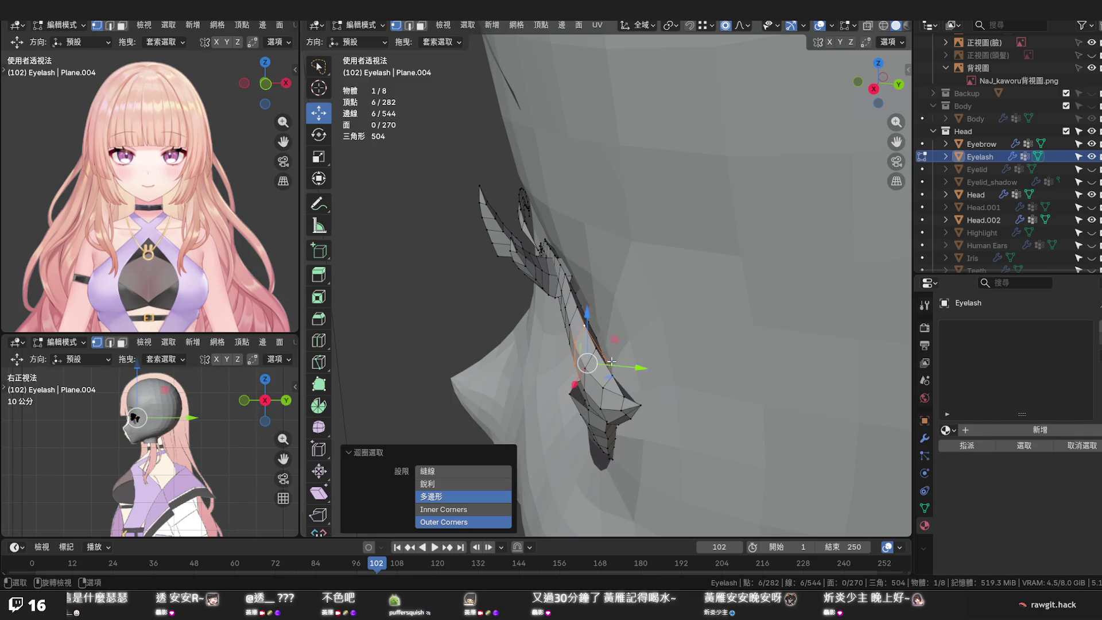
pyautogui.moveTo(611, 362); pyautogui.dragTo(627, 362)
pyautogui.scroll(-4, 628, 362)
pyautogui.scroll(-2, 627, 362)
pyautogui.scroll(-2, 628, 360)
pyautogui.scroll(-2, 629, 358)
pyautogui.moveTo(630, 357); pyautogui.dragTo(624, 360)
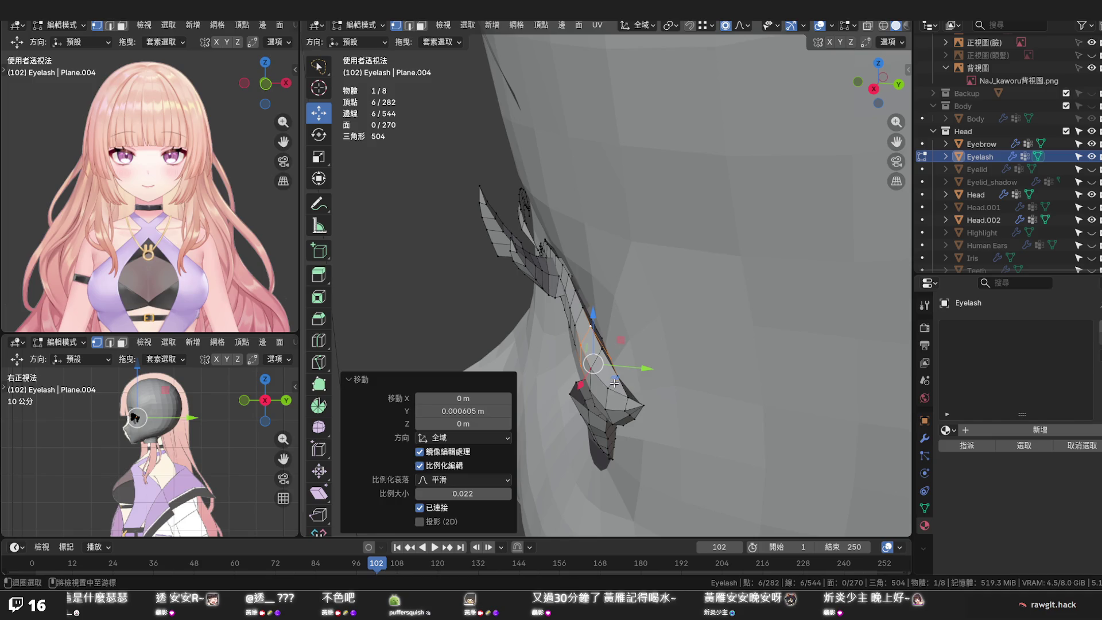
# Move a second edge loop of the strand along Y so the lashes sit snugly over the eye
pyautogui.keyDown('alt'); pyautogui.click(614, 380); pyautogui.keyUp('alt')
pyautogui.press('g')
pyautogui.press('y')
pyautogui.scroll(2, 666, 403)
pyautogui.click(670, 396)
pyautogui.moveTo(669, 397)
pyautogui.mouseDown(button='middle')
pyautogui.moveTo(712, 323)
pyautogui.moveTo(684, 328)
pyautogui.mouseUp(button='middle')
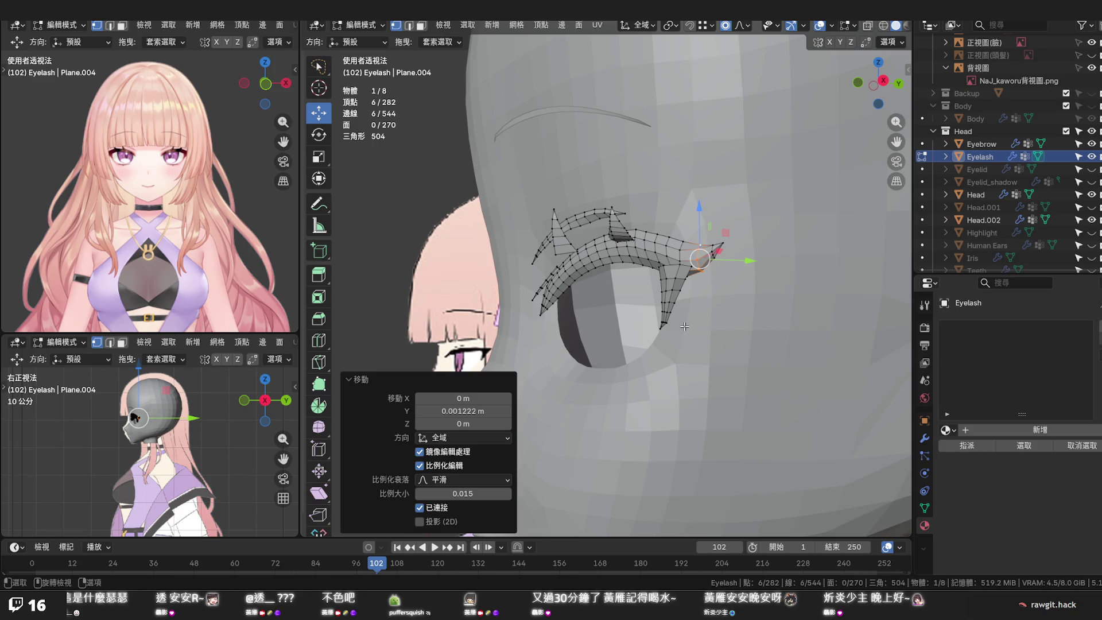
# Check the fit with X-ray from several angles, then push a vertex loop on the eyelash along Y
pyautogui.press('KP_3')
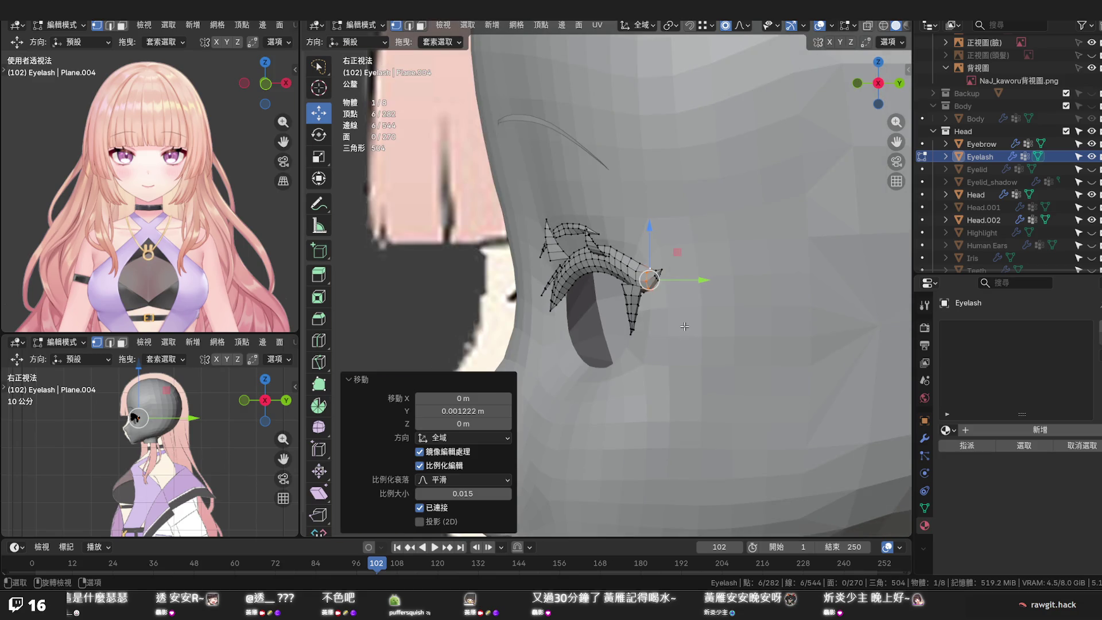
pyautogui.moveTo(684, 326); pyautogui.dragTo(851, 322, button='middle')
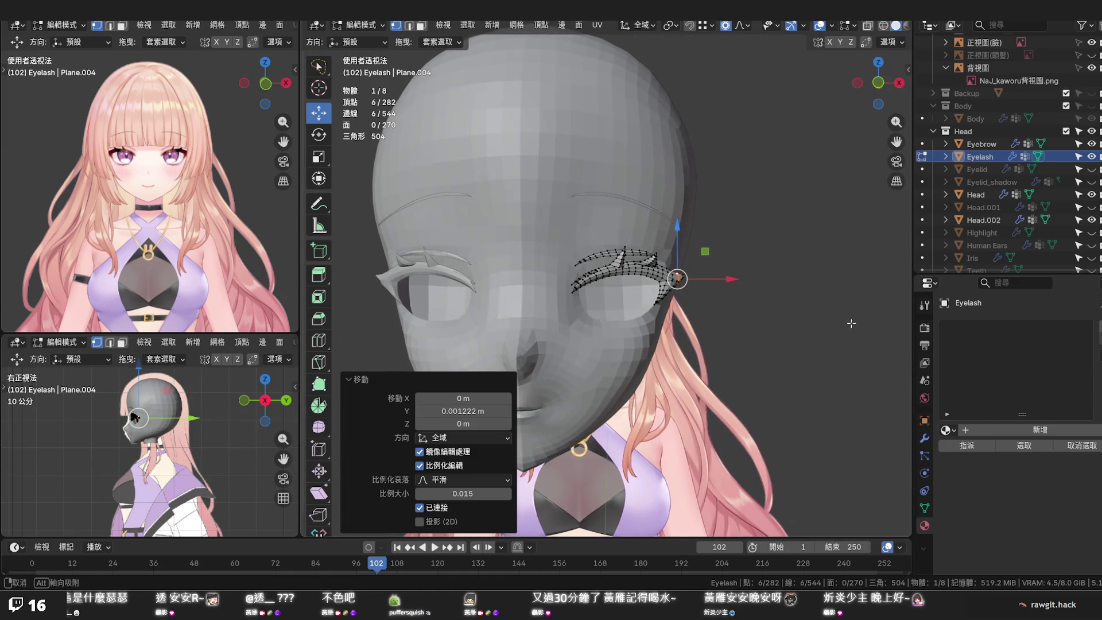
pyautogui.hotkey('alt', 'z')
pyautogui.hotkey('alt', 'z')
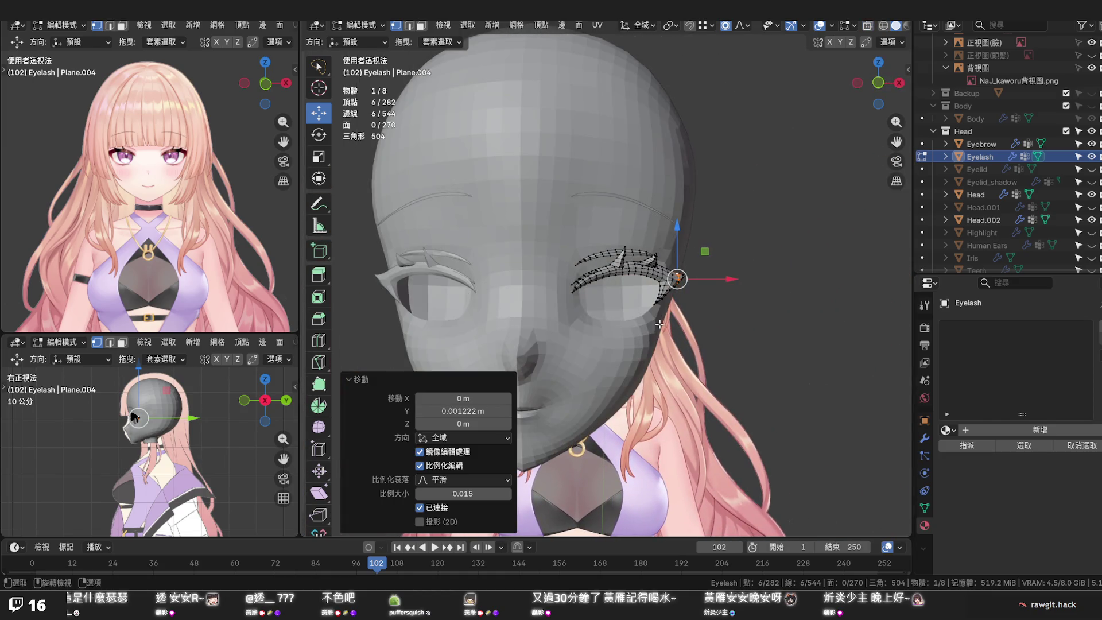
pyautogui.scroll(-2, 660, 324)
pyautogui.moveTo(660, 324); pyautogui.dragTo(630, 330, button='middle')
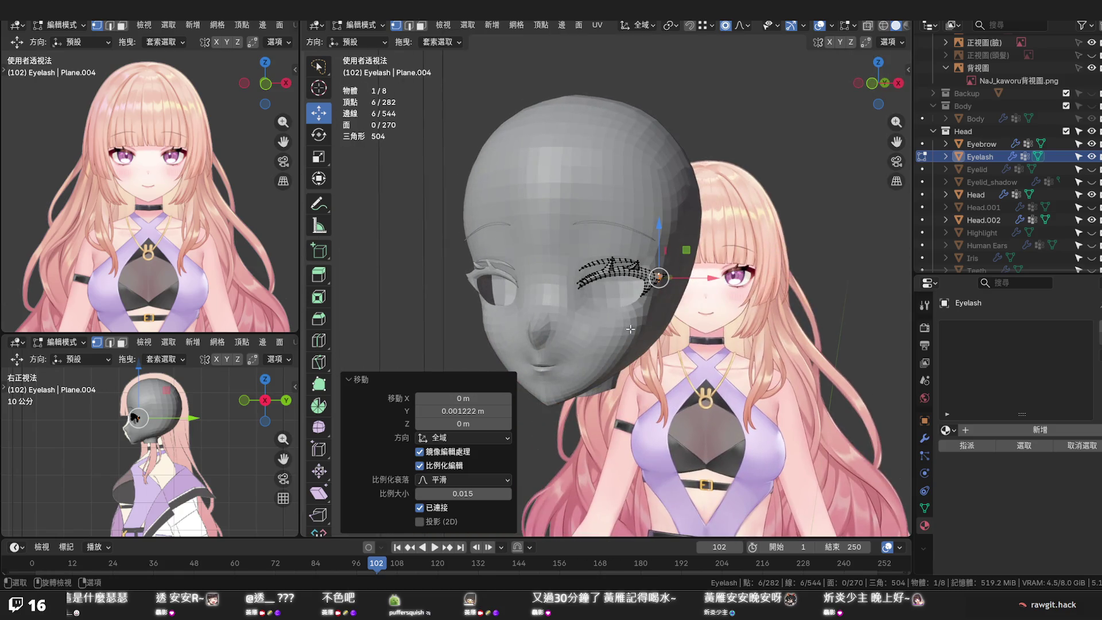
pyautogui.scroll(3, 631, 329)
pyautogui.scroll(-1, 624, 327)
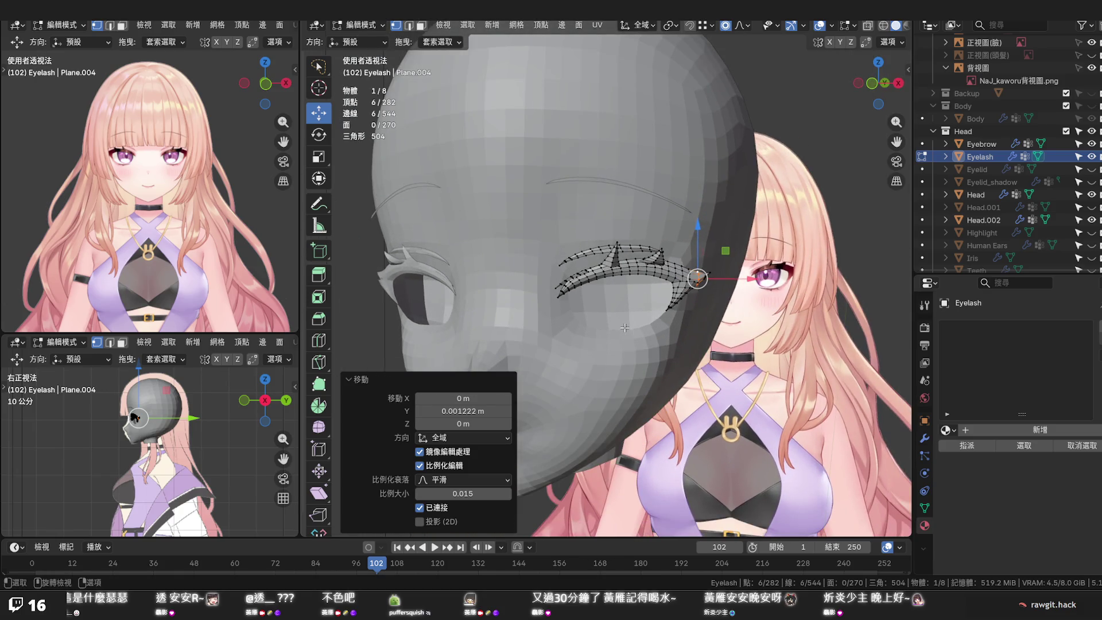
pyautogui.moveTo(618, 323); pyautogui.dragTo(686, 303, button='middle')
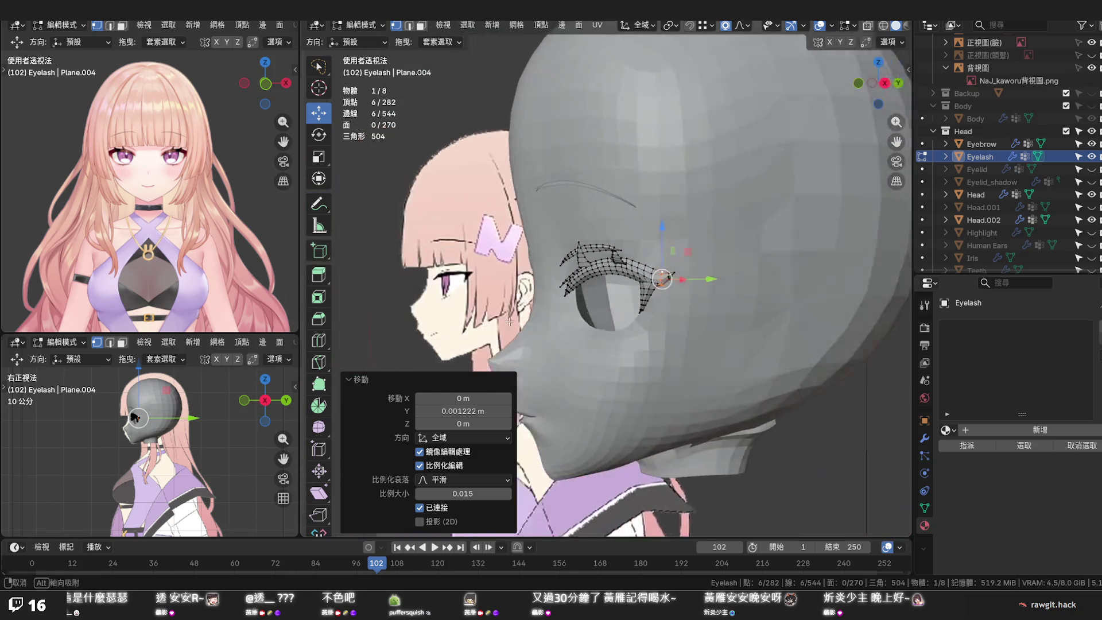
pyautogui.scroll(5, 685, 303)
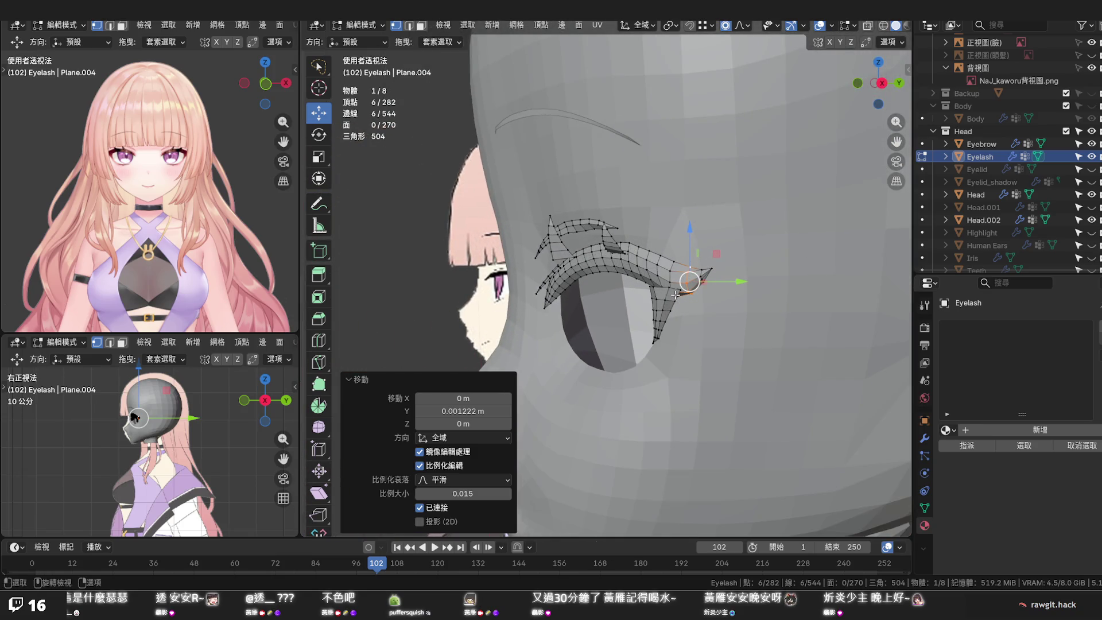
pyautogui.keyDown('alt'); pyautogui.click(675, 295); pyautogui.keyUp('alt')
pyautogui.scroll(-4, 663, 297)
pyautogui.scroll(3, 650, 300)
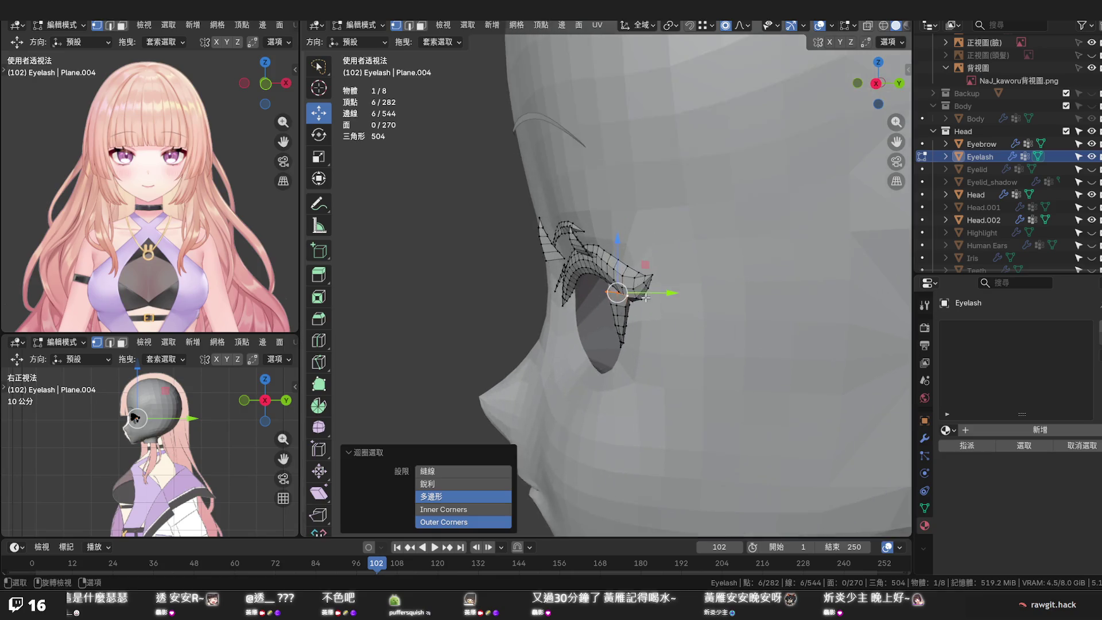
pyautogui.scroll(2, 654, 299)
pyautogui.press('g')
pyautogui.press('y')
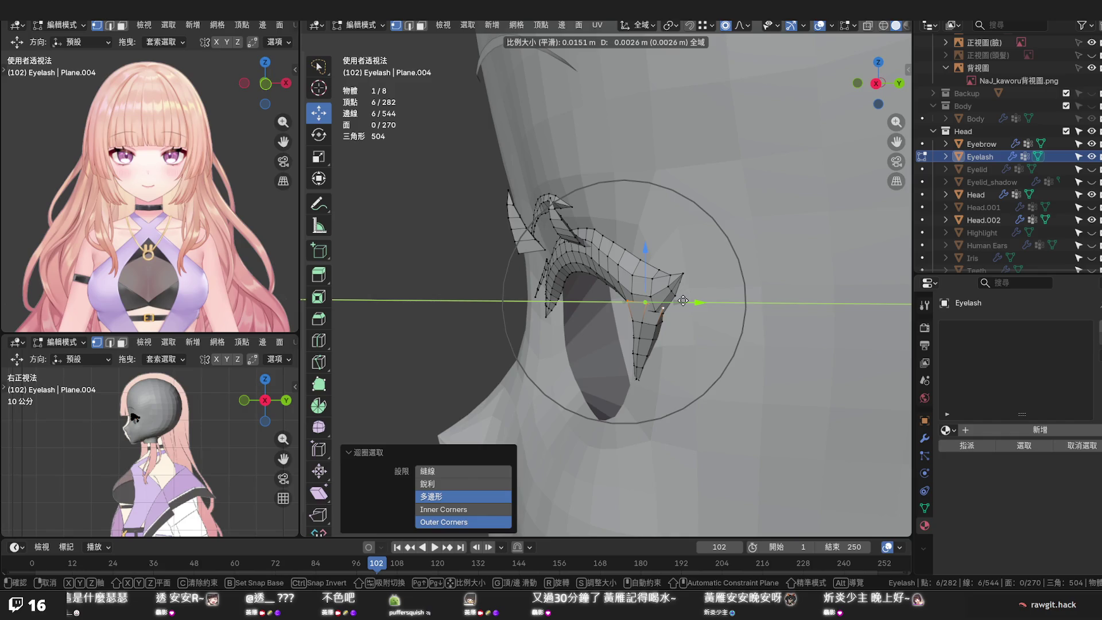
pyautogui.click(683, 300)
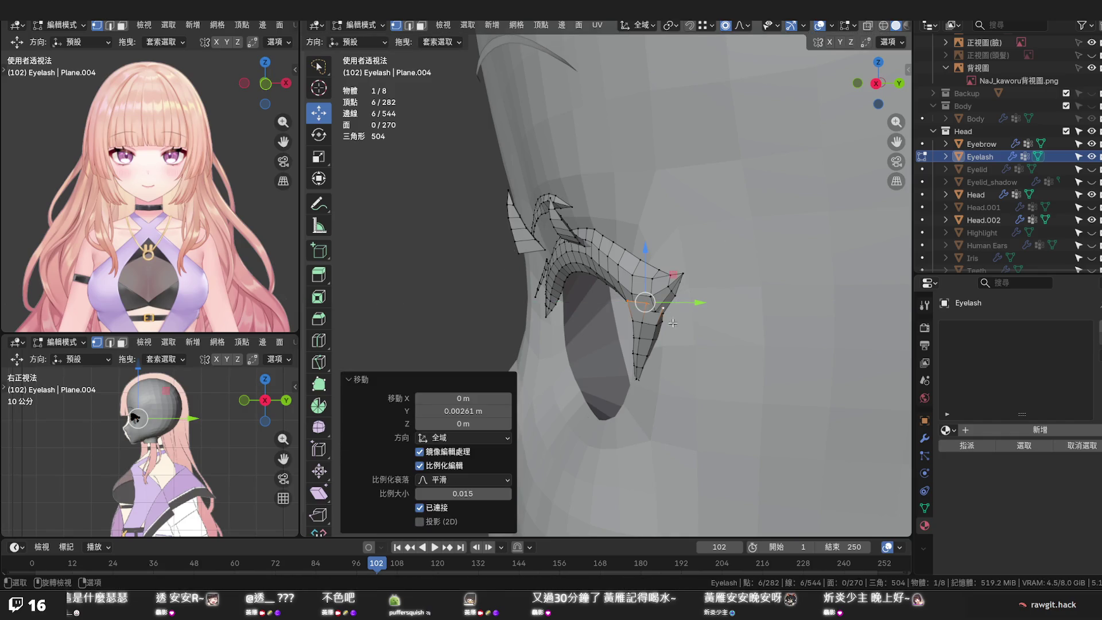
# Push the single outer-tip vertex along Y with soft falloff and review it from the front view
pyautogui.keyDown('alt'); pyautogui.click(635, 382); pyautogui.keyUp('alt')
pyautogui.click(635, 384)
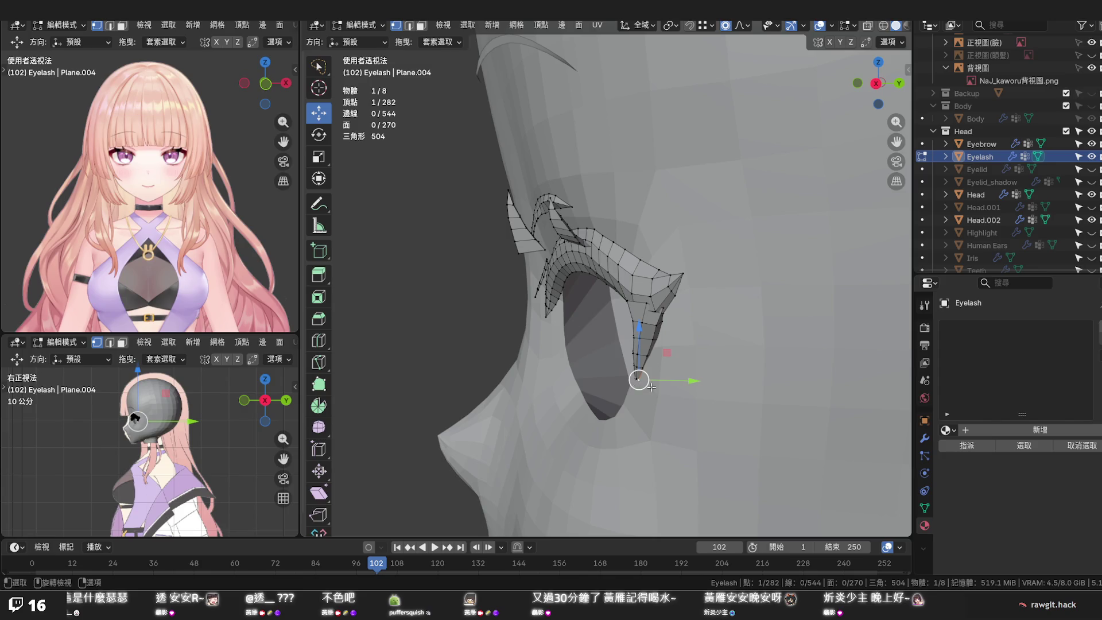
pyautogui.hotkey('alt', 'z')
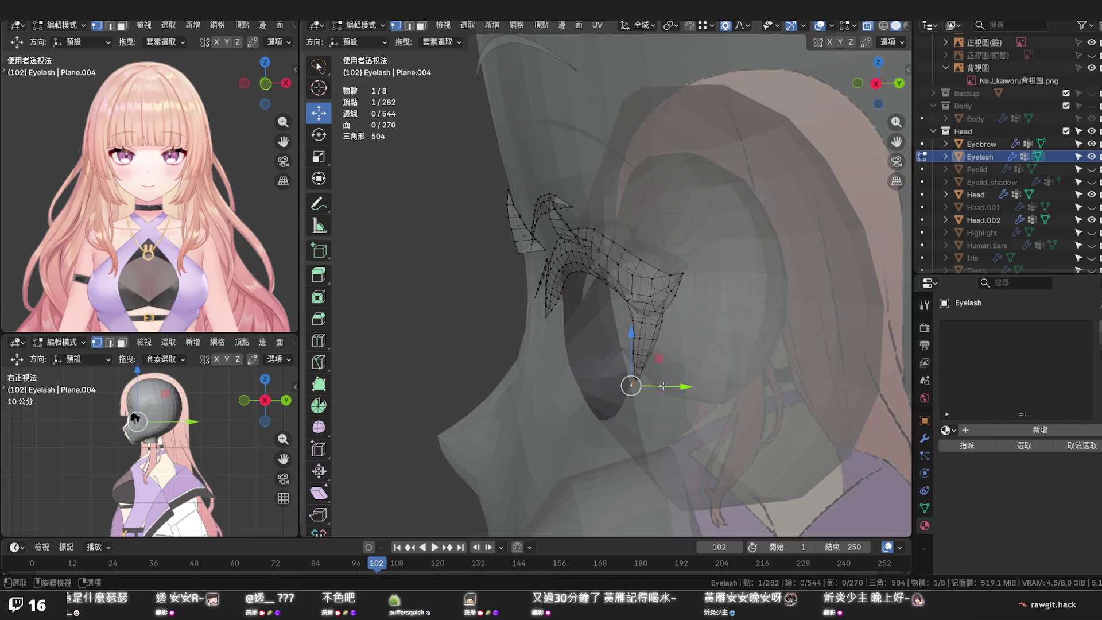
pyautogui.hotkey('alt', 'z')
pyautogui.moveTo(668, 386); pyautogui.dragTo(660, 386)
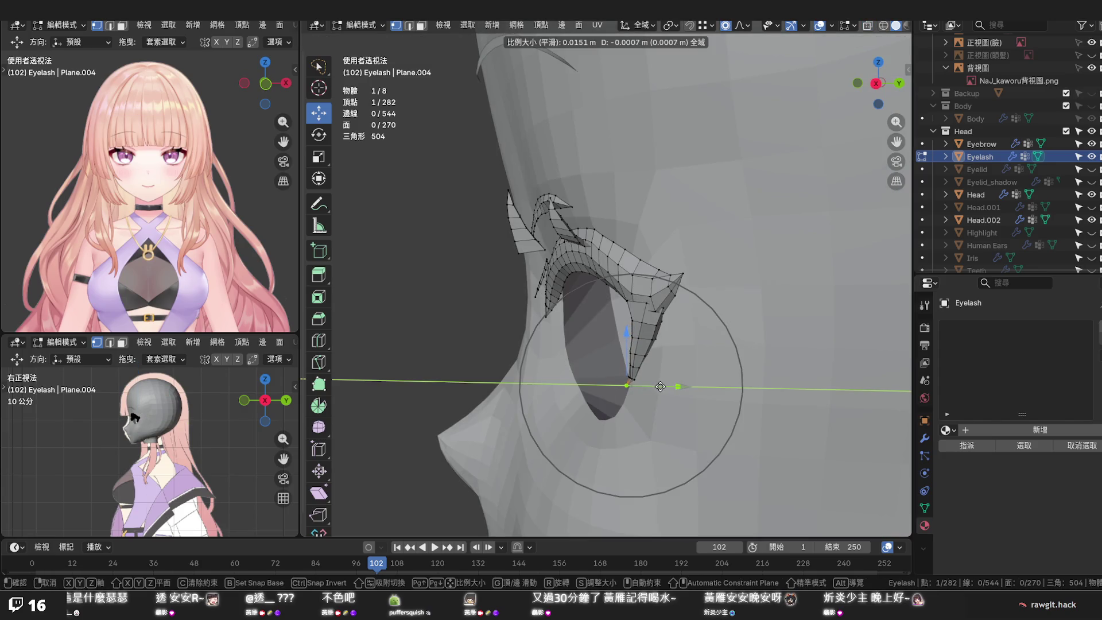
pyautogui.click(661, 386)
pyautogui.moveTo(661, 386); pyautogui.dragTo(778, 380, button='middle')
pyautogui.press('KP_1')
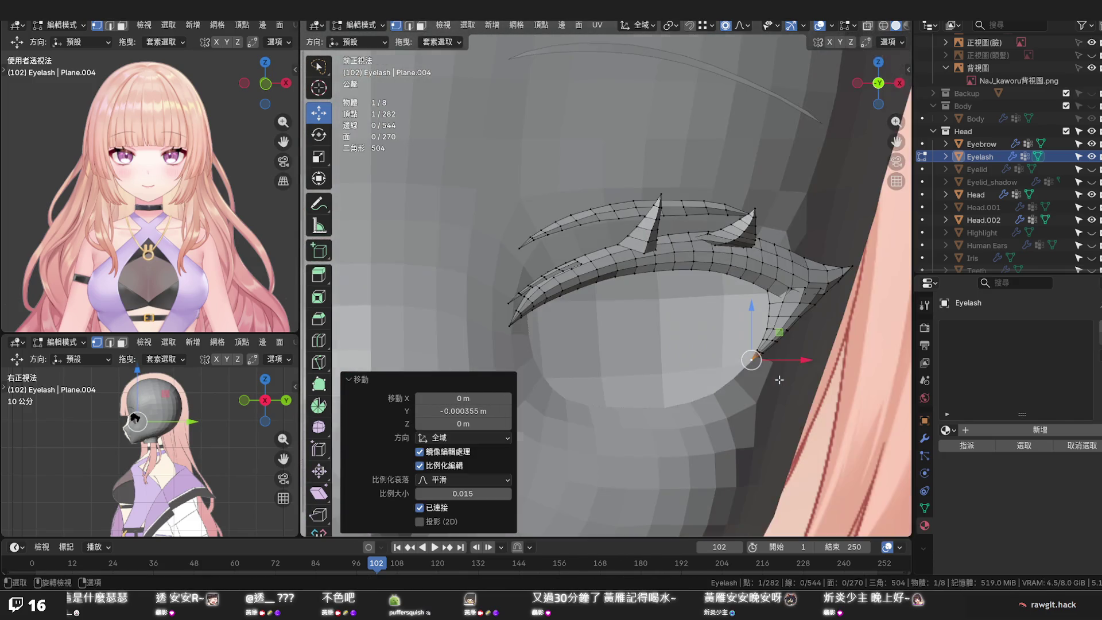
pyautogui.scroll(2, 781, 375)
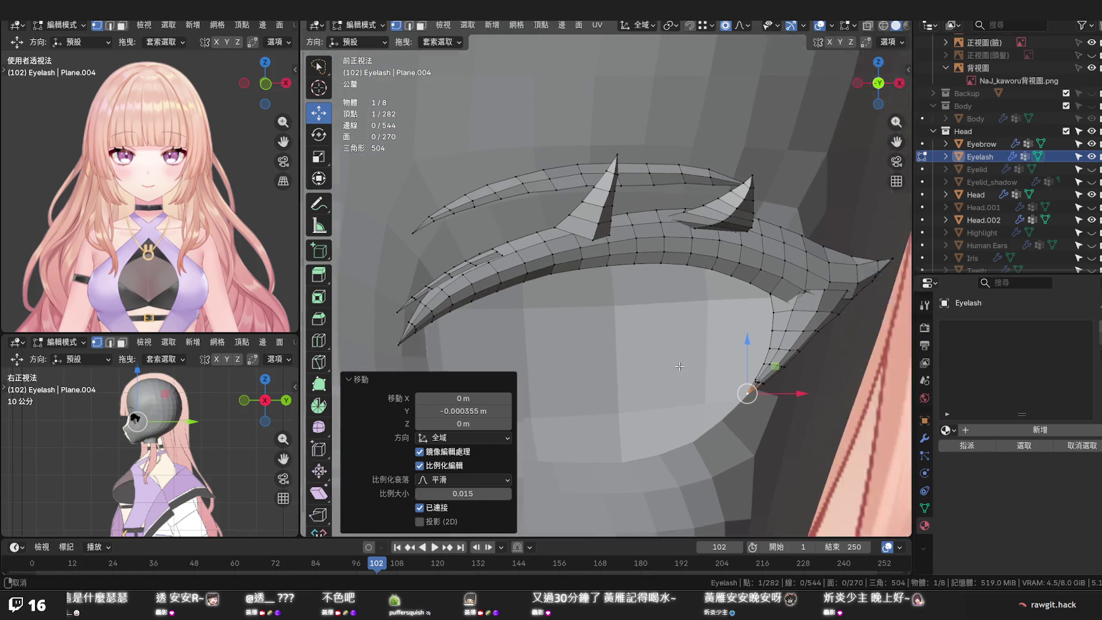
pyautogui.keyDown('shift'); pyautogui.moveTo(781, 375); pyautogui.dragTo(615, 352, button='middle'); pyautogui.keyUp('shift')
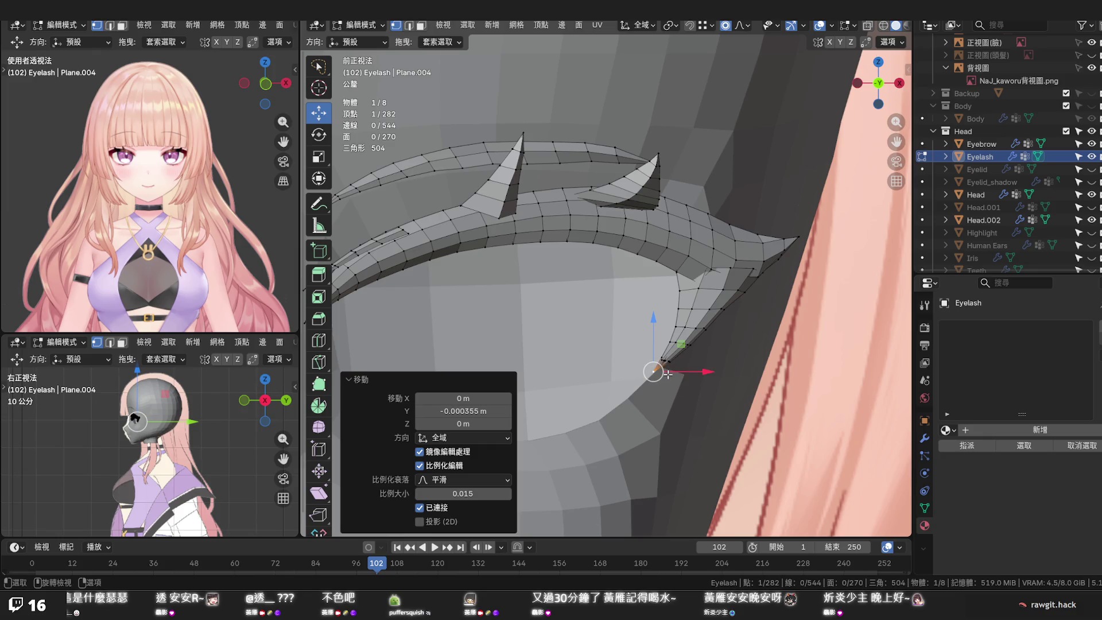
pyautogui.moveTo(665, 374)
pyautogui.mouseDown(button='middle')
pyautogui.moveTo(564, 322)
pyautogui.moveTo(706, 321)
pyautogui.moveTo(718, 337)
pyautogui.mouseUp(button='middle')
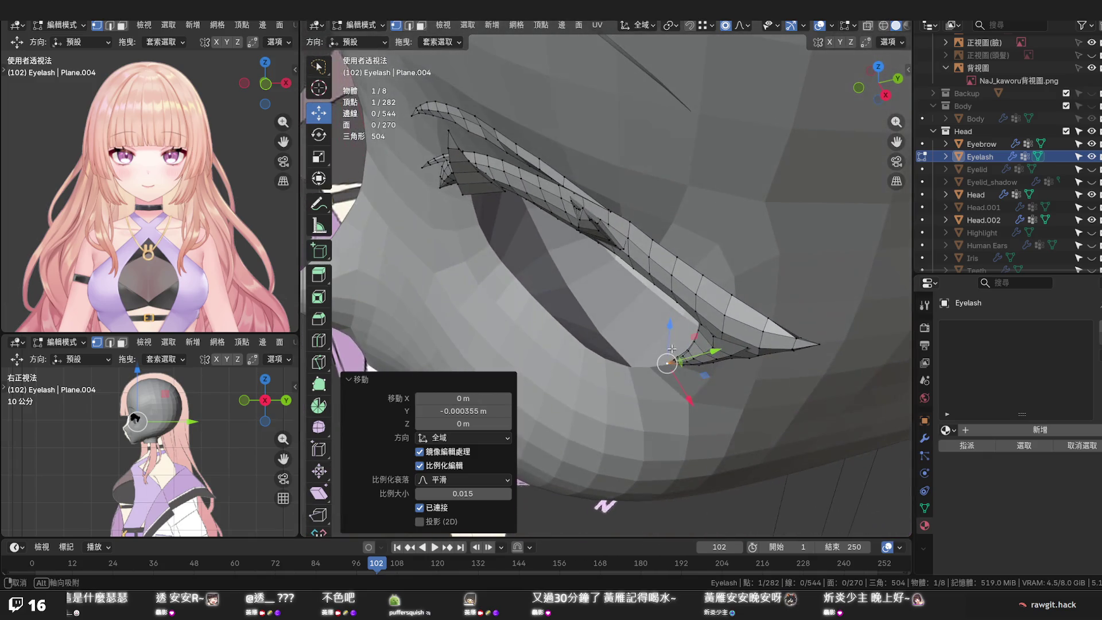
# Reposition a lower lash tip vertex with proportional falloff, then nudge it again along Y
pyautogui.click(730, 337)
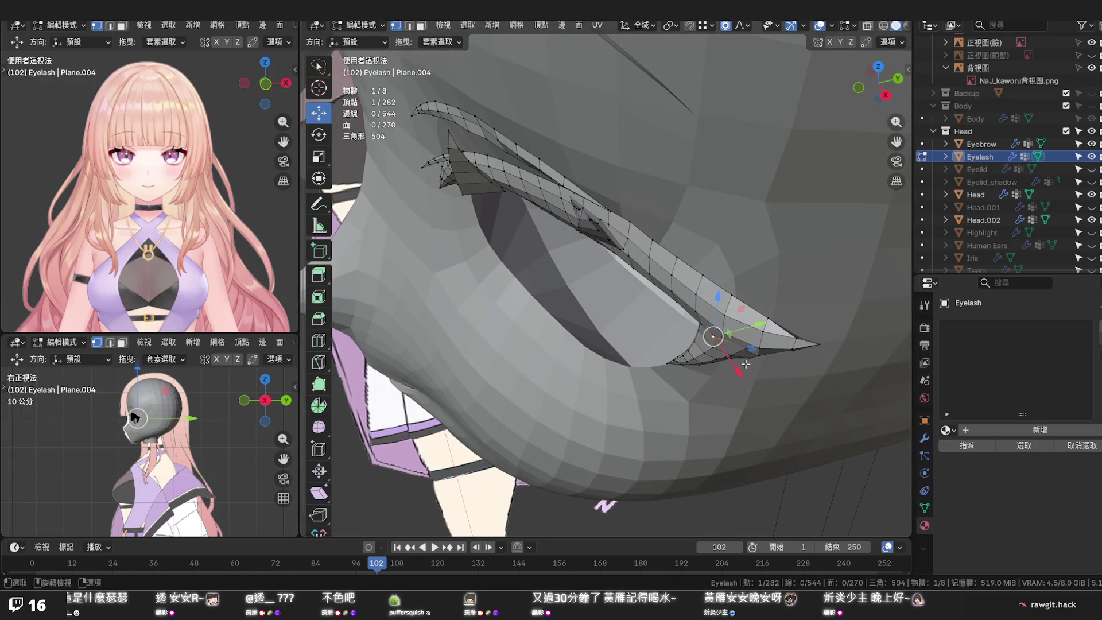
pyautogui.moveTo(729, 337); pyautogui.dragTo(765, 331, button='middle')
pyautogui.press('g')
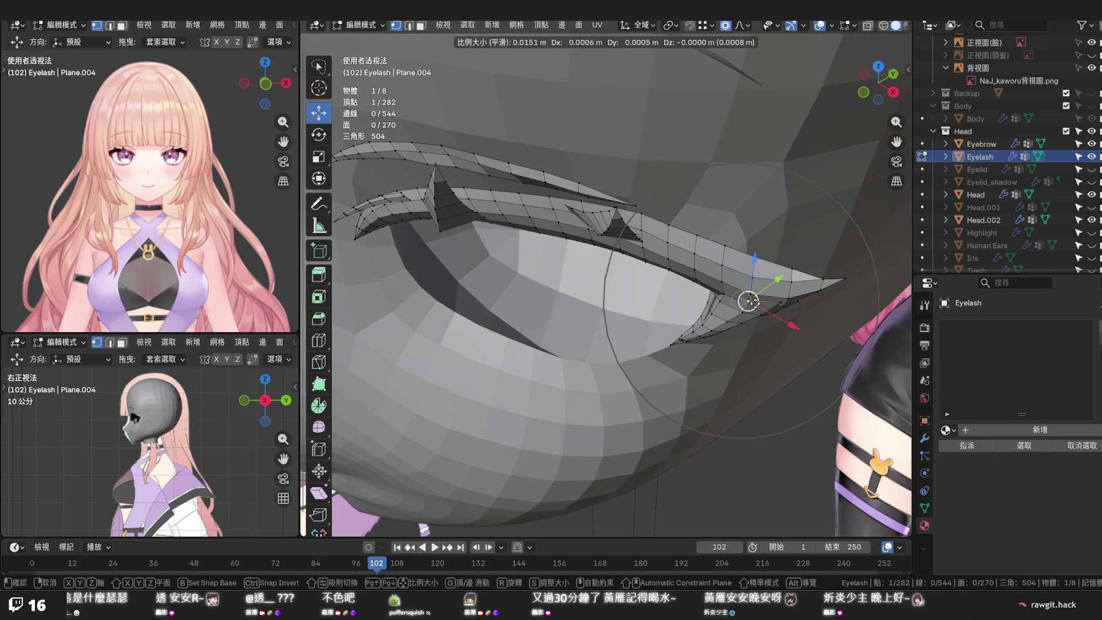
pyautogui.scroll(2, 748, 301)
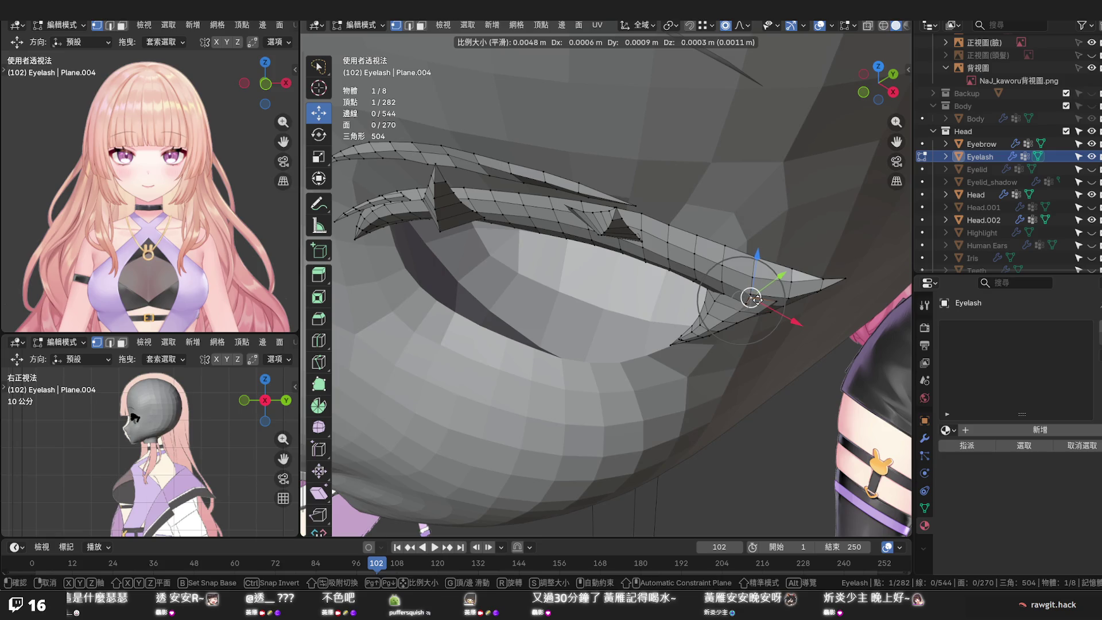
pyautogui.click(750, 296)
pyautogui.moveTo(750, 297)
pyautogui.mouseDown(button='middle')
pyautogui.moveTo(695, 267)
pyautogui.moveTo(696, 319)
pyautogui.mouseUp(button='middle')
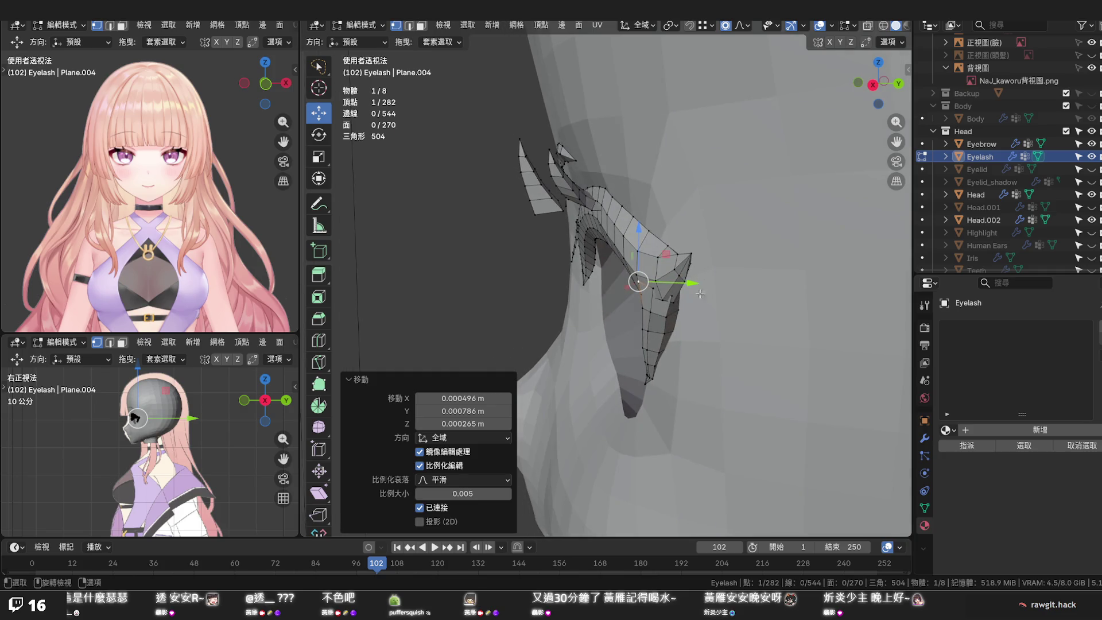
pyautogui.moveTo(696, 319); pyautogui.dragTo(699, 319)
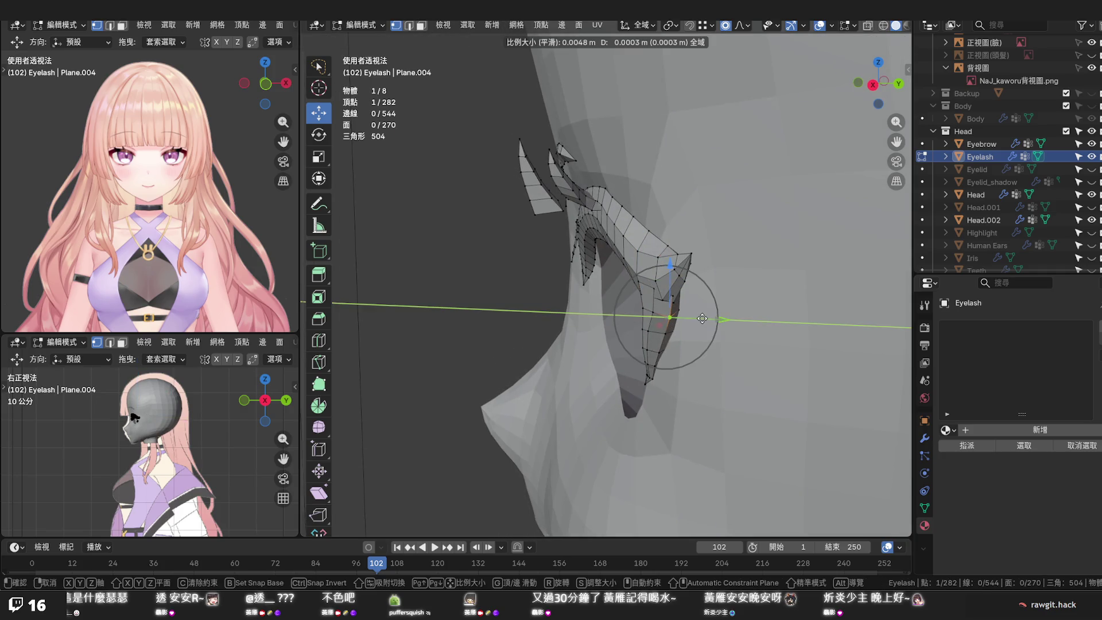
pyautogui.press('g')
pyautogui.press('y')
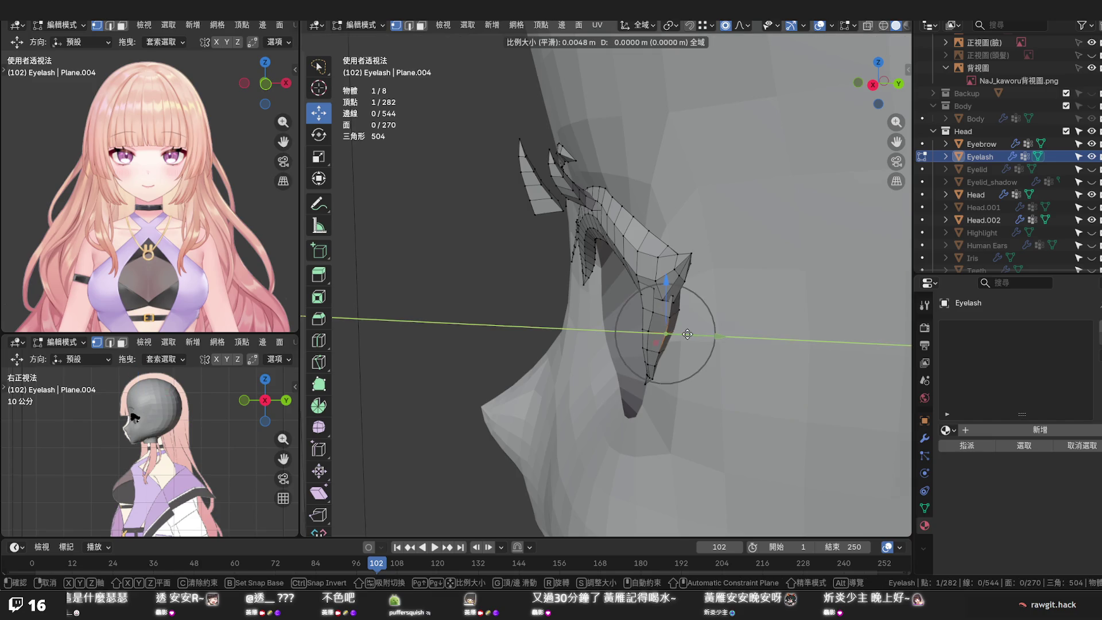
pyautogui.click(688, 334)
# Move the tip vertex loop in the X-Y plane after undoing a Y-only try, then nudge one tip vertex along Y
pyautogui.keyDown('alt'); pyautogui.click(665, 351); pyautogui.keyUp('alt')
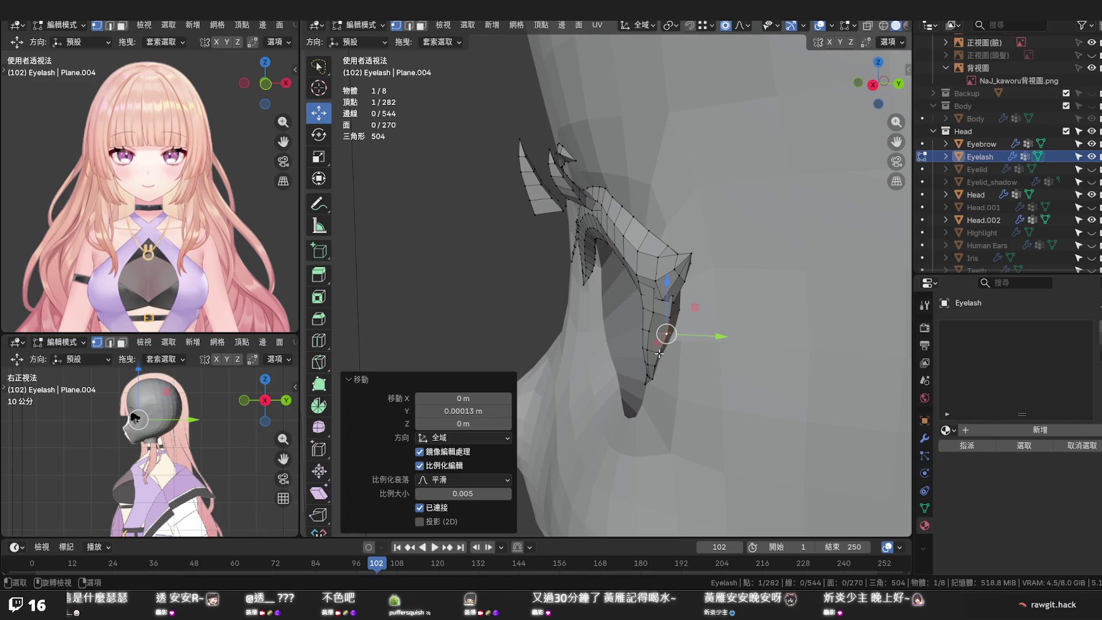
pyautogui.press('g')
pyautogui.press('y')
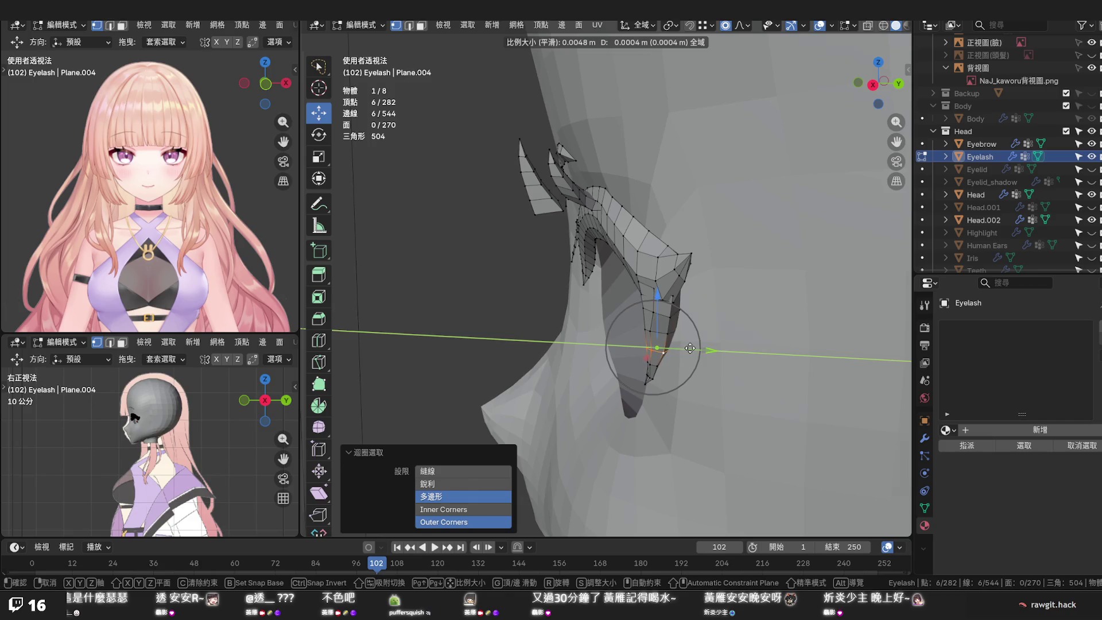
pyautogui.click(654, 366)
pyautogui.hotkey('ctrl', 'z')
pyautogui.press('g')
pyautogui.hotkey('shift', 'z')
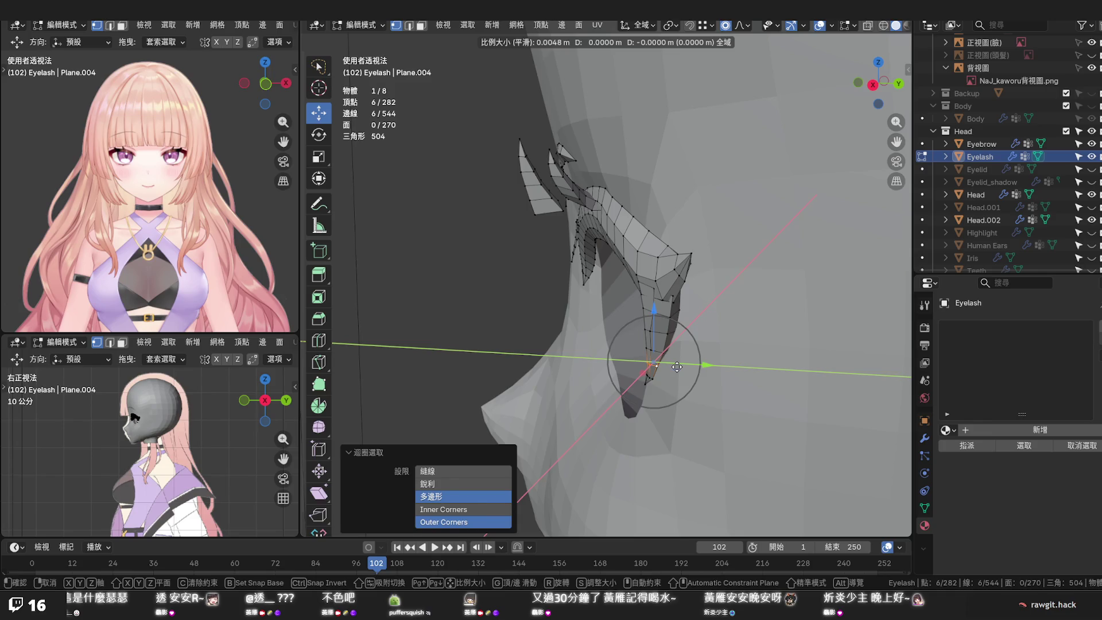
pyautogui.click(677, 367)
pyautogui.moveTo(677, 367); pyautogui.dragTo(671, 358, button='middle')
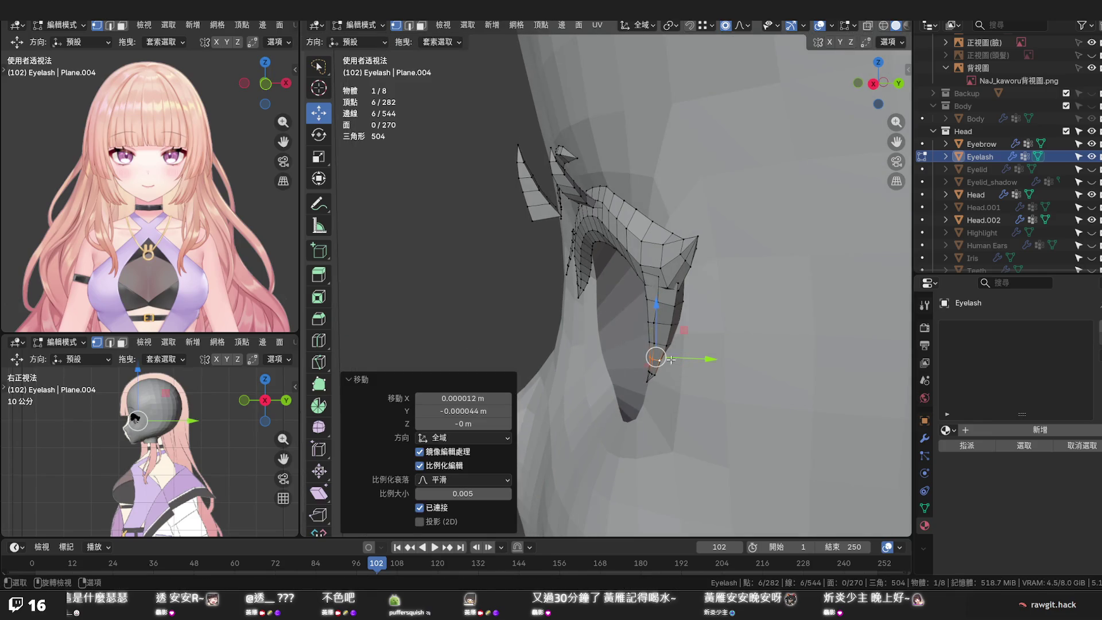
pyautogui.click(656, 323)
pyautogui.press('g')
pyautogui.press('y')
pyautogui.scroll(4, 703, 324)
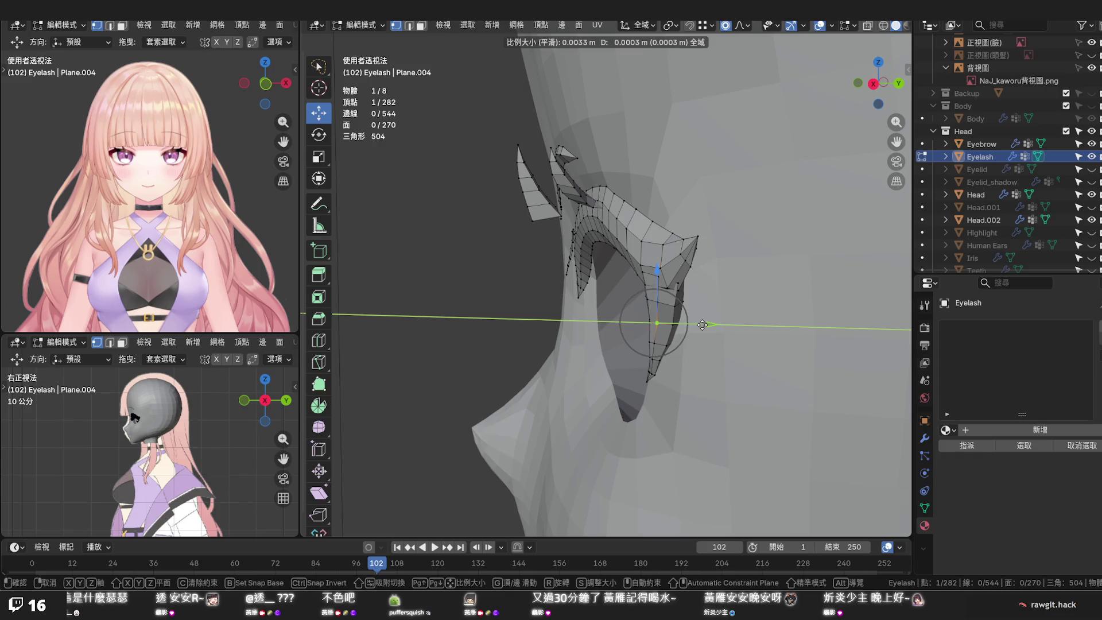
pyautogui.click(702, 325)
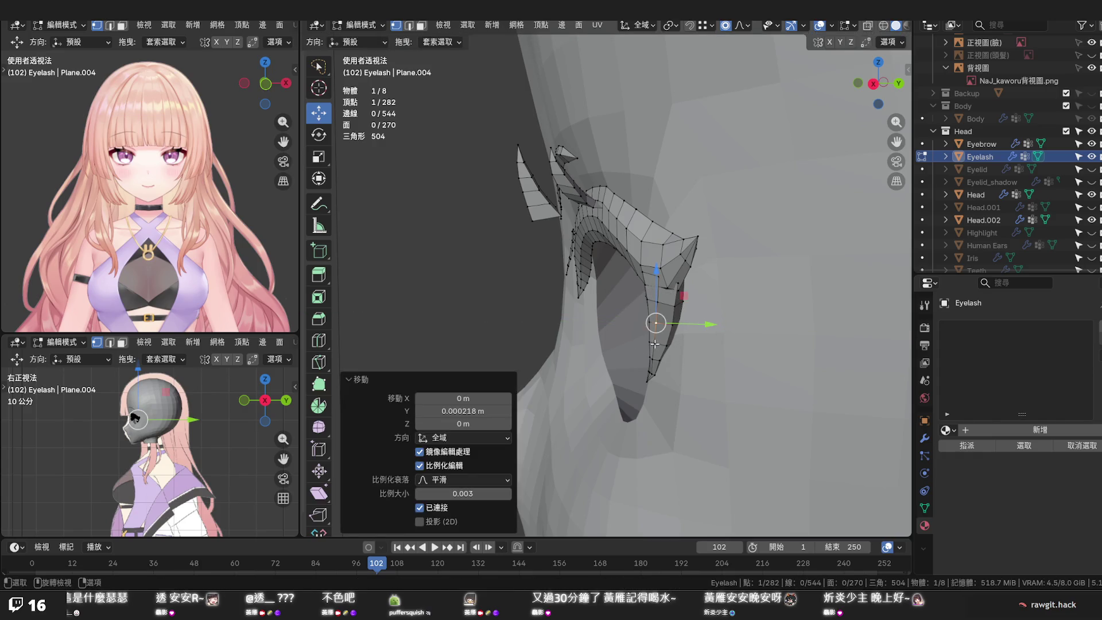
pyautogui.moveTo(654, 344); pyautogui.dragTo(783, 346, button='middle')
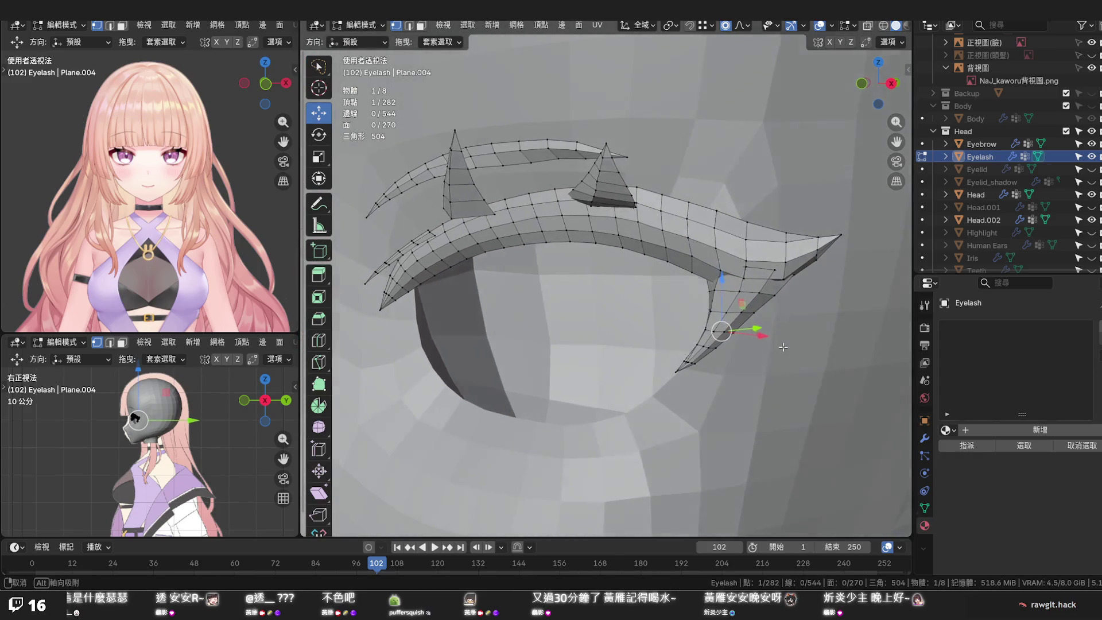
# Knife-cut a new edge from the spike vertex down to the lower vertex of the eyelash
pyautogui.moveTo(783, 346)
pyautogui.mouseDown(button='middle')
pyautogui.moveTo(805, 347)
pyautogui.moveTo(695, 399)
pyautogui.moveTo(710, 380)
pyautogui.moveTo(765, 371)
pyautogui.moveTo(799, 332)
pyautogui.mouseUp(button='middle')
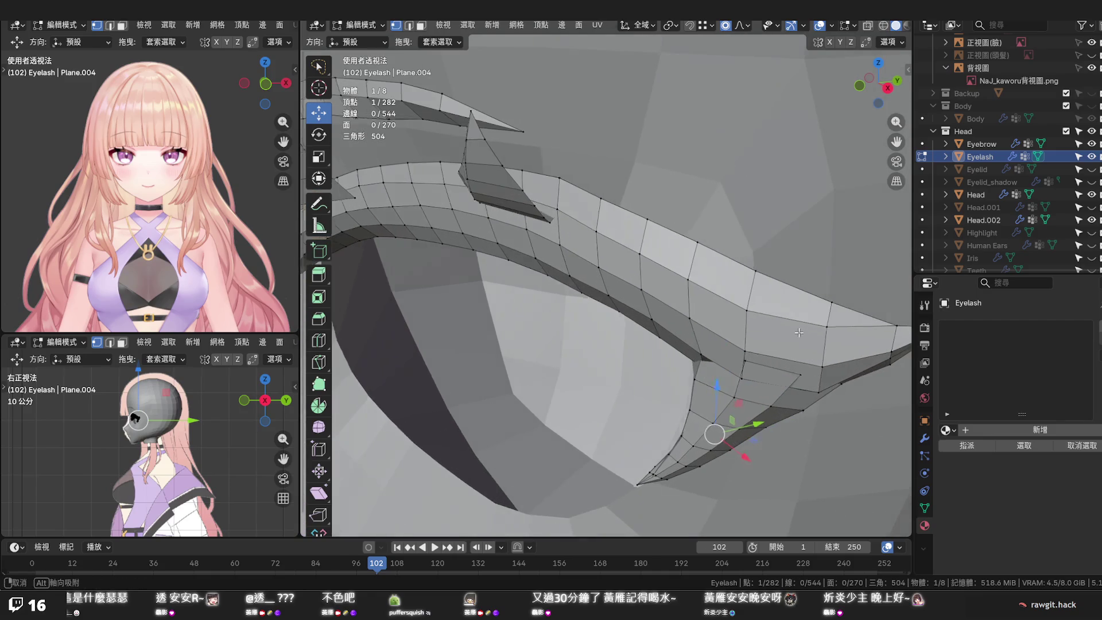
pyautogui.moveTo(799, 332); pyautogui.dragTo(700, 340, button='middle')
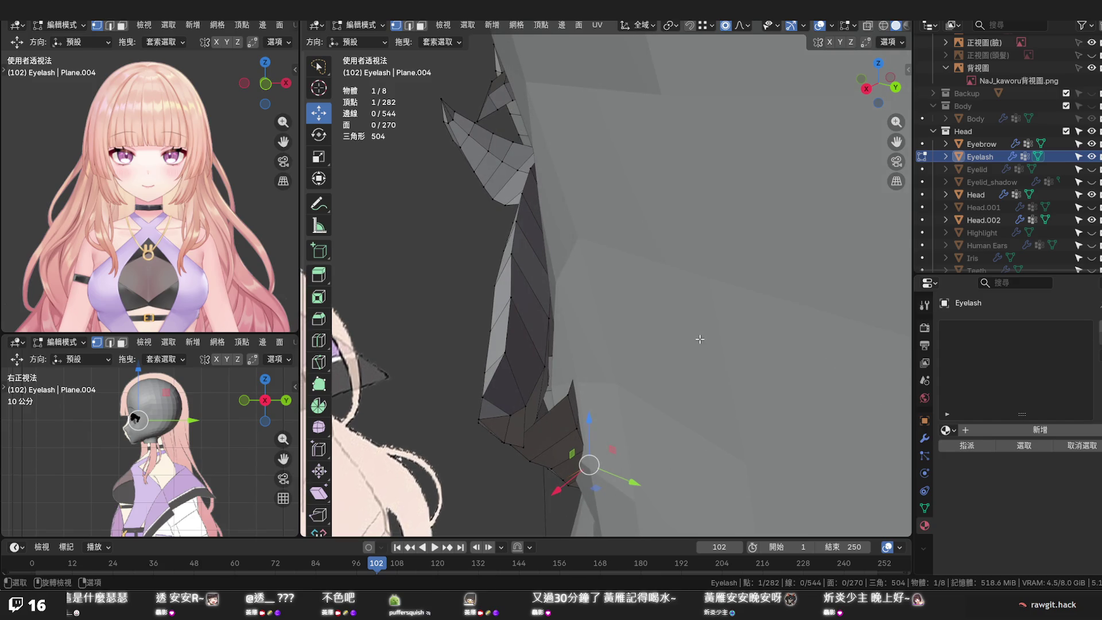
pyautogui.press('k')
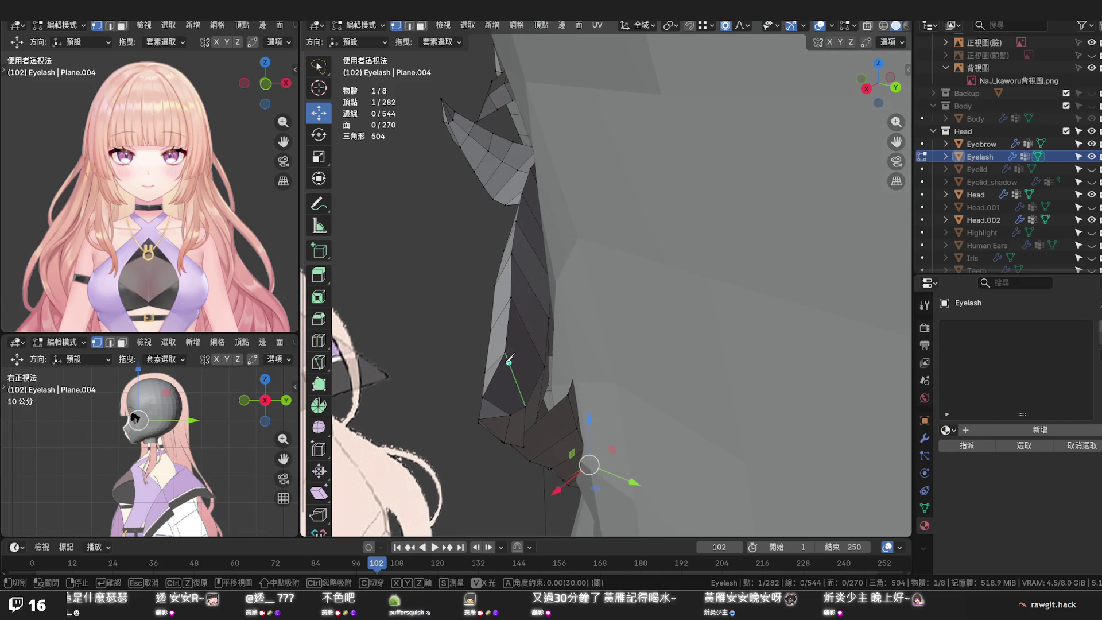
pyautogui.click(505, 352)
pyautogui.click(483, 414)
pyautogui.press('Return')
pyautogui.moveTo(481, 417); pyautogui.dragTo(509, 396, button='middle')
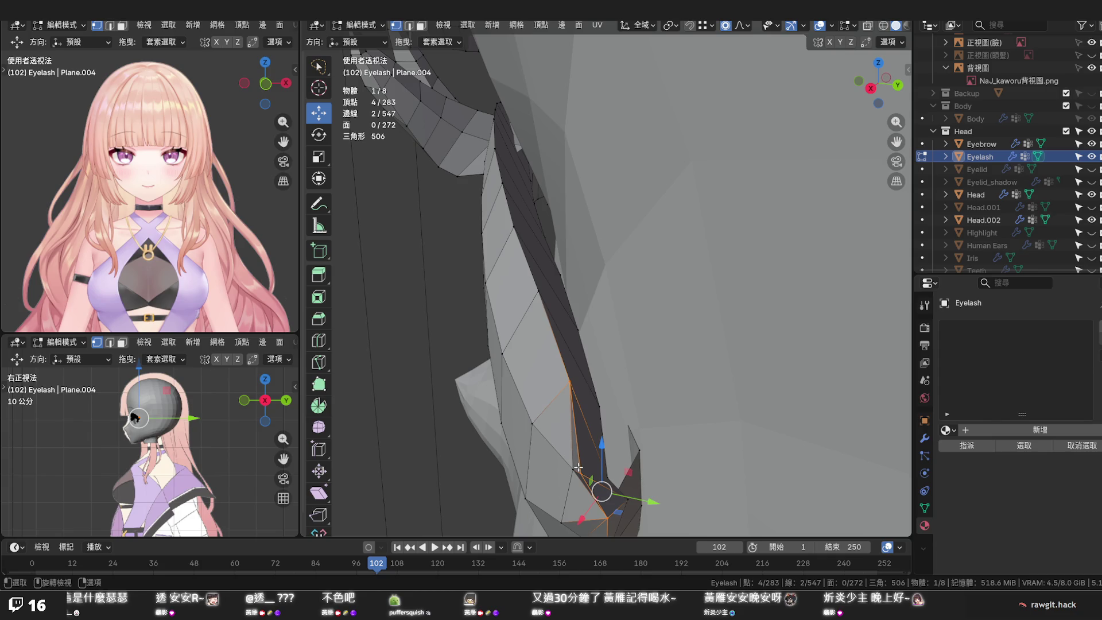
pyautogui.moveTo(580, 470); pyautogui.dragTo(566, 482, button='middle')
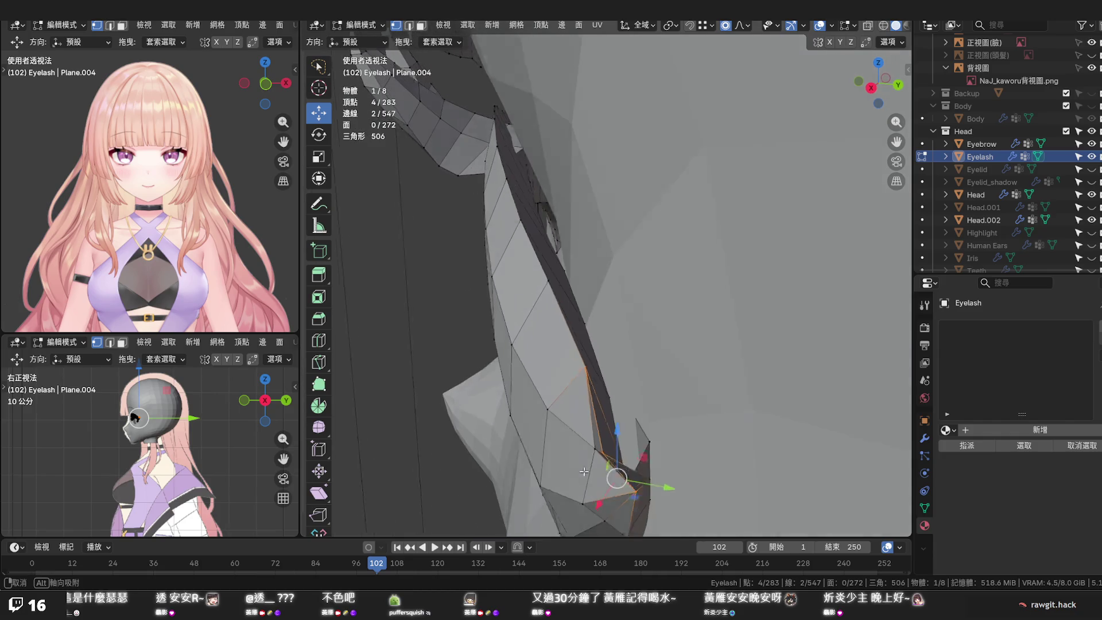
# Nudge the spike tip vertex slightly upward with falloff, then pick two tip vertices for deletion
pyautogui.click(590, 452)
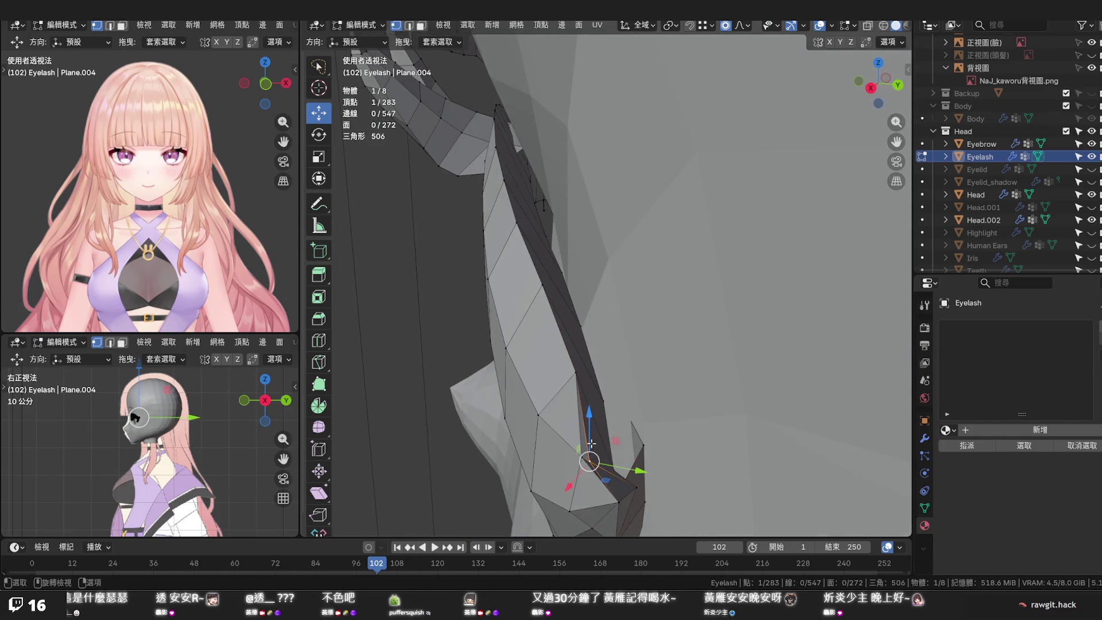
pyautogui.press('s')
pyautogui.scroll(8, 595, 427)
pyautogui.scroll(6, 595, 422)
pyautogui.scroll(4, 596, 416)
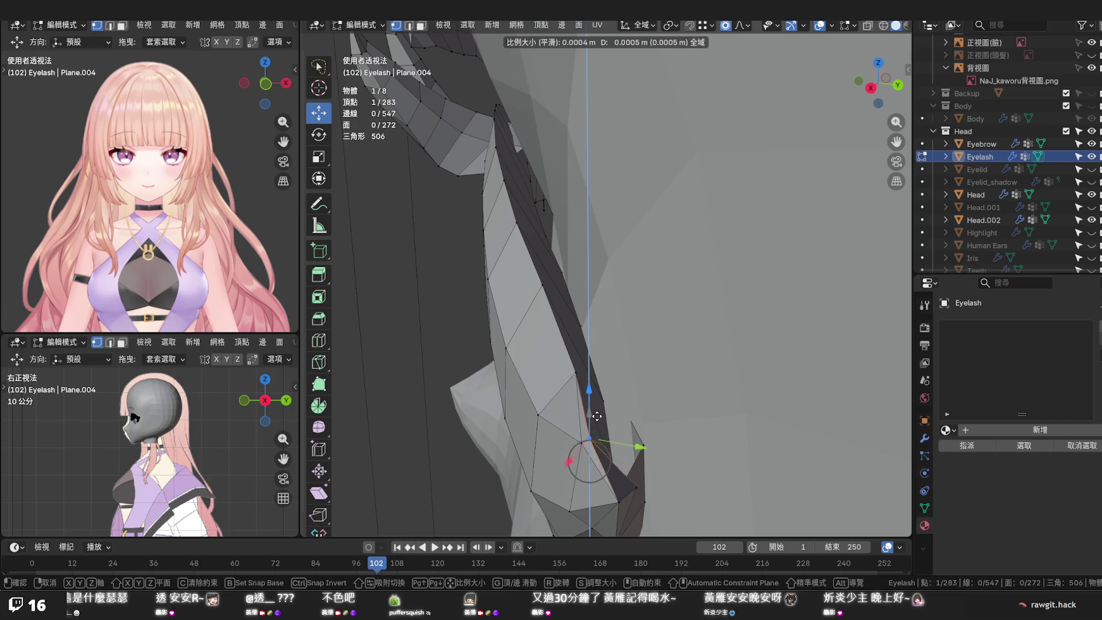
pyautogui.click(597, 411)
pyautogui.moveTo(598, 411)
pyautogui.mouseDown(button='middle')
pyautogui.moveTo(708, 415)
pyautogui.moveTo(651, 388)
pyautogui.mouseUp(button='middle')
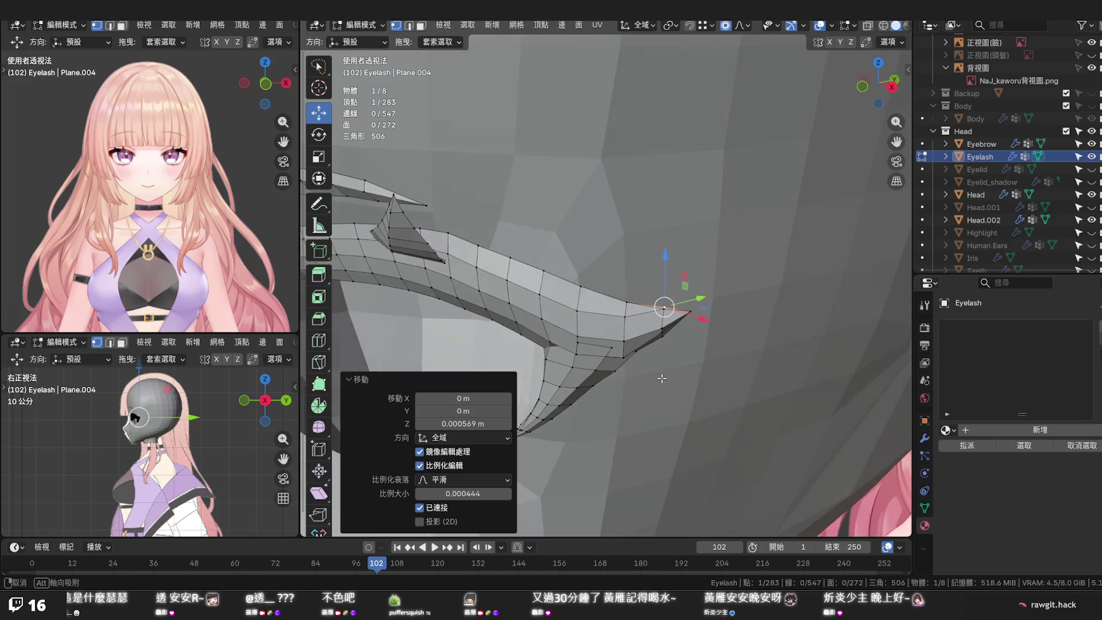
pyautogui.scroll(2, 650, 389)
pyautogui.scroll(2, 647, 389)
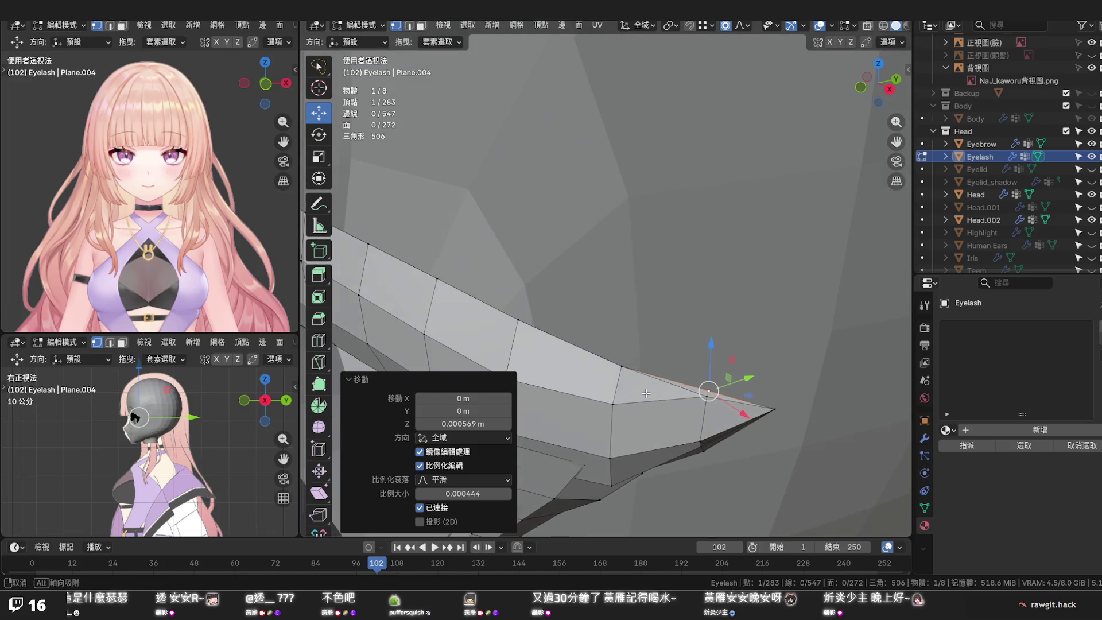
pyautogui.moveTo(640, 396); pyautogui.dragTo(635, 403, button='middle')
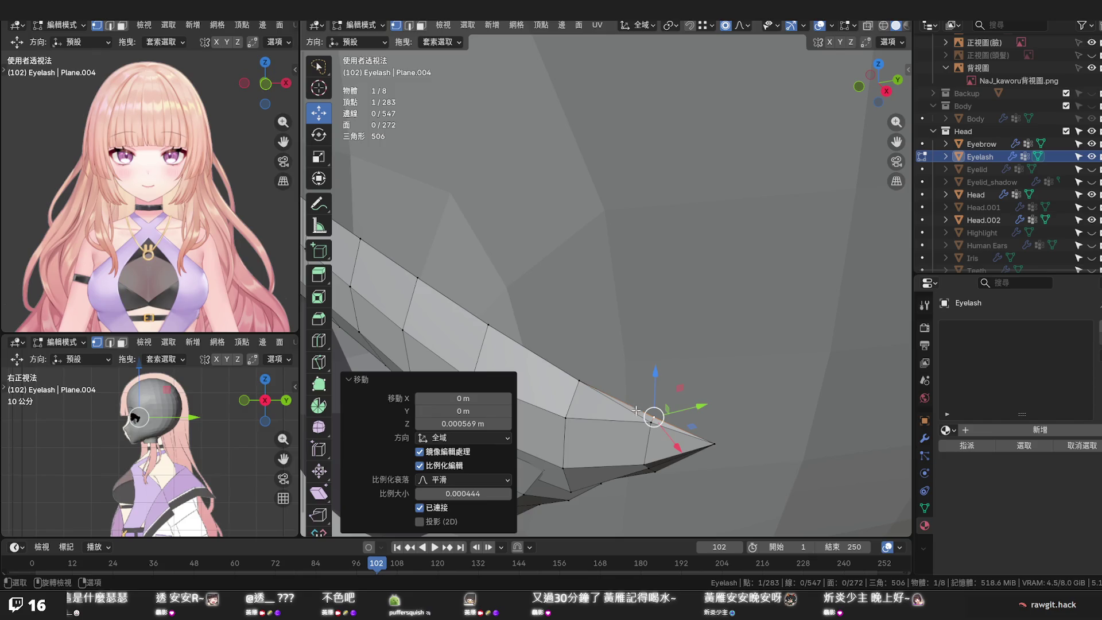
pyautogui.keyDown('shift'); pyautogui.click(636, 414); pyautogui.keyUp('shift')
pyautogui.press('x')
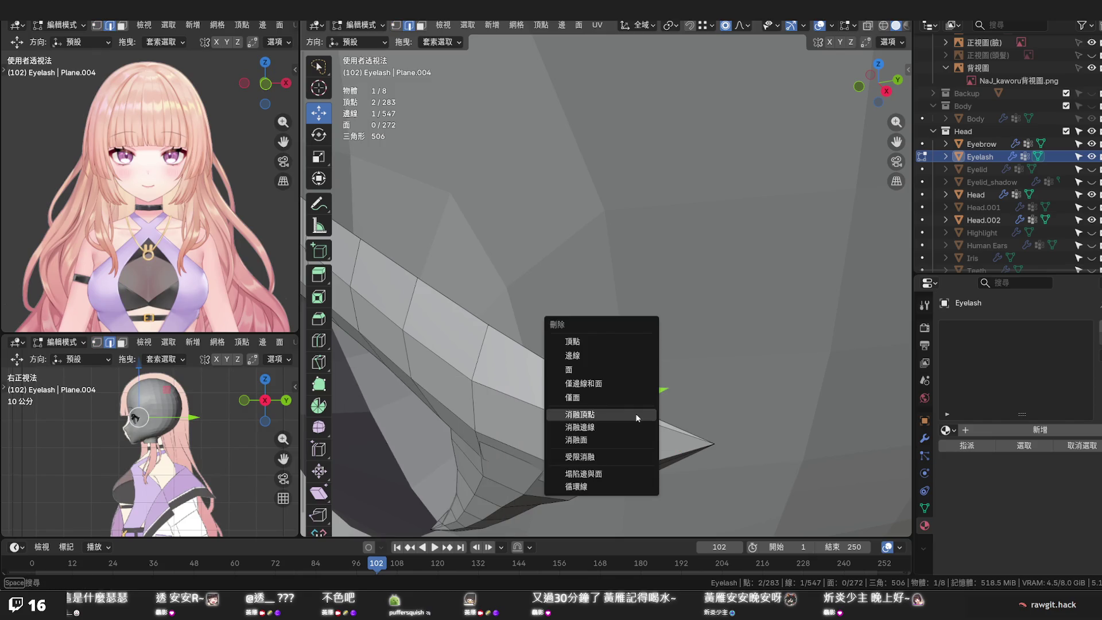
# Dissolve the extra edge on the spike and vertex-slide one vertex along its edge to even the tip
pyautogui.click(629, 424)
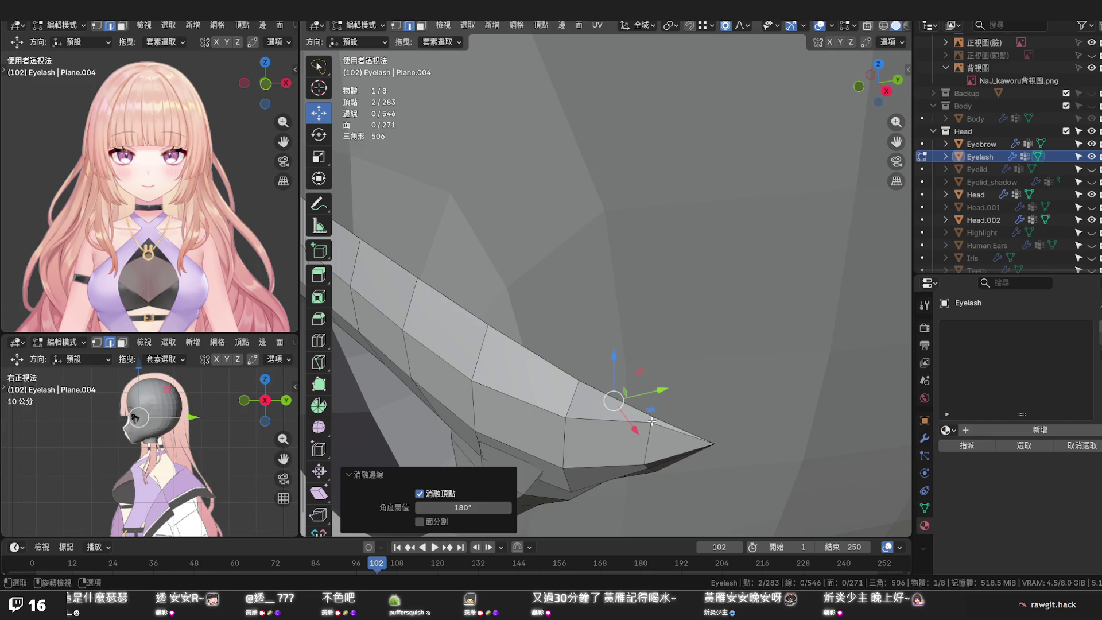
pyautogui.press('1')
pyautogui.click(652, 425)
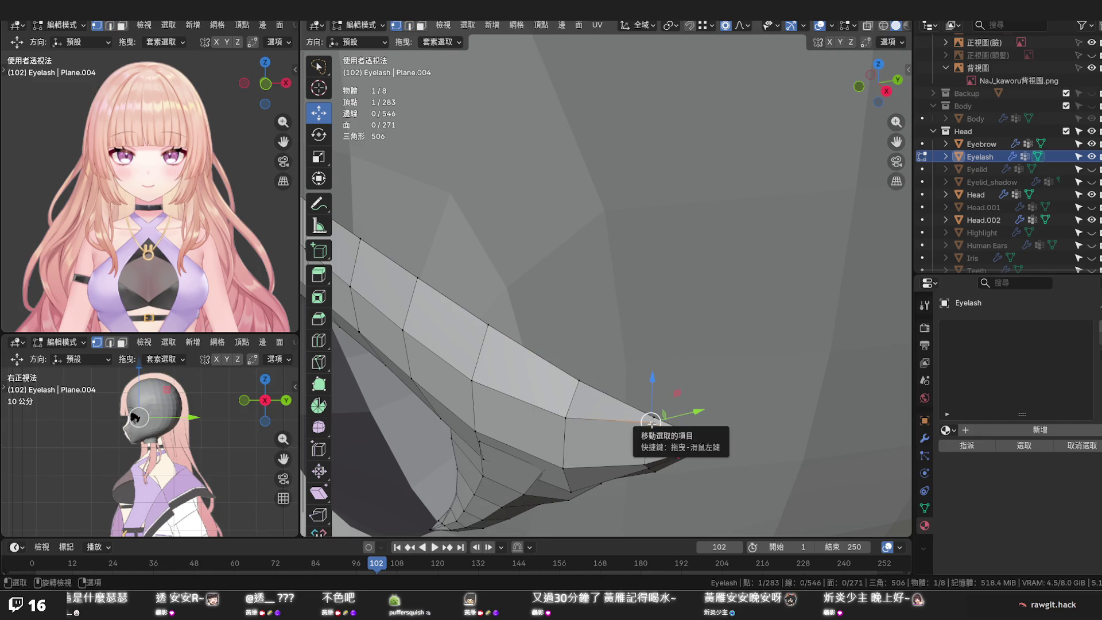
pyautogui.hotkey('shift', 'v')
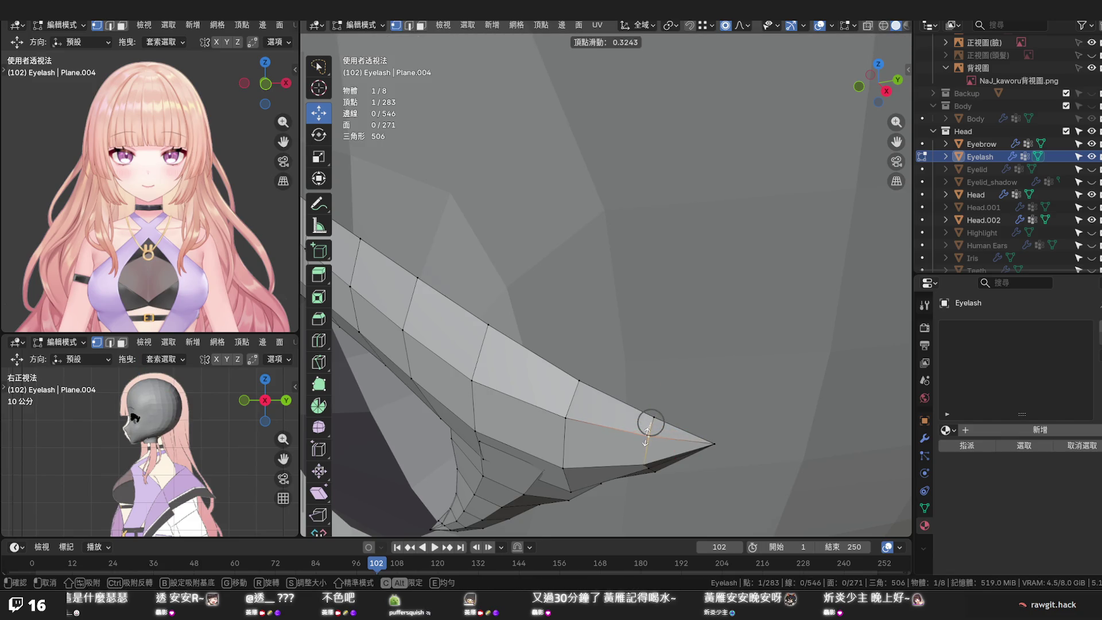
pyautogui.click(648, 436)
pyautogui.click(691, 398)
pyautogui.moveTo(691, 399); pyautogui.dragTo(618, 387, button='middle')
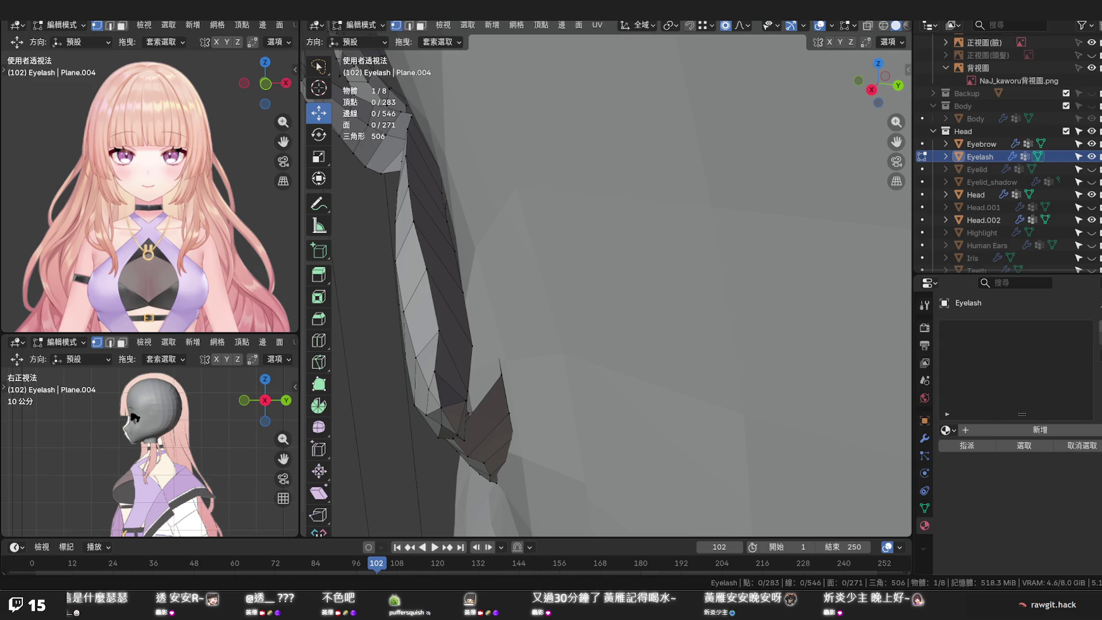
# Bend the lash's outer-end edge loop forward along Y with falloff and check it from side and front
pyautogui.moveTo(568, 327)
pyautogui.mouseDown(button='middle')
pyautogui.moveTo(600, 330)
pyautogui.moveTo(589, 320)
pyautogui.moveTo(637, 289)
pyautogui.moveTo(603, 307)
pyautogui.mouseUp(button='middle')
pyautogui.keyDown('alt'); pyautogui.click(522, 253); pyautogui.keyUp('alt')
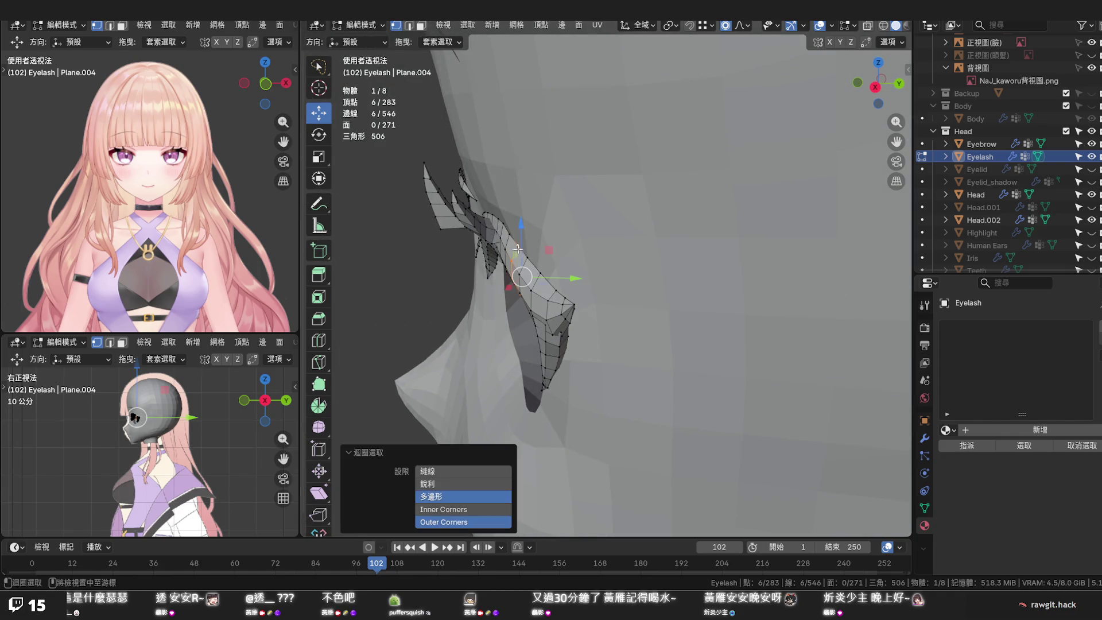
pyautogui.press('g')
pyautogui.press('y')
pyautogui.scroll(-5, 582, 278)
pyautogui.scroll(-8, 582, 278)
pyautogui.scroll(-6, 580, 280)
pyautogui.scroll(-3, 581, 279)
pyautogui.scroll(-4, 582, 279)
pyautogui.scroll(-4, 583, 280)
pyautogui.scroll(-4, 582, 280)
pyautogui.scroll(-3, 583, 280)
pyautogui.scroll(-1, 583, 281)
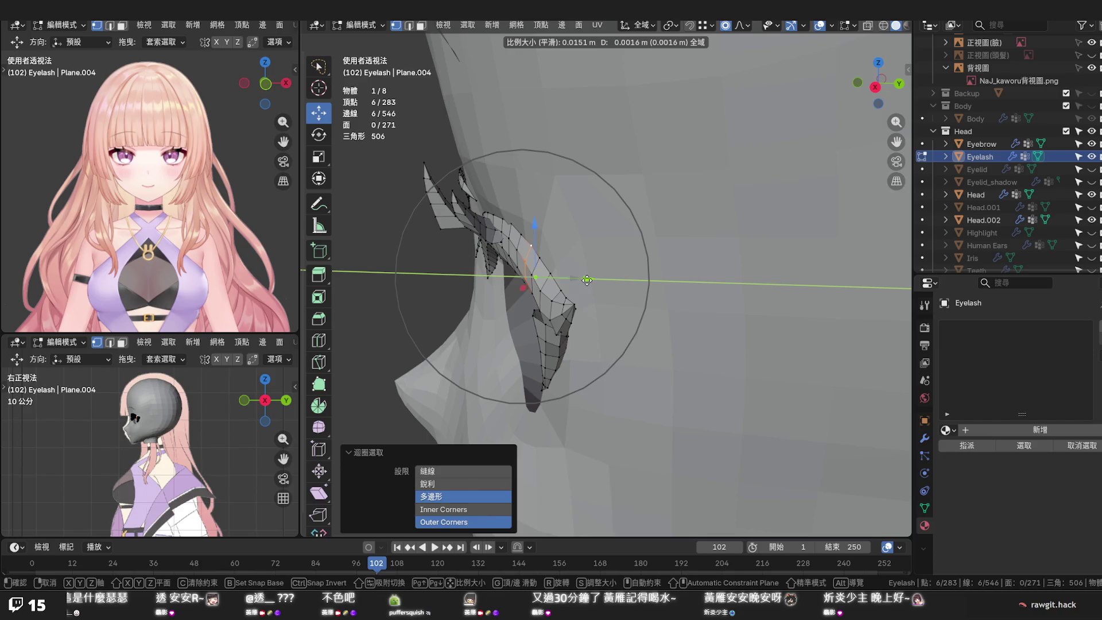
pyautogui.scroll(3, 583, 283)
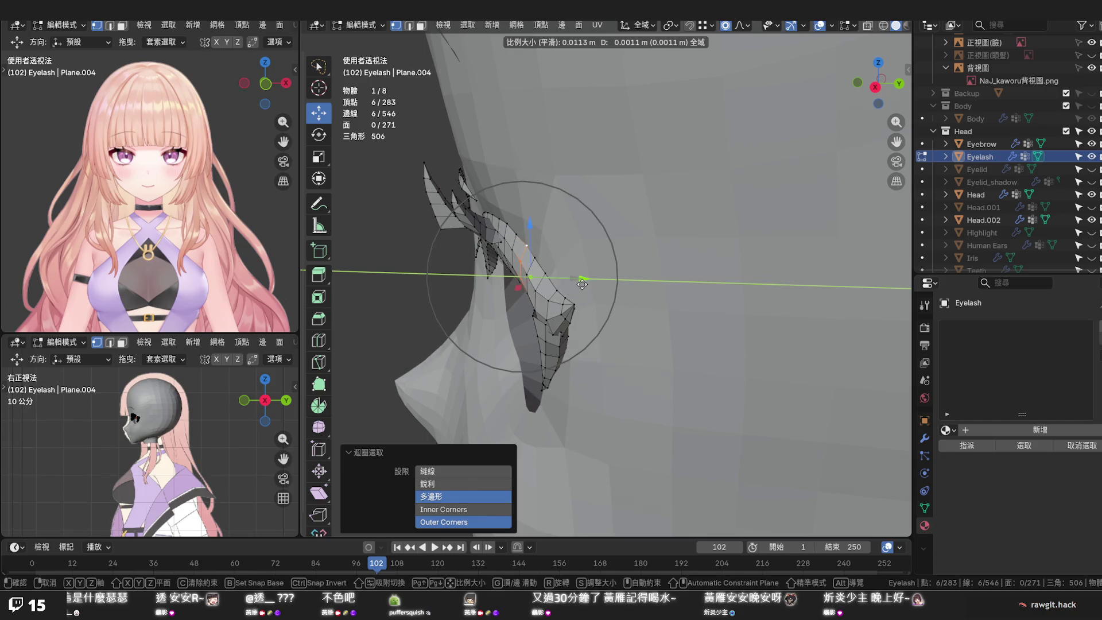
pyautogui.click(581, 283)
pyautogui.moveTo(568, 299); pyautogui.dragTo(570, 299)
pyautogui.moveTo(570, 299); pyautogui.dragTo(631, 268, button='middle')
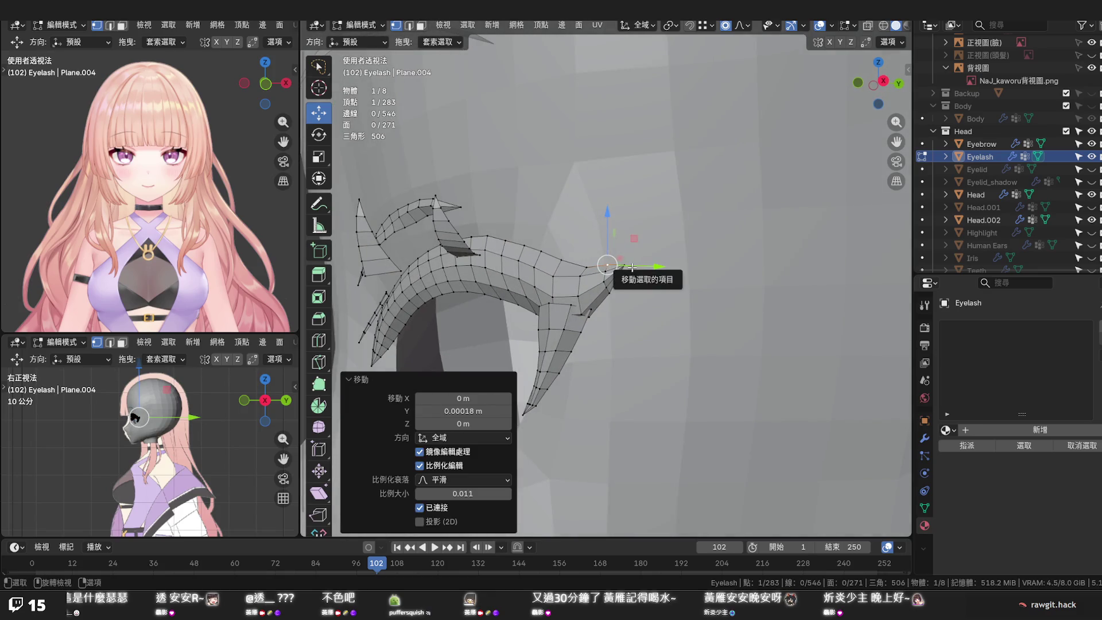
pyautogui.press('KP_3')
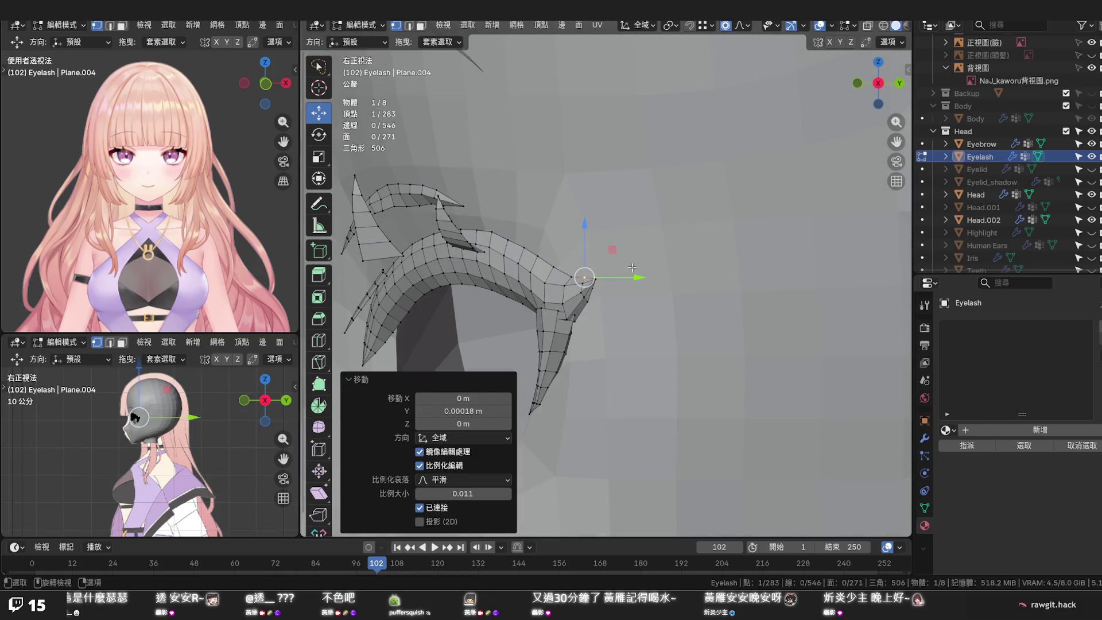
pyautogui.press('KP_1')
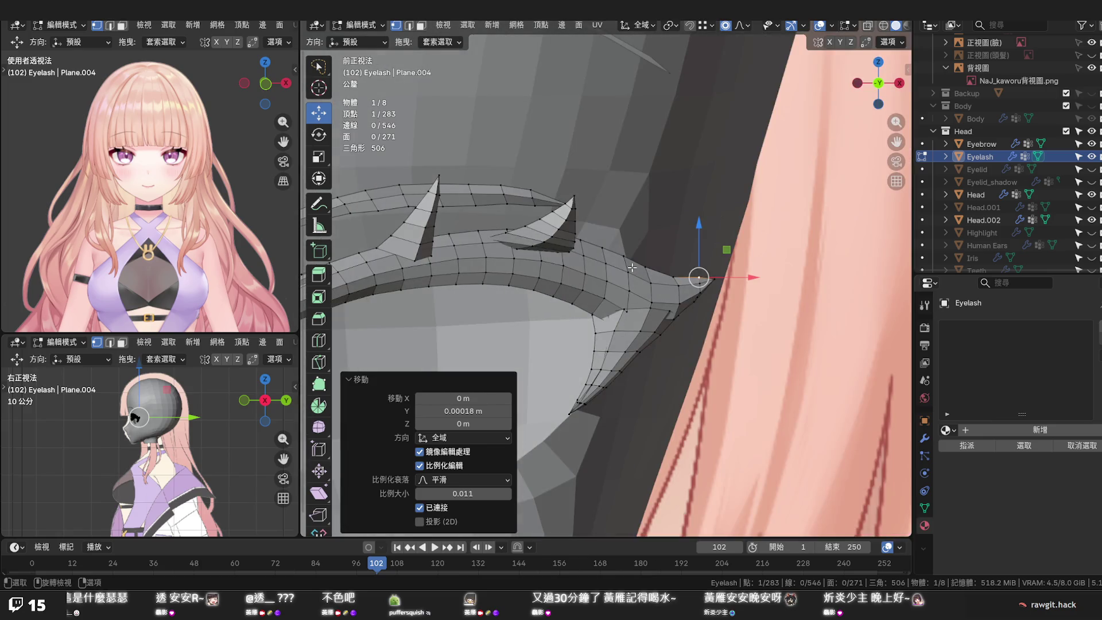
pyautogui.scroll(-6, 631, 268)
# Select the connected lash piece from an edge loop and move it into place over the eye in side view
pyautogui.moveTo(631, 267)
pyautogui.mouseDown(button='middle')
pyautogui.moveTo(598, 305)
pyautogui.moveTo(637, 305)
pyautogui.mouseUp(button='middle')
pyautogui.scroll(5, 633, 306)
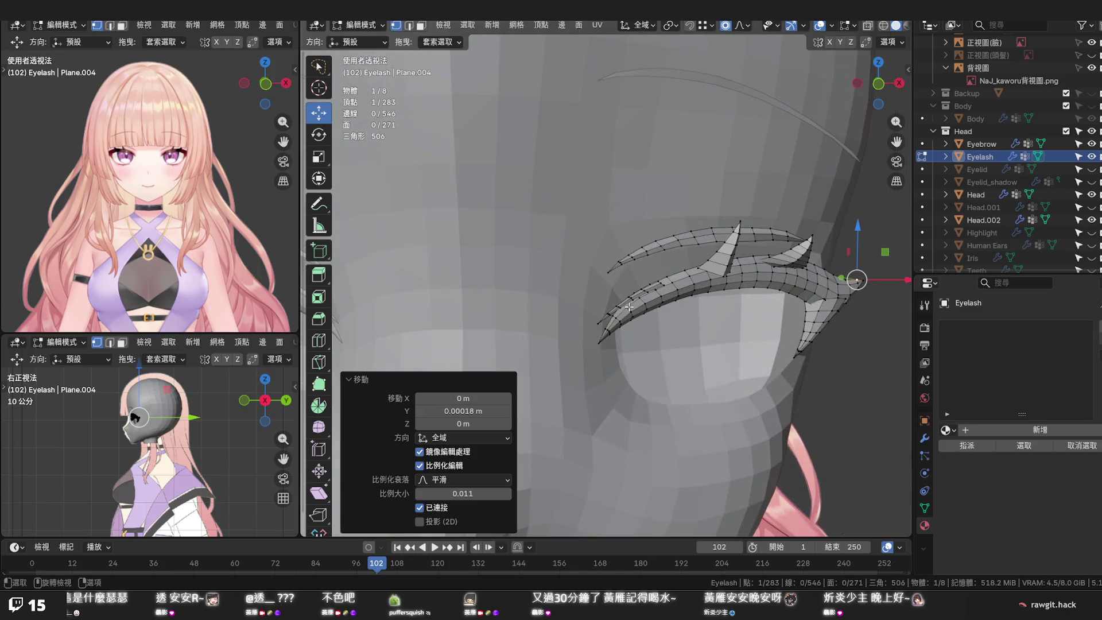
pyautogui.scroll(2, 629, 306)
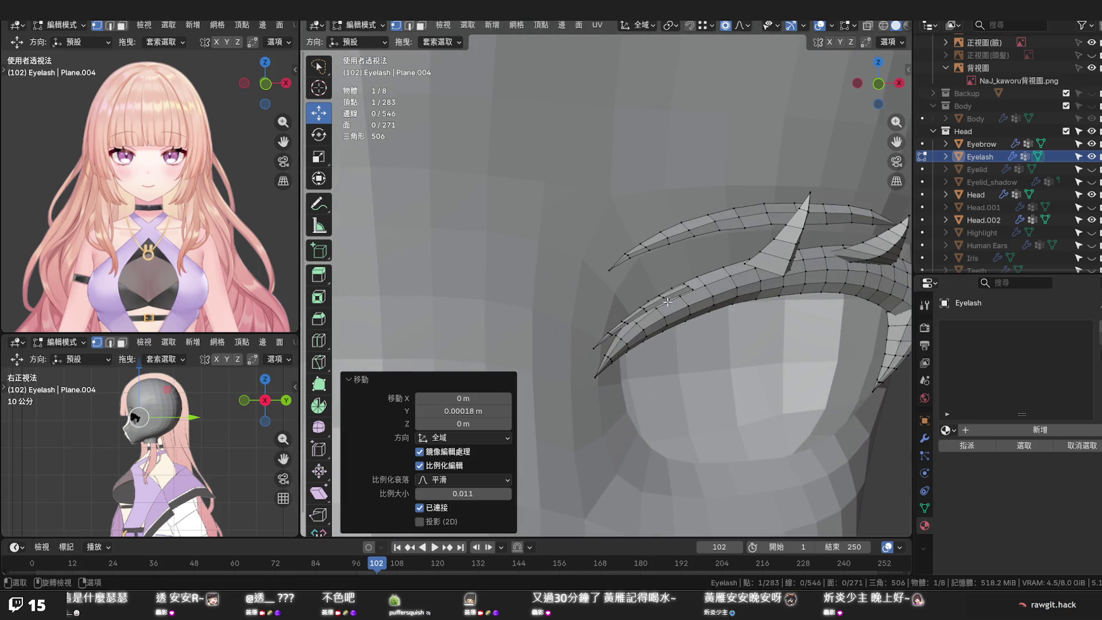
pyautogui.moveTo(667, 301); pyautogui.dragTo(522, 304, button='middle')
pyautogui.press('KP_3')
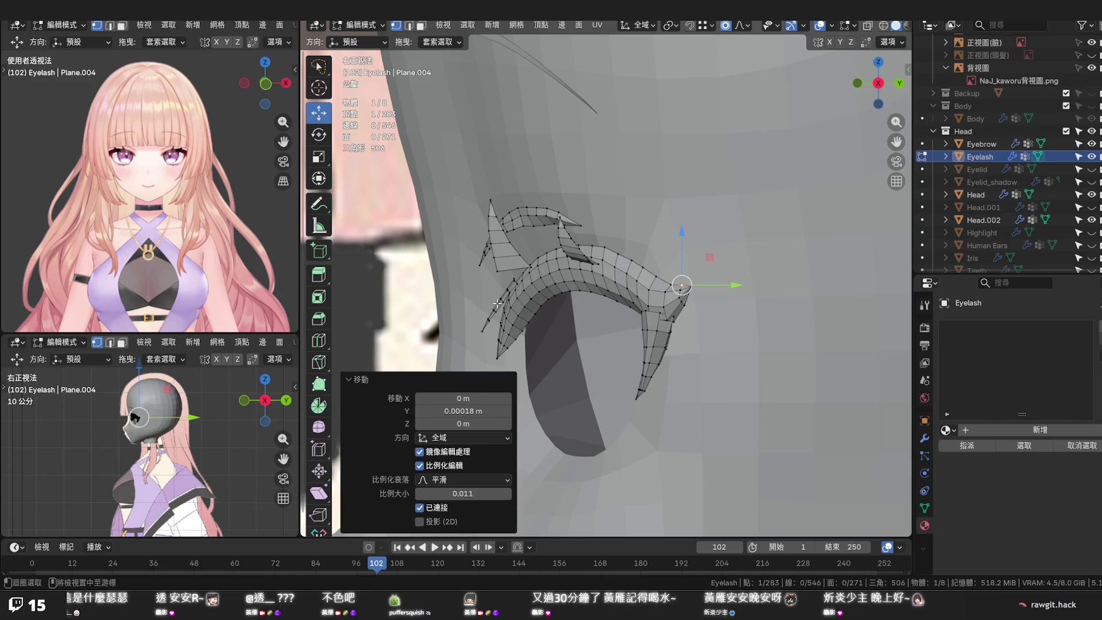
pyautogui.keyDown('alt'); pyautogui.click(521, 303); pyautogui.keyUp('alt')
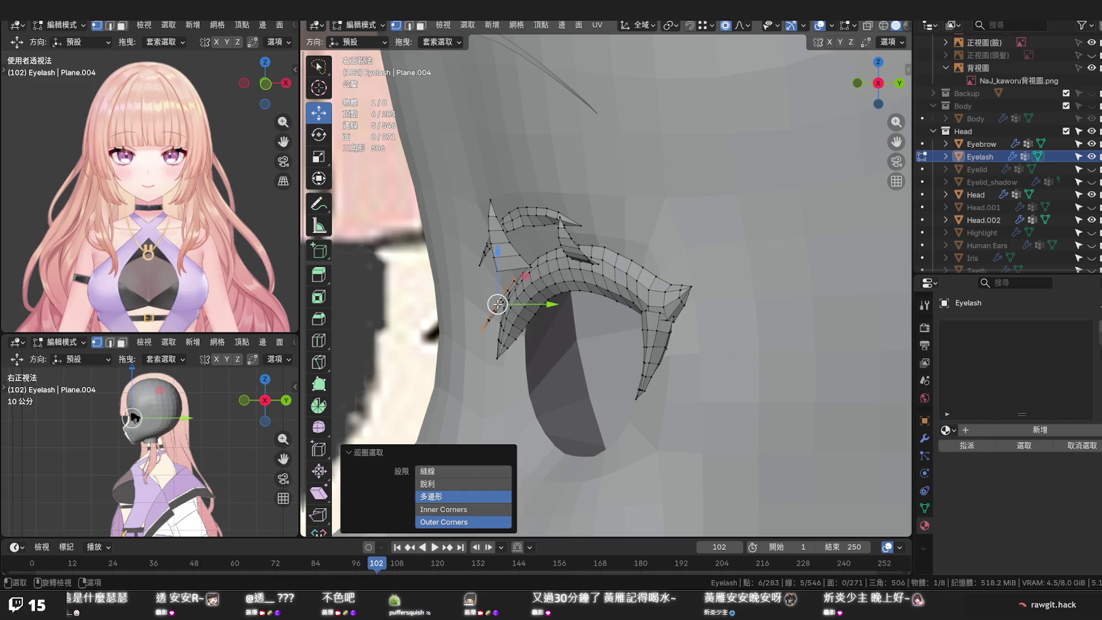
pyautogui.press('l')
pyautogui.moveTo(544, 304); pyautogui.dragTo(553, 304)
pyautogui.click(583, 371)
pyautogui.scroll(-2, 583, 371)
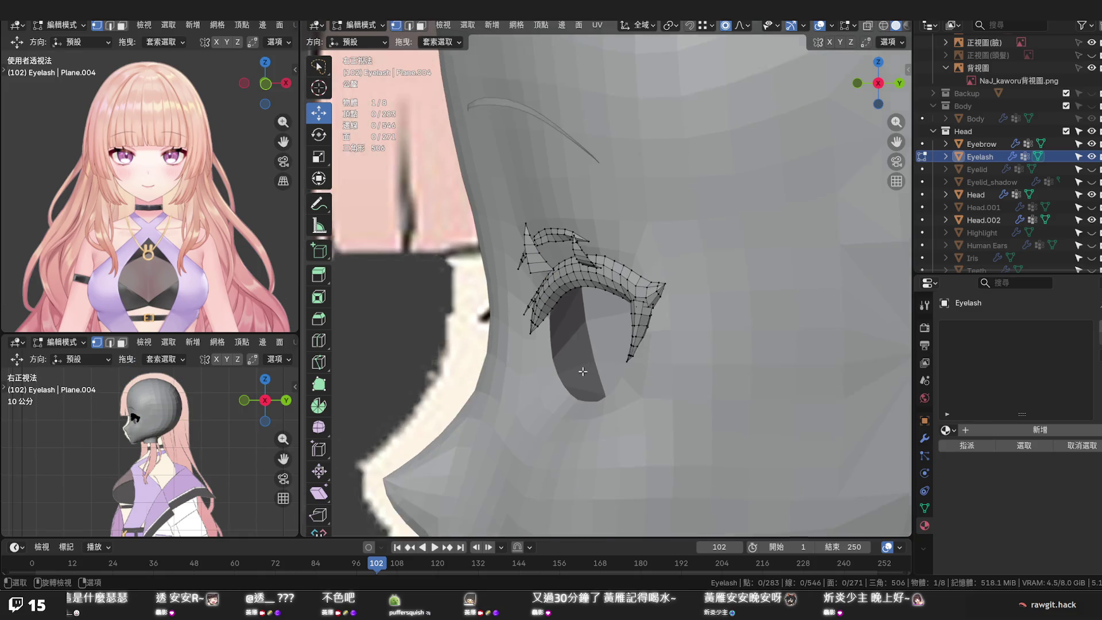
pyautogui.scroll(-1, 583, 370)
# Turn X-ray off after a front-view check and select the upper lash strip's whole outer border loop
pyautogui.moveTo(583, 370); pyautogui.dragTo(743, 368, button='middle')
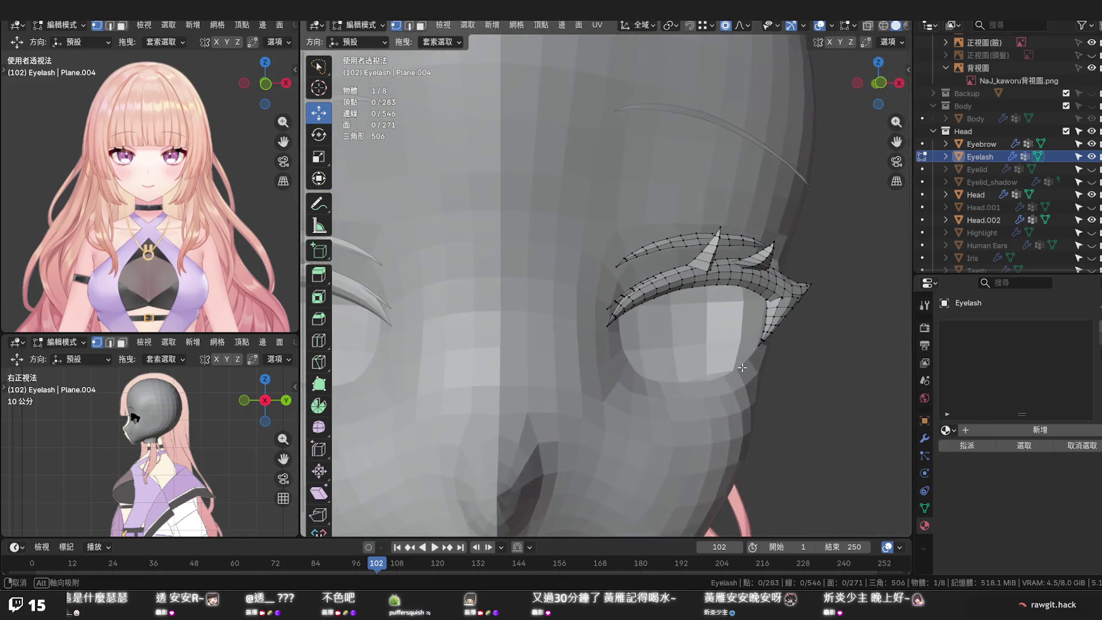
pyautogui.press('KP_1')
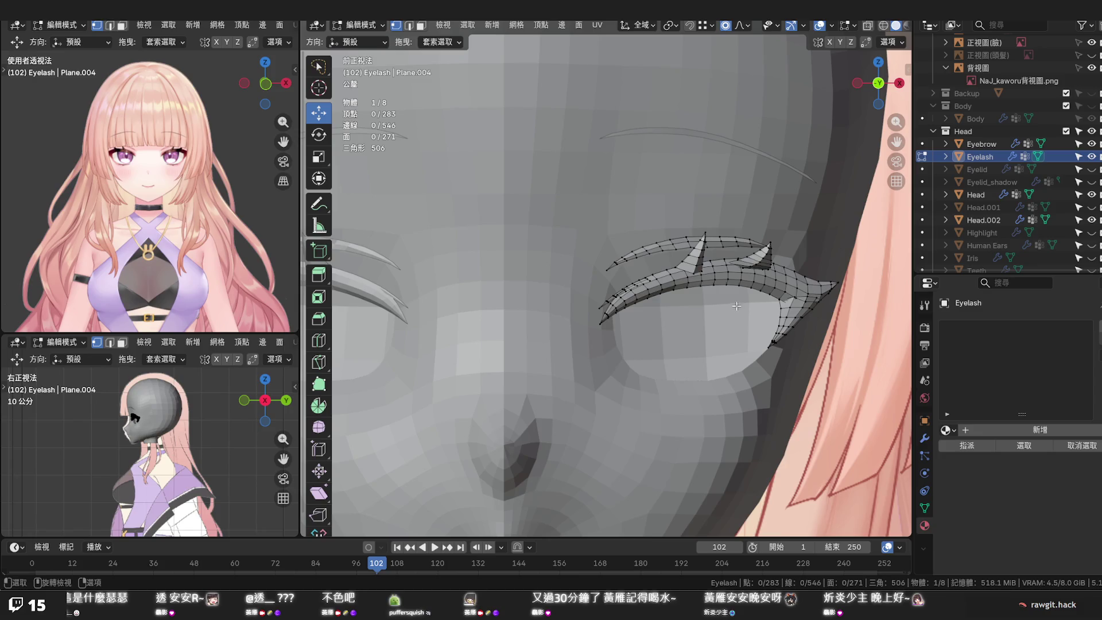
pyautogui.scroll(3, 735, 306)
pyautogui.scroll(1, 689, 328)
pyautogui.scroll(2, 689, 327)
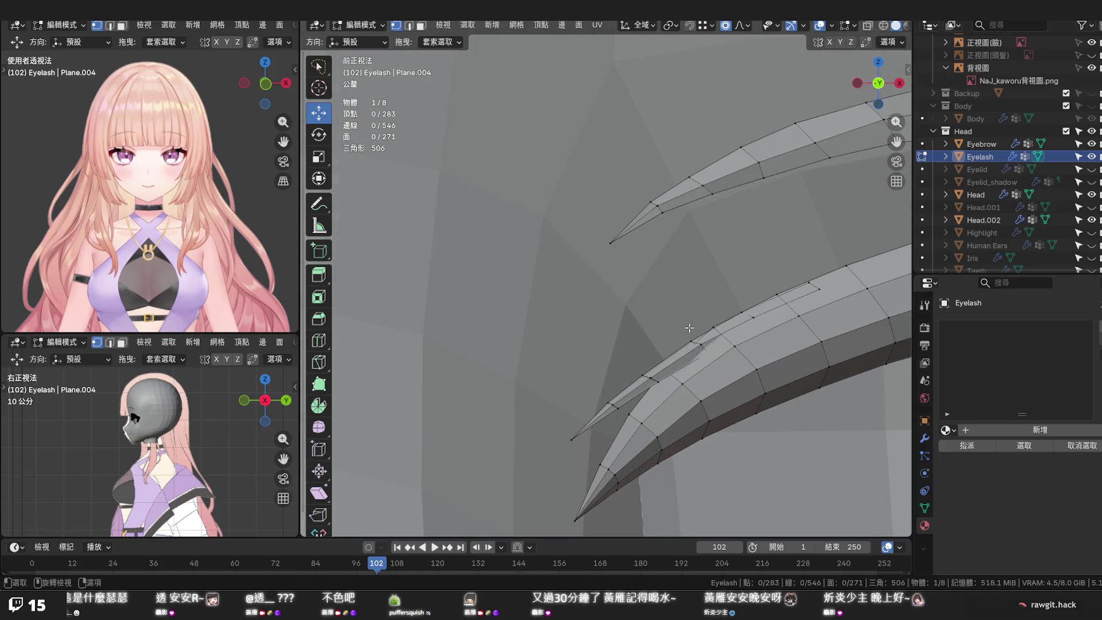
pyautogui.hotkey('alt', 'z')
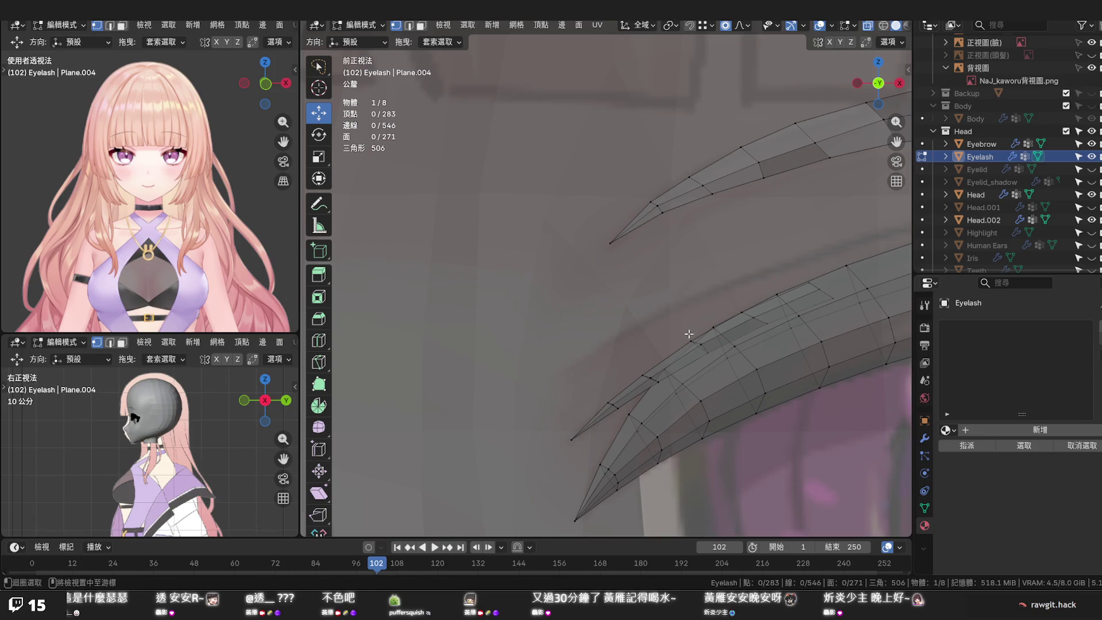
pyautogui.scroll(-2, 689, 335)
pyautogui.scroll(-1, 688, 336)
pyautogui.scroll(-1, 689, 339)
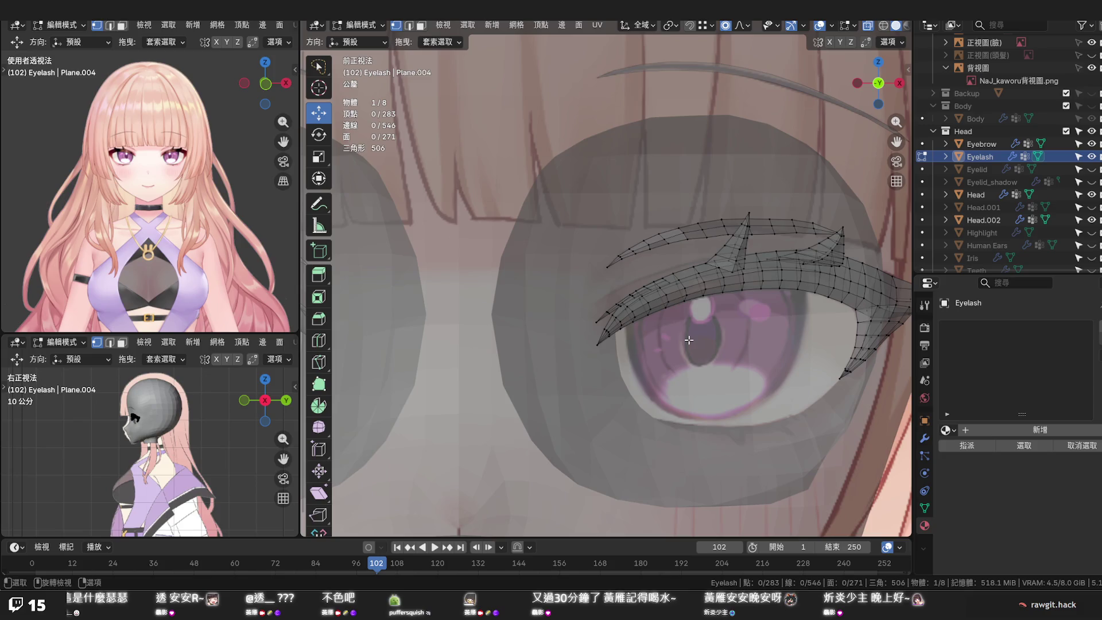
pyautogui.hotkey('alt', 'z')
pyautogui.moveTo(701, 277)
pyautogui.mouseDown(button='middle')
pyautogui.moveTo(688, 243)
pyautogui.moveTo(552, 305)
pyautogui.moveTo(652, 320)
pyautogui.moveTo(559, 315)
pyautogui.moveTo(580, 314)
pyautogui.mouseUp(button='middle')
pyautogui.scroll(3, 667, 261)
pyautogui.scroll(3, 666, 261)
pyautogui.scroll(-2, 551, 306)
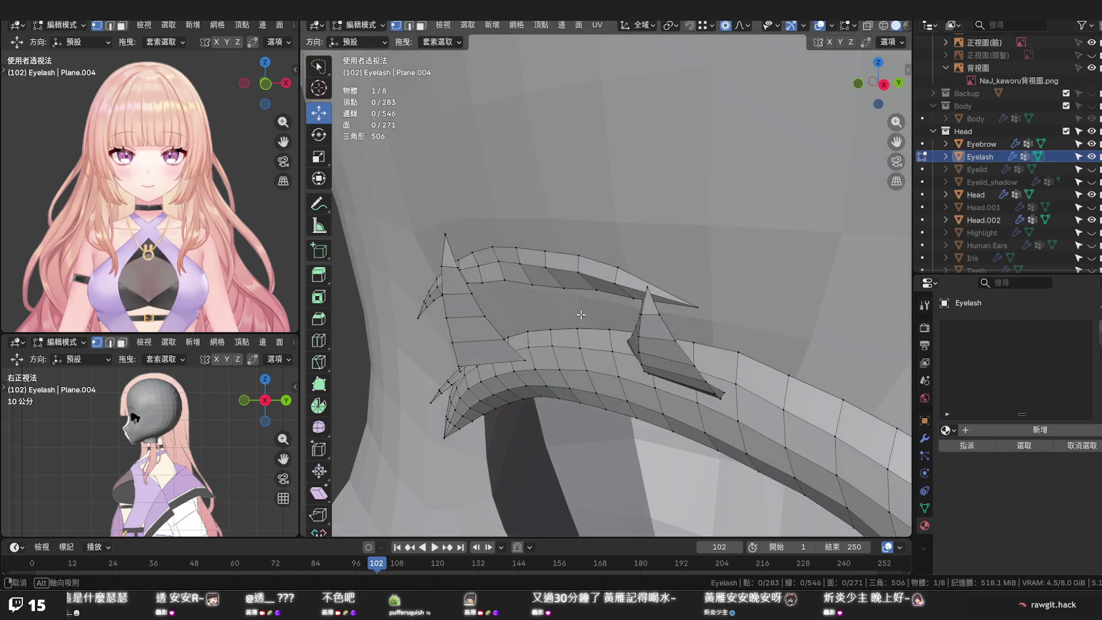
pyautogui.moveTo(580, 314); pyautogui.dragTo(628, 292, button='middle')
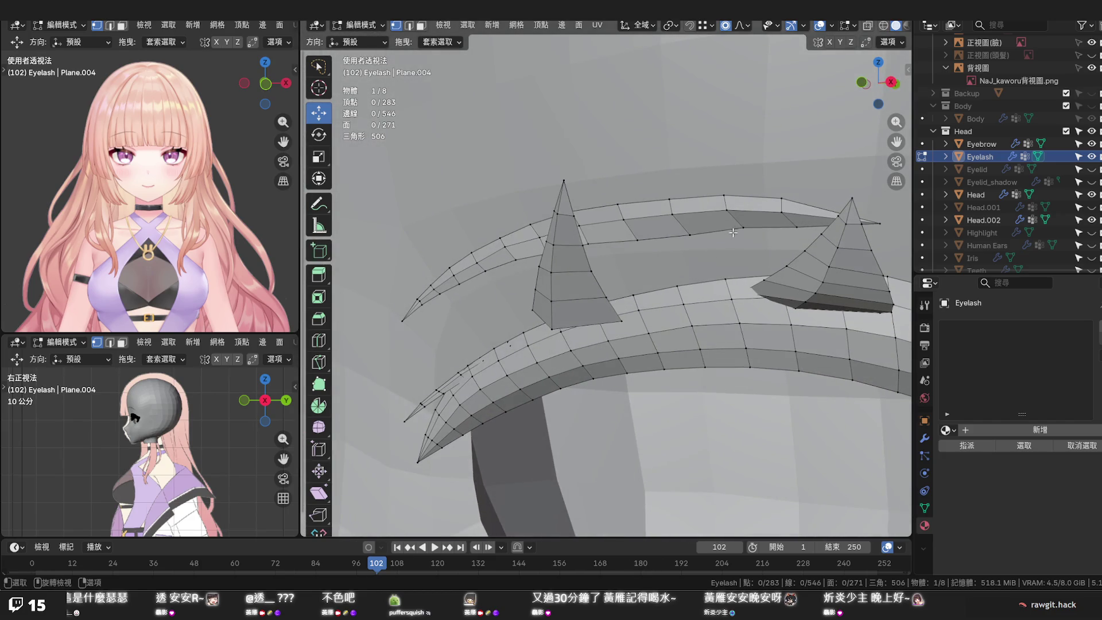
pyautogui.keyDown('alt'); pyautogui.click(741, 212); pyautogui.keyUp('alt')
pyautogui.keyDown('alt'); pyautogui.click(737, 228); pyautogui.keyUp('alt')
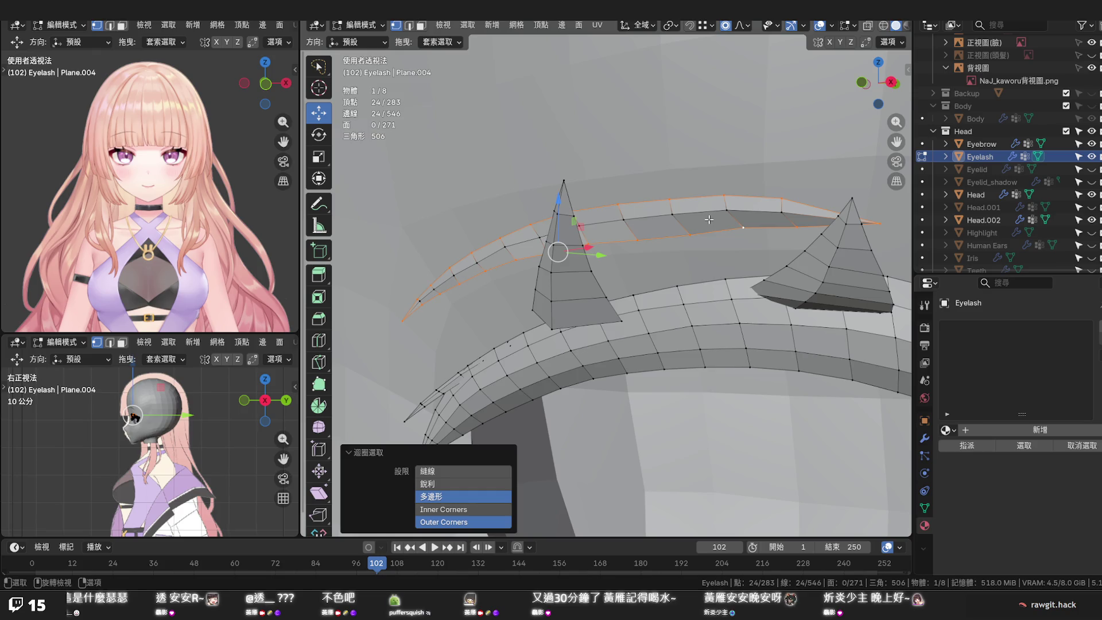
# Fill a face across the selected loop, then undo the unwanted face
pyautogui.press('f')
pyautogui.scroll(3, 709, 220)
pyautogui.moveTo(709, 220)
pyautogui.mouseDown(button='middle')
pyautogui.moveTo(705, 254)
pyautogui.moveTo(635, 275)
pyautogui.mouseUp(button='middle')
pyautogui.hotkey('ctrl', 'z')
# Nudge several eyelash spike vertices along Y with proportional-editing falloff
pyautogui.click(427, 298)
pyautogui.press('g')
pyautogui.press('y')
pyautogui.scroll(2, 449, 296)
pyautogui.scroll(2, 449, 296)
pyautogui.scroll(2, 448, 299)
pyautogui.scroll(1, 449, 299)
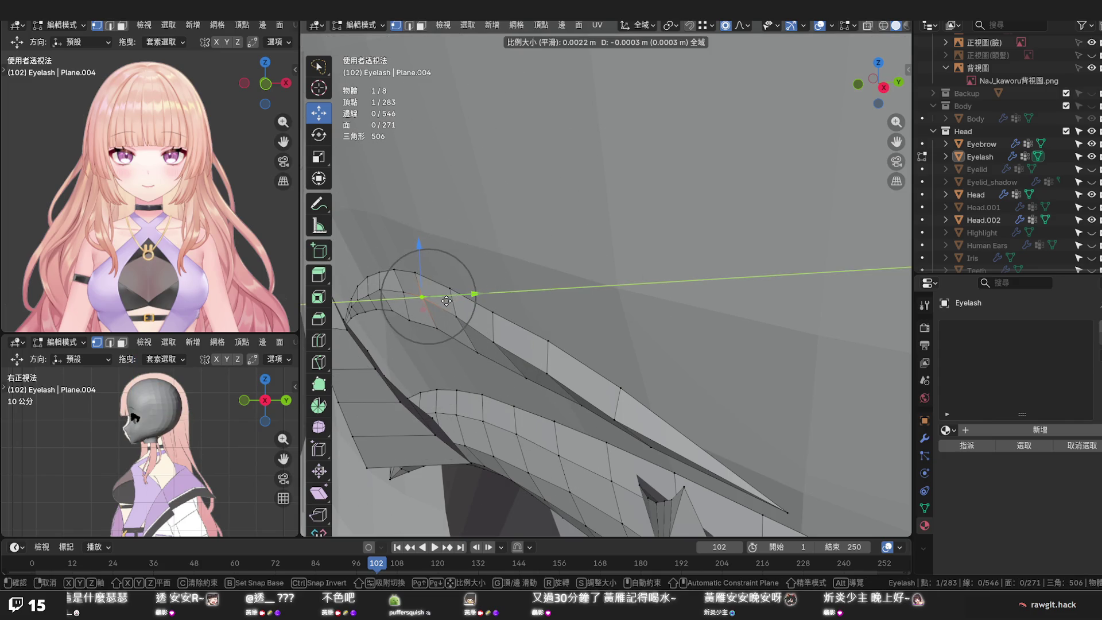
pyautogui.click(447, 301)
pyautogui.click(398, 295)
pyautogui.press('g')
pyautogui.press('y')
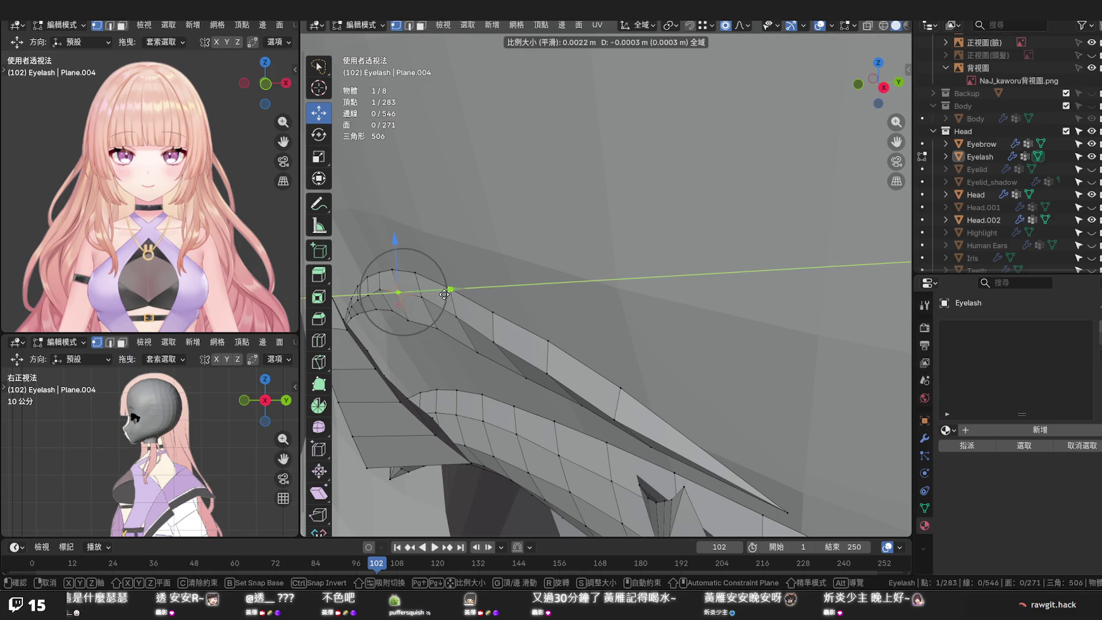
pyautogui.click(445, 295)
pyautogui.press('g')
pyautogui.press('y')
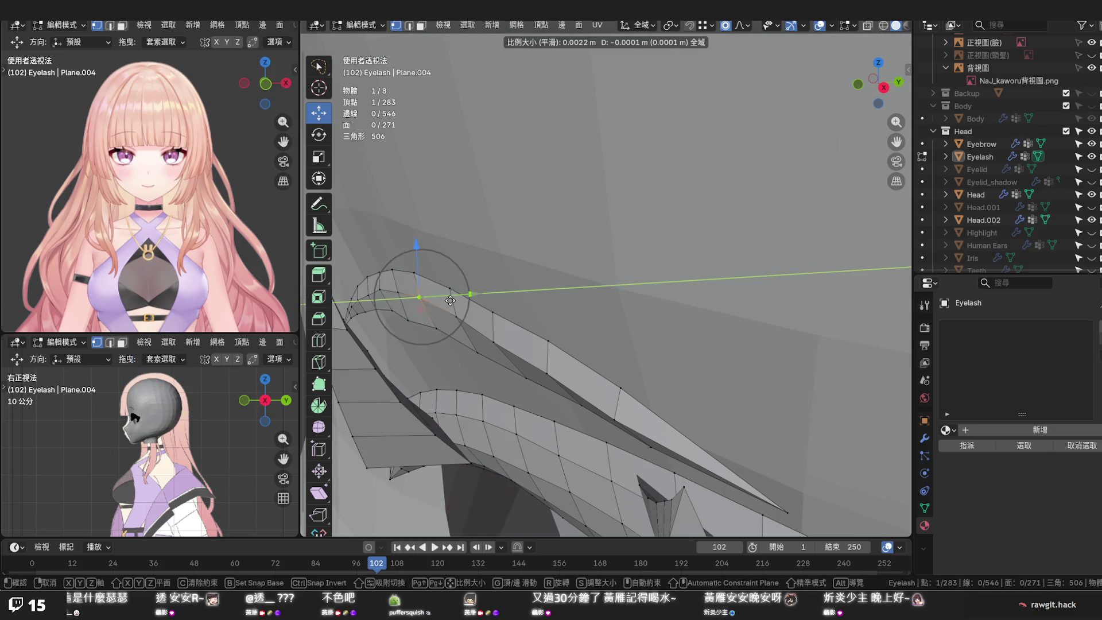
pyautogui.click(449, 300)
pyautogui.moveTo(450, 300); pyautogui.dragTo(525, 286, button='middle')
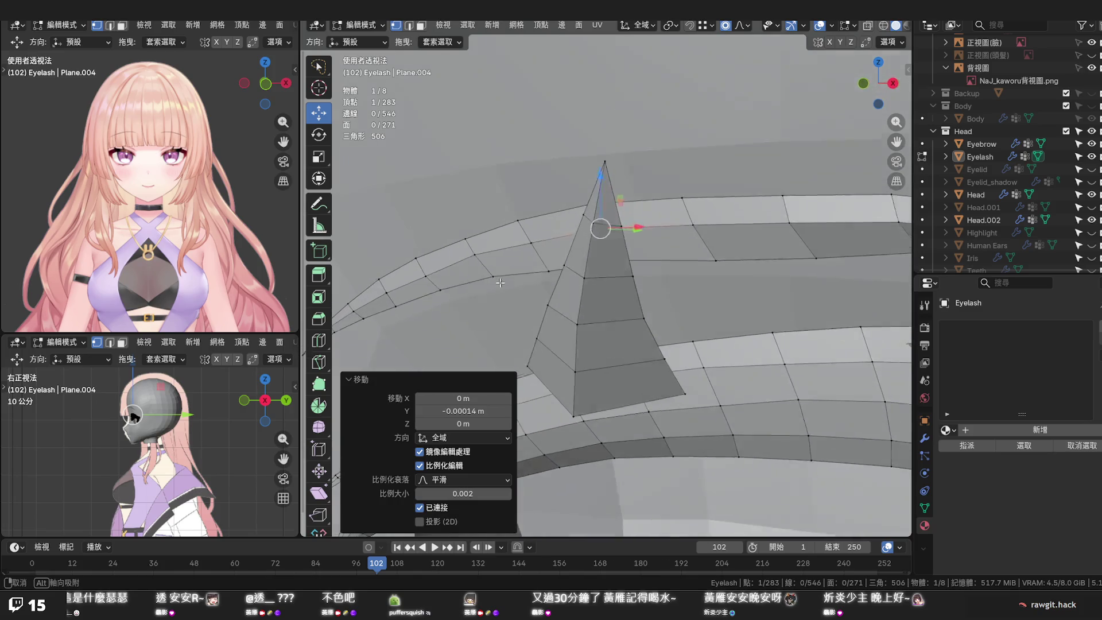
# Select loops across the strip and attempt Set Edge Flow from Quick Favorites, which errors
pyautogui.click(437, 304)
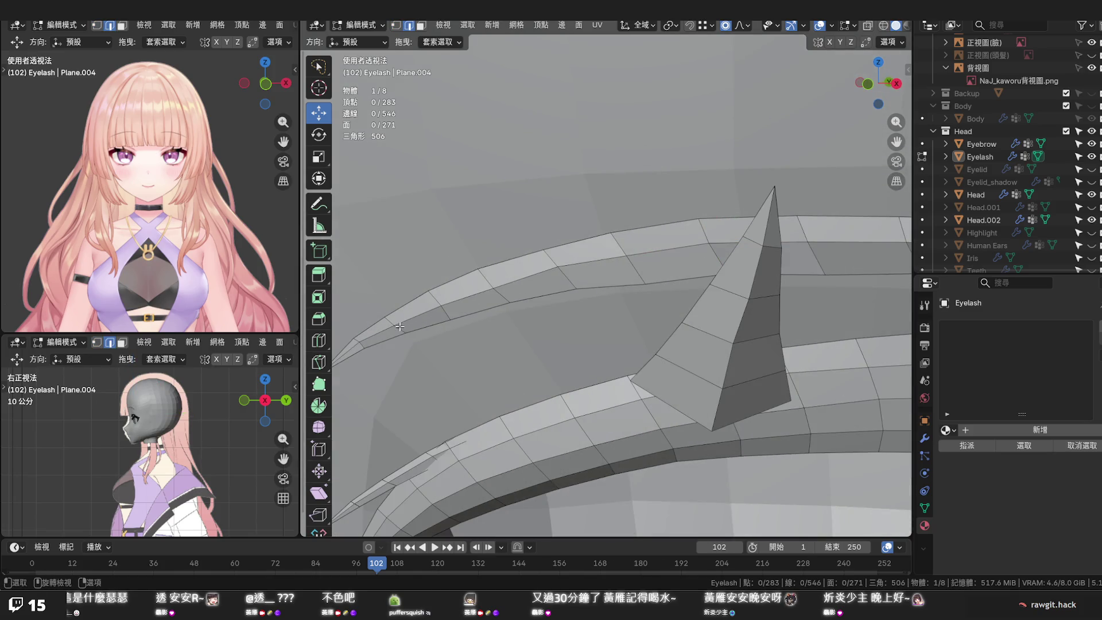
pyautogui.keyDown('alt'); pyautogui.click(398, 327); pyautogui.keyUp('alt')
pyautogui.keyDown('alt'); pyautogui.keyDown('shift'); pyautogui.click(508, 300); pyautogui.keyUp('shift'); pyautogui.keyUp('alt')
pyautogui.keyDown('alt'); pyautogui.keyDown('shift'); pyautogui.click(570, 283); pyautogui.keyUp('shift'); pyautogui.keyUp('alt')
pyautogui.keyDown('alt'); pyautogui.keyDown('shift'); pyautogui.click(627, 274); pyautogui.keyUp('shift'); pyautogui.keyUp('alt')
pyautogui.press('q')
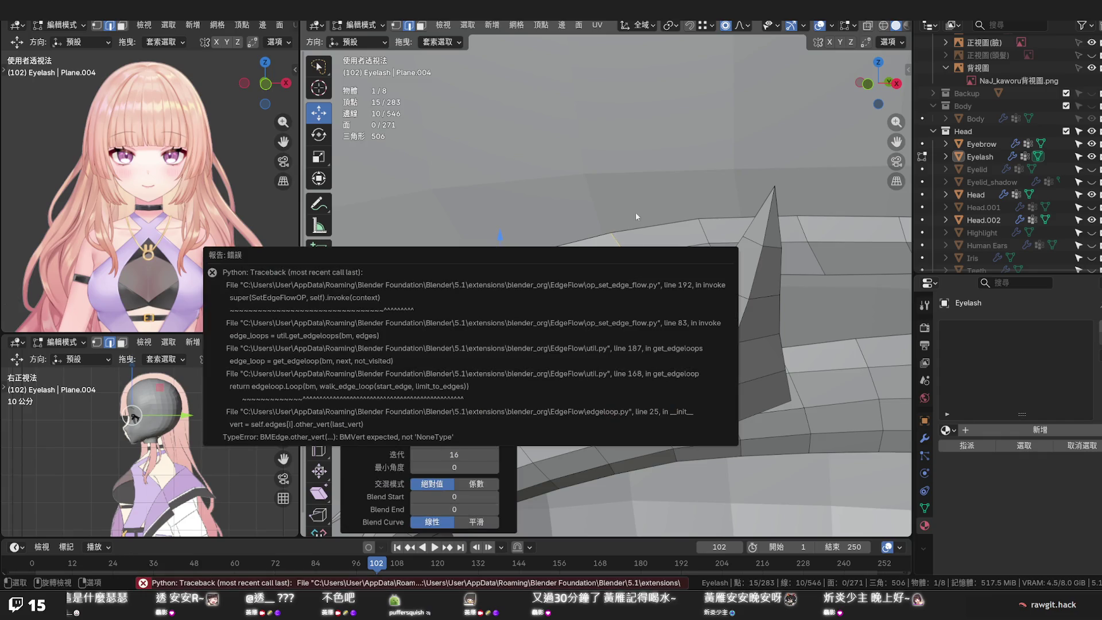
# Select the linked upper eyelash strip and isolate it in Local View, then clear the selection
pyautogui.click(621, 224)
pyautogui.moveTo(621, 224)
pyautogui.mouseDown(button='middle')
pyautogui.moveTo(573, 160)
pyautogui.moveTo(591, 241)
pyautogui.mouseUp(button='middle')
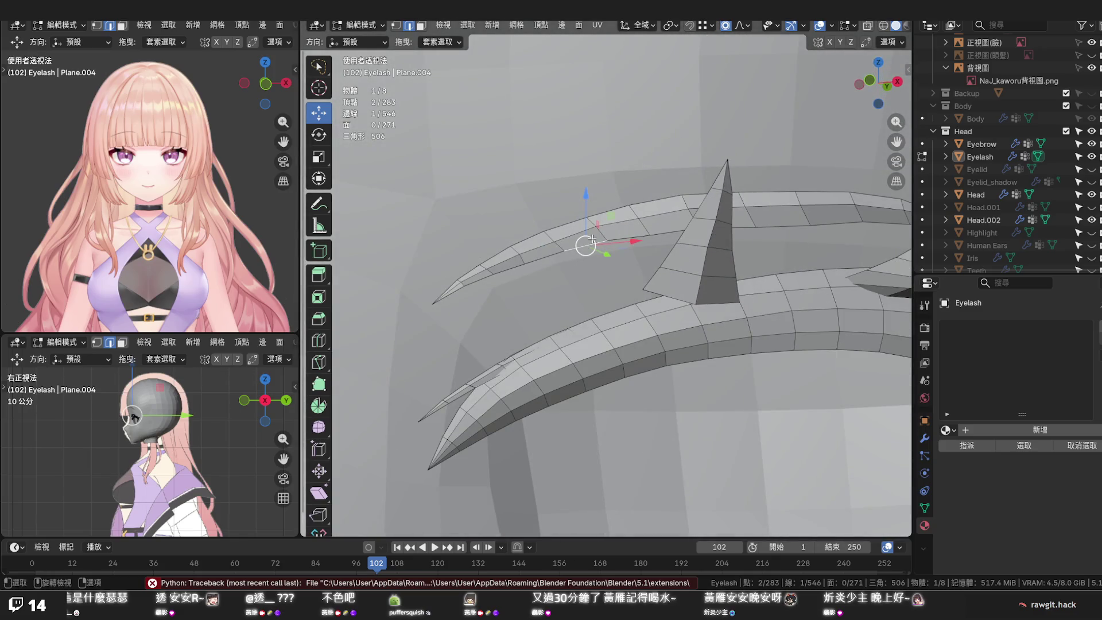
pyautogui.press('l')
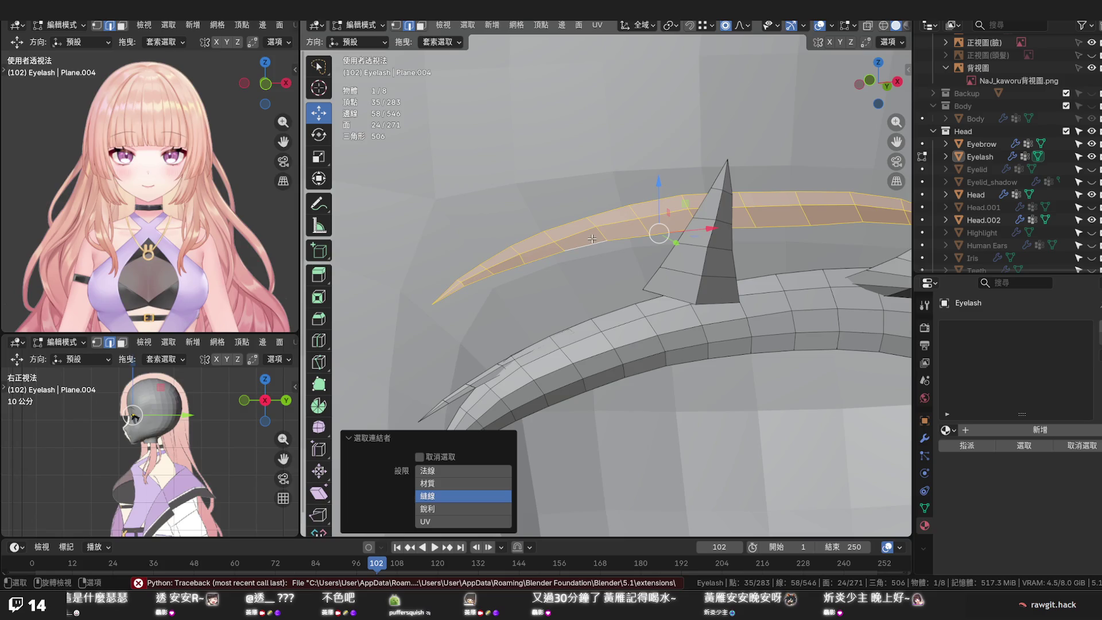
pyautogui.press('KP_Divide')
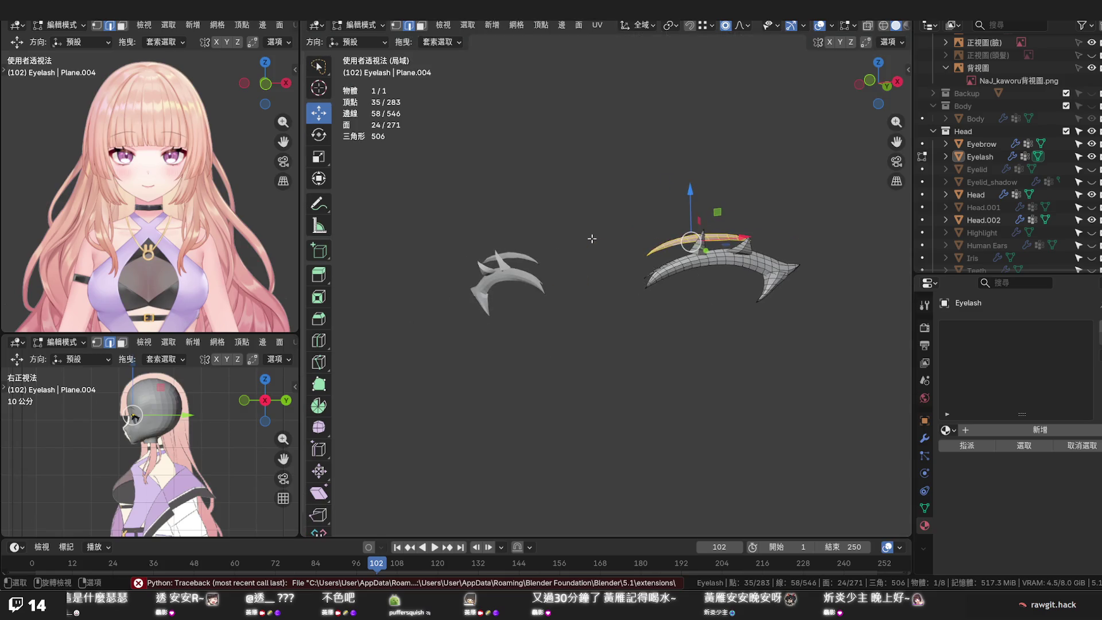
pyautogui.moveTo(592, 238)
pyautogui.mouseDown(button='middle')
pyautogui.moveTo(436, 256)
pyautogui.moveTo(527, 269)
pyautogui.mouseUp(button='middle')
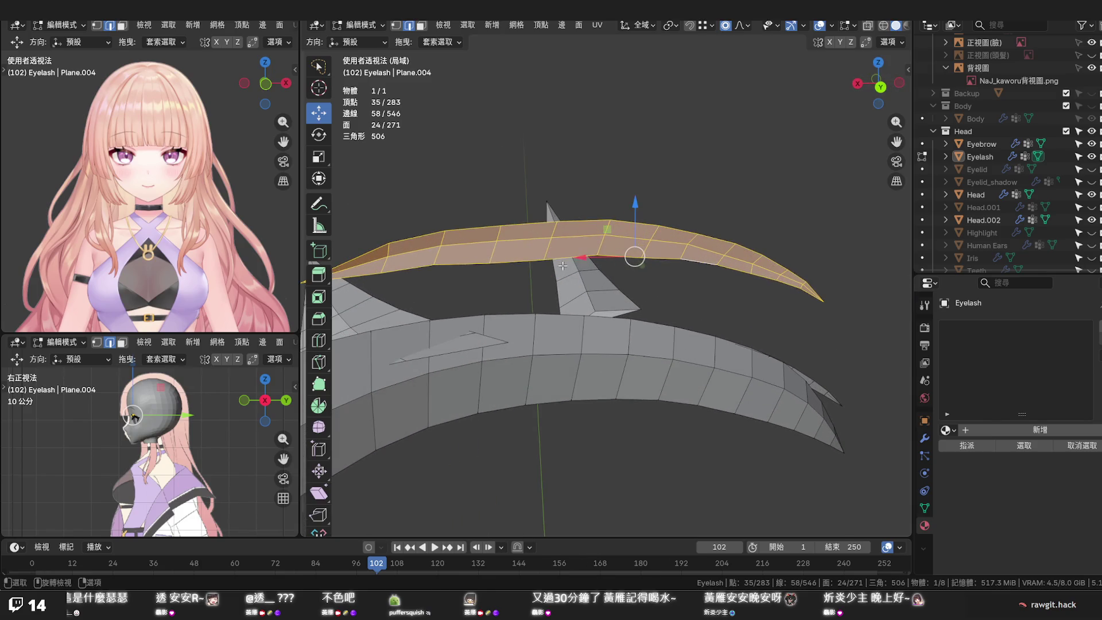
pyautogui.keyDown('shift'); pyautogui.moveTo(386, 262); pyautogui.dragTo(485, 278, button='middle'); pyautogui.keyUp('shift')
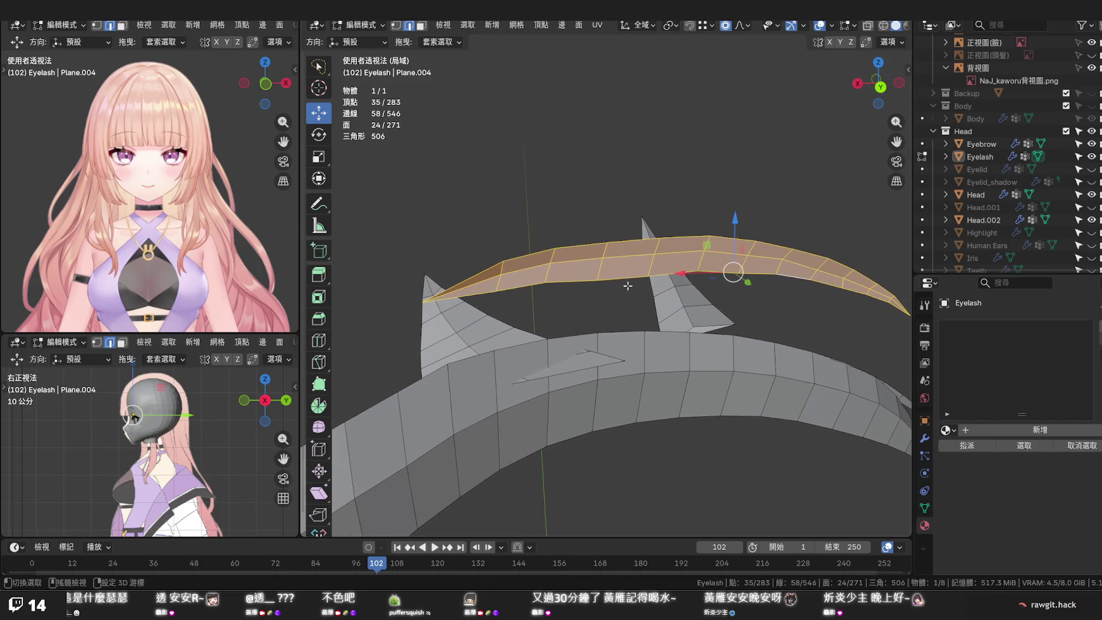
pyautogui.hotkey('alt', 'a')
# Fill new faces between neighbouring vertices to close the strip's left tip
pyautogui.keyDown('shift'); pyautogui.click(474, 284); pyautogui.keyUp('shift')
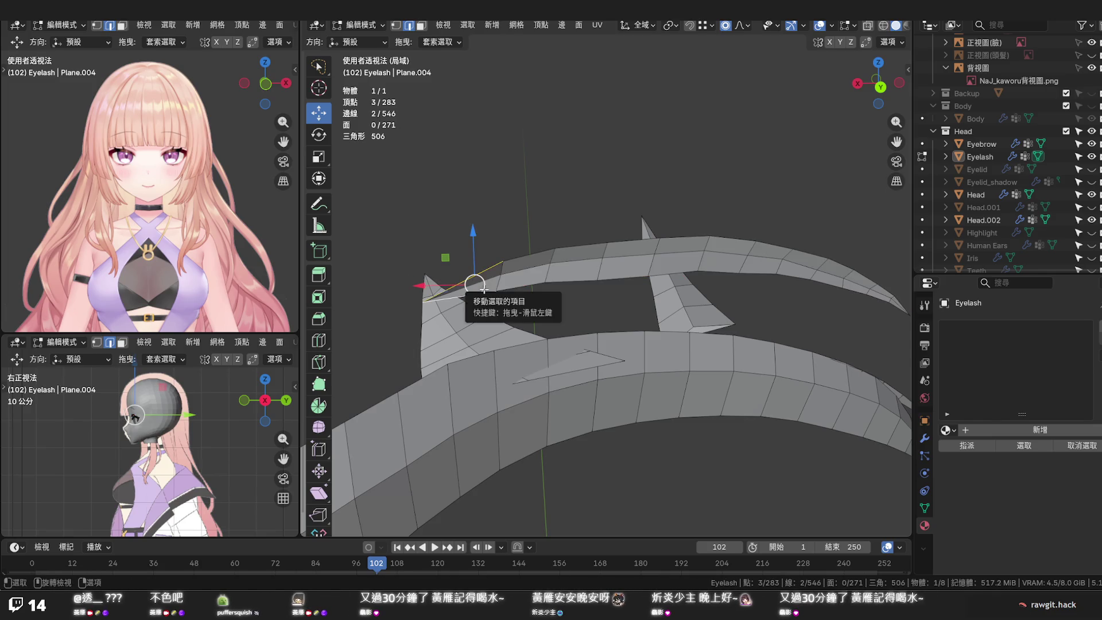
pyautogui.press('f')
pyautogui.click(498, 275)
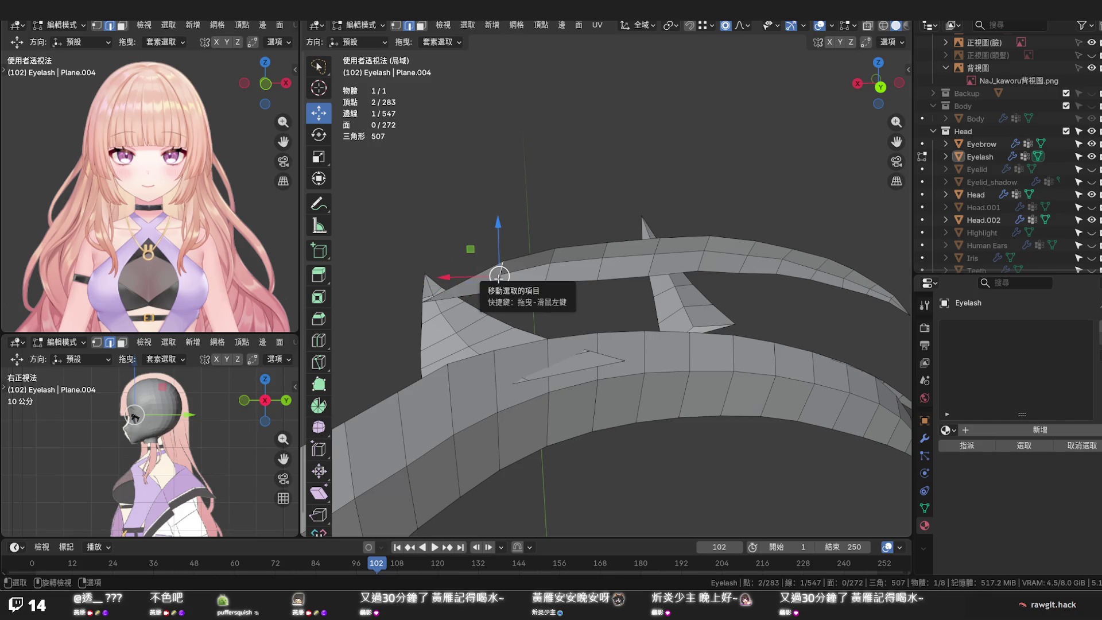
pyautogui.press('f')
pyautogui.press('f')
pyautogui.press('f')
pyautogui.press('f')
pyautogui.press('f')
pyautogui.press('f')
pyautogui.press('f')
pyautogui.press('f')
pyautogui.press('f')
pyautogui.press('f')
pyautogui.press('f')
pyautogui.moveTo(701, 282); pyautogui.dragTo(775, 301, button='middle')
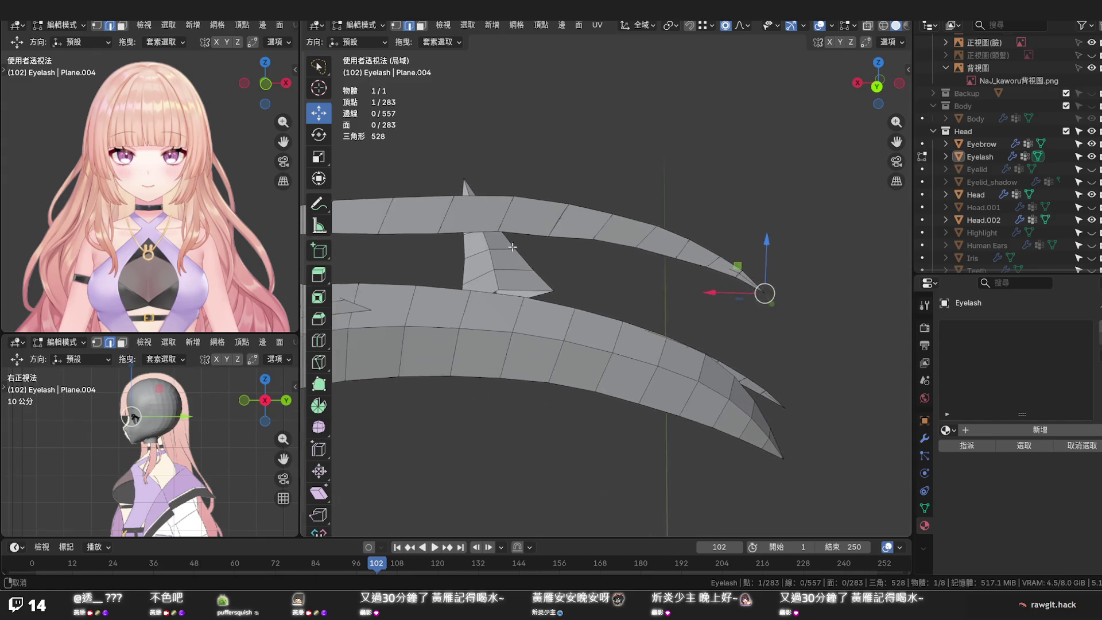
pyautogui.scroll(3, 802, 308)
pyautogui.scroll(-2, 803, 307)
pyautogui.scroll(-1, 775, 306)
# Undo the last filled face, reselect the whole strip to check it, then clear the selection
pyautogui.hotkey('ctrl', 'z')
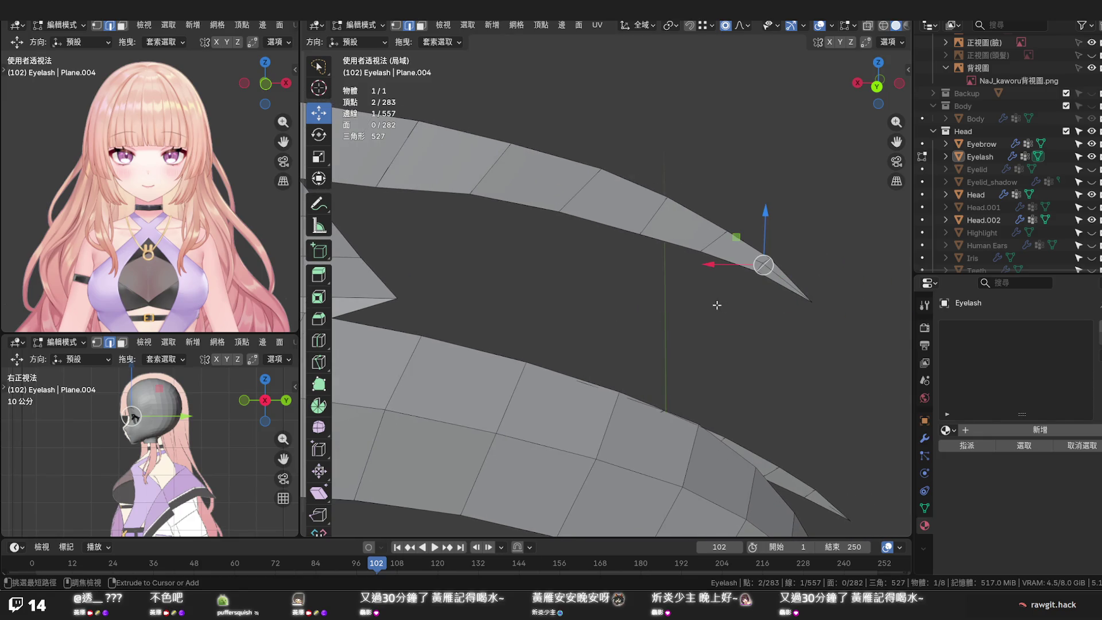
pyautogui.scroll(1, 767, 302)
pyautogui.moveTo(766, 301)
pyautogui.mouseDown(button='middle')
pyautogui.moveTo(664, 302)
pyautogui.moveTo(566, 285)
pyautogui.moveTo(721, 316)
pyautogui.moveTo(651, 306)
pyautogui.mouseUp(button='middle')
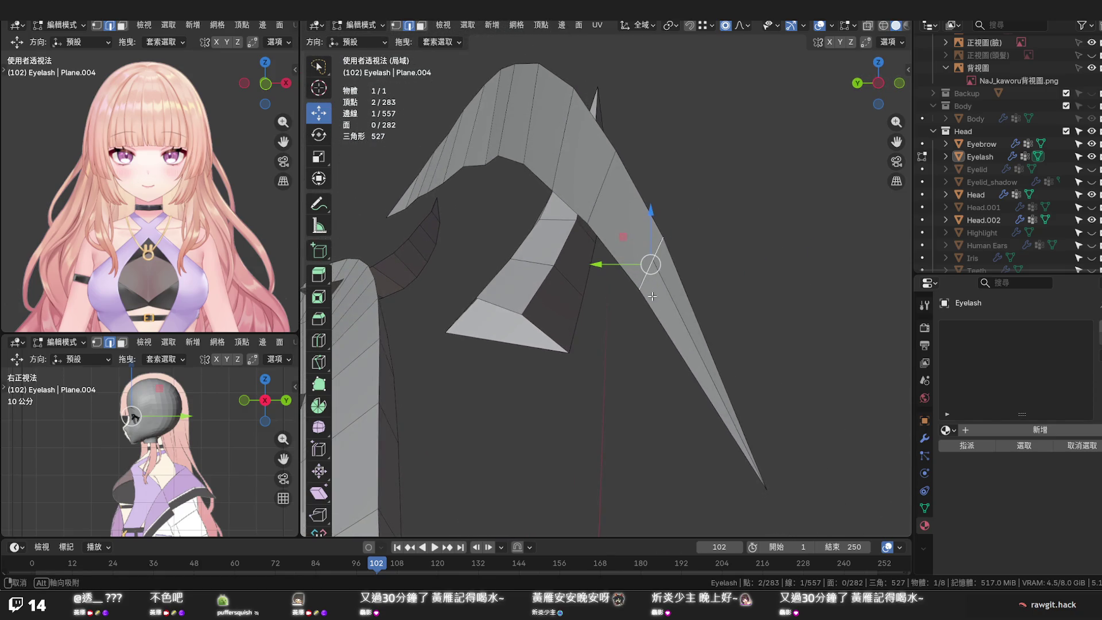
pyautogui.keyDown('alt'); pyautogui.click(651, 307); pyautogui.keyUp('alt')
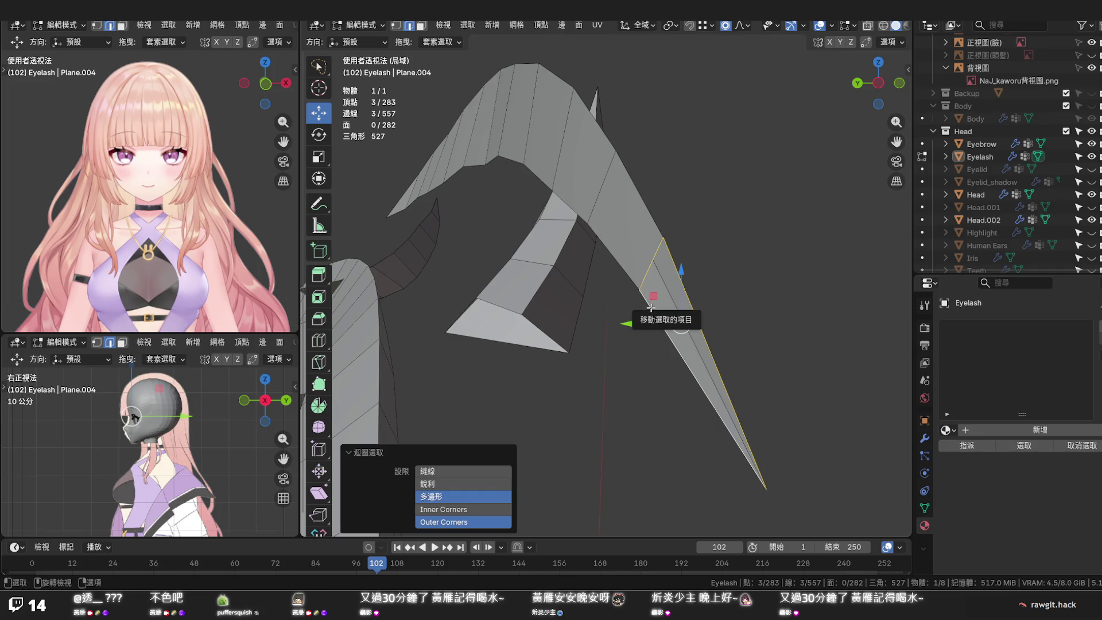
pyautogui.press('l')
pyautogui.click(774, 295)
pyautogui.moveTo(734, 298); pyautogui.dragTo(578, 261, button='middle')
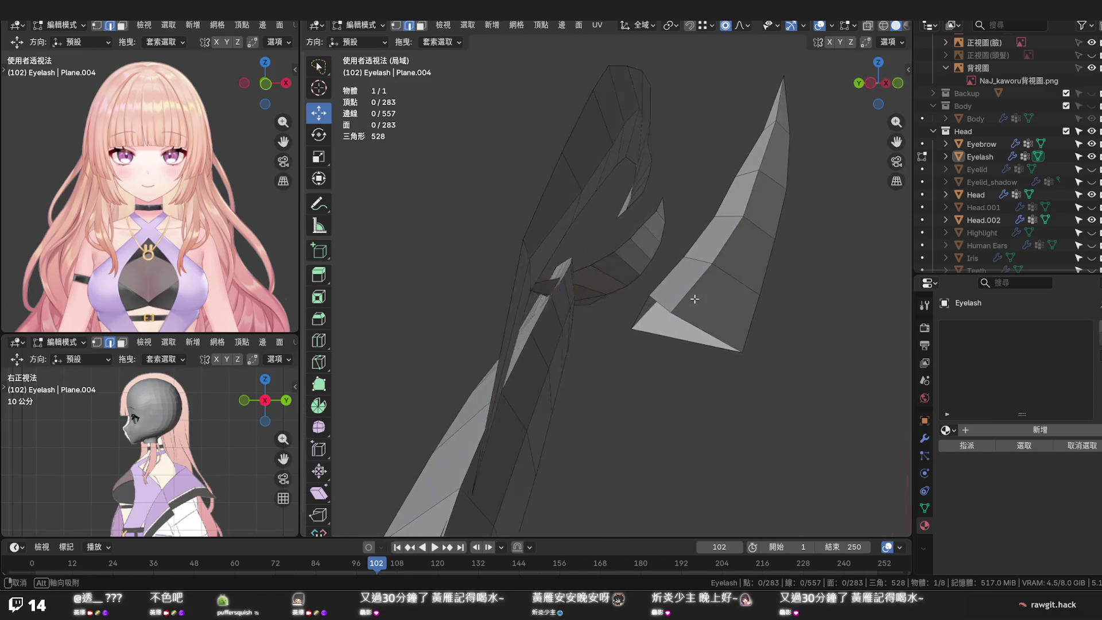
# Apply Set Edge Flow to the upper eyelash loop, undoing a first F3 attempt and redoing it via Q
pyautogui.keyDown('alt'); pyautogui.click(532, 220); pyautogui.keyUp('alt')
pyautogui.press('F3')
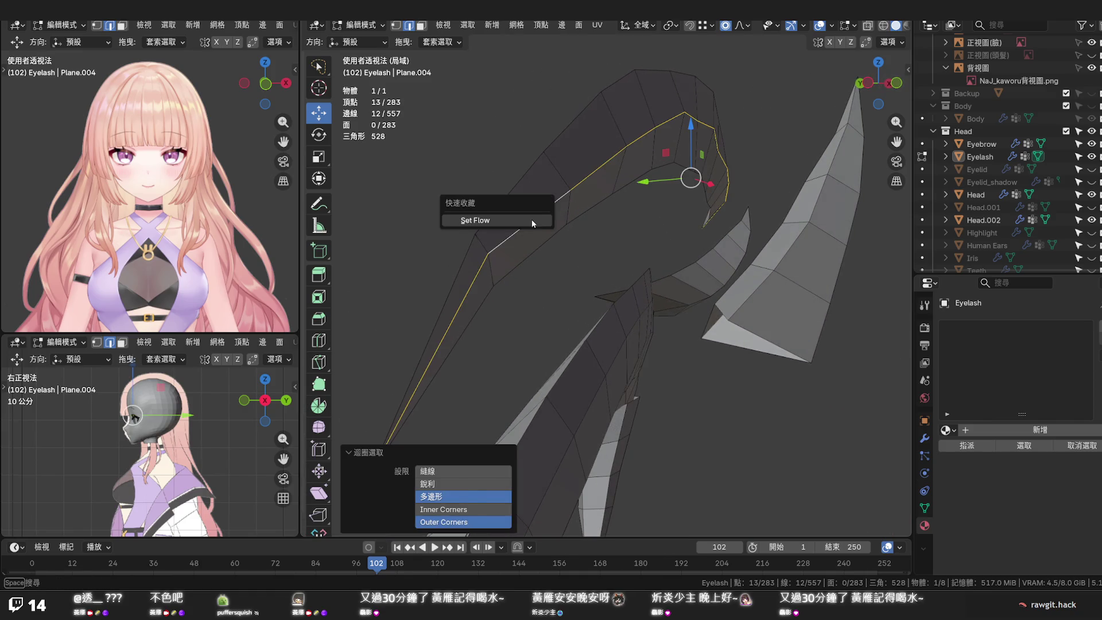
pyautogui.click(531, 219)
pyautogui.hotkey('ctrl', 'z')
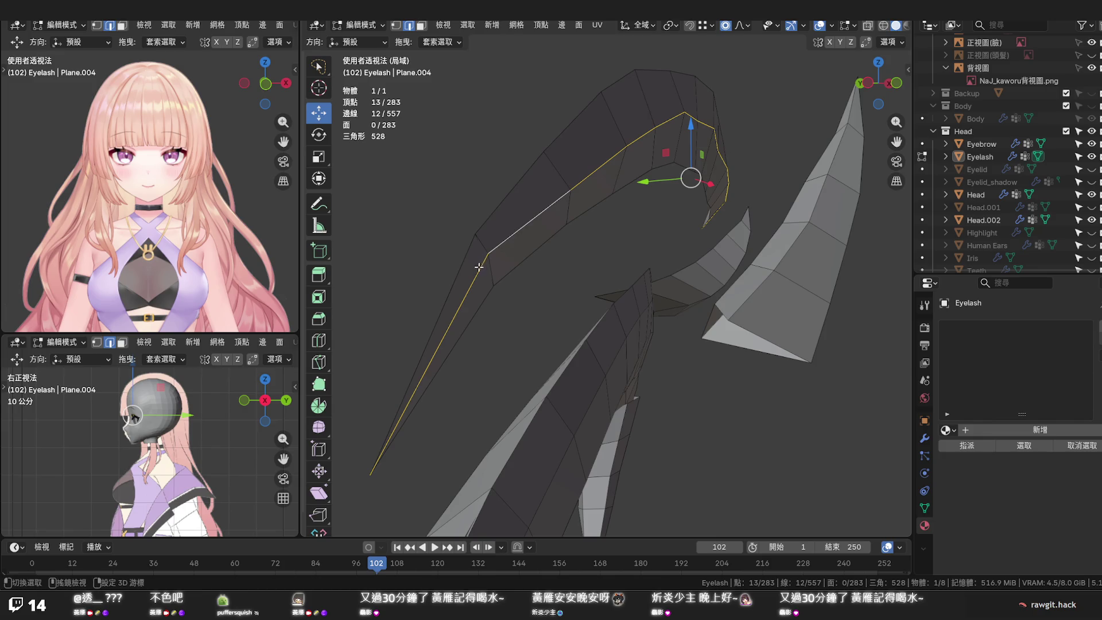
pyautogui.moveTo(520, 274); pyautogui.dragTo(831, 252, button='middle')
pyautogui.scroll(-2, 760, 254)
pyautogui.scroll(-2, 775, 259)
pyautogui.scroll(-1, 799, 265)
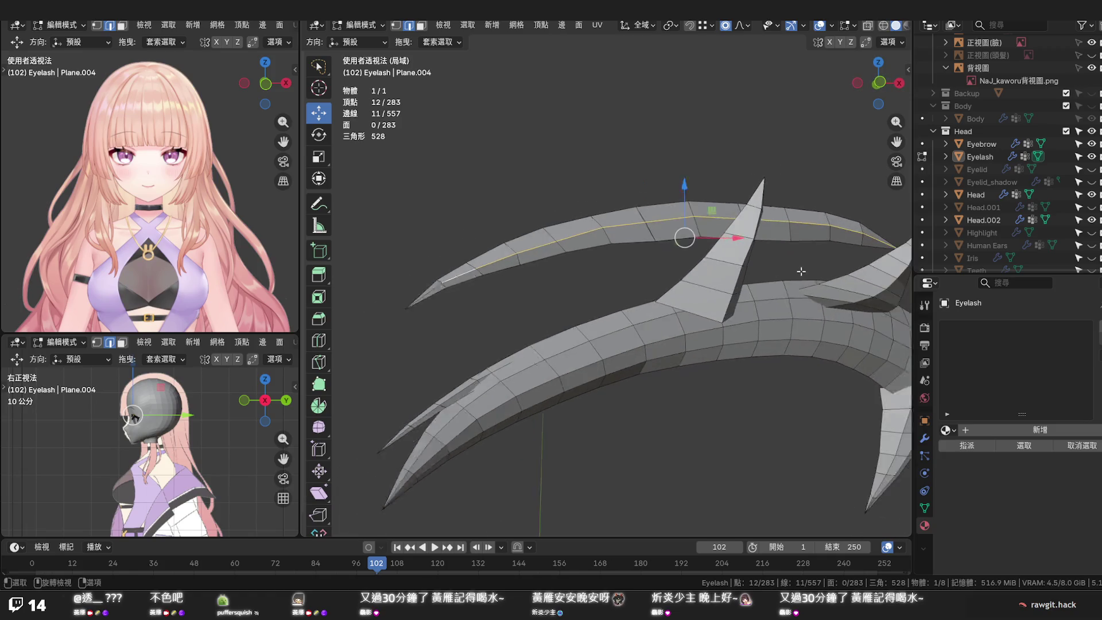
pyautogui.keyDown('shift'); pyautogui.click(840, 246); pyautogui.keyUp('shift')
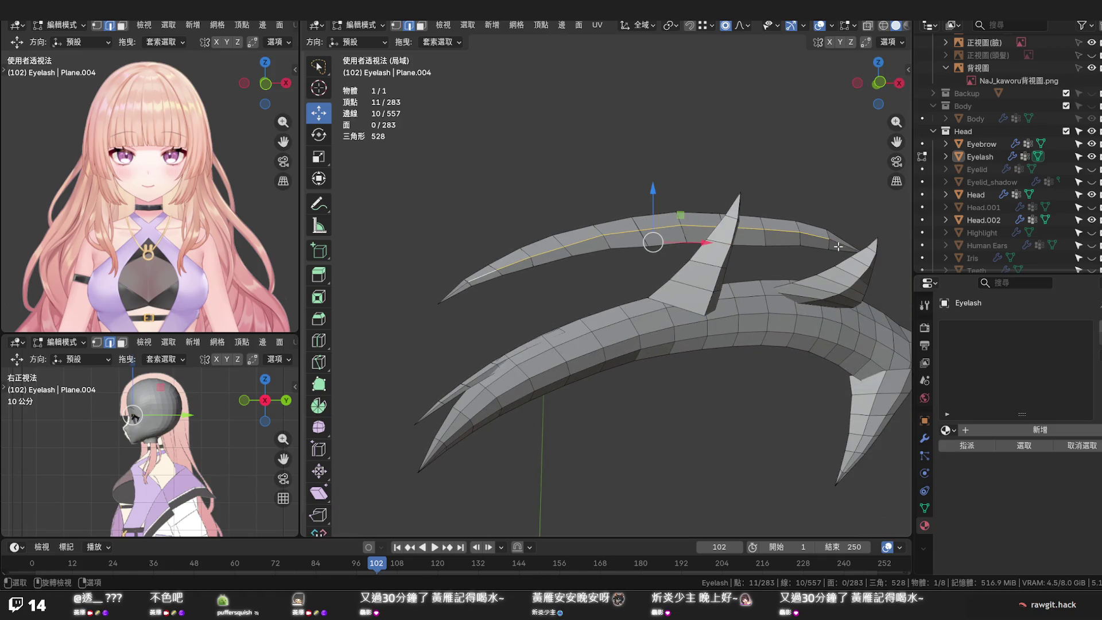
pyautogui.press('q')
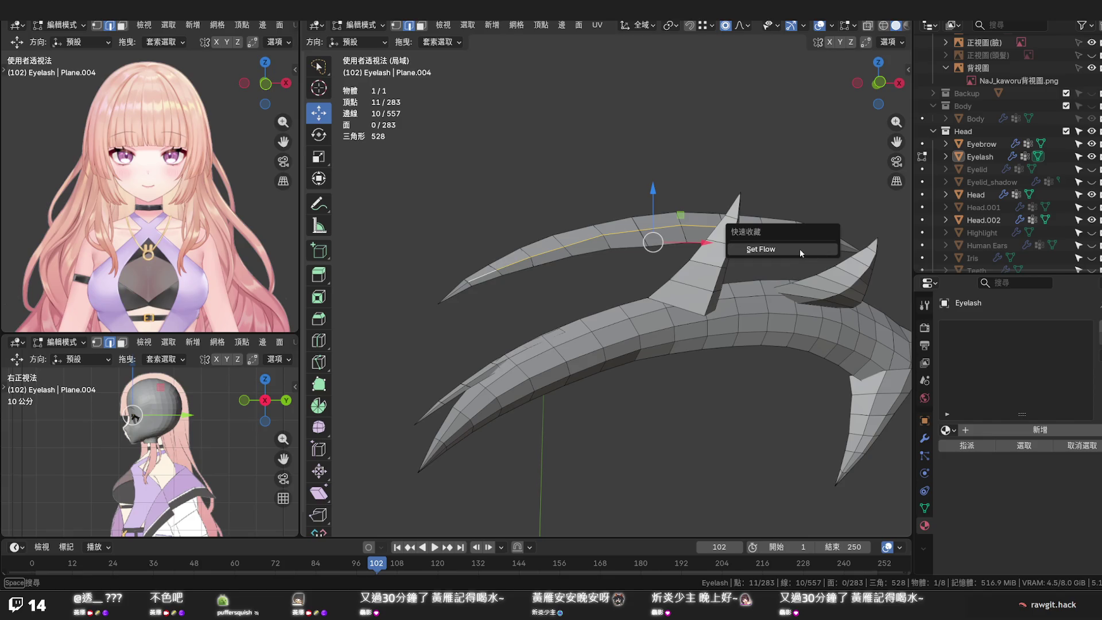
pyautogui.click(800, 249)
# Shift the loop slightly along X with soft falloff and switch to front orthographic view
pyautogui.moveTo(799, 249); pyautogui.dragTo(531, 237, button='middle')
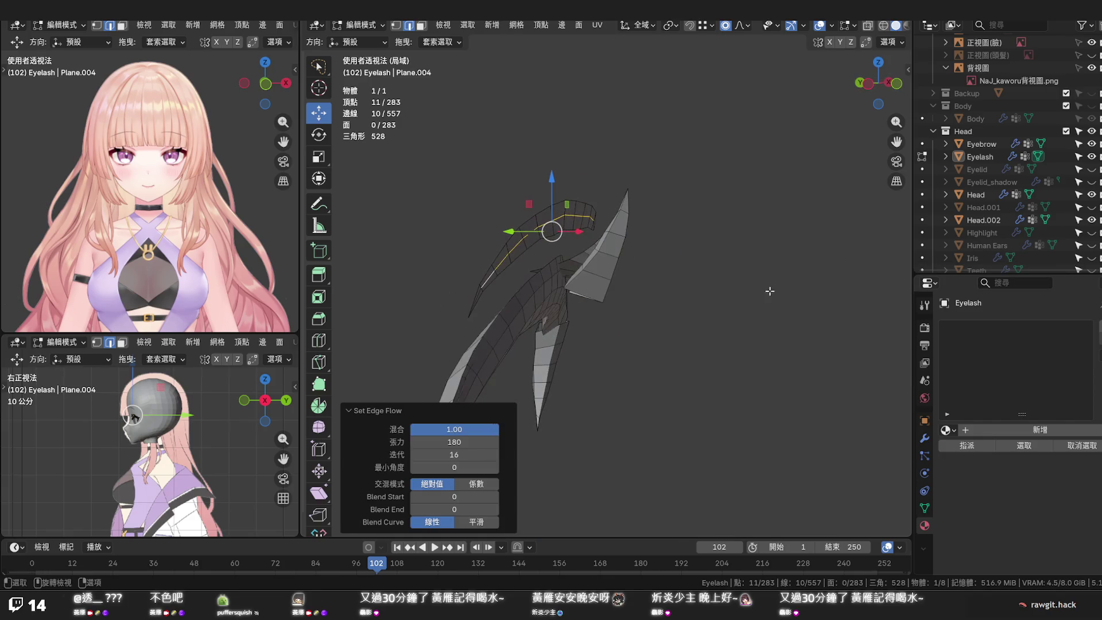
pyautogui.moveTo(536, 196); pyautogui.dragTo(535, 198)
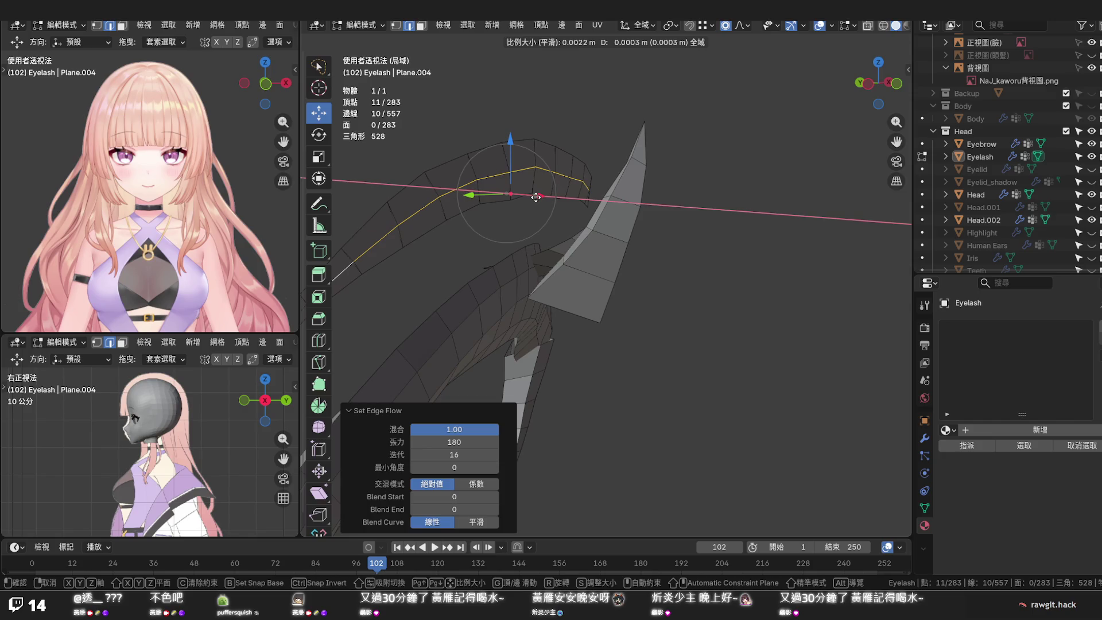
pyautogui.scroll(4, 536, 196)
pyautogui.moveTo(536, 196); pyautogui.dragTo(536, 198)
pyautogui.click(509, 256)
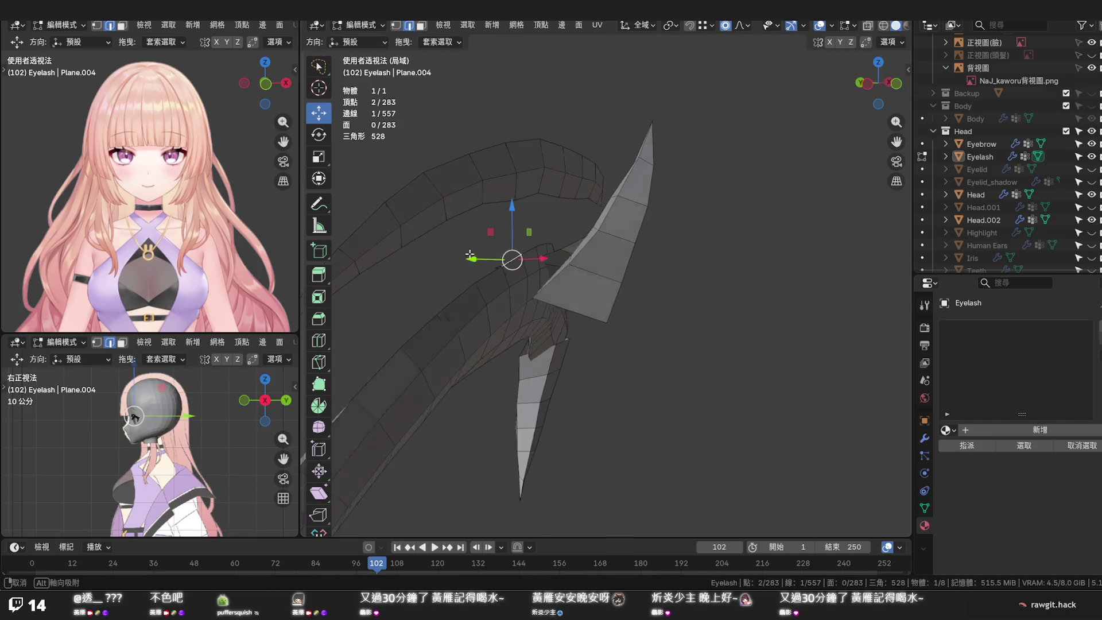
pyautogui.scroll(5, 411, 256)
pyautogui.press('KP_1')
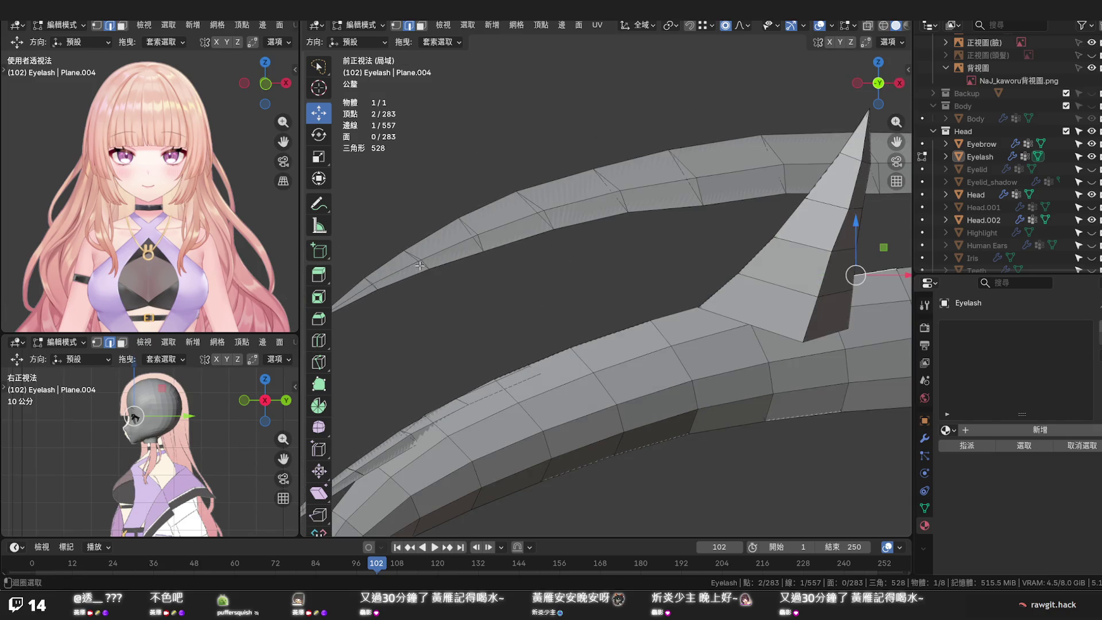
# Try bridging four selected loops on the upper strip via Quick Favorites, then undo the failed result
pyautogui.keyDown('alt'); pyautogui.click(419, 266); pyautogui.keyUp('alt')
pyautogui.keyDown('alt'); pyautogui.keyDown('shift'); pyautogui.click(631, 207); pyautogui.keyUp('shift'); pyautogui.keyUp('alt')
pyautogui.keyDown('alt'); pyautogui.keyDown('shift'); pyautogui.click(693, 196); pyautogui.keyUp('shift'); pyautogui.keyUp('alt')
pyautogui.keyDown('alt'); pyautogui.keyDown('shift'); pyautogui.click(780, 183); pyautogui.keyUp('shift'); pyautogui.keyUp('alt')
pyautogui.press('q')
pyautogui.click(780, 183)
pyautogui.hotkey('ctrl', 'z')
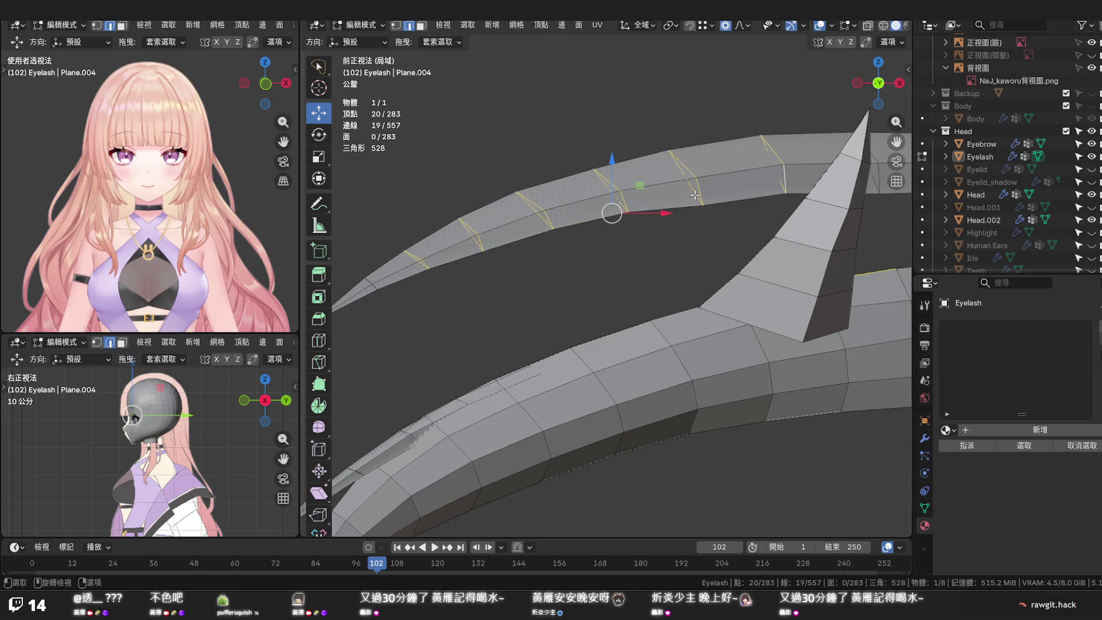
pyautogui.scroll(-5, 693, 195)
pyautogui.moveTo(592, 271)
pyautogui.mouseDown(button='middle')
pyautogui.moveTo(596, 288)
pyautogui.moveTo(733, 286)
pyautogui.moveTo(778, 299)
pyautogui.mouseUp(button='middle')
# Add a centred loop cut across the upper strip, nudge it with falloff and edge-slide it into place
pyautogui.hotkey('ctrl', 'r')
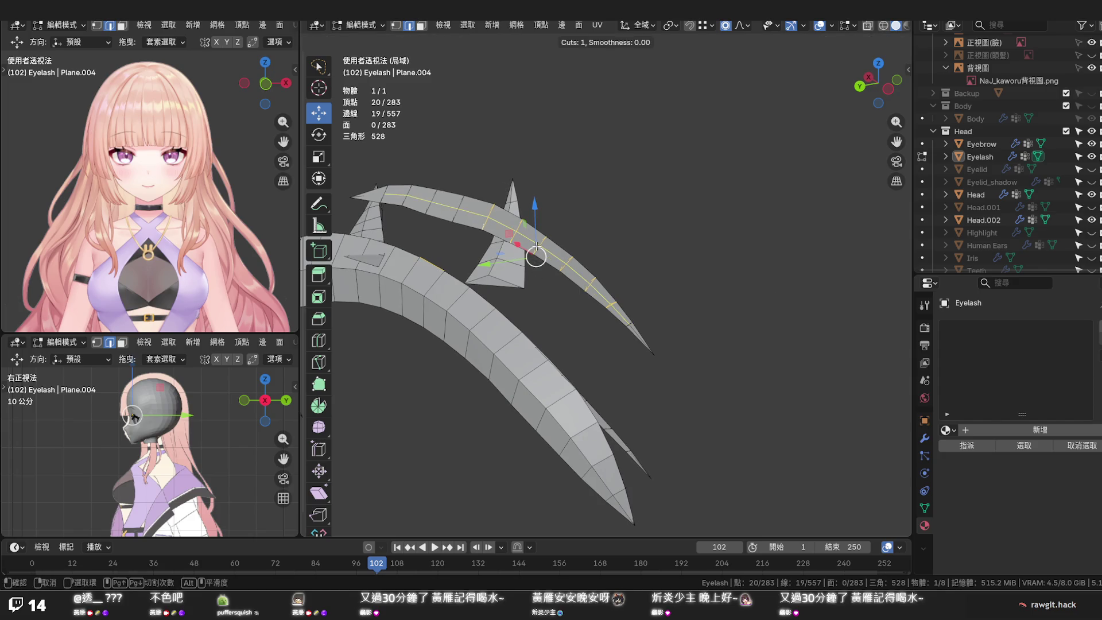
pyautogui.click(536, 255)
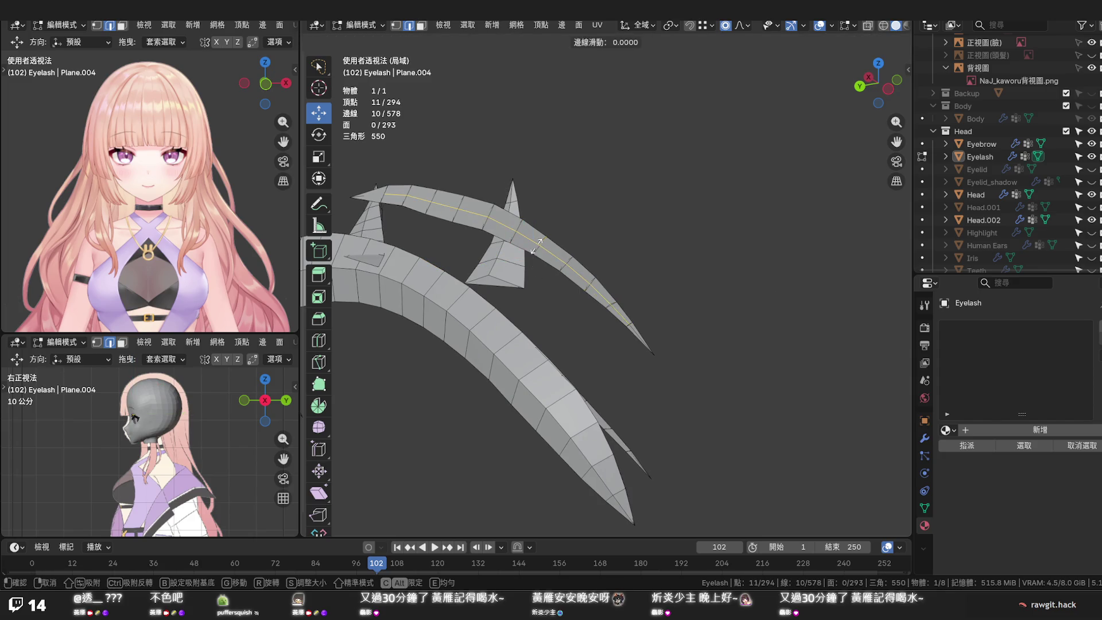
pyautogui.rightClick(535, 250)
pyautogui.press('s')
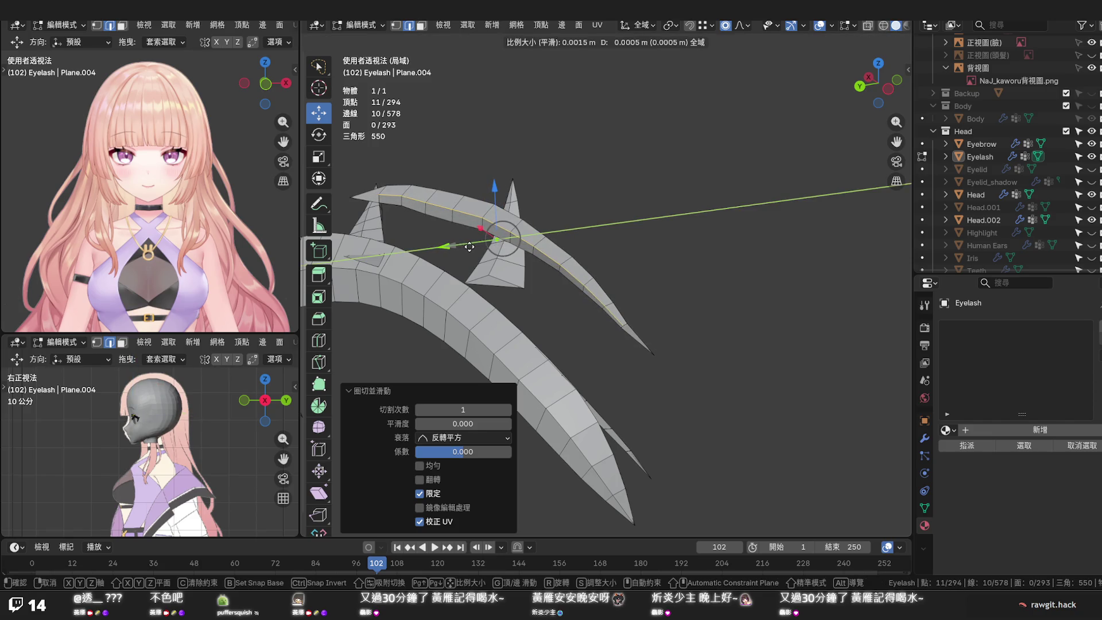
pyautogui.click(469, 248)
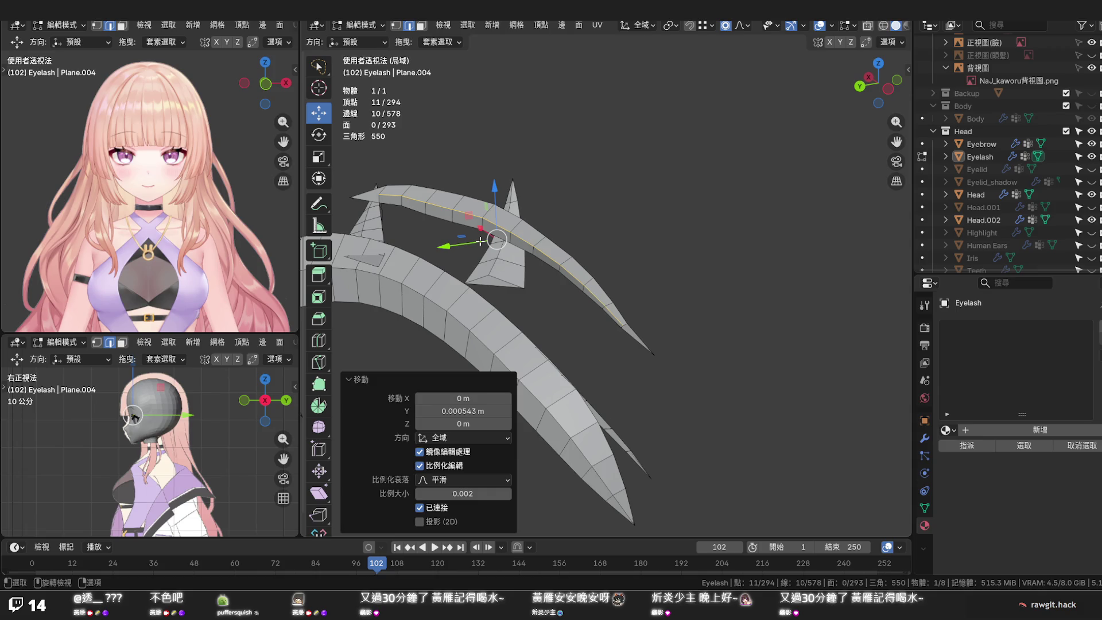
pyautogui.press('g')
pyautogui.press('g')
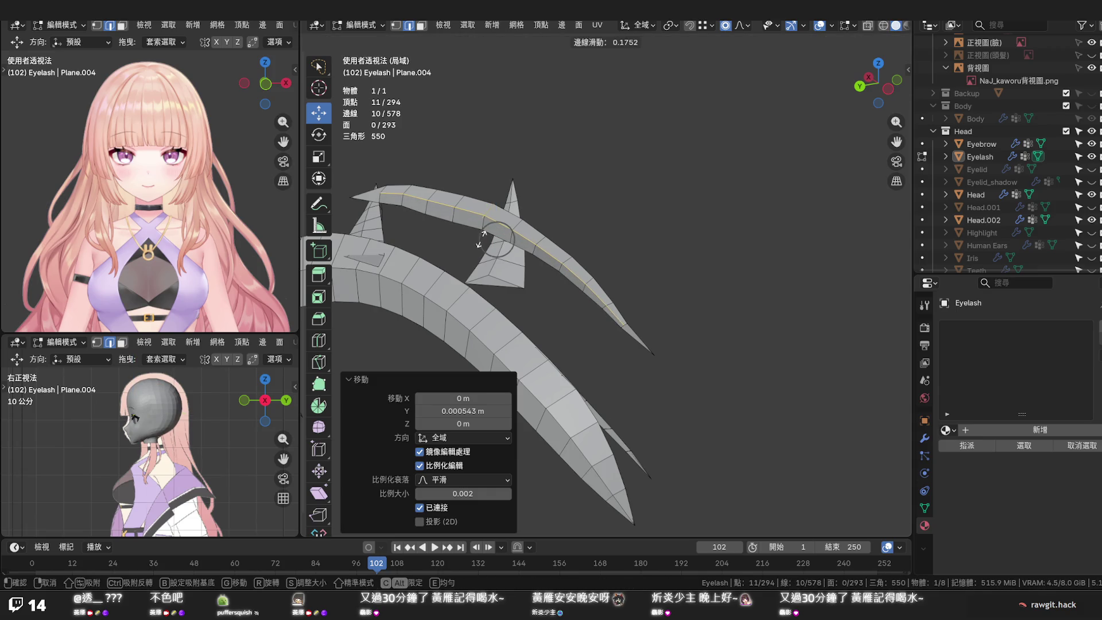
pyautogui.click(482, 239)
pyautogui.scroll(2, 593, 272)
pyautogui.scroll(2, 604, 275)
# Knife-cut a new edge from the strip edge to the lash's tip vertex
pyautogui.moveTo(603, 274); pyautogui.dragTo(602, 238, button='middle')
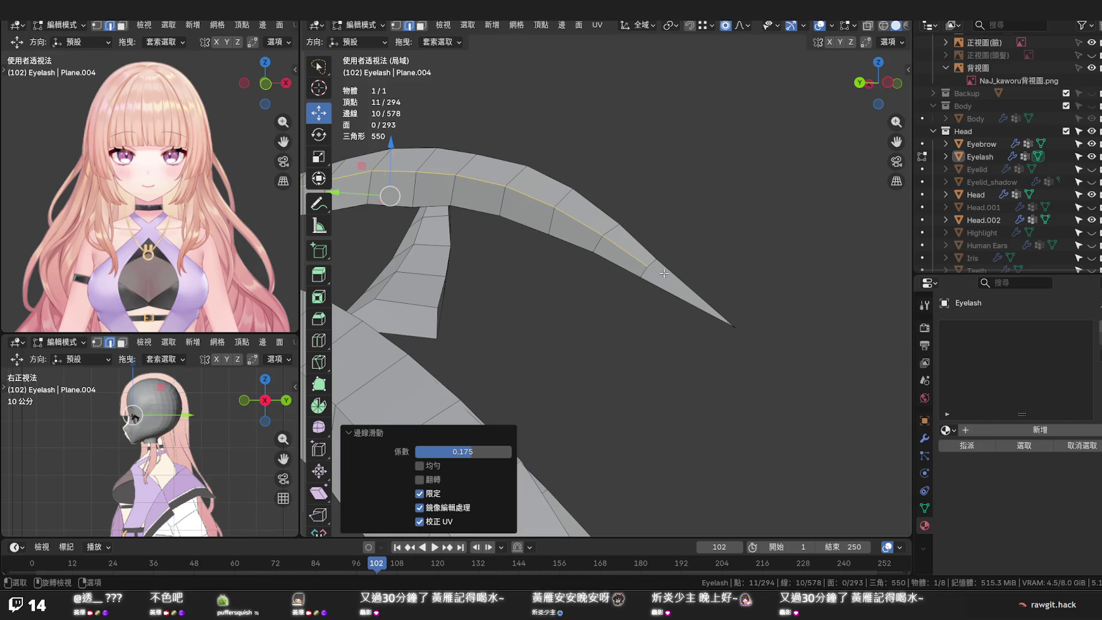
pyautogui.press('k')
pyautogui.click(647, 266)
pyautogui.click(733, 325)
pyautogui.press('Return')
pyautogui.moveTo(741, 270)
pyautogui.mouseDown(button='middle')
pyautogui.moveTo(511, 264)
pyautogui.moveTo(578, 290)
pyautogui.mouseUp(button='middle')
pyautogui.scroll(3, 578, 290)
pyautogui.scroll(2, 567, 291)
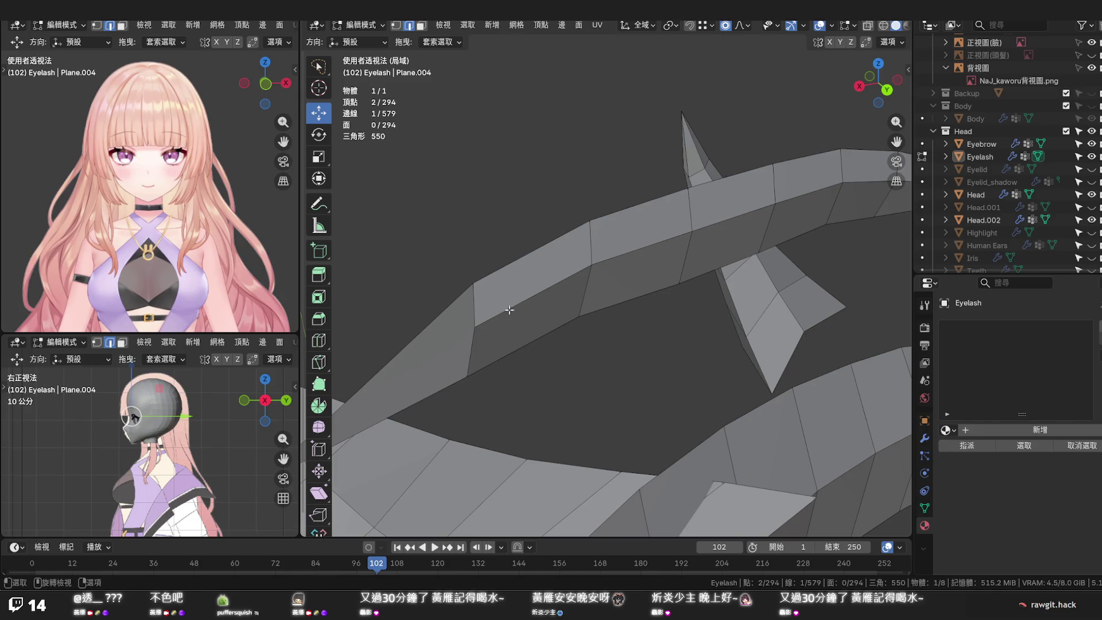
# Knife-cut another edge from the upper vertex to the spike's tip vertex
pyautogui.press('k')
pyautogui.scroll(-3, 517, 306)
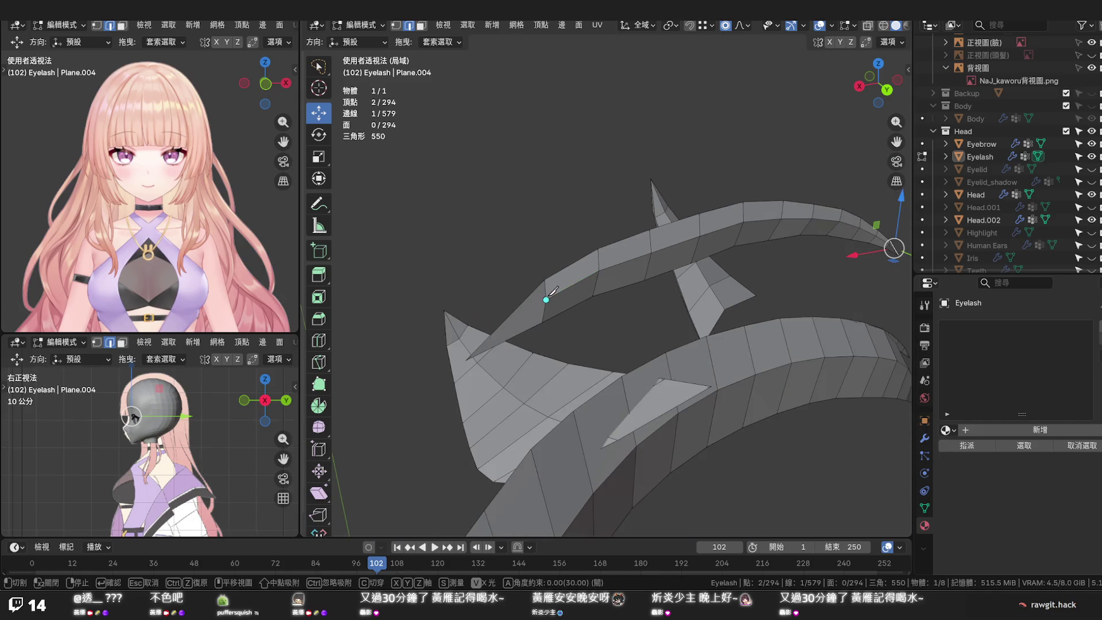
pyautogui.click(547, 298)
pyautogui.scroll(1, 465, 362)
pyautogui.scroll(1, 505, 295)
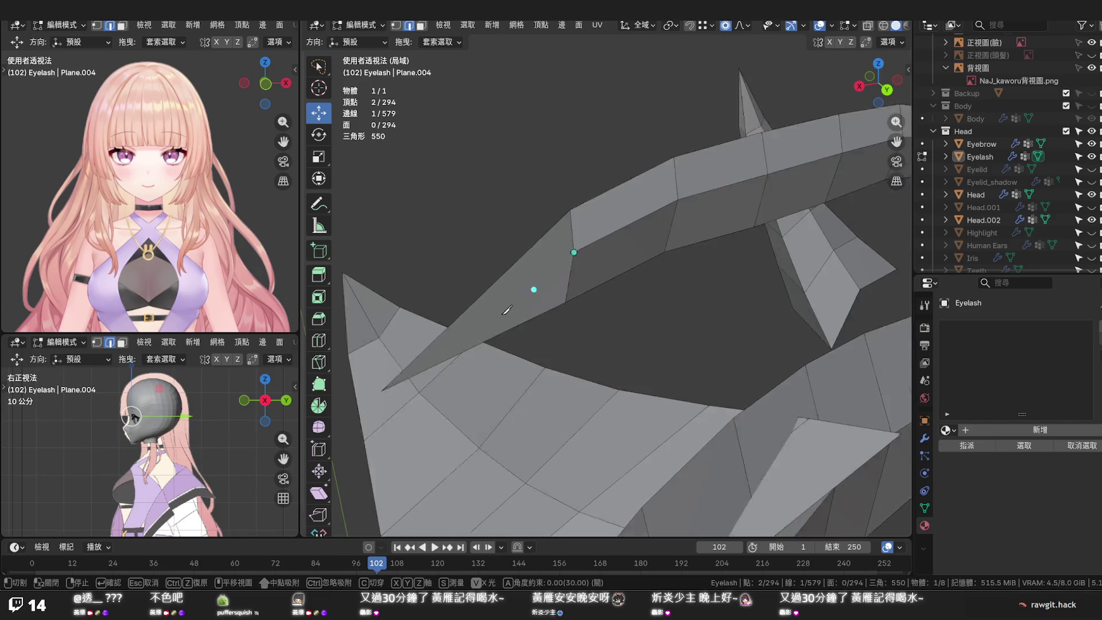
pyautogui.scroll(1, 507, 294)
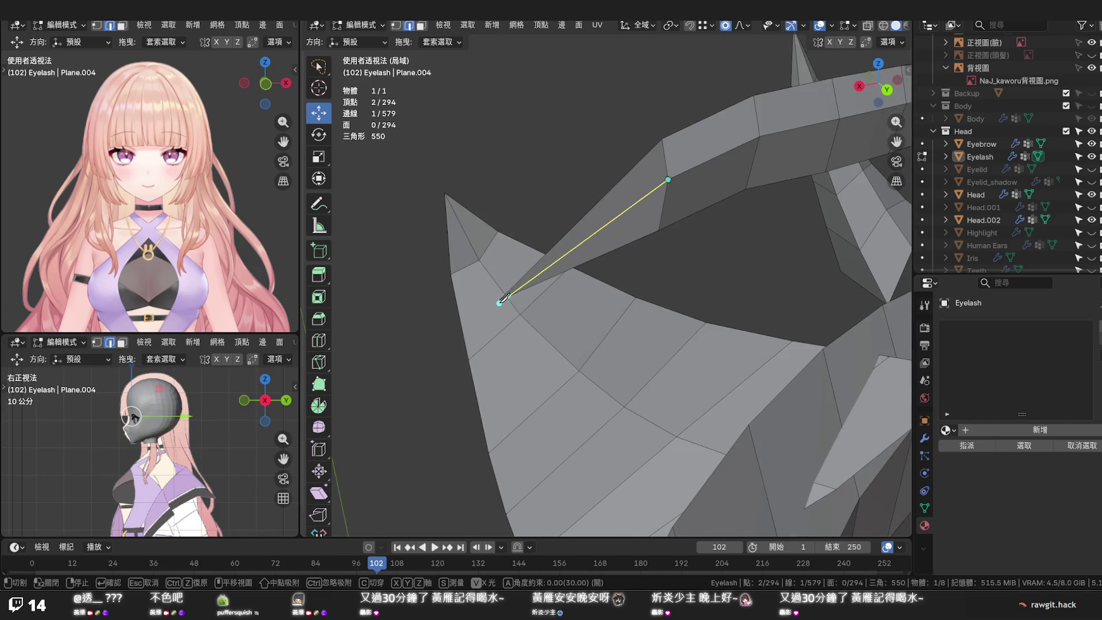
pyautogui.moveTo(500, 300); pyautogui.dragTo(536, 293, button='middle')
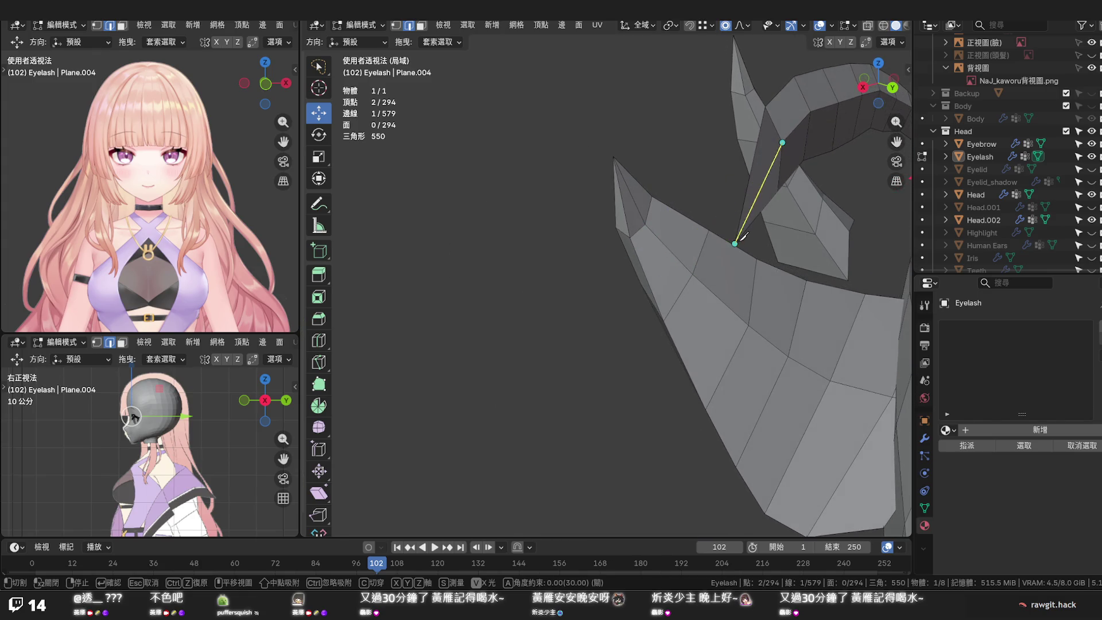
pyautogui.moveTo(731, 243); pyautogui.dragTo(747, 226, button='middle')
pyautogui.moveTo(763, 172); pyautogui.dragTo(725, 168, button='middle')
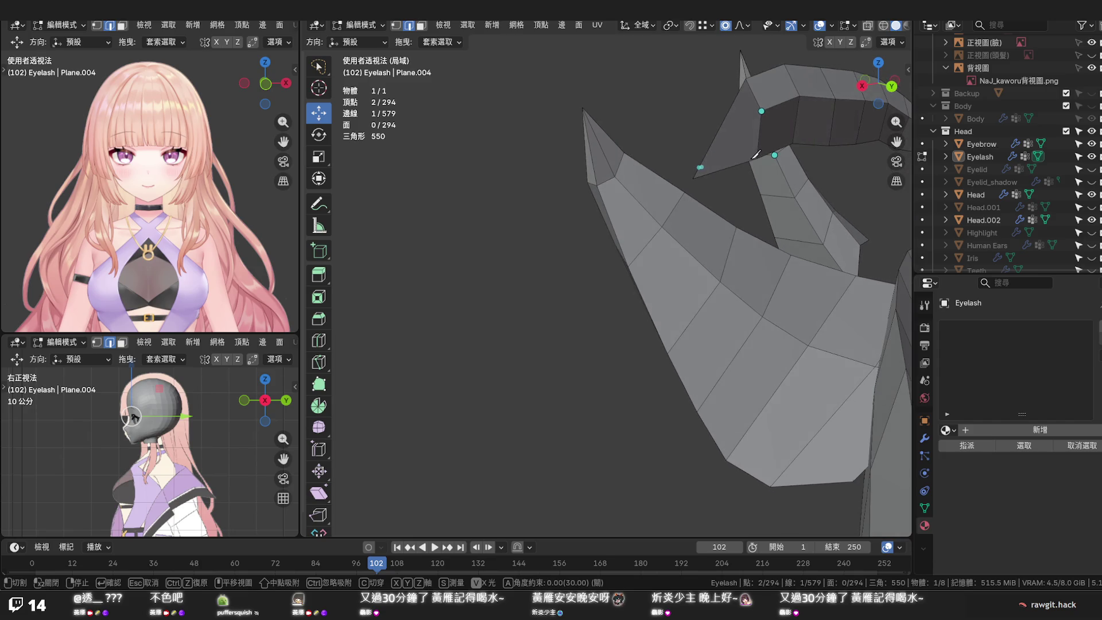
pyautogui.click(693, 179)
pyautogui.press('Return')
# Run Set Edge Flow on two selected edge loops of the upper strip
pyautogui.click(742, 180)
pyautogui.moveTo(742, 180); pyautogui.dragTo(689, 190, button='middle')
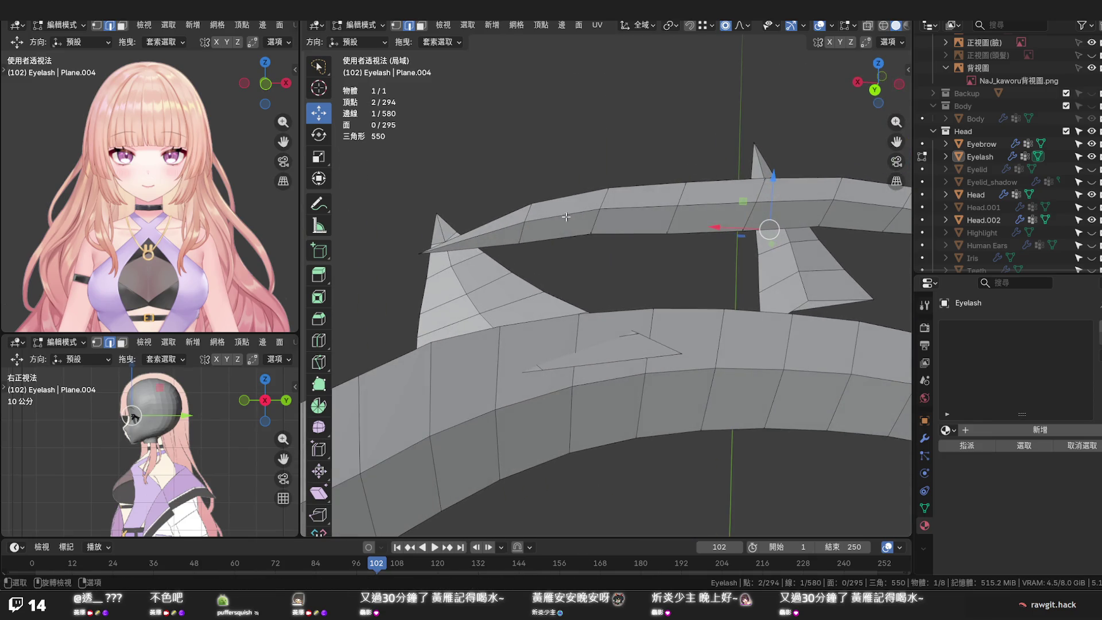
pyautogui.keyDown('alt'); pyautogui.click(594, 227); pyautogui.keyUp('alt')
pyautogui.keyDown('alt'); pyautogui.keyDown('shift'); pyautogui.click(669, 221); pyautogui.keyUp('shift'); pyautogui.keyUp('alt')
pyautogui.press('q')
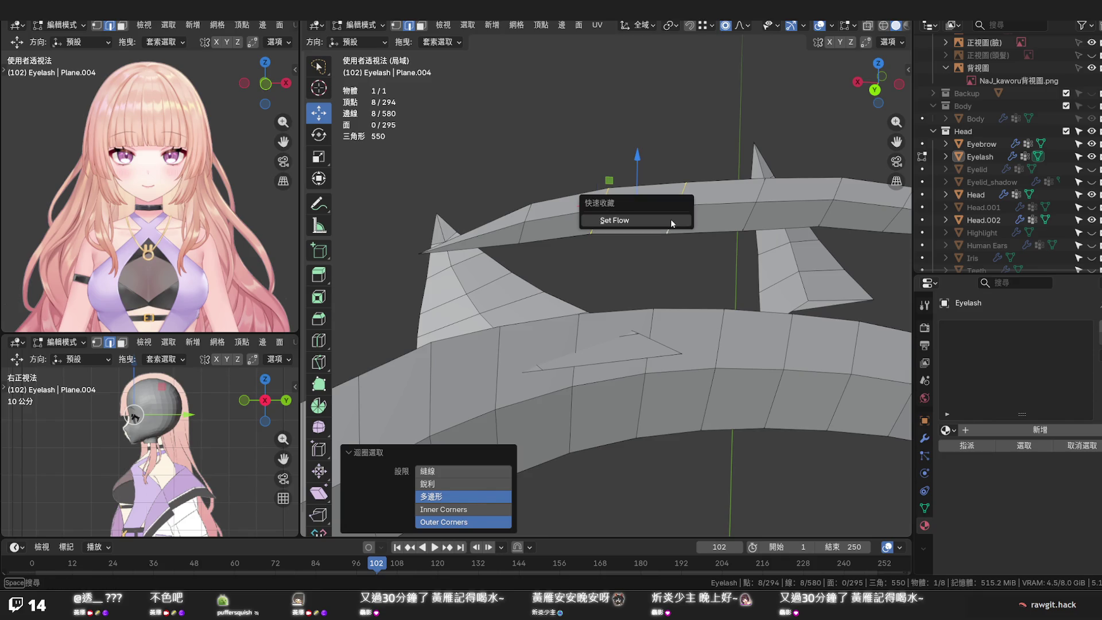
pyautogui.scroll(-2, 669, 222)
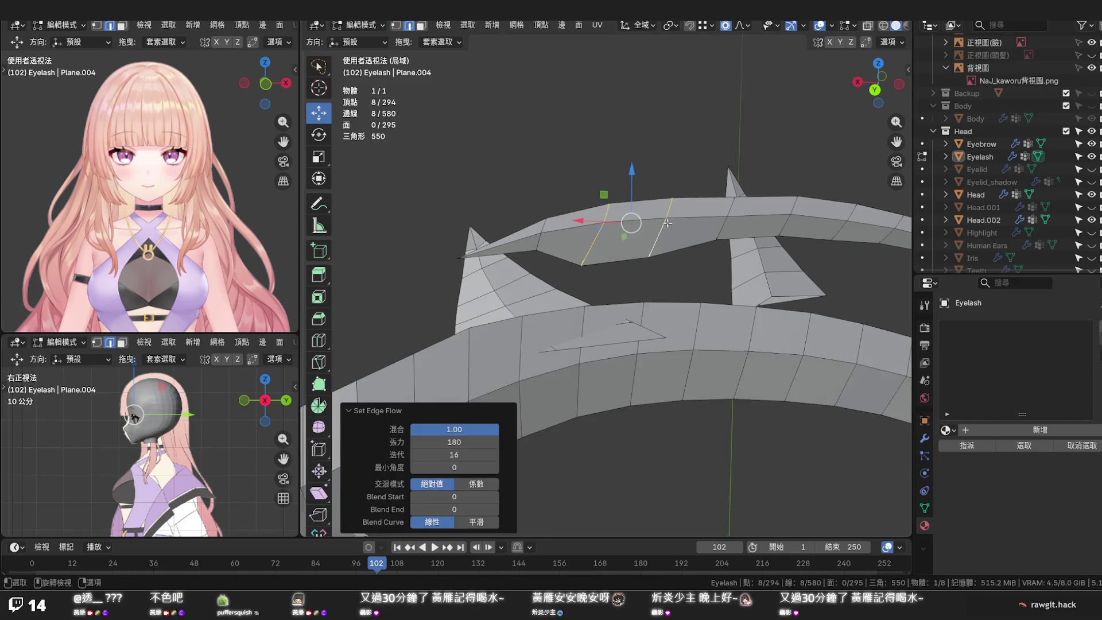
pyautogui.scroll(-3, 669, 225)
pyautogui.moveTo(672, 230)
pyautogui.mouseDown(button='middle')
pyautogui.moveTo(677, 242)
pyautogui.moveTo(607, 259)
pyautogui.mouseUp(button='middle')
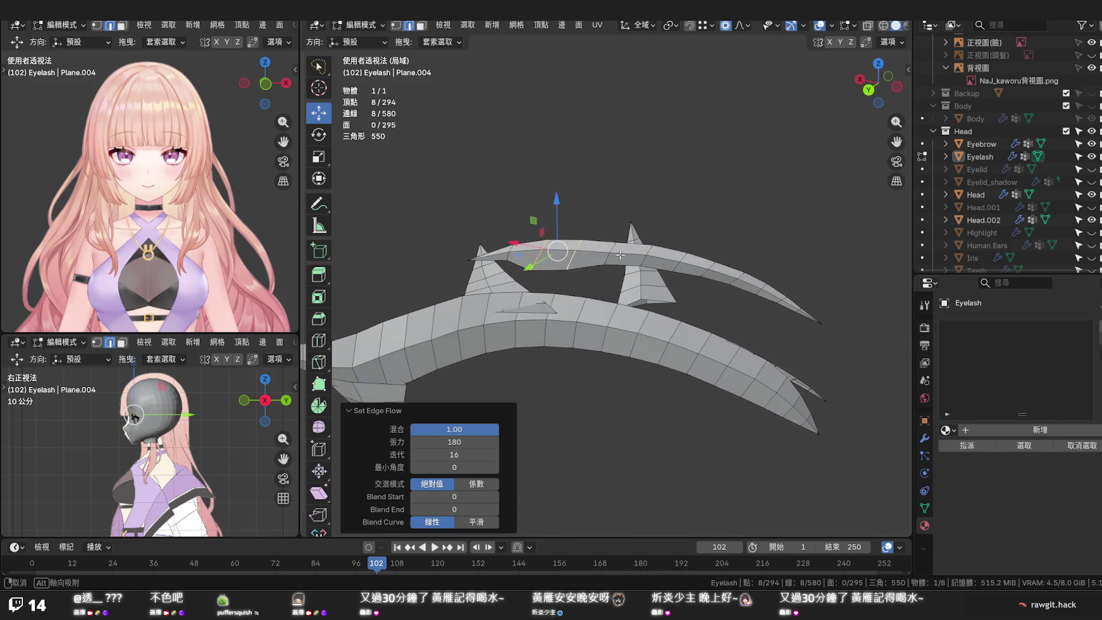
# Smooth edge flow loop by loop along the strip, reapplying it to successive loops
pyautogui.keyDown('alt'); pyautogui.click(607, 259); pyautogui.keyUp('alt')
pyautogui.press('q')
pyautogui.click(635, 259)
pyautogui.keyDown('alt'); pyautogui.click(558, 255); pyautogui.keyUp('alt')
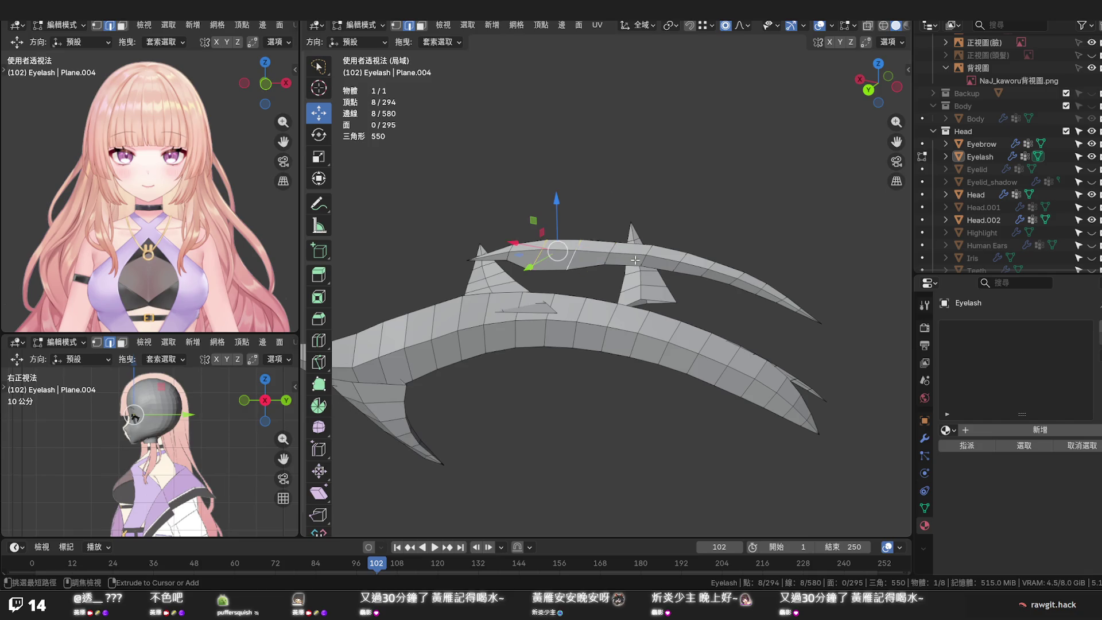
pyautogui.keyDown('alt'); pyautogui.click(541, 252); pyautogui.keyUp('alt')
pyautogui.keyDown('alt'); pyautogui.click(606, 257); pyautogui.keyUp('alt')
pyautogui.press('q')
pyautogui.click(610, 258)
pyautogui.keyDown('alt'); pyautogui.click(646, 260); pyautogui.keyUp('alt')
pyautogui.press('q')
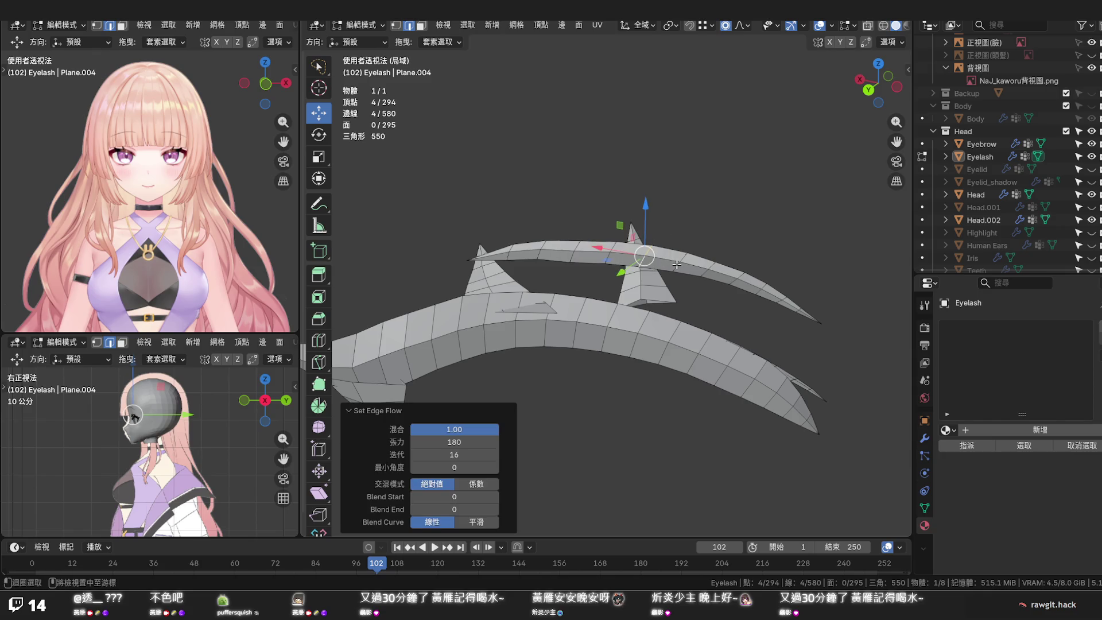
# Smooth three loops near the spike together with Set Edge Flow and inspect the result
pyautogui.keyDown('alt'); pyautogui.click(677, 264); pyautogui.keyUp('alt')
pyautogui.keyDown('alt'); pyautogui.keyDown('shift'); pyautogui.click(634, 260); pyautogui.keyUp('shift'); pyautogui.keyUp('alt')
pyautogui.keyDown('alt'); pyautogui.keyDown('shift'); pyautogui.click(609, 259); pyautogui.keyUp('shift'); pyautogui.keyUp('alt')
pyautogui.press('q')
pyautogui.click(572, 260)
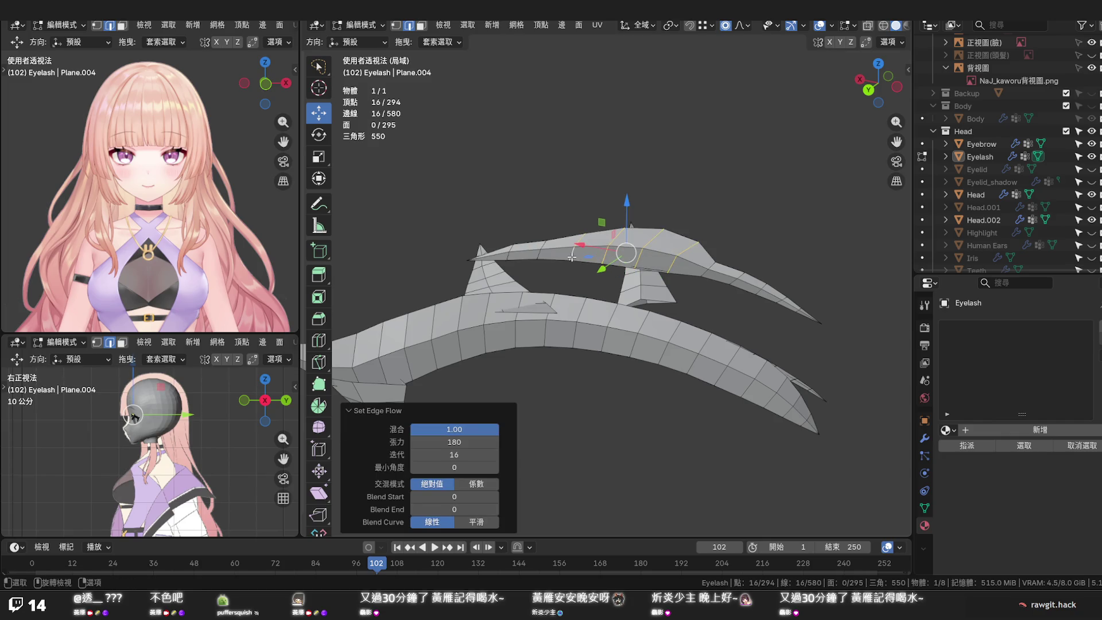
pyautogui.moveTo(573, 257); pyautogui.dragTo(603, 265, button='middle')
pyautogui.moveTo(723, 268); pyautogui.dragTo(456, 245, button='middle')
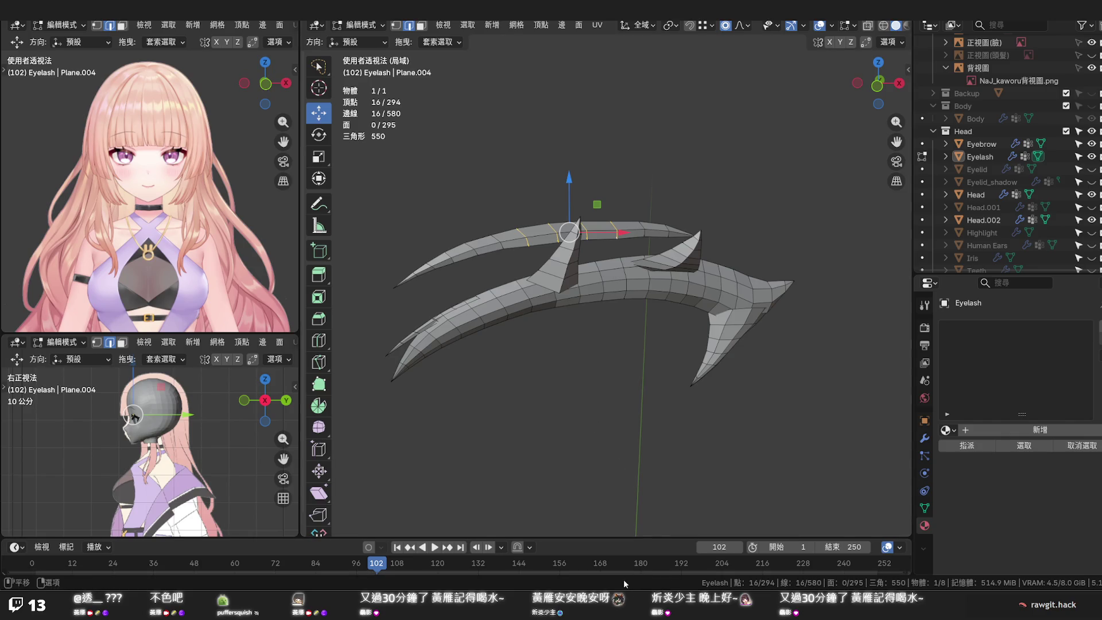
pyautogui.scroll(1, 627, 321)
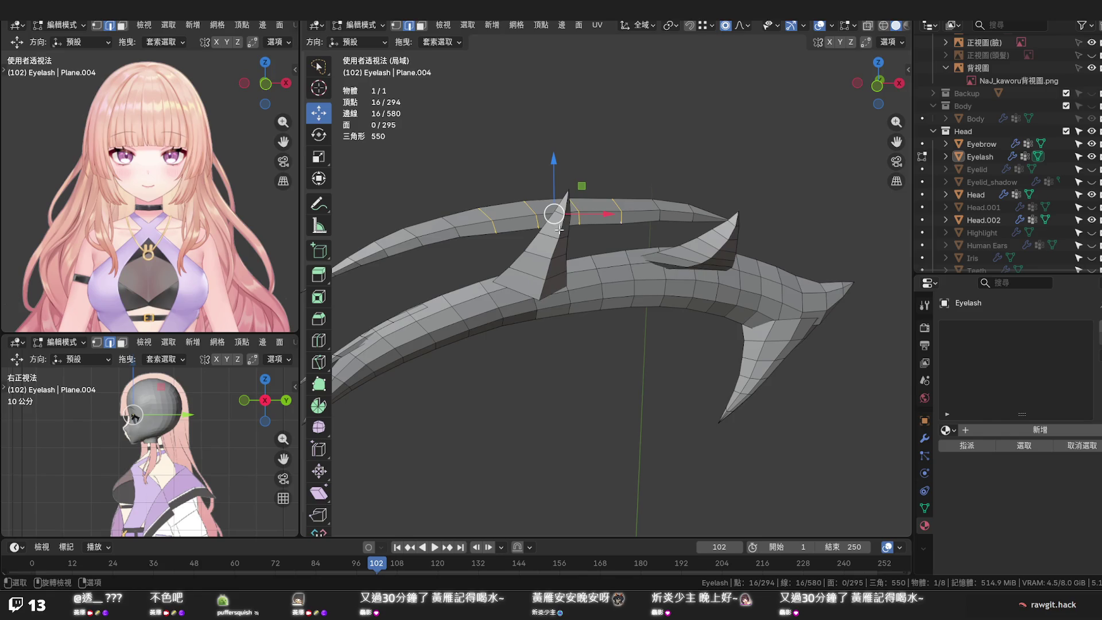
pyautogui.scroll(1, 628, 320)
pyautogui.moveTo(627, 320); pyautogui.dragTo(585, 305, button='middle')
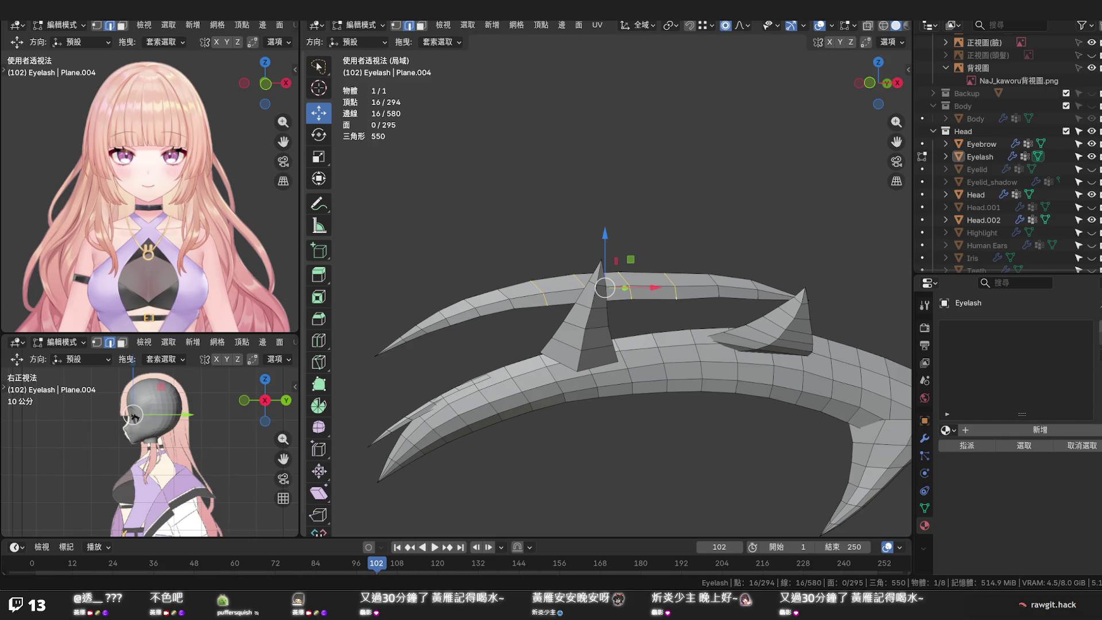
pyautogui.scroll(-3, 607, 345)
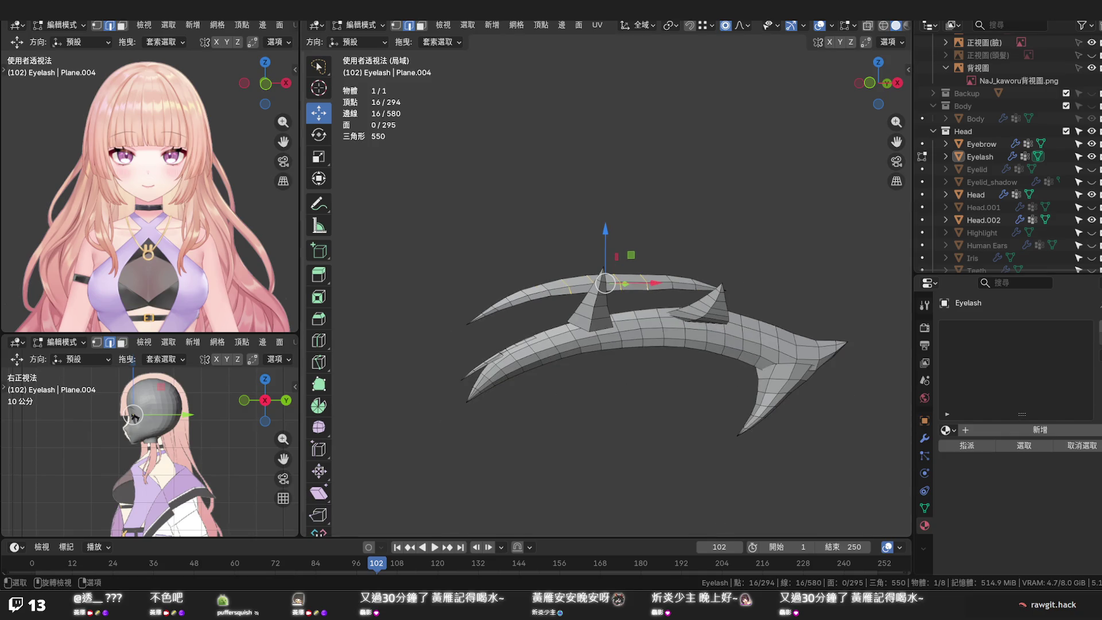
pyautogui.scroll(3, 607, 344)
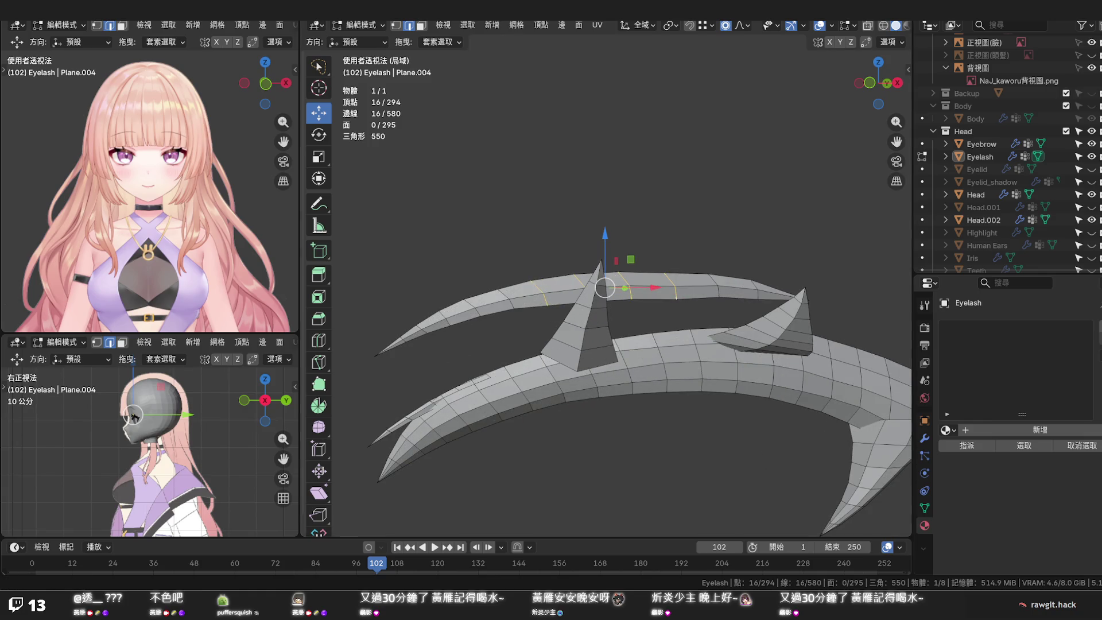
pyautogui.scroll(2, 606, 344)
pyautogui.scroll(1, 607, 344)
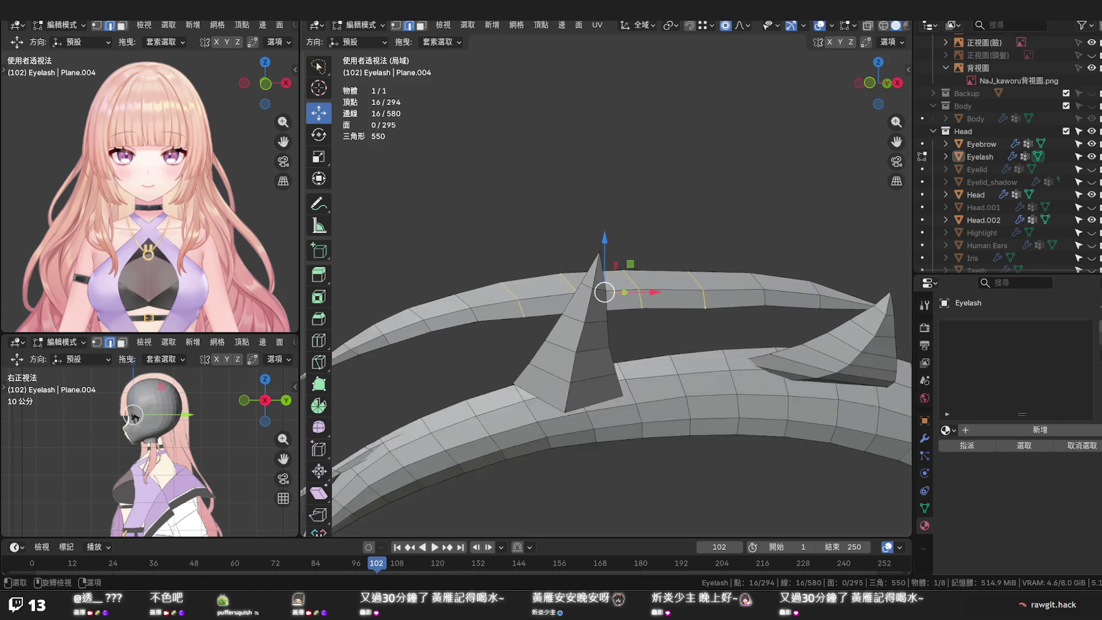
pyautogui.moveTo(551, 284); pyautogui.dragTo(532, 267, button='middle')
pyautogui.keyDown('alt'); pyautogui.click(532, 267); pyautogui.keyUp('alt')
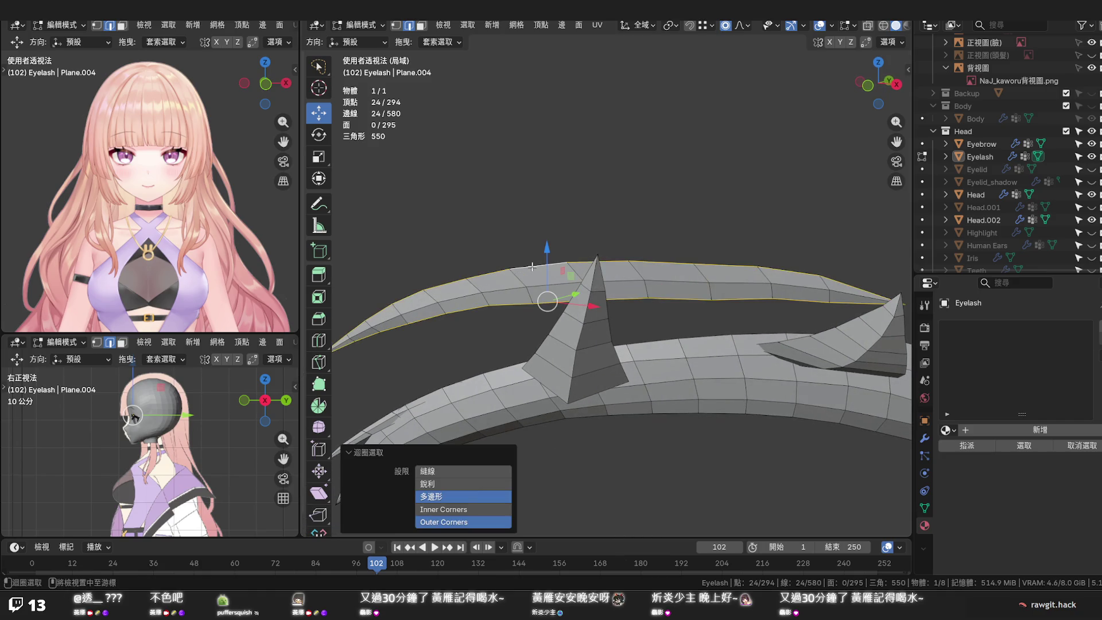
pyautogui.moveTo(532, 267)
pyautogui.mouseDown(button='middle')
pyautogui.moveTo(569, 278)
pyautogui.moveTo(551, 361)
pyautogui.mouseUp(button='middle')
pyautogui.press('q')
pyautogui.click(570, 277)
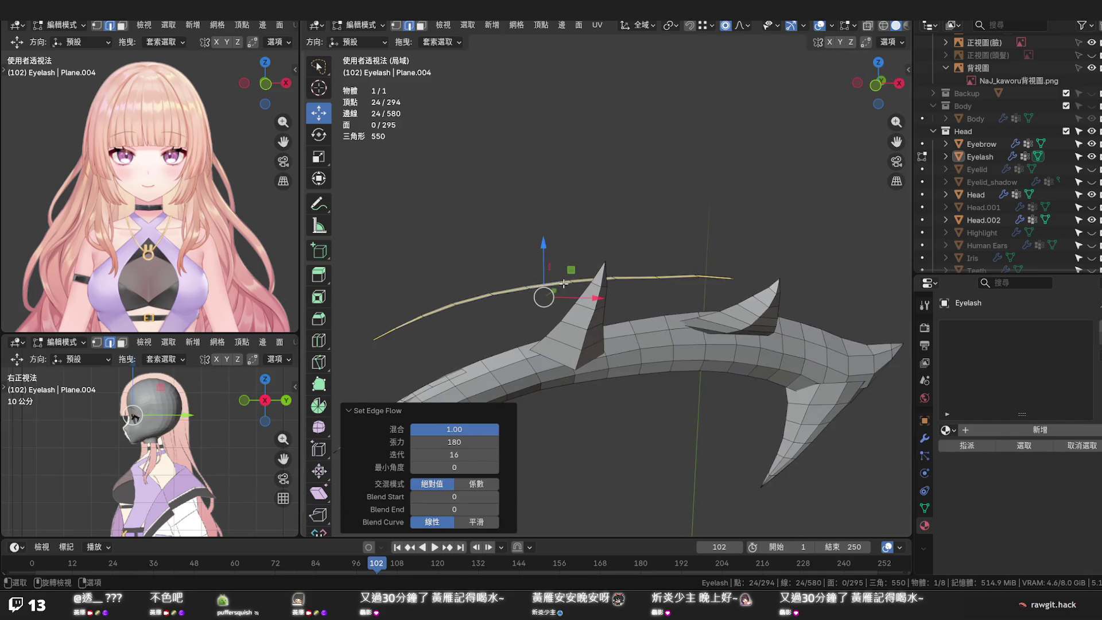
pyautogui.scroll(3, 518, 307)
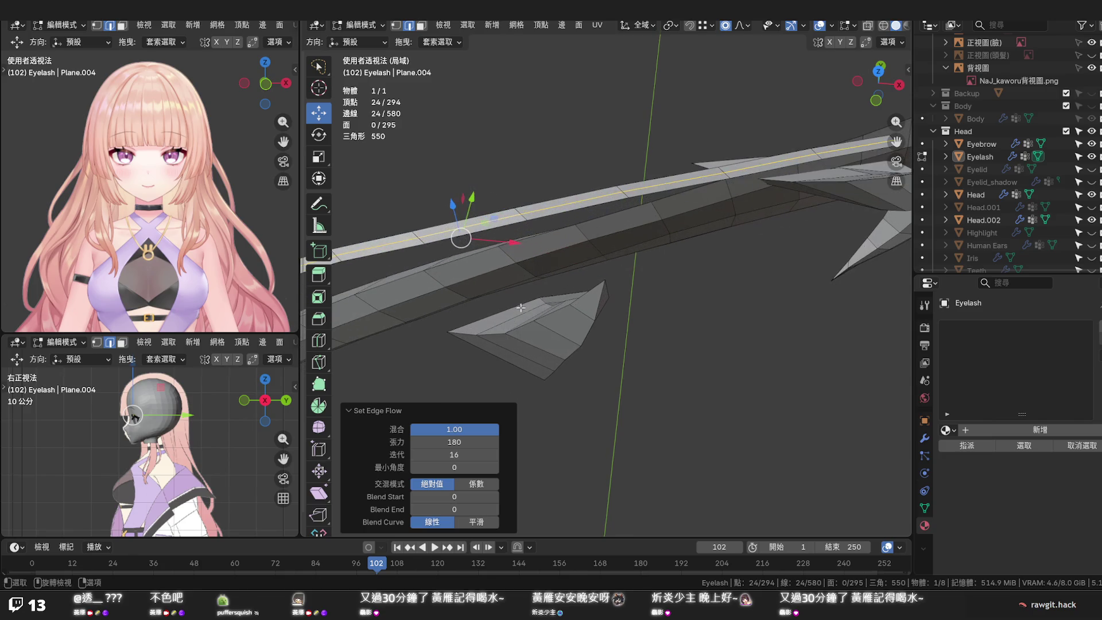
pyautogui.moveTo(516, 300)
pyautogui.mouseDown(button='middle')
pyautogui.moveTo(497, 223)
pyautogui.moveTo(505, 135)
pyautogui.mouseUp(button='middle')
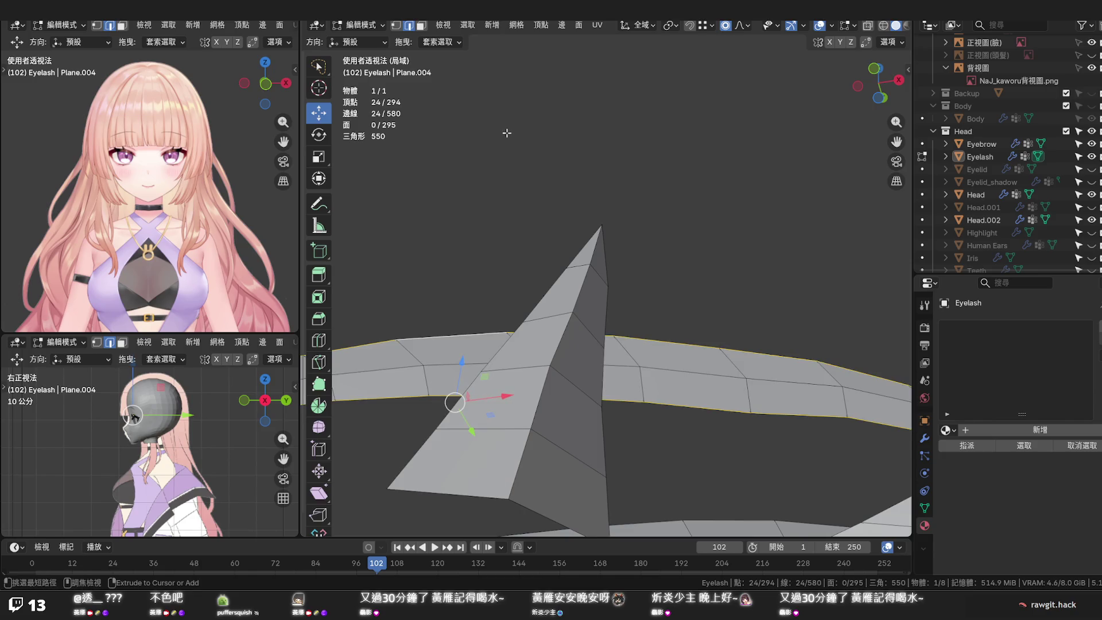
pyautogui.moveTo(492, 220); pyautogui.dragTo(495, 332, button='middle')
pyautogui.scroll(-4, 496, 334)
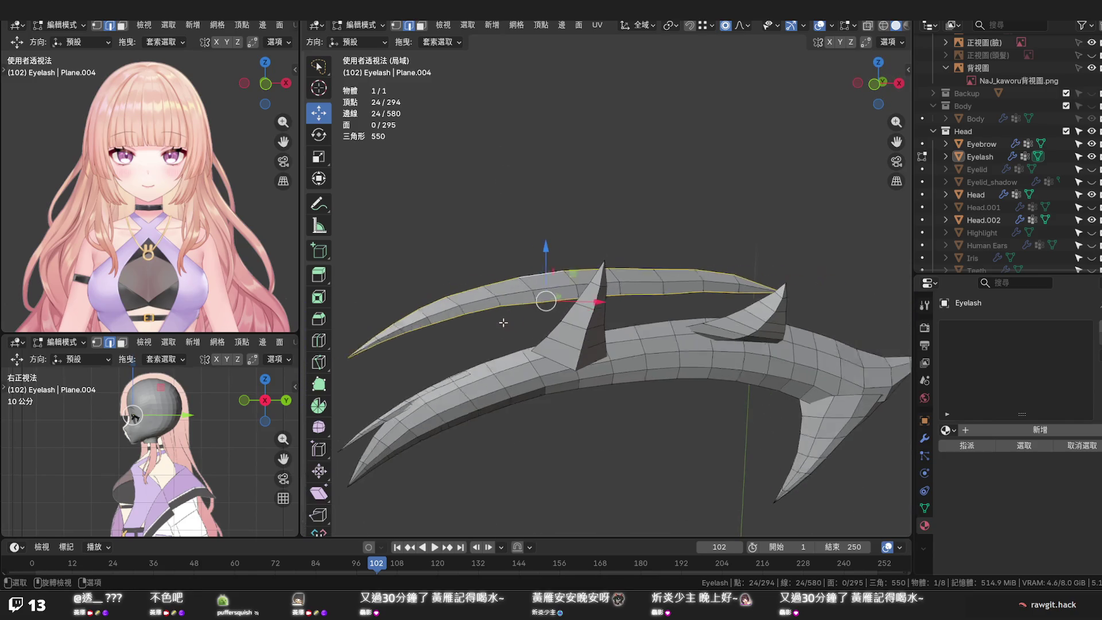
pyautogui.scroll(-1, 502, 315)
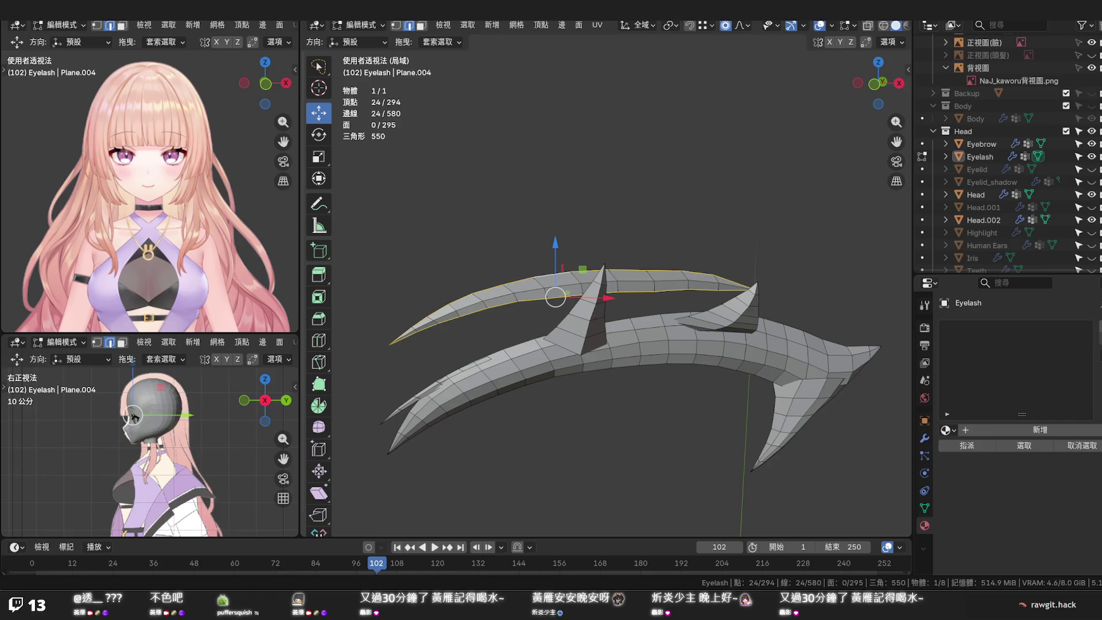
pyautogui.scroll(-2, 647, 347)
# Leave Local View, hide Head, Head.001 and Head.002, and face the eyelash front-on over the reference
pyautogui.moveTo(647, 347); pyautogui.dragTo(631, 345, button='middle')
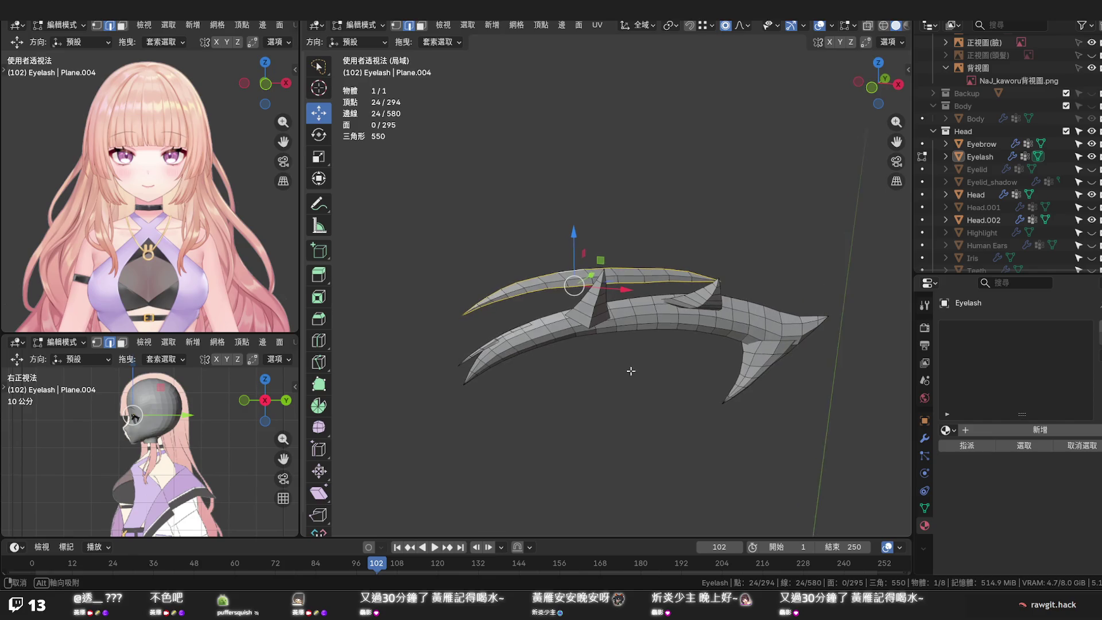
pyautogui.scroll(2, 631, 346)
pyautogui.press('KP_1')
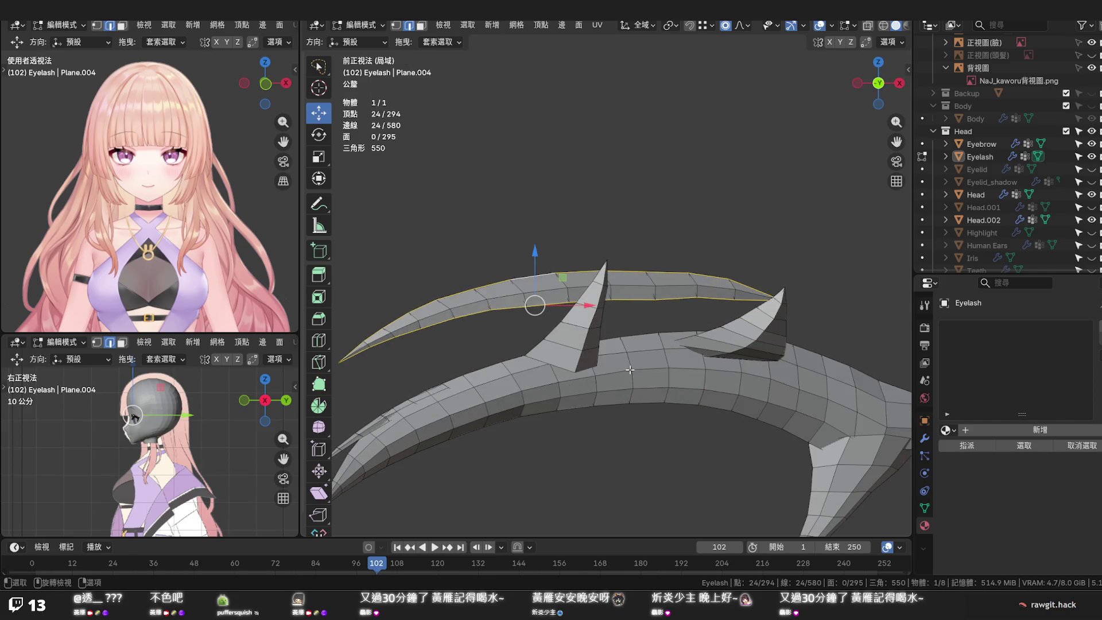
pyautogui.press('KP_Divide')
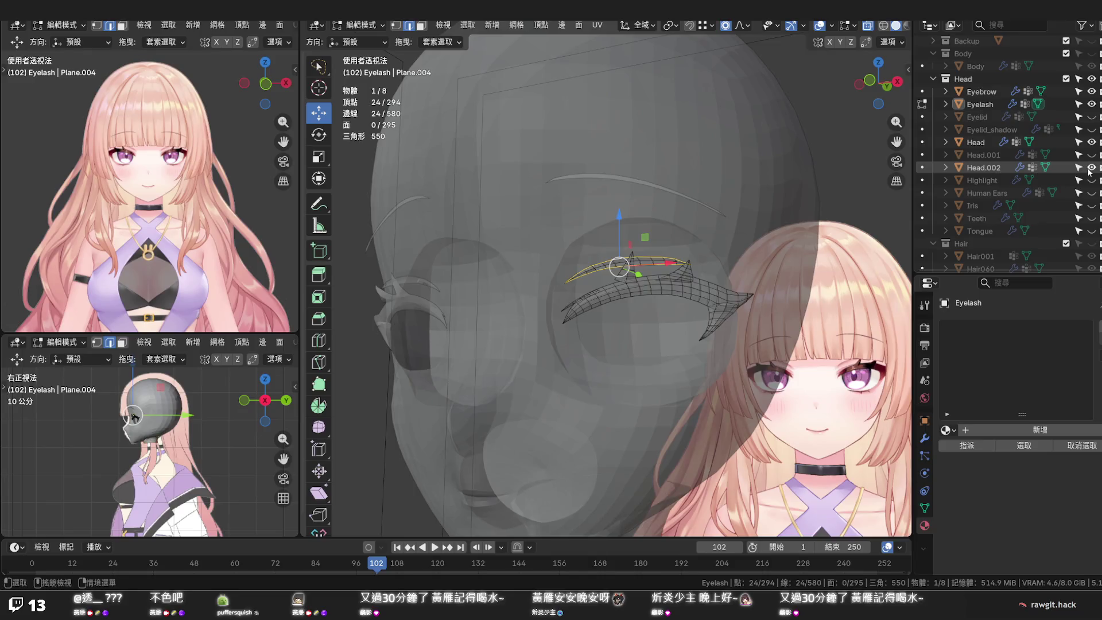
pyautogui.scroll(-2, 1089, 171)
pyautogui.moveTo(1089, 169); pyautogui.dragTo(1091, 143)
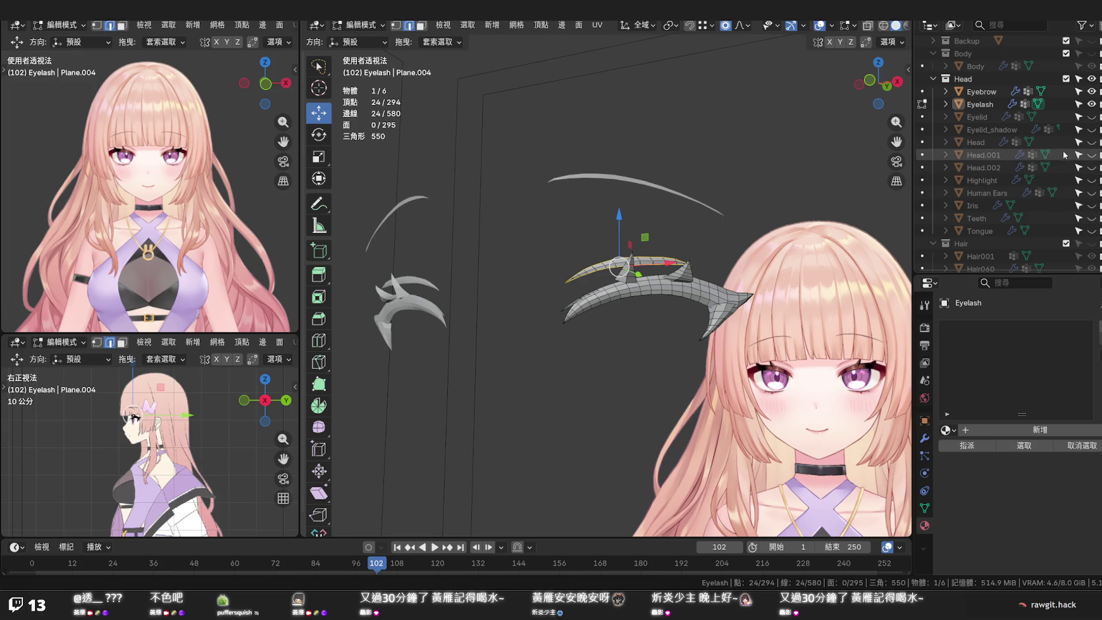
pyautogui.press('KP_1')
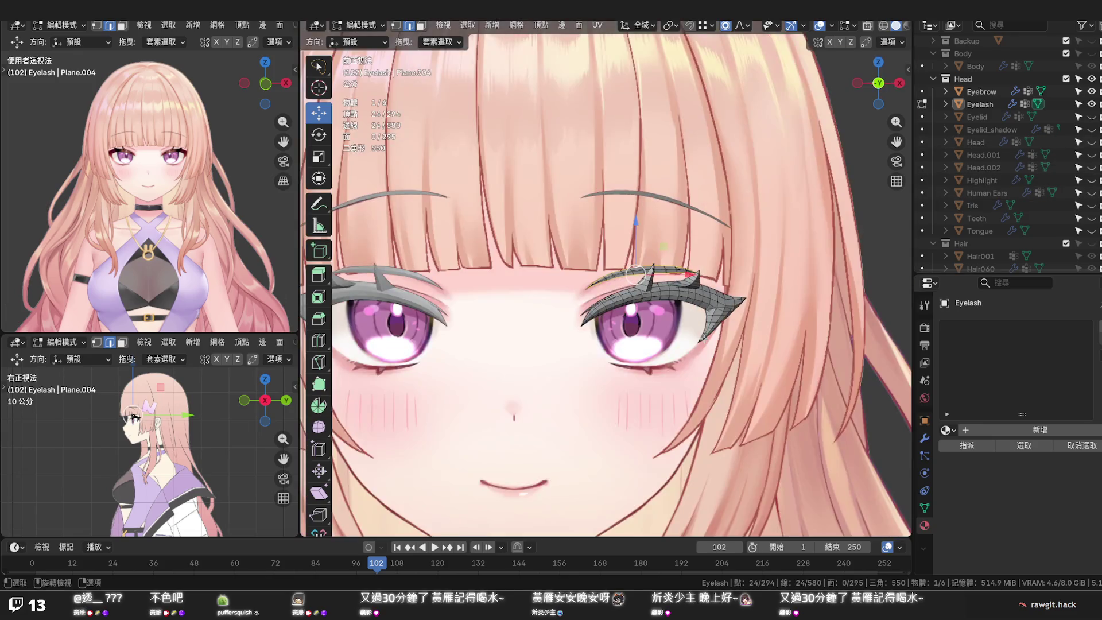
pyautogui.scroll(2, 704, 327)
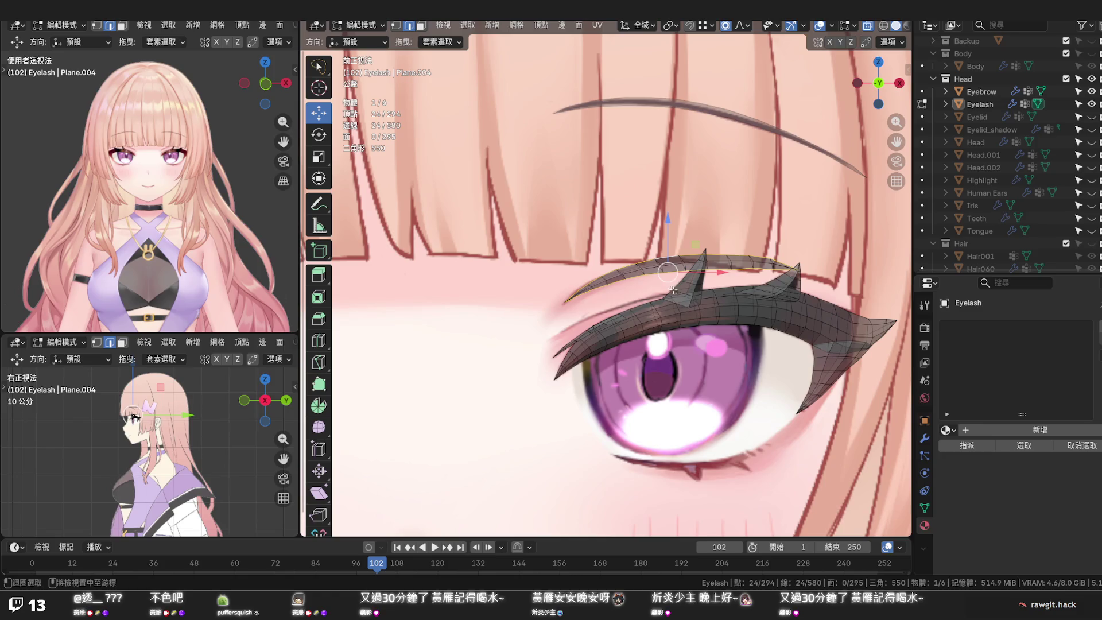
pyautogui.scroll(2, 670, 284)
pyautogui.scroll(3, 670, 282)
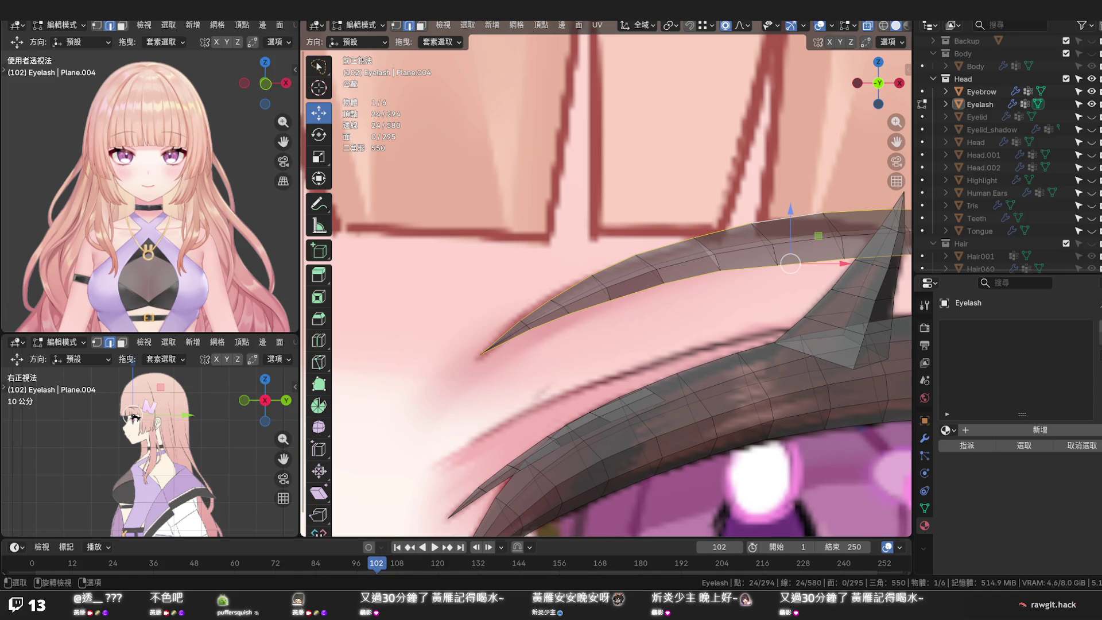
# Lower two mid-strip vertices of the upper lash along Z with smooth falloff to match the reference
pyautogui.moveTo(642, 250); pyautogui.dragTo(633, 262, button='middle')
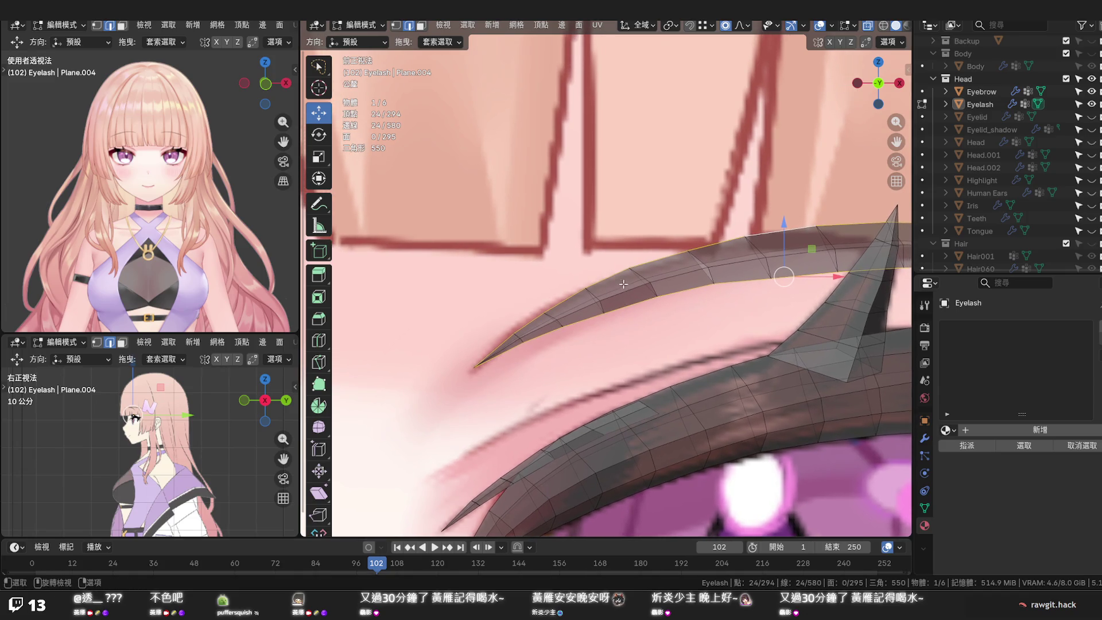
pyautogui.click(633, 263)
pyautogui.click(631, 267)
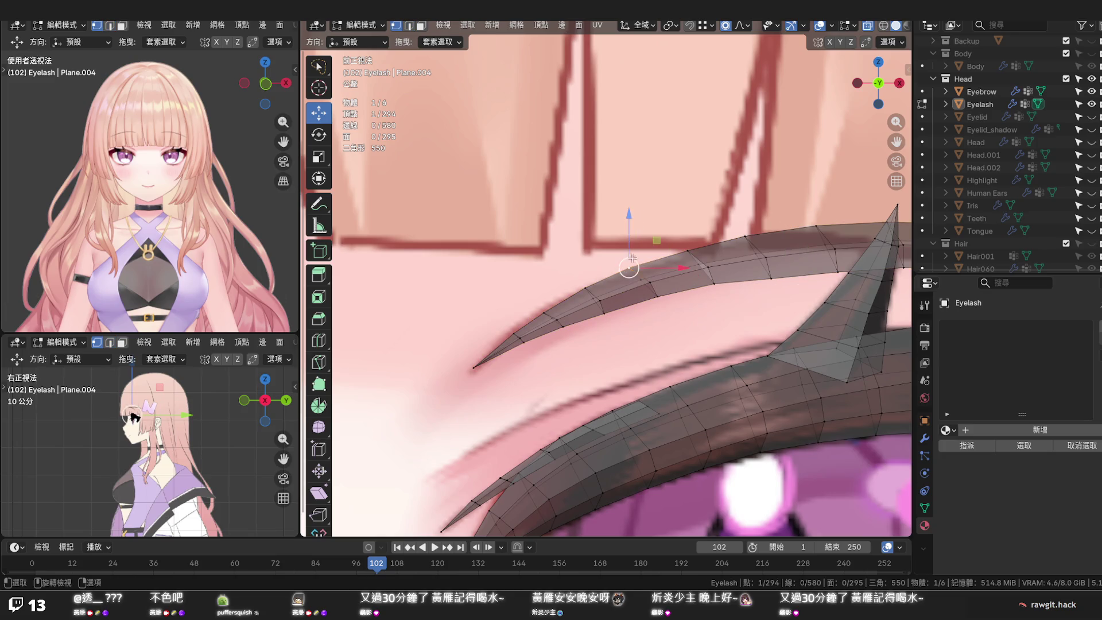
pyautogui.press('g')
pyautogui.press('z')
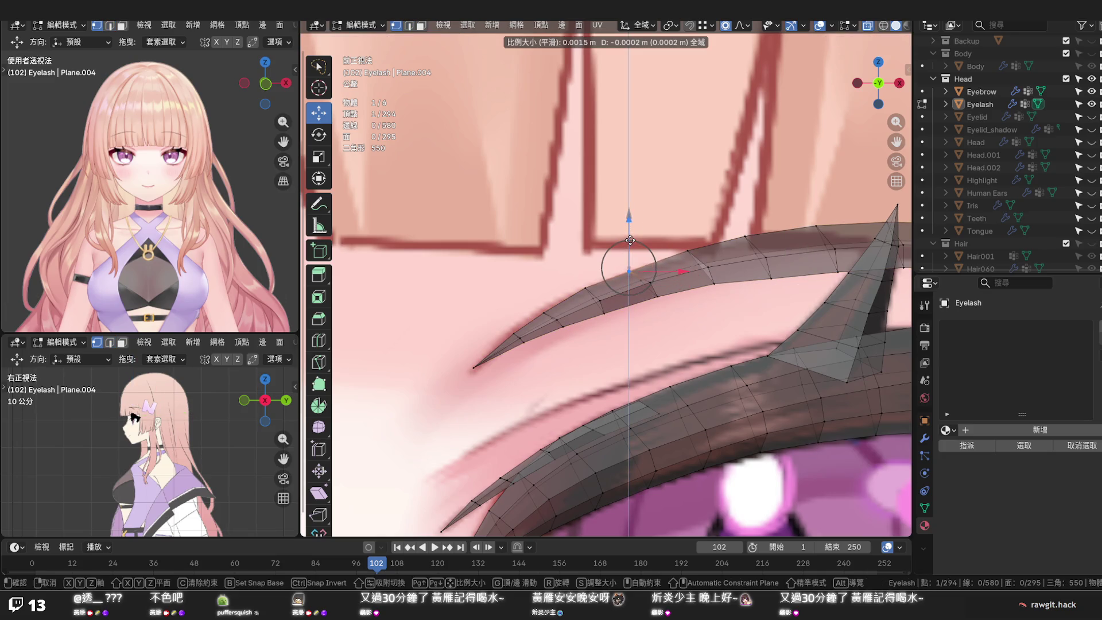
pyautogui.click(628, 216)
pyautogui.click(577, 295)
pyautogui.click(544, 287)
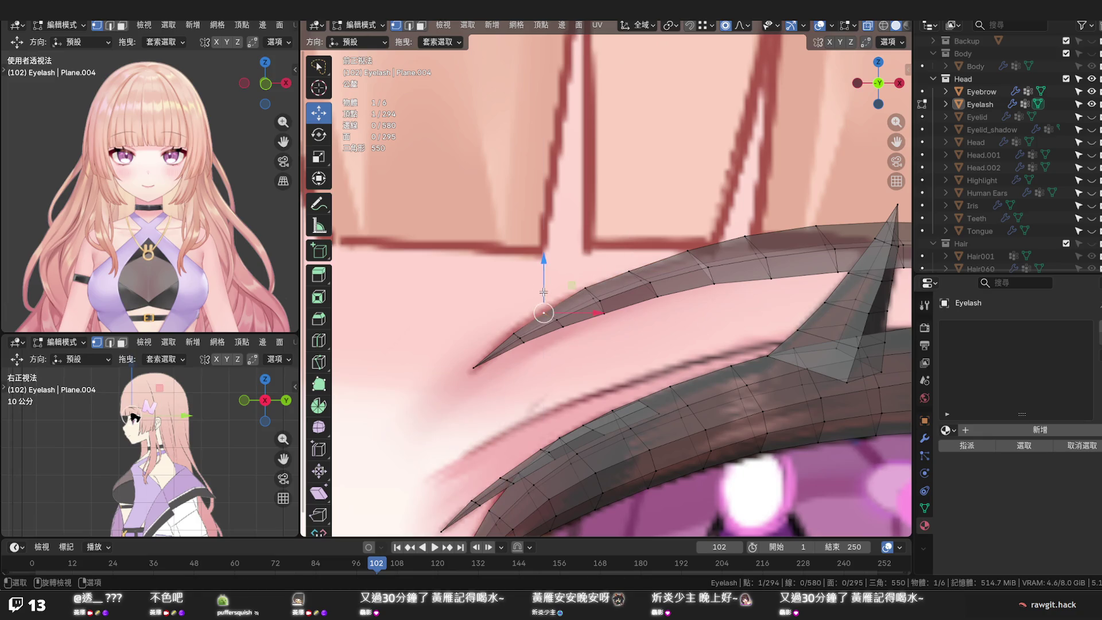
pyautogui.press('g')
pyautogui.press('z')
pyautogui.click(544, 288)
# Lower the next vertex and the lash tip vertex along Z onto the drawn eyelash
pyautogui.click(514, 306)
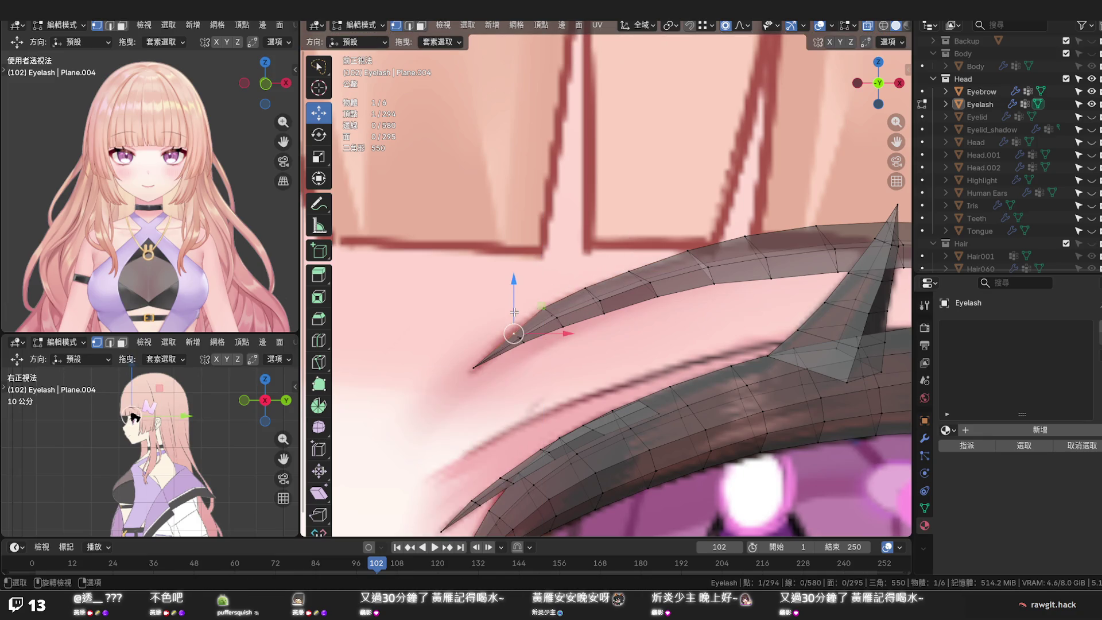
pyautogui.press('g')
pyautogui.press('z')
pyautogui.click(513, 306)
pyautogui.click(473, 369)
pyautogui.press('g')
pyautogui.press('z')
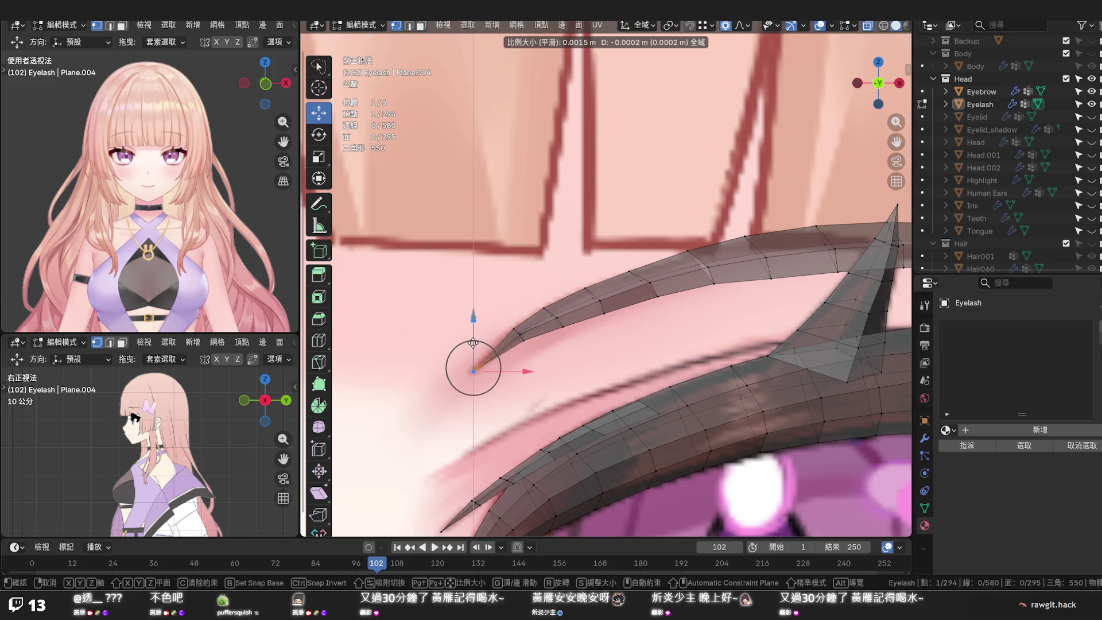
pyautogui.click(473, 344)
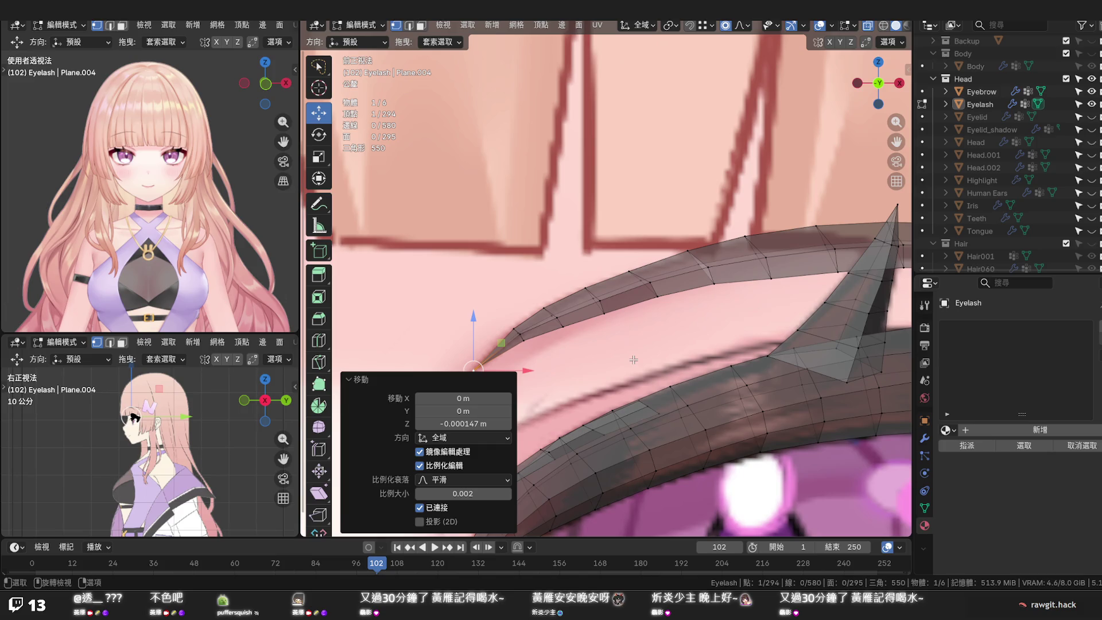
# Nudge two vertices near the lash spike vertically to line the strip up with the drawing
pyautogui.click(687, 251)
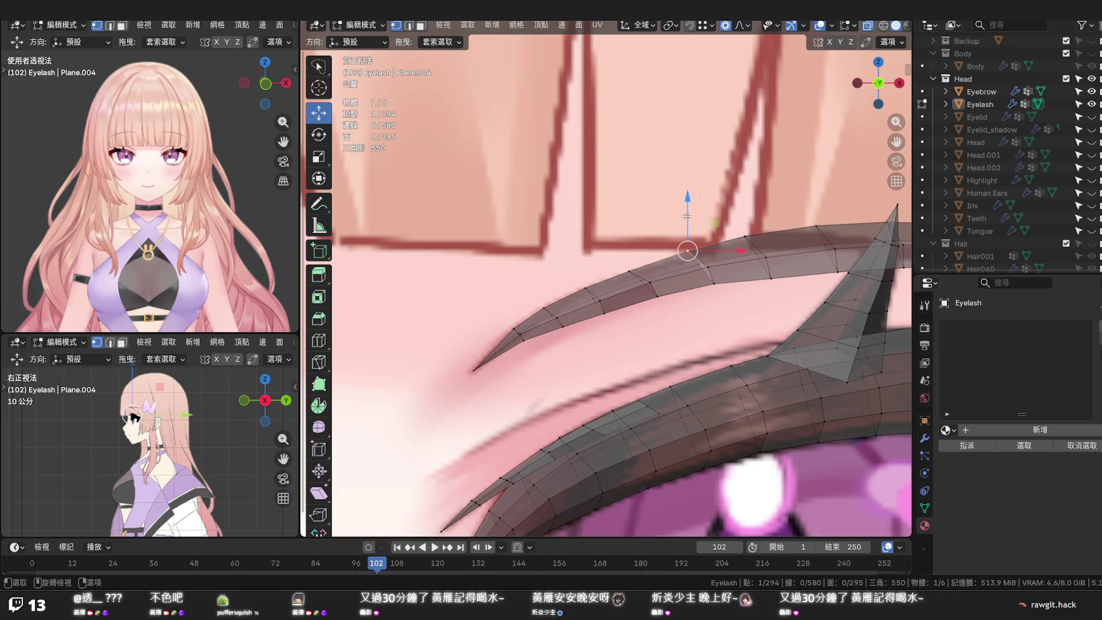
pyautogui.moveTo(687, 250); pyautogui.dragTo(686, 255)
pyautogui.click(745, 234)
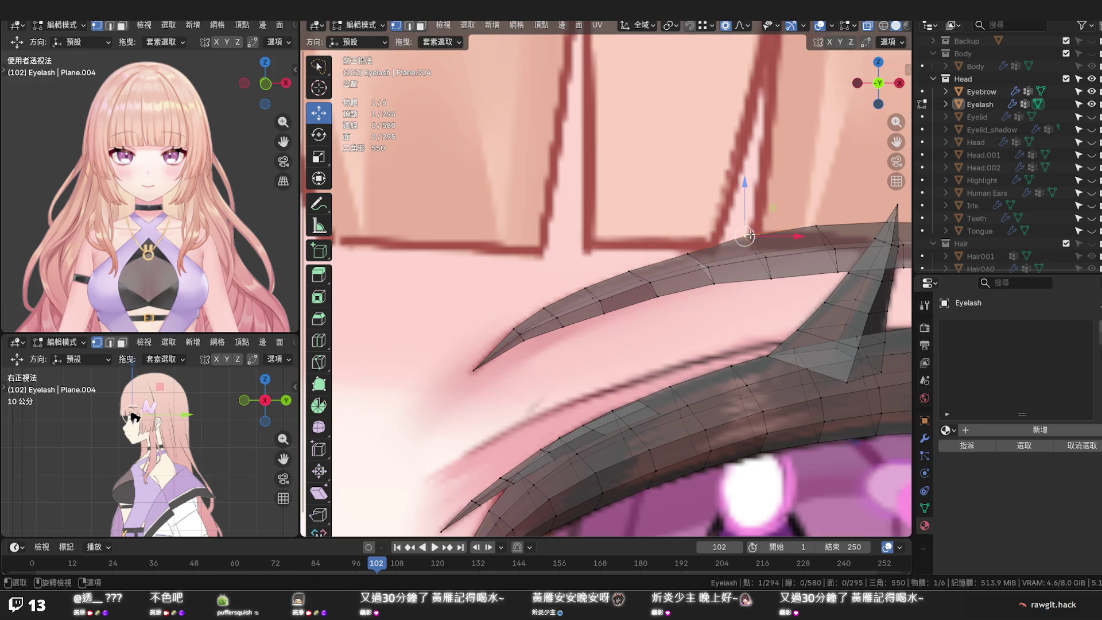
pyautogui.press('g')
pyautogui.press('z')
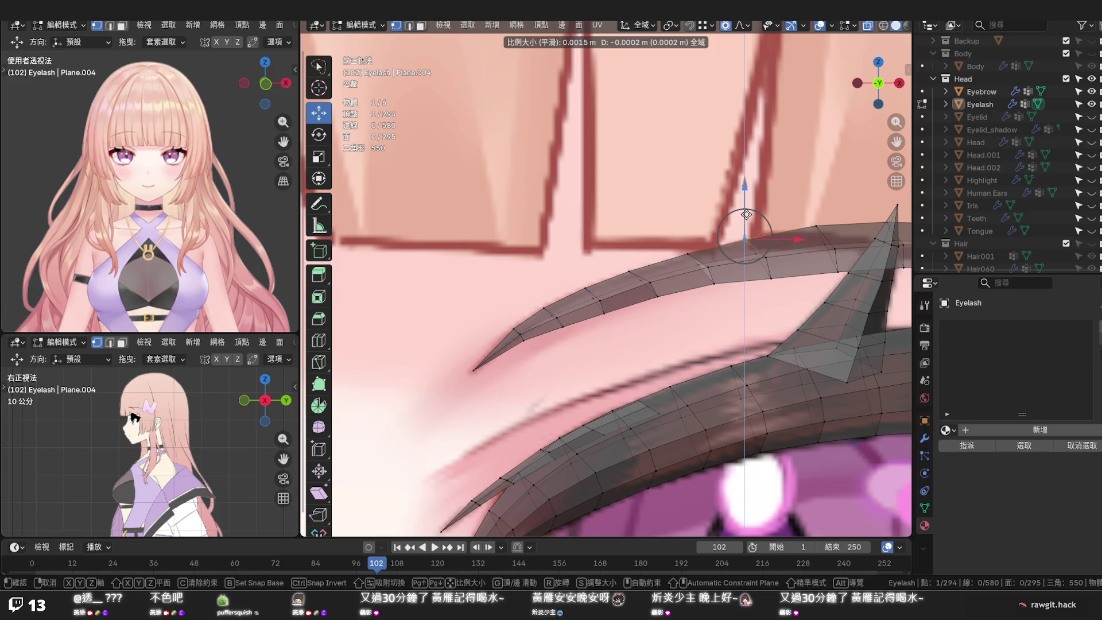
pyautogui.click(746, 215)
pyautogui.scroll(4, 1076, 86)
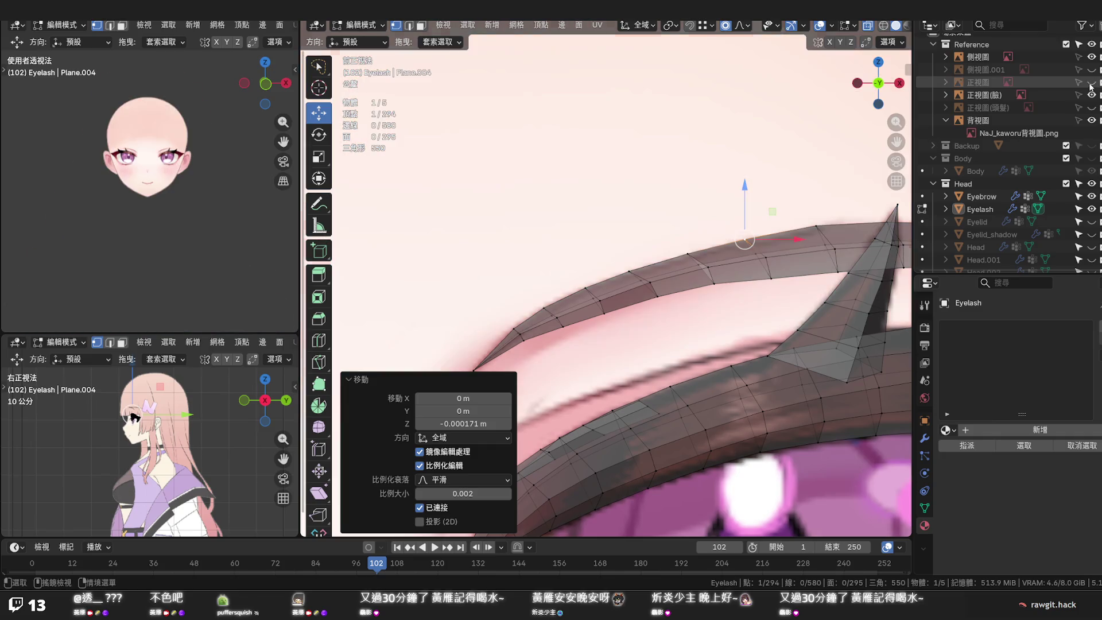
# Hide the front reference image and toggle the Eyelash mesh repeatedly to compare its fit against the drawing
pyautogui.click(1091, 83)
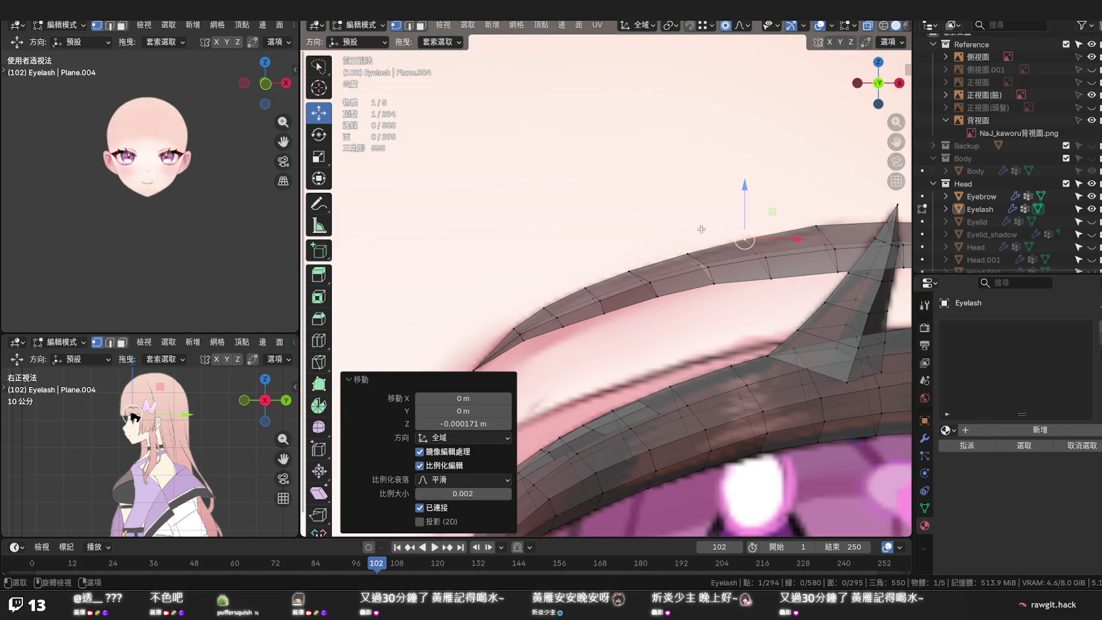
pyautogui.scroll(-1, 800, 239)
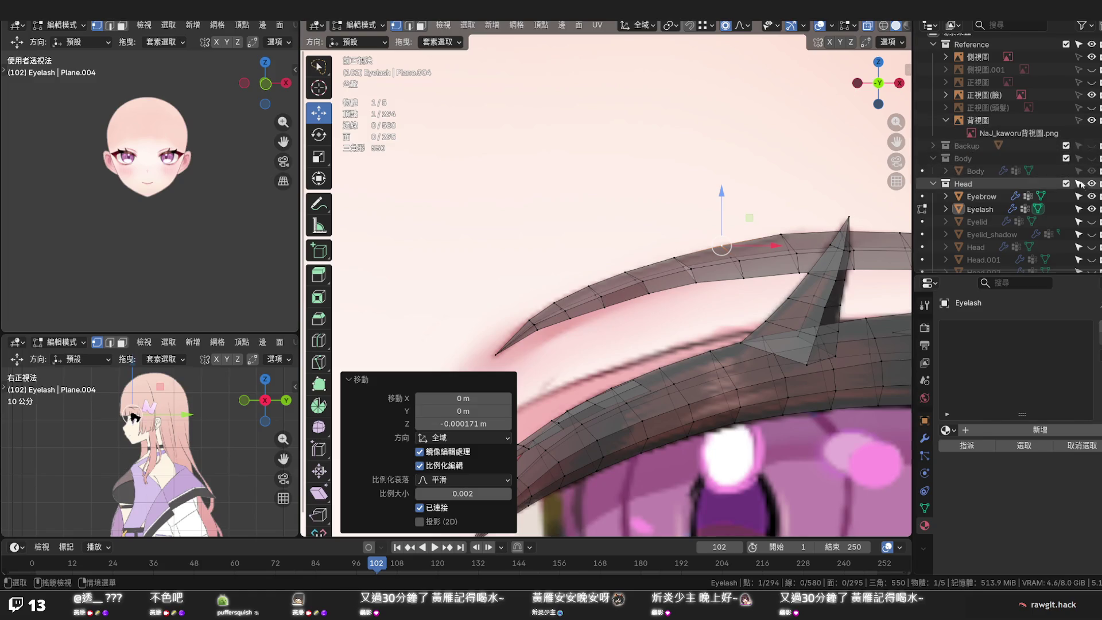
pyautogui.click(1092, 209)
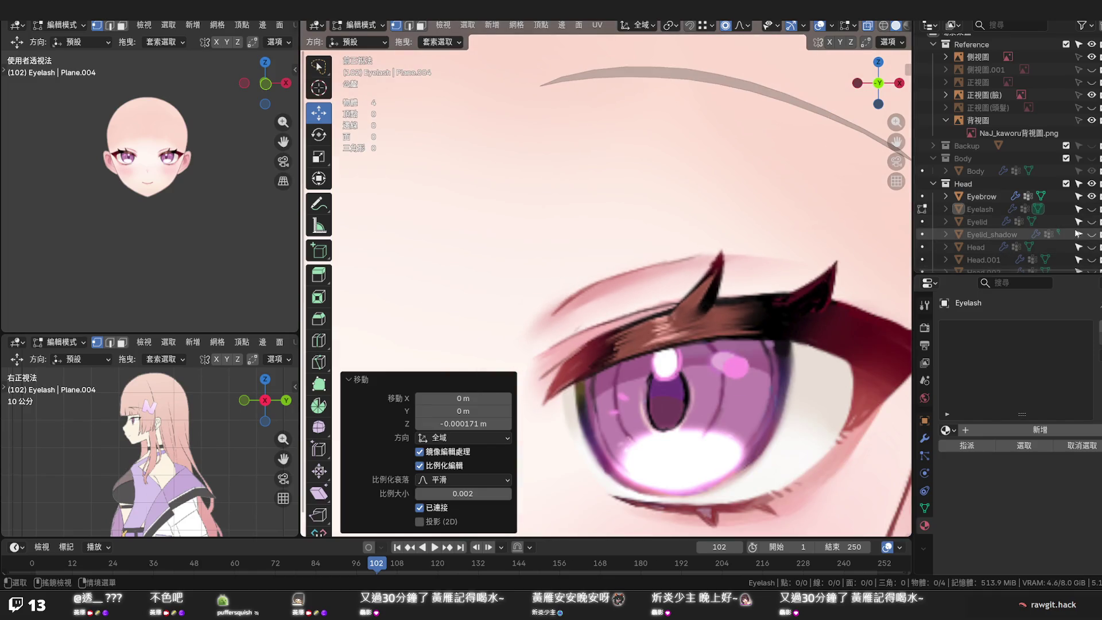
pyautogui.click(1093, 209)
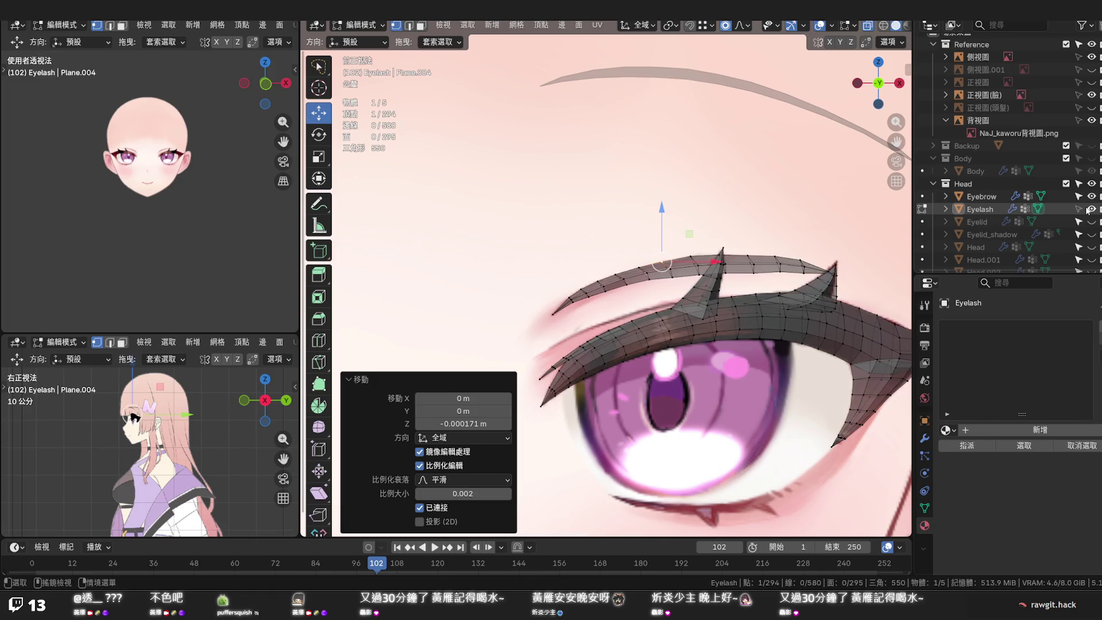
pyautogui.click(1090, 209)
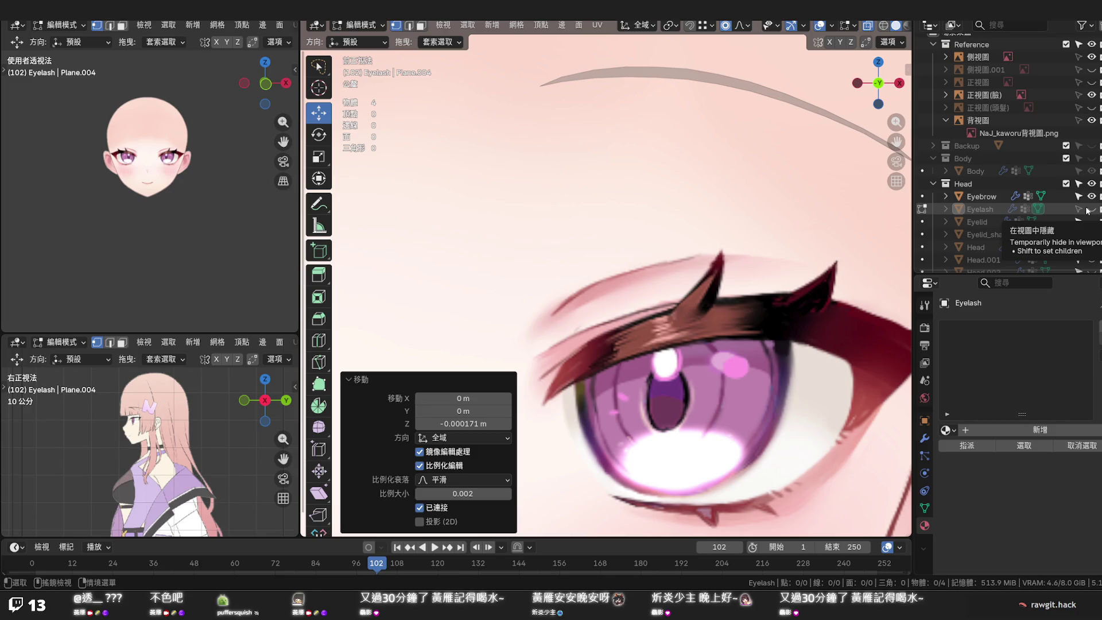
pyautogui.click(1091, 208)
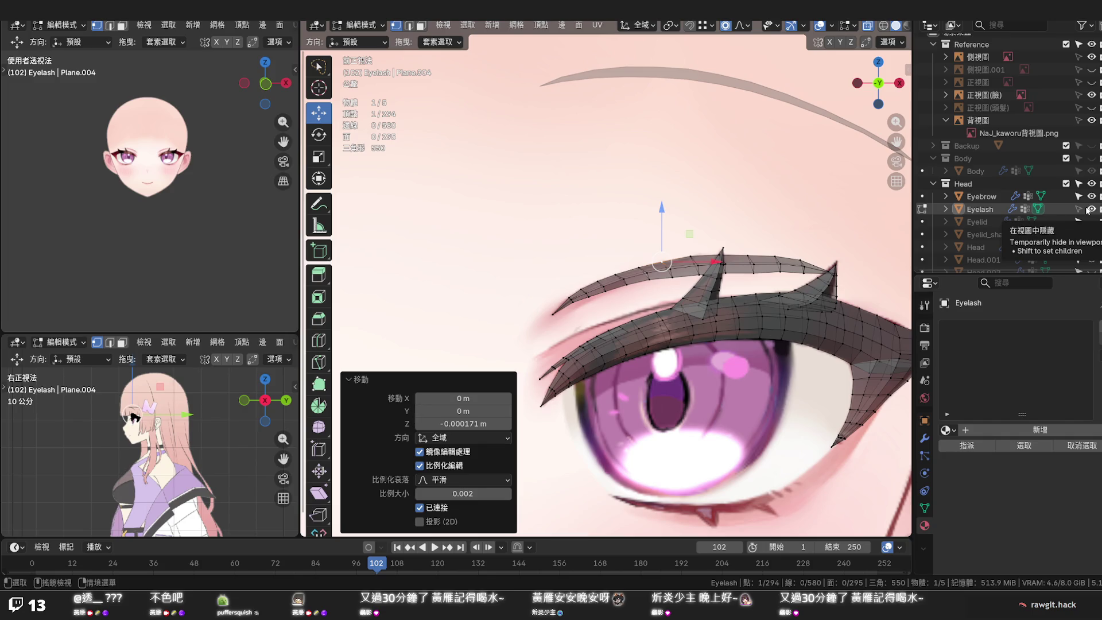
pyautogui.click(1091, 209)
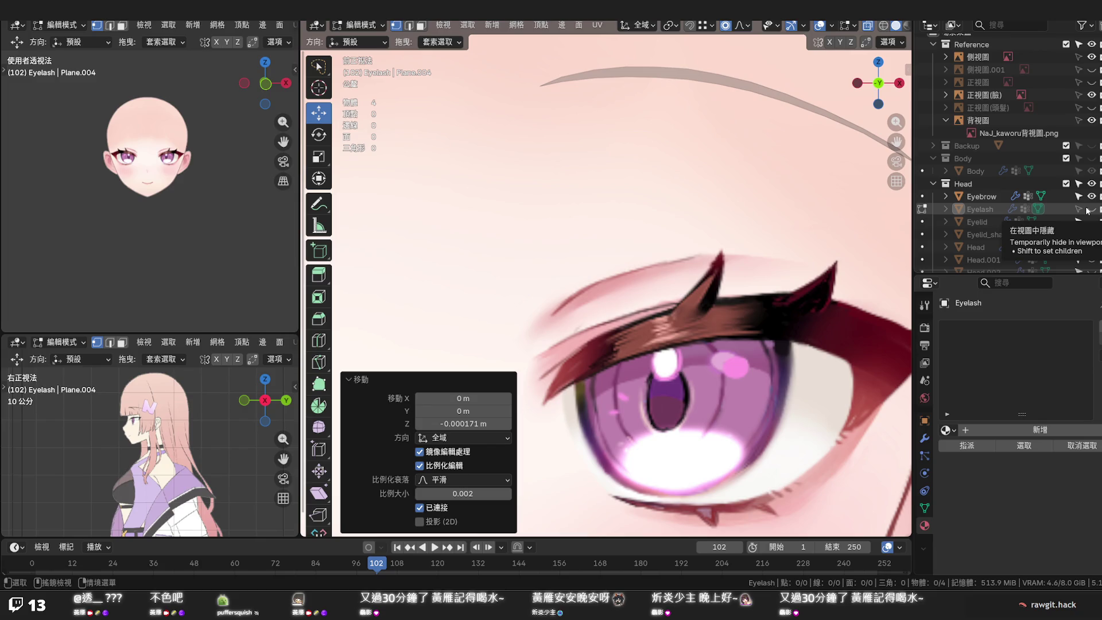
pyautogui.click(1090, 209)
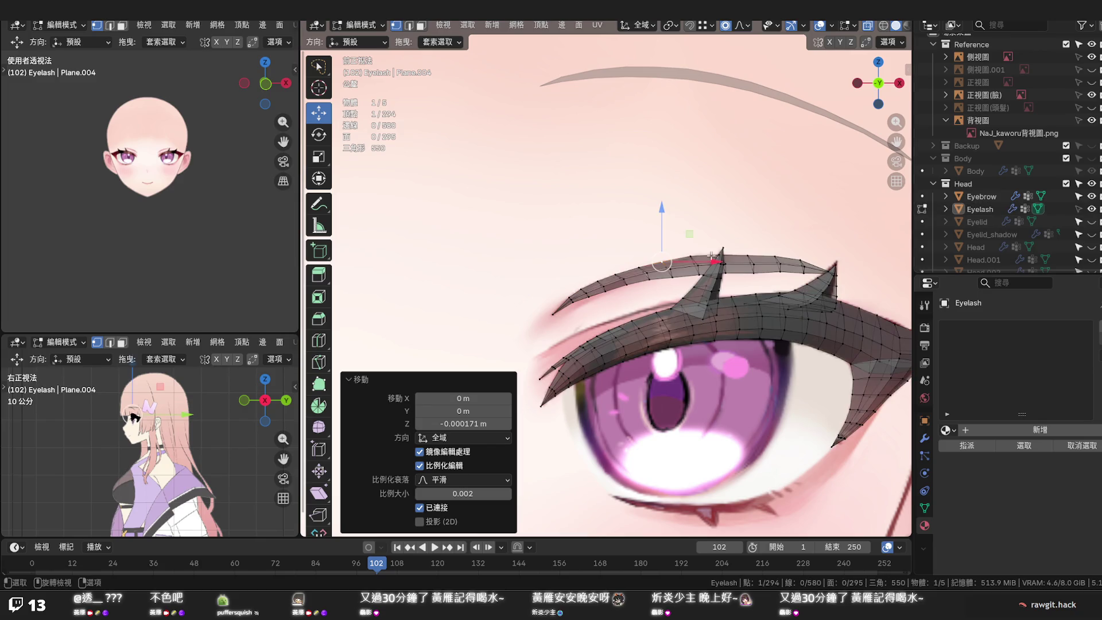
pyautogui.scroll(1, 700, 261)
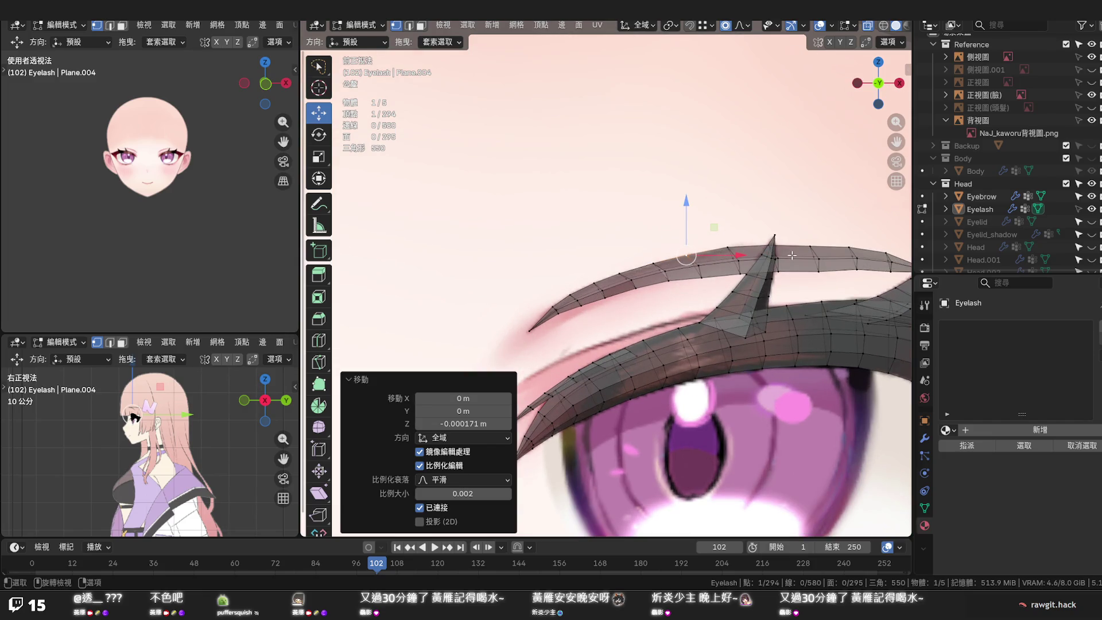
pyautogui.keyDown('alt'); pyautogui.click(777, 261); pyautogui.keyUp('alt')
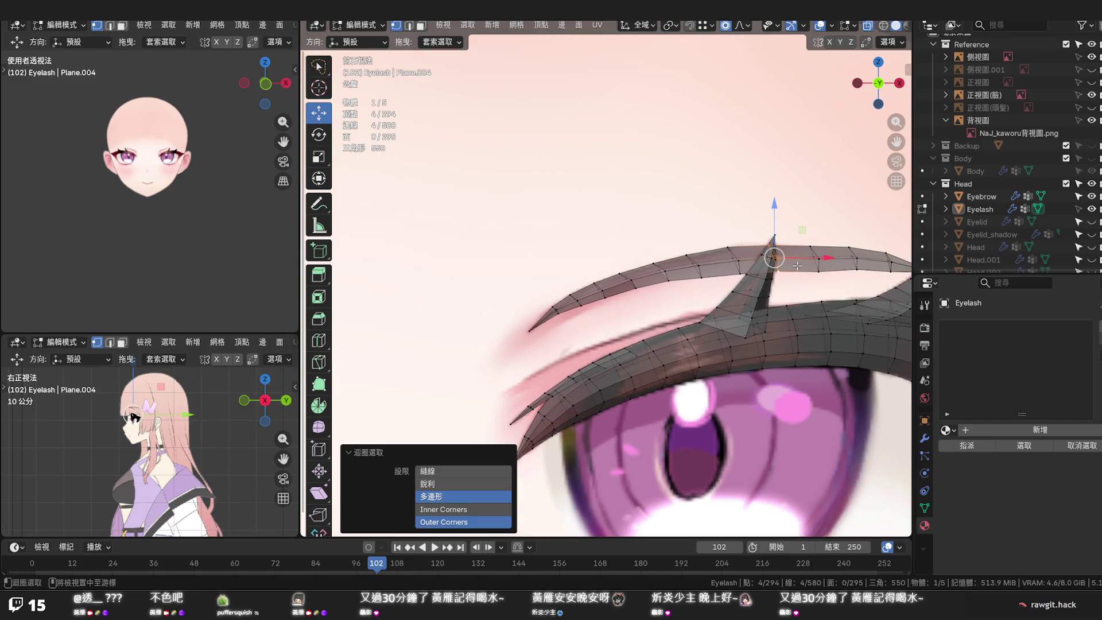
# Select the short face strip at the upper strand's right end and delete those faces
pyautogui.press('3')
pyautogui.keyDown('alt'); pyautogui.click(797, 262); pyautogui.keyUp('alt')
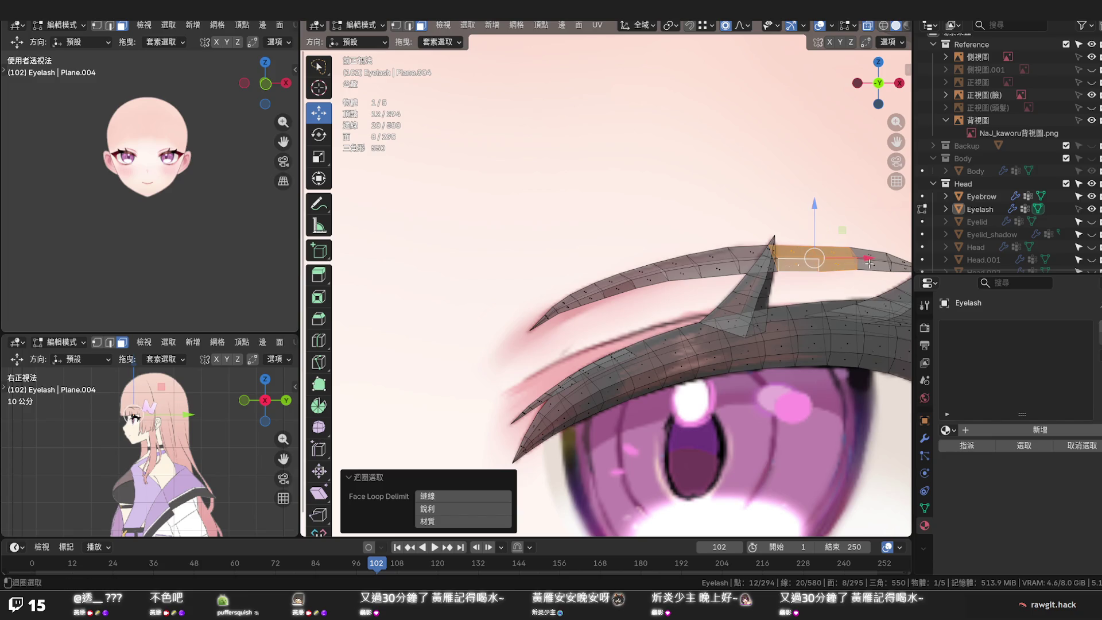
pyautogui.click(895, 266)
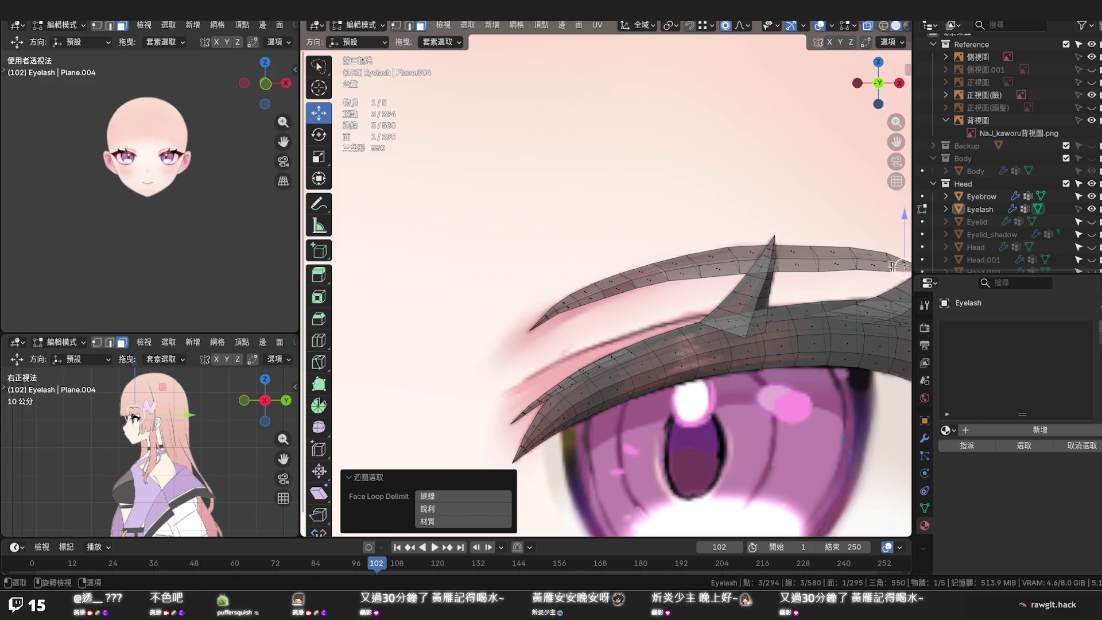
pyautogui.scroll(-3, 896, 265)
pyautogui.keyDown('alt'); pyautogui.click(824, 268); pyautogui.keyUp('alt')
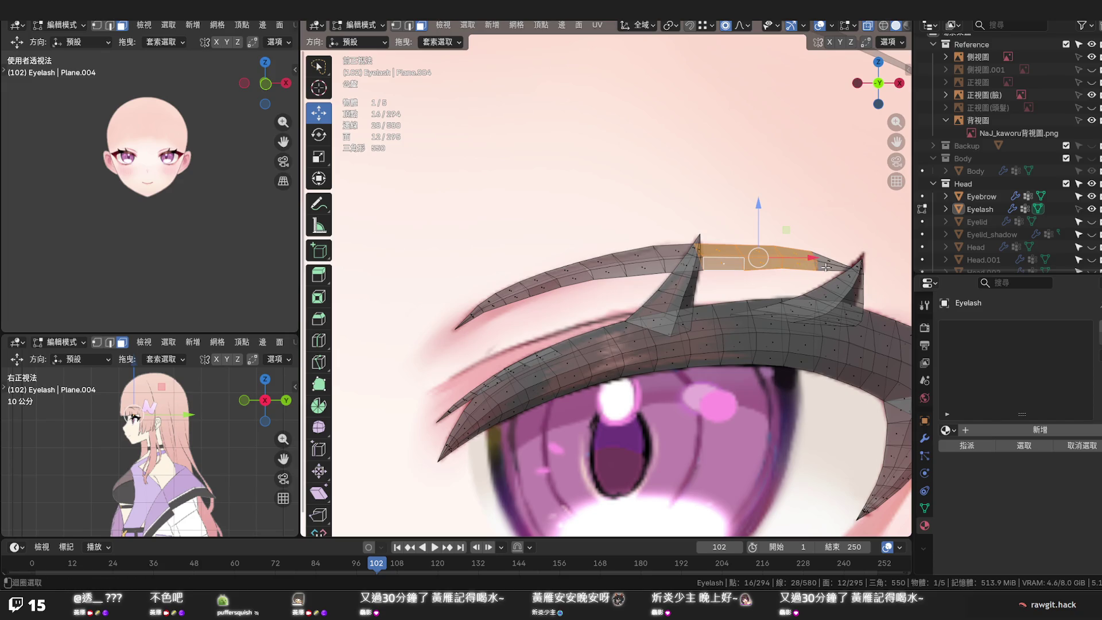
pyautogui.keyDown('alt'); pyautogui.click(827, 259); pyautogui.keyUp('alt')
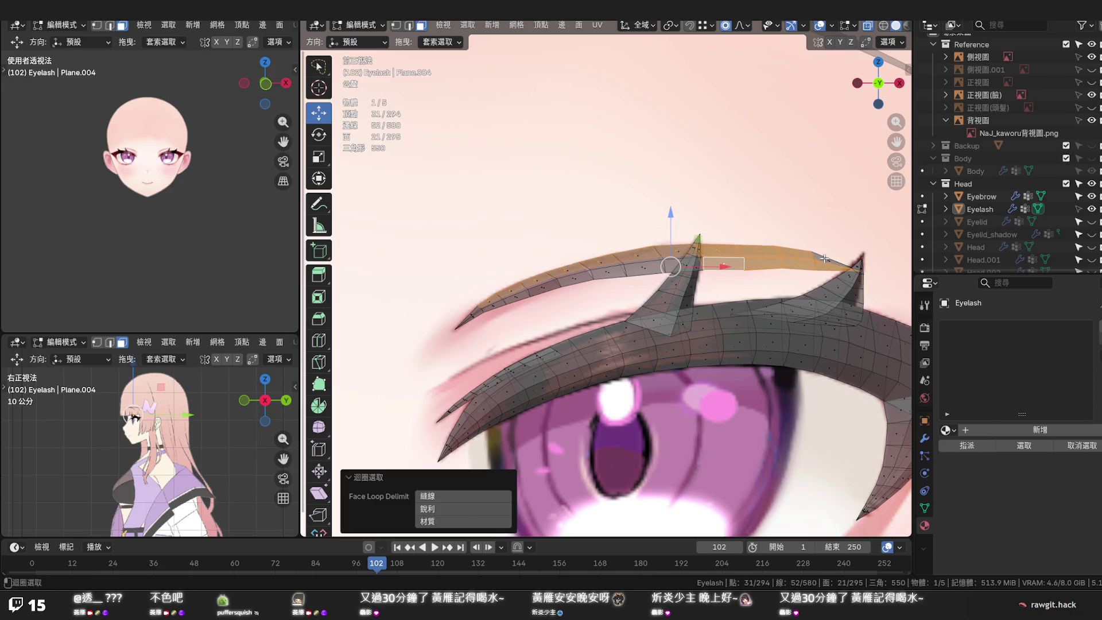
pyautogui.hotkey('ctrl', 'z')
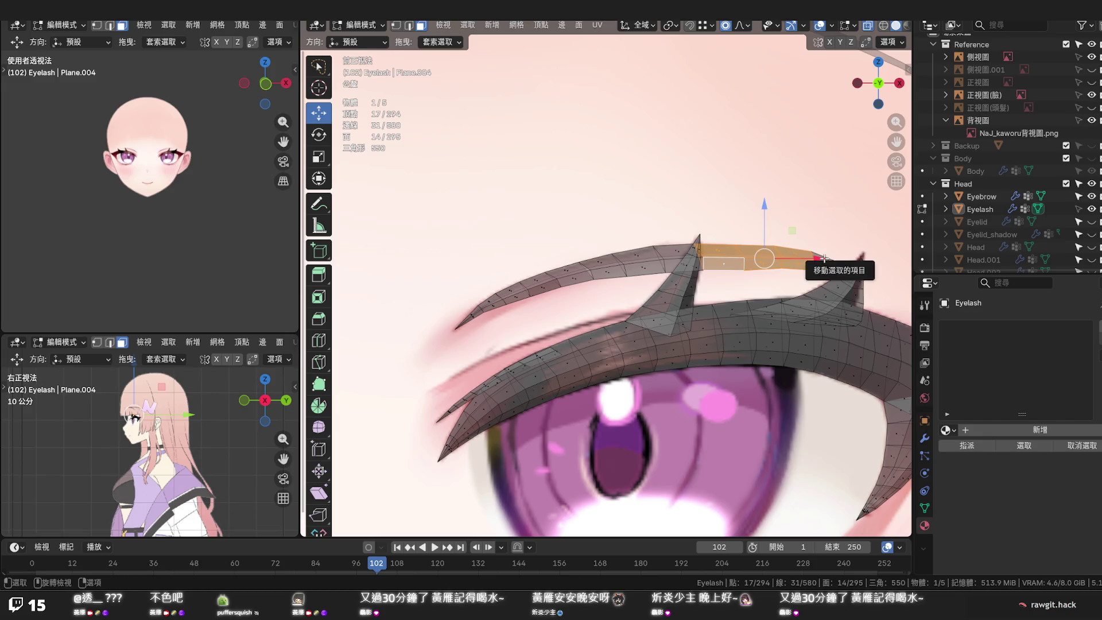
pyautogui.press('x')
pyautogui.click(824, 258)
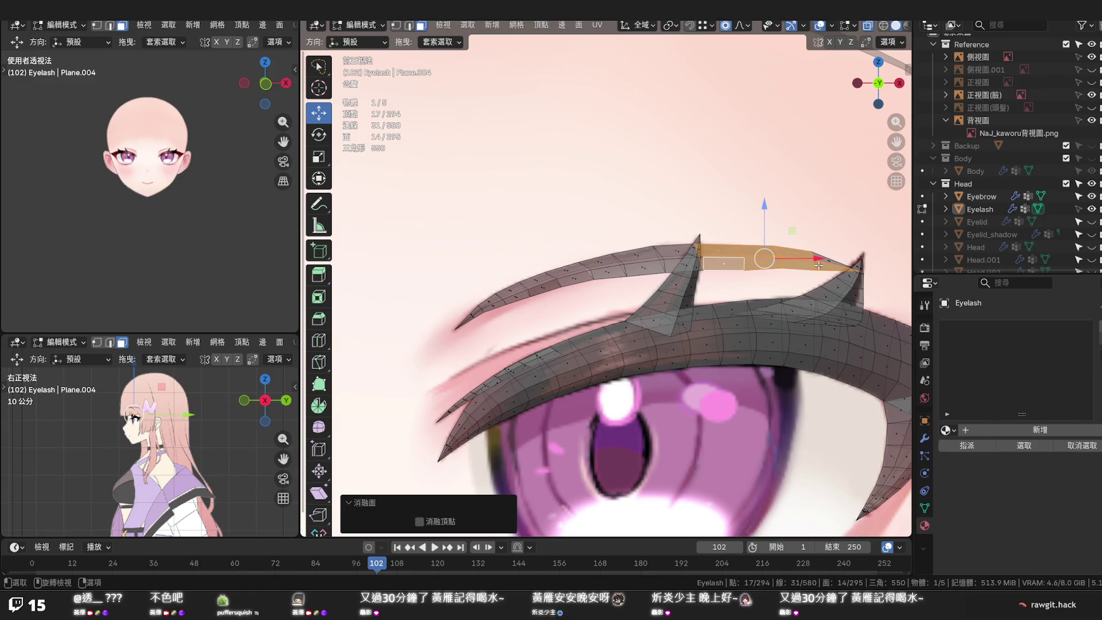
pyautogui.press('x')
pyautogui.click(791, 195)
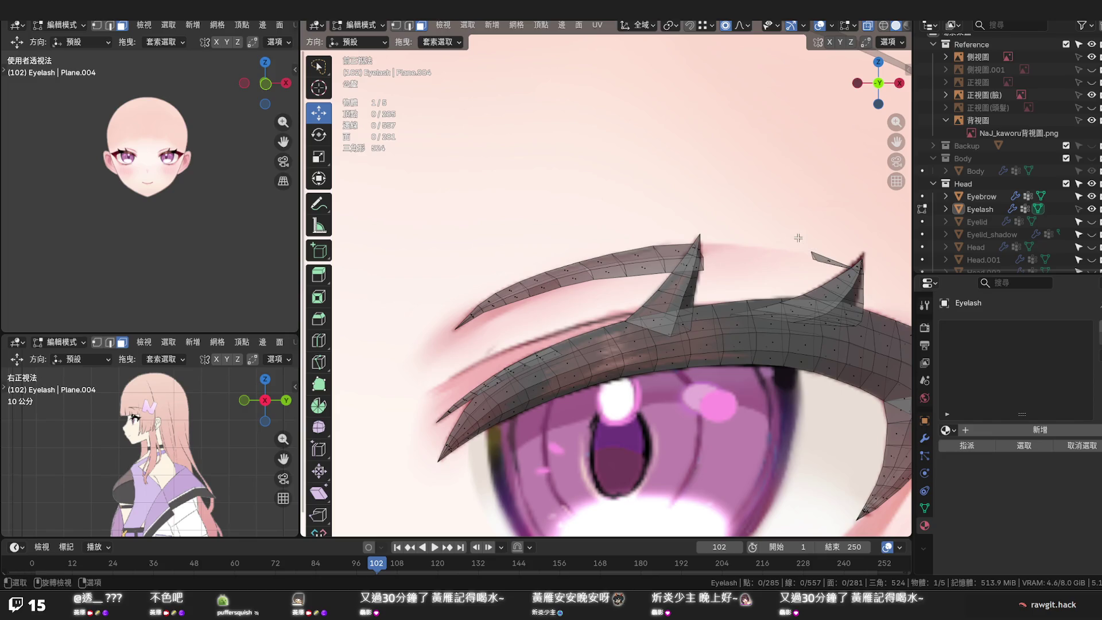
# Box-select the leftover thin sliver faces and delete them
pyautogui.moveTo(835, 271); pyautogui.dragTo(807, 223)
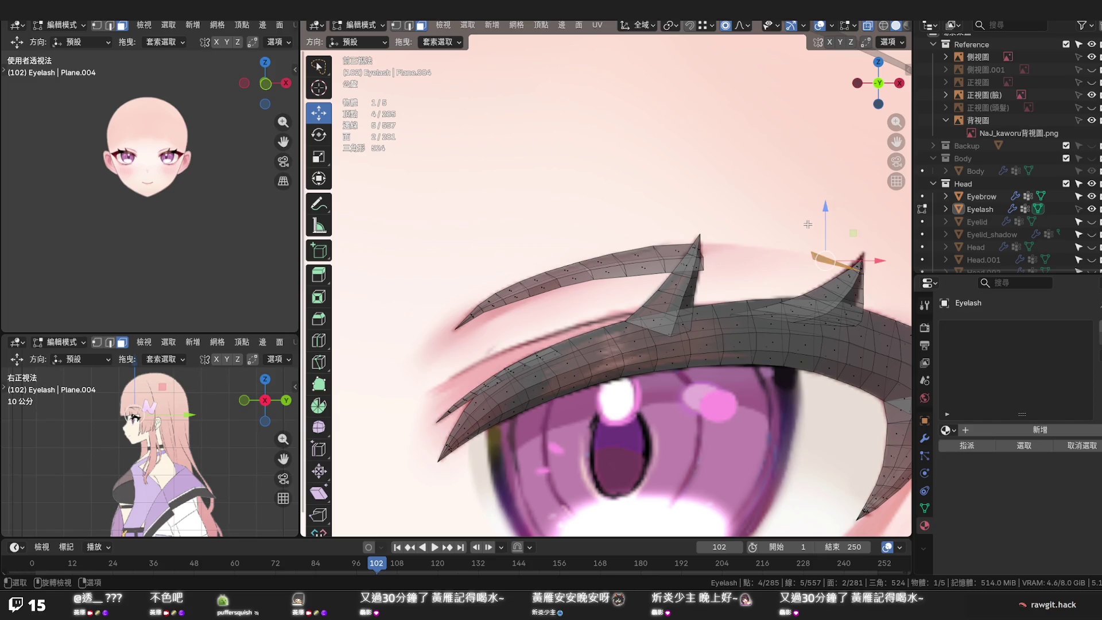
pyautogui.press('x')
pyautogui.click(808, 225)
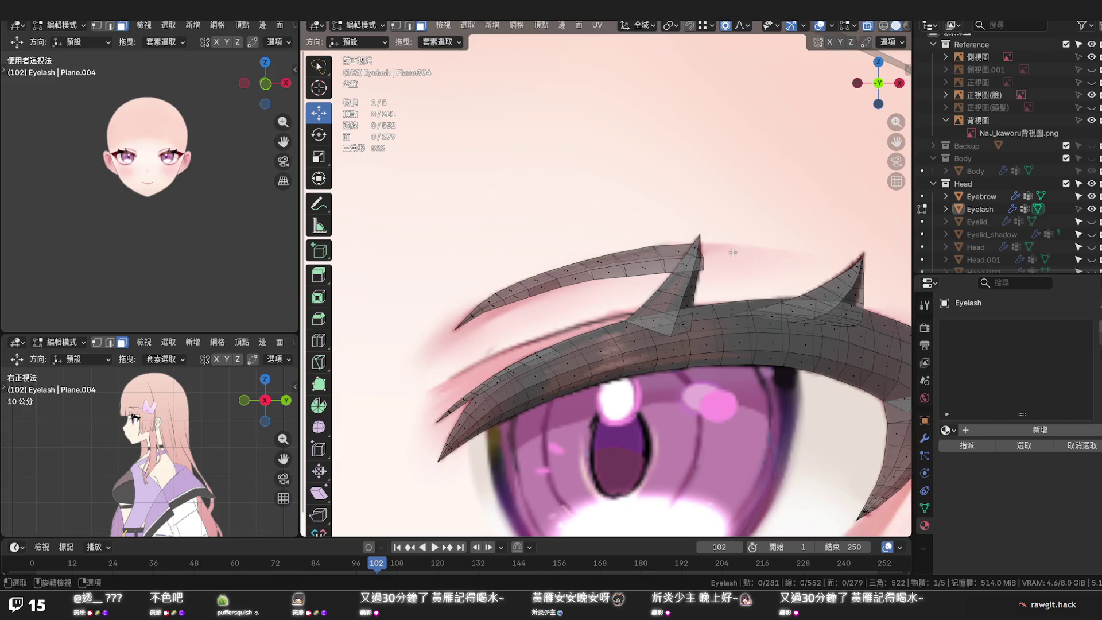
pyautogui.scroll(2, 732, 252)
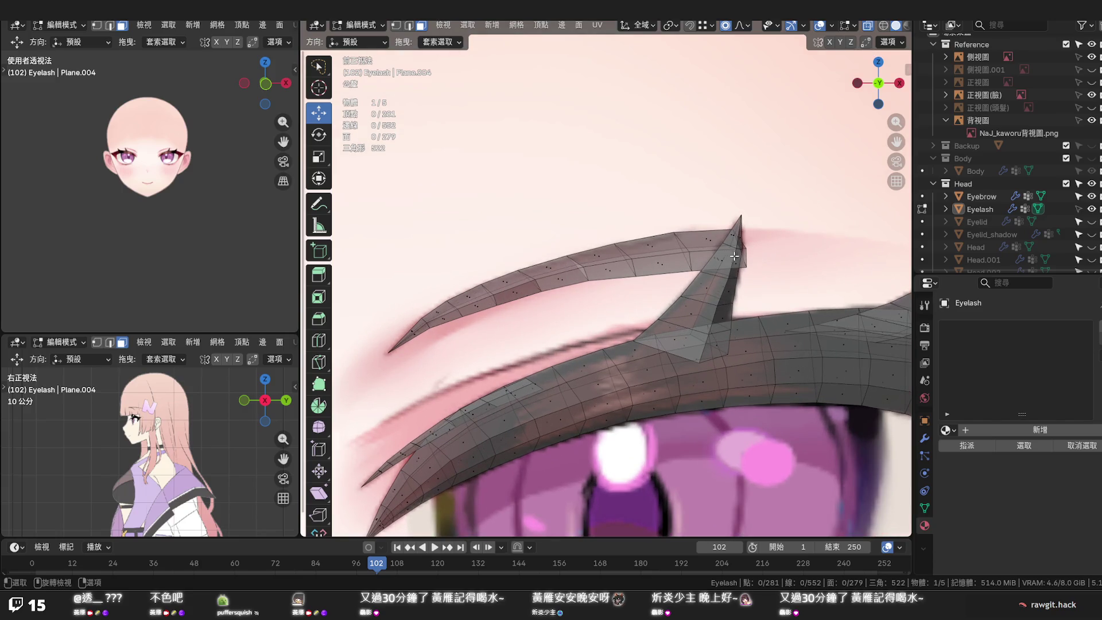
# Merge the tip edge loop of the upper strand At Center so it ends in one vertex
pyautogui.press('2')
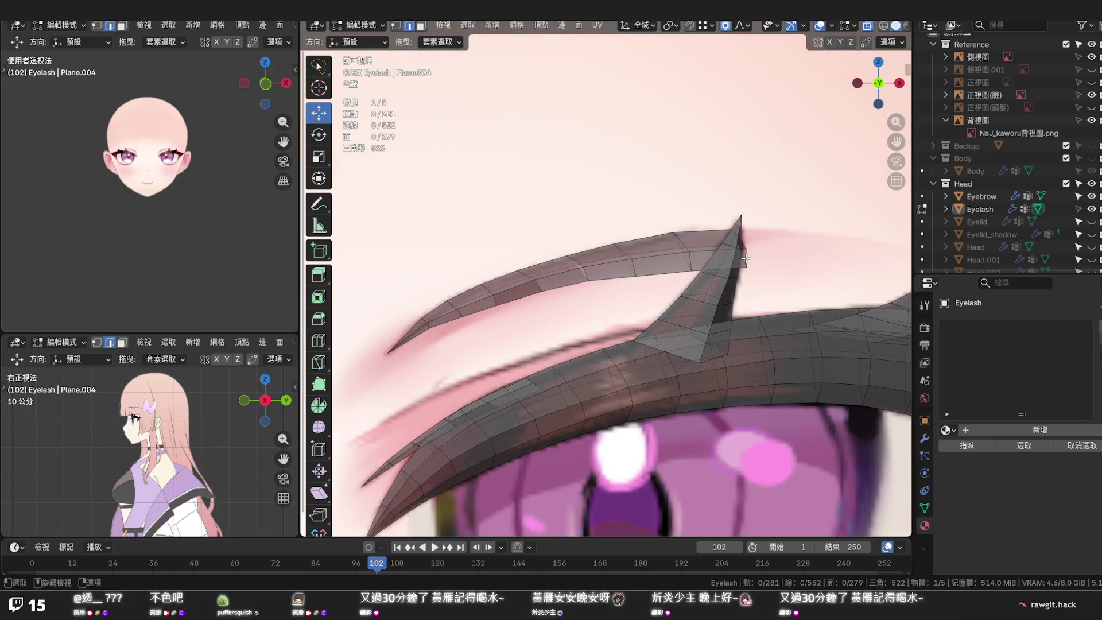
pyautogui.keyDown('alt'); pyautogui.click(744, 257); pyautogui.keyUp('alt')
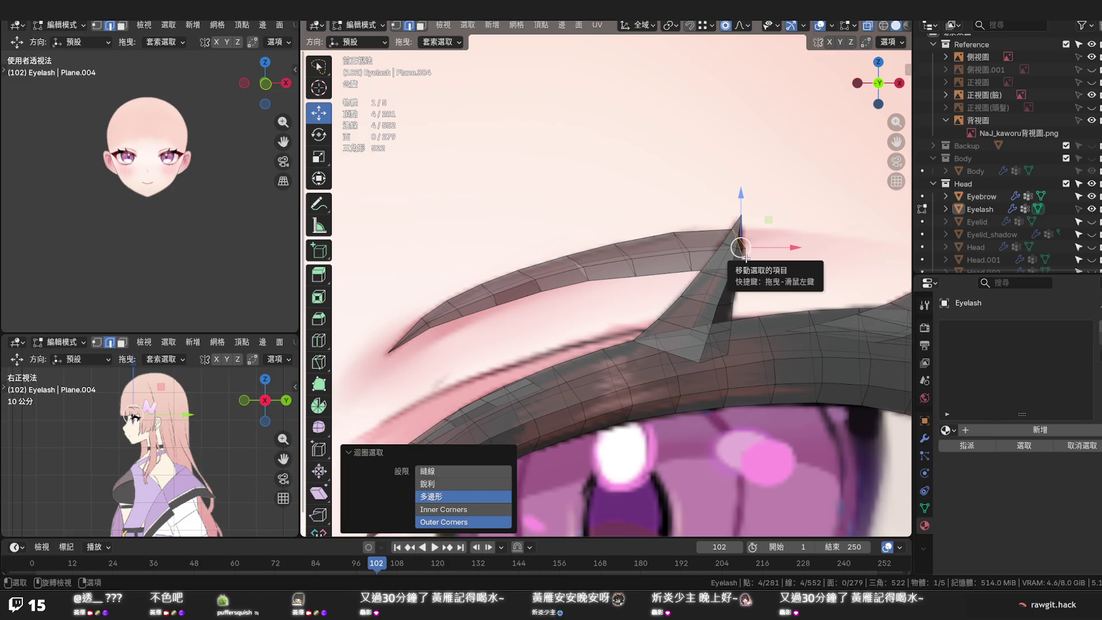
pyautogui.press('m')
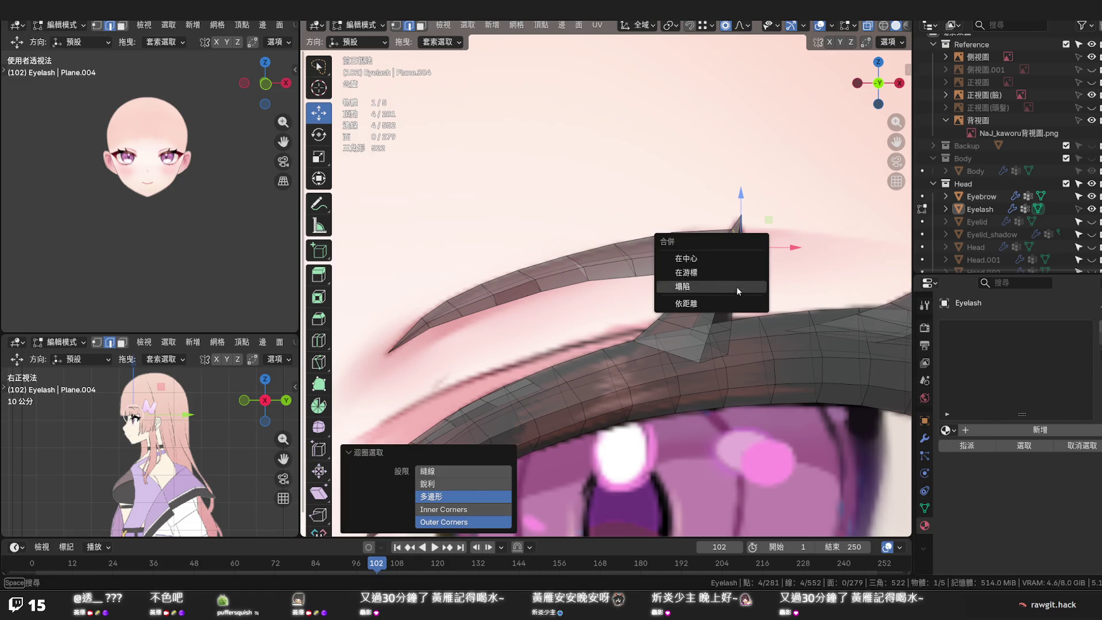
pyautogui.click(738, 259)
pyautogui.click(738, 251)
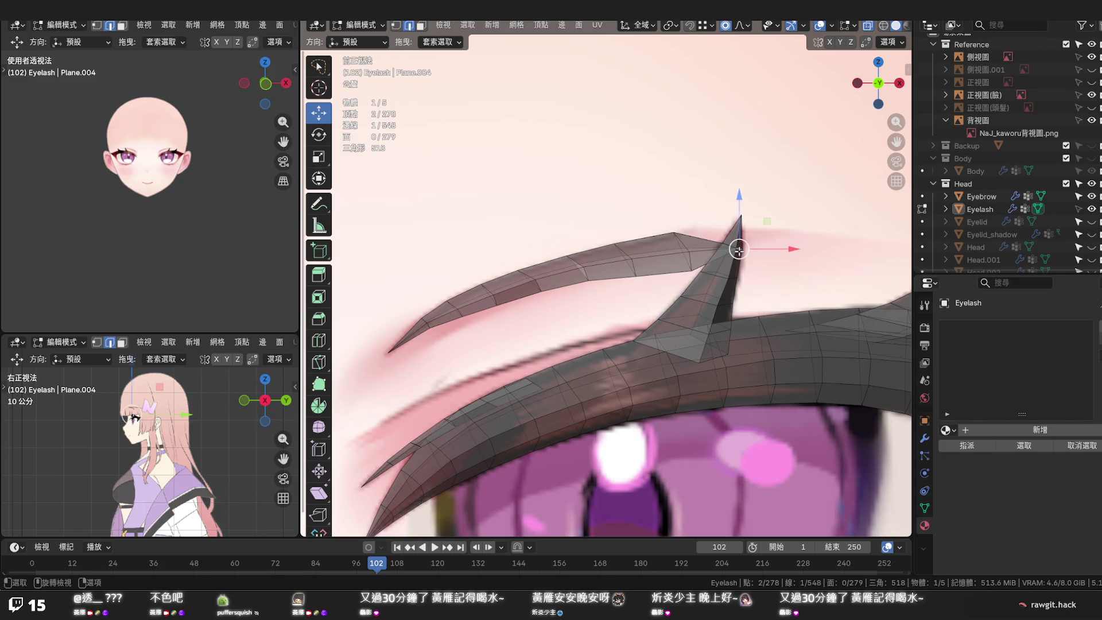
pyautogui.scroll(-3, 738, 250)
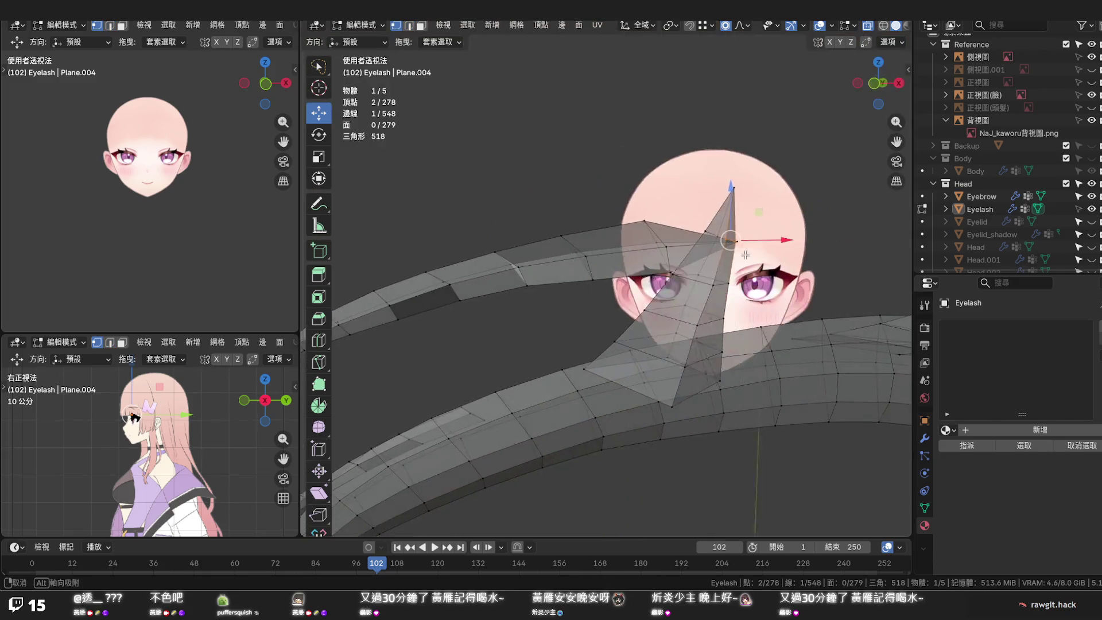
pyautogui.scroll(-2, 732, 246)
# In front view, raise the tip vertex and shrink and lift the loop just behind it
pyautogui.click(721, 241)
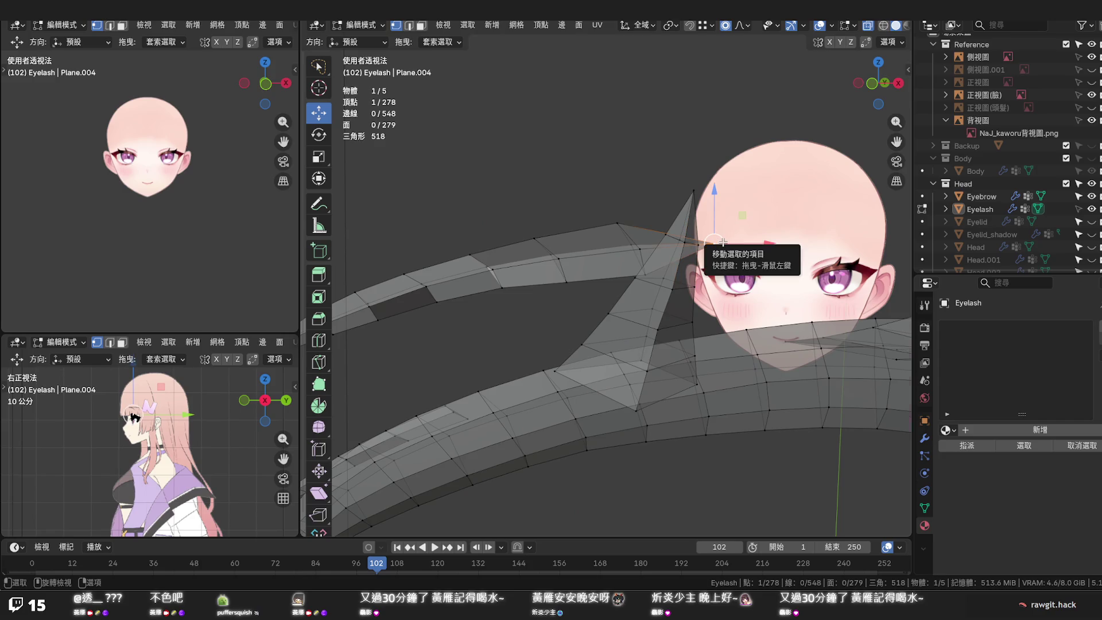
pyautogui.press('KP_1')
pyautogui.moveTo(742, 194); pyautogui.dragTo(743, 173)
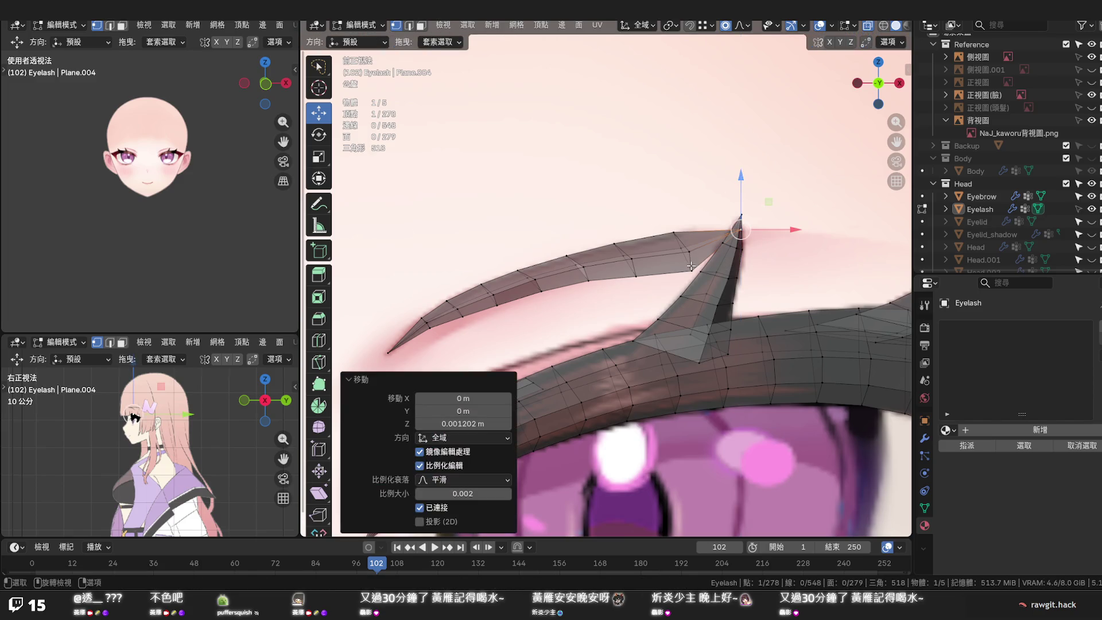
pyautogui.keyDown('alt'); pyautogui.click(690, 258); pyautogui.keyUp('alt')
pyautogui.press('s')
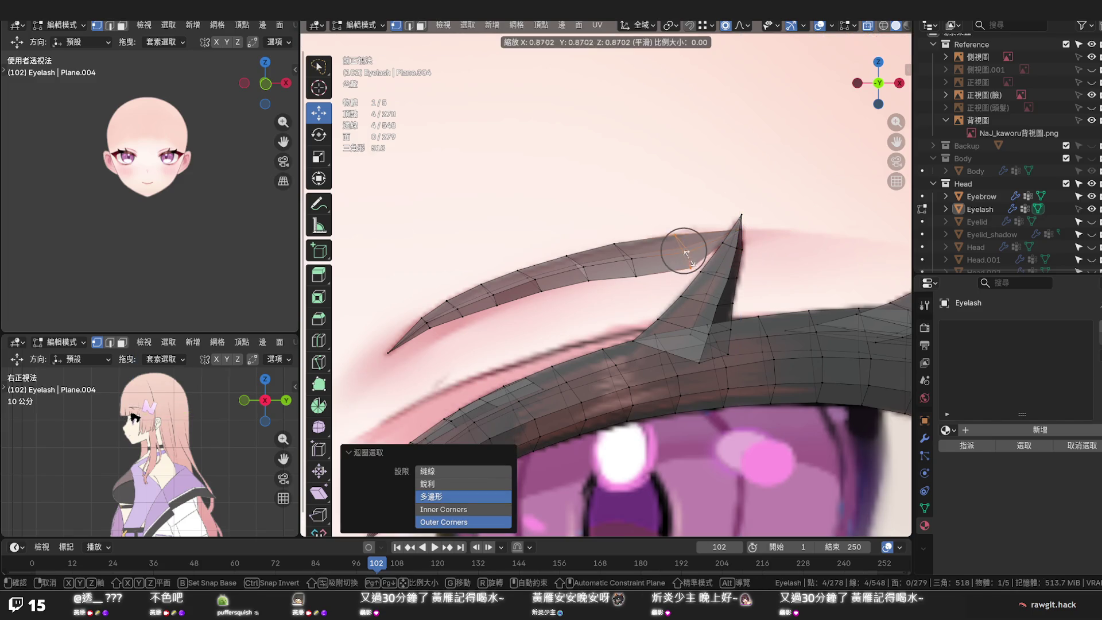
pyautogui.click(683, 250)
pyautogui.moveTo(685, 220); pyautogui.dragTo(686, 214)
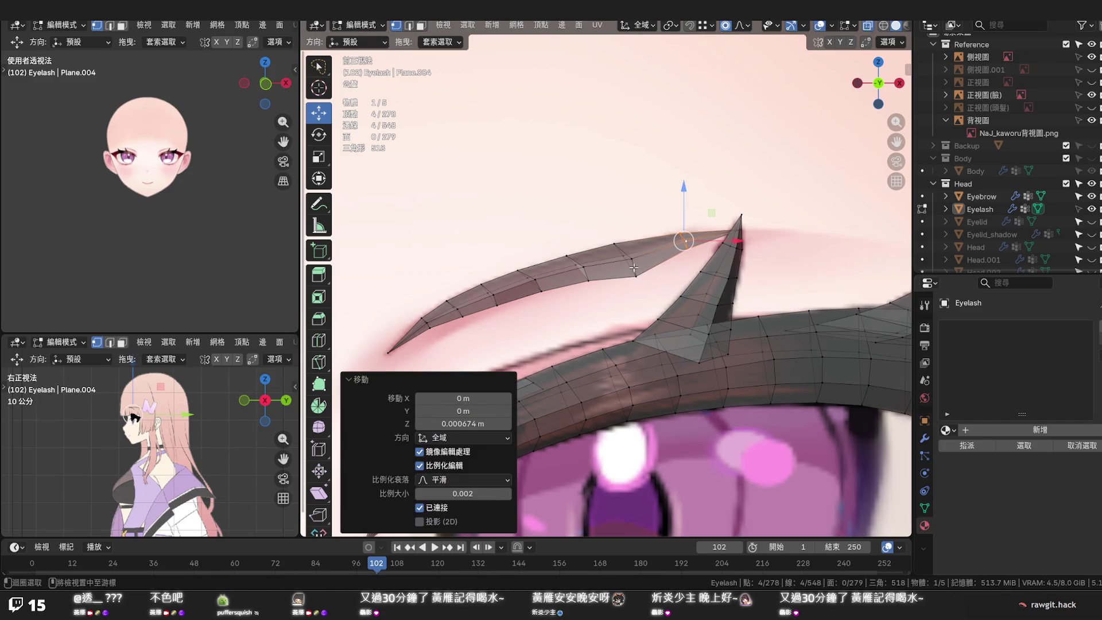
pyautogui.hotkey('ctrl', 'z')
pyautogui.press('g')
pyautogui.press('Escape')
pyautogui.moveTo(628, 238); pyautogui.dragTo(629, 234)
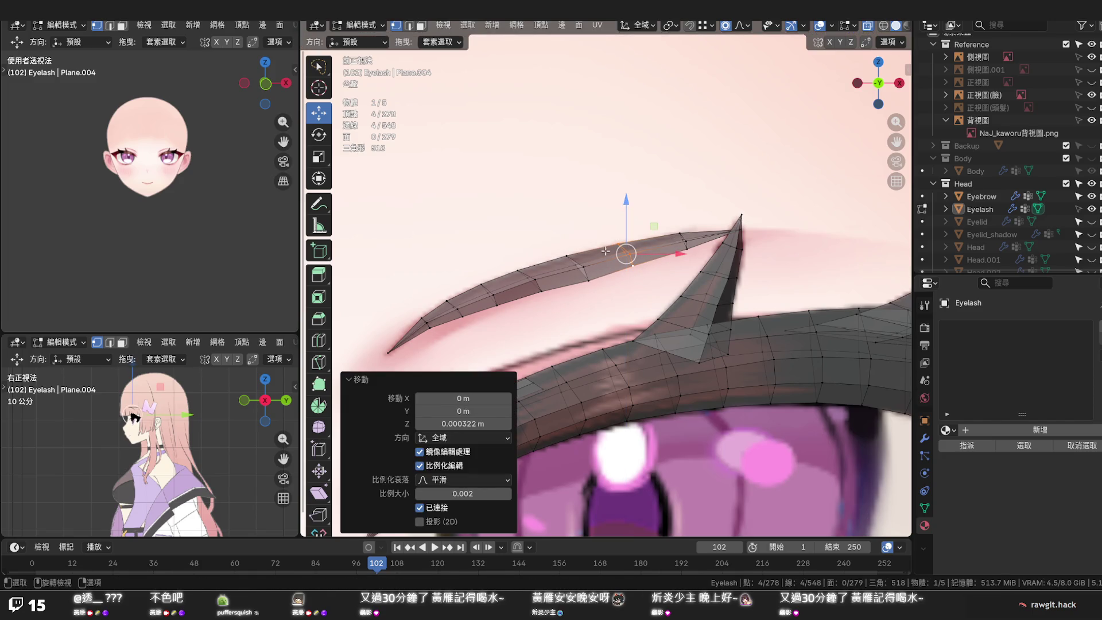
# Shrink another loop along the strand and nudge it upward
pyautogui.keyDown('alt'); pyautogui.click(581, 271); pyautogui.keyUp('alt')
pyautogui.press('s')
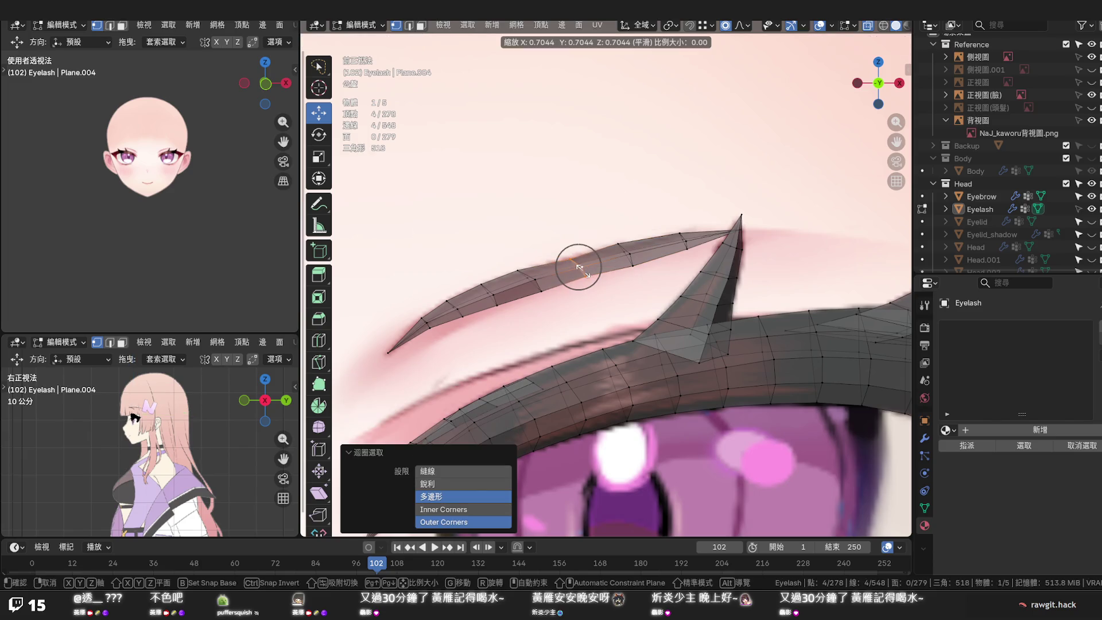
pyautogui.press('Escape')
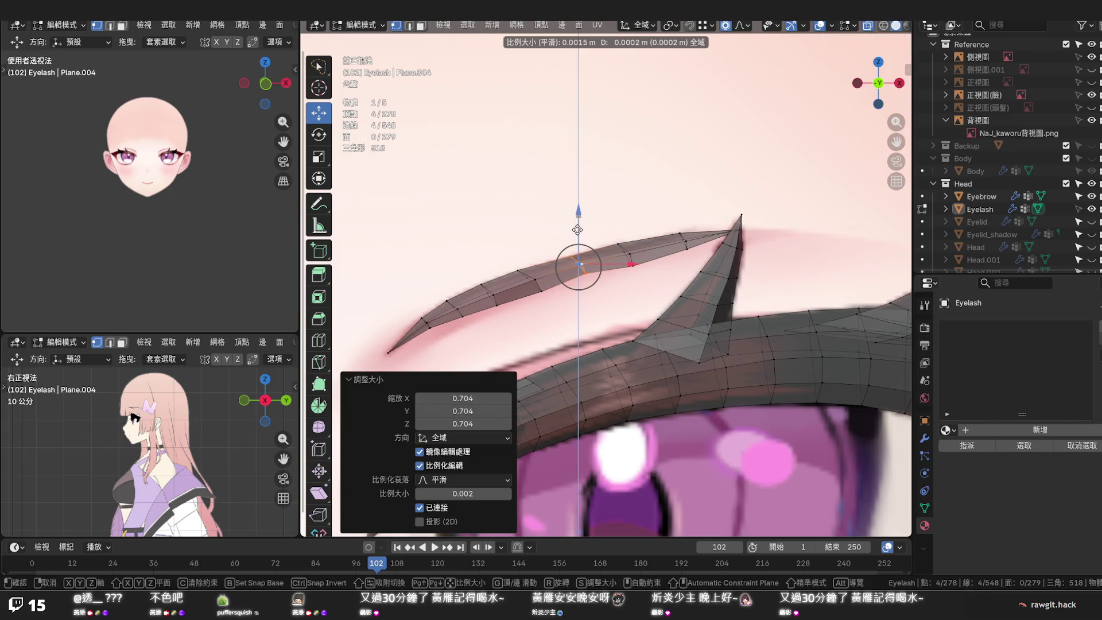
pyautogui.moveTo(578, 214); pyautogui.dragTo(617, 250)
# Run Set Edge Flow on an edge loop of the upper strand so it follows the curve evenly
pyautogui.keyDown('alt'); pyautogui.click(630, 260); pyautogui.keyUp('alt')
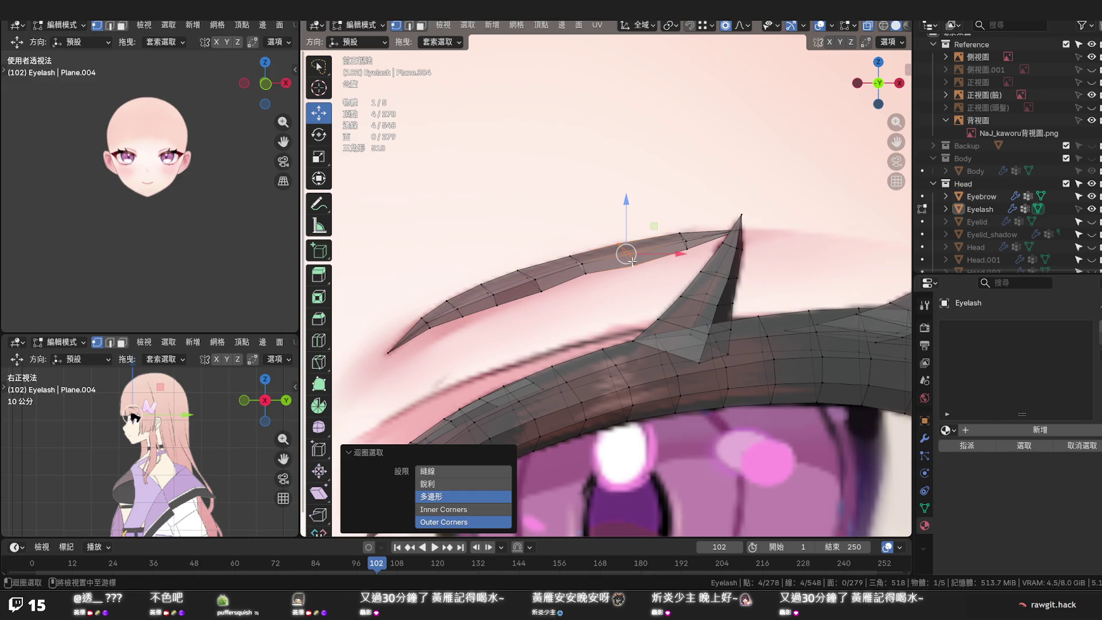
pyautogui.keyDown('alt'); pyautogui.keyDown('shift'); pyautogui.click(688, 249); pyautogui.keyUp('shift'); pyautogui.keyUp('alt')
pyautogui.press('F3')
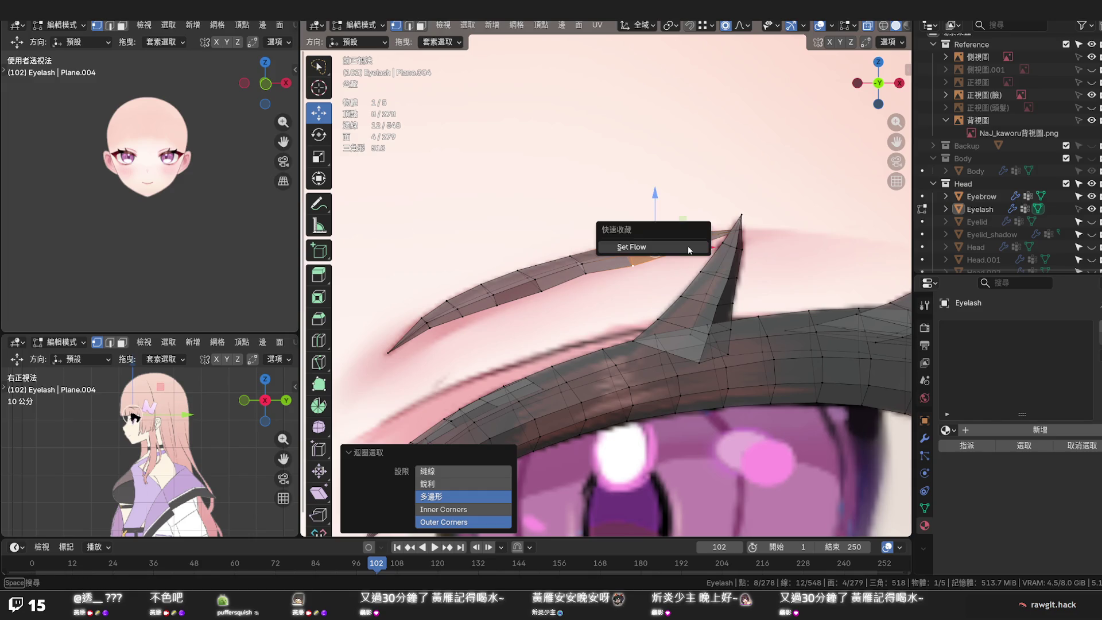
pyautogui.click(689, 246)
pyautogui.hotkey('ctrl', 'z')
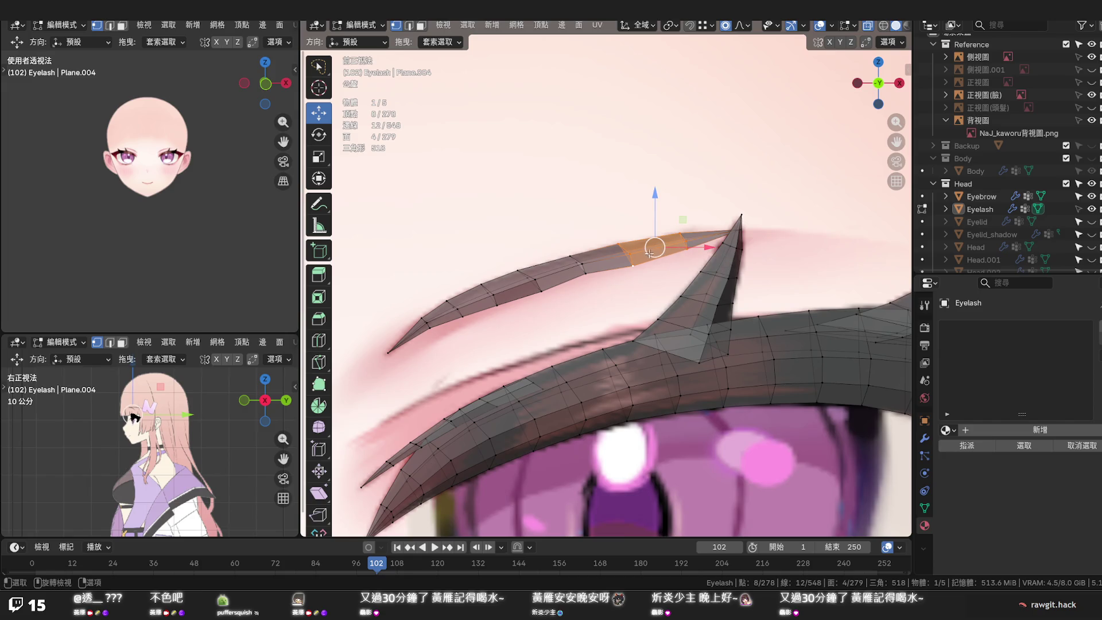
pyautogui.keyDown('alt'); pyautogui.click(630, 256); pyautogui.keyUp('alt')
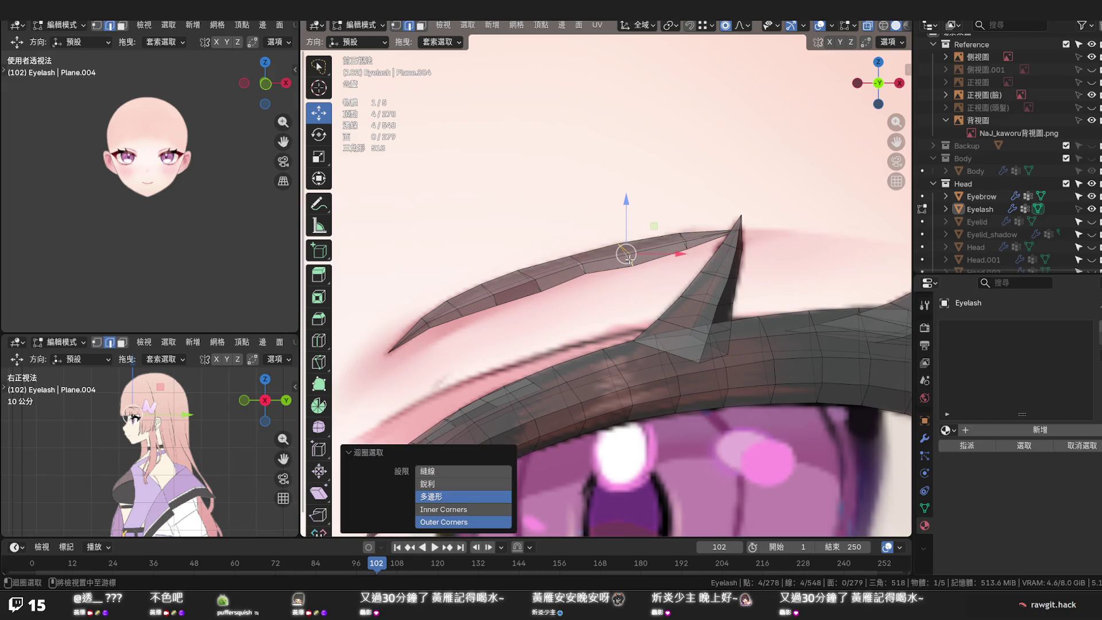
pyautogui.hotkey('shift', 'r')
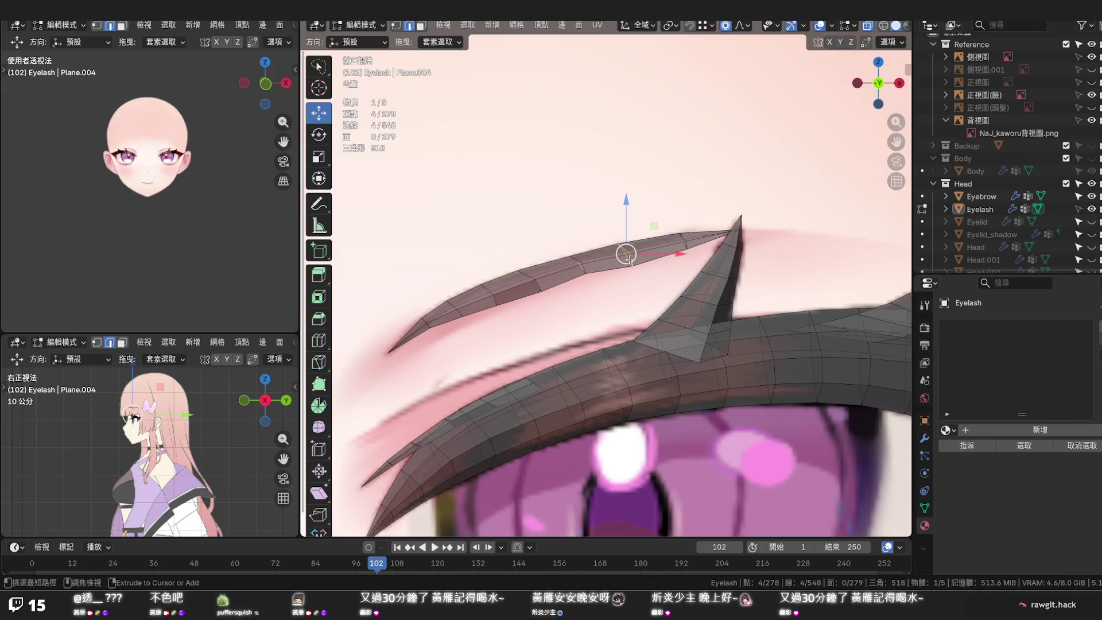
pyautogui.scroll(-5, 641, 291)
pyautogui.moveTo(655, 298)
pyautogui.mouseDown(button='middle')
pyautogui.moveTo(679, 299)
pyautogui.moveTo(618, 282)
pyautogui.mouseUp(button='middle')
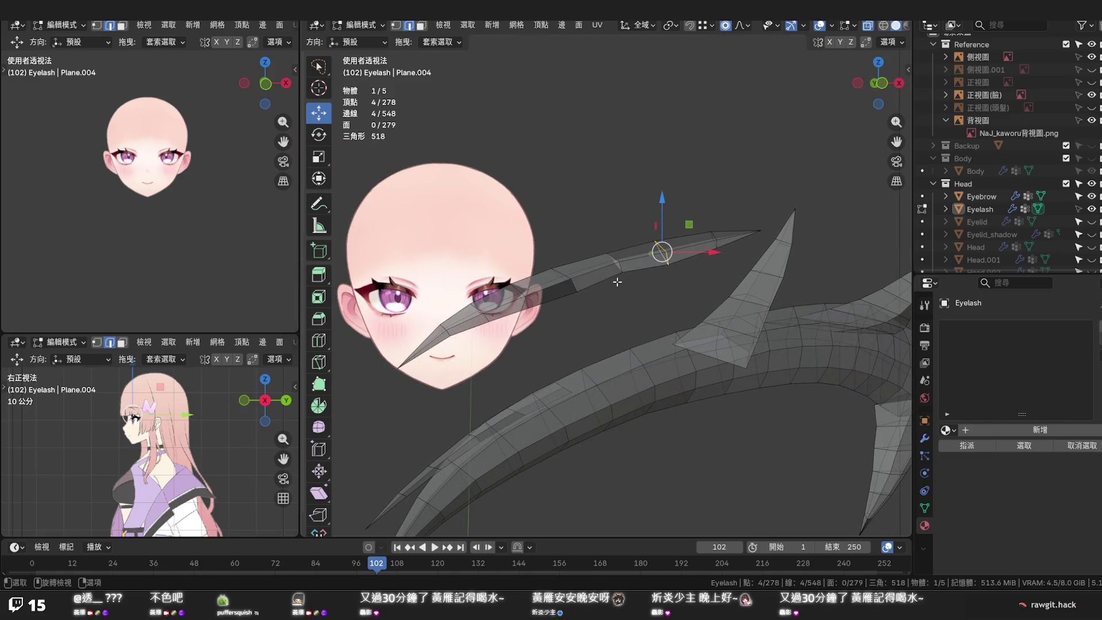
# Select the linked upper strip, merge vertices By Distance (none removed), and deselect all
pyautogui.press('l')
pyautogui.press('m')
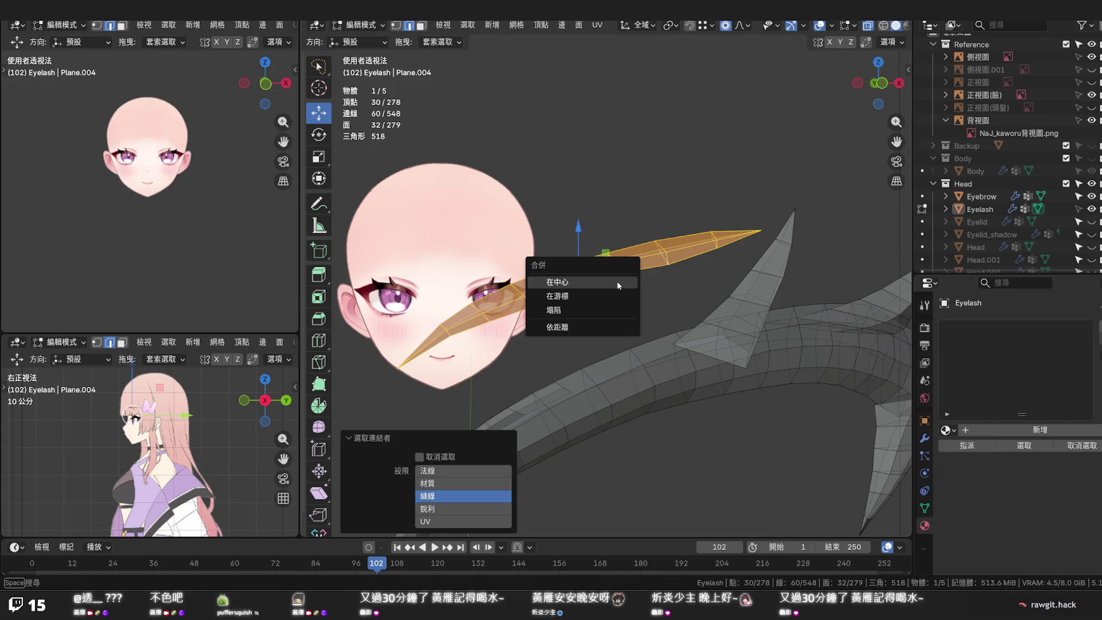
pyautogui.click(599, 325)
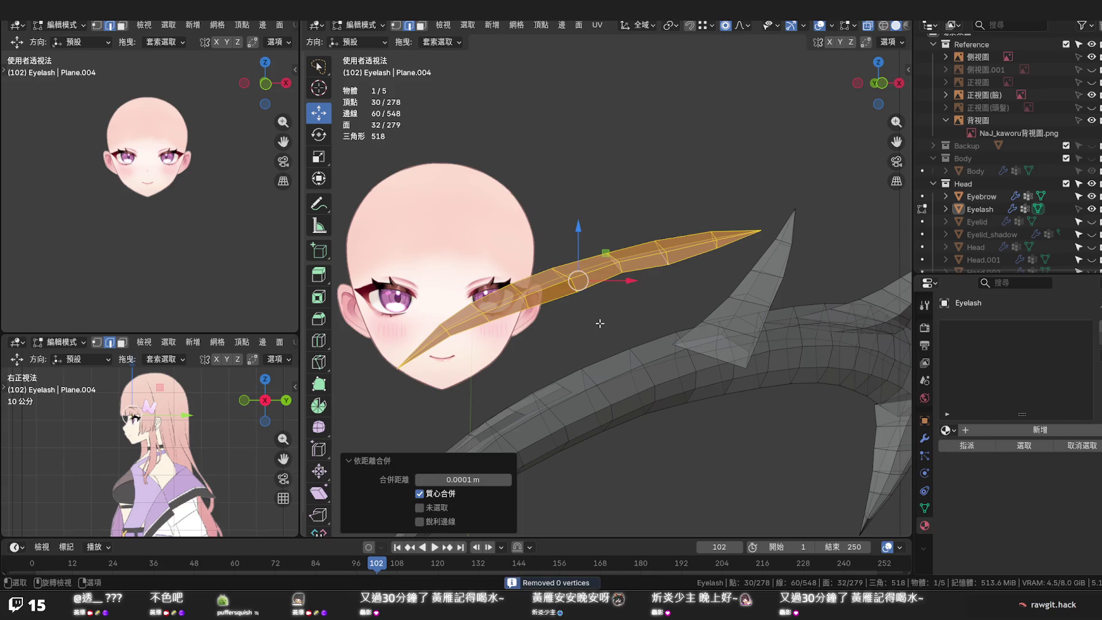
pyautogui.hotkey('alt', 'a')
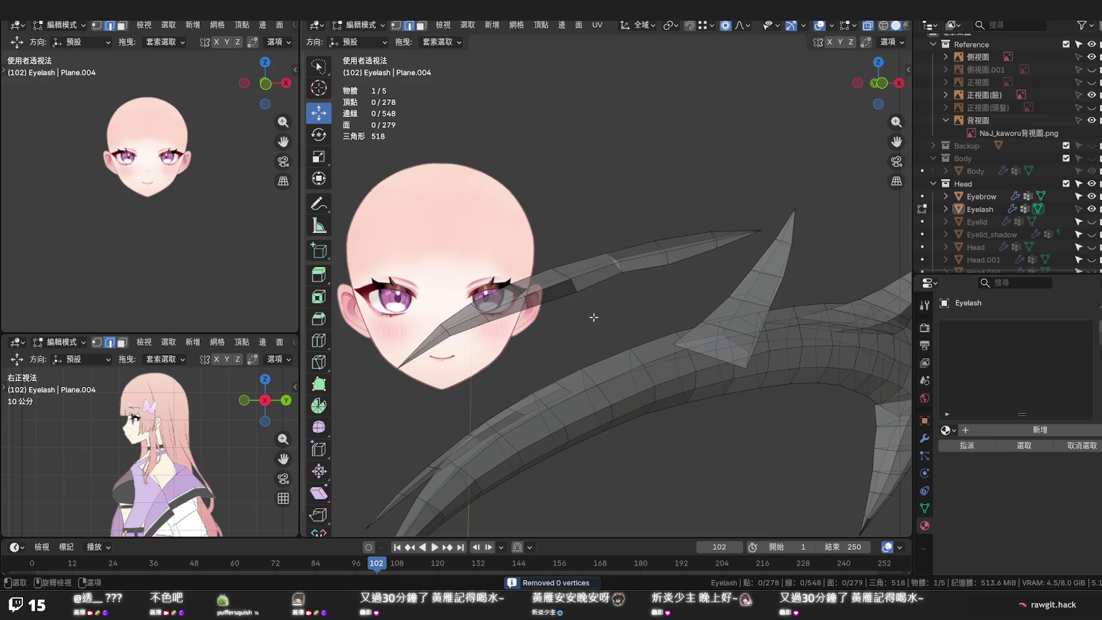
pyautogui.moveTo(593, 317)
pyautogui.mouseDown(button='middle')
pyautogui.moveTo(538, 303)
pyautogui.moveTo(695, 334)
pyautogui.moveTo(709, 323)
pyautogui.moveTo(654, 324)
pyautogui.moveTo(721, 302)
pyautogui.moveTo(591, 265)
pyautogui.moveTo(714, 345)
pyautogui.moveTo(689, 343)
pyautogui.moveTo(733, 333)
pyautogui.moveTo(641, 327)
pyautogui.moveTo(695, 362)
pyautogui.mouseUp(button='middle')
pyautogui.scroll(3, 652, 322)
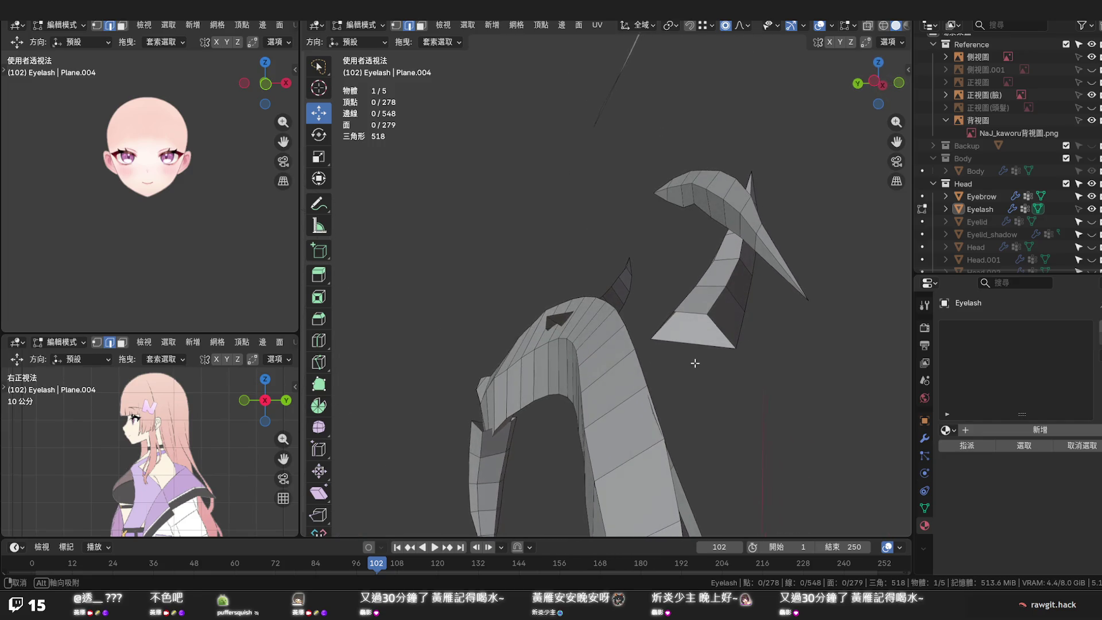
# Try dissolving an edge loop across the spike, then undo the trial dissolves
pyautogui.keyDown('alt'); pyautogui.click(733, 217); pyautogui.keyUp('alt')
pyautogui.press('x')
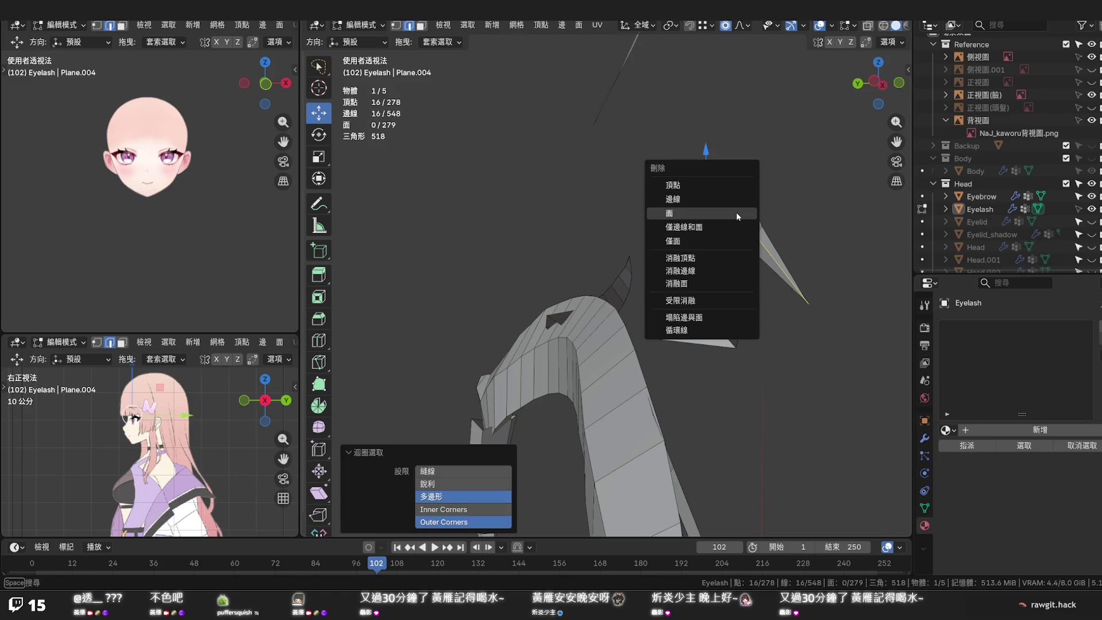
pyautogui.click(722, 273)
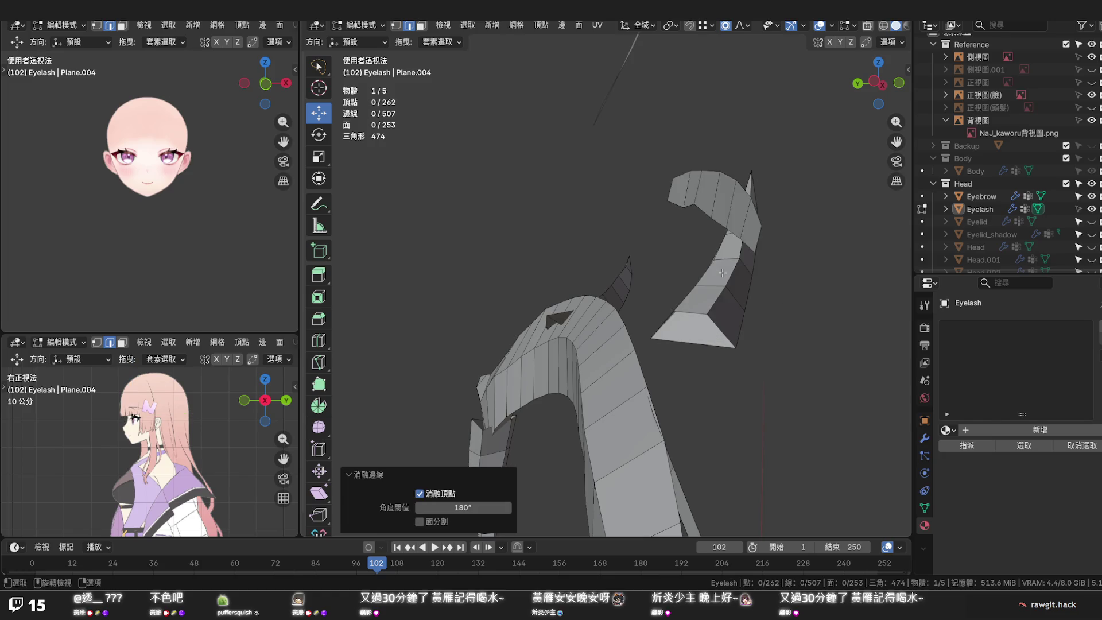
pyautogui.hotkey('ctrl', 'z')
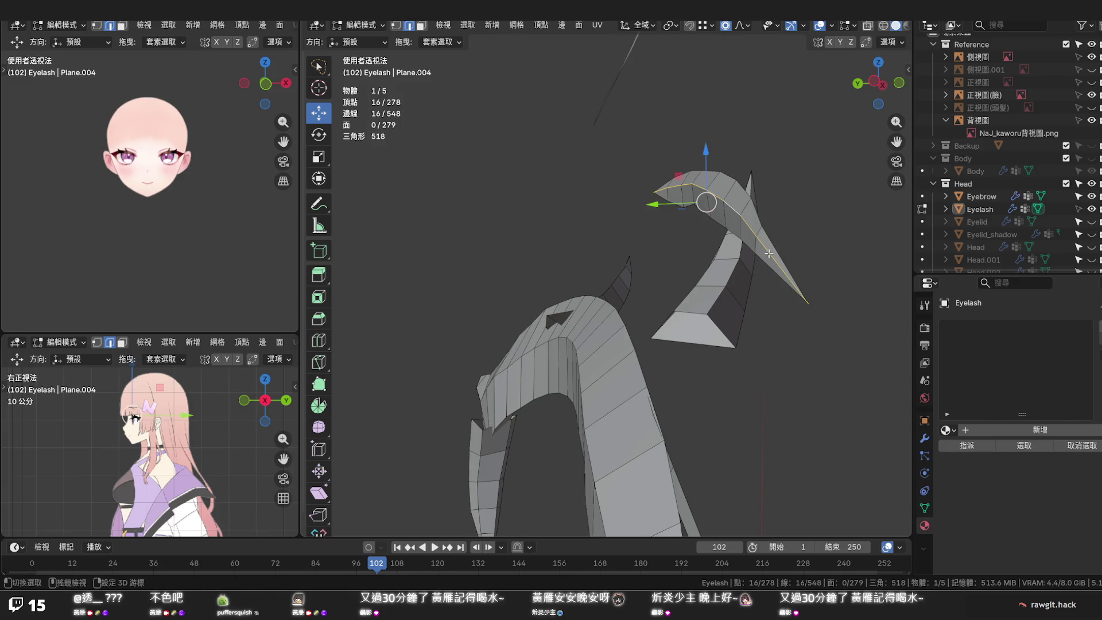
pyautogui.press('x')
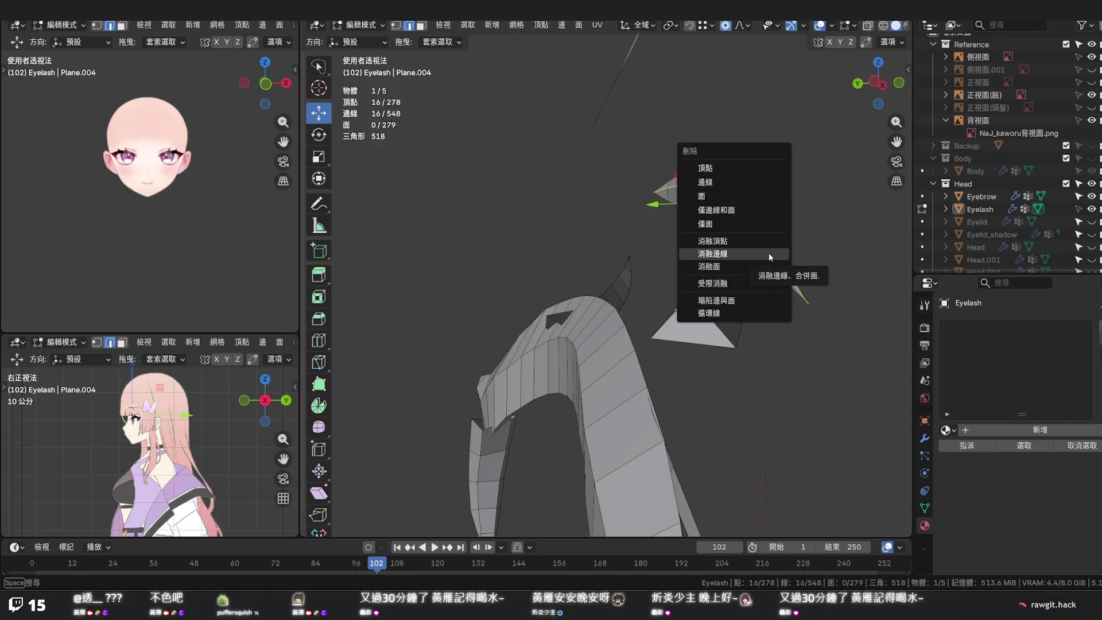
pyautogui.click(769, 253)
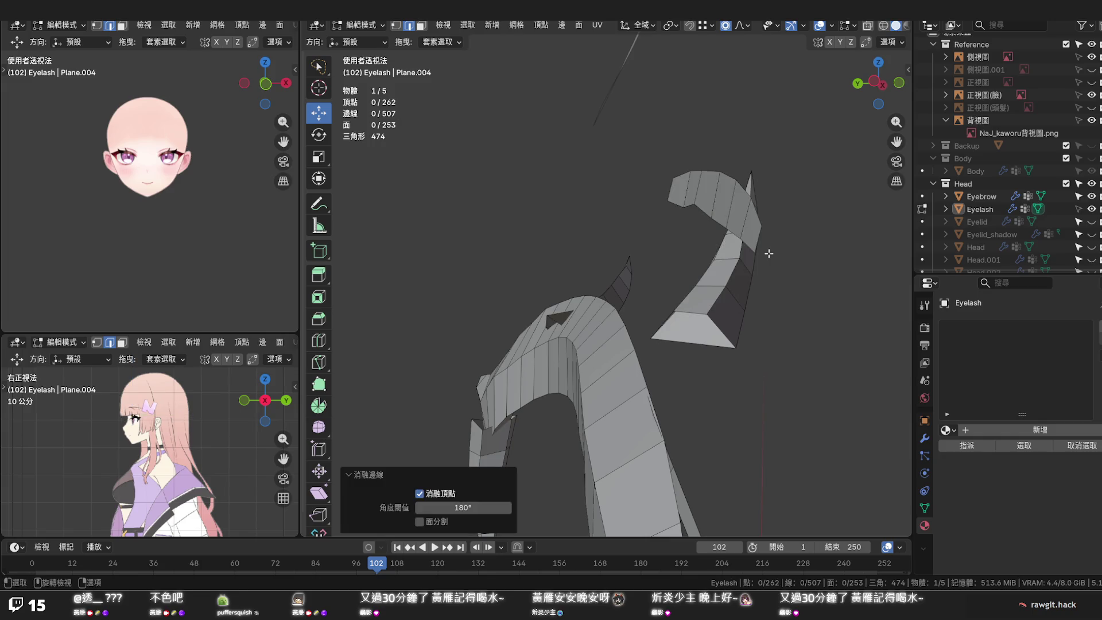
pyautogui.moveTo(764, 254); pyautogui.dragTo(645, 249, button='middle')
pyautogui.hotkey('ctrl', 'r')
pyautogui.click(645, 249)
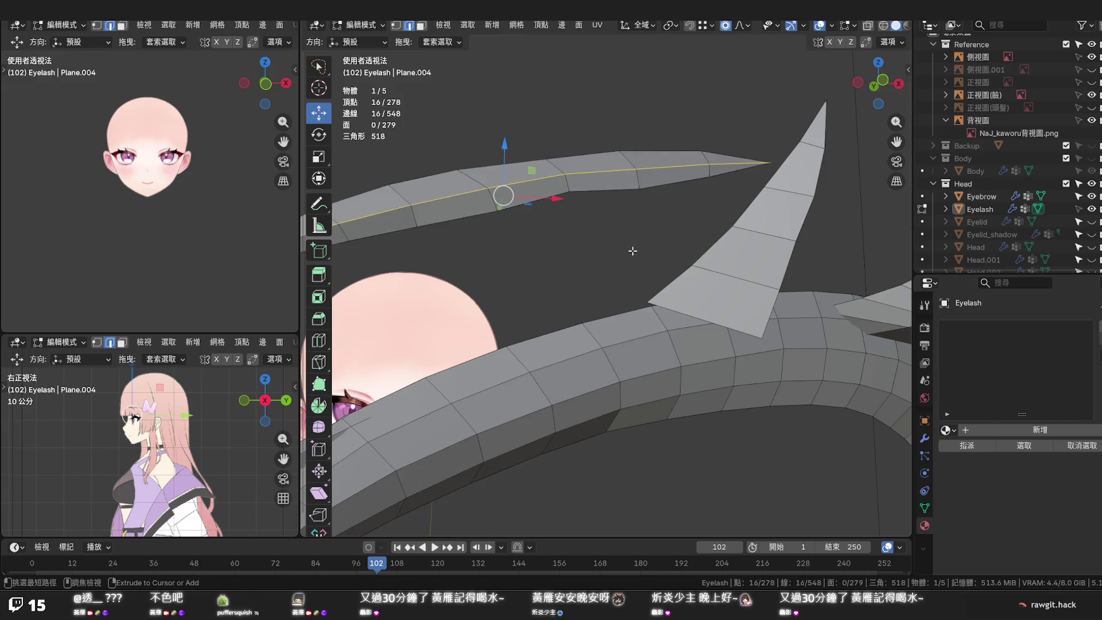
pyautogui.moveTo(554, 220); pyautogui.dragTo(660, 235, button='middle')
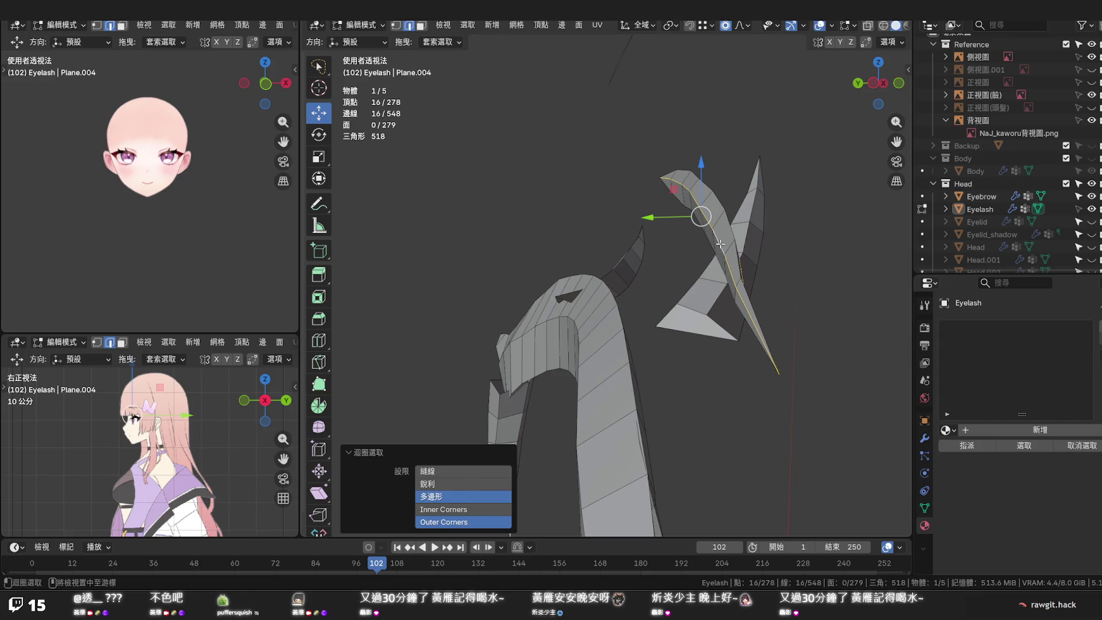
# Select the shortest edge path along the spike and dissolve it, leaving 271 vertices
pyautogui.click(728, 265)
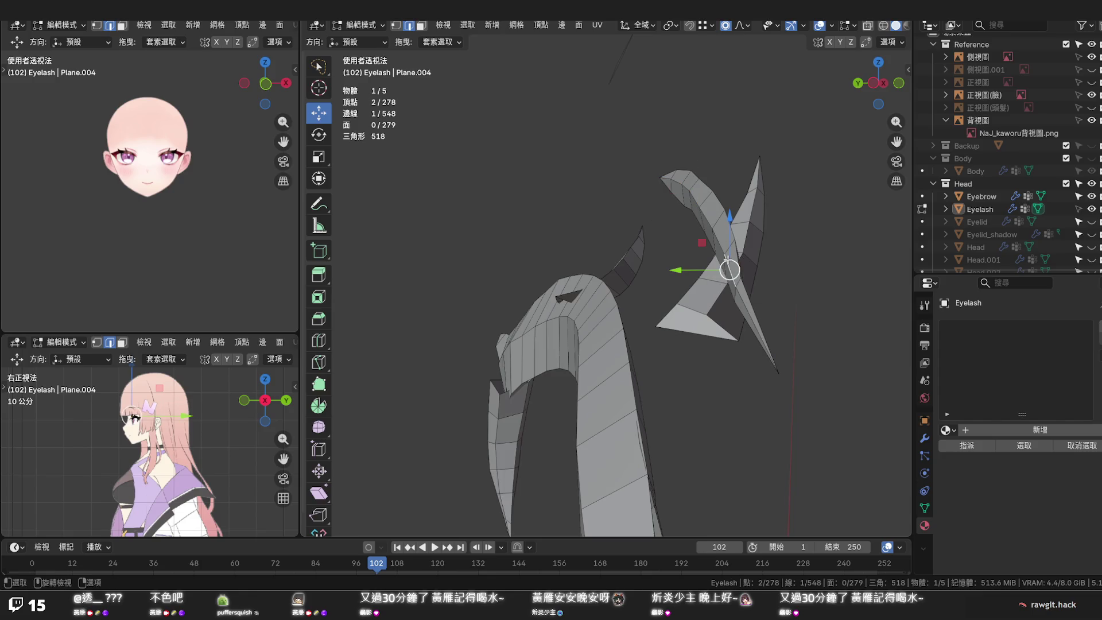
pyautogui.click(741, 297)
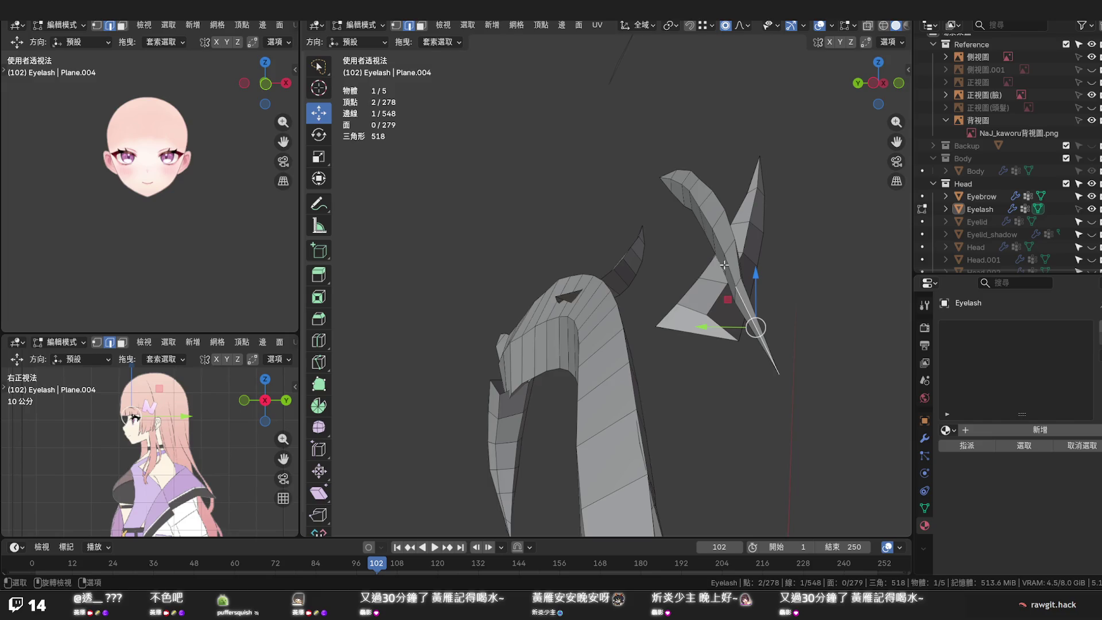
pyautogui.keyDown('ctrl'); pyautogui.click(689, 196); pyautogui.keyUp('ctrl')
pyautogui.press('x')
pyautogui.click(668, 179)
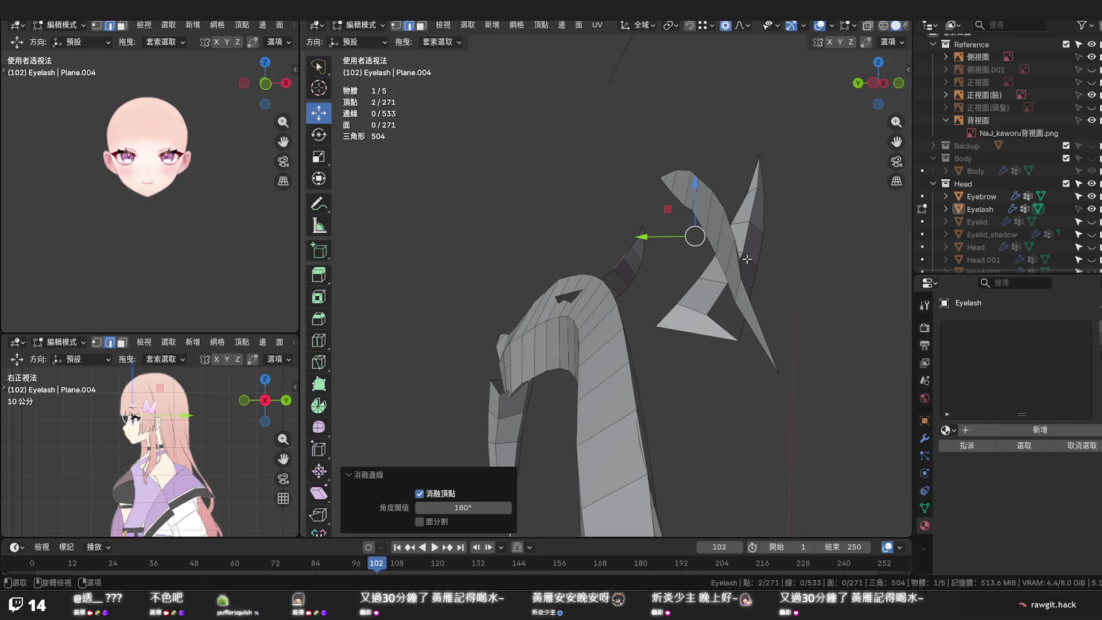
pyautogui.moveTo(742, 263); pyautogui.dragTo(551, 223, button='middle')
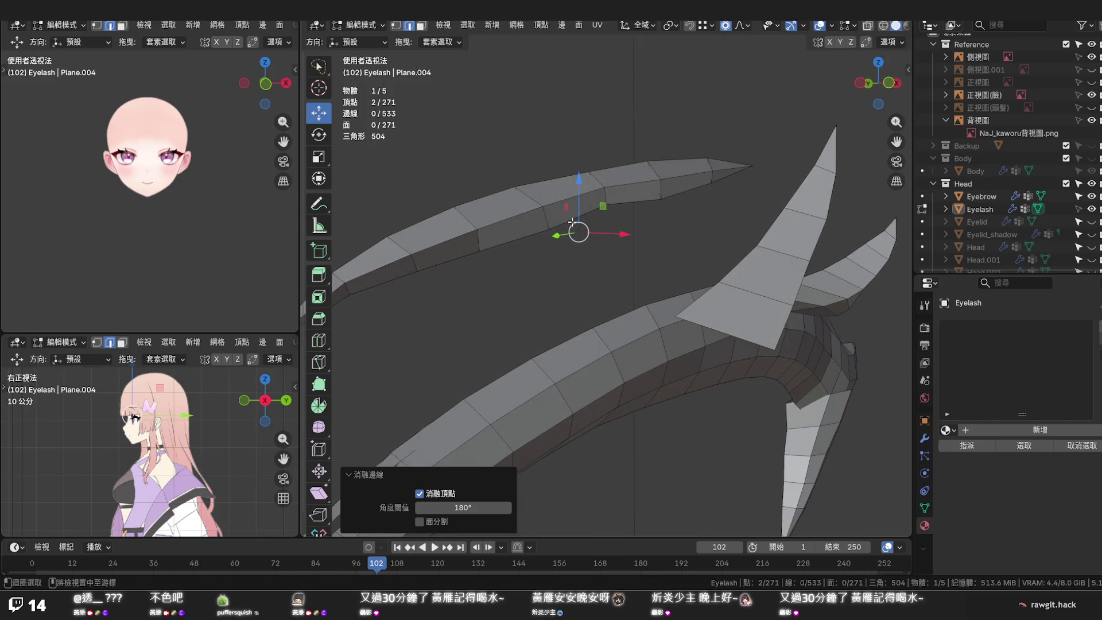
pyautogui.keyDown('alt'); pyautogui.click(549, 219); pyautogui.keyUp('alt')
pyautogui.press('q')
pyautogui.click(548, 217)
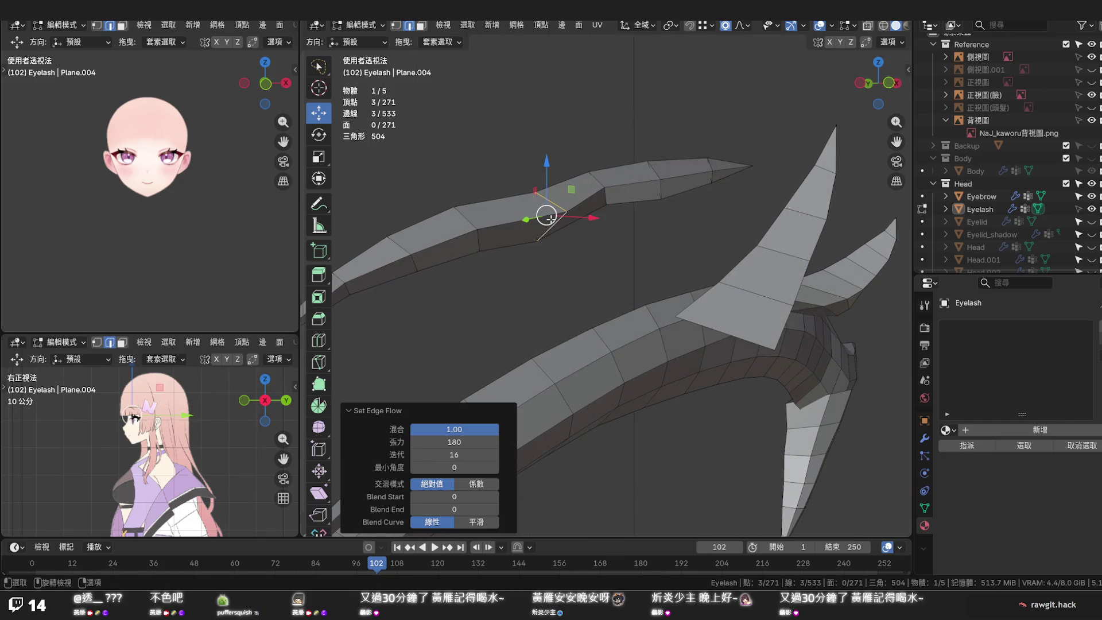
pyautogui.hotkey('ctrl', 'z')
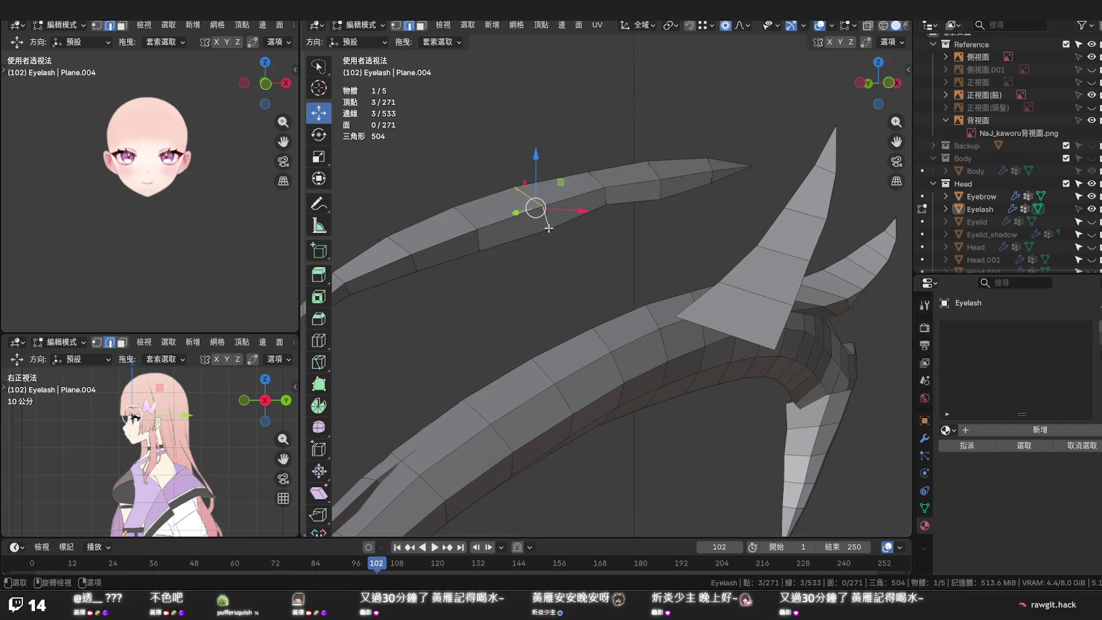
pyautogui.scroll(-2, 551, 220)
pyautogui.scroll(-2, 534, 226)
pyautogui.scroll(-2, 508, 236)
pyautogui.moveTo(508, 236); pyautogui.dragTo(552, 257, button='middle')
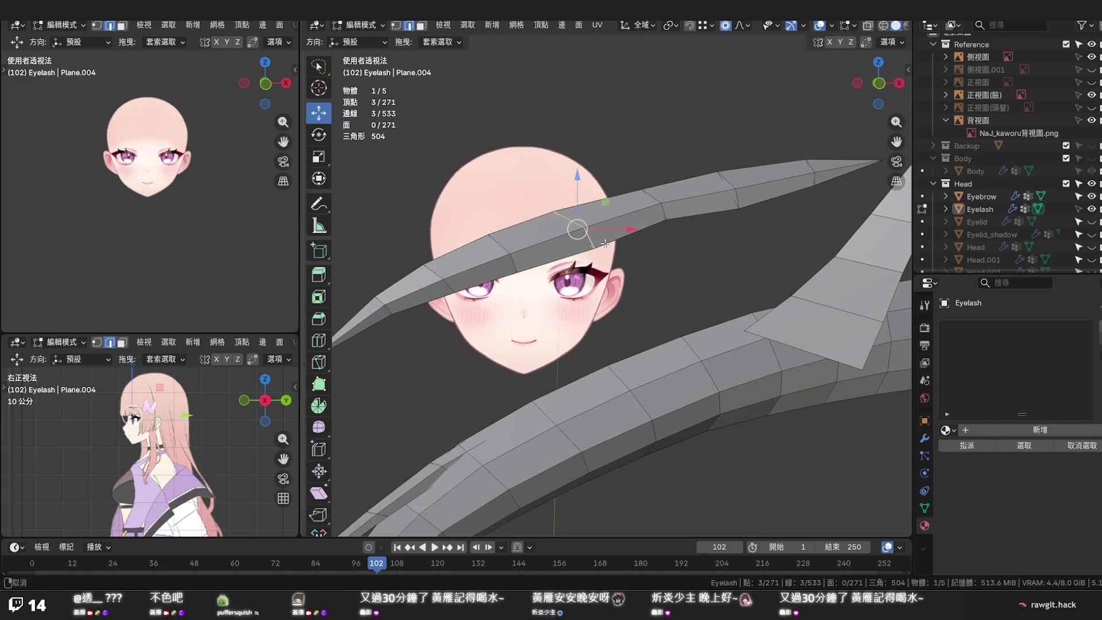
pyautogui.scroll(-2, 551, 257)
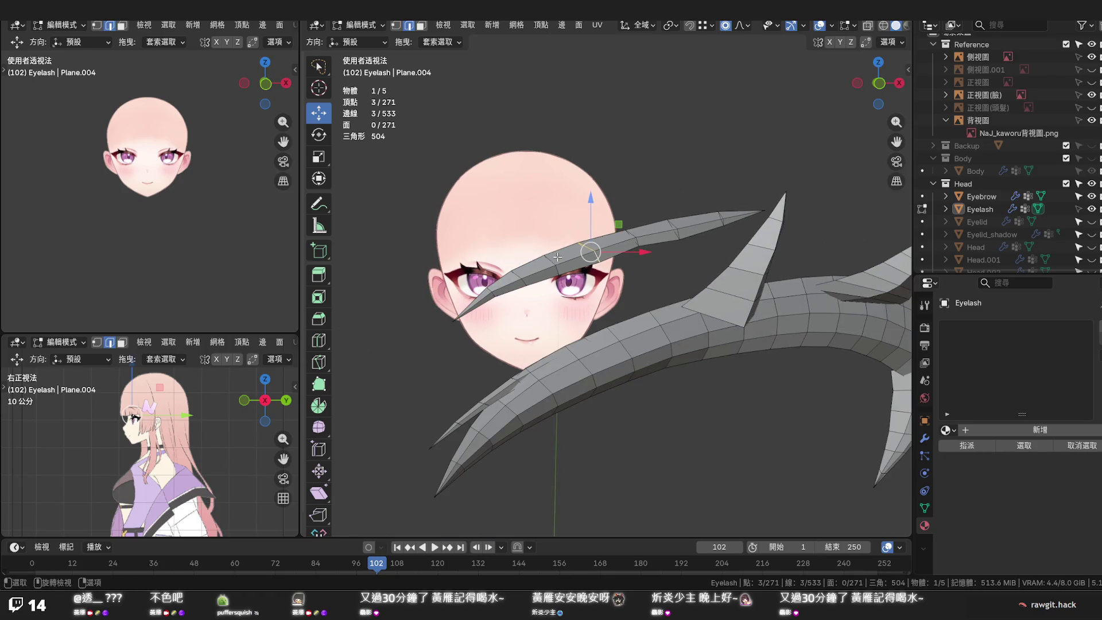
pyautogui.scroll(2, 562, 257)
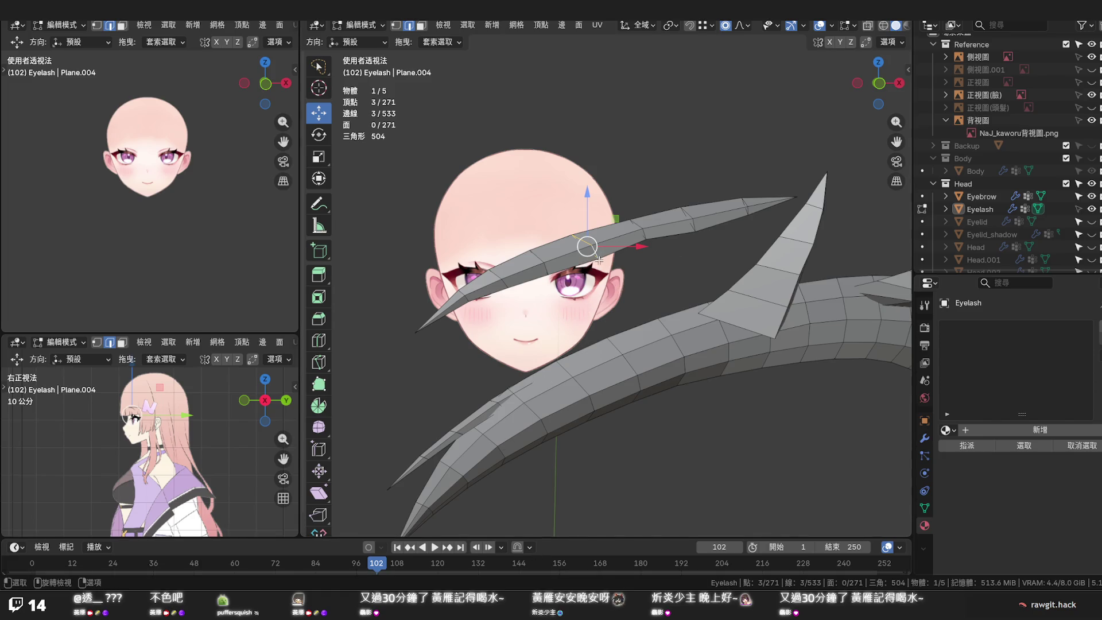
# From front view, nudge two inner points of the thin lash strand vertically
pyautogui.moveTo(598, 260); pyautogui.dragTo(596, 278, button='middle')
pyautogui.press('KP_1')
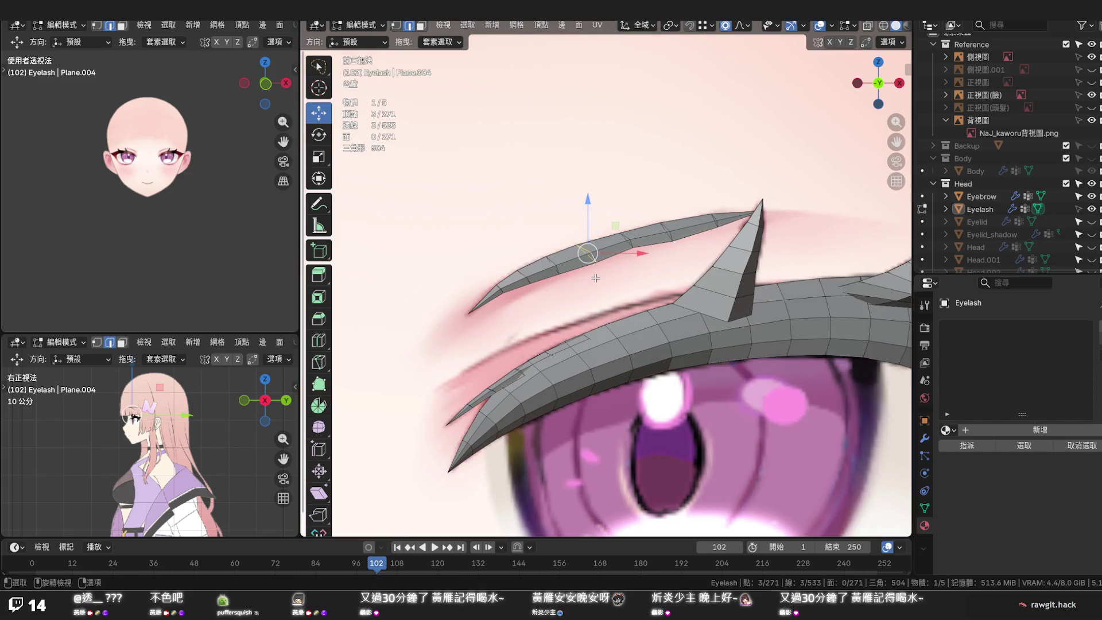
pyautogui.scroll(3, 510, 296)
pyautogui.click(524, 266)
pyautogui.press('g')
pyautogui.press('z')
pyautogui.click(524, 251)
pyautogui.click(476, 284)
pyautogui.press('g')
pyautogui.press('z')
pyautogui.click(476, 284)
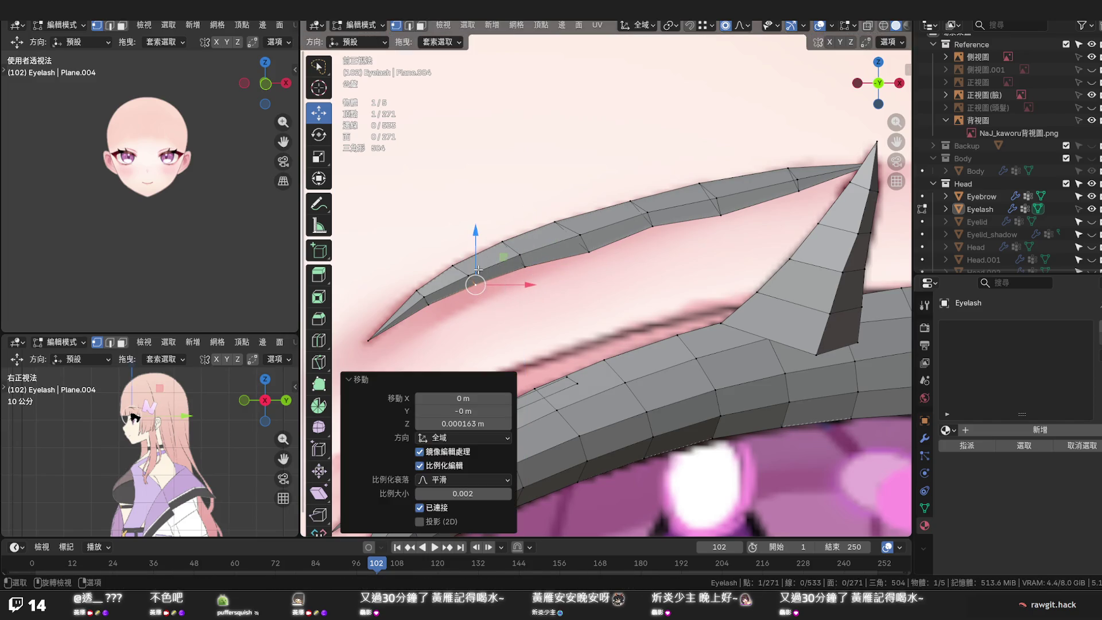
# Reshape the strand's outer half, moving three points out toward its tip
pyautogui.click(590, 245)
pyautogui.press('g')
pyautogui.click(589, 233)
pyautogui.click(722, 190)
pyautogui.press('g')
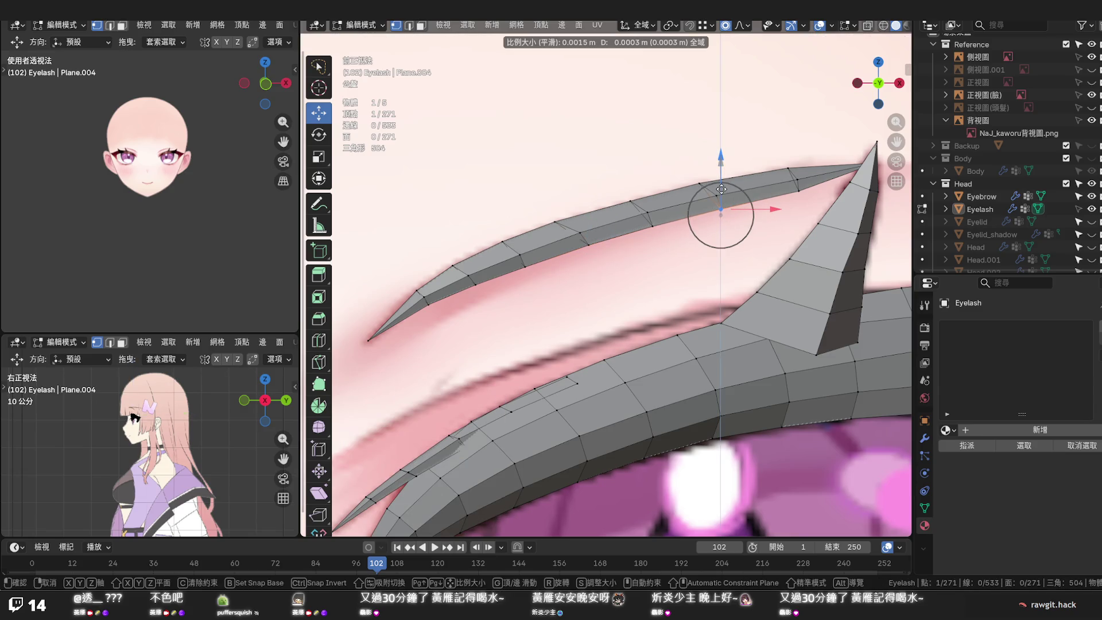
pyautogui.click(722, 191)
pyautogui.click(799, 166)
pyautogui.press('g')
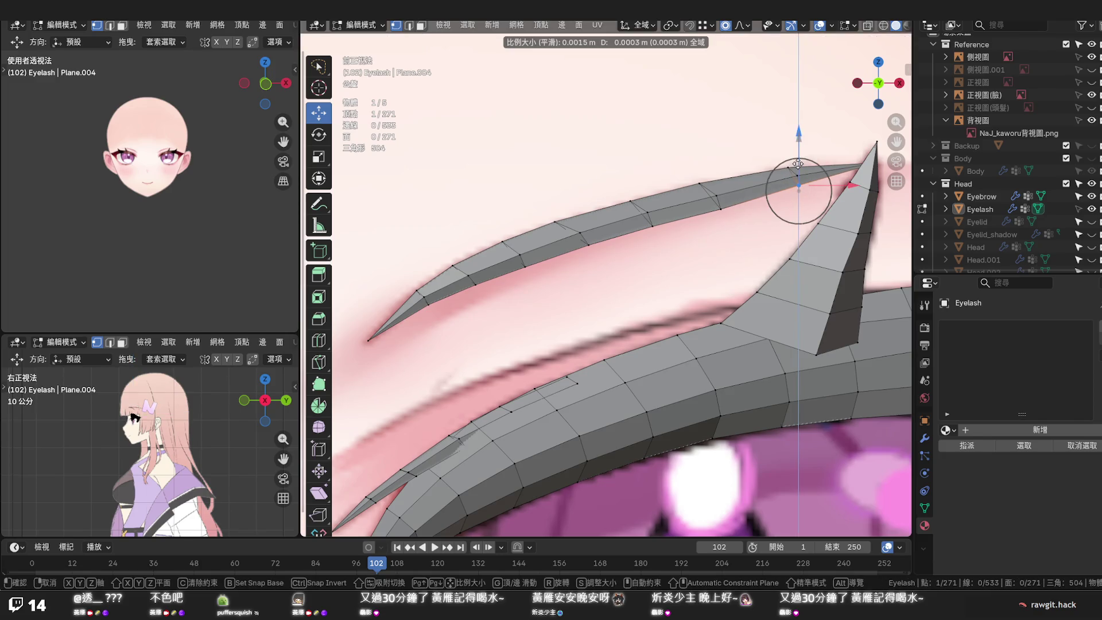
pyautogui.click(798, 166)
# Select the edge loop running along the lash strand for further editing
pyautogui.click(728, 207)
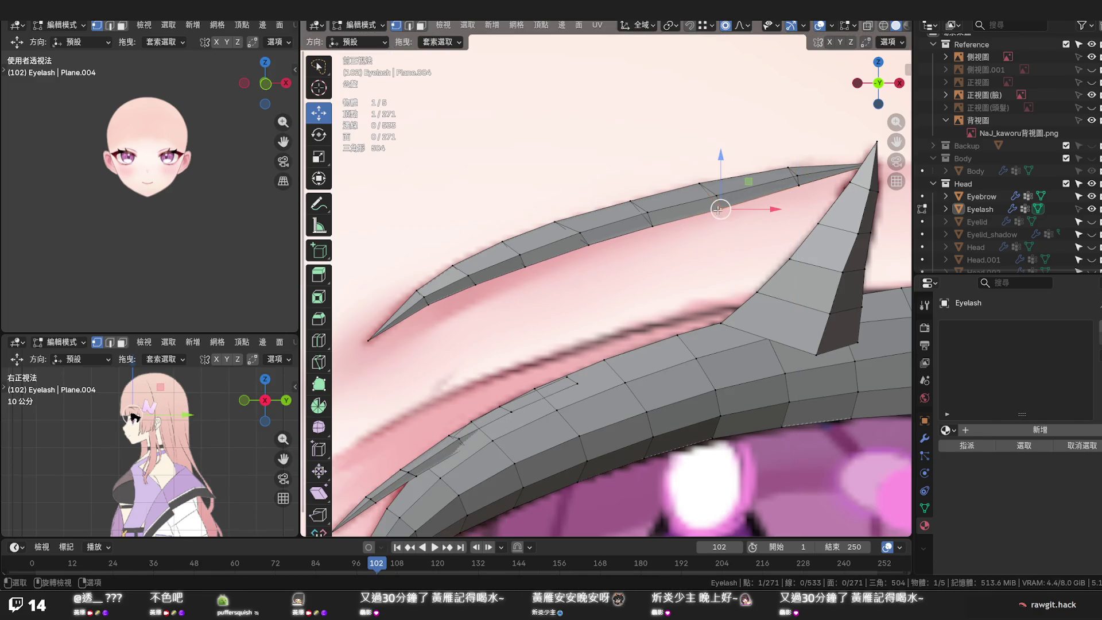
pyautogui.keyDown('alt'); pyautogui.click(794, 176); pyautogui.keyUp('alt')
pyautogui.rightClick(795, 177)
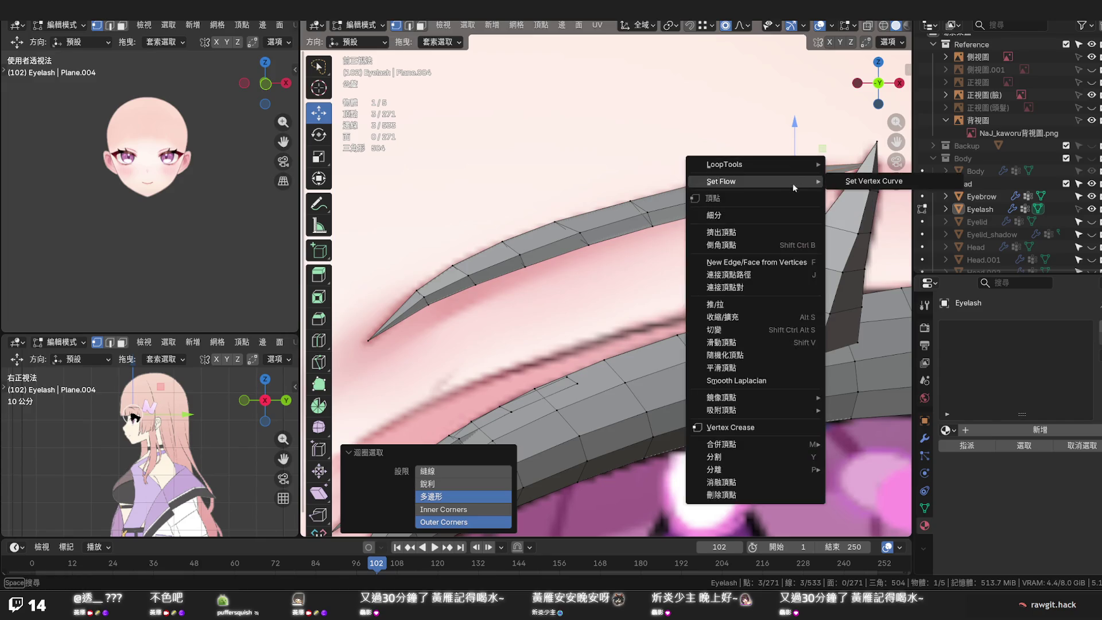
# Smooth the selected loop with Set Edge Flow and begin moving it
pyautogui.keyDown('alt'); pyautogui.click(593, 238); pyautogui.keyUp('alt')
pyautogui.hotkey('shift', 'r')
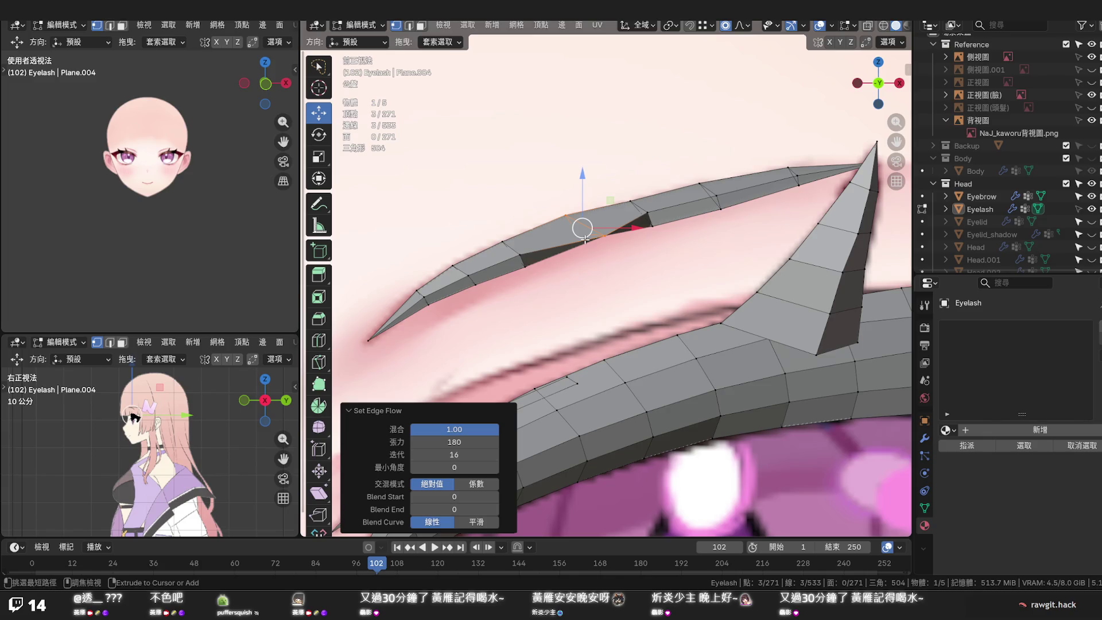
pyautogui.press('g')
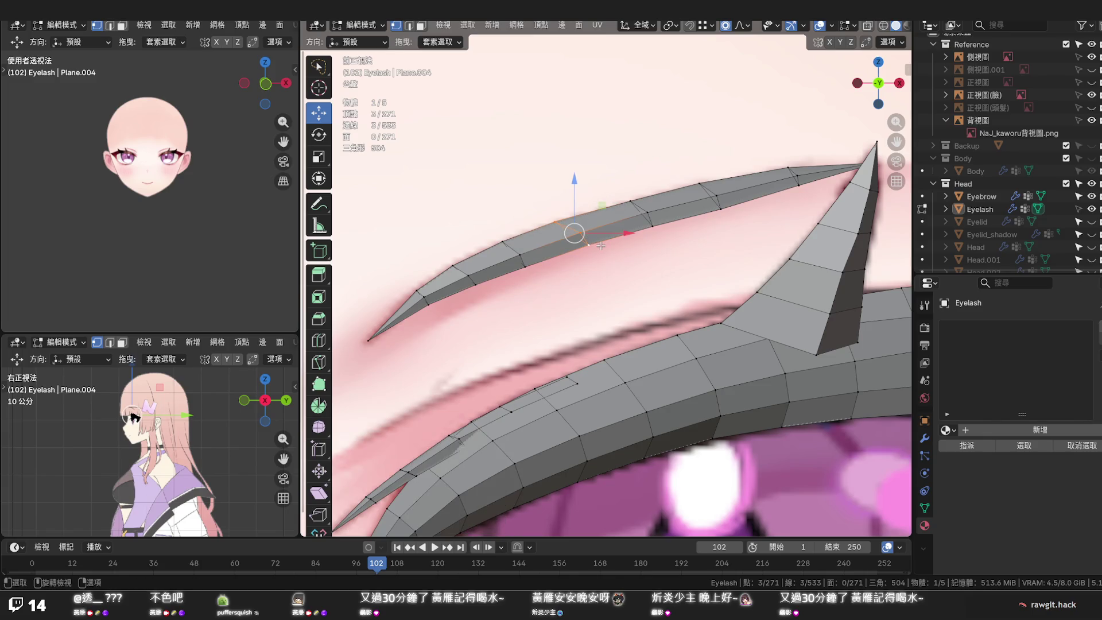
# Try shearing the loop sideways, undo it, and return to the Move tool with one point picked
pyautogui.click(319, 493)
pyautogui.moveTo(574, 181); pyautogui.dragTo(754, 217)
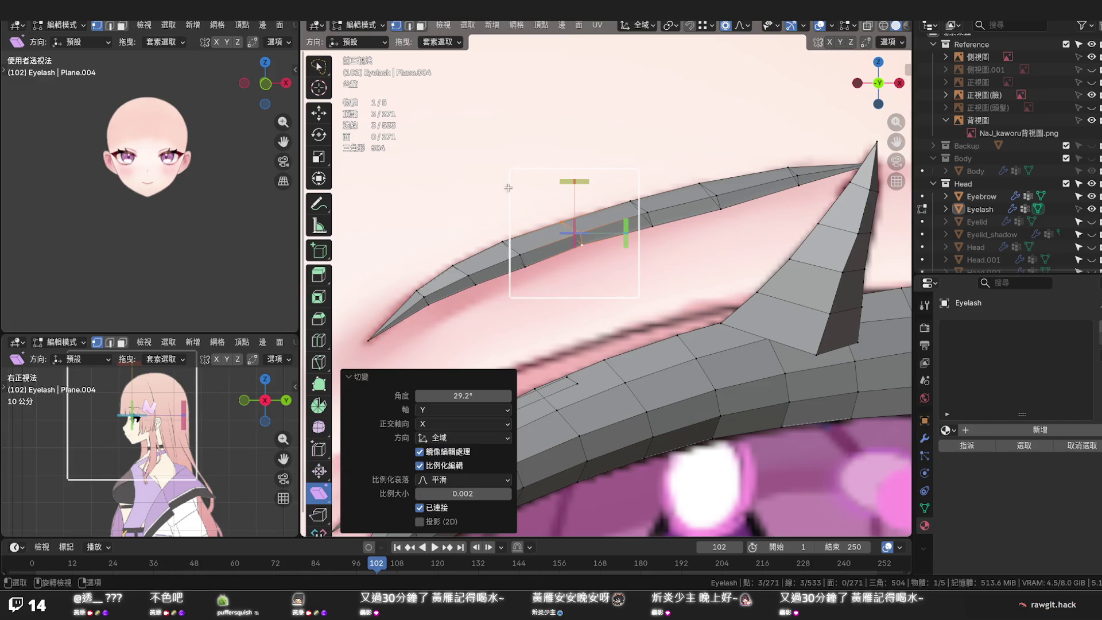
pyautogui.hotkey('ctrl', 'z')
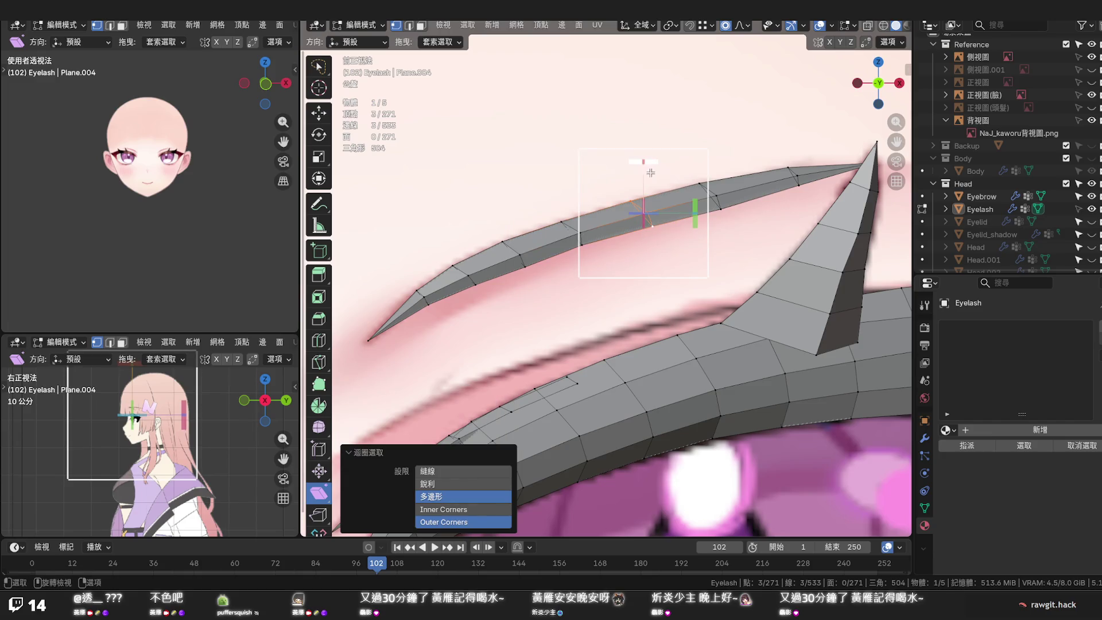
pyautogui.click(319, 112)
pyautogui.click(656, 210)
pyautogui.hotkey('ctrl', 'z')
pyautogui.click(656, 243)
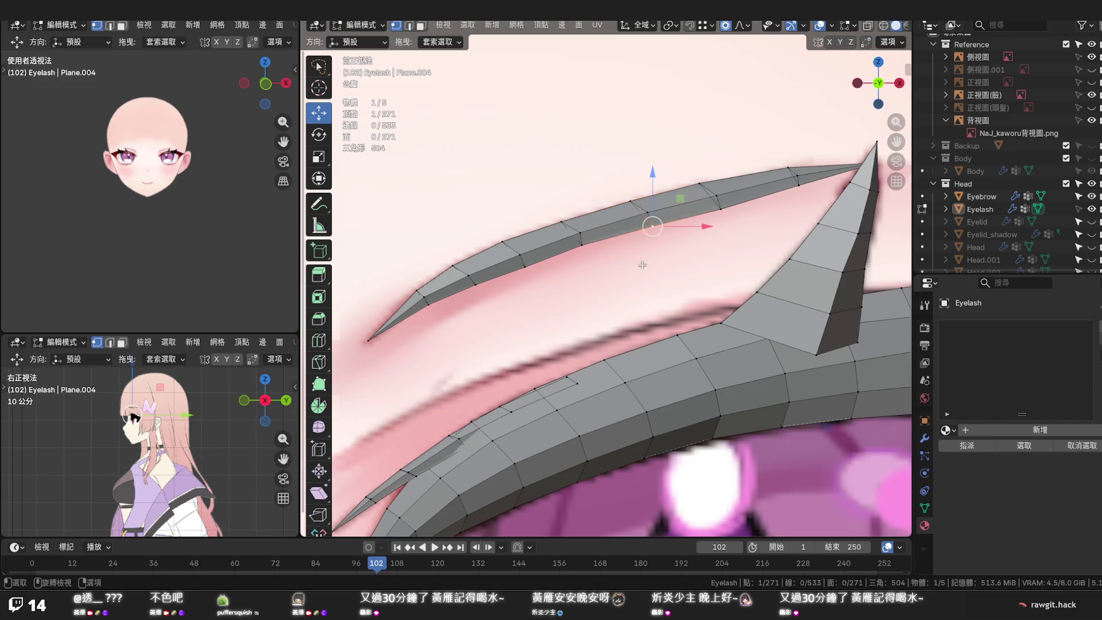
pyautogui.scroll(-5, 642, 266)
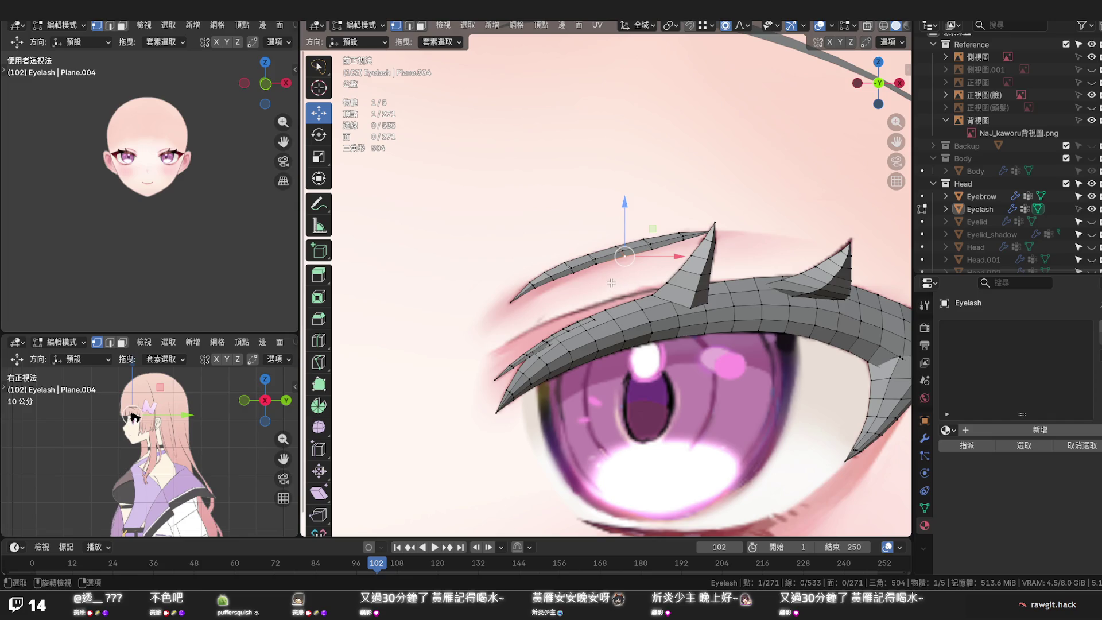
pyautogui.scroll(-2, 610, 282)
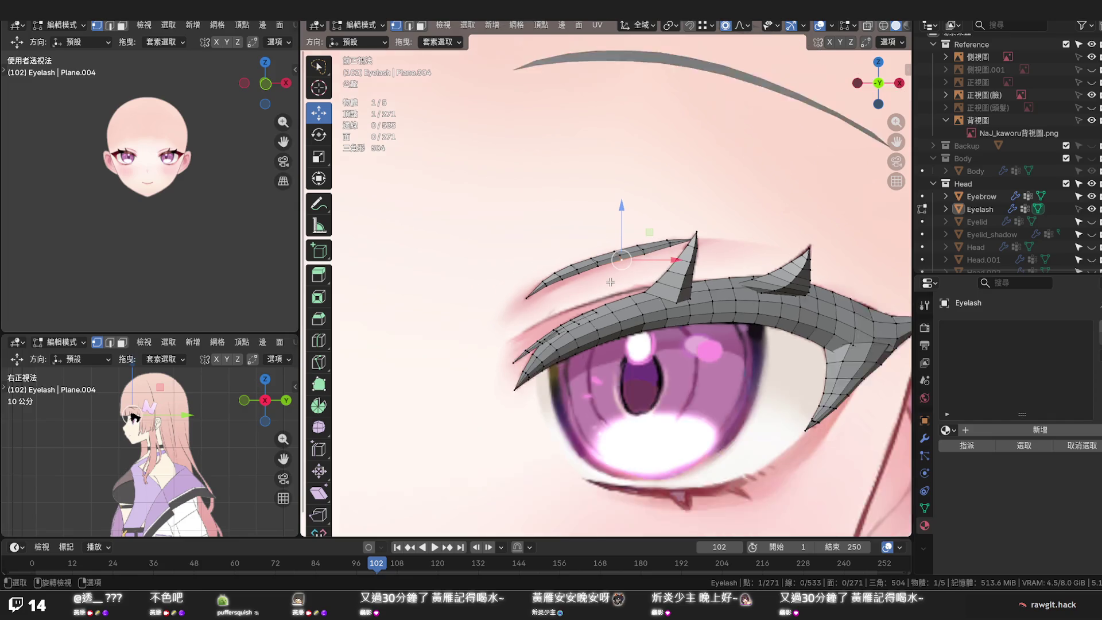
pyautogui.scroll(-2, 611, 282)
pyautogui.scroll(-2, 610, 283)
pyautogui.scroll(-2, 610, 281)
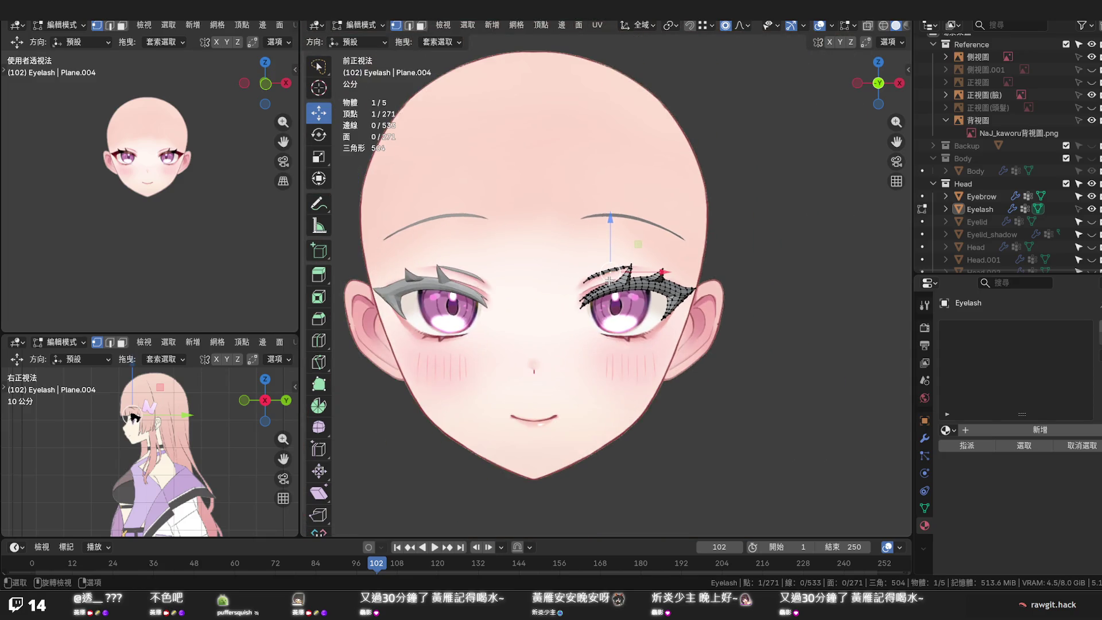
pyautogui.scroll(2, 610, 282)
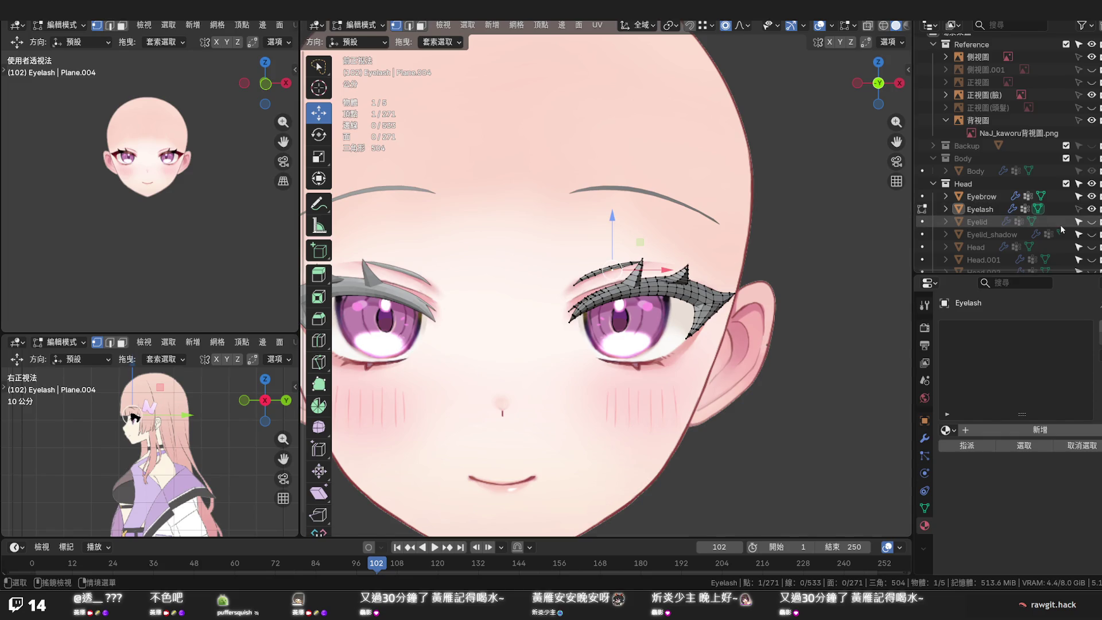
# Toggle Outliner visibility so both the Eyelash mesh and Eyelid line show in the viewport
pyautogui.click(1090, 222)
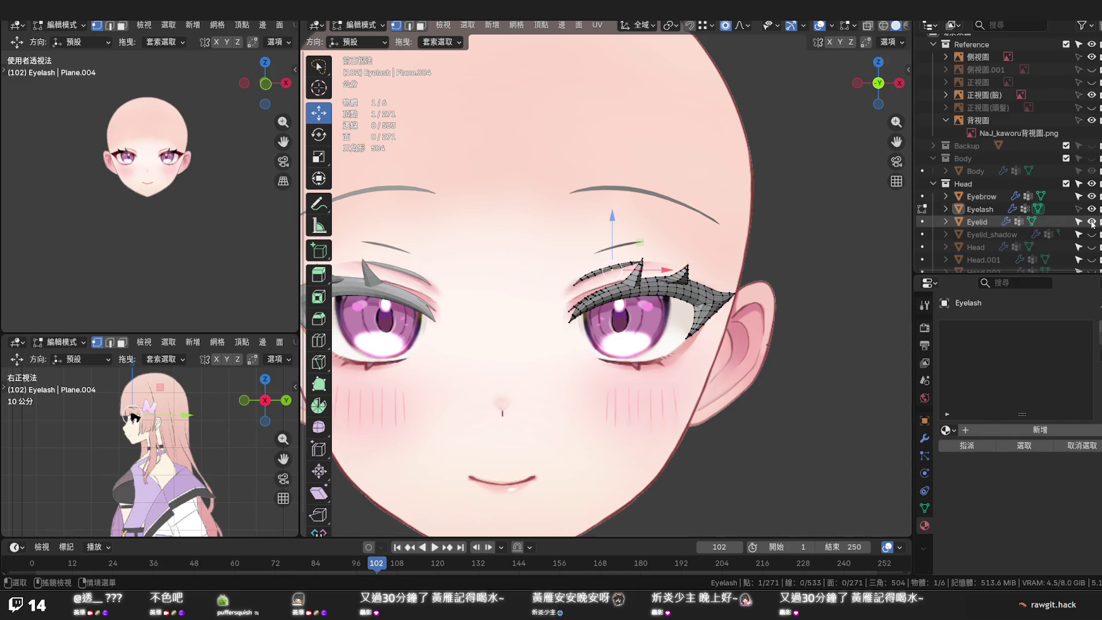
pyautogui.click(1091, 223)
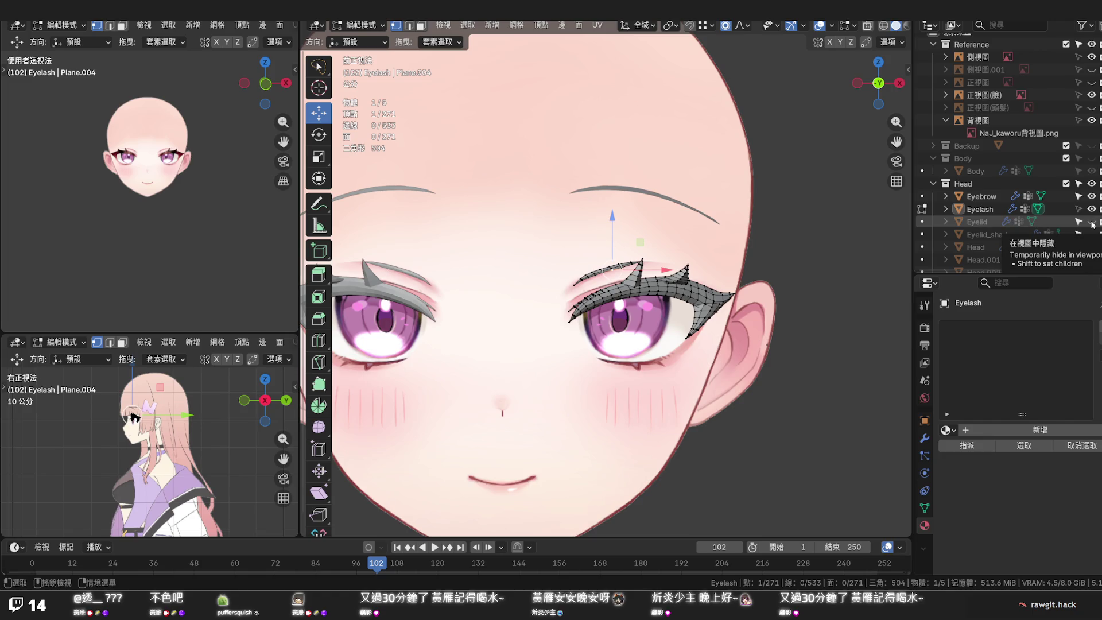
pyautogui.click(1091, 209)
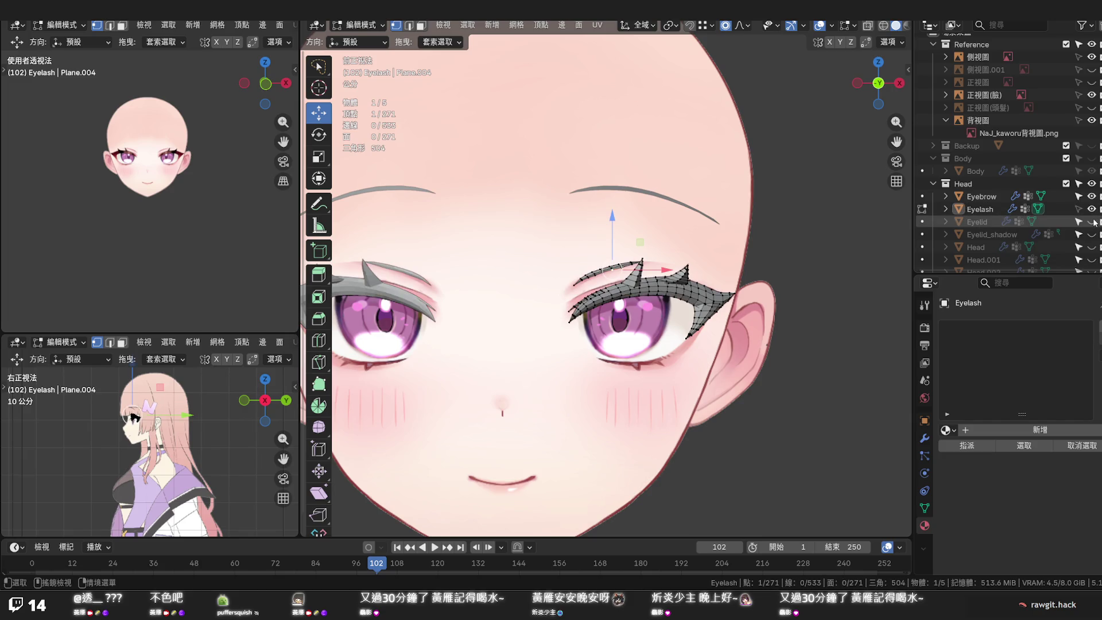
pyautogui.click(1091, 222)
pyautogui.scroll(3, 632, 231)
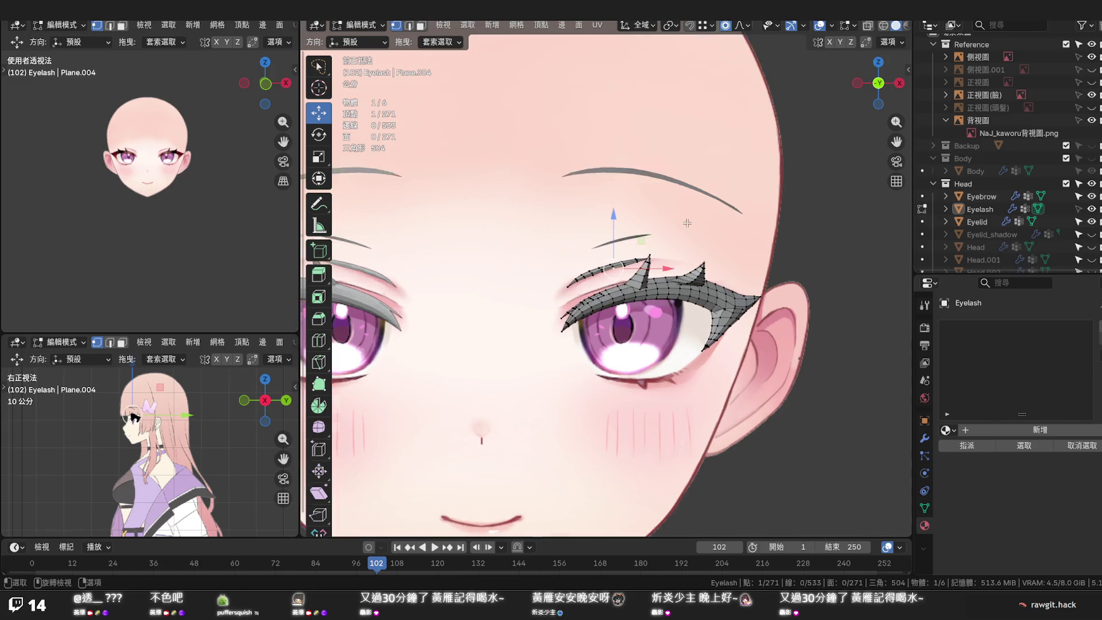
# Make the Eyelid the active object and enter Edit Mode on it
pyautogui.press('Tab')
pyautogui.click(633, 226)
pyautogui.press('Tab')
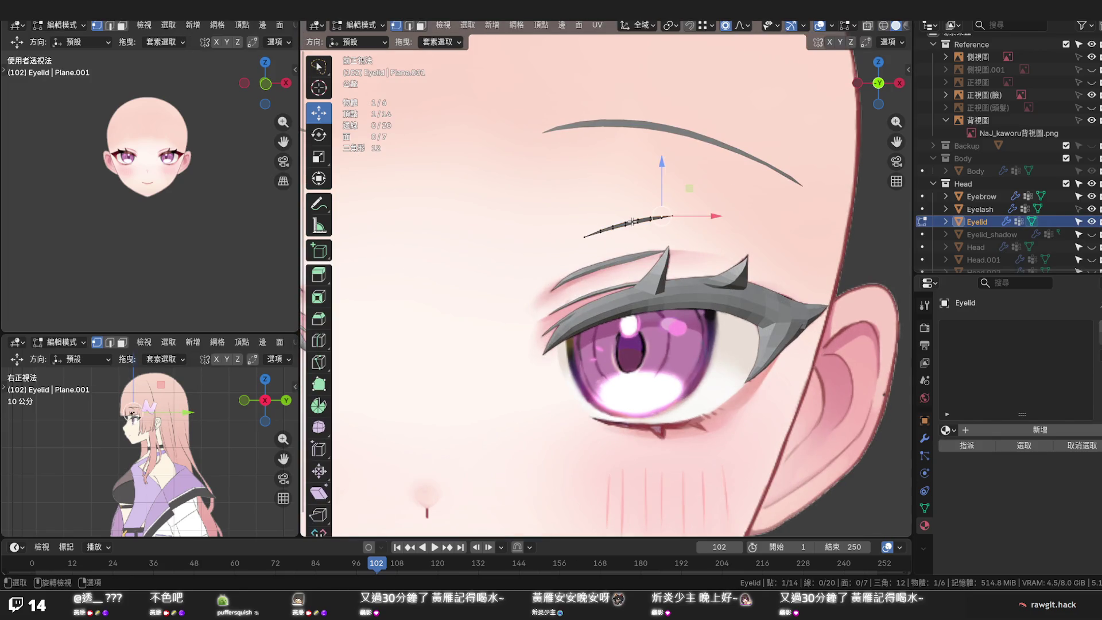
pyautogui.scroll(3, 644, 221)
# Switch to the Eyelash object, check its visibility, and enter Edit Mode
pyautogui.press('Tab')
pyautogui.click(991, 209)
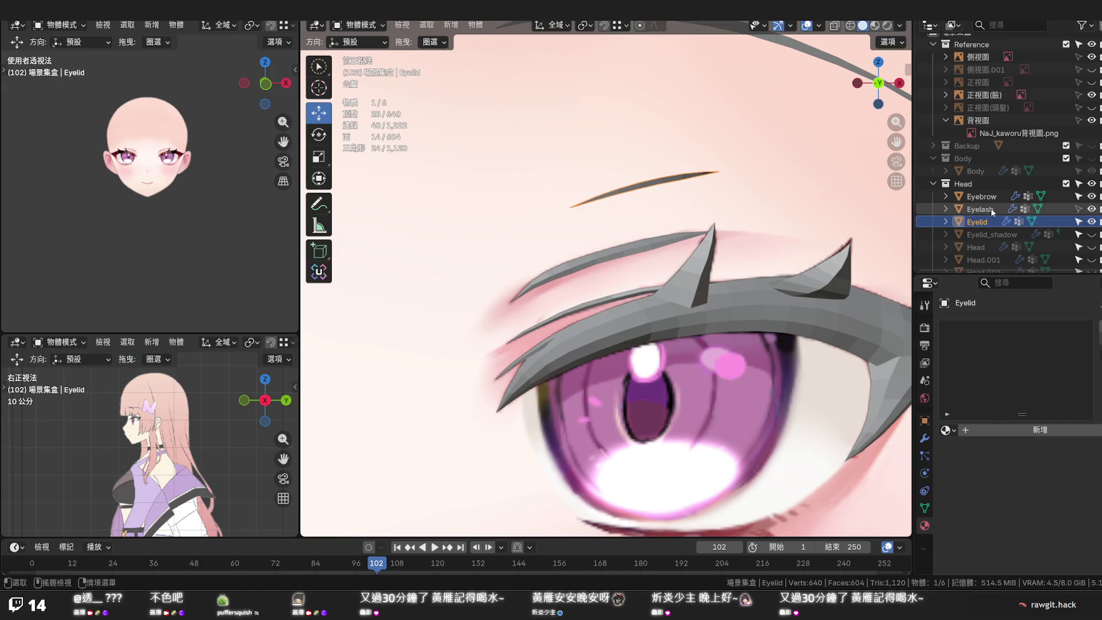
pyautogui.click(1092, 209)
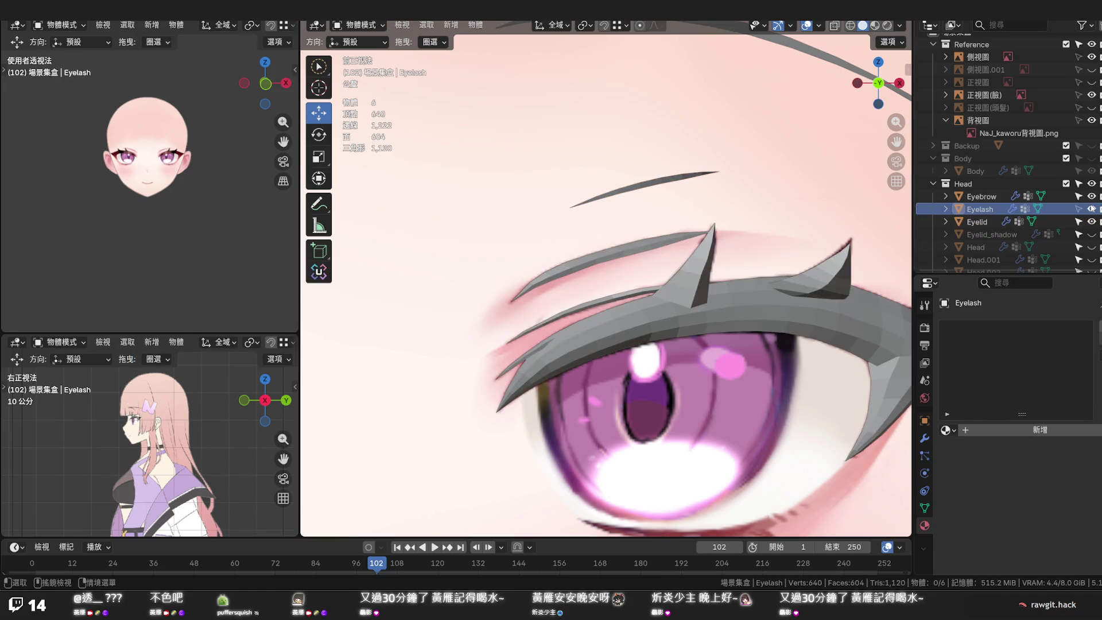
pyautogui.press('Tab')
pyautogui.press('Tab')
pyautogui.press('Tab')
# Select the whole thin upper strand with L and delete its faces
pyautogui.click(642, 245)
pyautogui.press('l')
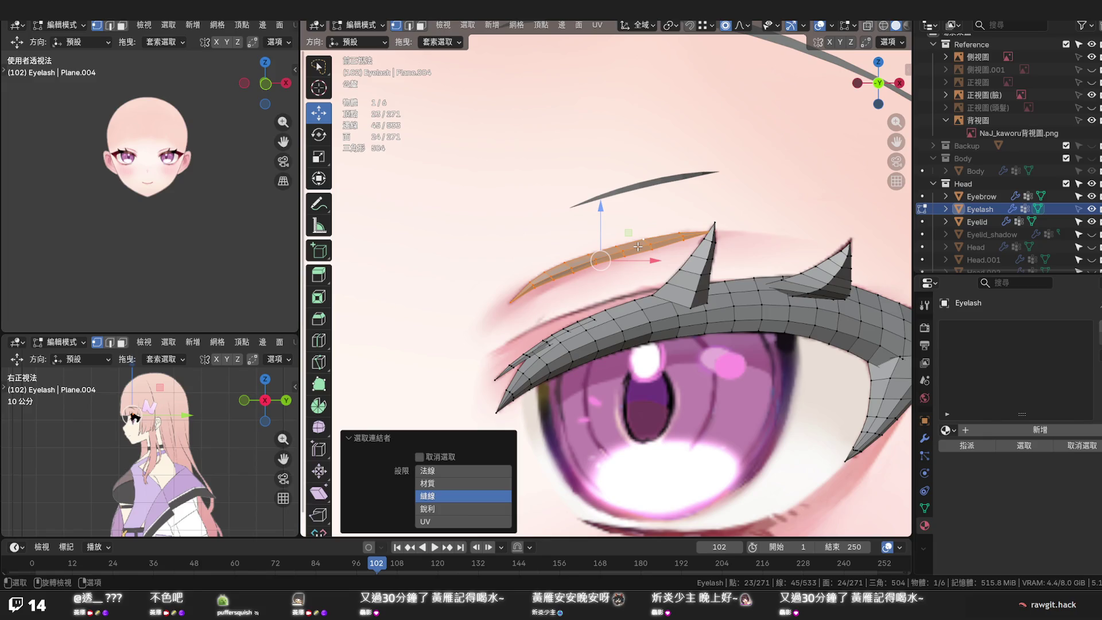
pyautogui.press('x')
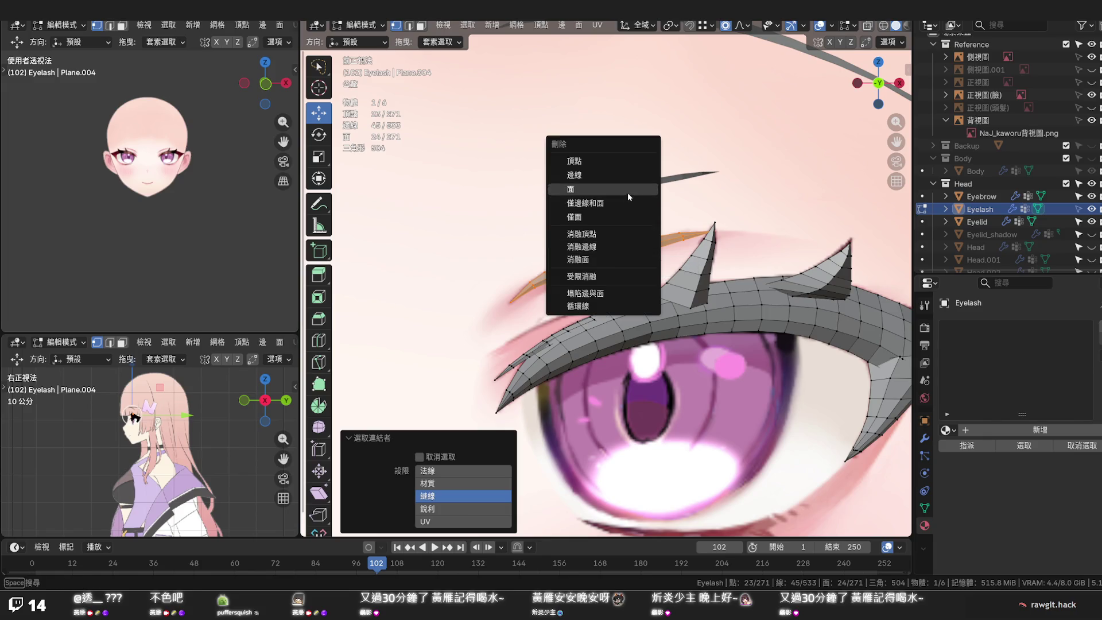
pyautogui.click(627, 192)
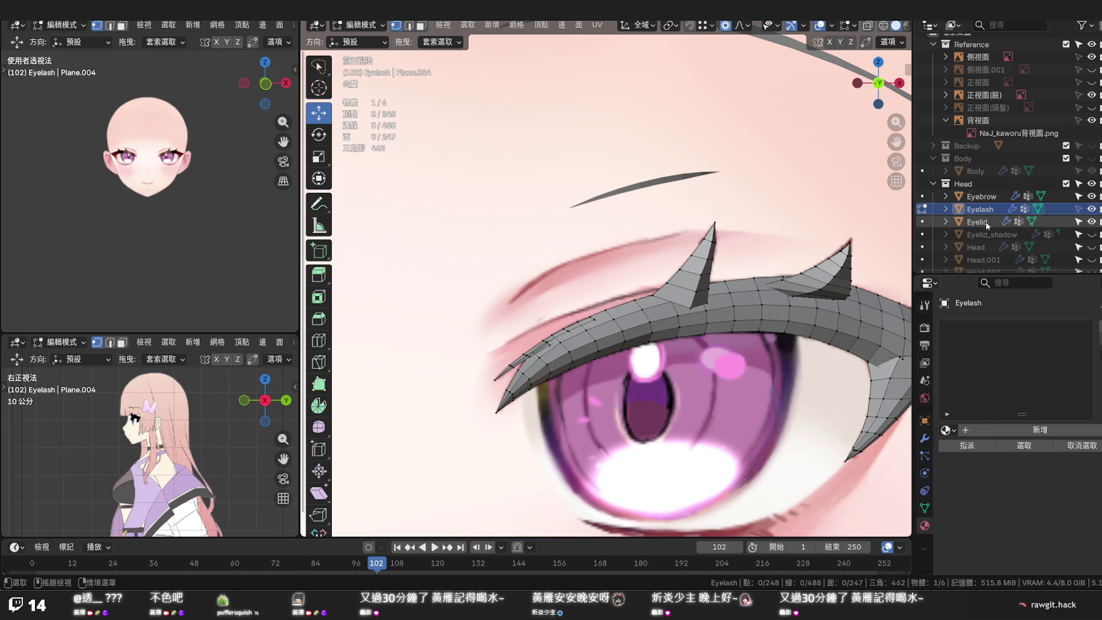
# Return to the Eyelid object in Edit Mode with its whole line selected
pyautogui.press('Tab')
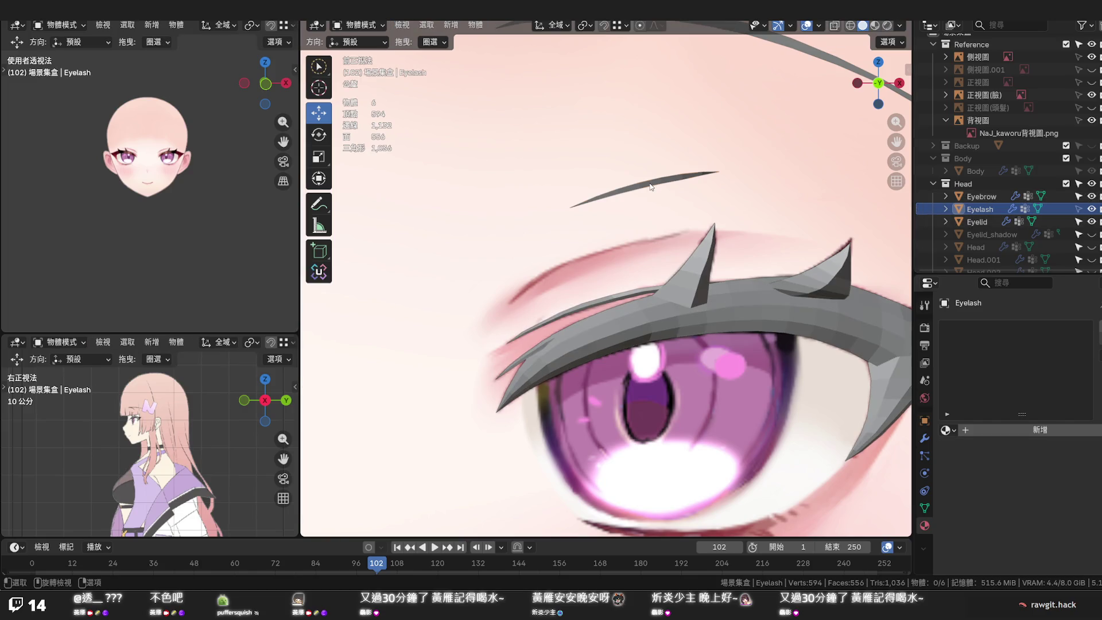
pyautogui.click(649, 186)
pyautogui.press('Tab')
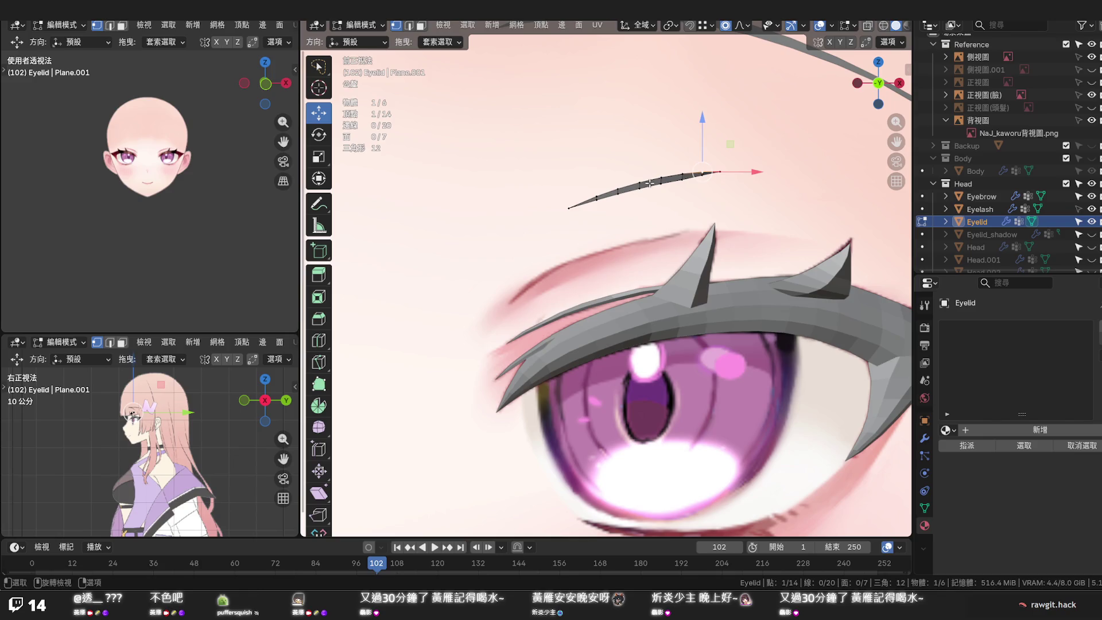
pyautogui.press('a')
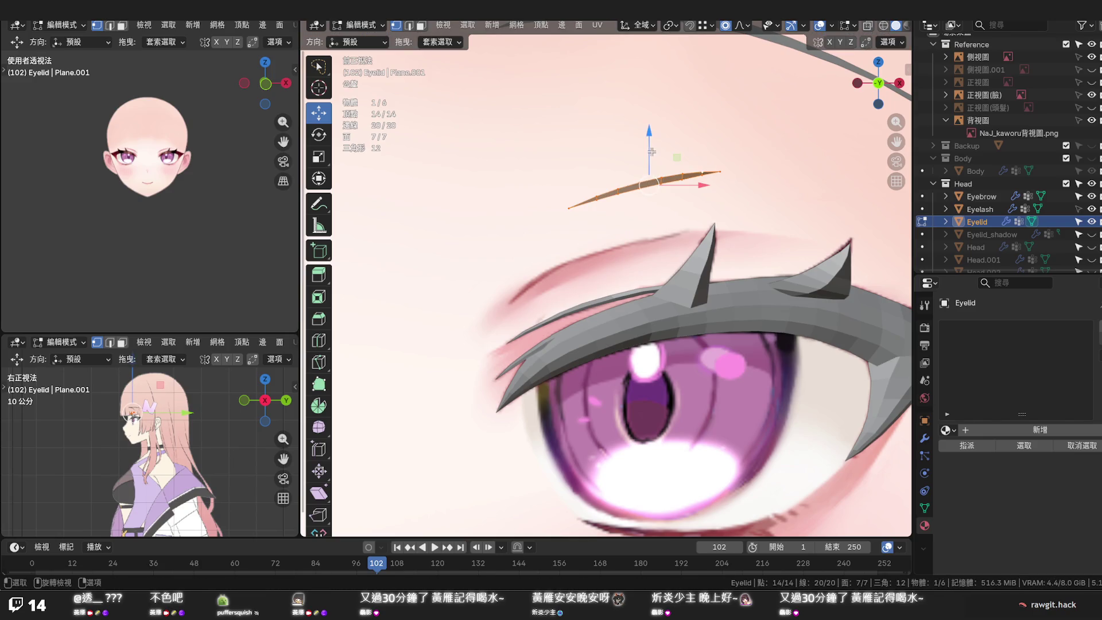
# Shift the whole eyelid line left and down, then tilt it about 12 degrees
pyautogui.moveTo(651, 152); pyautogui.dragTo(679, 214)
pyautogui.press('g')
pyautogui.press('x')
pyautogui.click(577, 206)
pyautogui.press('g')
pyautogui.press('x')
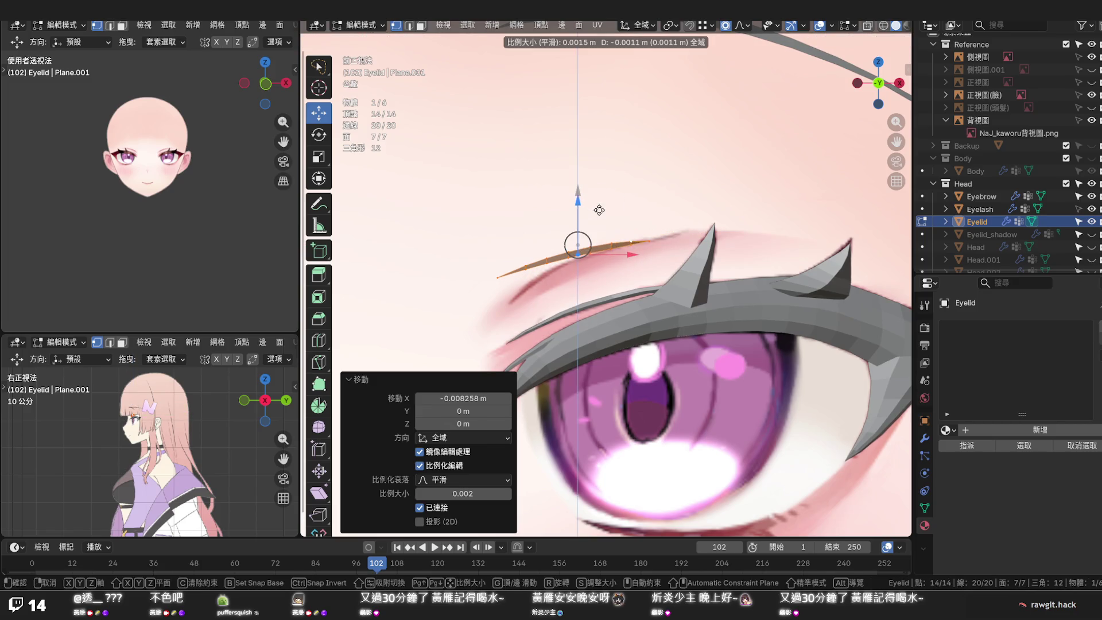
pyautogui.click(599, 211)
pyautogui.press('r')
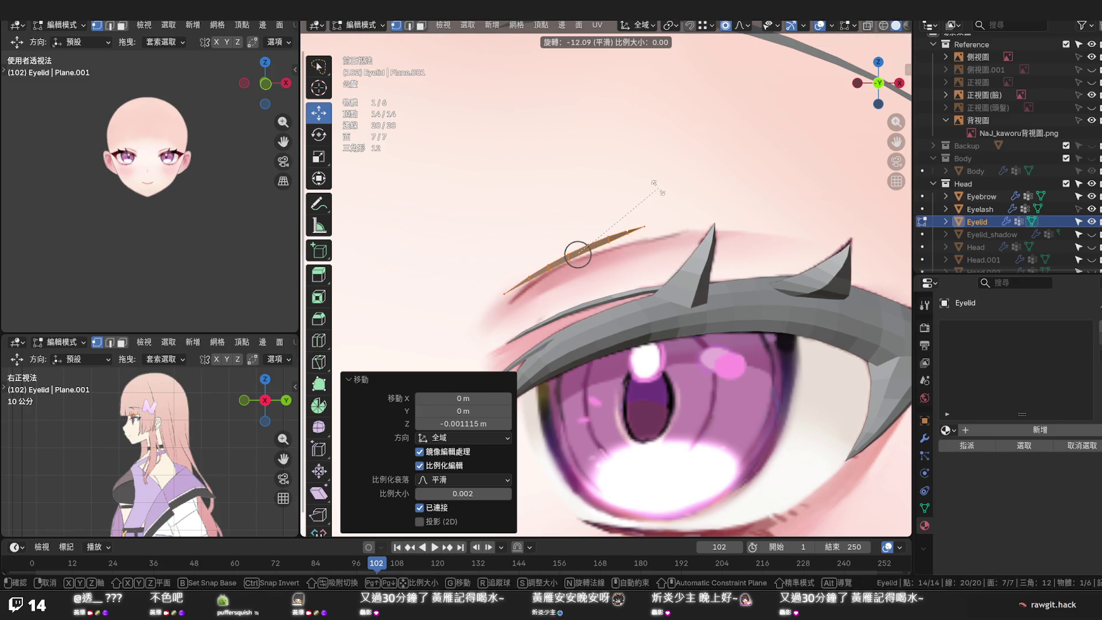
pyautogui.click(659, 188)
pyautogui.scroll(2, 485, 298)
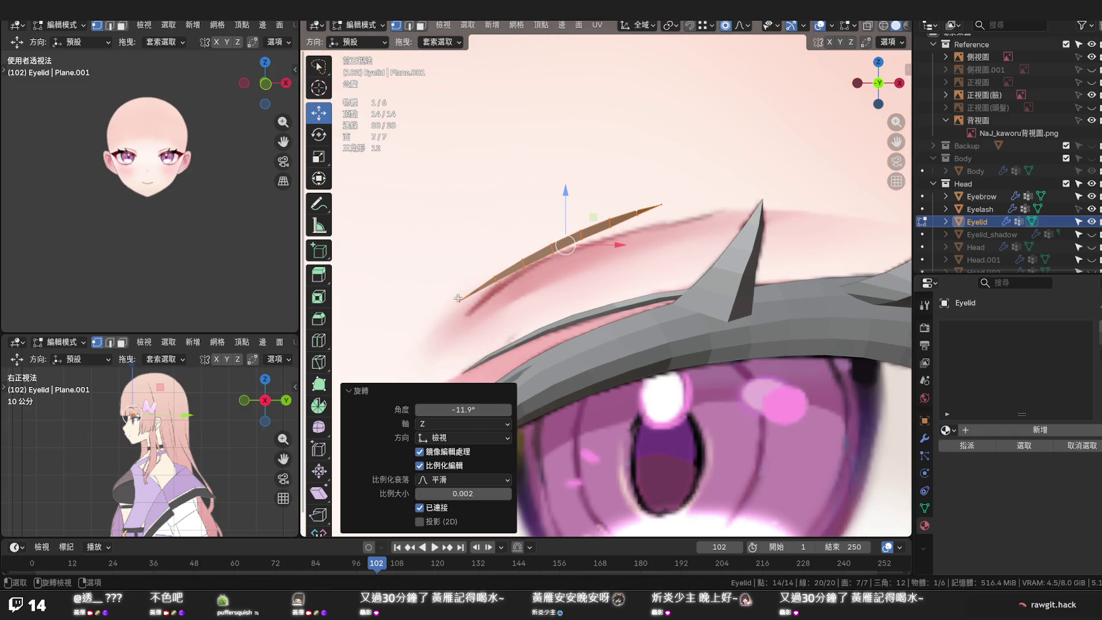
# Lower the strip's inner end point and raise its outer end, pushing it outward
pyautogui.click(458, 298)
pyautogui.press('g')
pyautogui.press('z')
pyautogui.scroll(-2, 460, 295)
pyautogui.scroll(-2, 465, 286)
pyautogui.scroll(-3, 466, 281)
pyautogui.scroll(-1, 472, 294)
pyautogui.scroll(-2, 472, 294)
pyautogui.click(473, 294)
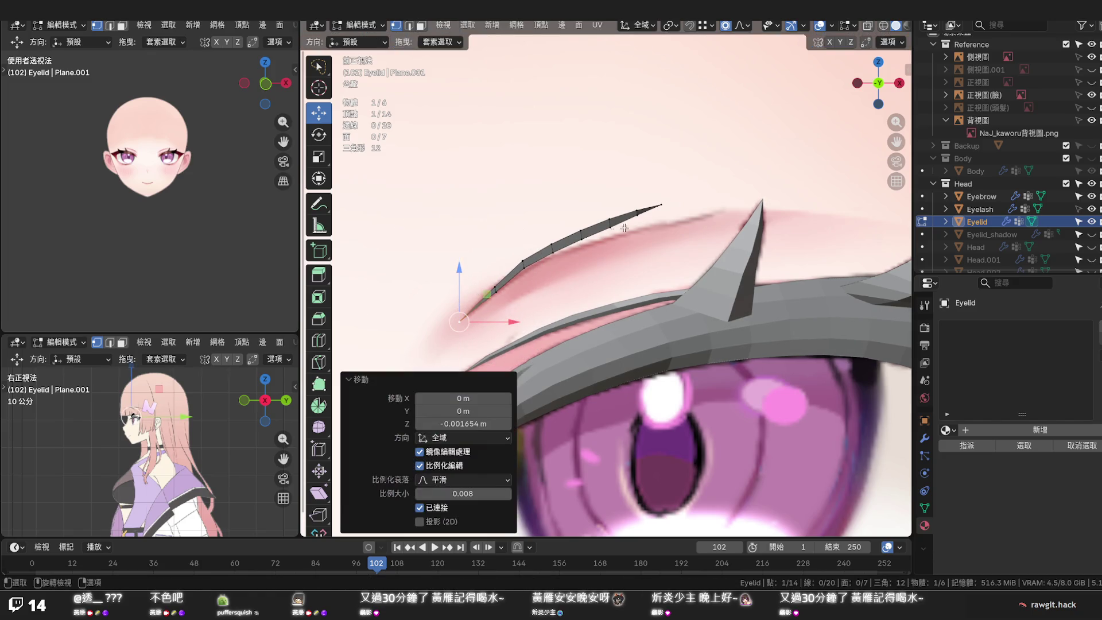
pyautogui.click(663, 207)
pyautogui.press('g')
pyautogui.press('z')
pyautogui.scroll(-2, 664, 199)
pyautogui.scroll(-1, 667, 202)
pyautogui.scroll(-2, 665, 203)
pyautogui.scroll(-1, 666, 204)
pyautogui.scroll(-1, 669, 207)
pyautogui.scroll(-1, 670, 210)
pyautogui.scroll(1, 670, 210)
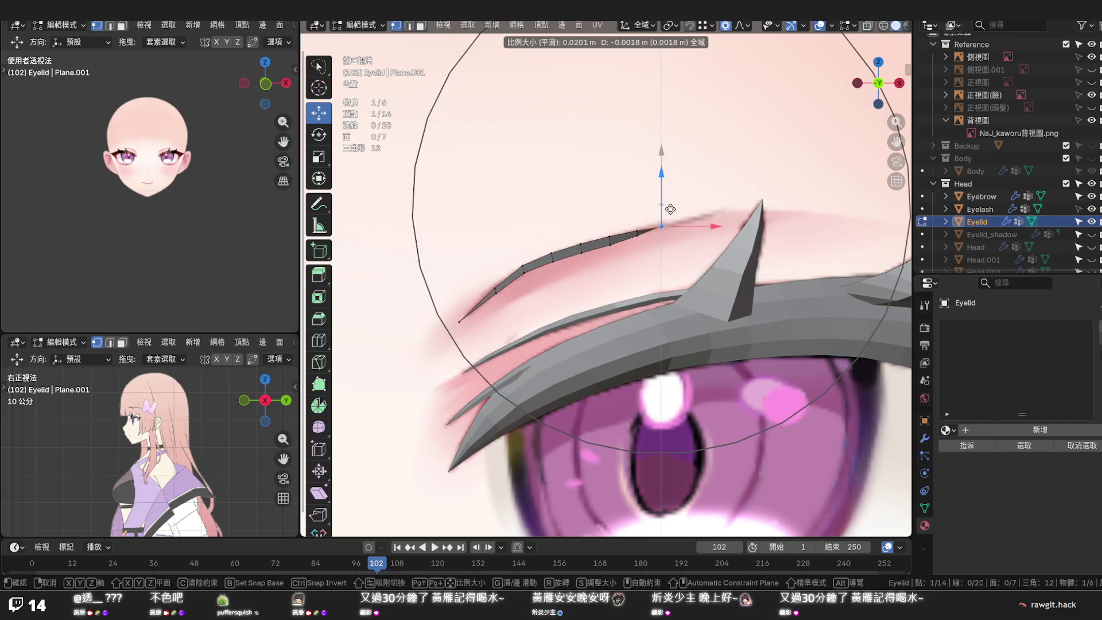
pyautogui.scroll(-1, 671, 209)
pyautogui.click(671, 209)
pyautogui.press('g')
pyautogui.press('x')
pyautogui.click(720, 212)
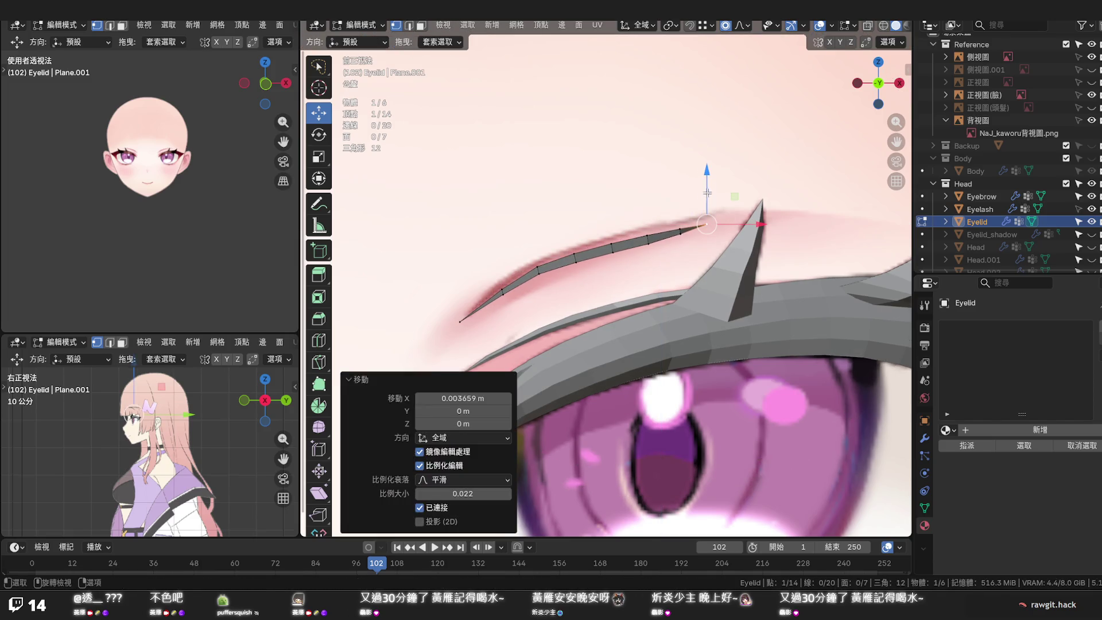
pyautogui.press('g')
pyautogui.press('z')
pyautogui.click(669, 199)
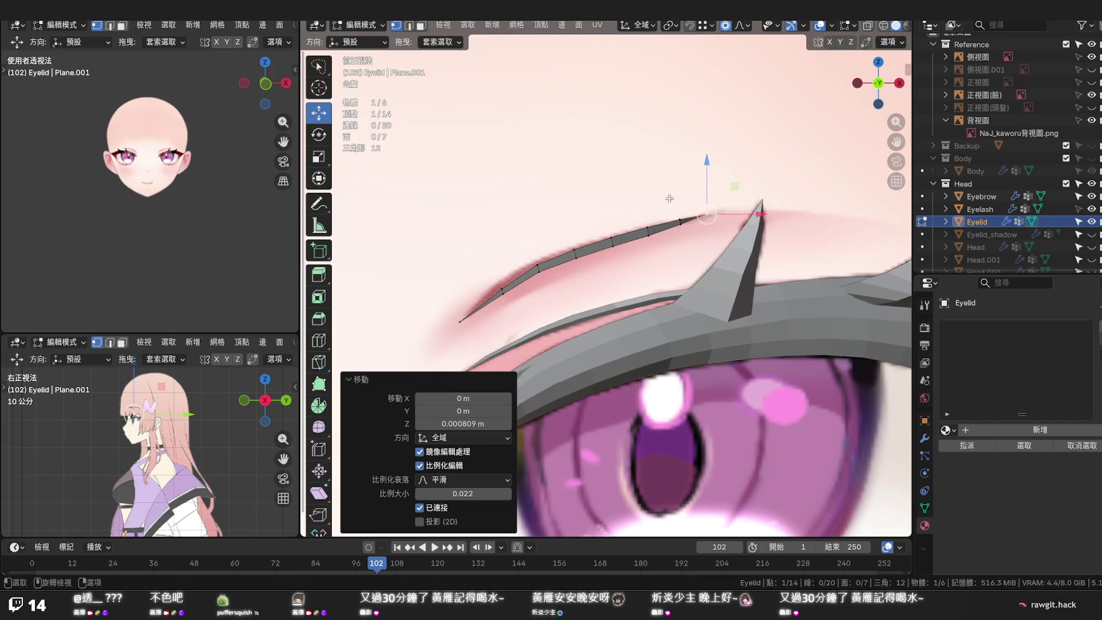
# Nudge four points along the inner half vertically so the arc follows the crease
pyautogui.click(541, 262)
pyautogui.press('g')
pyautogui.press('z')
pyautogui.scroll(2, 539, 239)
pyautogui.scroll(1, 538, 239)
pyautogui.click(539, 240)
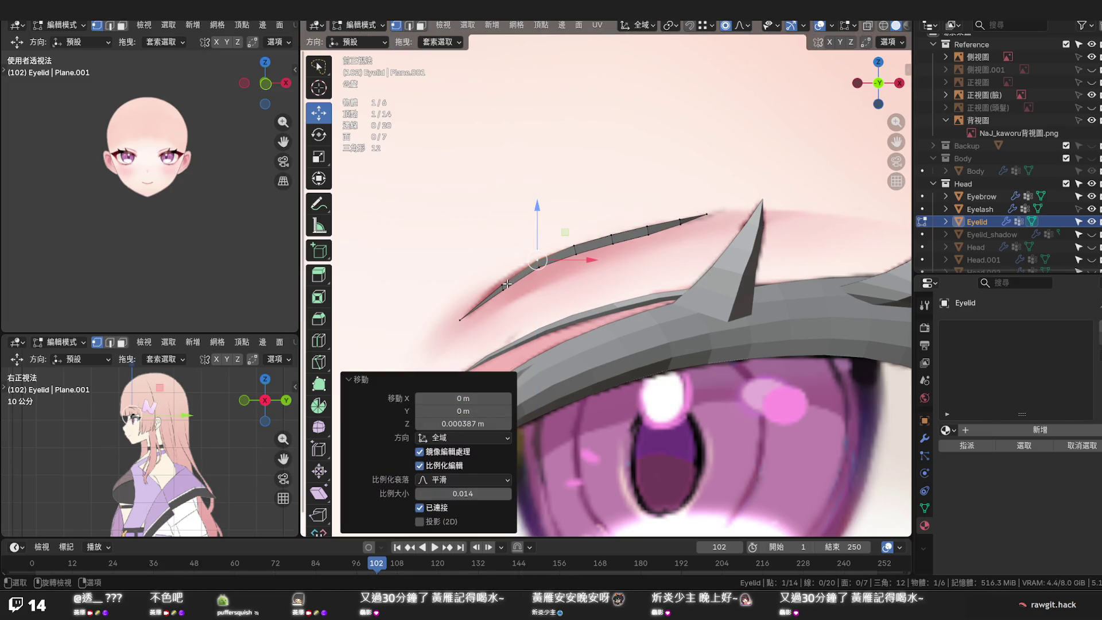
pyautogui.click(503, 263)
pyautogui.press('g')
pyautogui.press('z')
pyautogui.scroll(3, 503, 264)
pyautogui.scroll(1, 503, 263)
pyautogui.scroll(1, 503, 264)
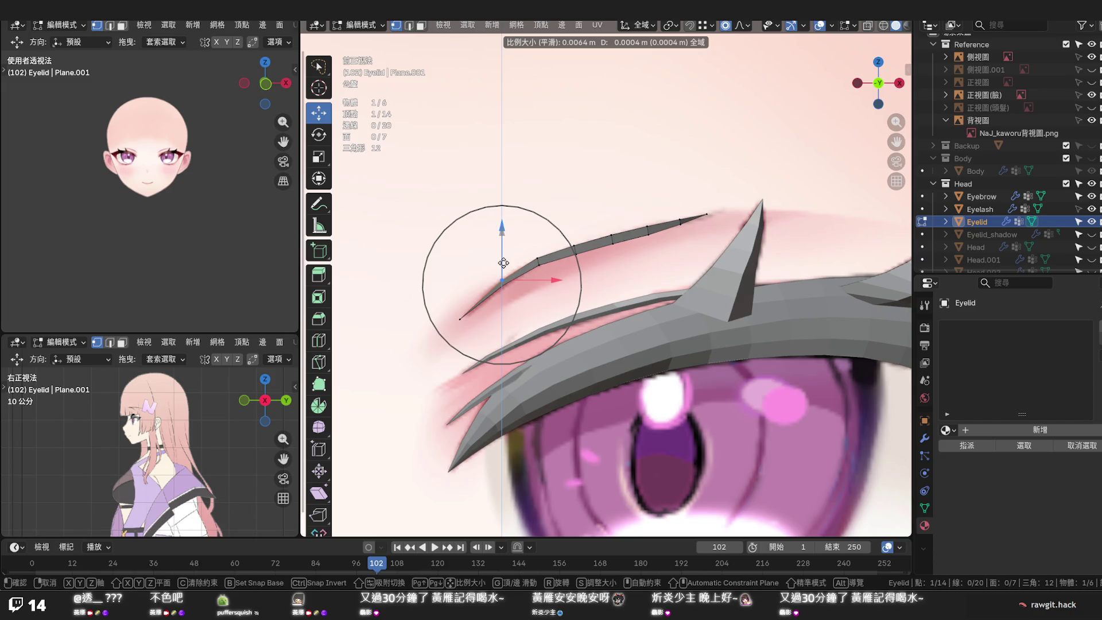
pyautogui.click(503, 264)
pyautogui.scroll(2, 546, 272)
pyautogui.scroll(2, 544, 271)
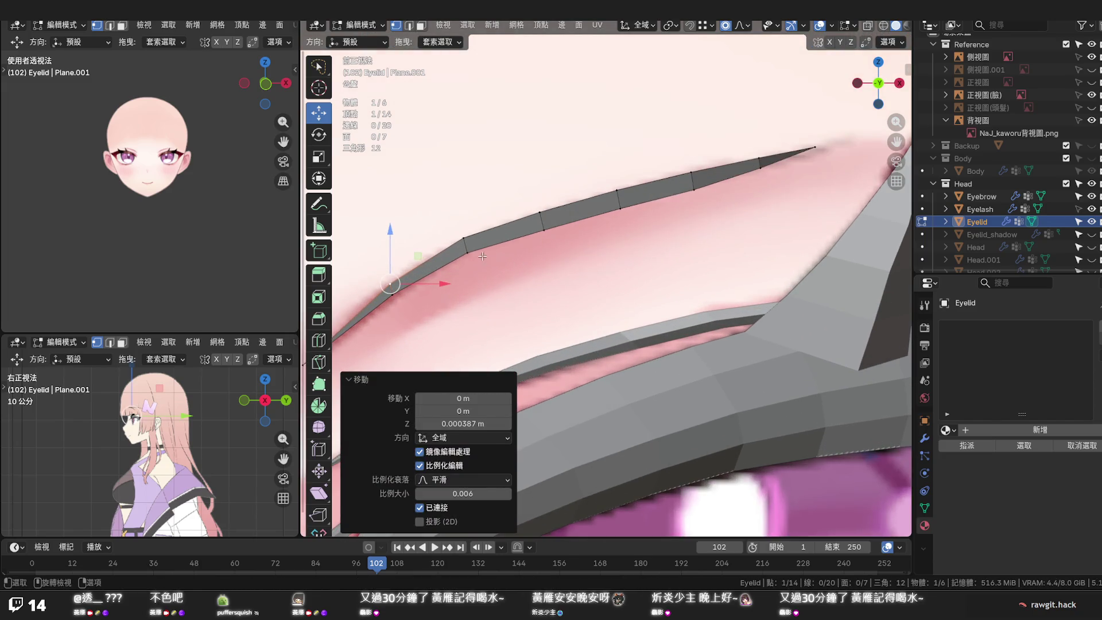
pyautogui.click(470, 244)
pyautogui.press('g')
pyautogui.press('z')
pyautogui.scroll(3, 471, 246)
pyautogui.scroll(2, 472, 248)
pyautogui.scroll(1, 471, 245)
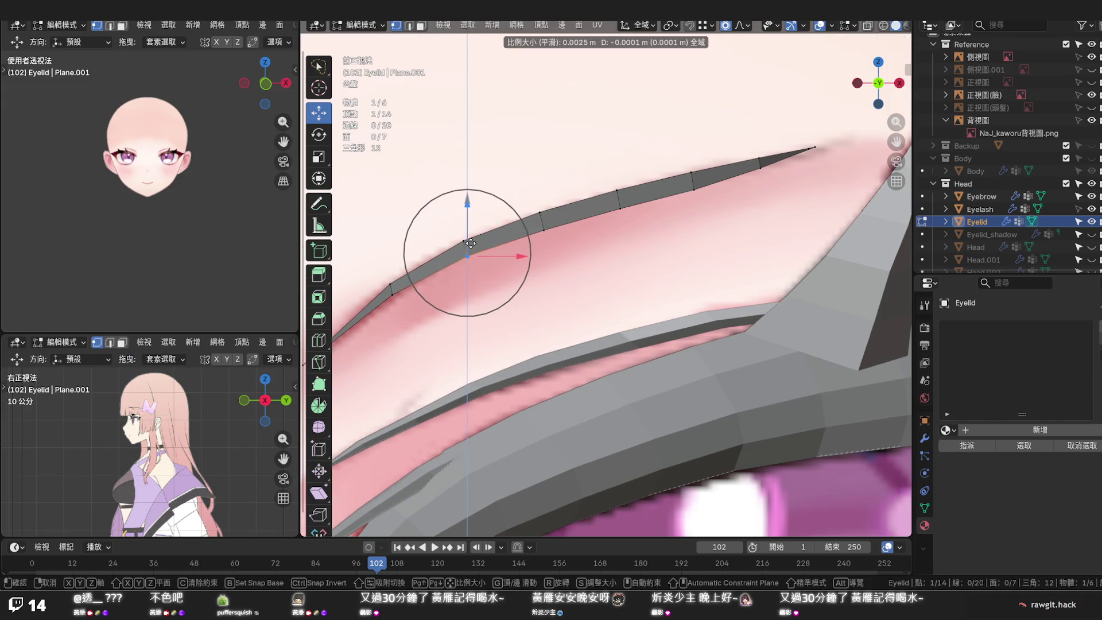
pyautogui.click(470, 244)
pyautogui.click(391, 292)
pyautogui.press('g')
pyautogui.press('z')
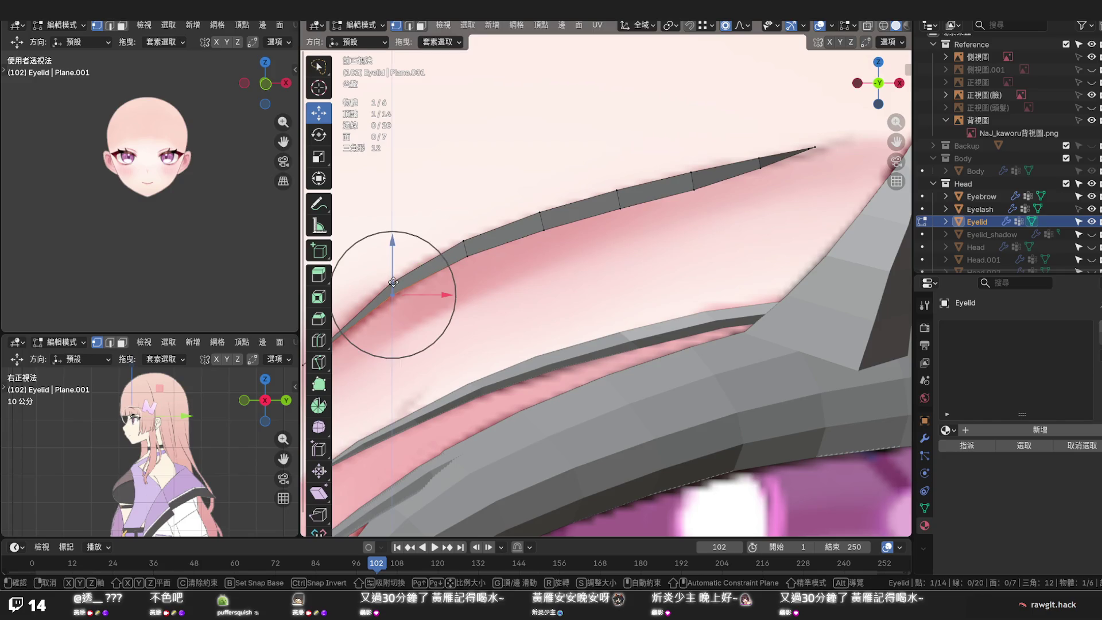
pyautogui.click(393, 285)
pyautogui.scroll(-2, 393, 284)
pyautogui.scroll(-2, 586, 274)
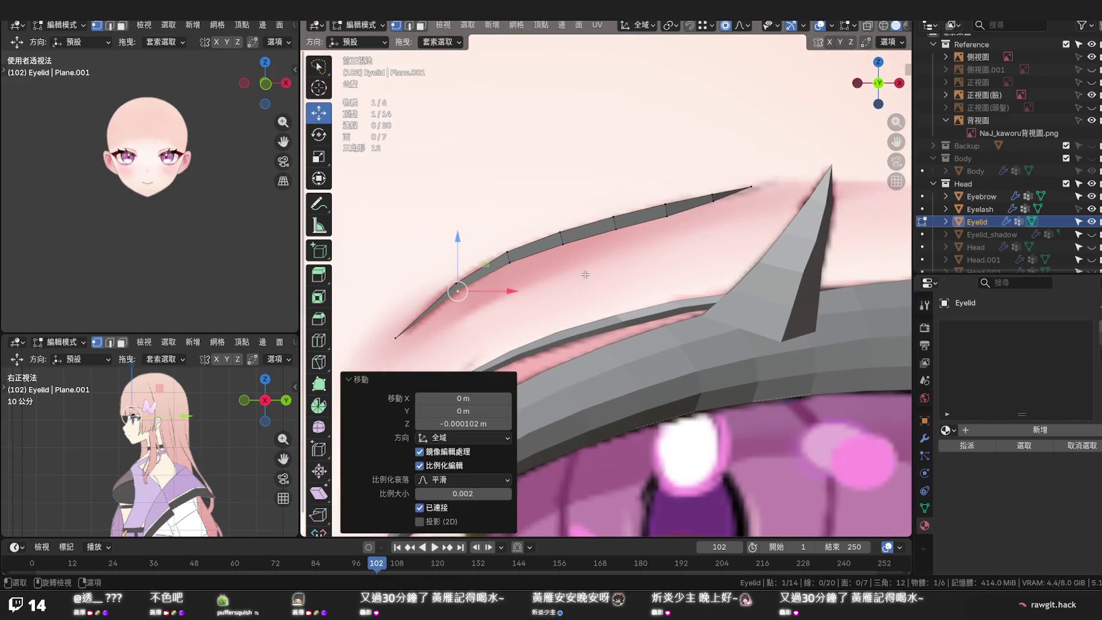
pyautogui.click(585, 274)
pyautogui.scroll(-2, 586, 274)
# Raise and push the outer end point further outward to extend the arc
pyautogui.click(727, 204)
pyautogui.press('g')
pyautogui.press('z')
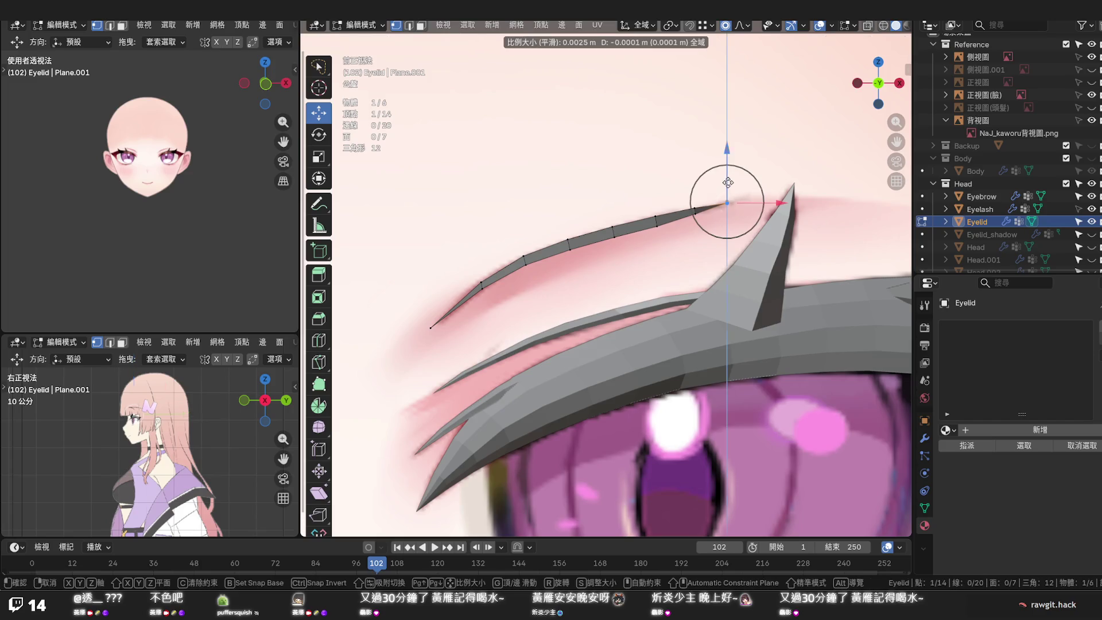
pyautogui.click(727, 199)
pyautogui.press('g')
pyautogui.press('x')
pyautogui.click(778, 200)
pyautogui.press('g')
pyautogui.press('z')
pyautogui.click(751, 178)
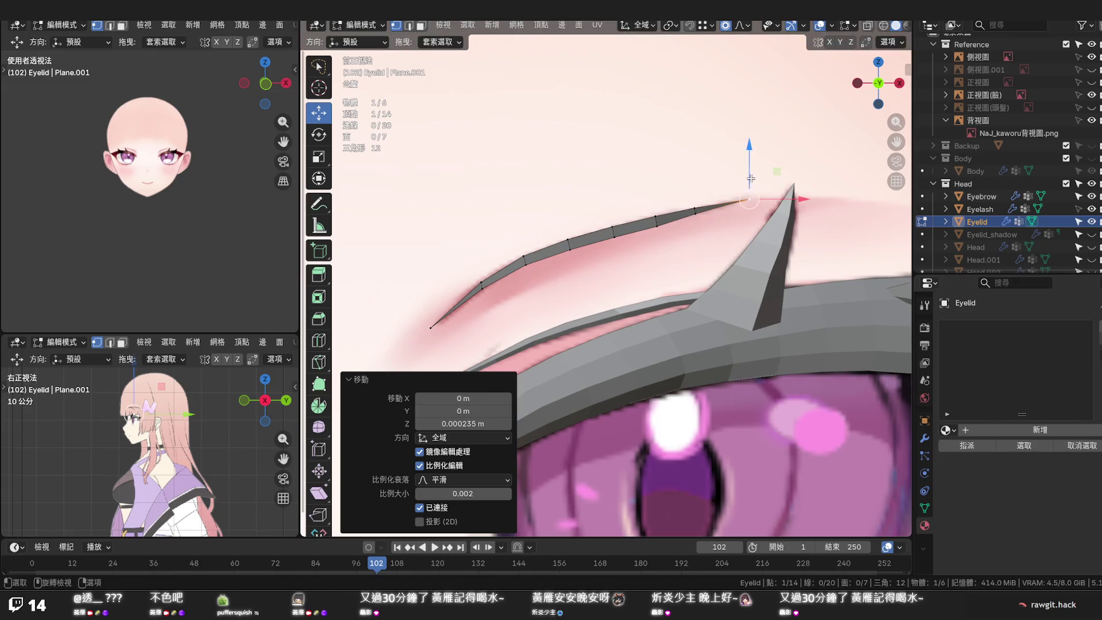
pyautogui.scroll(1, 658, 225)
pyautogui.press('q')
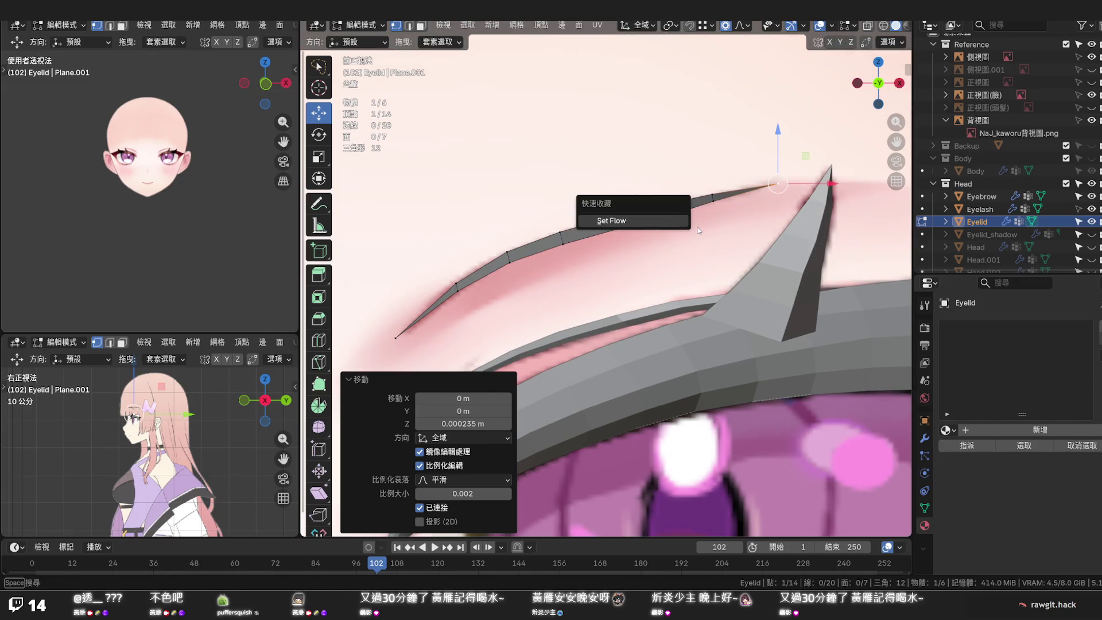
pyautogui.press('Escape')
# In X-ray view, nudge the middle point and its inward neighbours upward
pyautogui.click(666, 215)
pyautogui.hotkey('alt', 'z')
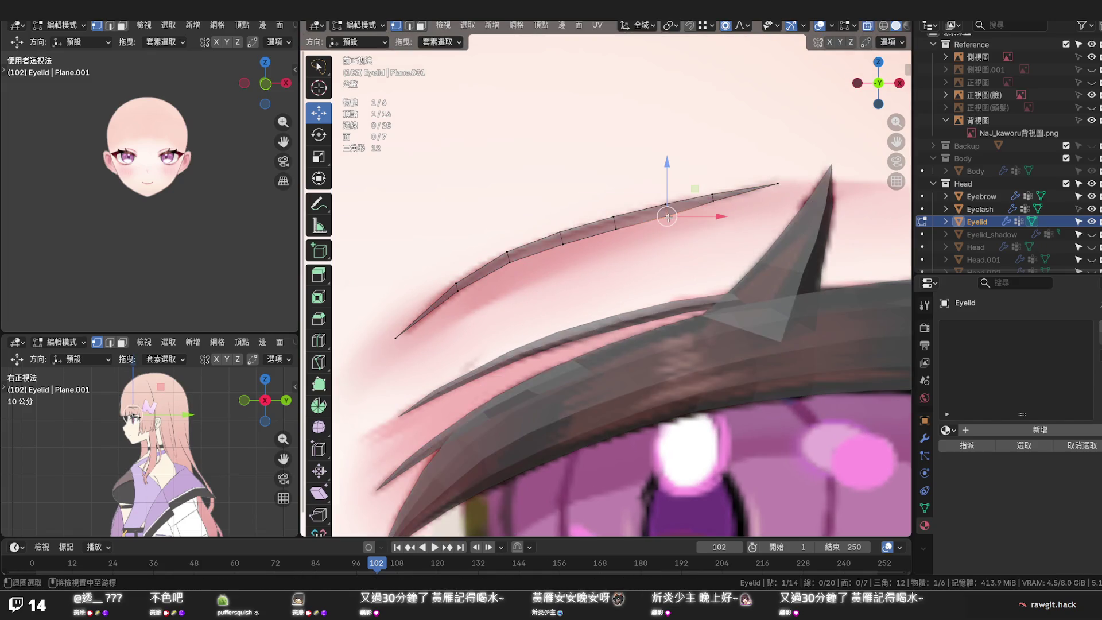
pyautogui.press('g')
pyautogui.press('z')
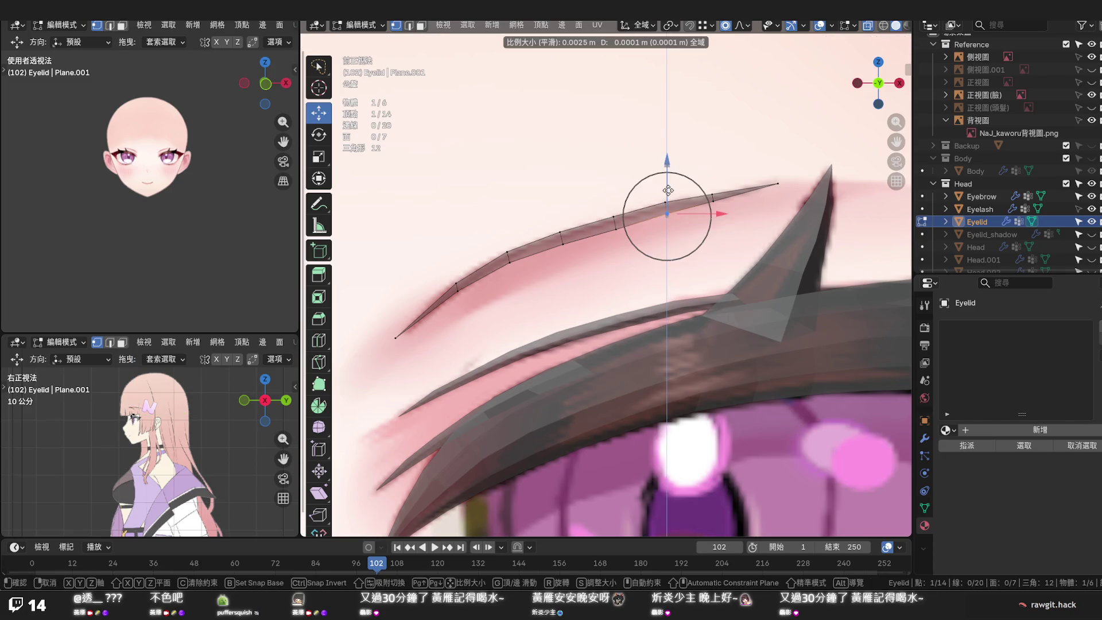
pyautogui.scroll(4, 669, 191)
pyautogui.scroll(4, 668, 191)
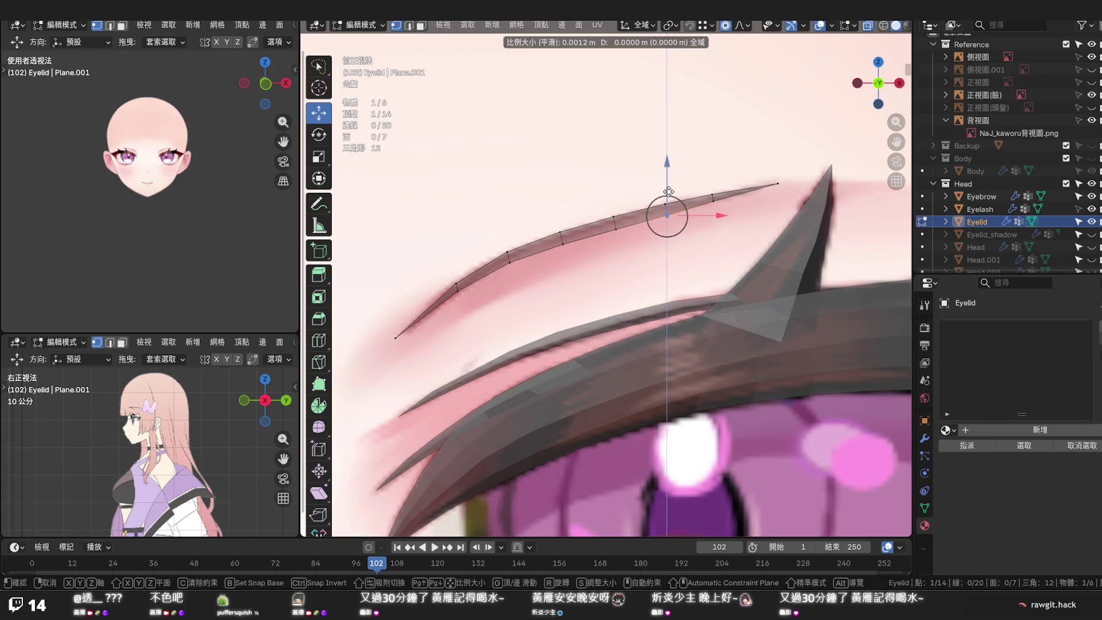
pyautogui.click(668, 191)
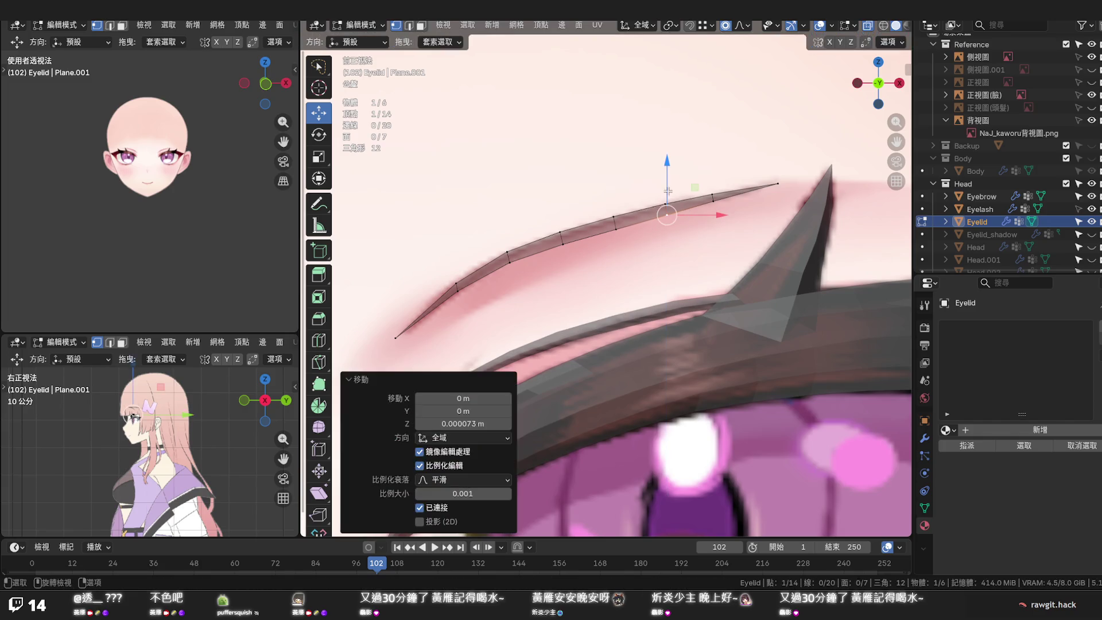
pyautogui.click(614, 227)
pyautogui.press('g')
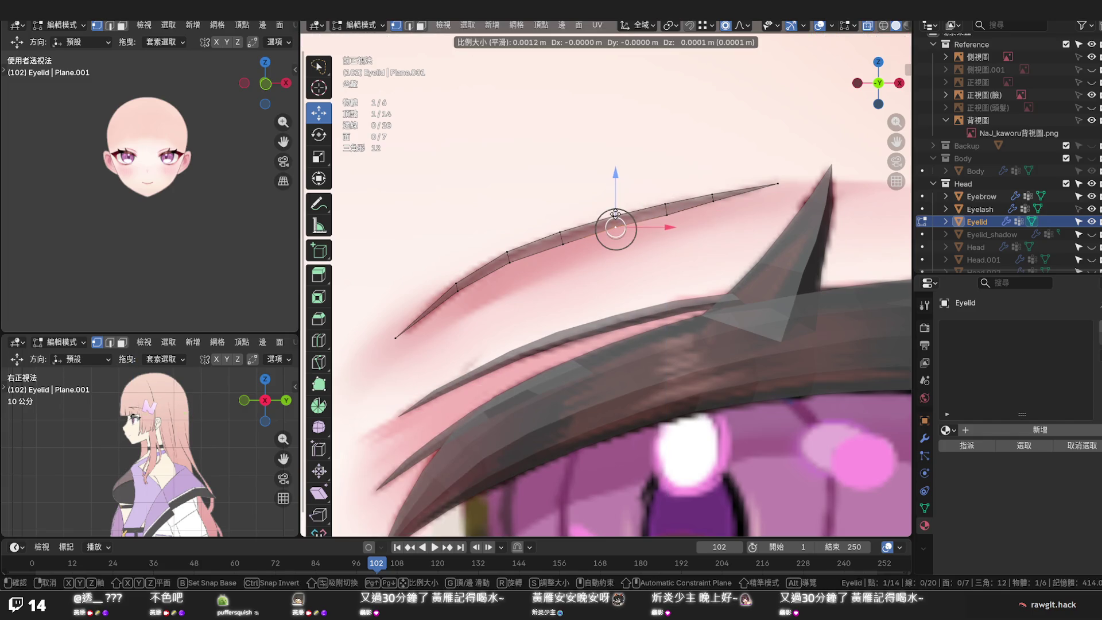
pyautogui.click(614, 214)
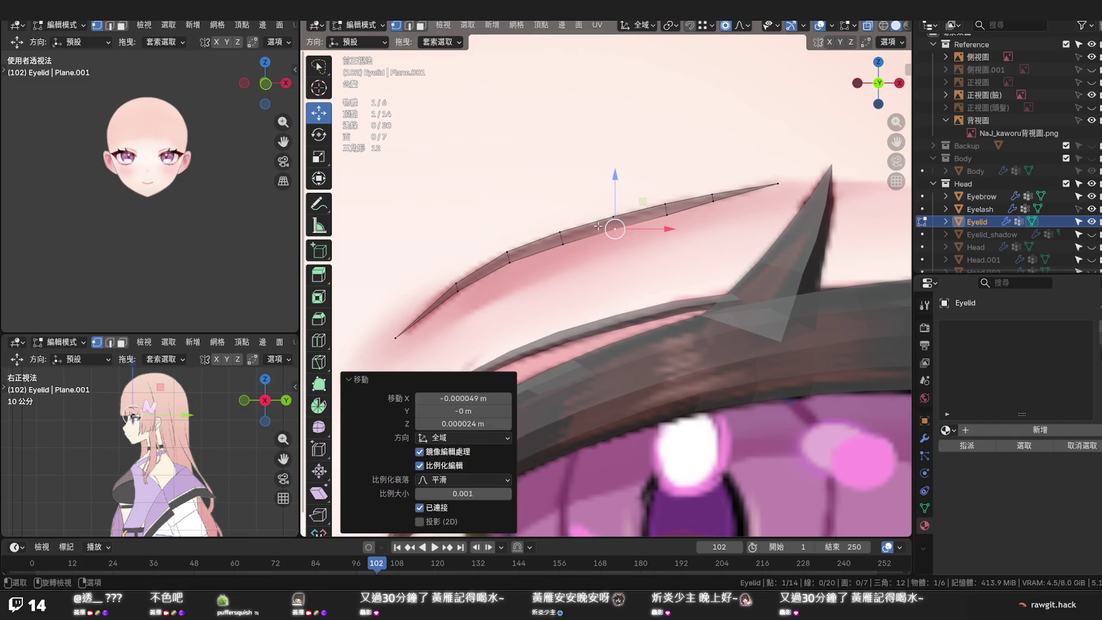
pyautogui.click(562, 245)
pyautogui.press('g')
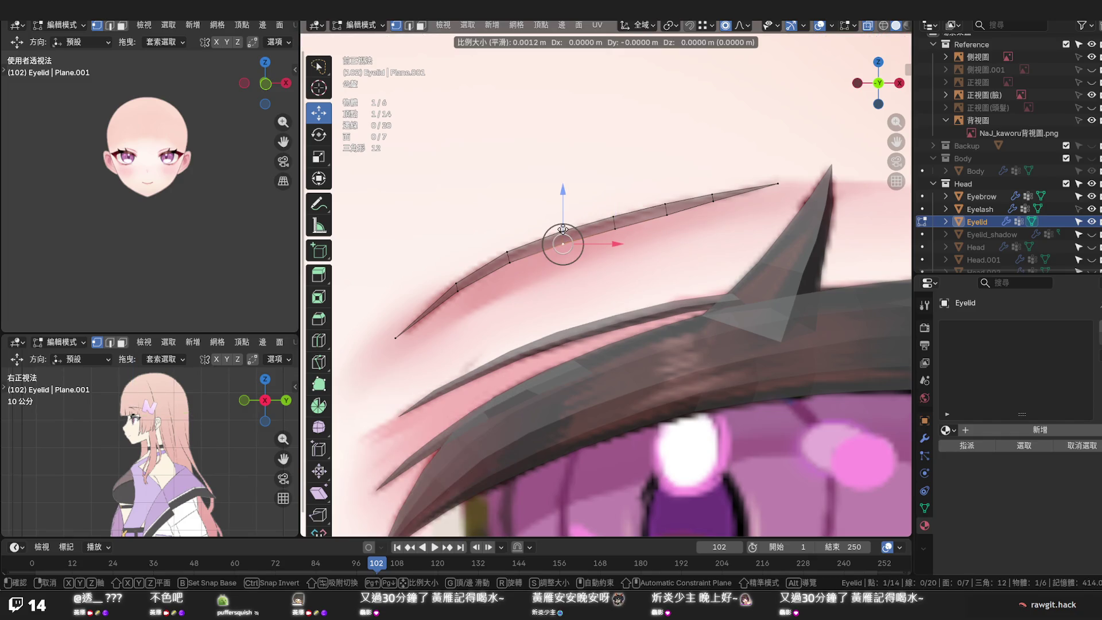
pyautogui.click(563, 233)
# Raise the point near the inner end and shift the innermost point slightly sideways
pyautogui.click(452, 291)
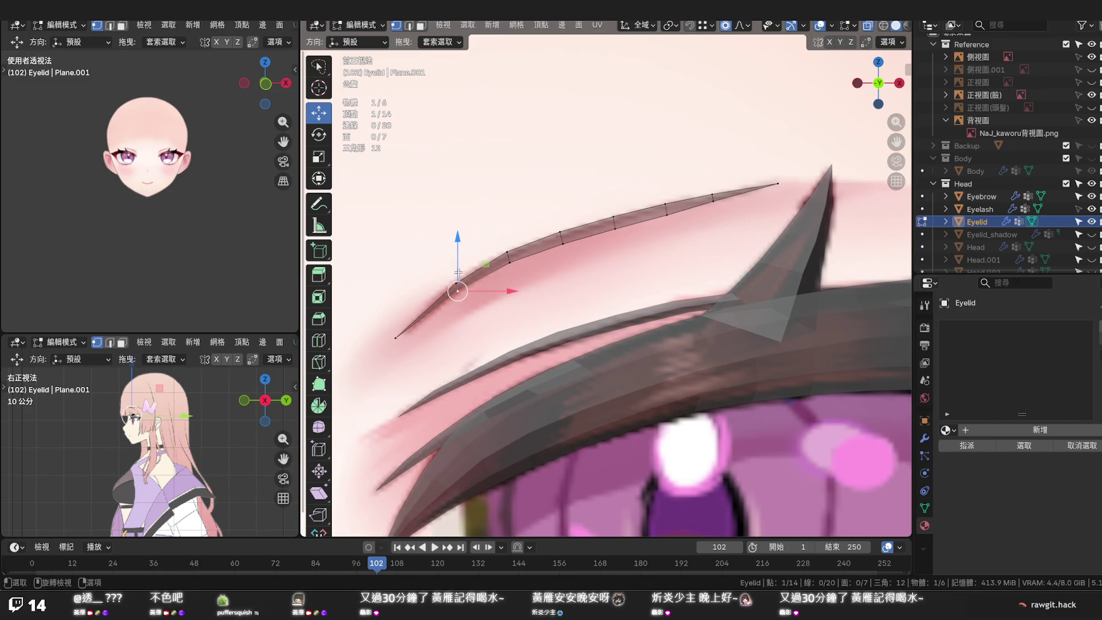
pyautogui.press('g')
pyautogui.click(459, 268)
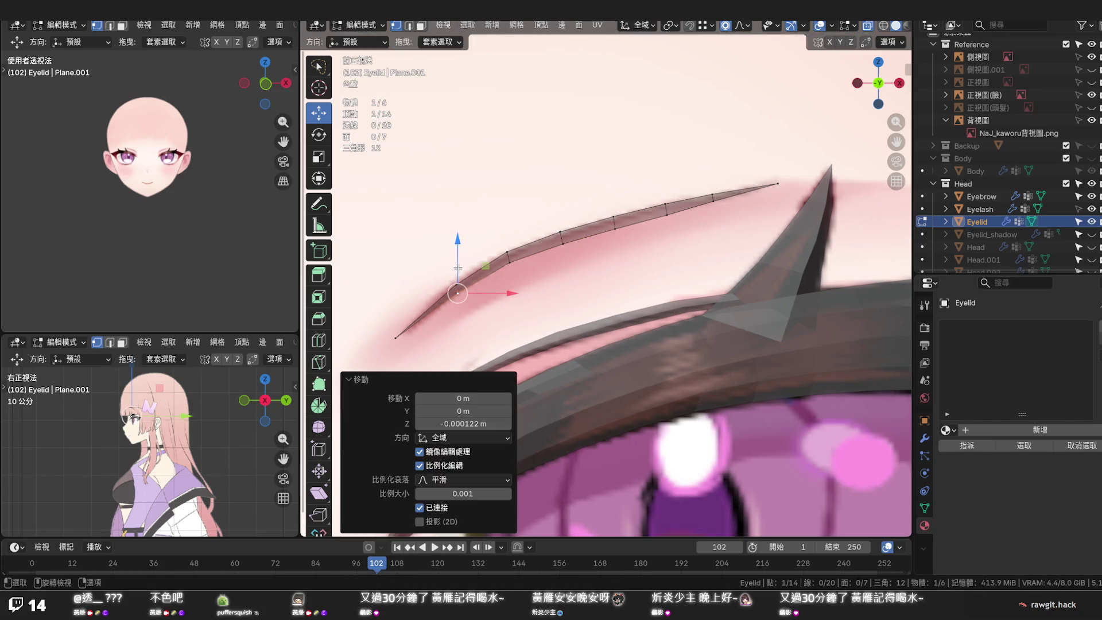
pyautogui.click(396, 337)
pyautogui.press('g')
pyautogui.scroll(1, 426, 336)
pyautogui.scroll(1, 426, 336)
pyautogui.click(426, 337)
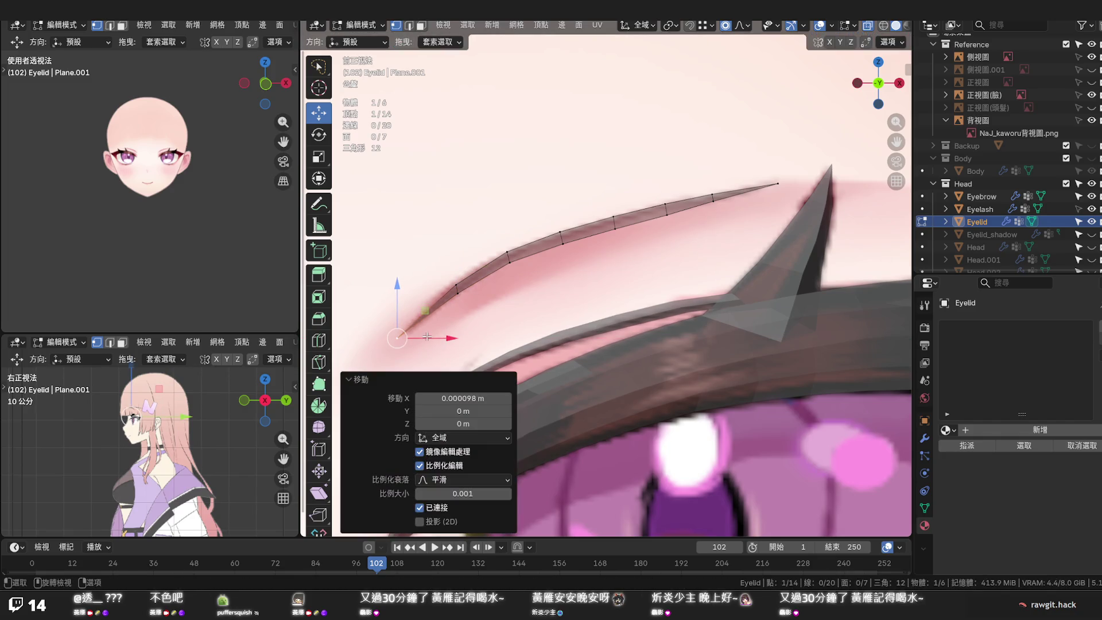
pyautogui.scroll(-2, 569, 283)
pyautogui.scroll(-2, 568, 284)
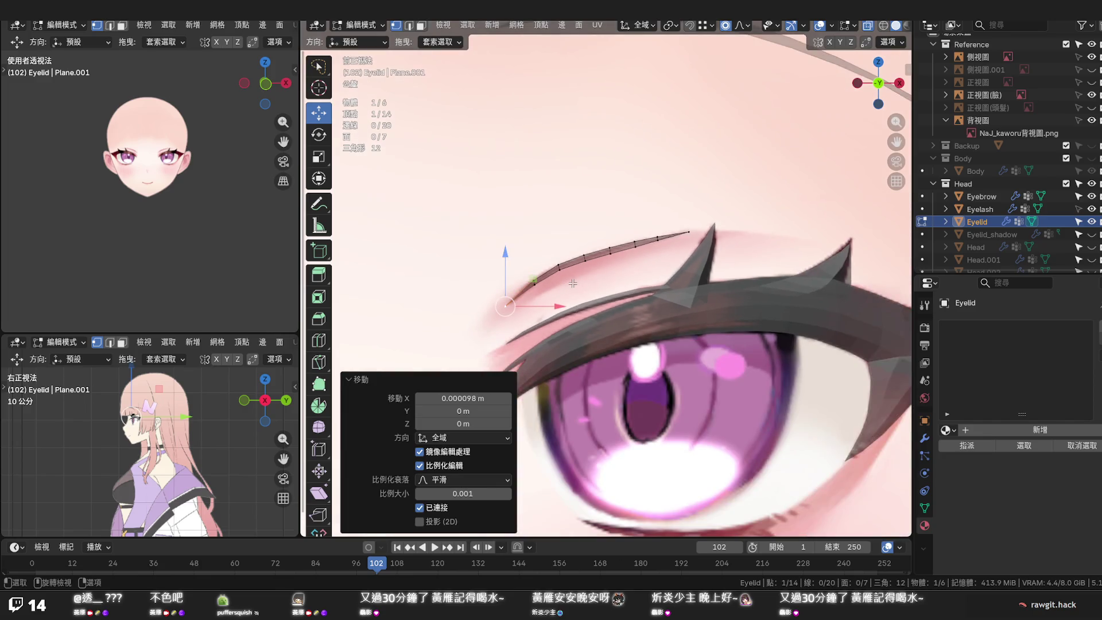
pyautogui.scroll(-1, 569, 283)
pyautogui.click(619, 276)
pyautogui.scroll(-3, 619, 275)
pyautogui.scroll(-3, 738, 268)
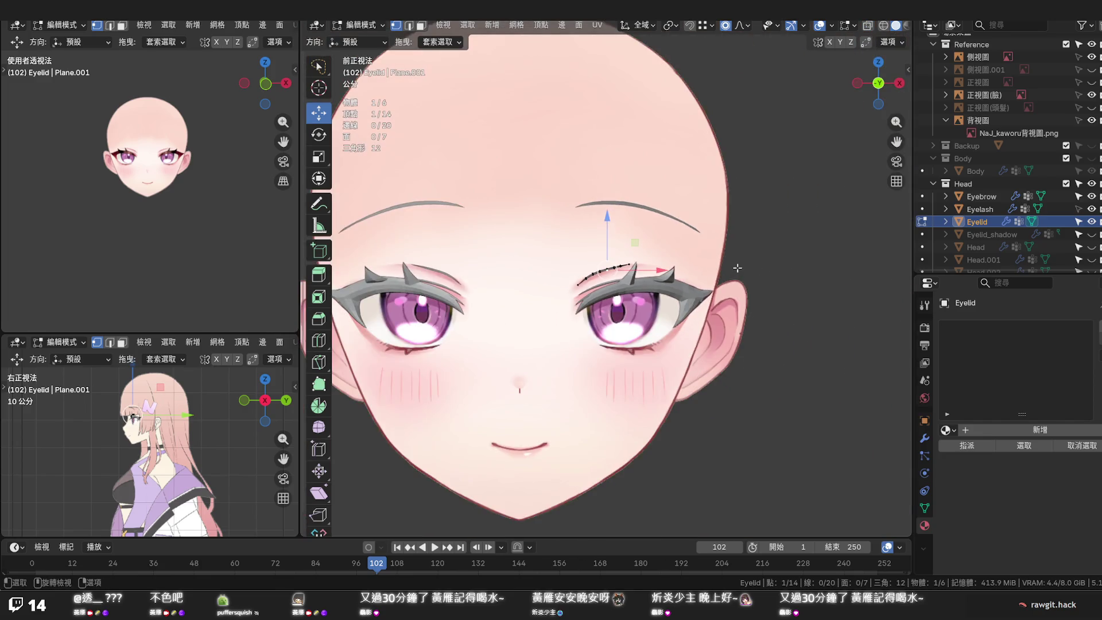
# Scale the points around the strip's outer end with proportional editing
pyautogui.click(738, 246)
pyautogui.scroll(3, 642, 268)
pyautogui.scroll(2, 642, 268)
pyautogui.click(674, 239)
pyautogui.press('s')
pyautogui.scroll(-5, 677, 213)
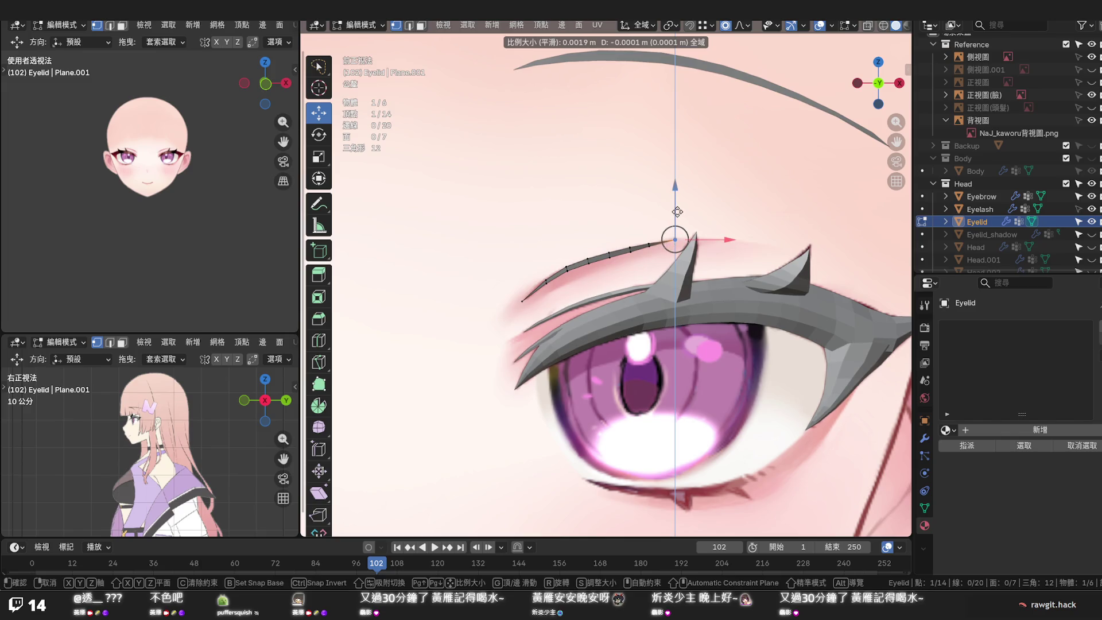
pyautogui.click(677, 213)
pyautogui.scroll(-5, 688, 213)
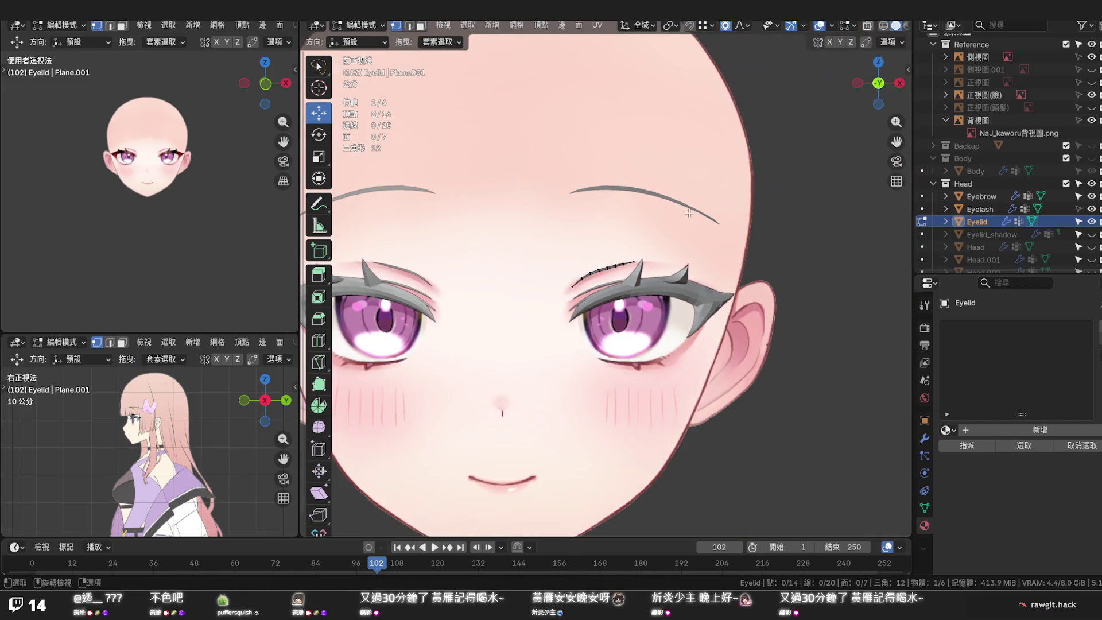
# Return to Object Mode with nothing selected and unhide the grey Head mesh
pyautogui.press('Tab')
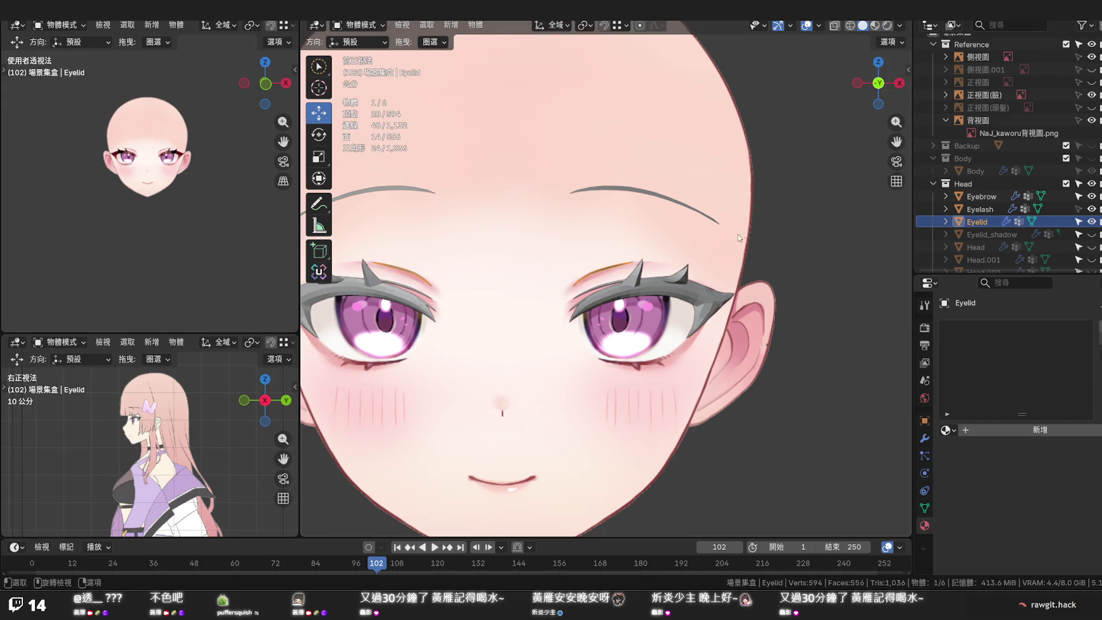
pyautogui.click(747, 240)
pyautogui.scroll(-4, 746, 243)
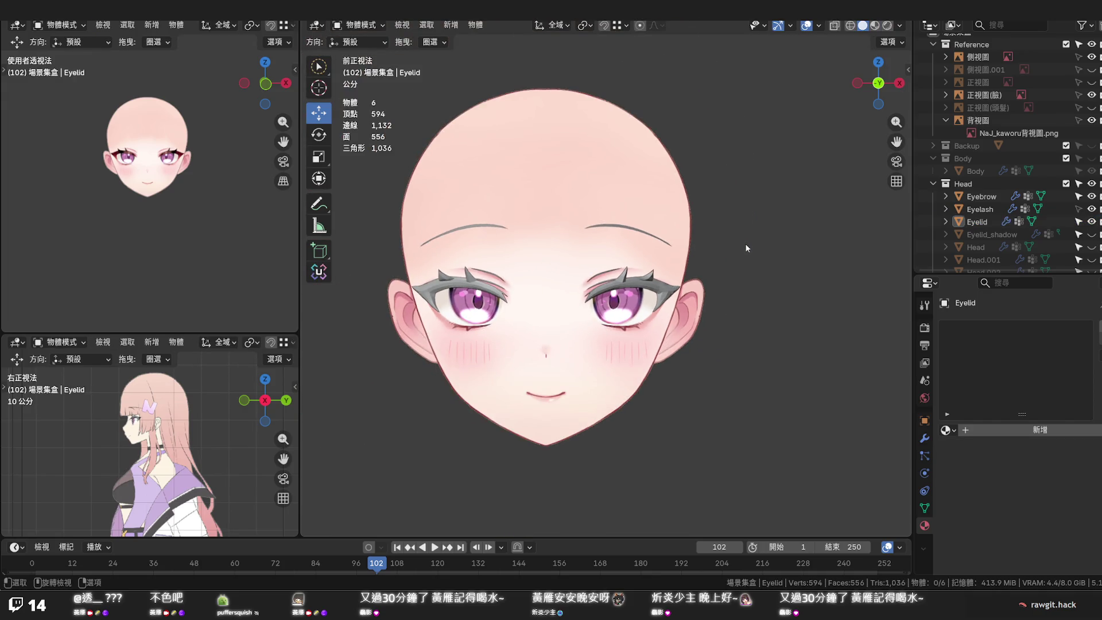
pyautogui.click(1092, 246)
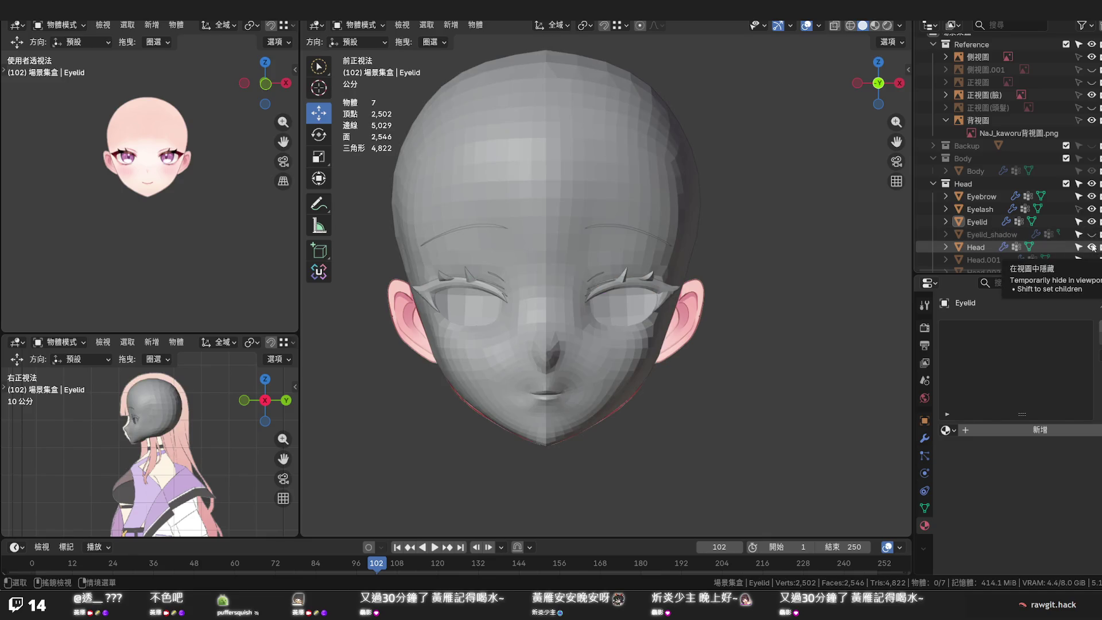
pyautogui.scroll(5, 629, 262)
# Toggle X-ray, select the Eyelid object over the Head, and enter Edit Mode with a vertex picked
pyautogui.hotkey('alt', 'z')
pyautogui.moveTo(629, 261)
pyautogui.mouseDown(button='middle')
pyautogui.moveTo(568, 280)
pyautogui.moveTo(613, 263)
pyautogui.mouseUp(button='middle')
pyautogui.click(614, 263)
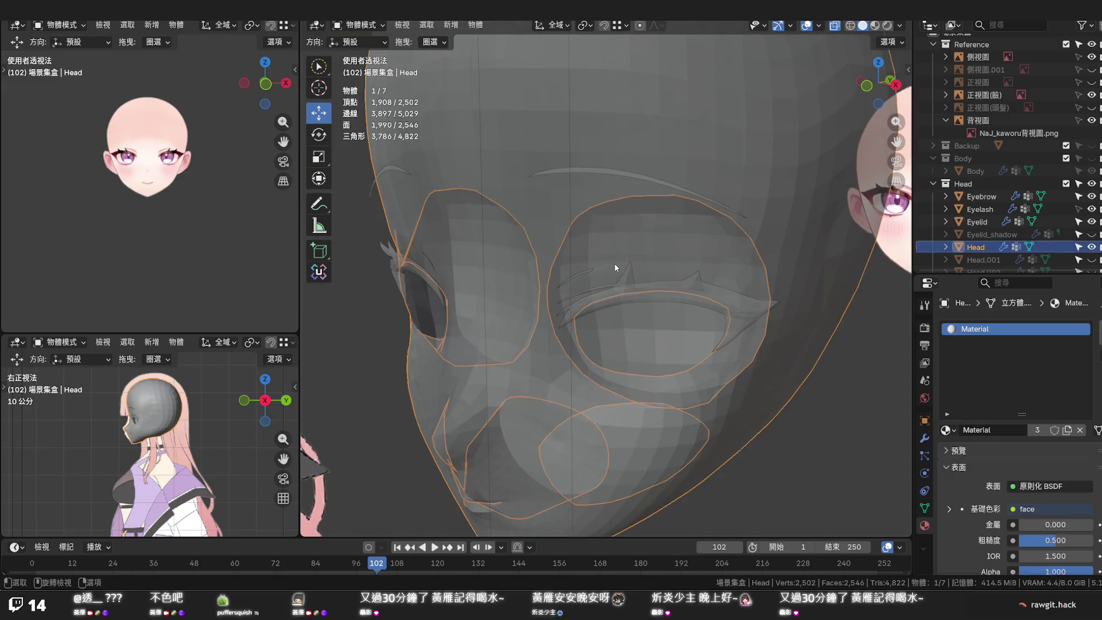
pyautogui.click(615, 280)
pyautogui.press('Tab')
pyautogui.click(637, 261)
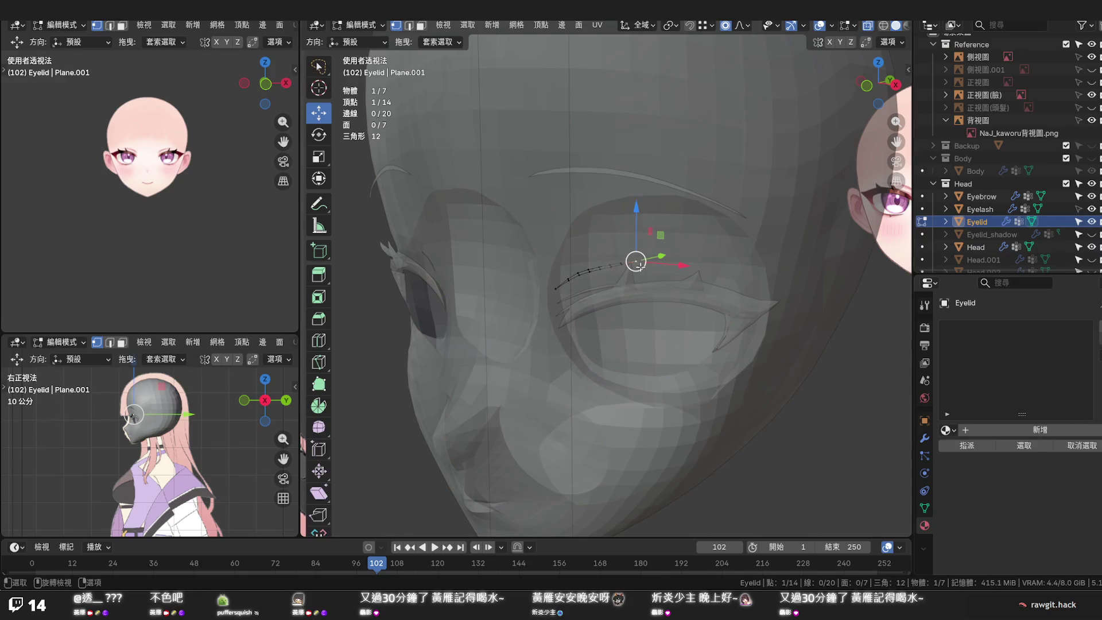
# Move eyelid vertices with soft falloff, then slide one along Y toward the upper lid
pyautogui.moveTo(637, 262); pyautogui.dragTo(666, 258, button='middle')
pyautogui.press('g')
pyautogui.scroll(-5, 667, 259)
pyautogui.scroll(-10, 668, 259)
pyautogui.scroll(-5, 668, 259)
pyautogui.scroll(-5, 669, 260)
pyautogui.scroll(-6, 668, 260)
pyautogui.scroll(3, 658, 260)
pyautogui.scroll(4, 659, 260)
pyautogui.scroll(1, 659, 261)
pyautogui.scroll(3, 658, 260)
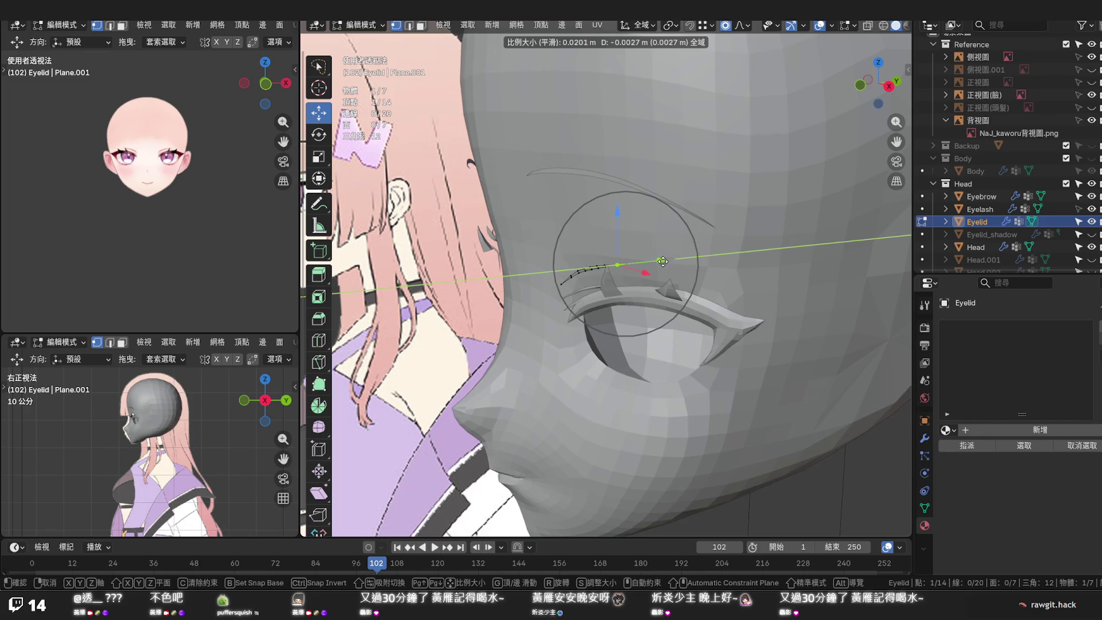
pyautogui.click(660, 260)
pyautogui.moveTo(660, 261)
pyautogui.mouseDown(button='middle')
pyautogui.moveTo(749, 344)
pyautogui.moveTo(635, 244)
pyautogui.mouseUp(button='middle')
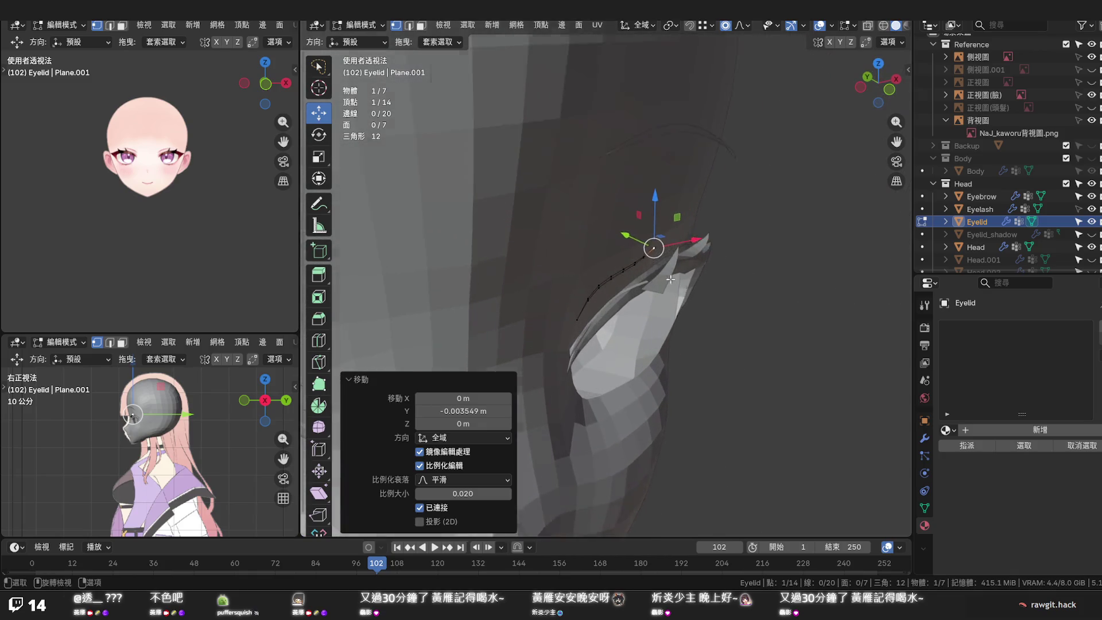
pyautogui.moveTo(645, 225); pyautogui.dragTo(645, 227)
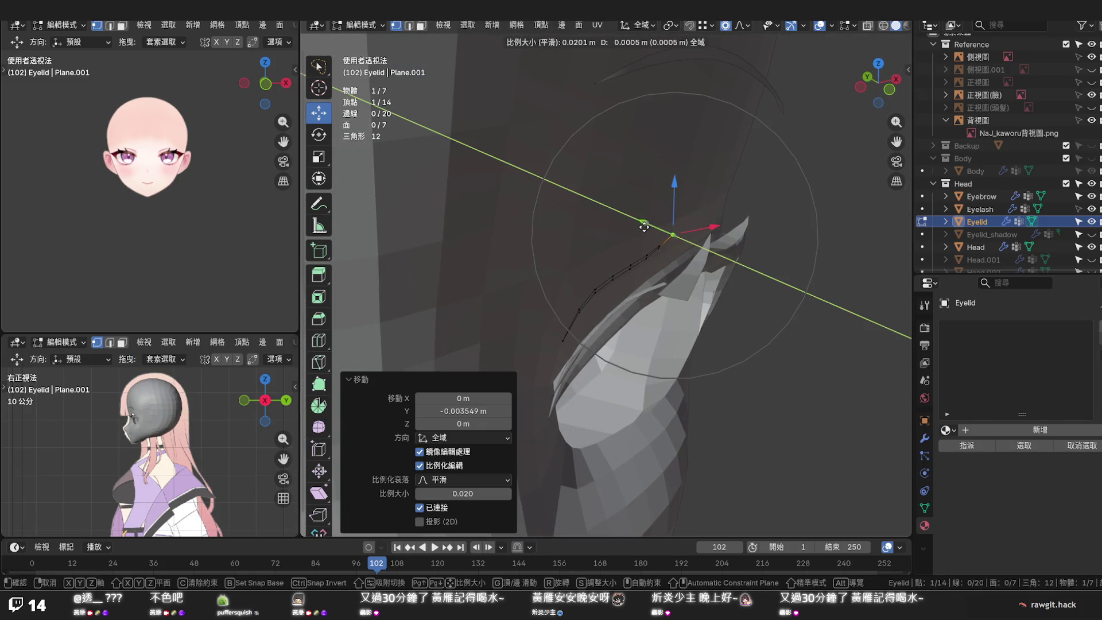
pyautogui.scroll(5, 644, 226)
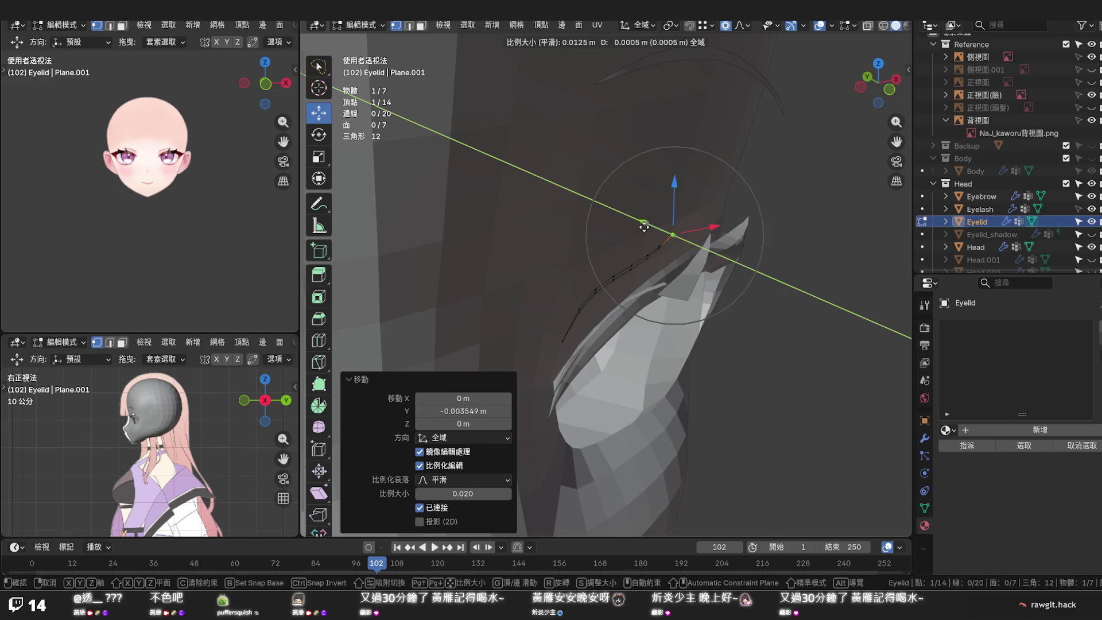
pyautogui.scroll(3, 645, 226)
pyautogui.click(644, 226)
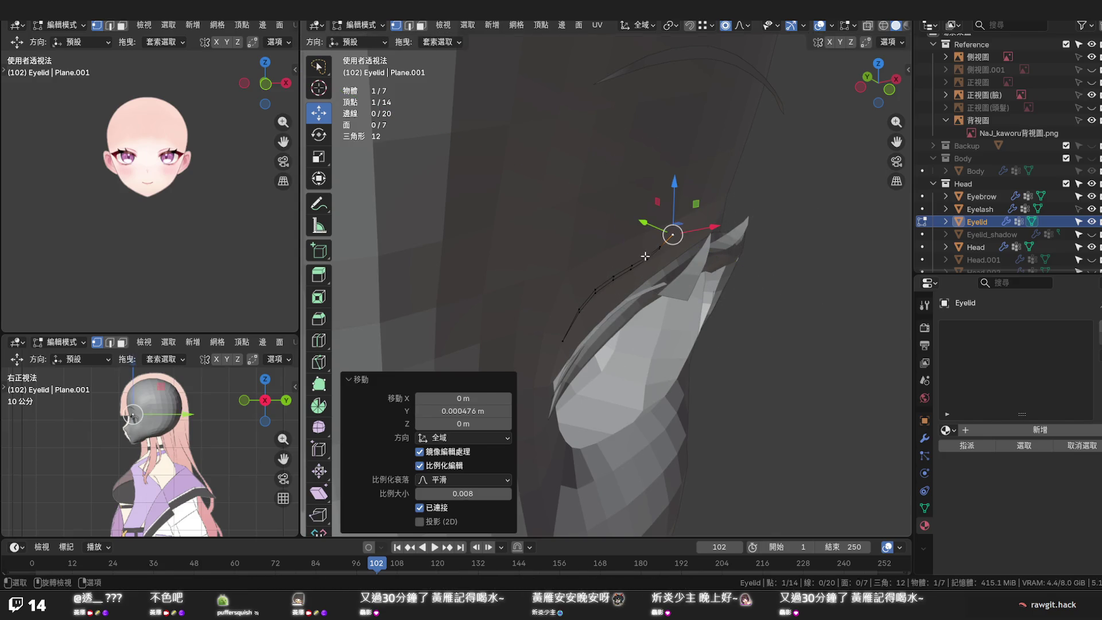
# Select the whole Eyelid strip loop and shift it along Y onto the gray eyelid, then deselect
pyautogui.keyDown('alt'); pyautogui.click(633, 267); pyautogui.keyUp('alt')
pyautogui.keyDown('alt'); pyautogui.click(633, 268); pyautogui.keyUp('alt')
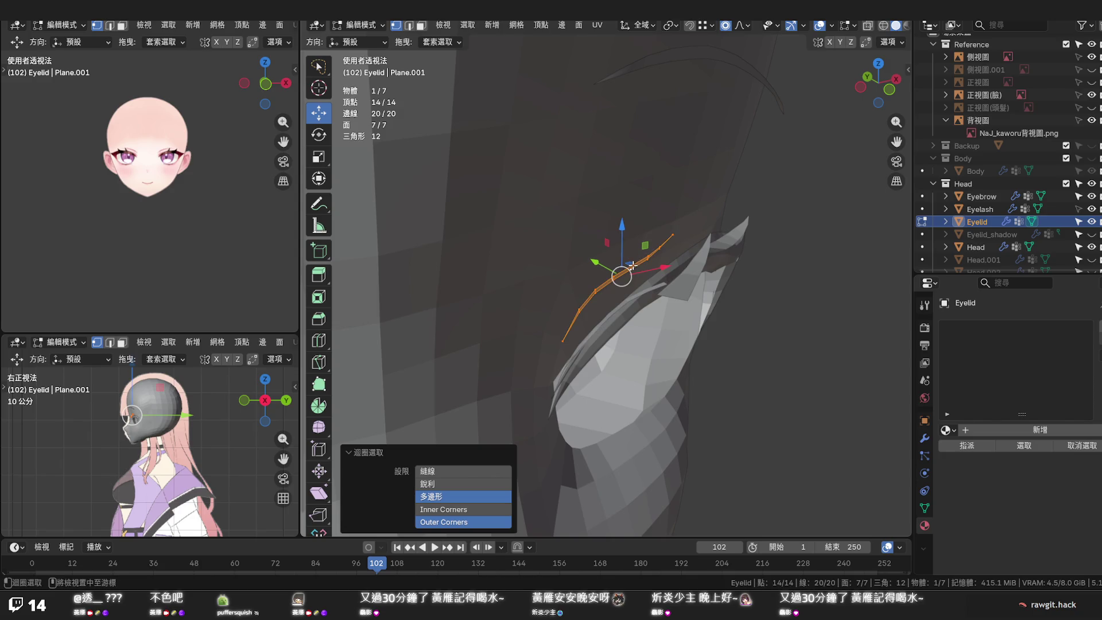
pyautogui.keyDown('alt'); pyautogui.click(633, 268); pyautogui.keyUp('alt')
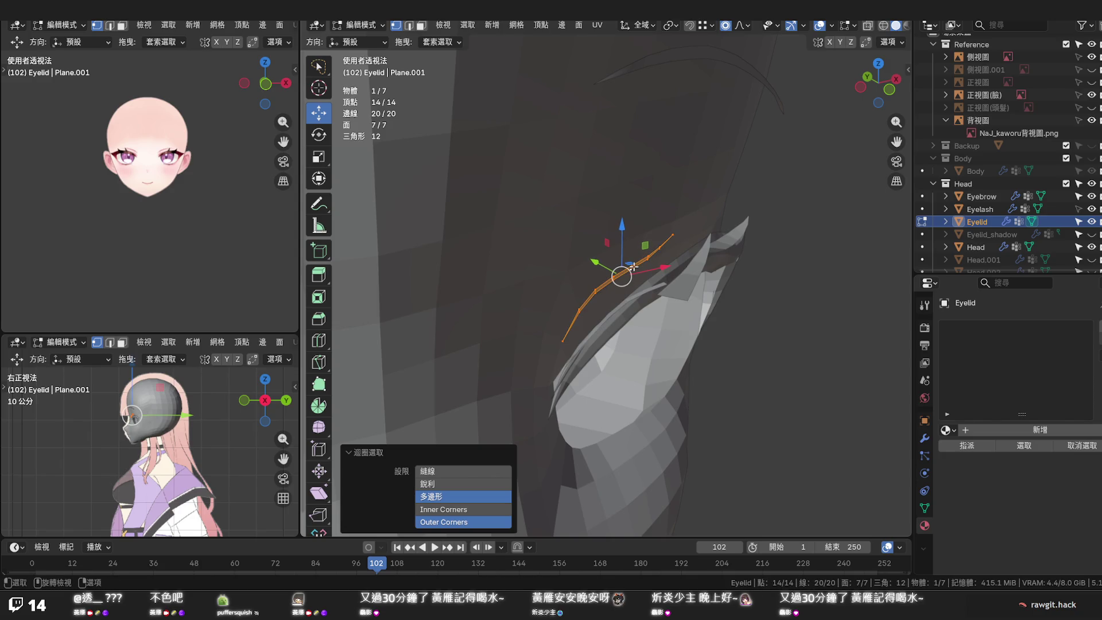
pyautogui.click(633, 268)
pyautogui.keyDown('alt'); pyautogui.click(633, 267); pyautogui.keyUp('alt')
pyautogui.moveTo(633, 267)
pyautogui.mouseDown(button='middle')
pyautogui.moveTo(636, 249)
pyautogui.moveTo(698, 287)
pyautogui.moveTo(592, 256)
pyautogui.mouseUp(button='middle')
pyautogui.keyDown('alt'); pyautogui.click(636, 249); pyautogui.keyUp('alt')
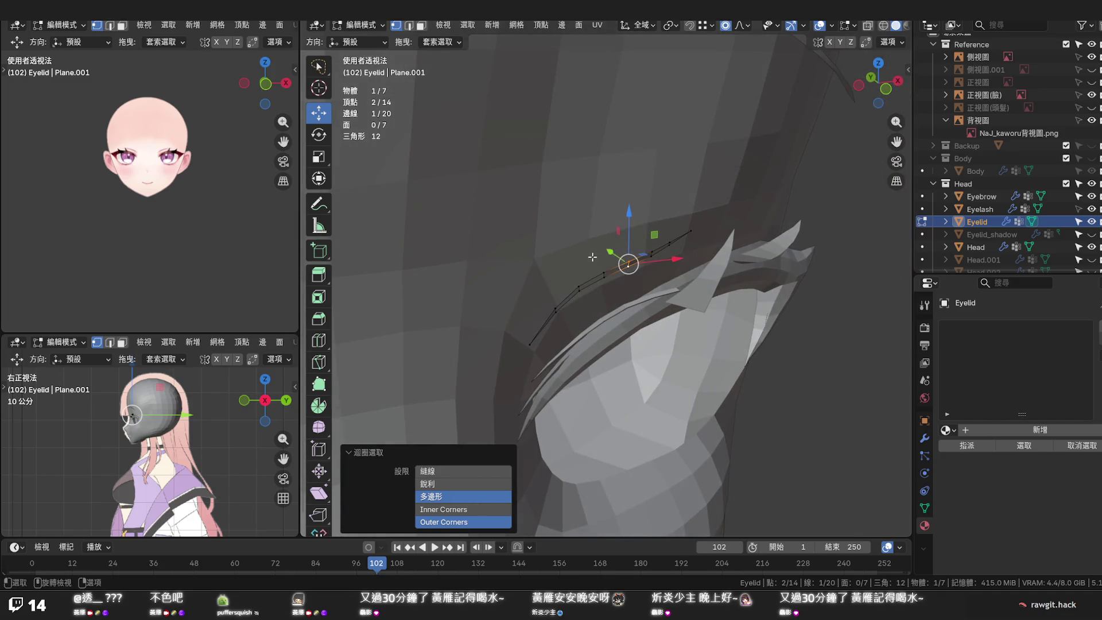
pyautogui.press('g')
pyautogui.press('y')
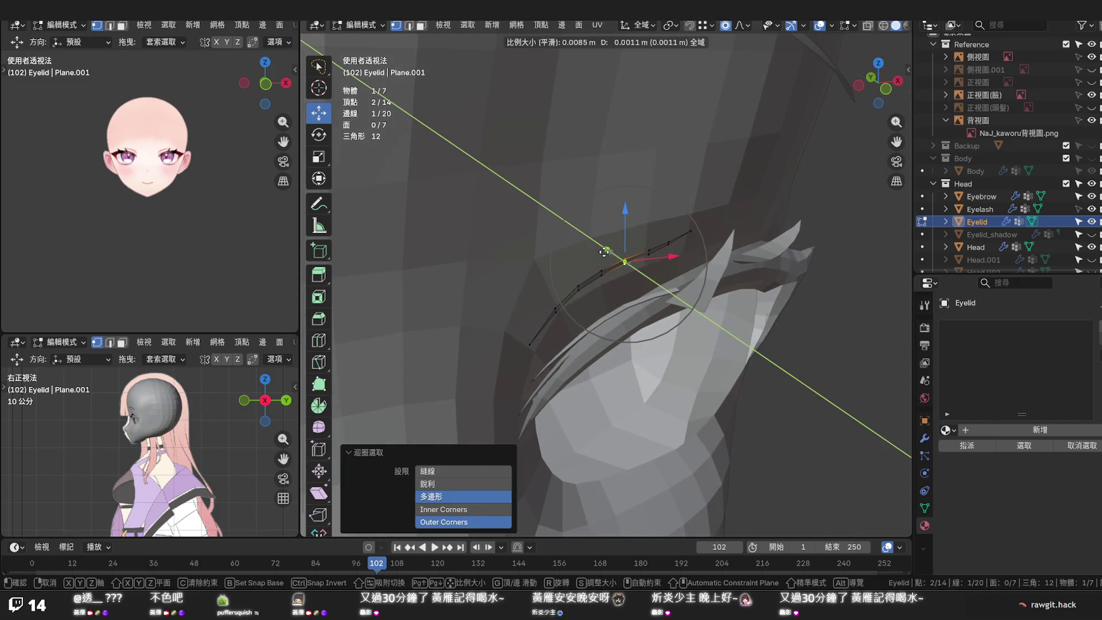
pyautogui.click(605, 250)
pyautogui.hotkey('alt', 'a')
# With X-ray on, nudge the strip's end edge and tip vertex along Y against the eyelash
pyautogui.moveTo(623, 255)
pyautogui.mouseDown(button='middle')
pyautogui.moveTo(587, 277)
pyautogui.moveTo(576, 166)
pyautogui.mouseUp(button='middle')
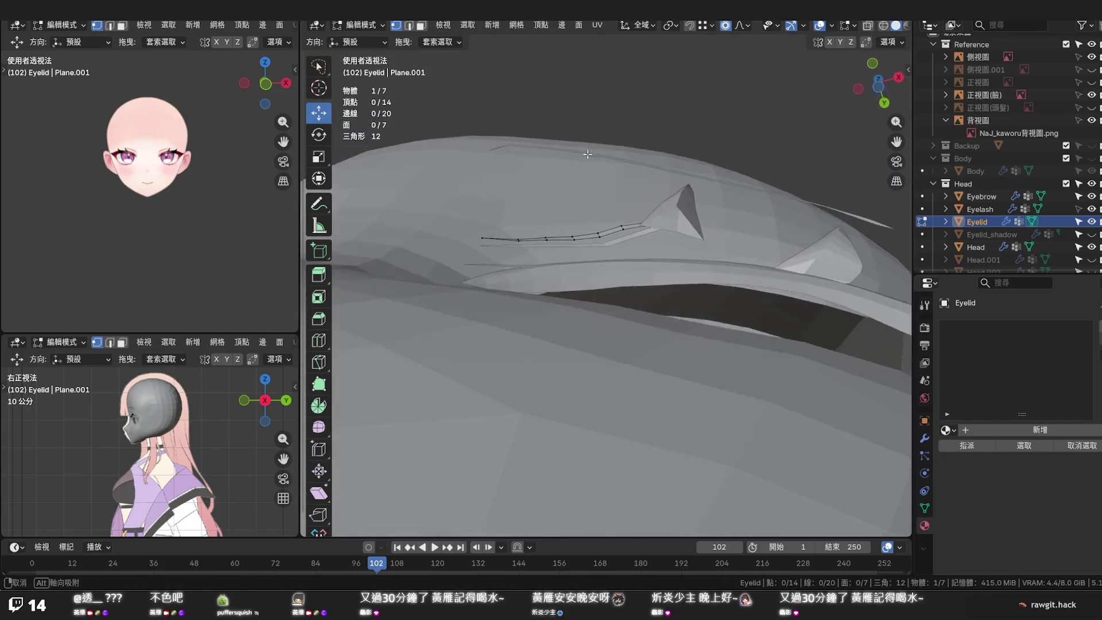
pyautogui.scroll(3, 575, 166)
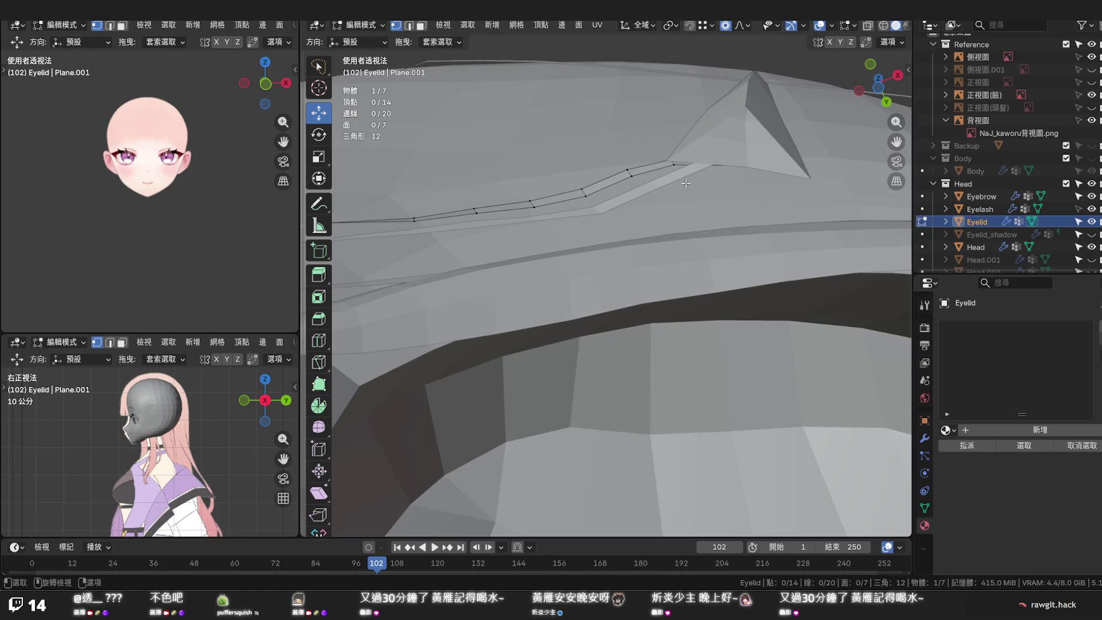
pyautogui.hotkey('alt', 'z')
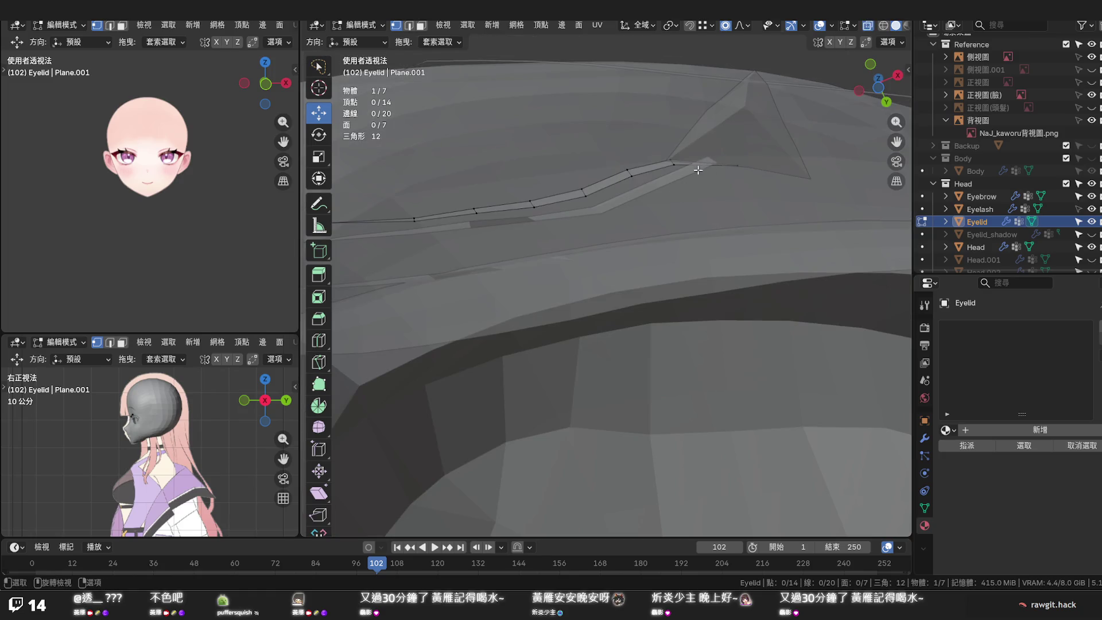
pyautogui.click(672, 164)
pyautogui.keyDown('alt'); pyautogui.click(673, 164); pyautogui.keyUp('alt')
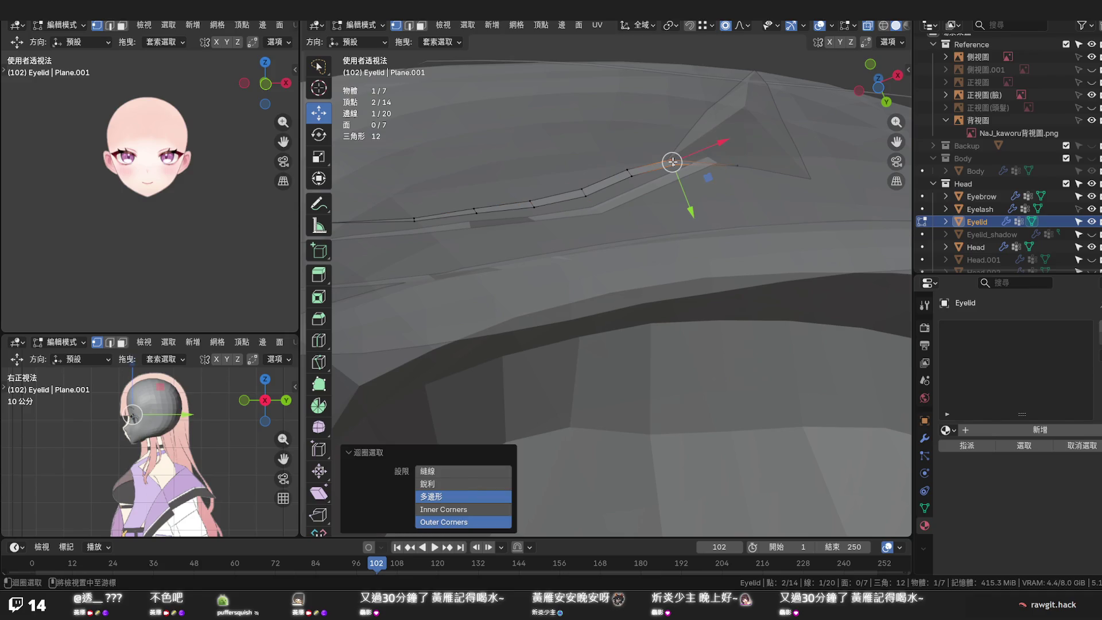
pyautogui.press('g')
pyautogui.press('y')
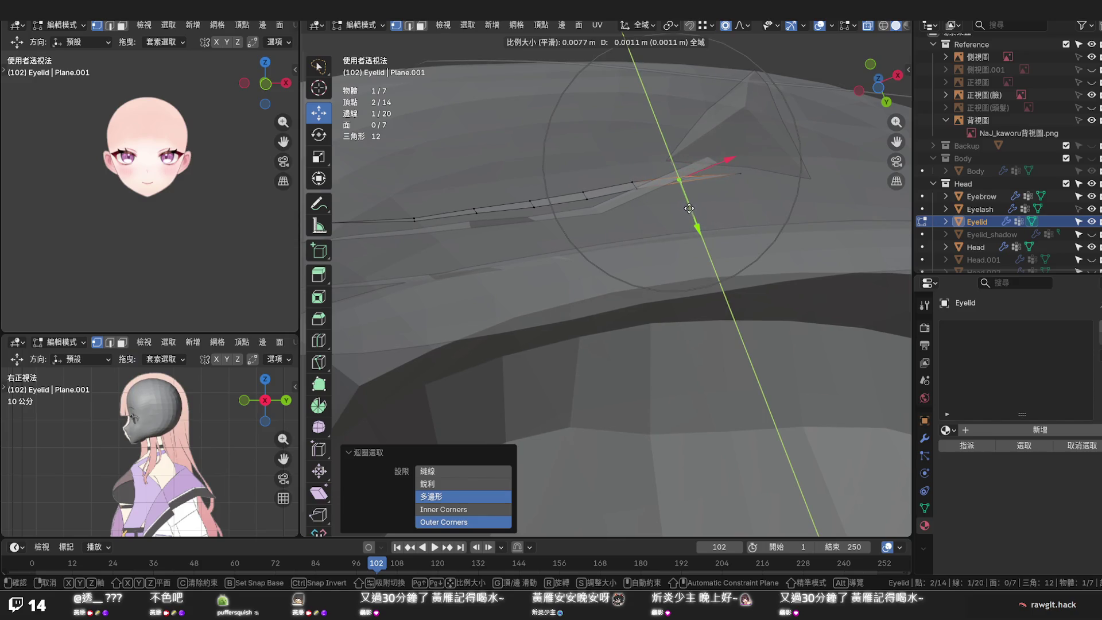
pyautogui.click(689, 209)
pyautogui.click(740, 172)
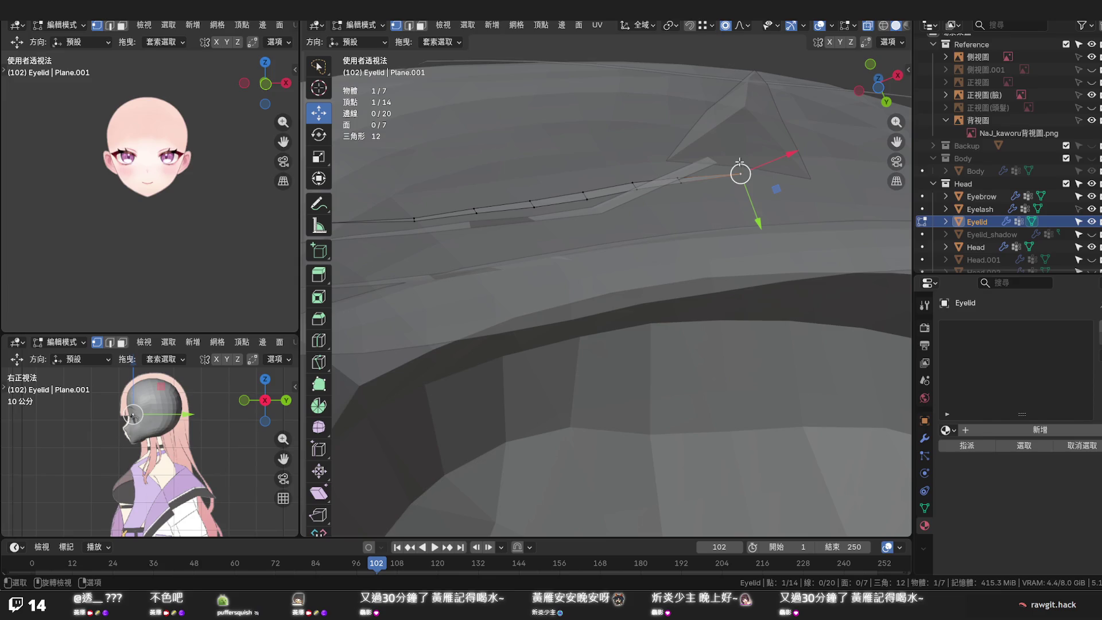
pyautogui.press('g')
pyautogui.press('y')
pyautogui.click(746, 201)
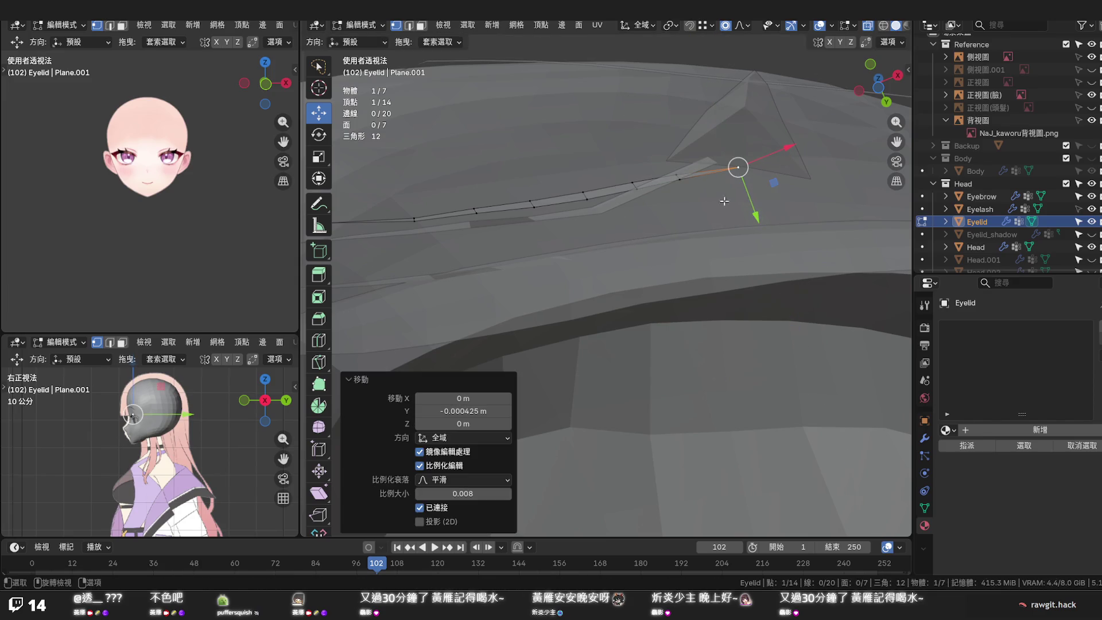
# Move the edge at the strip's other end within the YZ plane and clear the selection
pyautogui.moveTo(746, 199)
pyautogui.mouseDown(button='middle')
pyautogui.moveTo(629, 248)
pyautogui.moveTo(432, 210)
pyautogui.mouseUp(button='middle')
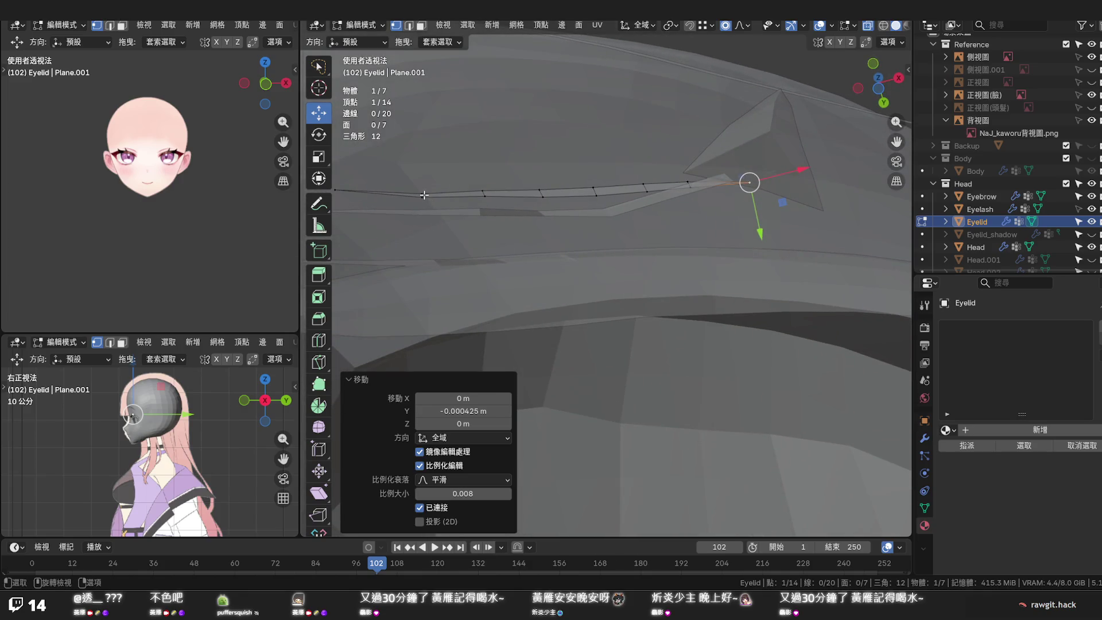
pyautogui.keyDown('alt'); pyautogui.click(424, 195); pyautogui.keyUp('alt')
pyautogui.click(422, 197)
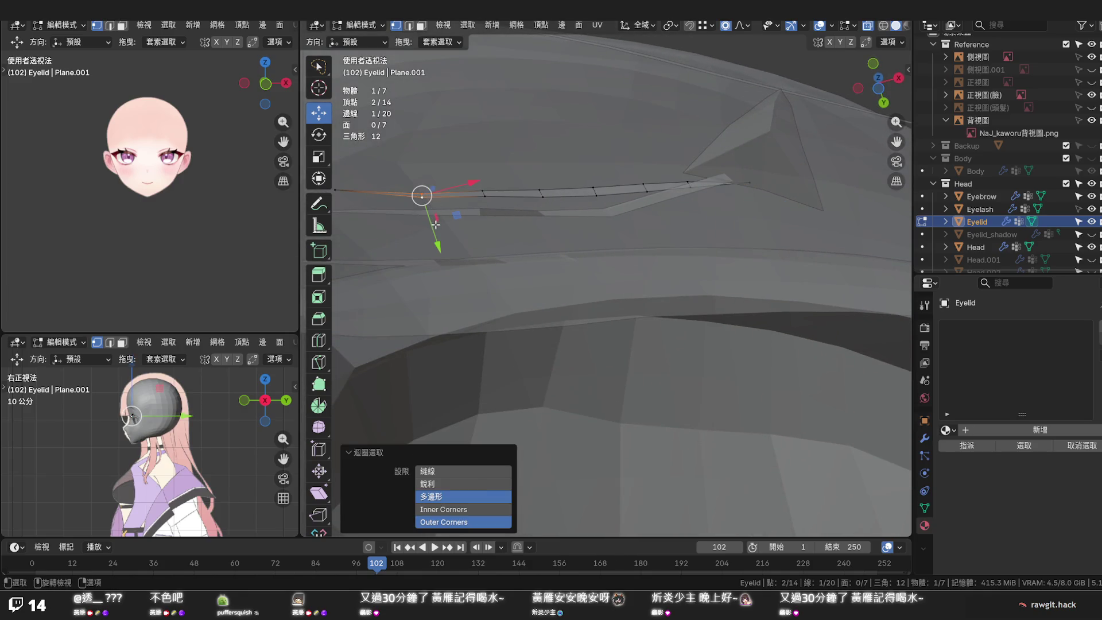
pyautogui.press('g')
pyautogui.hotkey('shift', 'x')
pyautogui.scroll(-2, 434, 219)
pyautogui.click(435, 219)
pyautogui.click(536, 236)
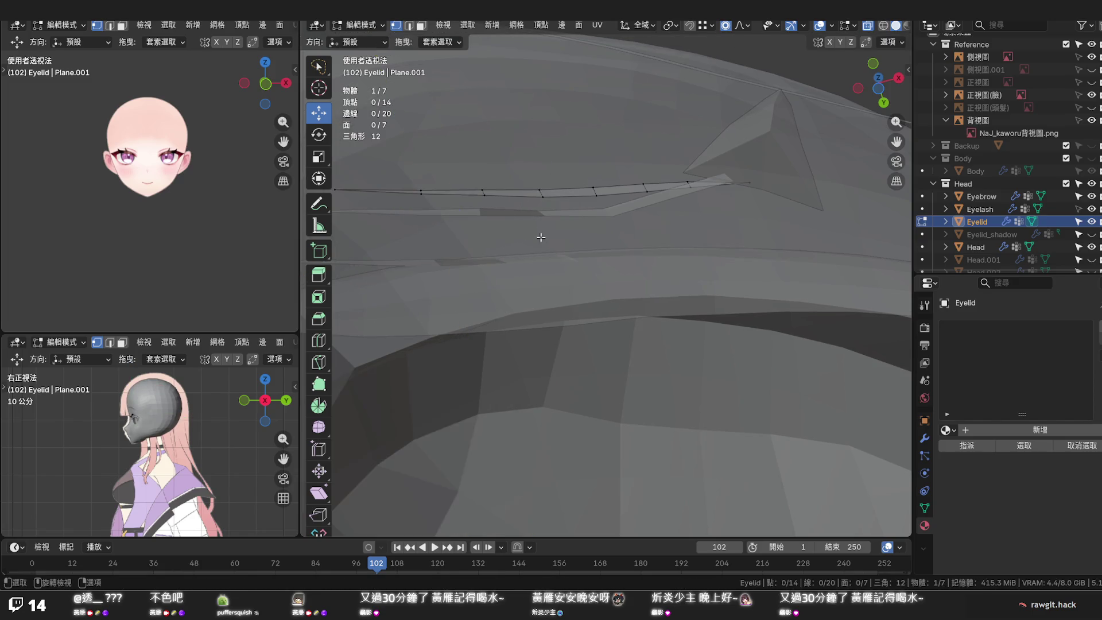
# Leave Edit Mode for Object Mode and select the Head mesh
pyautogui.moveTo(536, 236)
pyautogui.mouseDown(button='middle')
pyautogui.moveTo(516, 310)
pyautogui.moveTo(591, 316)
pyautogui.moveTo(533, 345)
pyautogui.moveTo(698, 295)
pyautogui.mouseUp(button='middle')
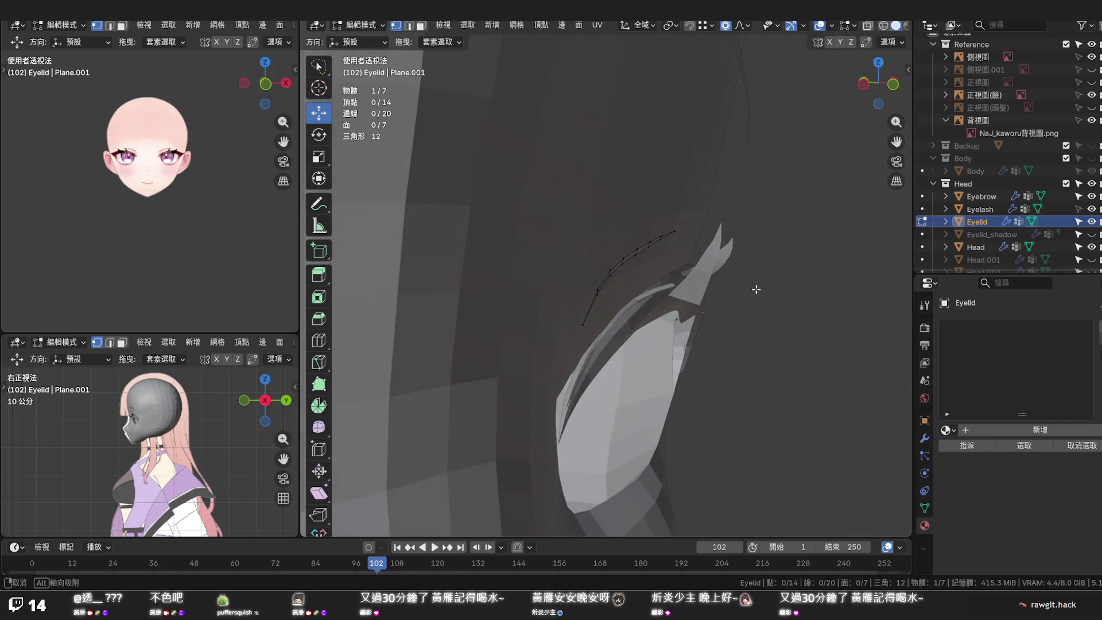
pyautogui.moveTo(699, 295); pyautogui.dragTo(664, 287, button='middle')
pyautogui.press('Tab')
pyautogui.click(660, 291)
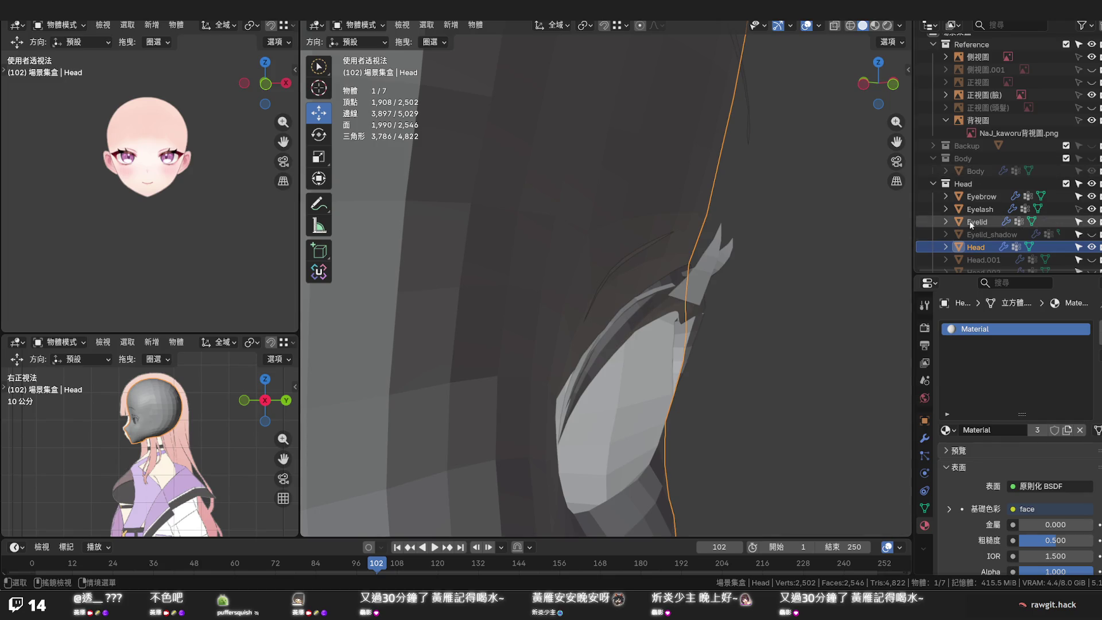
# Make the Eyelash selectable, enter Edit Mode on it and unhide its hidden strip
pyautogui.click(979, 210)
pyautogui.moveTo(614, 305); pyautogui.dragTo(540, 250, button='middle')
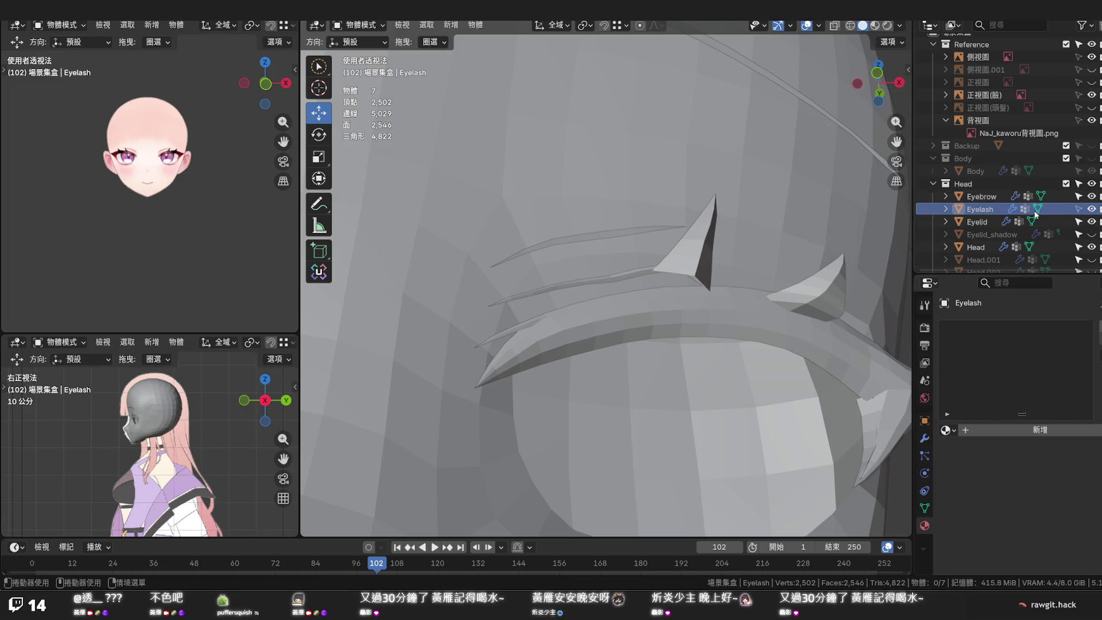
pyautogui.click(1080, 209)
pyautogui.click(611, 312)
pyautogui.press('Tab')
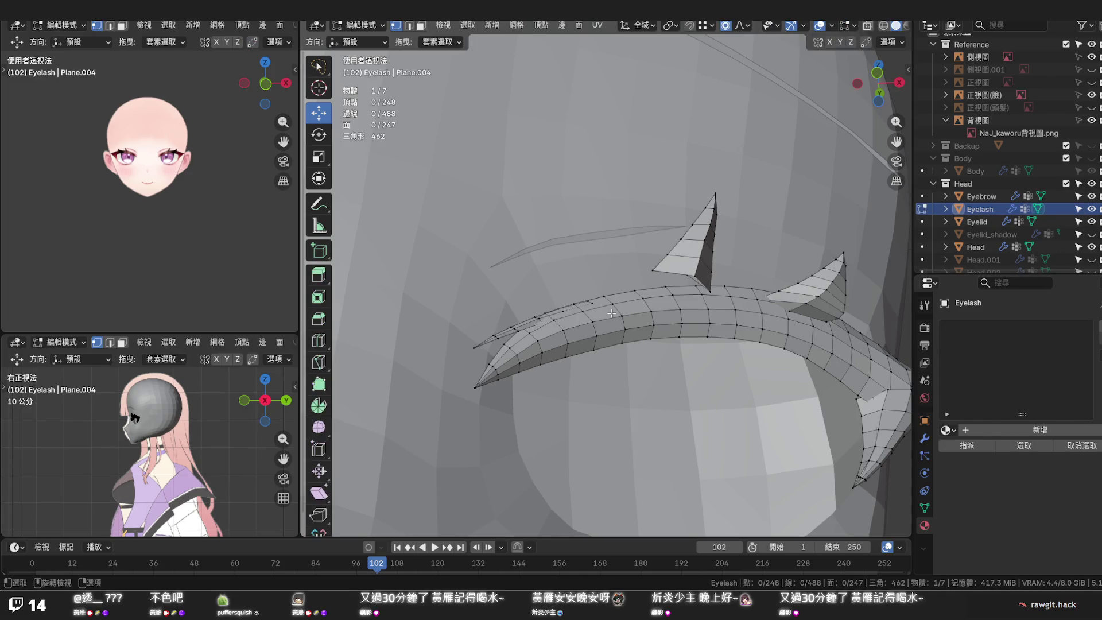
pyautogui.press('Tab')
pyautogui.press('Tab')
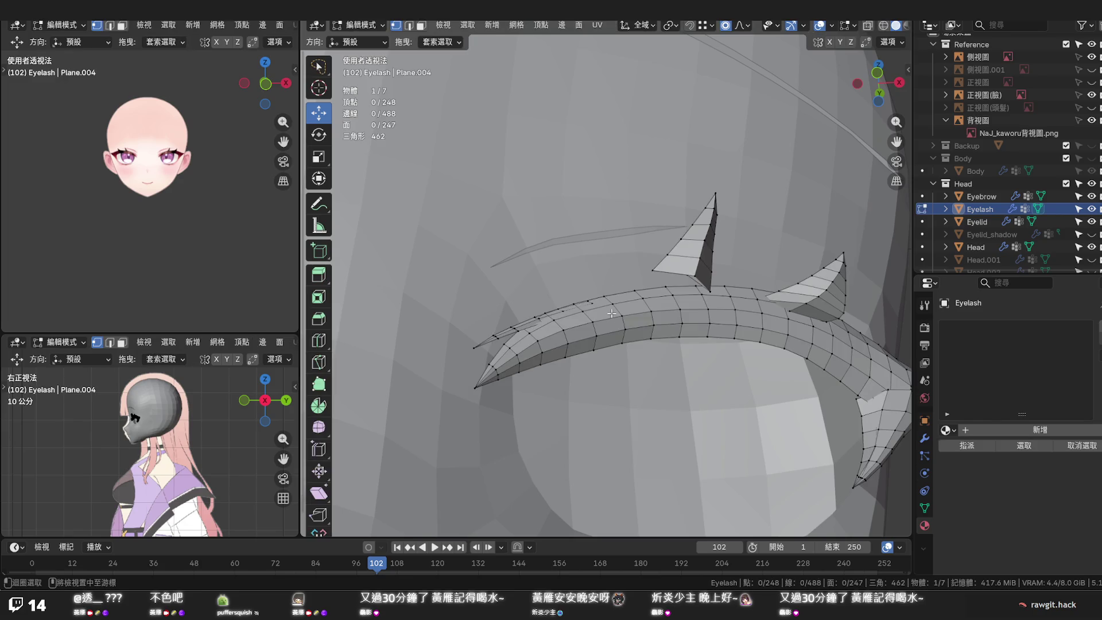
pyautogui.hotkey('alt', 'h')
# Shift the revealed strip and its end vertices along Y so they follow the lid
pyautogui.moveTo(607, 313); pyautogui.dragTo(616, 325, button='middle')
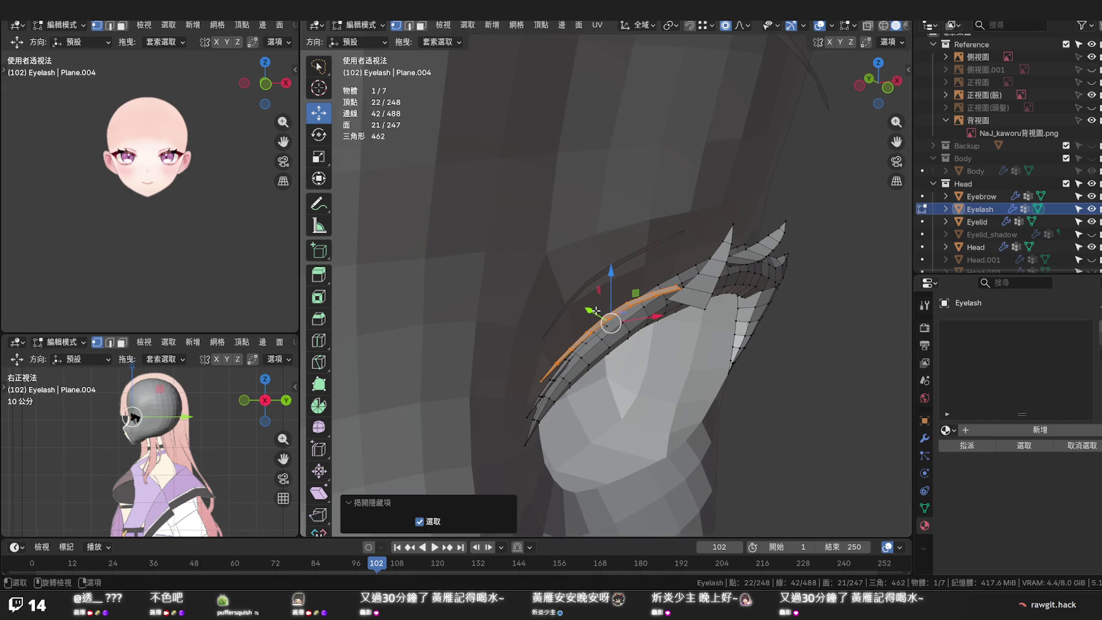
pyautogui.press('g')
pyautogui.press('y')
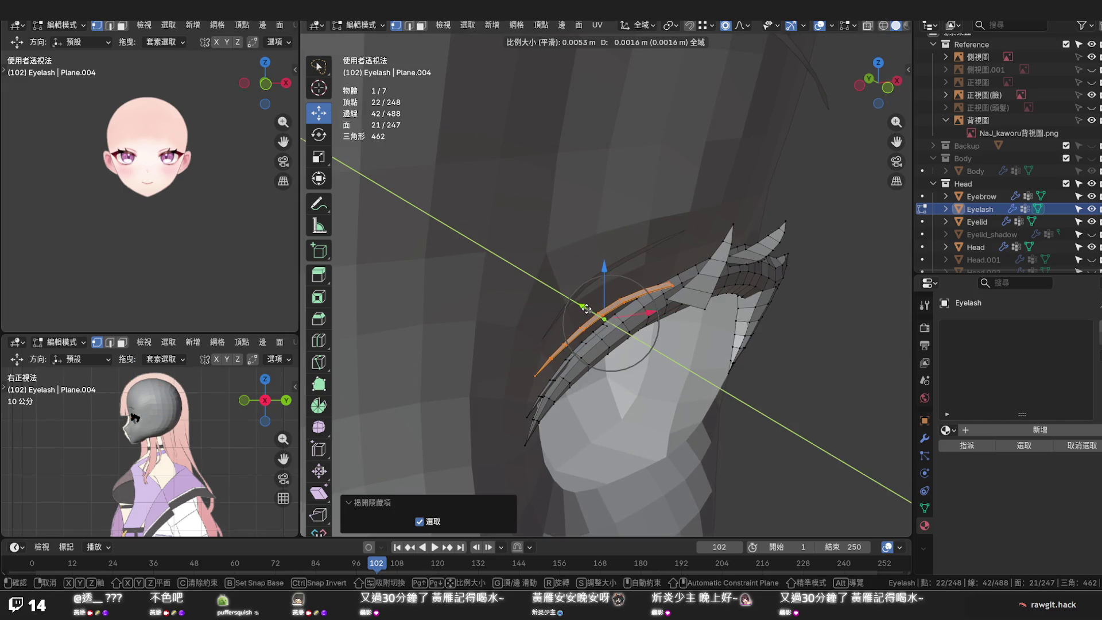
pyautogui.click(585, 308)
pyautogui.keyDown('alt'); pyautogui.click(660, 282); pyautogui.keyUp('alt')
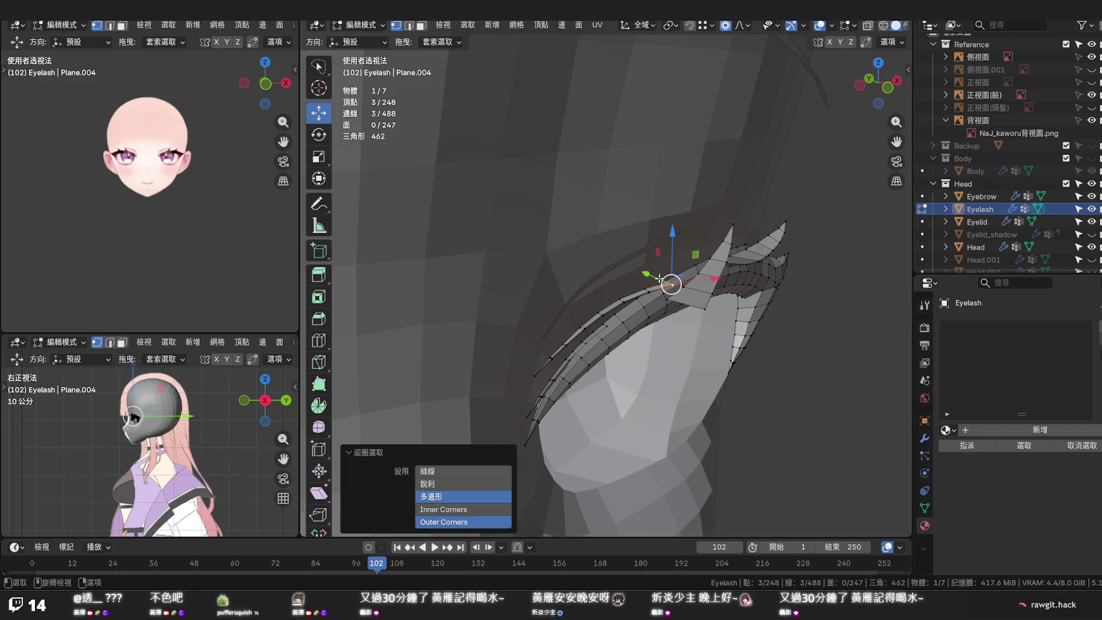
pyautogui.press('g')
pyautogui.press('y')
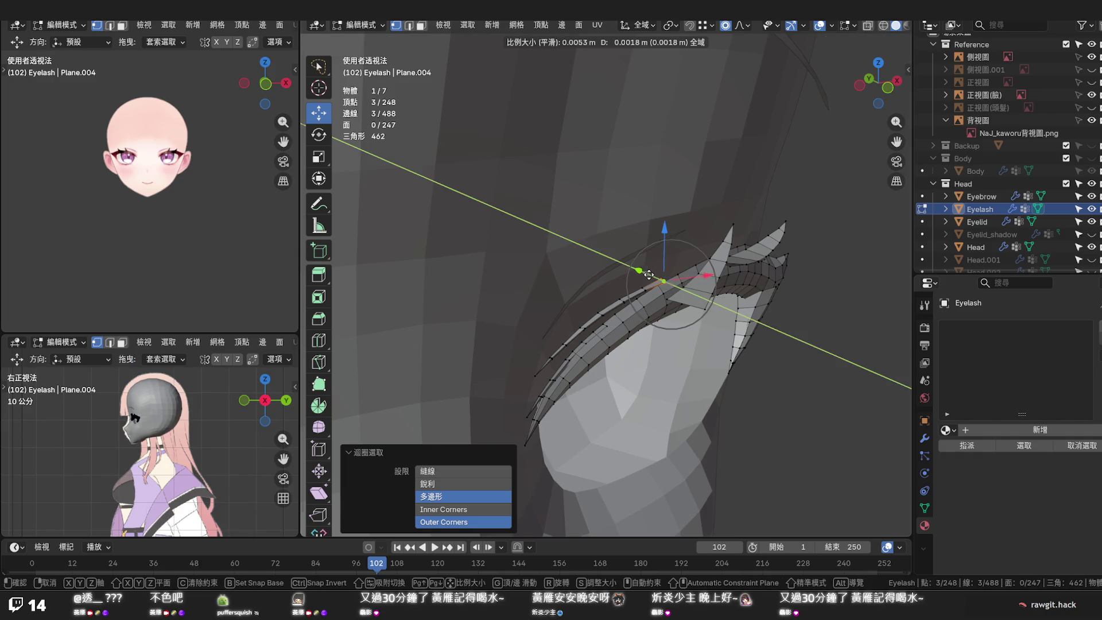
pyautogui.click(647, 274)
pyautogui.moveTo(648, 273); pyautogui.dragTo(607, 321, button='middle')
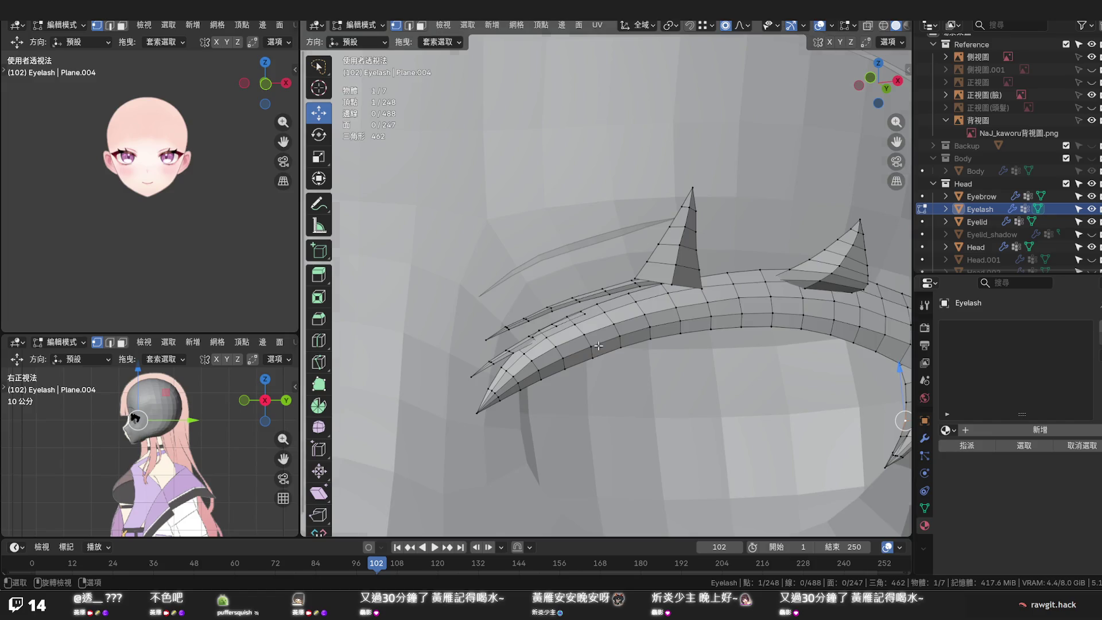
# Select the small upper-lash spike and slide it sideways along the lash band with falloff
pyautogui.press('KP_1')
pyautogui.scroll(2, 648, 327)
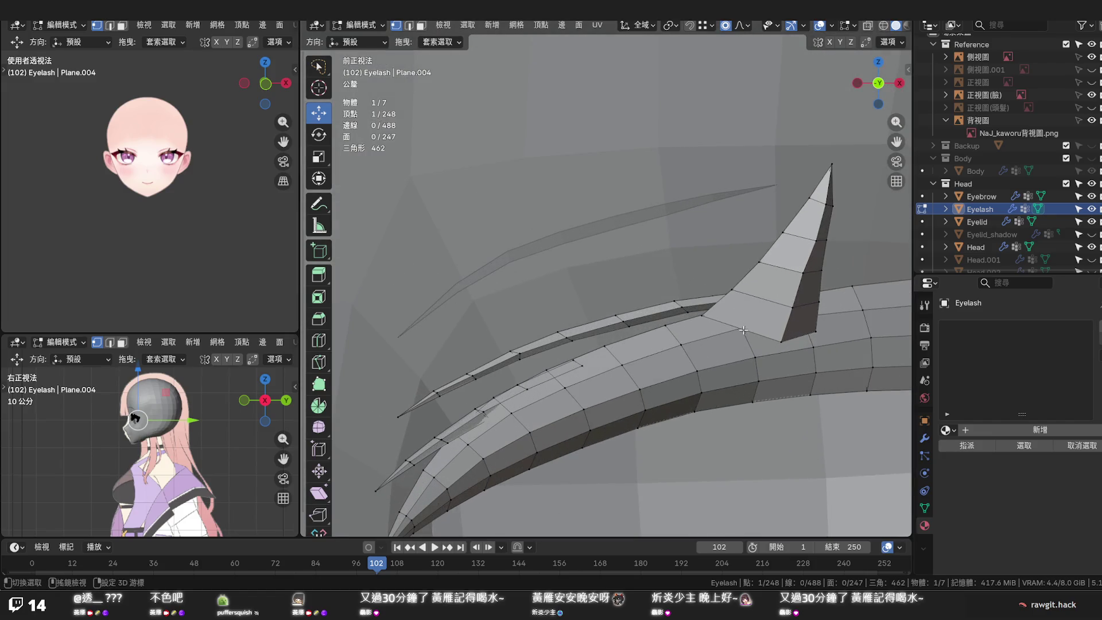
pyautogui.scroll(2, 663, 314)
pyautogui.scroll(1, 676, 303)
pyautogui.scroll(2, 676, 303)
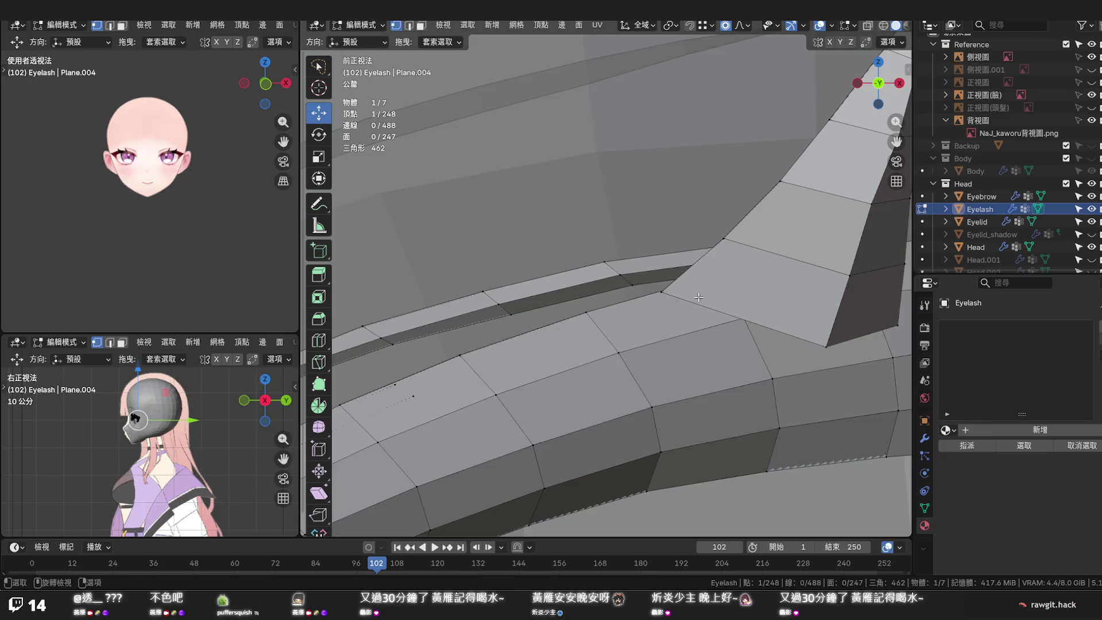
pyautogui.moveTo(698, 297); pyautogui.dragTo(553, 328, button='middle')
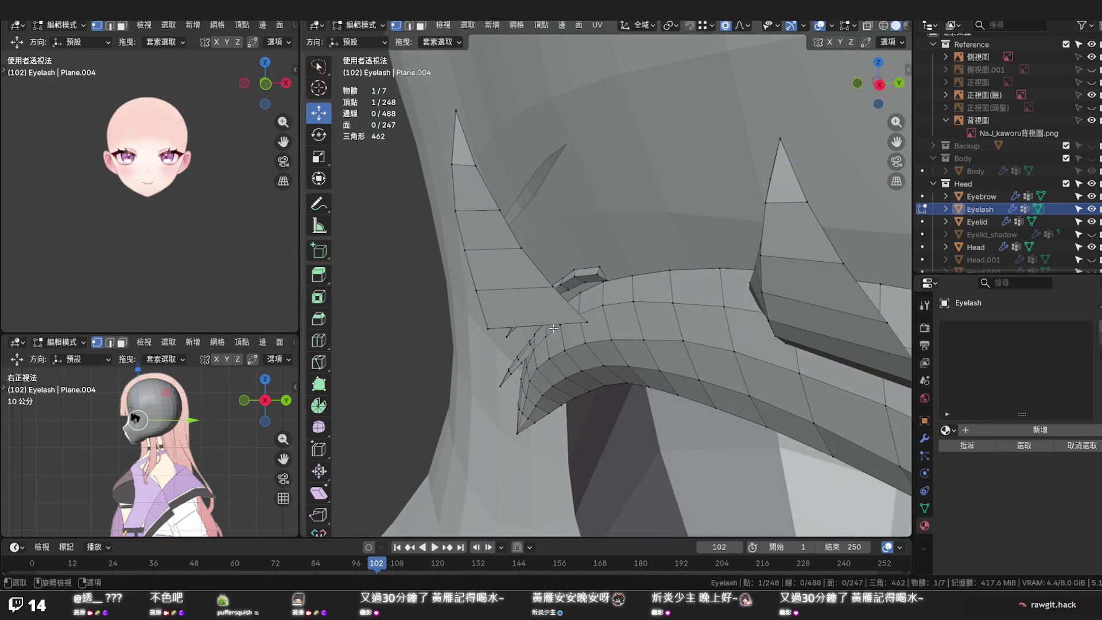
pyautogui.press('l')
pyautogui.press('l')
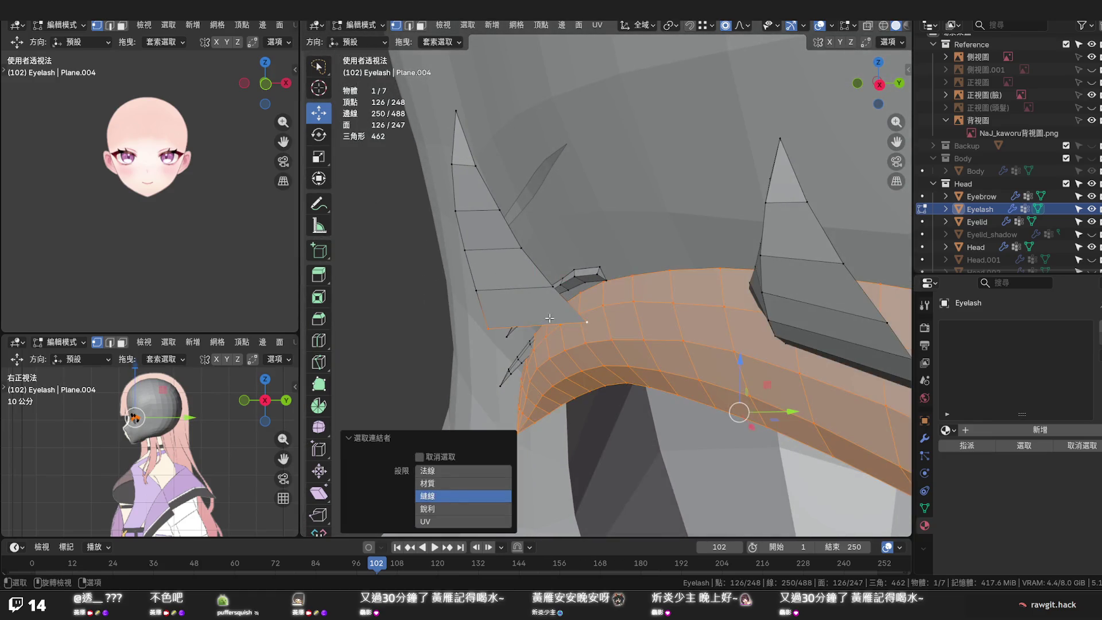
pyautogui.click(534, 315)
pyautogui.press('l')
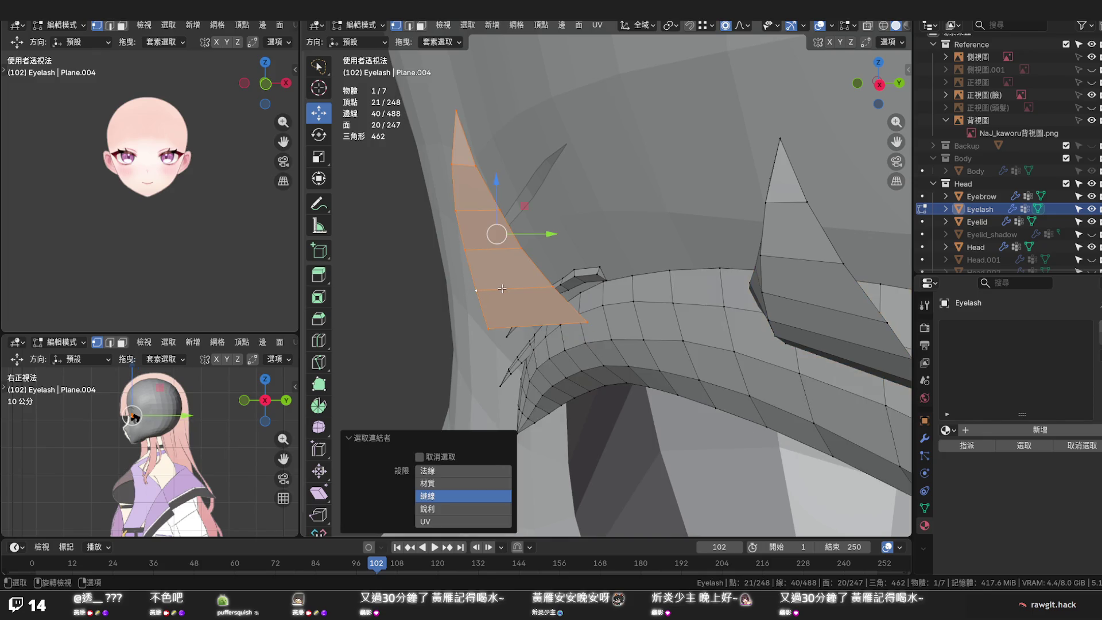
pyautogui.scroll(-2, 502, 288)
pyautogui.moveTo(577, 255); pyautogui.dragTo(641, 248)
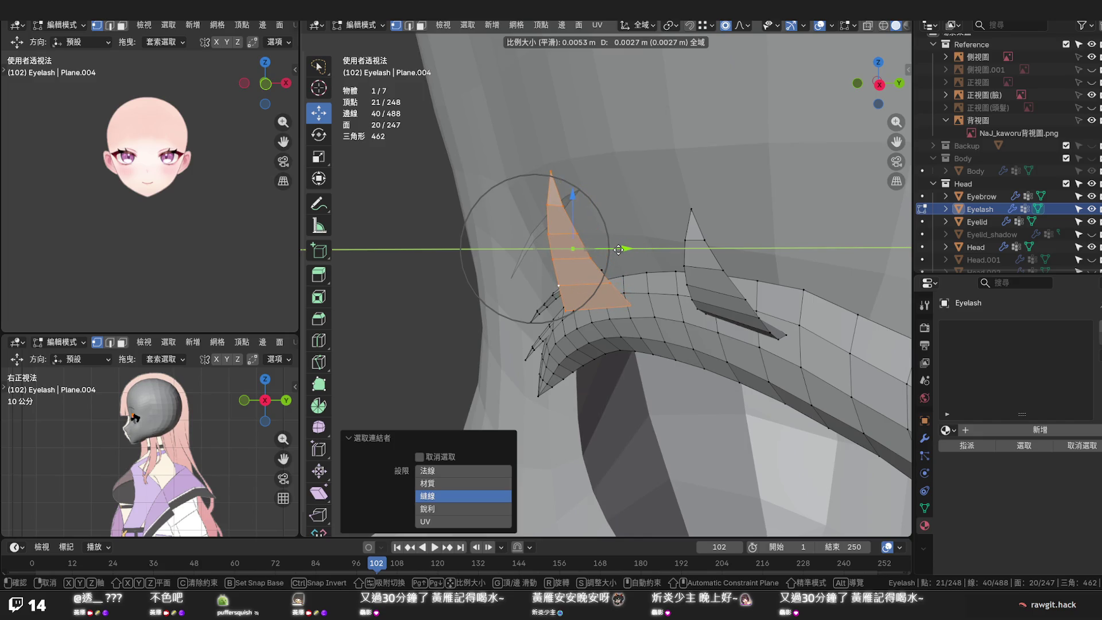
pyautogui.moveTo(641, 248); pyautogui.dragTo(648, 249)
# Lower the spike slightly, reduce the selection and return to Object Mode
pyautogui.moveTo(648, 248)
pyautogui.mouseDown(button='middle')
pyautogui.moveTo(778, 268)
pyautogui.moveTo(711, 259)
pyautogui.moveTo(694, 314)
pyautogui.moveTo(701, 242)
pyautogui.mouseUp(button='middle')
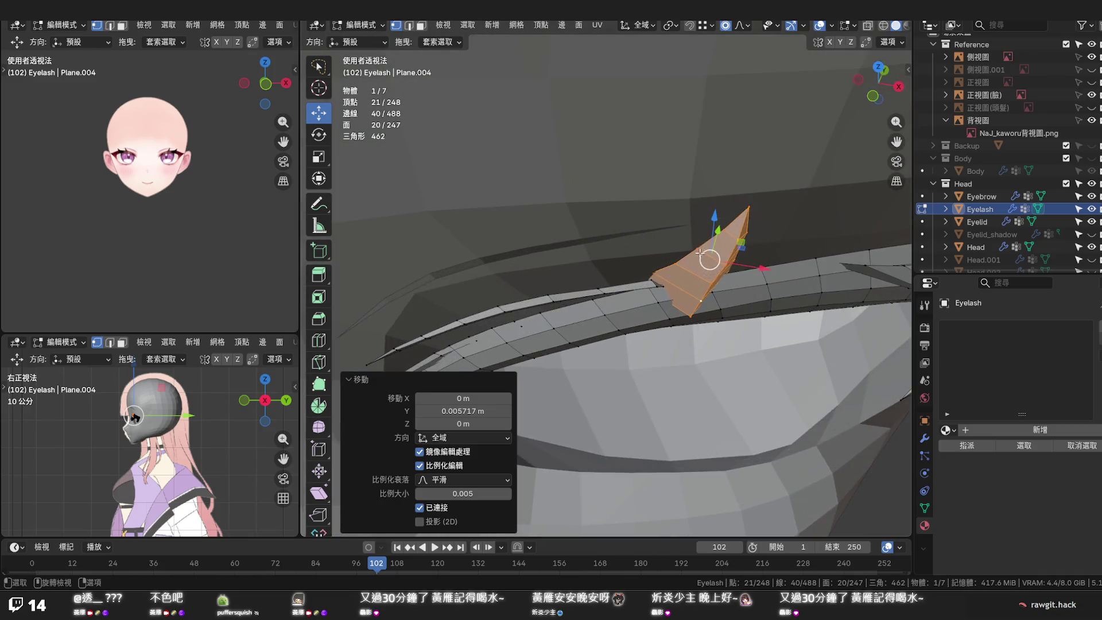
pyautogui.moveTo(699, 238); pyautogui.dragTo(702, 257)
pyautogui.moveTo(703, 257); pyautogui.dragTo(644, 236, button='middle')
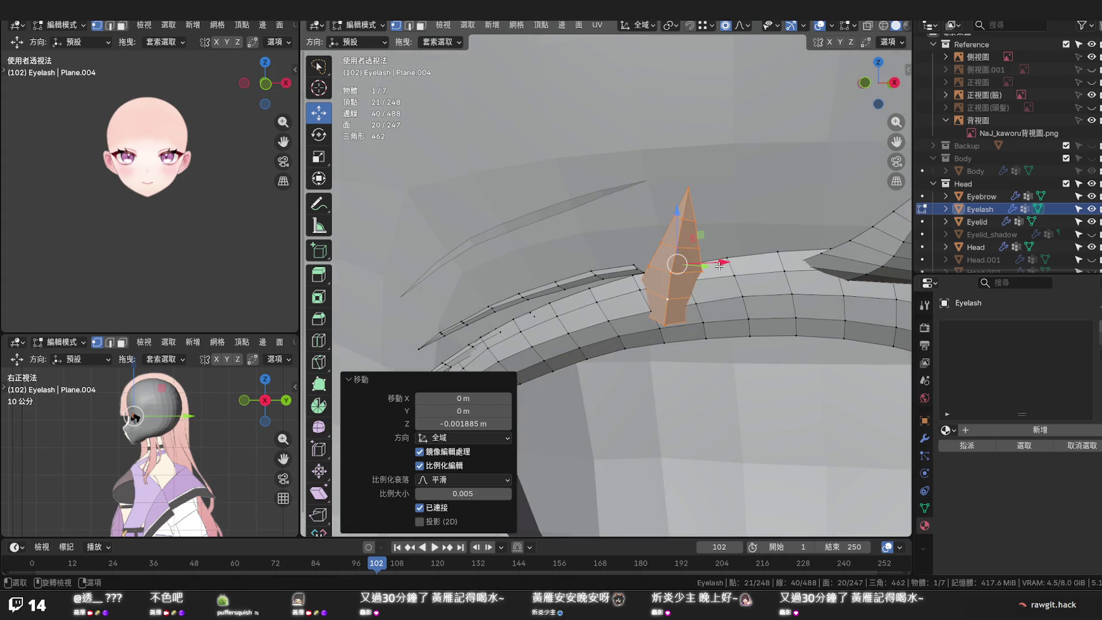
pyautogui.moveTo(719, 265); pyautogui.dragTo(733, 273, button='middle')
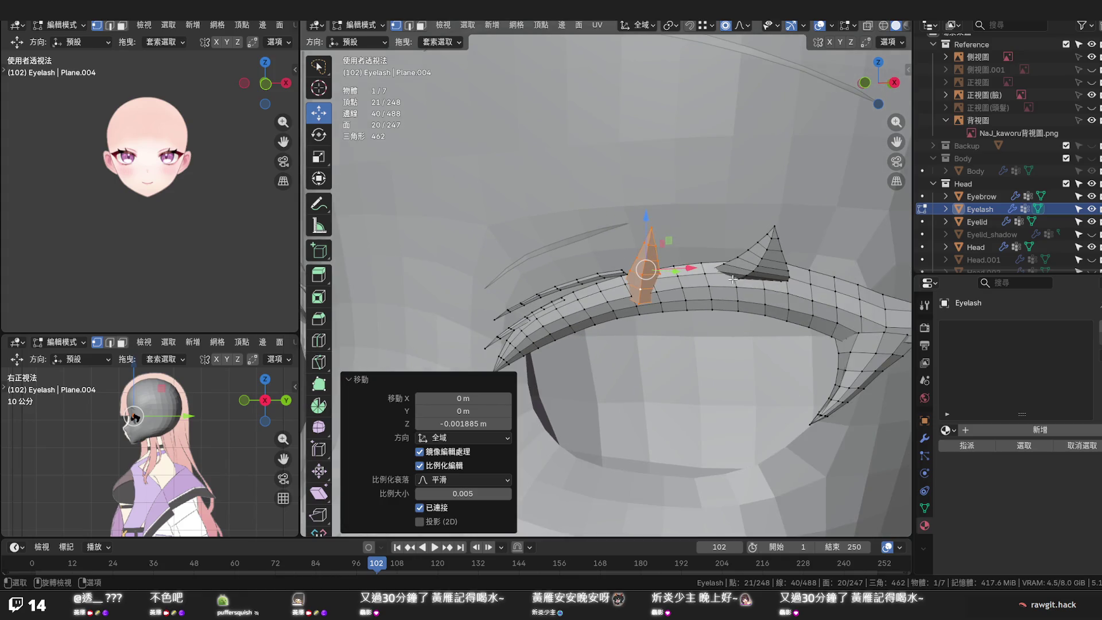
pyautogui.click(676, 234)
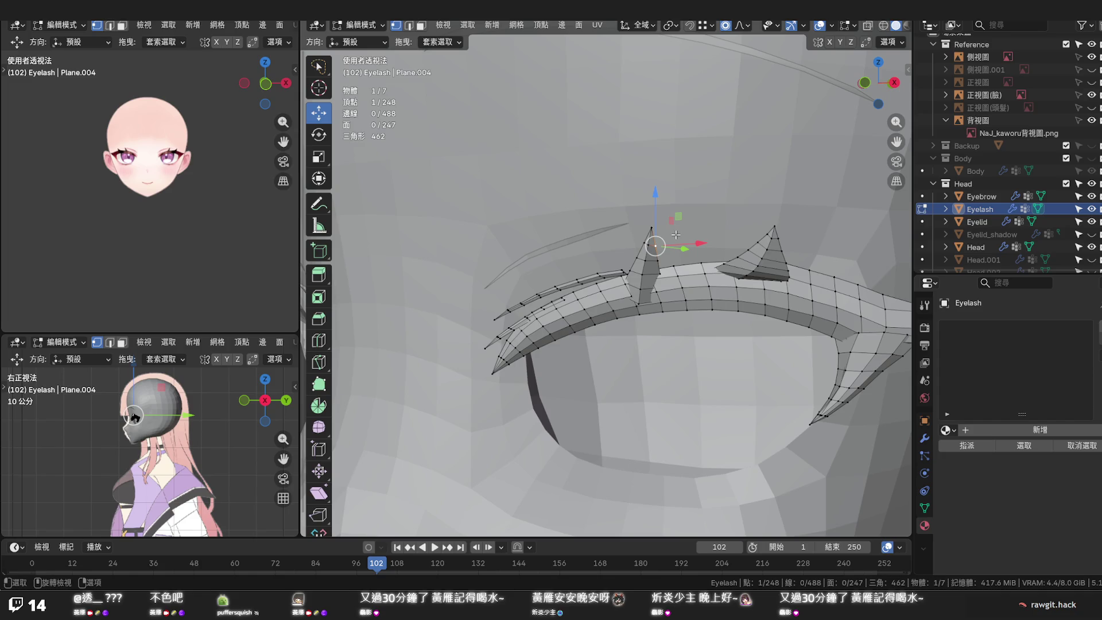
pyautogui.press('Tab')
# Save the file, snap to front view and hide the grey Head mesh in the Outliner
pyautogui.hotkey('ctrl', 's')
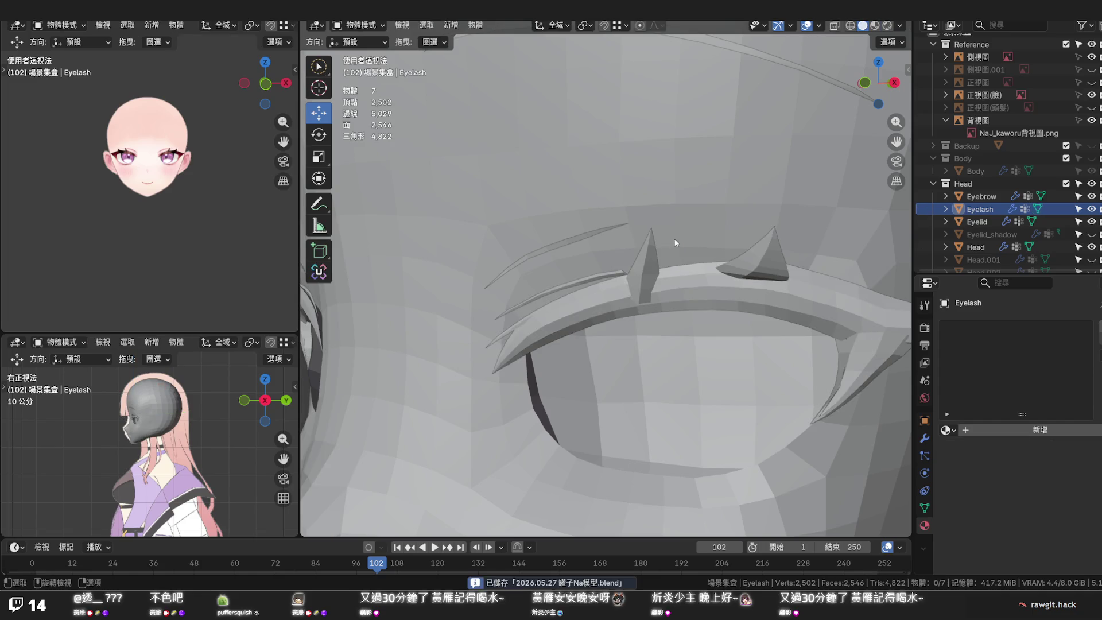
pyautogui.scroll(-5, 673, 250)
pyautogui.moveTo(661, 290); pyautogui.dragTo(732, 287, button='middle')
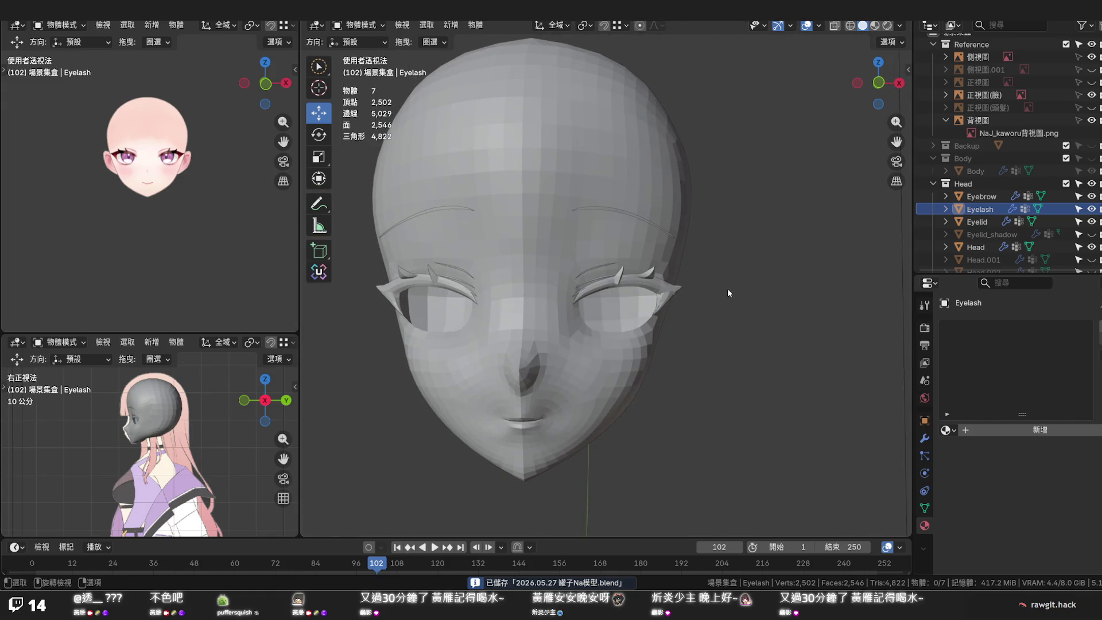
pyautogui.press('KP_1')
pyautogui.scroll(3, 728, 288)
pyautogui.scroll(4, 705, 278)
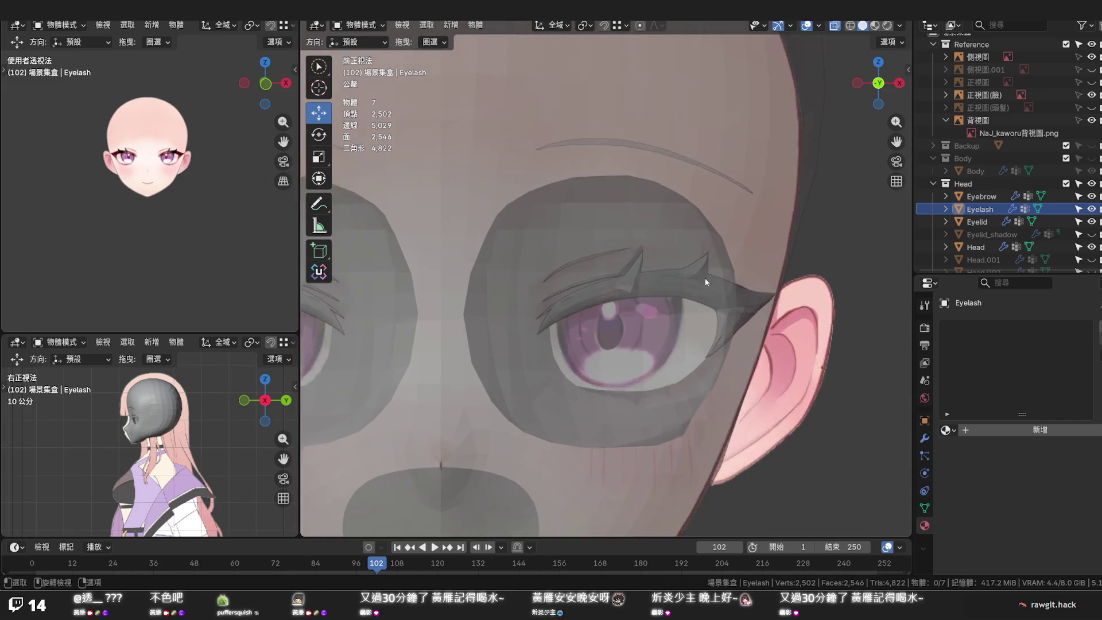
pyautogui.scroll(2, 705, 278)
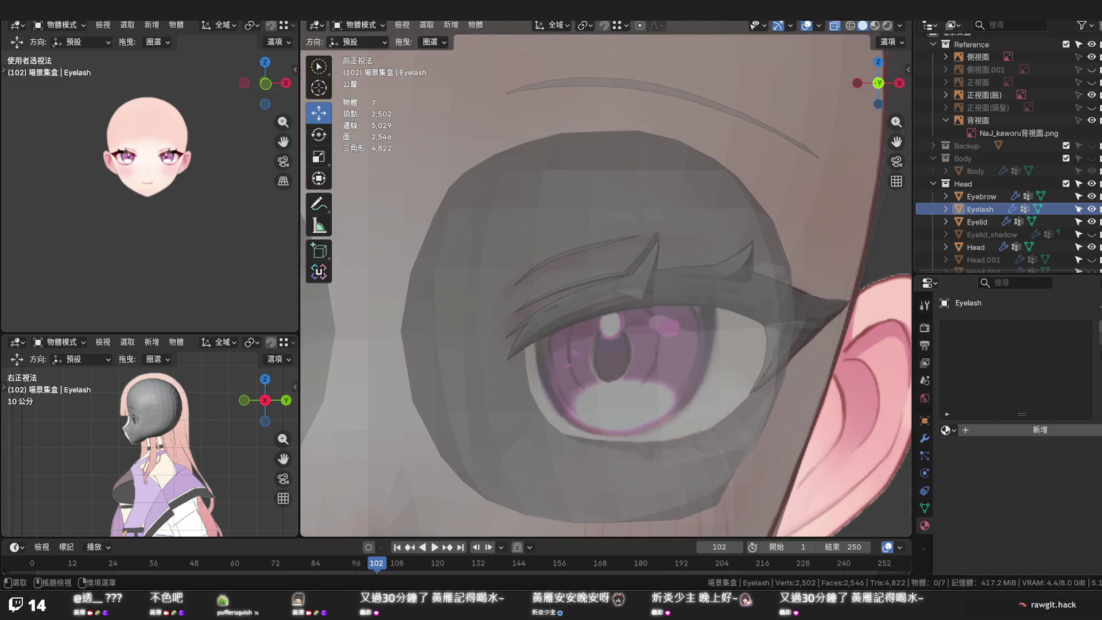
pyautogui.click(1090, 247)
pyautogui.scroll(2, 637, 280)
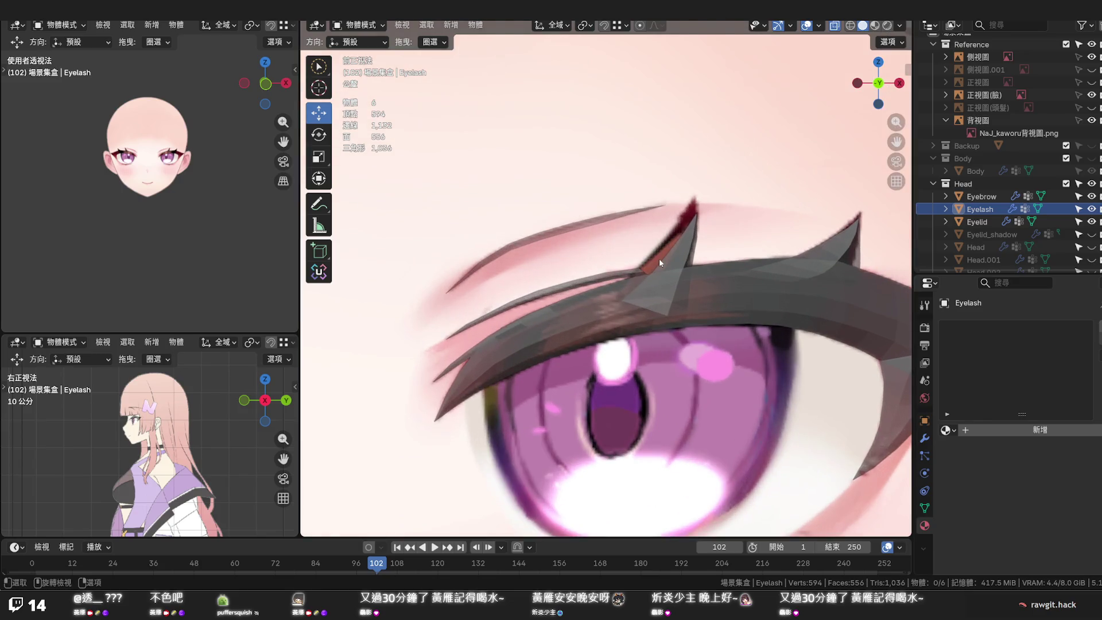
# In Edit Mode, select the middle eyelash spike and stretch it upward along Z
pyautogui.press('Tab')
pyautogui.click(695, 214)
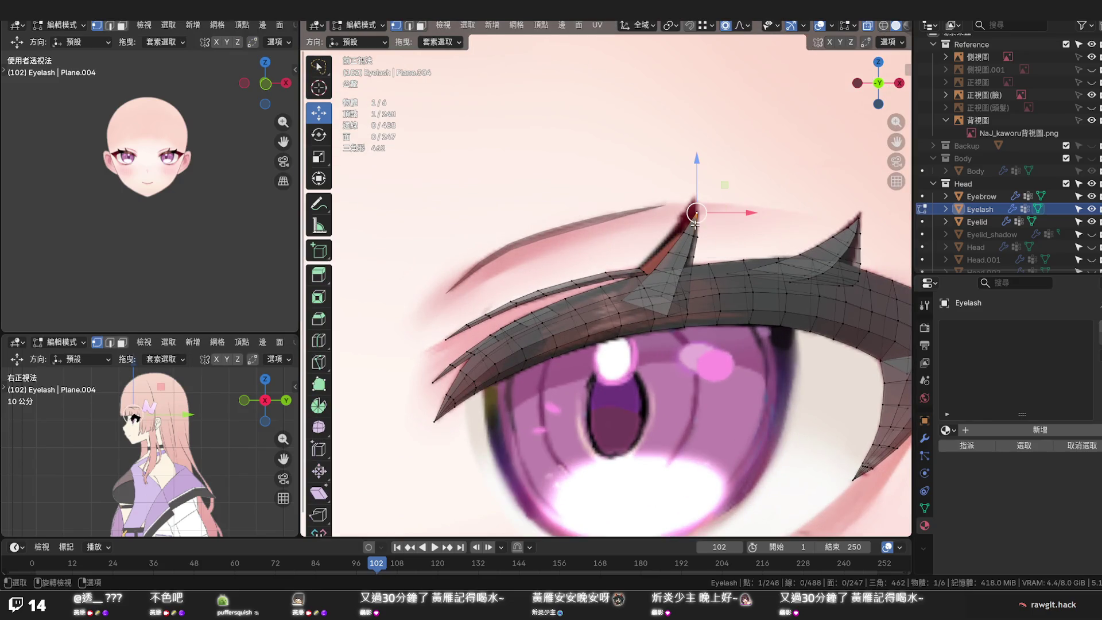
pyautogui.press('l')
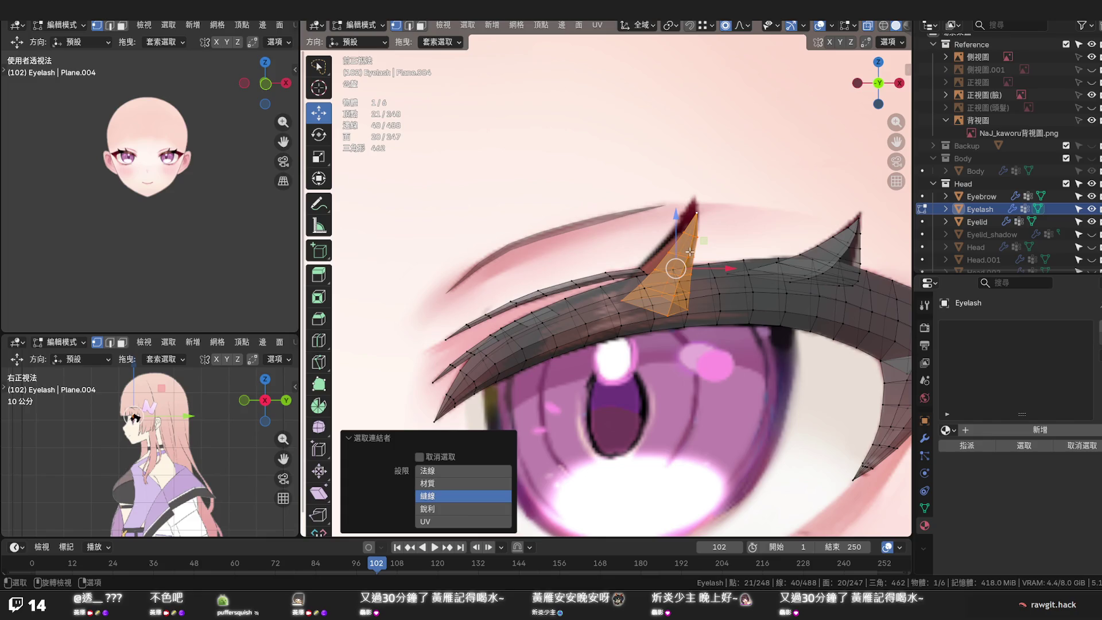
pyautogui.press('g')
pyautogui.press('z')
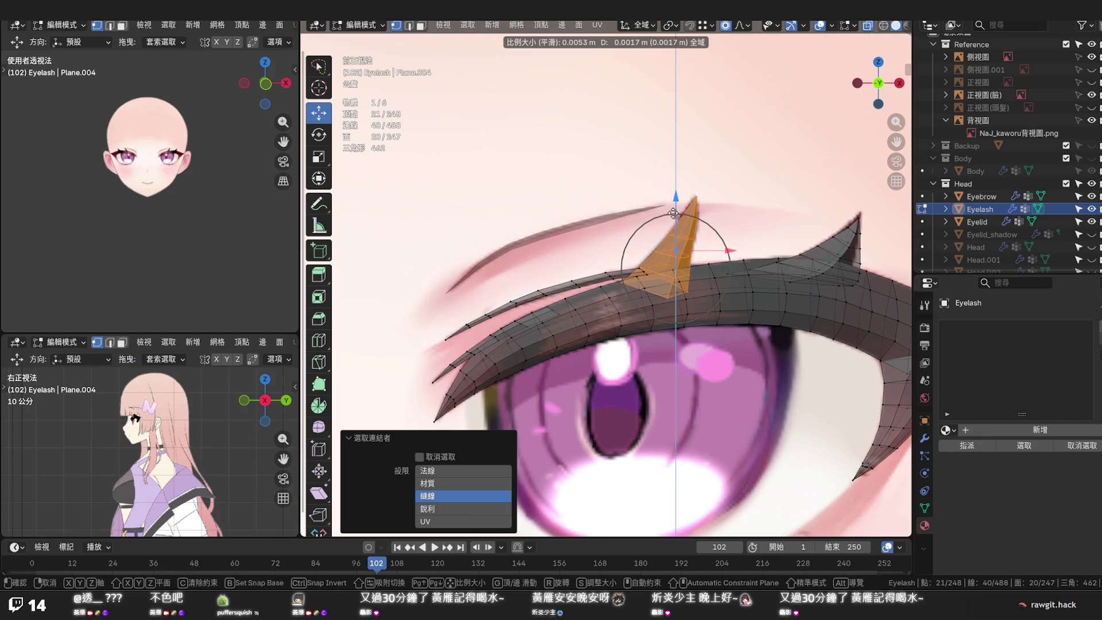
pyautogui.click(674, 213)
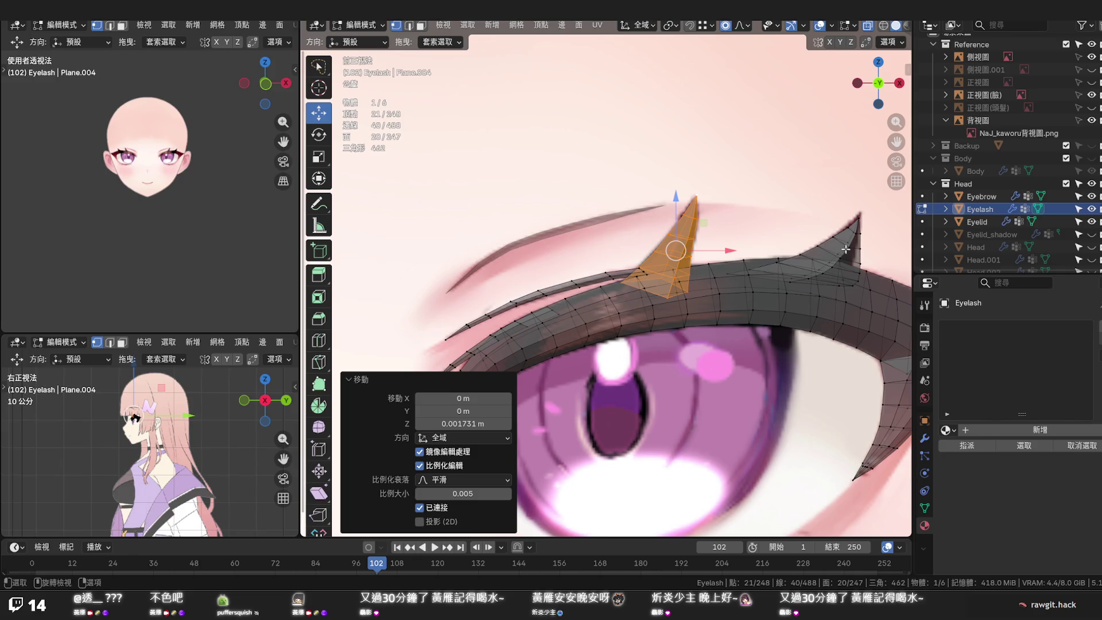
# Nudge the outer spike's tip vertex, then slide it sideways along X with soft falloff
pyautogui.click(857, 222)
pyautogui.press('g')
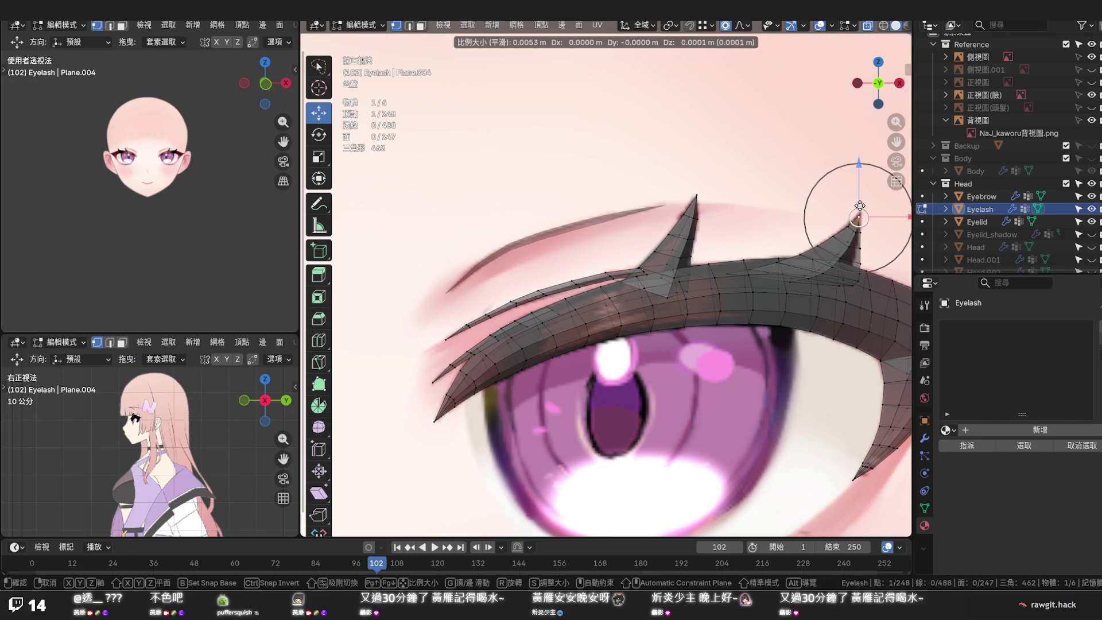
pyautogui.click(861, 204)
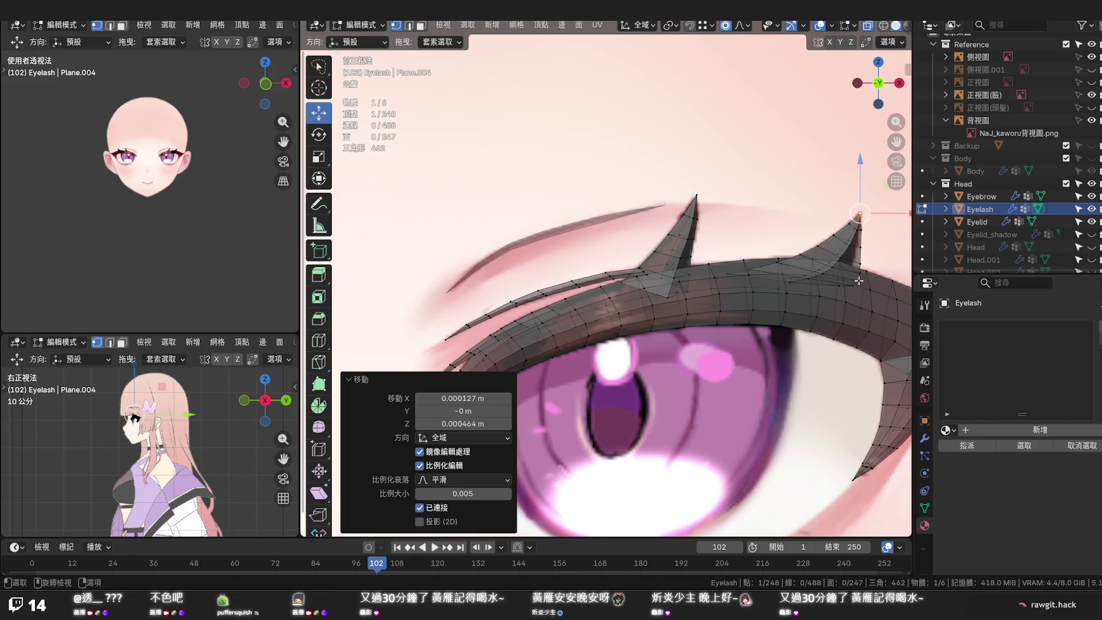
pyautogui.press('g')
pyautogui.press('x')
pyautogui.scroll(-1, 872, 280)
pyautogui.scroll(-2, 873, 278)
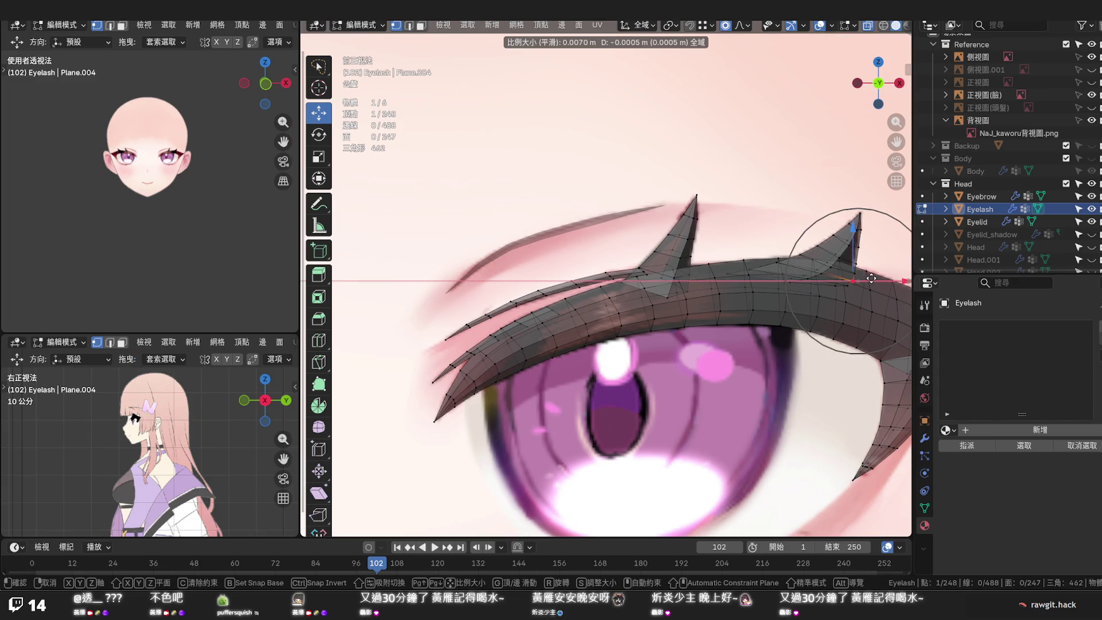
pyautogui.click(872, 278)
# Cancel a further tip adjustment, undo it and return the eyelash to opaque display
pyautogui.press('g')
pyautogui.press('x')
pyautogui.scroll(-1, 872, 279)
pyautogui.scroll(-2, 870, 280)
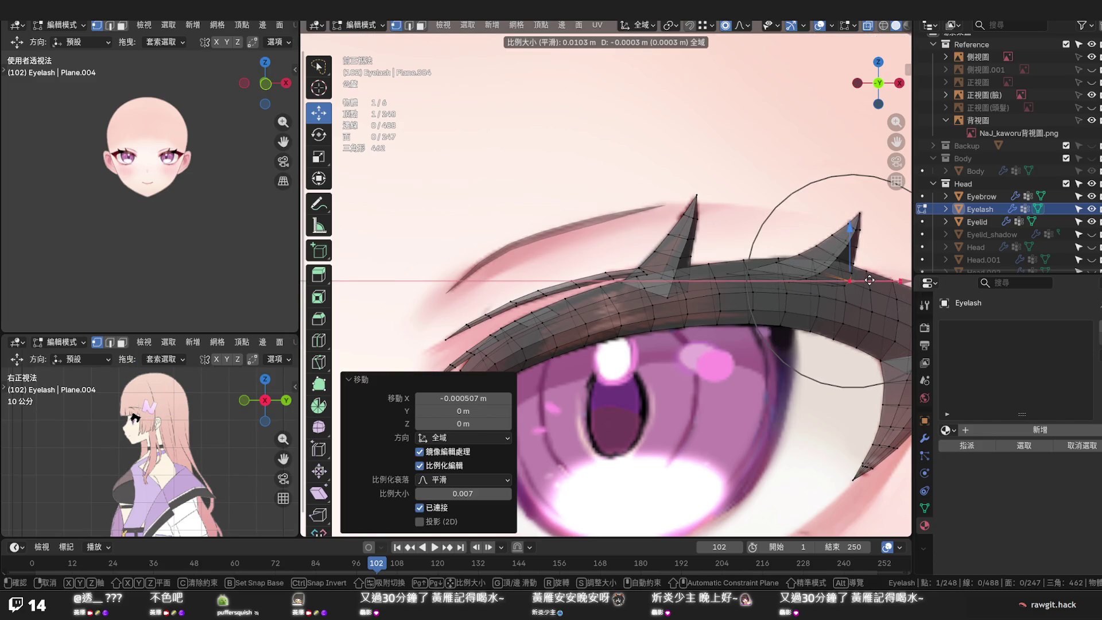
pyautogui.press('Escape')
pyautogui.hotkey('ctrl', 'z')
pyautogui.hotkey('alt', 'z')
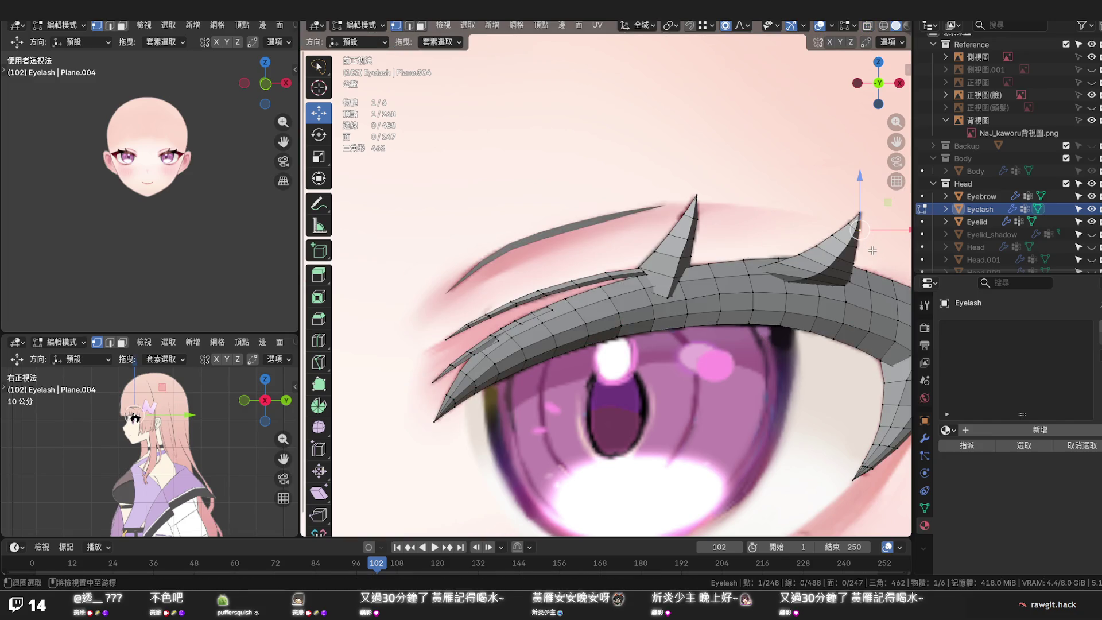
pyautogui.hotkey('alt', 'z')
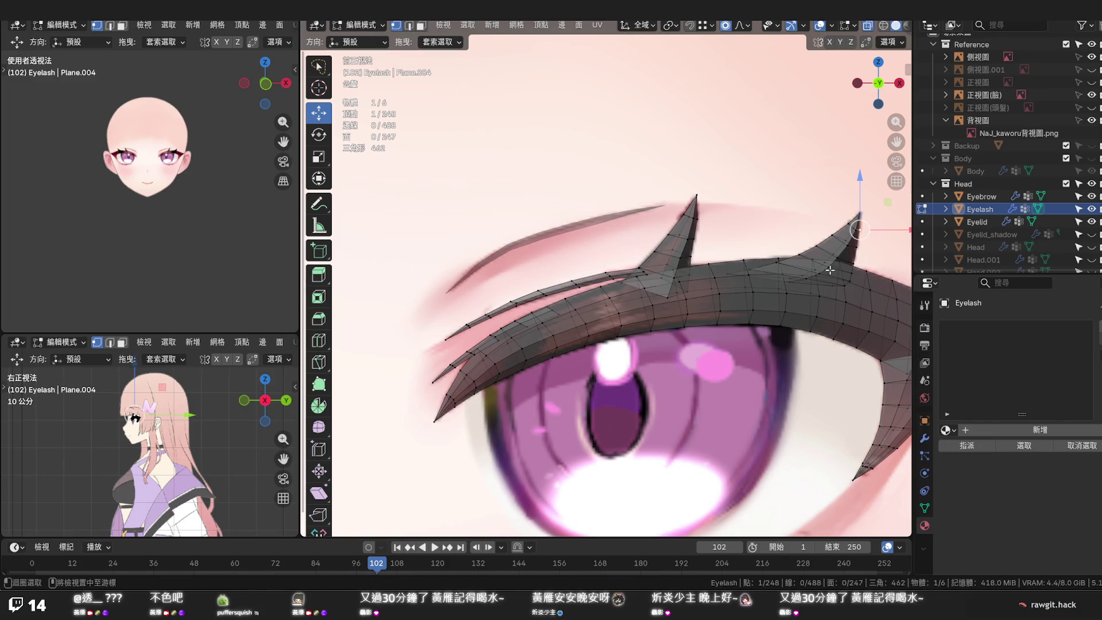
pyautogui.hotkey('alt', 'z')
# Move one eyelash vertex along Y from a side view and save the file
pyautogui.moveTo(791, 282)
pyautogui.mouseDown(button='middle')
pyautogui.moveTo(619, 285)
pyautogui.moveTo(583, 318)
pyautogui.moveTo(638, 350)
pyautogui.mouseUp(button='middle')
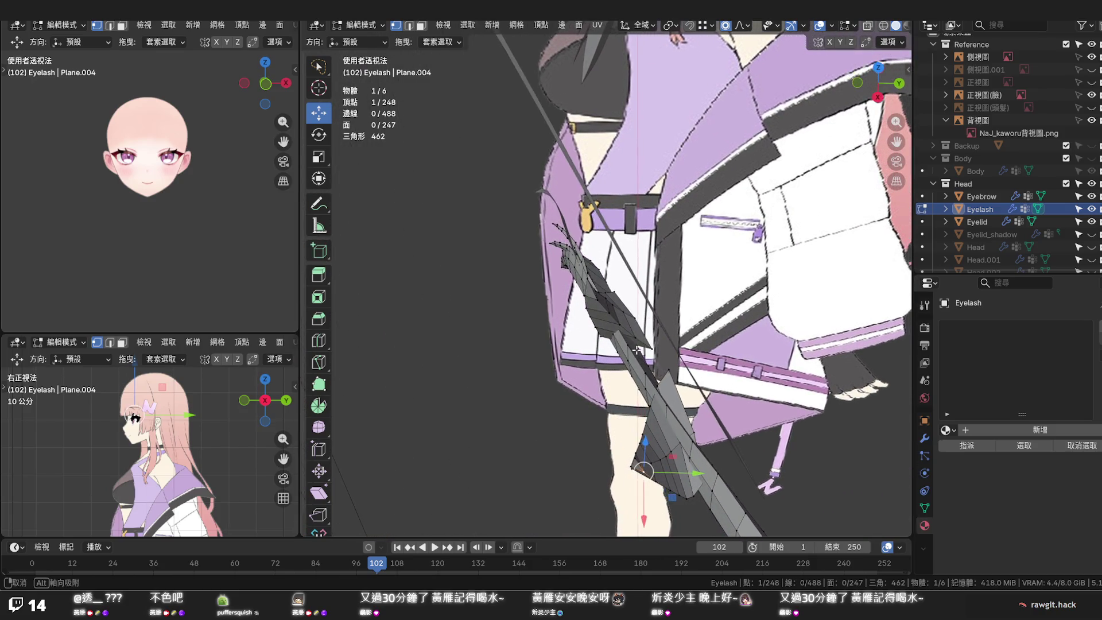
pyautogui.moveTo(638, 351); pyautogui.dragTo(659, 336, button='middle')
pyautogui.press('g')
pyautogui.click(677, 364)
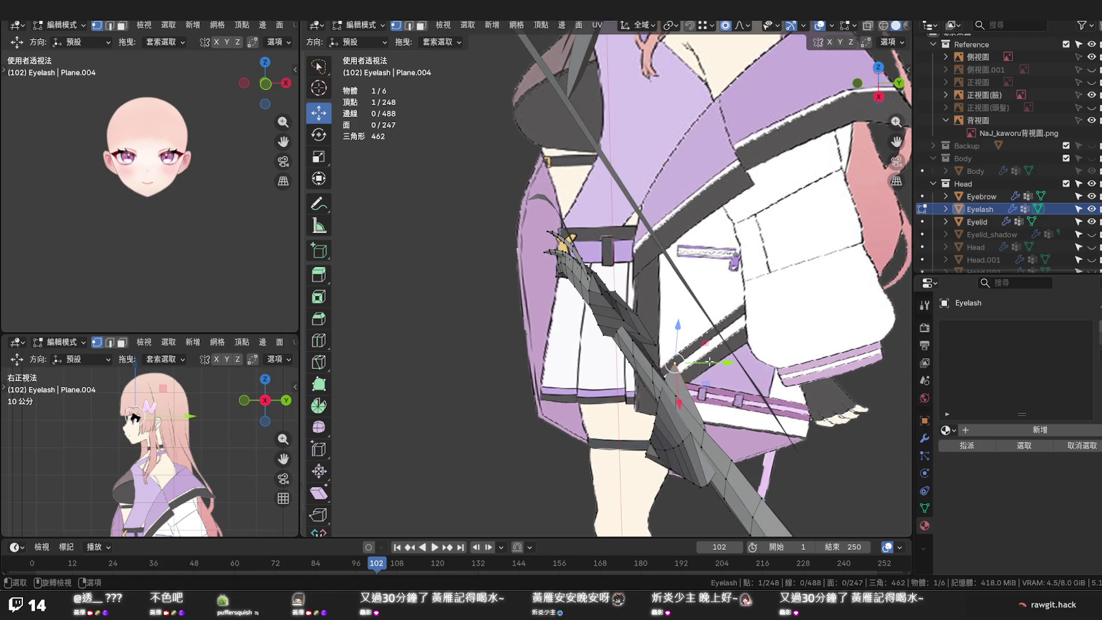
pyautogui.press('g')
pyautogui.press('y')
pyautogui.scroll(-3, 689, 365)
pyautogui.scroll(2, 690, 364)
pyautogui.click(691, 363)
pyautogui.moveTo(691, 365)
pyautogui.mouseDown(button='middle')
pyautogui.moveTo(826, 281)
pyautogui.moveTo(829, 260)
pyautogui.mouseUp(button='middle')
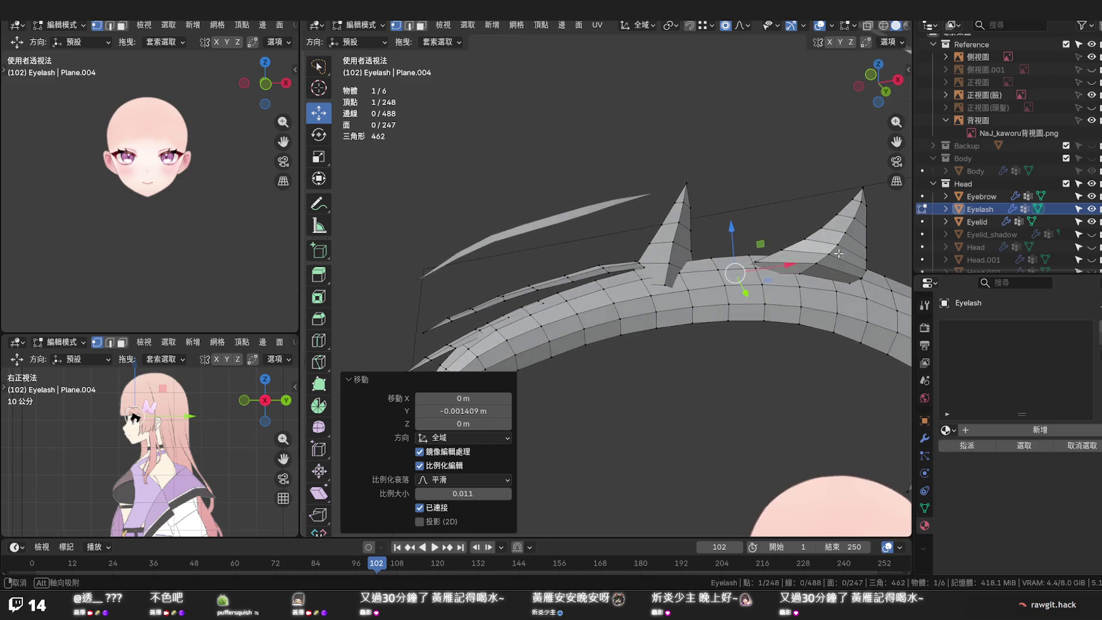
pyautogui.hotkey('ctrl', 's')
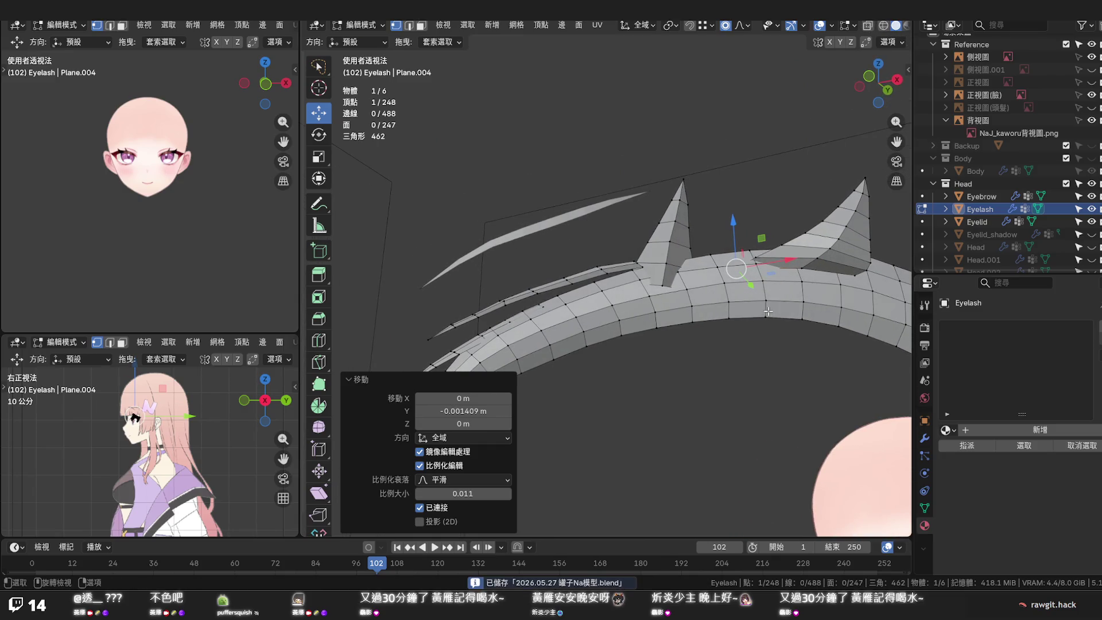
pyautogui.scroll(-2, 766, 312)
# Save again and pan the front view onto the right eye, picking the upper lash's inner-end vertex
pyautogui.moveTo(767, 311); pyautogui.dragTo(743, 351, button='middle')
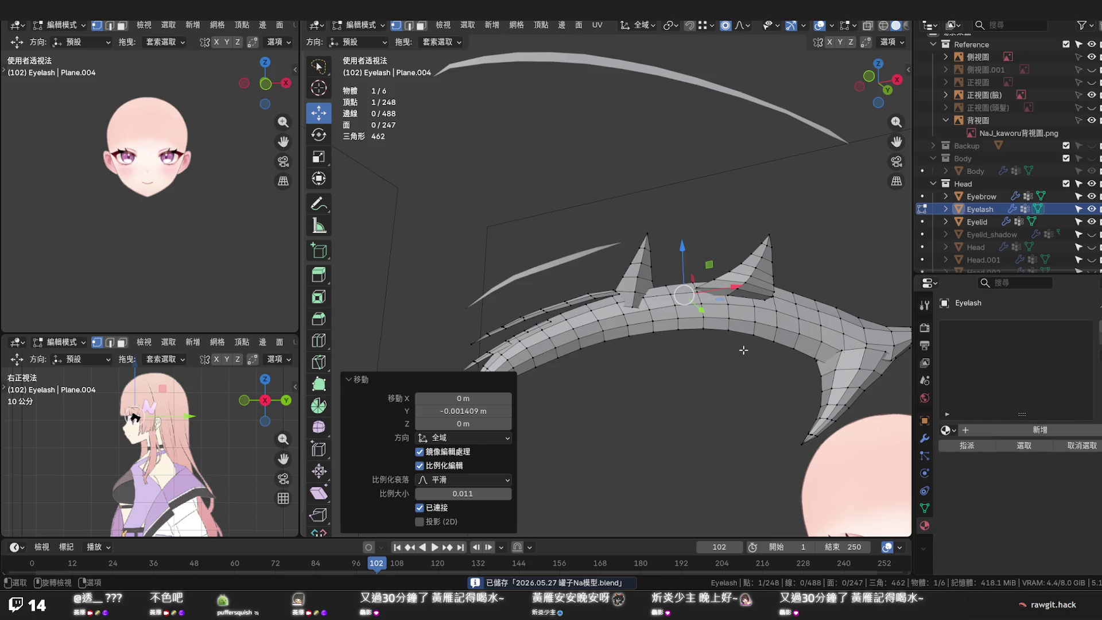
pyautogui.press('KP_1')
pyautogui.scroll(-1, 741, 335)
pyautogui.scroll(-1, 743, 333)
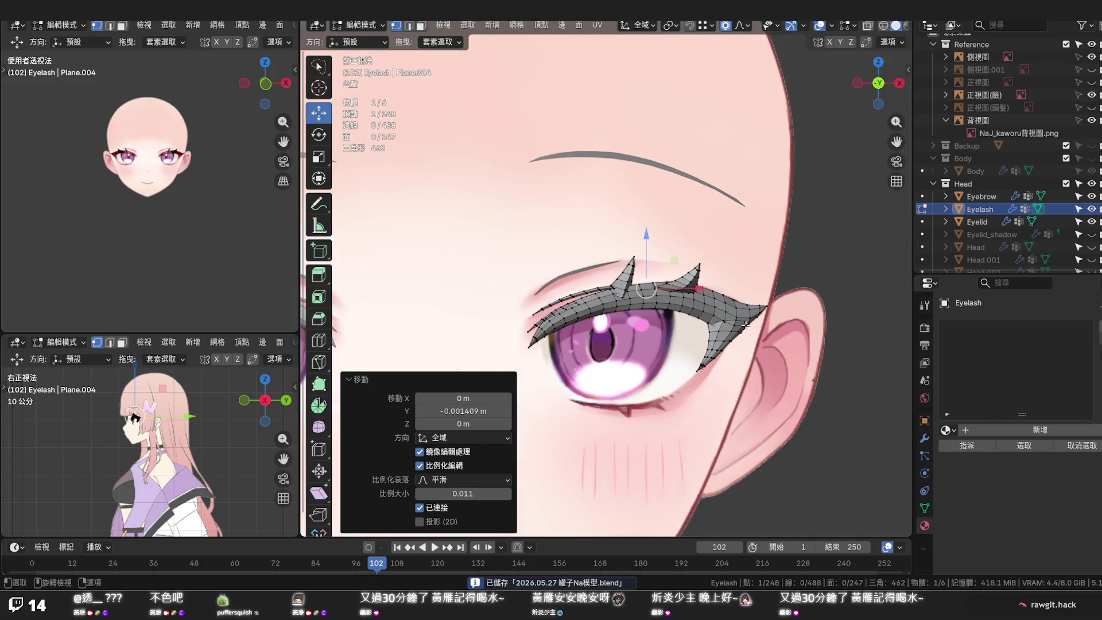
pyautogui.scroll(-1, 749, 330)
pyautogui.scroll(-1, 769, 327)
pyautogui.keyDown('shift'); pyautogui.moveTo(769, 327); pyautogui.dragTo(810, 325, button='middle'); pyautogui.keyUp('shift')
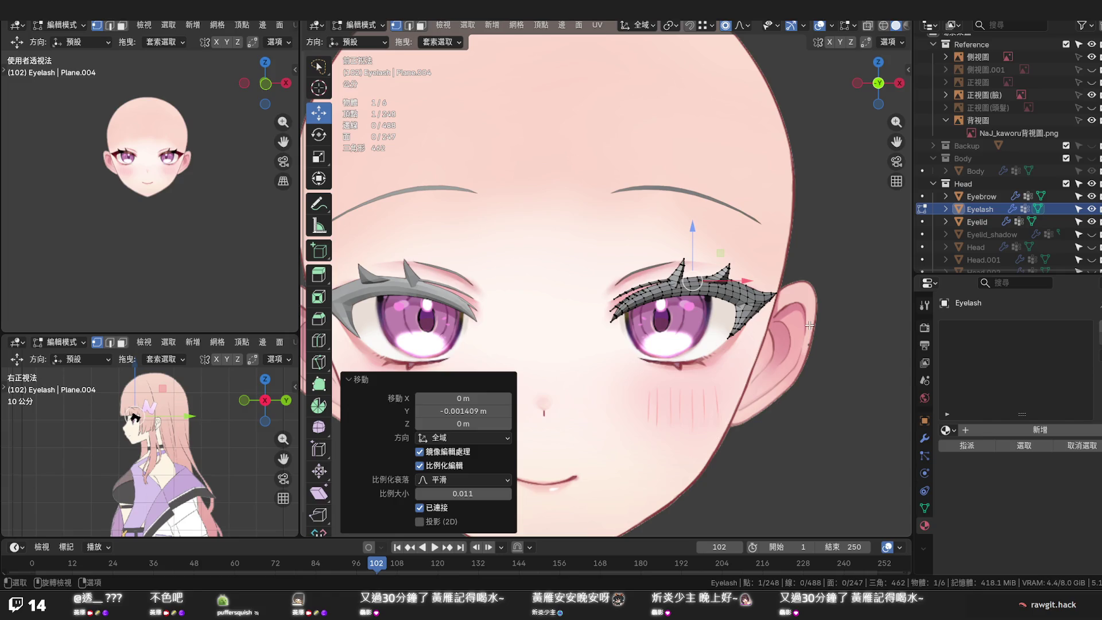
pyautogui.hotkey('ctrl', 's')
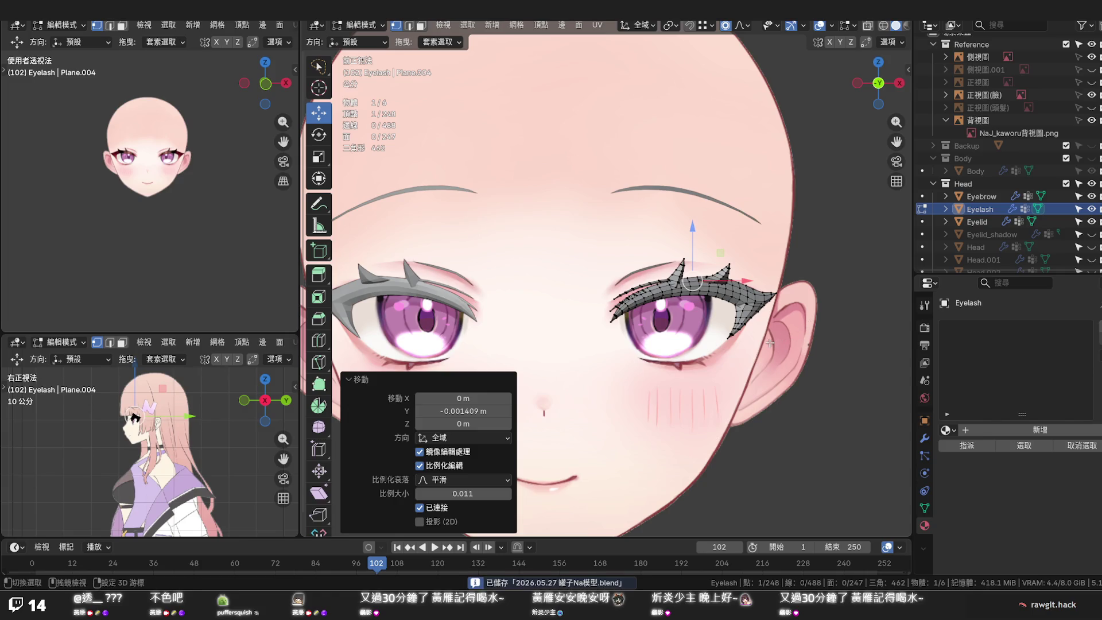
pyautogui.keyDown('shift'); pyautogui.moveTo(801, 337); pyautogui.dragTo(793, 340, button='middle'); pyautogui.keyUp('shift')
pyautogui.scroll(1, 793, 341)
pyautogui.scroll(1, 775, 338)
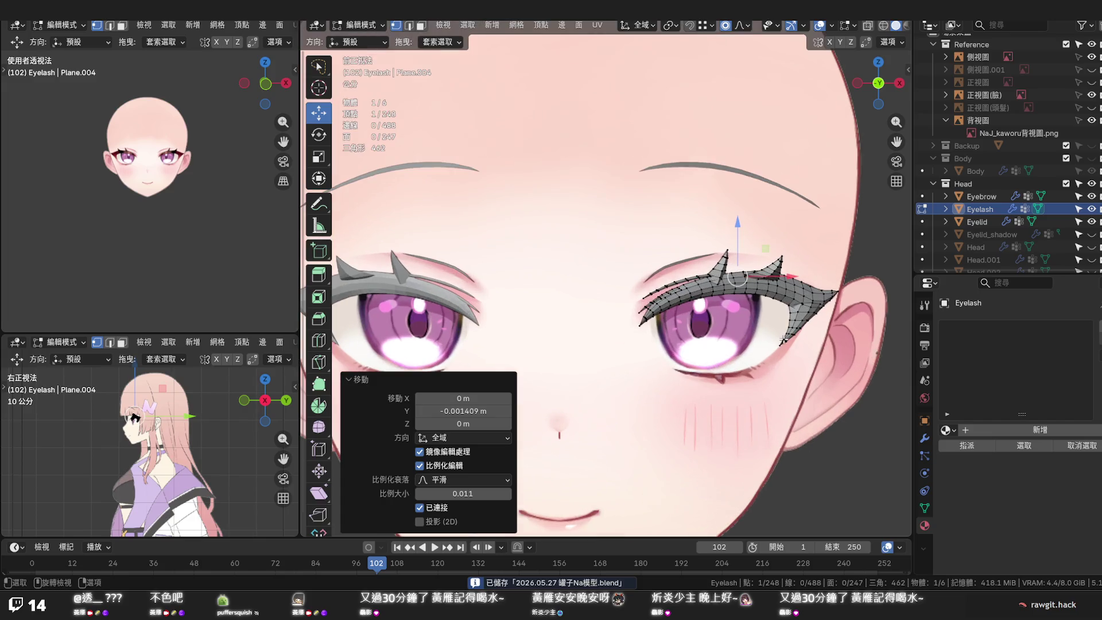
pyautogui.scroll(2, 733, 331)
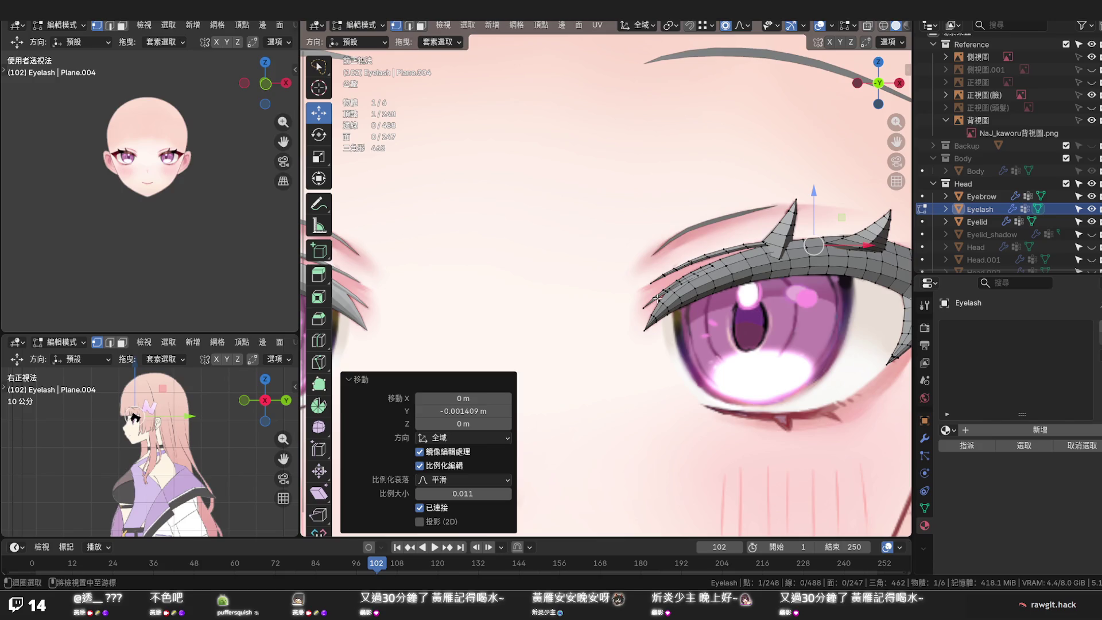
pyautogui.click(657, 299)
pyautogui.click(657, 298)
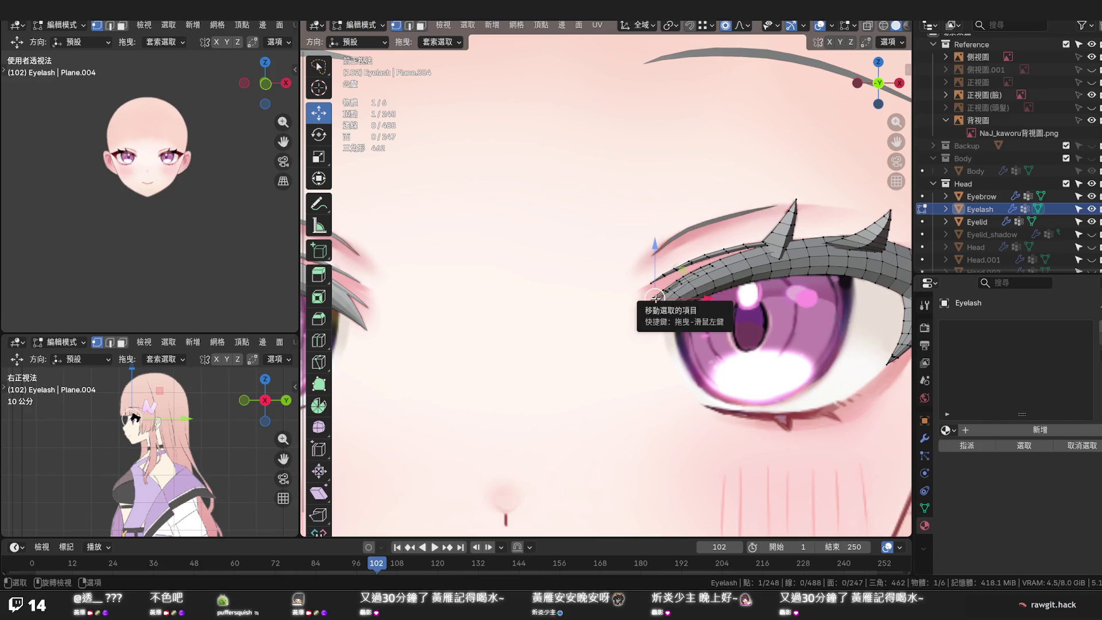
# Duplicate the connected upper-lash strip, carry it down to the lower lid and tilt it to follow the lid
pyautogui.press('l')
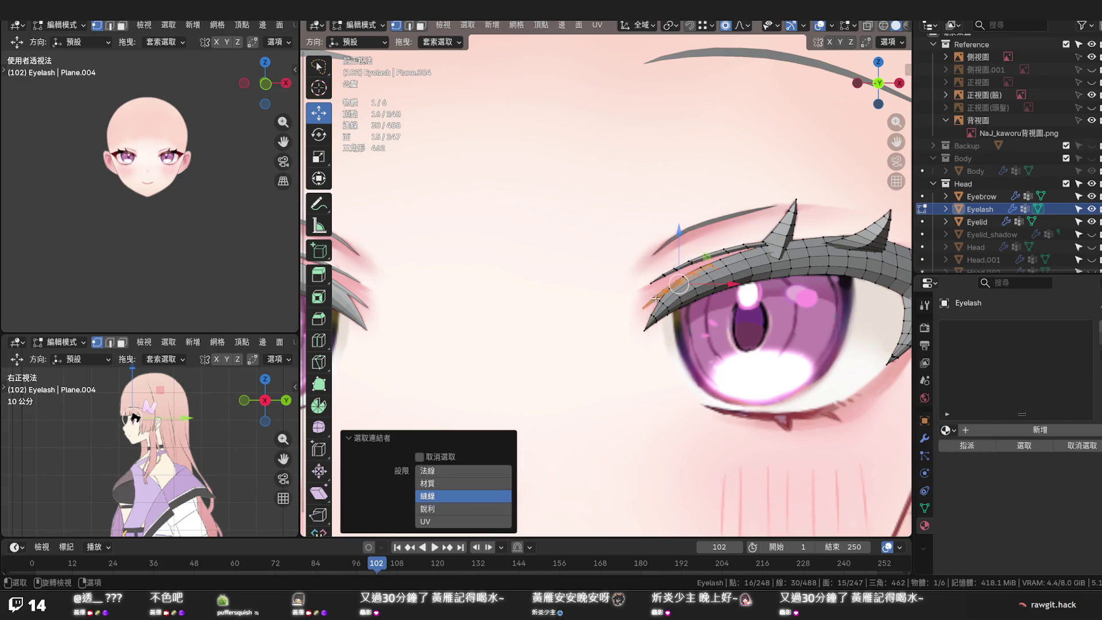
pyautogui.press('g')
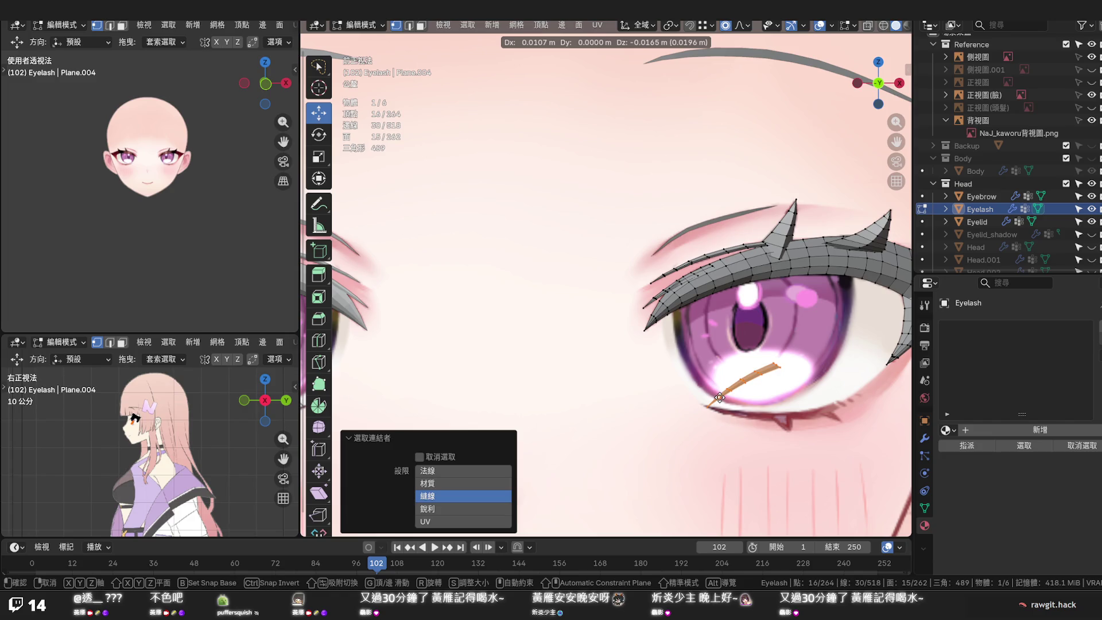
pyautogui.click(719, 397)
pyautogui.press('r')
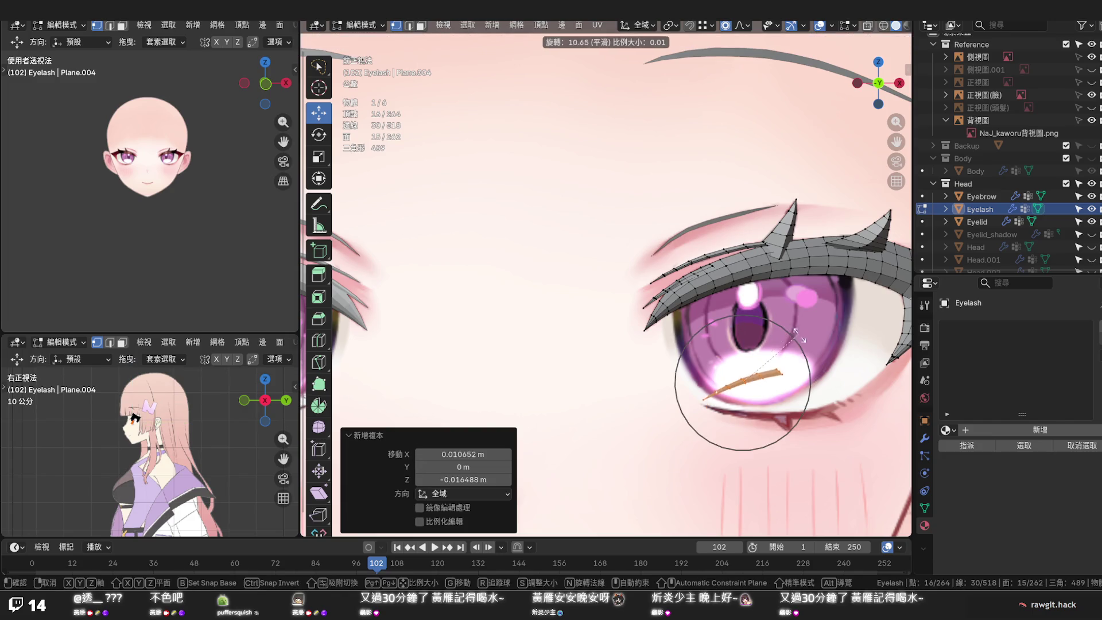
pyautogui.click(809, 376)
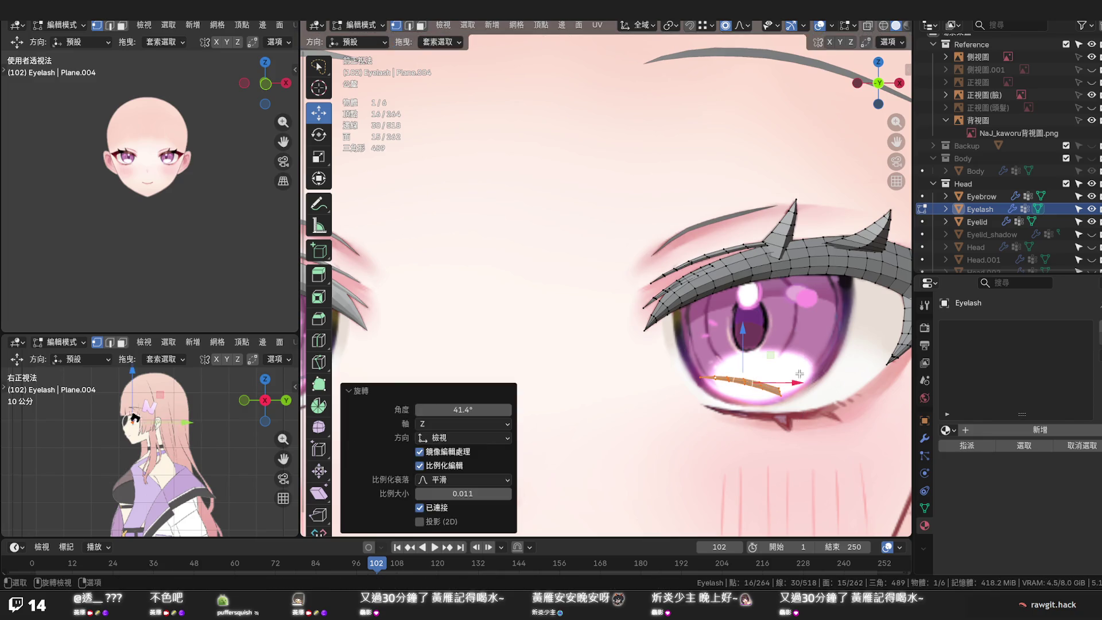
# Lower an edge loop of the copy along Z, then reselect only the lower lash strip and move it vertically
pyautogui.keyDown('alt'); pyautogui.click(741, 381); pyautogui.keyUp('alt')
pyautogui.press('g')
pyautogui.press('z')
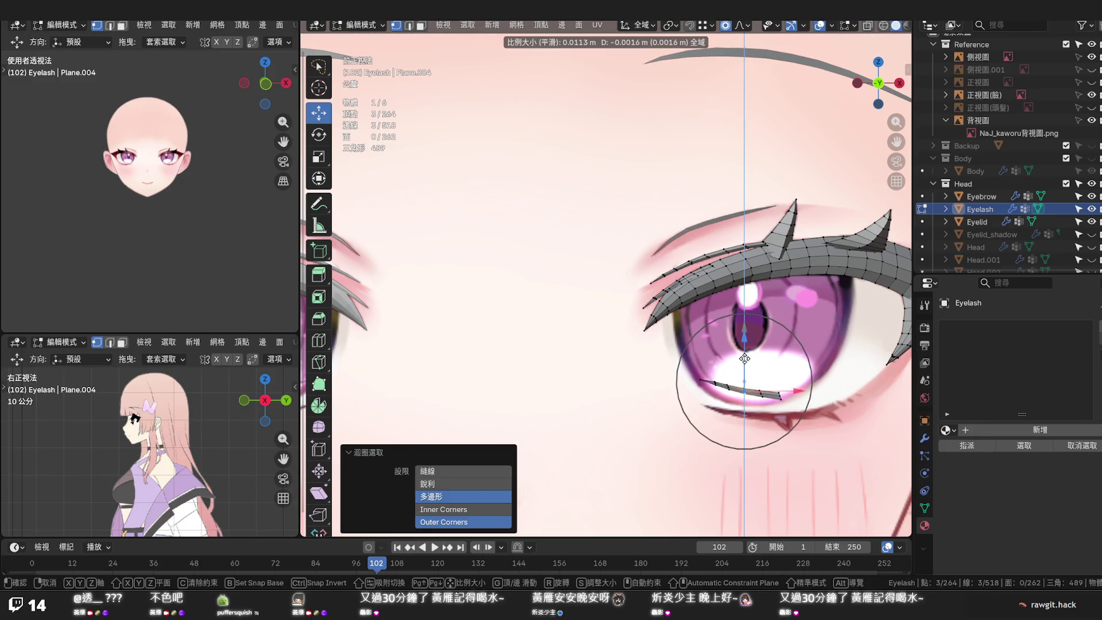
pyautogui.click(743, 360)
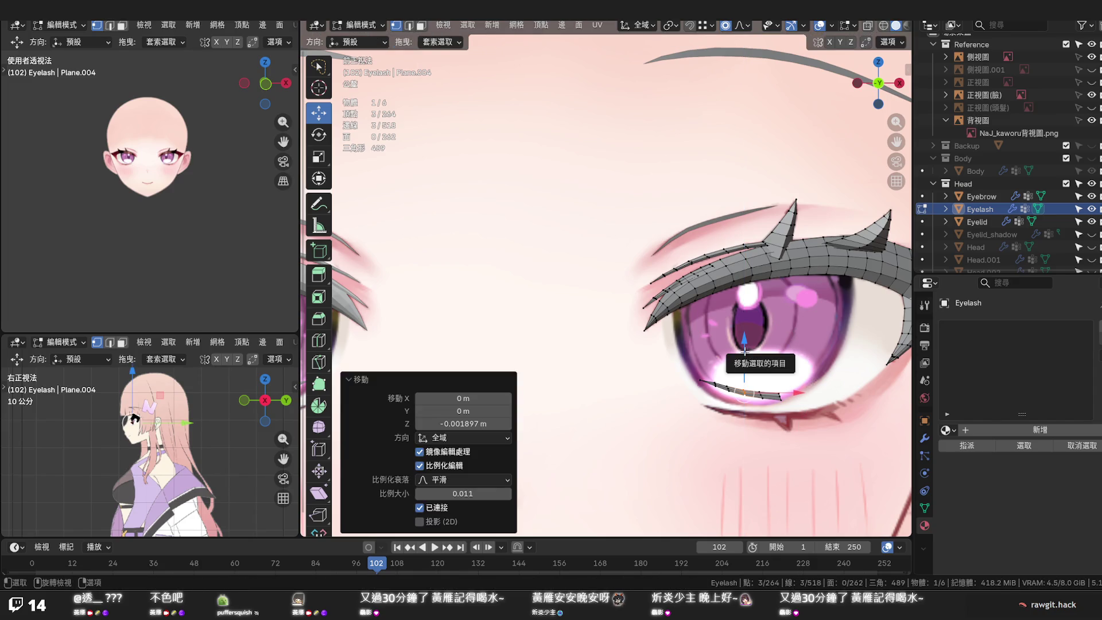
pyautogui.press('a')
pyautogui.hotkey('alt', 'a')
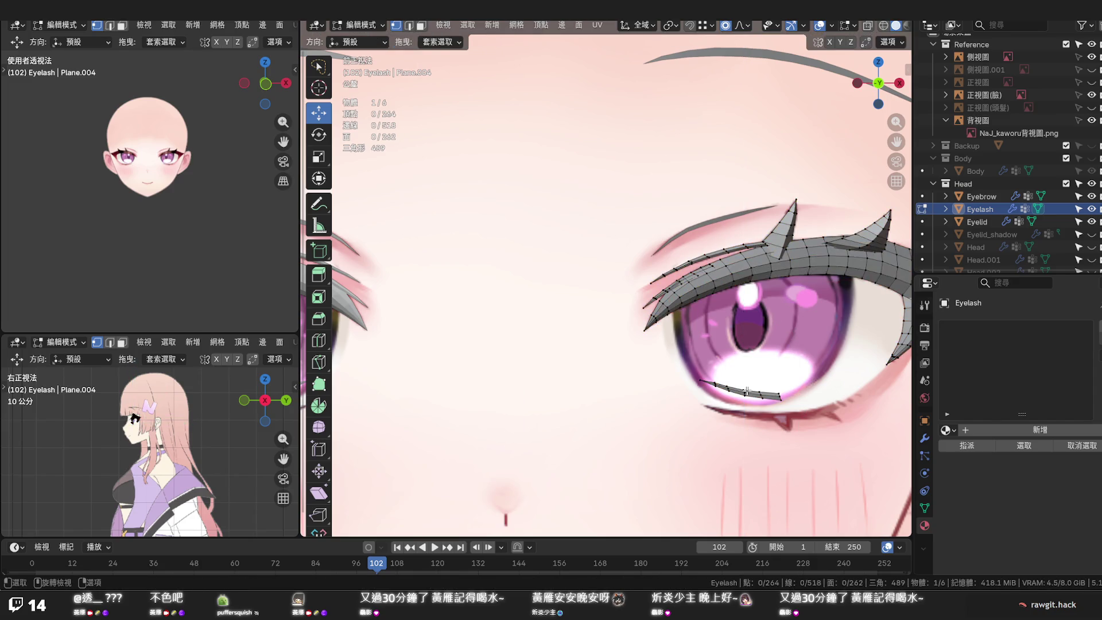
pyautogui.press('l')
pyautogui.moveTo(744, 348); pyautogui.dragTo(746, 379)
pyautogui.scroll(2, 800, 413)
pyautogui.scroll(2, 800, 414)
# Tilt the lower lash strip slightly and reposition one vertex vertically and sideways
pyautogui.keyDown('shift'); pyautogui.moveTo(800, 413); pyautogui.dragTo(690, 330, button='middle'); pyautogui.keyUp('shift')
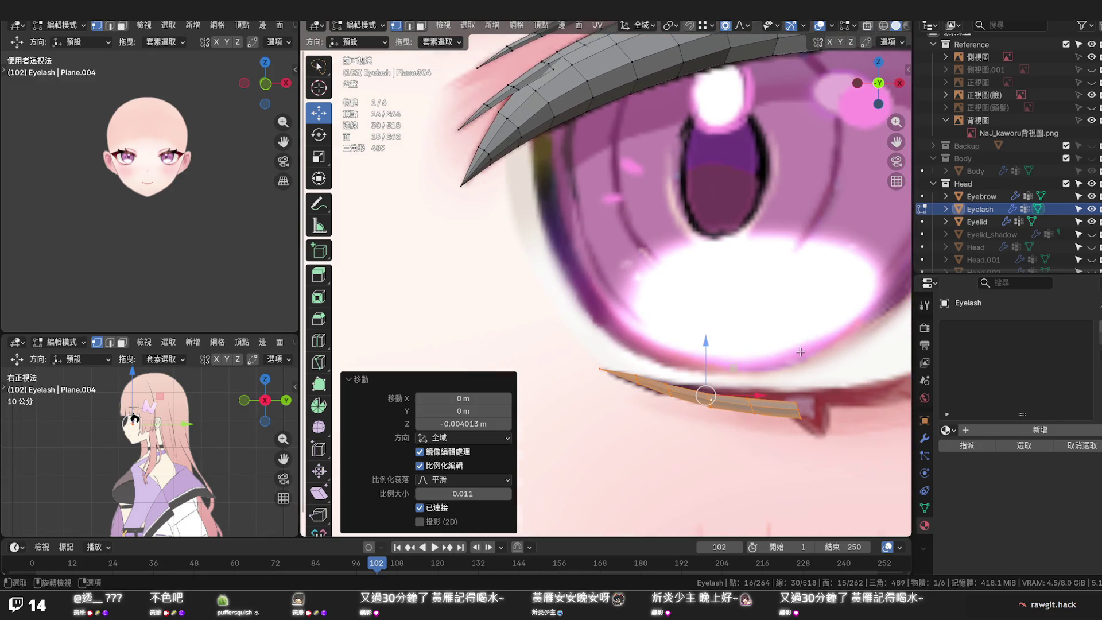
pyautogui.press('r')
pyautogui.click(800, 343)
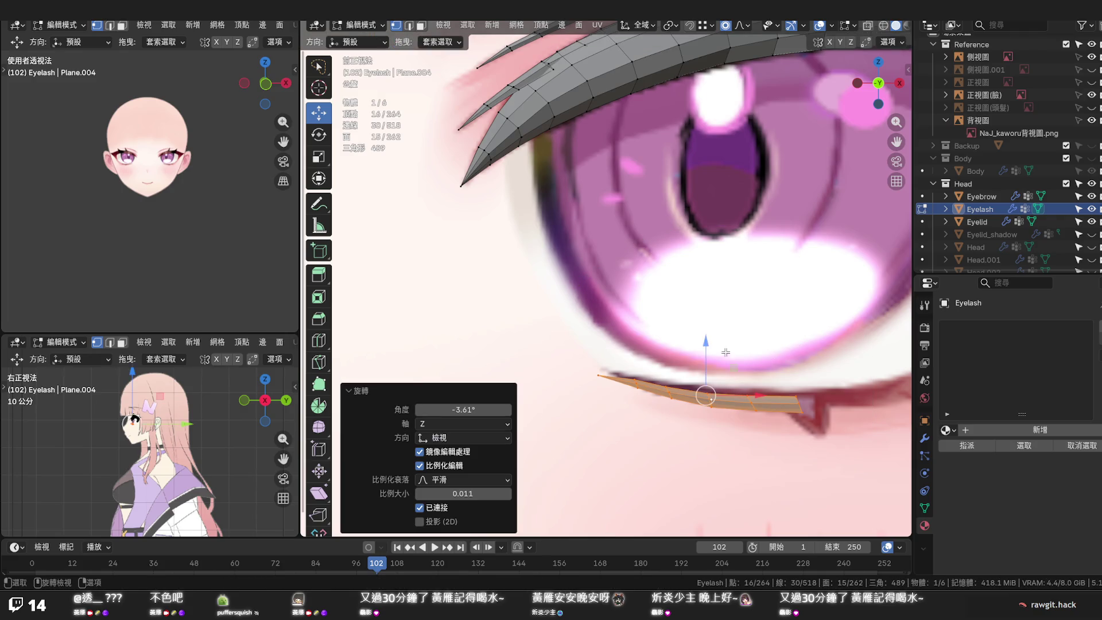
pyautogui.click(600, 377)
pyautogui.press('g')
pyautogui.scroll(2, 599, 348)
pyautogui.scroll(1, 598, 348)
pyautogui.scroll(2, 598, 349)
pyautogui.click(599, 349)
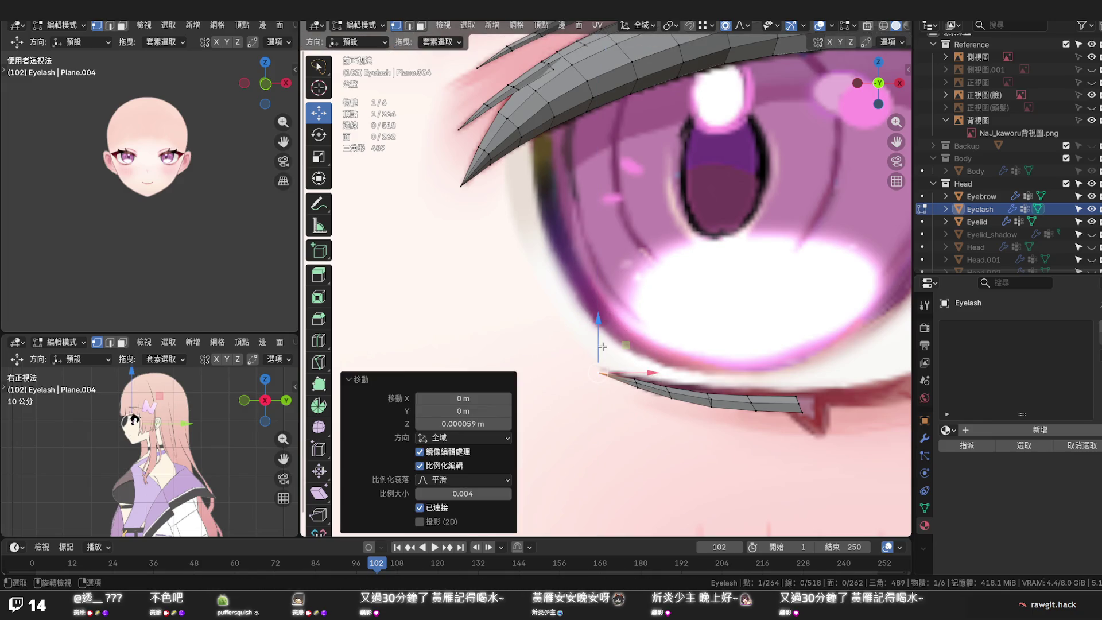
pyautogui.press('g')
pyautogui.press('z')
pyautogui.scroll(-2, 599, 347)
pyautogui.scroll(-2, 599, 345)
pyautogui.click(601, 345)
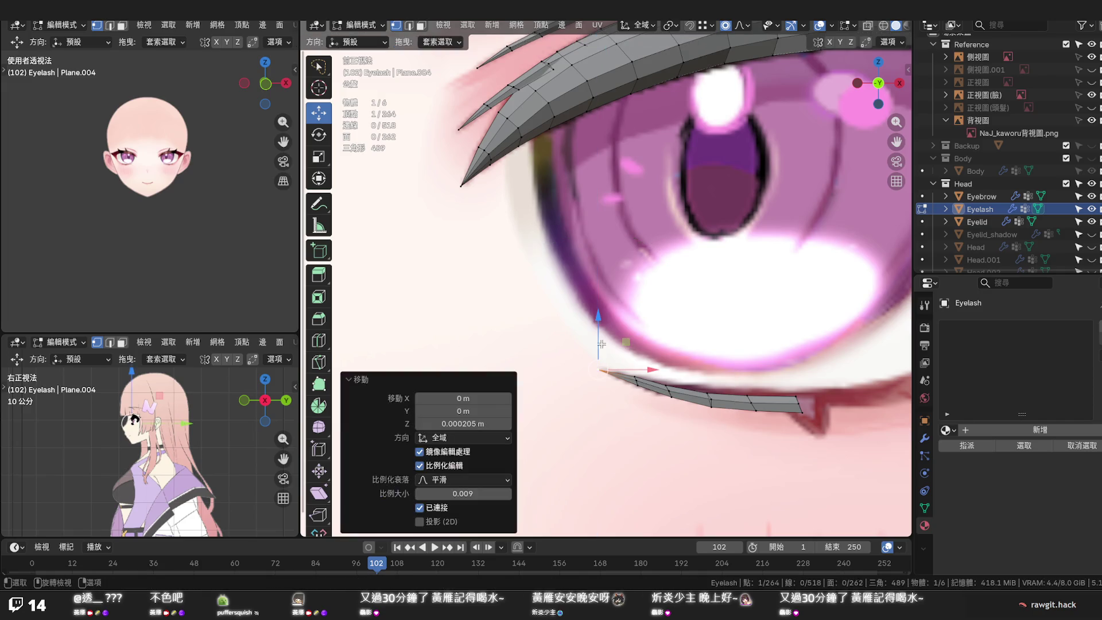
pyautogui.press('g')
pyautogui.press('x')
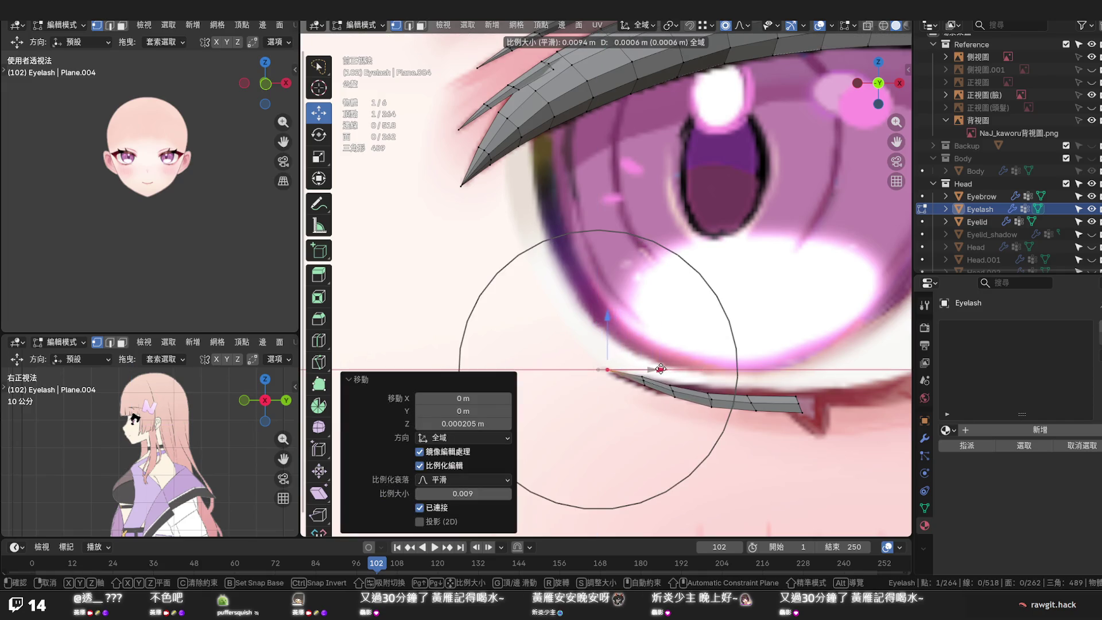
pyautogui.click(654, 369)
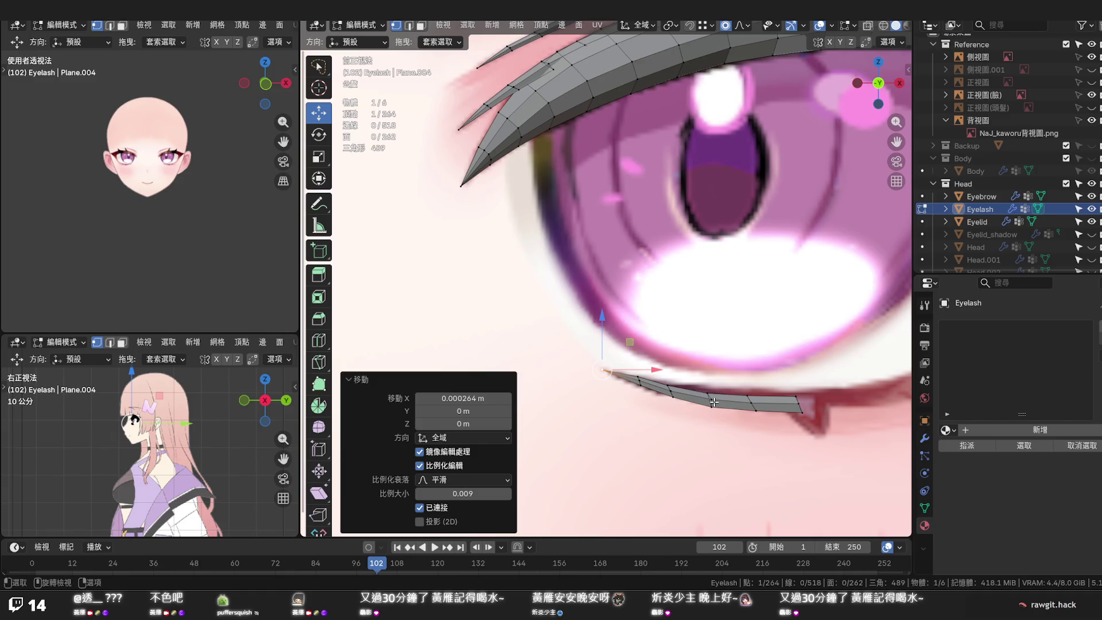
# Smooth a cross loop with Set Edge Flow and lower two loops along Z
pyautogui.click(714, 402)
pyautogui.press('q')
pyautogui.click(710, 399)
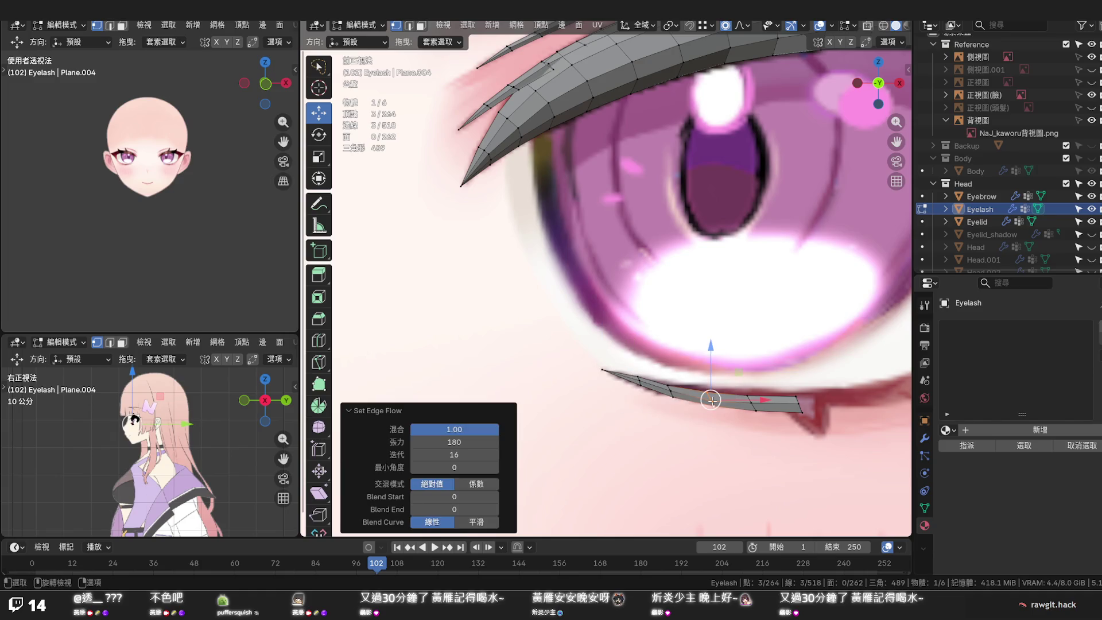
pyautogui.press('g')
pyautogui.press('z')
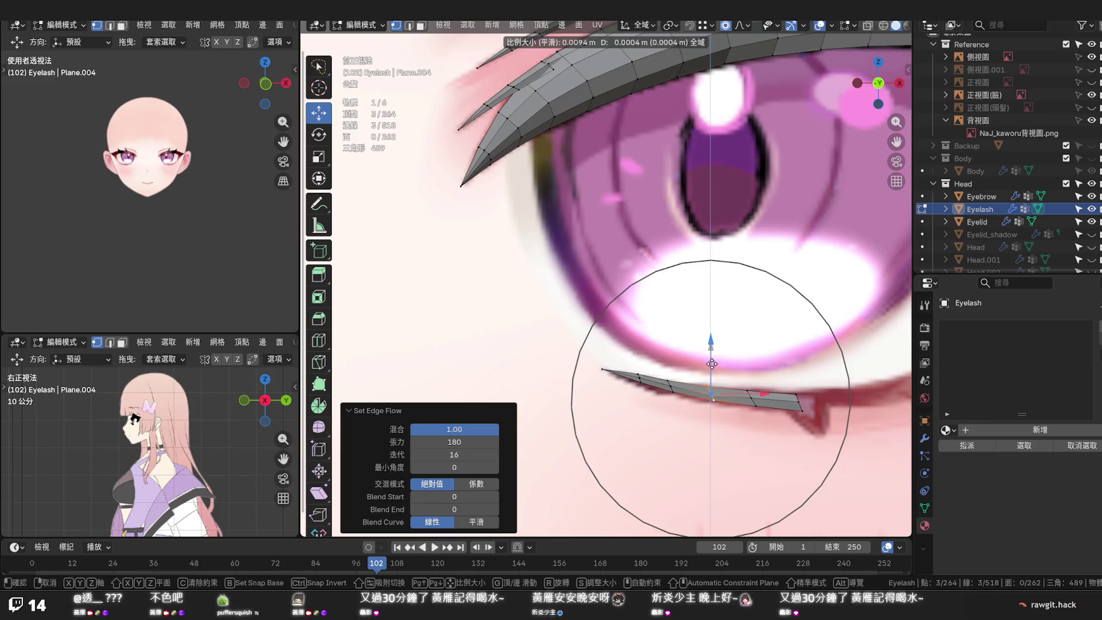
pyautogui.click(711, 365)
pyautogui.keyDown('alt'); pyautogui.click(641, 366); pyautogui.keyUp('alt')
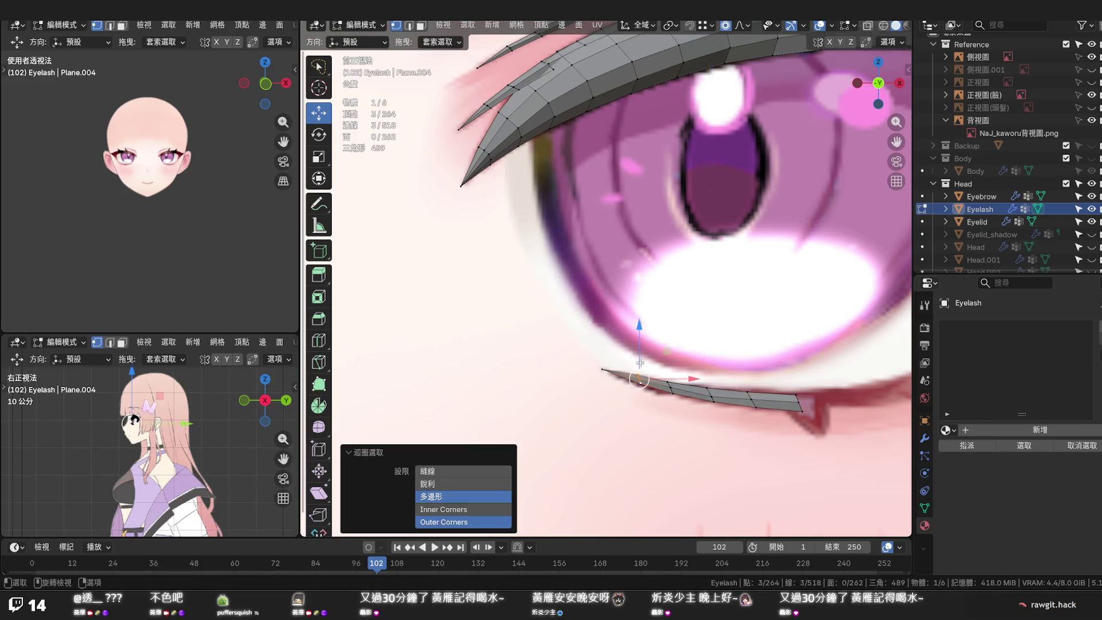
pyautogui.press('g')
pyautogui.press('z')
pyautogui.scroll(1, 637, 362)
pyautogui.click(638, 362)
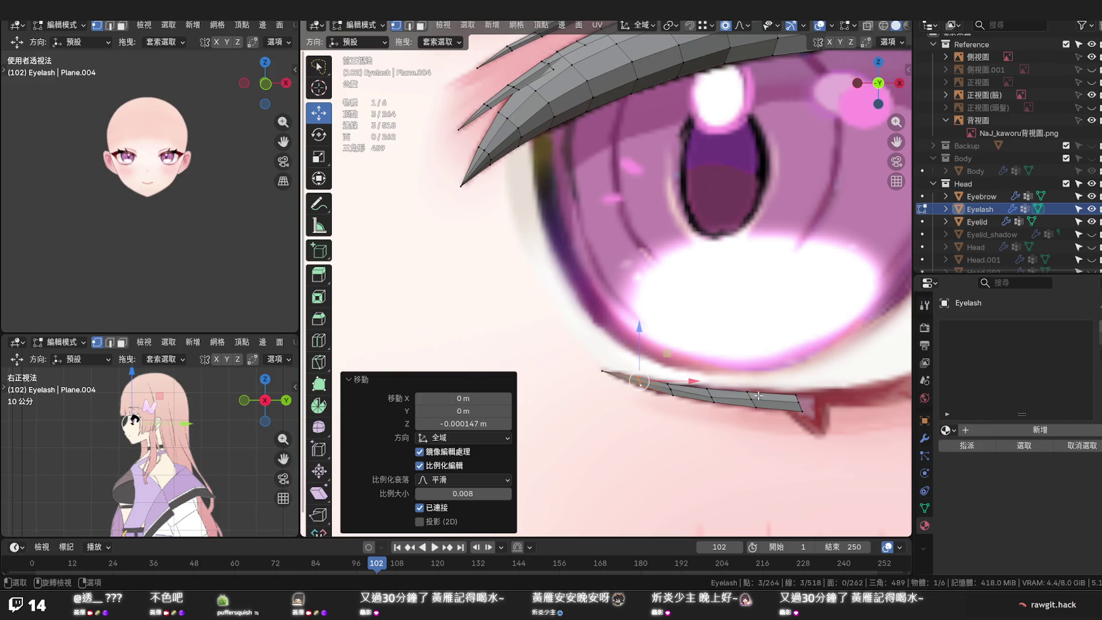
# Smooth the next loop with Set Edge Flow and raise the loop near the outer end
pyautogui.keyDown('alt'); pyautogui.click(755, 403); pyautogui.keyUp('alt')
pyautogui.press('q')
pyautogui.click(754, 401)
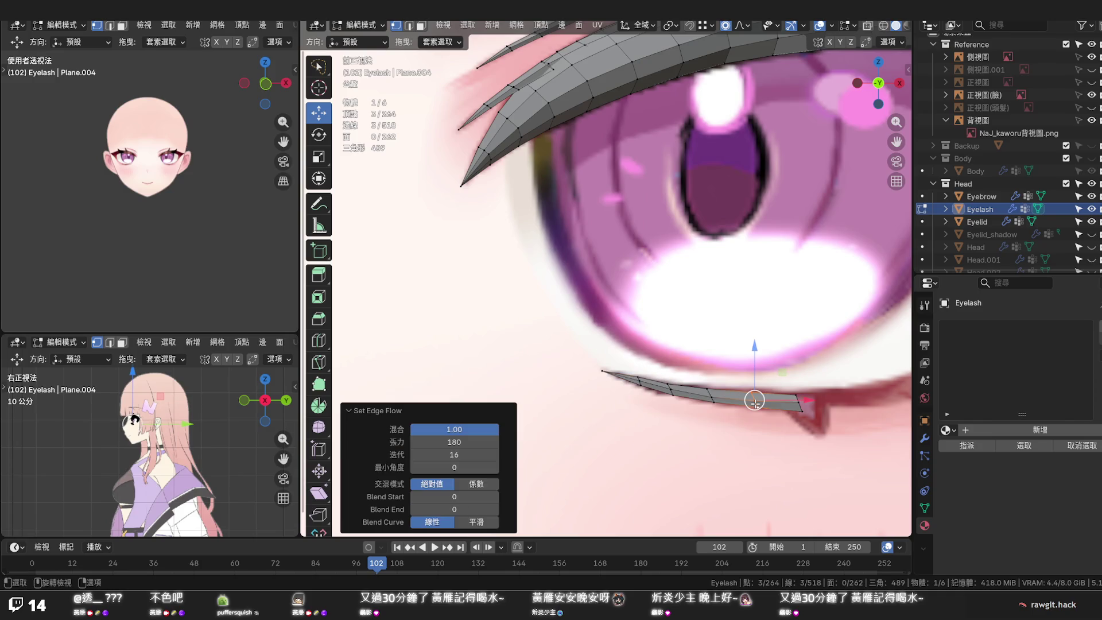
pyautogui.keyDown('alt'); pyautogui.click(801, 406); pyautogui.keyUp('alt')
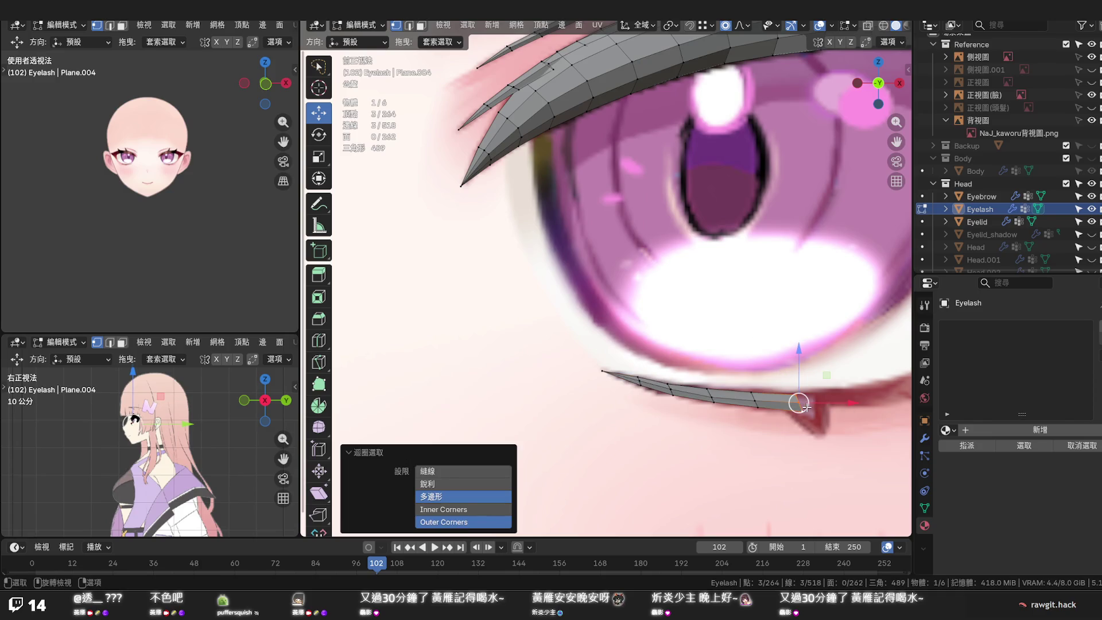
pyautogui.keyDown('shift'); pyautogui.moveTo(801, 406); pyautogui.dragTo(719, 388, button='middle'); pyautogui.keyUp('shift')
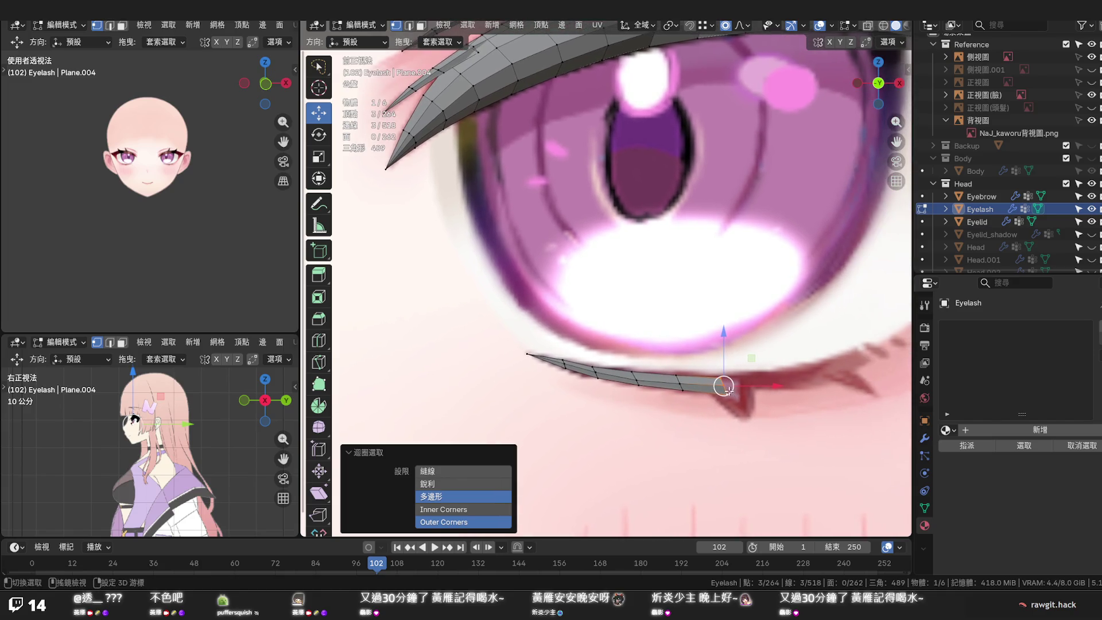
pyautogui.press('g')
pyautogui.press('z')
pyautogui.click(723, 333)
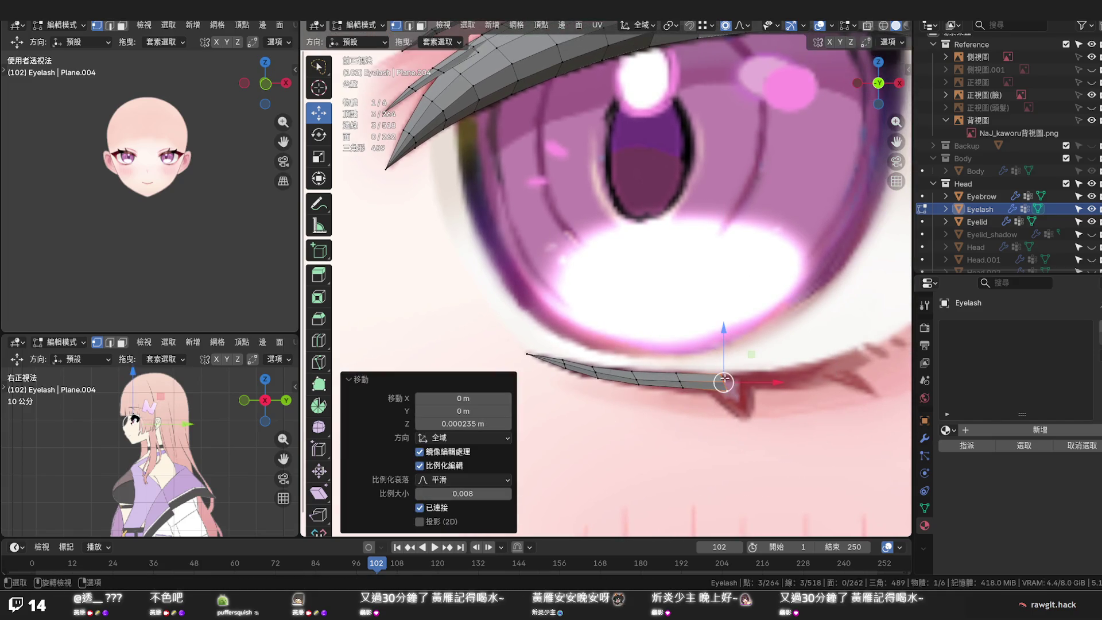
# Adjust the heights of three neighbouring vertices along the lash edge on Z
pyautogui.click(726, 390)
pyautogui.press('g')
pyautogui.press('z')
pyautogui.scroll(3, 728, 357)
pyautogui.scroll(3, 729, 358)
pyautogui.scroll(2, 731, 358)
pyautogui.scroll(2, 730, 360)
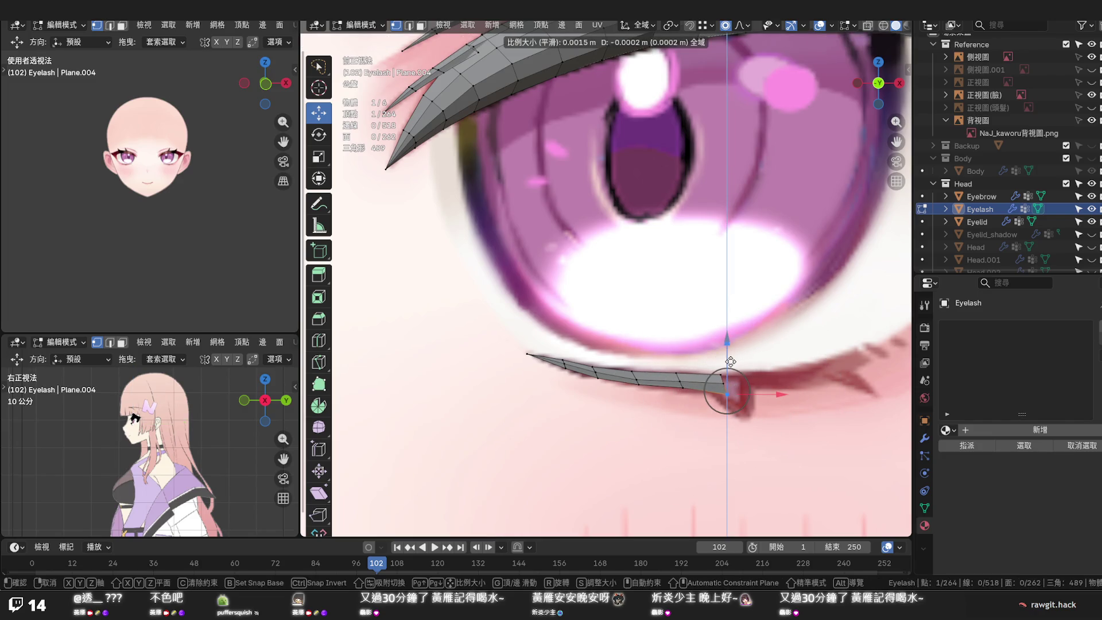
pyautogui.click(729, 362)
pyautogui.click(688, 386)
pyautogui.press('g')
pyautogui.press('z')
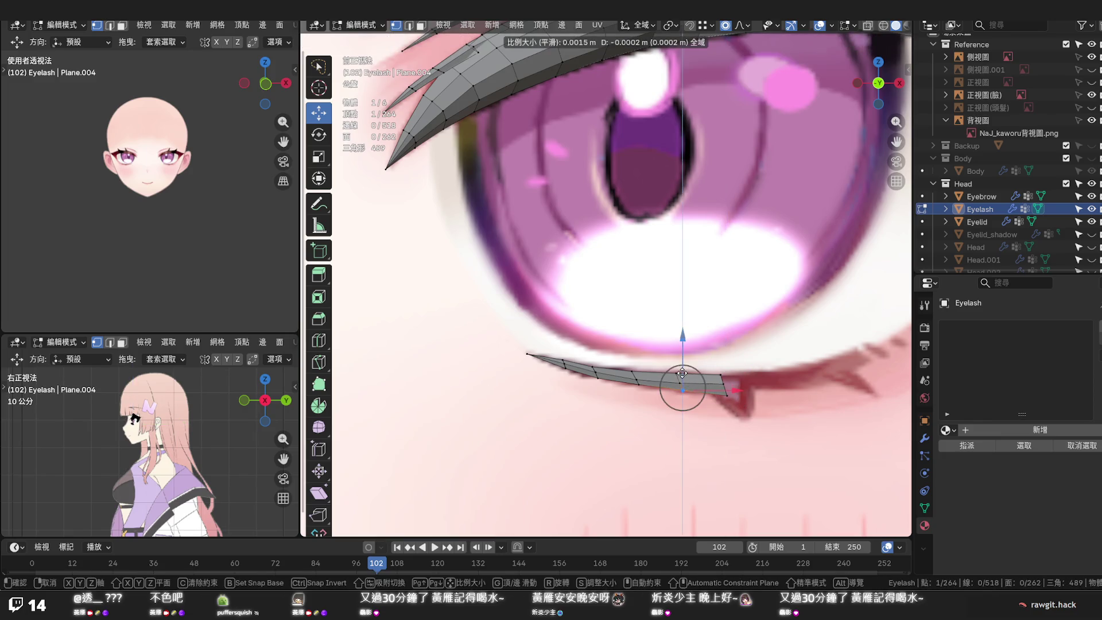
pyautogui.click(682, 376)
pyautogui.click(638, 373)
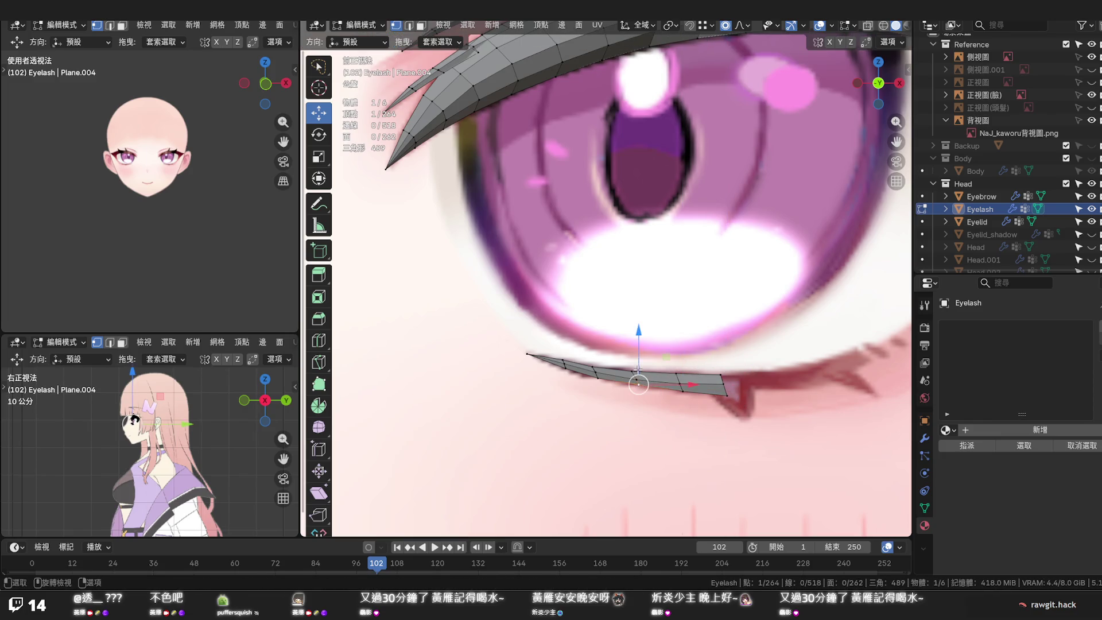
pyautogui.press('g')
pyautogui.press('z')
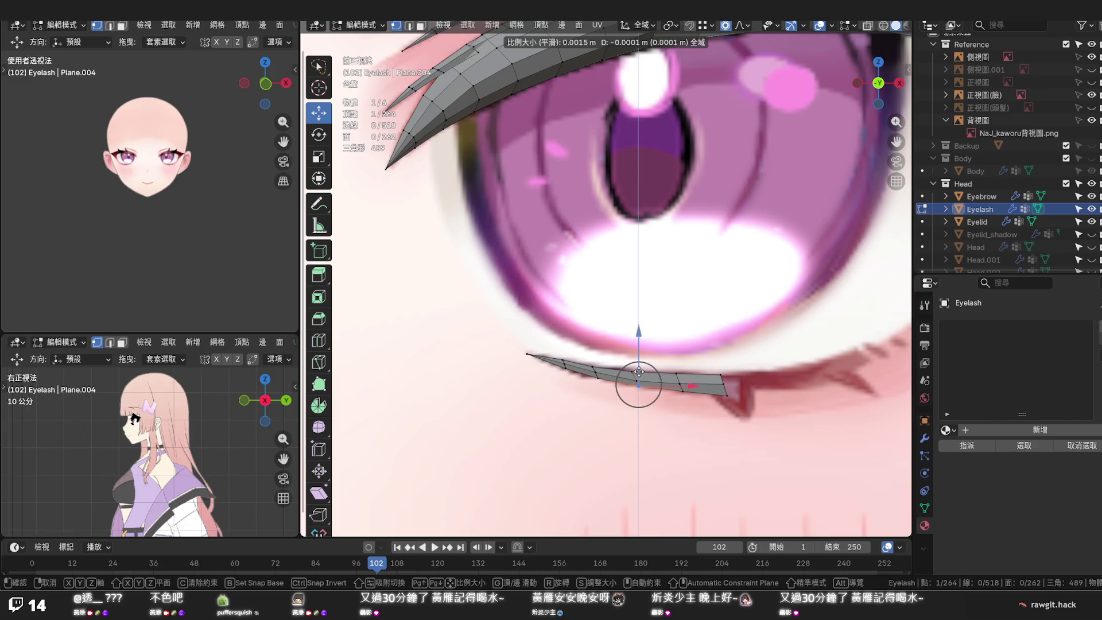
pyautogui.click(638, 384)
# Select the end loop of the lower lash strip and start extruding it outward
pyautogui.click(682, 384)
pyautogui.click(727, 395)
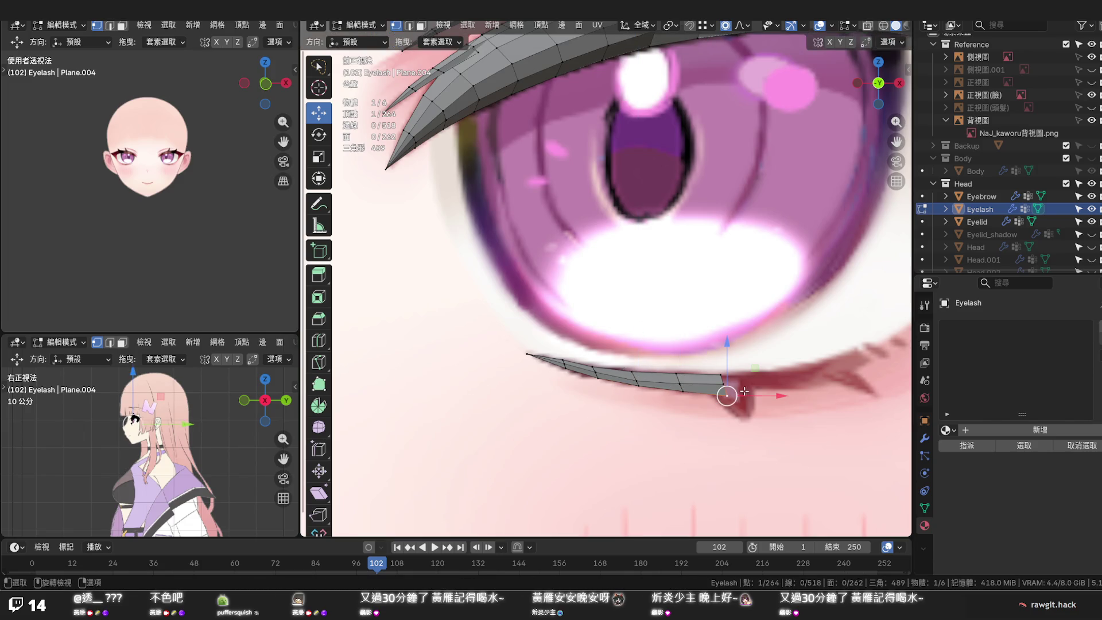
pyautogui.keyDown('alt'); pyautogui.click(748, 384); pyautogui.keyUp('alt')
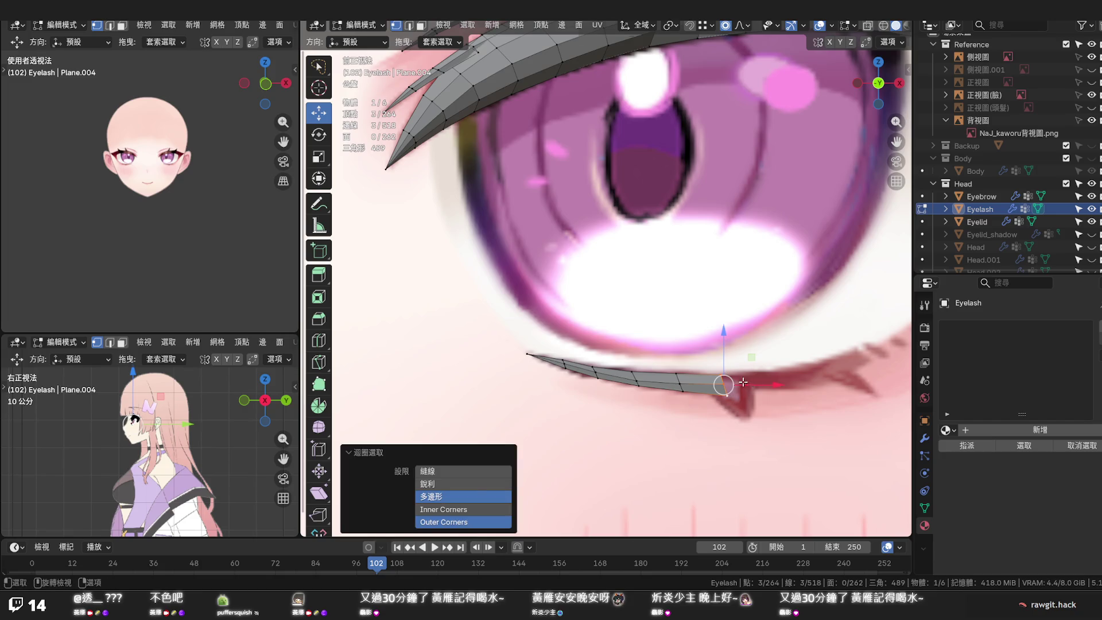
pyautogui.scroll(-5, 742, 381)
pyautogui.scroll(-4, 672, 379)
pyautogui.scroll(-1, 610, 373)
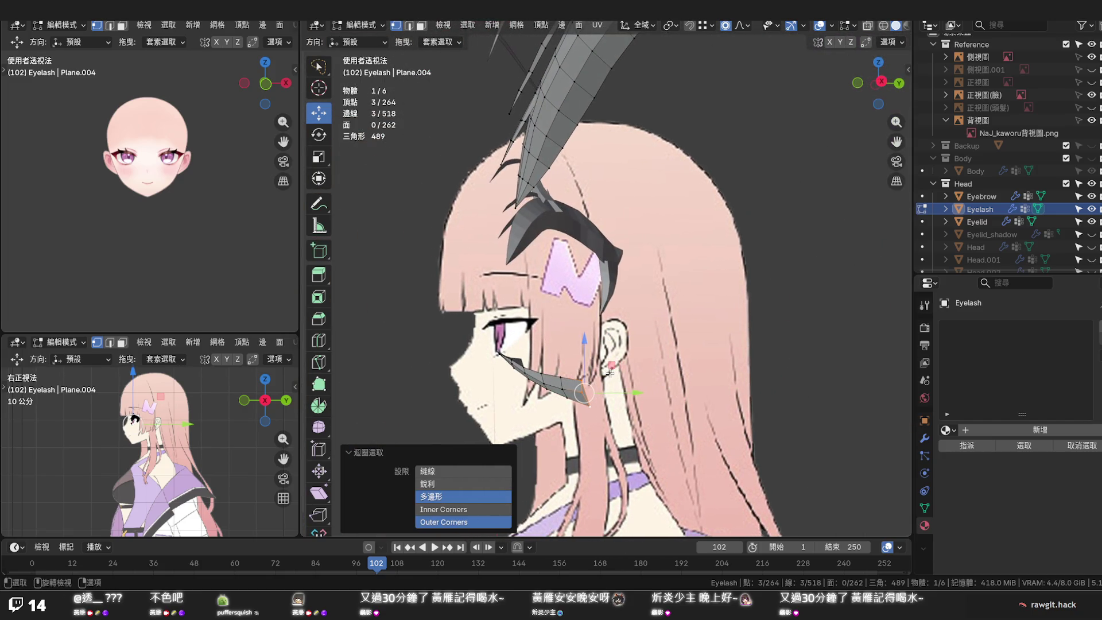
pyautogui.scroll(5, 625, 369)
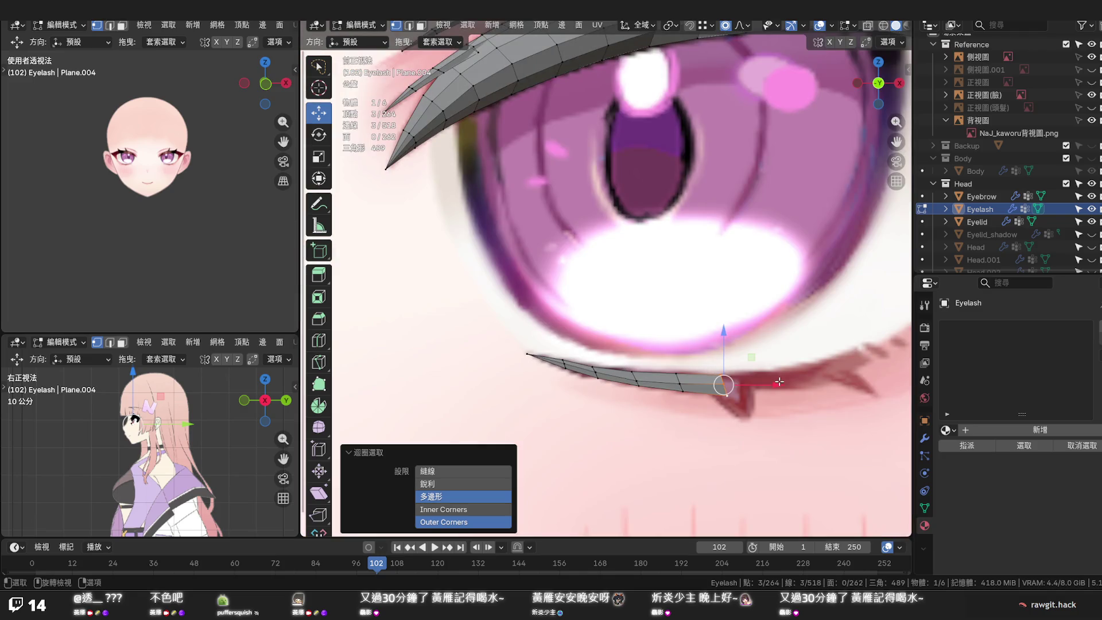
pyautogui.press('e')
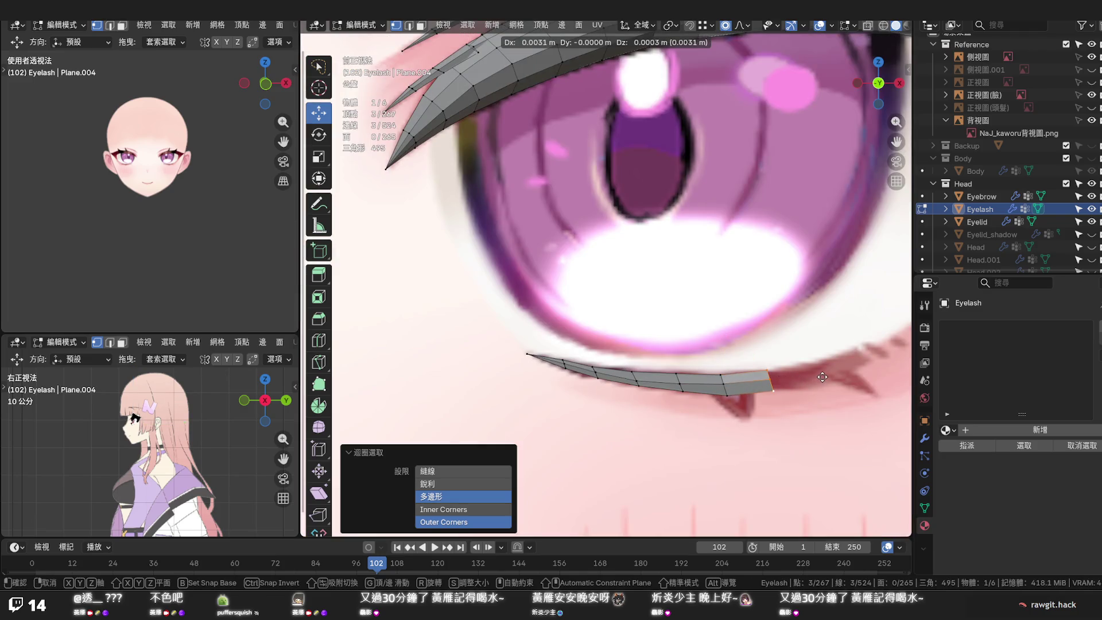
# Extrude three new sections from the strip's end and rotate the last one into line
pyautogui.click(822, 375)
pyautogui.press('e')
pyautogui.click(870, 369)
pyautogui.press('e')
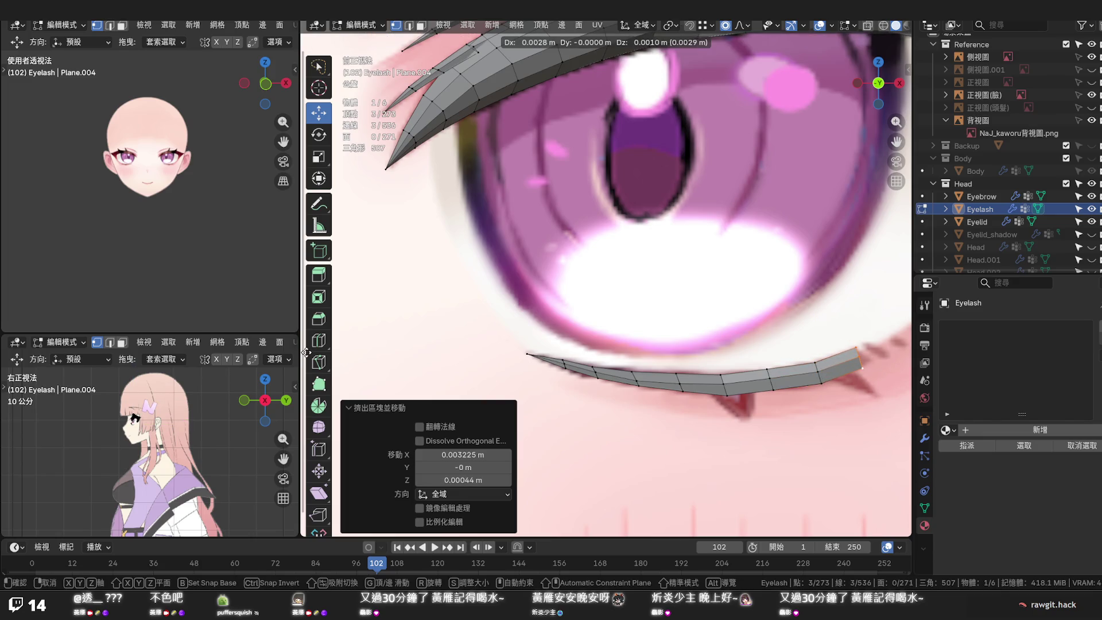
pyautogui.click(858, 358)
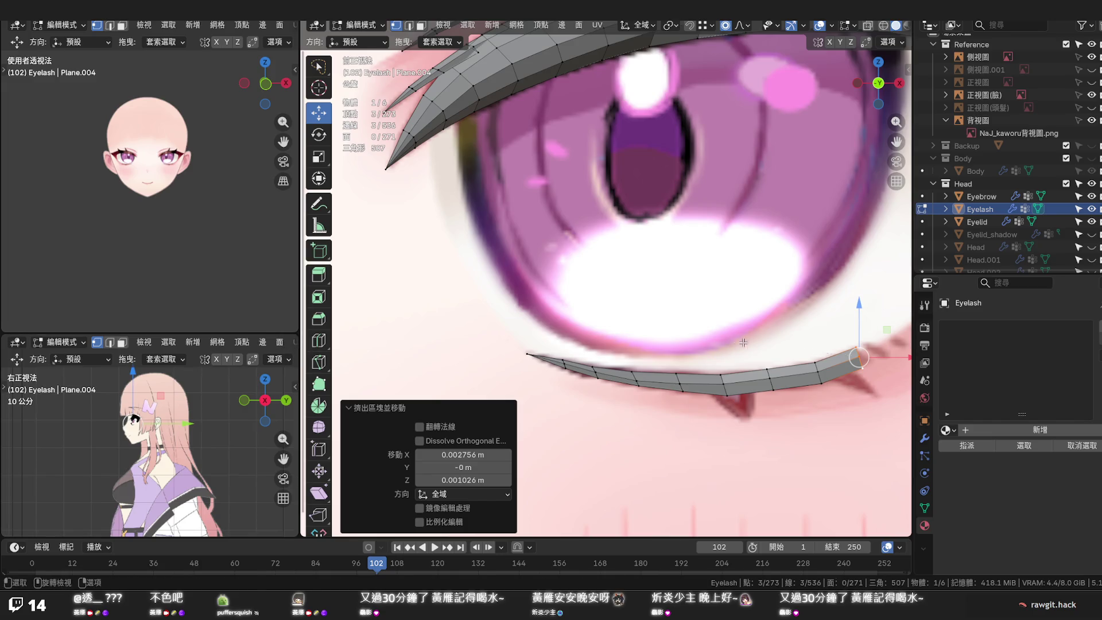
pyautogui.press('r')
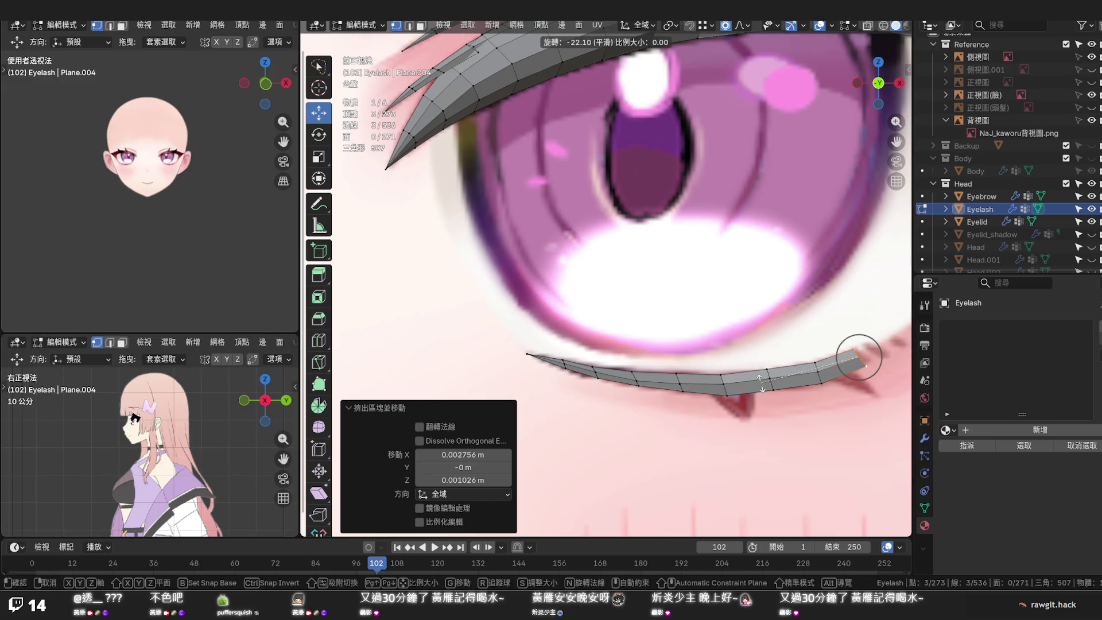
pyautogui.click(761, 379)
# Even out the strip's curve with Set Edge Flow at three loops in edge mode
pyautogui.press('2')
pyautogui.press('F3')
pyautogui.click(815, 372)
pyautogui.click(769, 380)
pyautogui.press('F3')
pyautogui.click(723, 381)
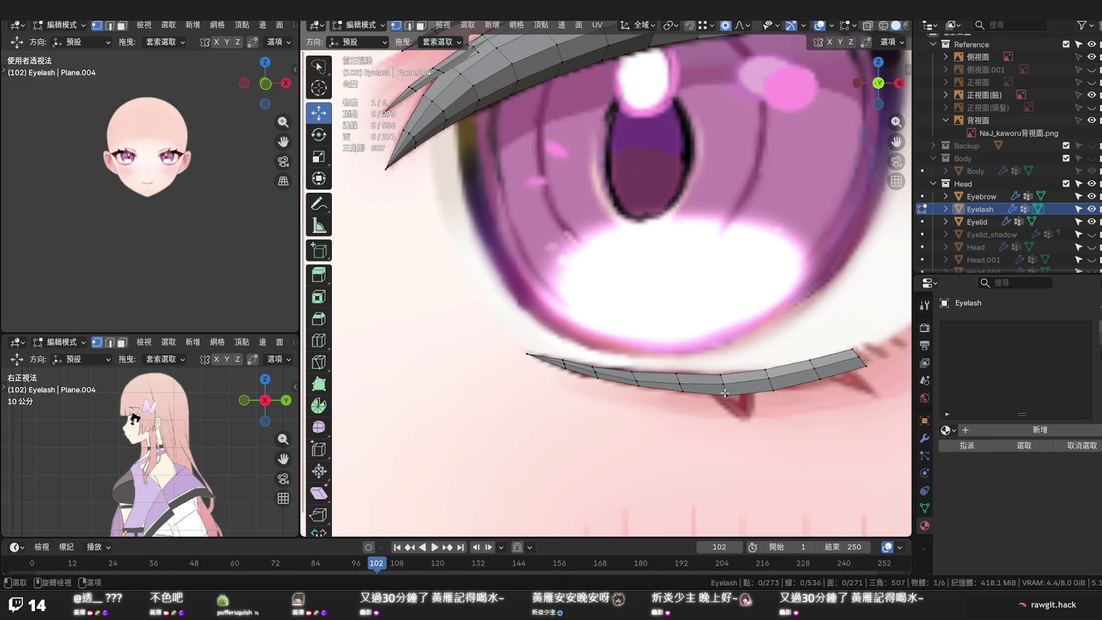
pyautogui.press('F3')
pyautogui.click(728, 392)
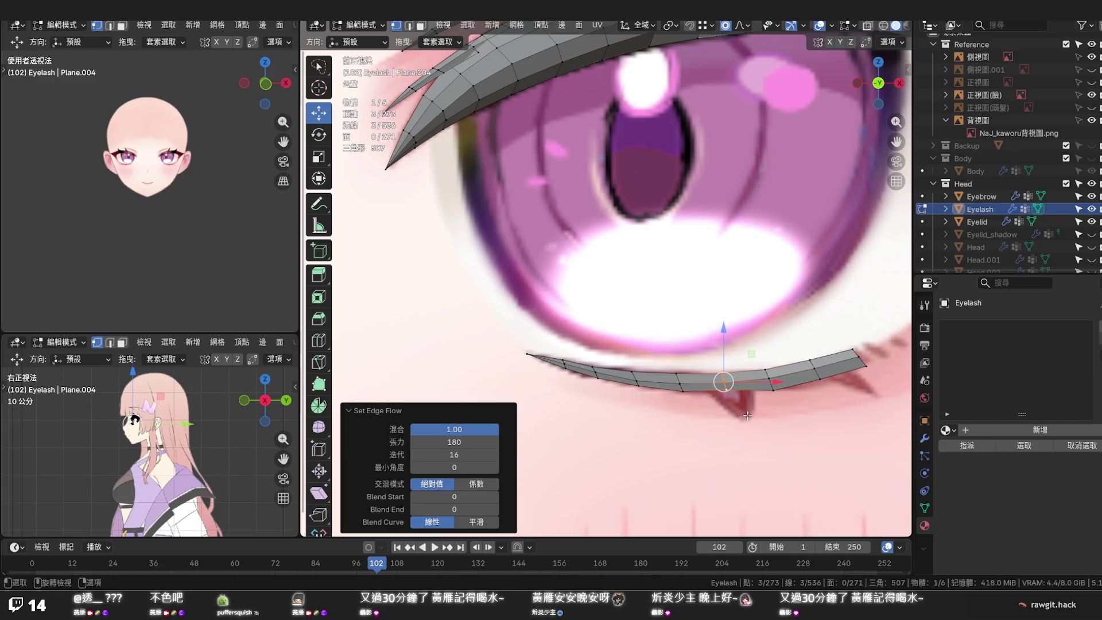
pyautogui.click(741, 409)
# Softly scale a point on the lower strip along Z with proportional falloff
pyautogui.click(726, 382)
pyautogui.press('s')
pyautogui.press('z')
pyautogui.click(726, 371)
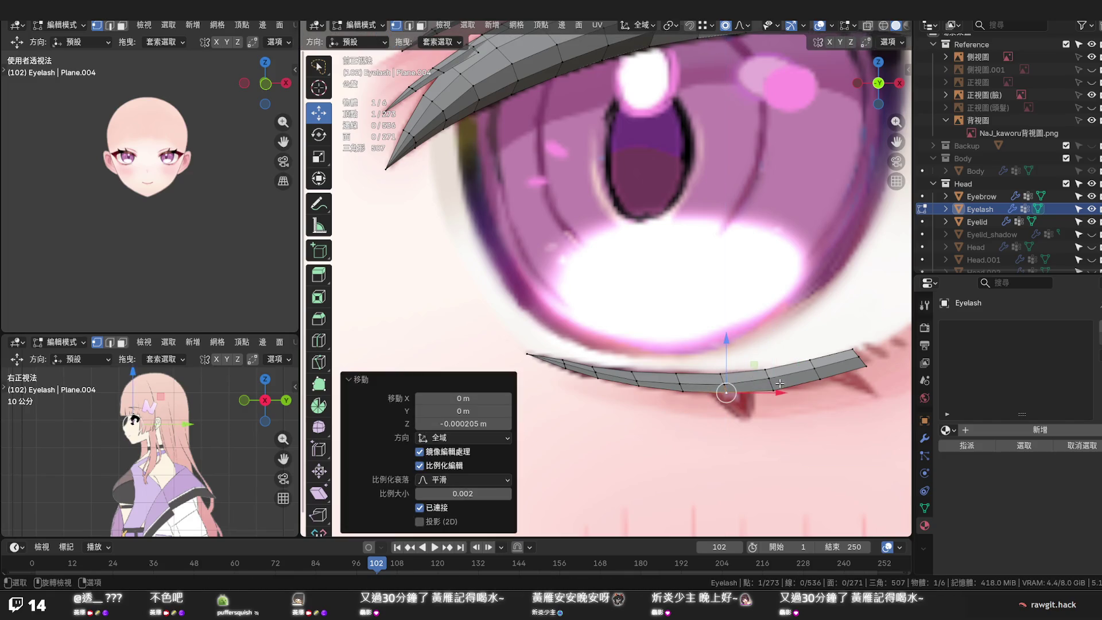
pyautogui.click(771, 390)
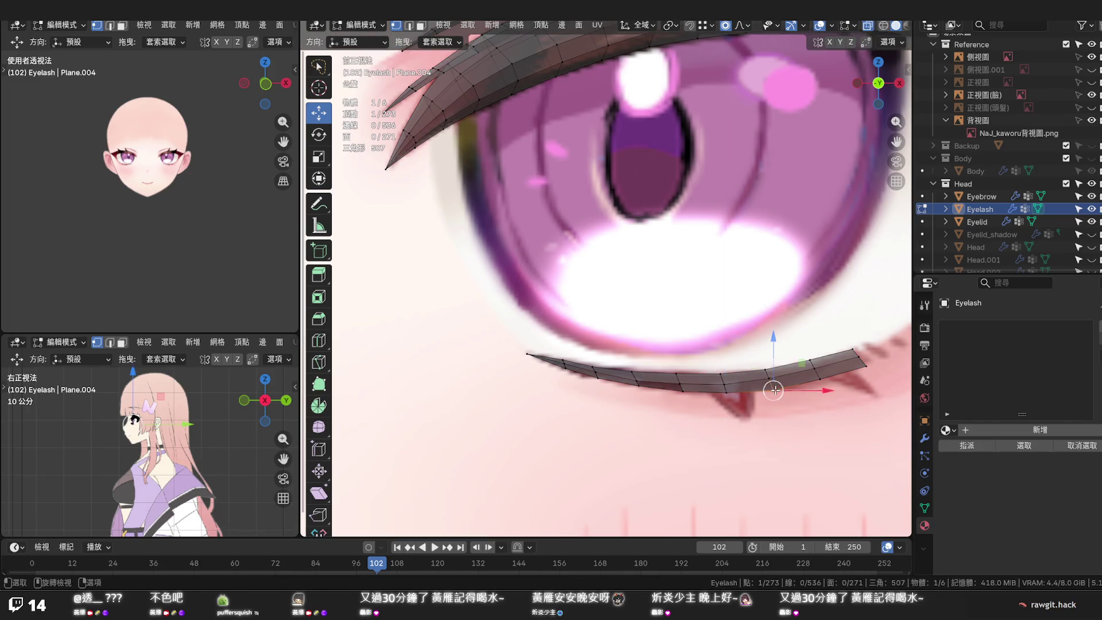
pyautogui.click(776, 358)
# Nudge an outer point and the end loop up and outward with soft falloff
pyautogui.click(814, 373)
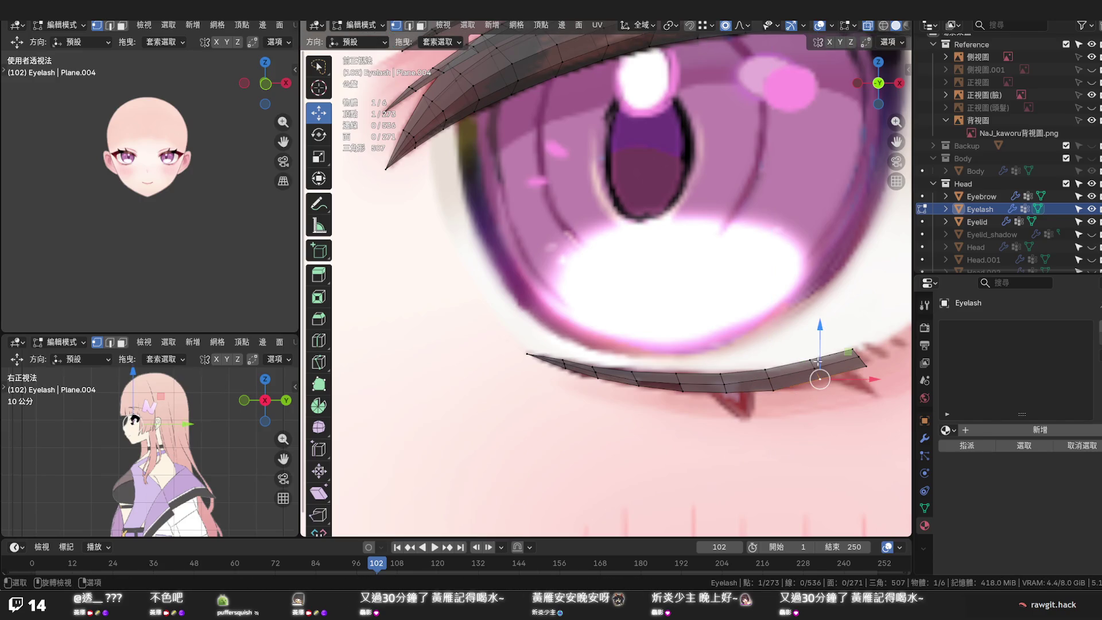
pyautogui.press('g')
pyautogui.click(848, 356)
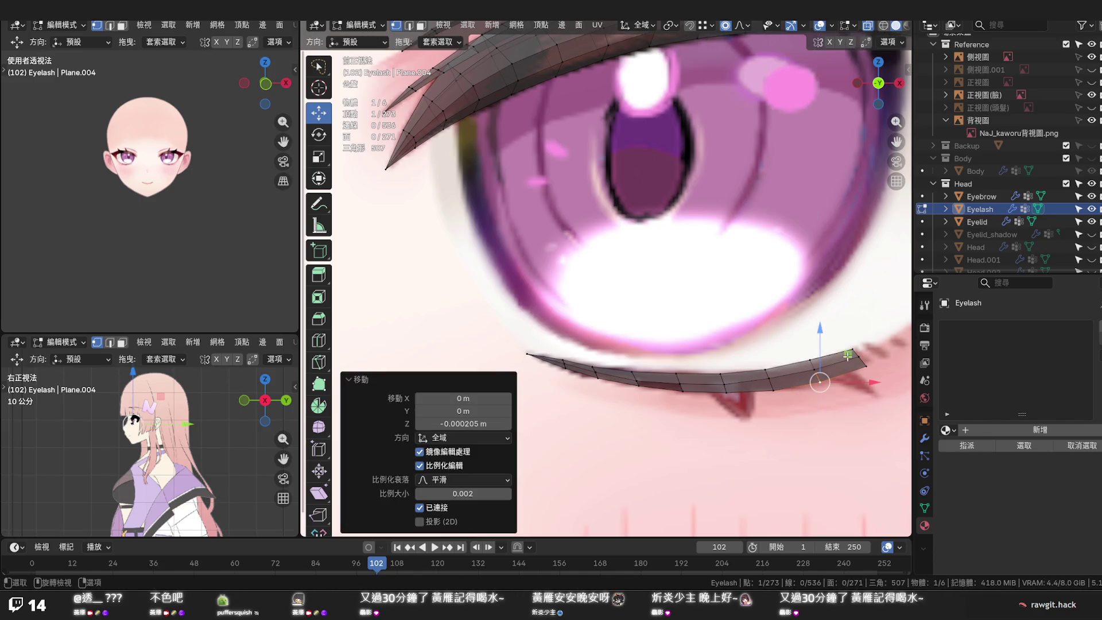
pyautogui.keyDown('alt'); pyautogui.click(858, 356); pyautogui.keyUp('alt')
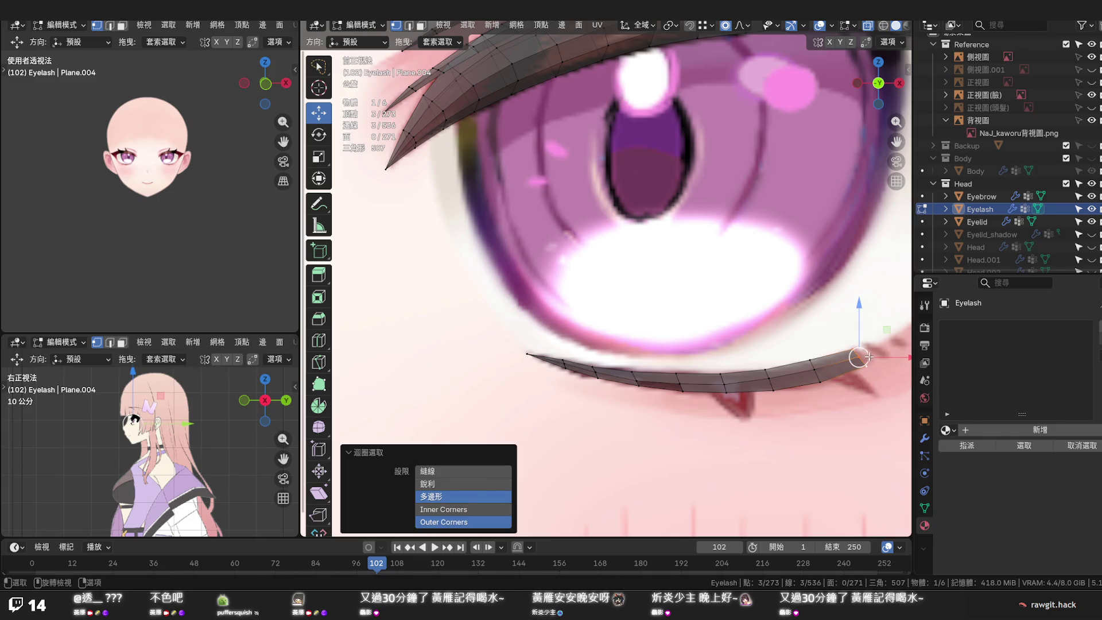
pyautogui.press('g')
pyautogui.click(873, 356)
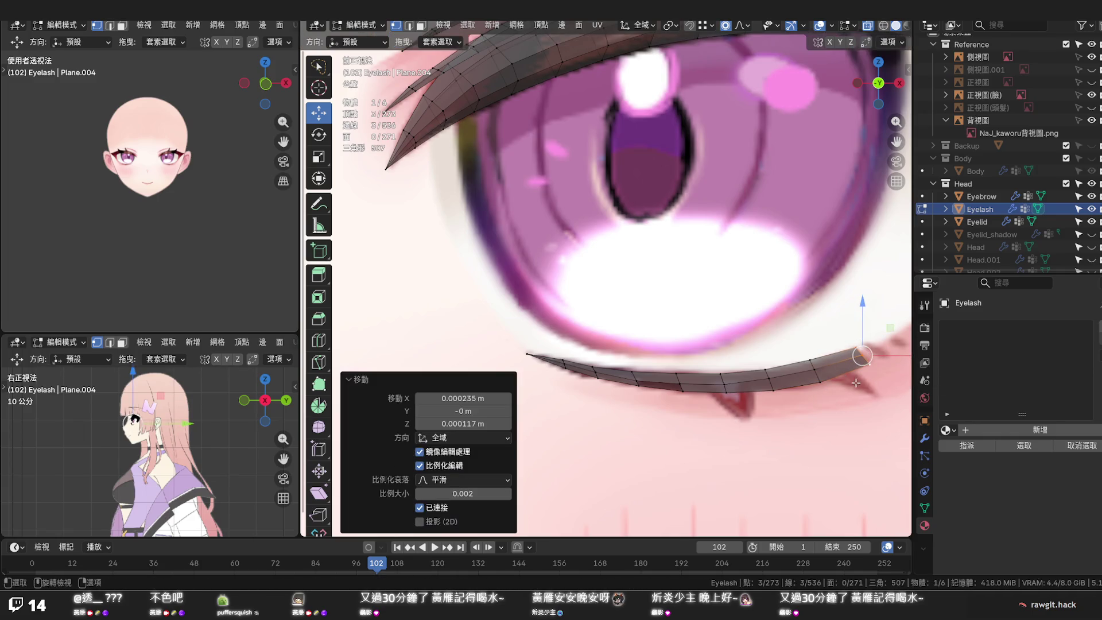
pyautogui.scroll(-1, 861, 362)
pyautogui.keyDown('shift'); pyautogui.moveTo(860, 362); pyautogui.dragTo(717, 388, button='middle'); pyautogui.keyUp('shift')
pyautogui.scroll(-1, 717, 387)
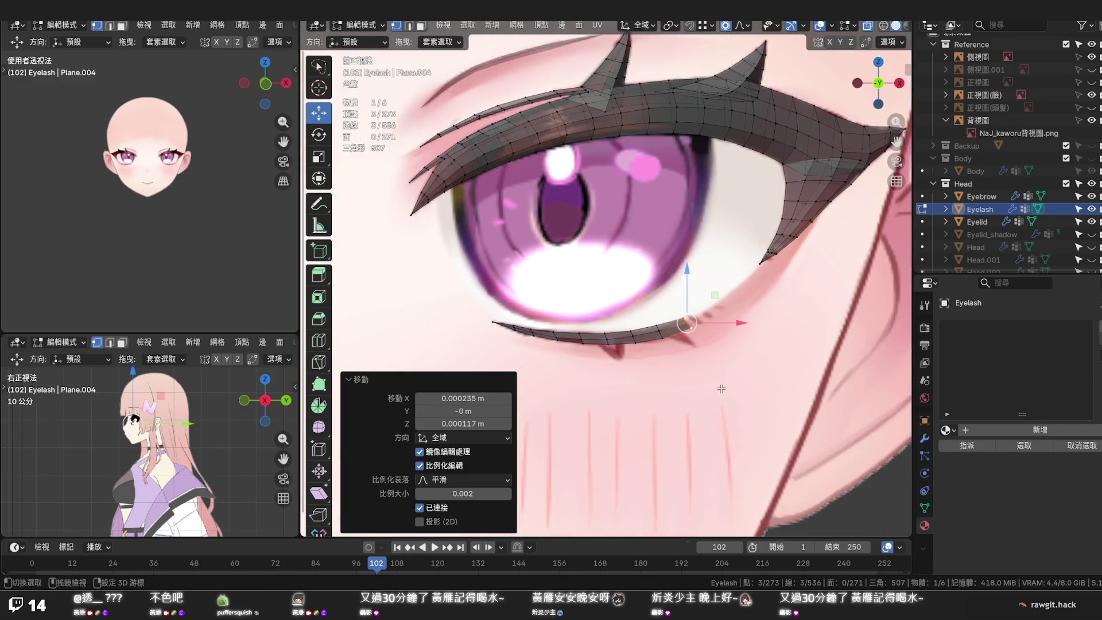
pyautogui.scroll(-1, 751, 397)
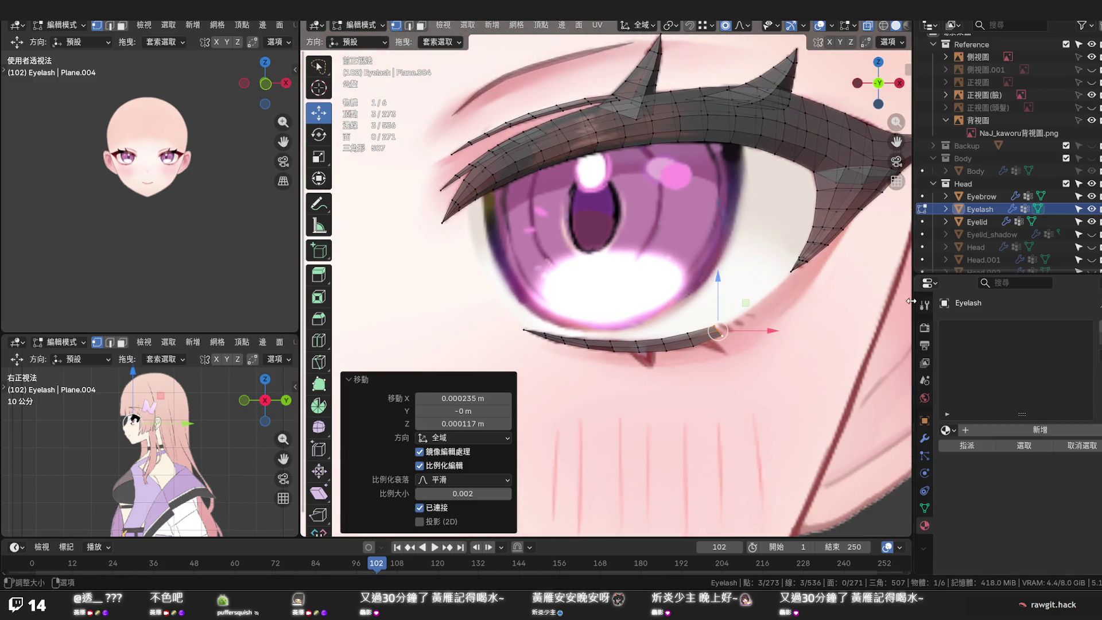
# Unhide the head mesh, select the whole lower lash strip and move it along Y
pyautogui.click(1091, 249)
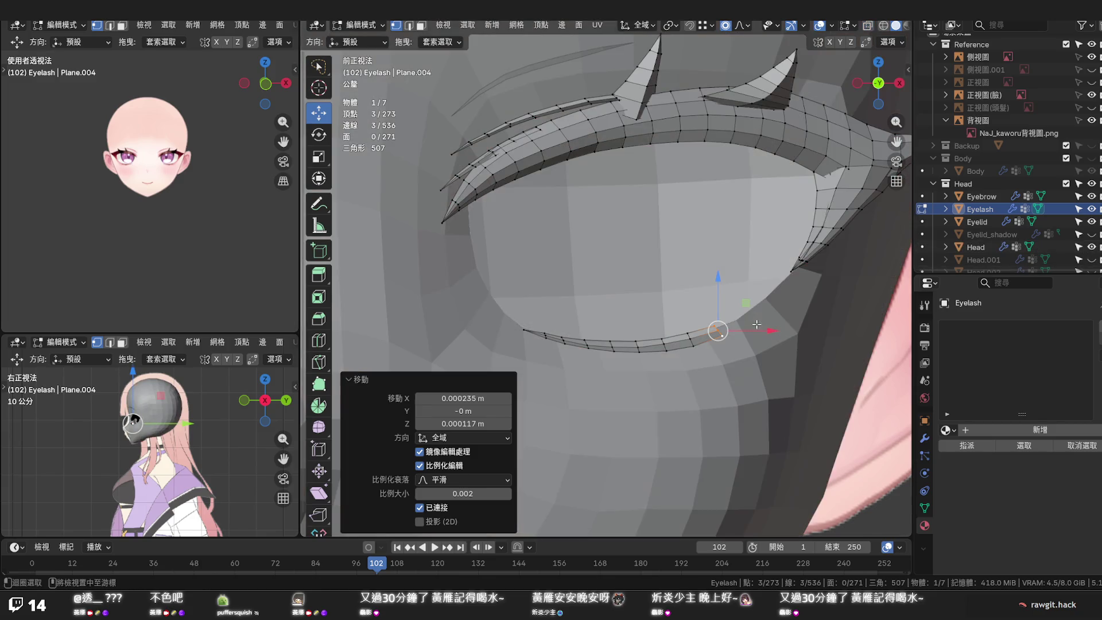
pyautogui.moveTo(692, 352); pyautogui.dragTo(601, 361, button='middle')
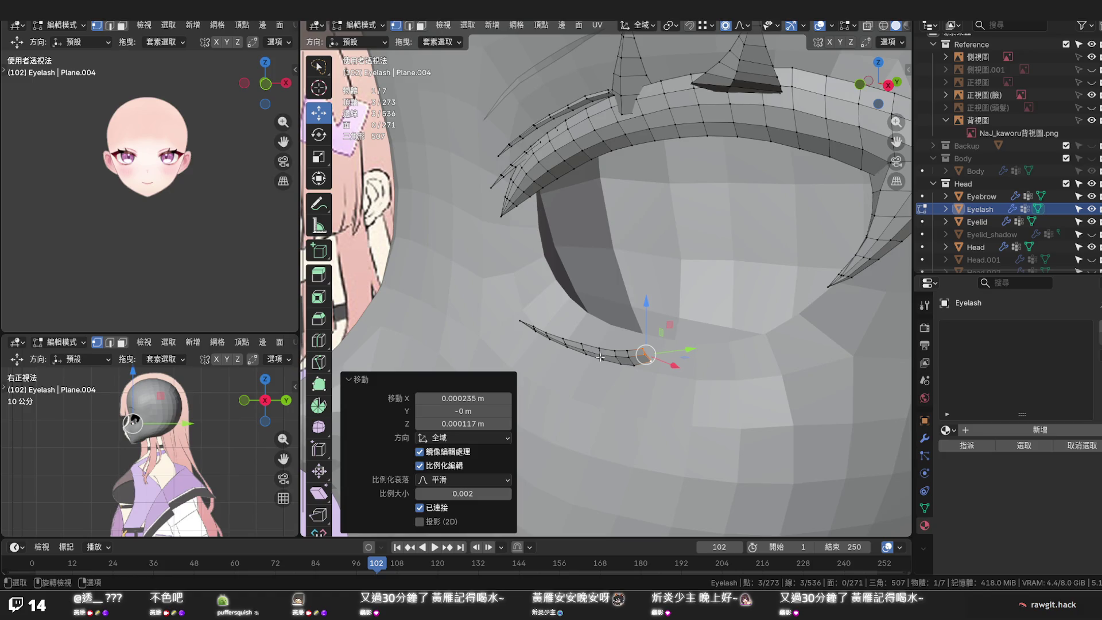
pyautogui.press('l')
pyautogui.moveTo(600, 356); pyautogui.dragTo(612, 347, button='middle')
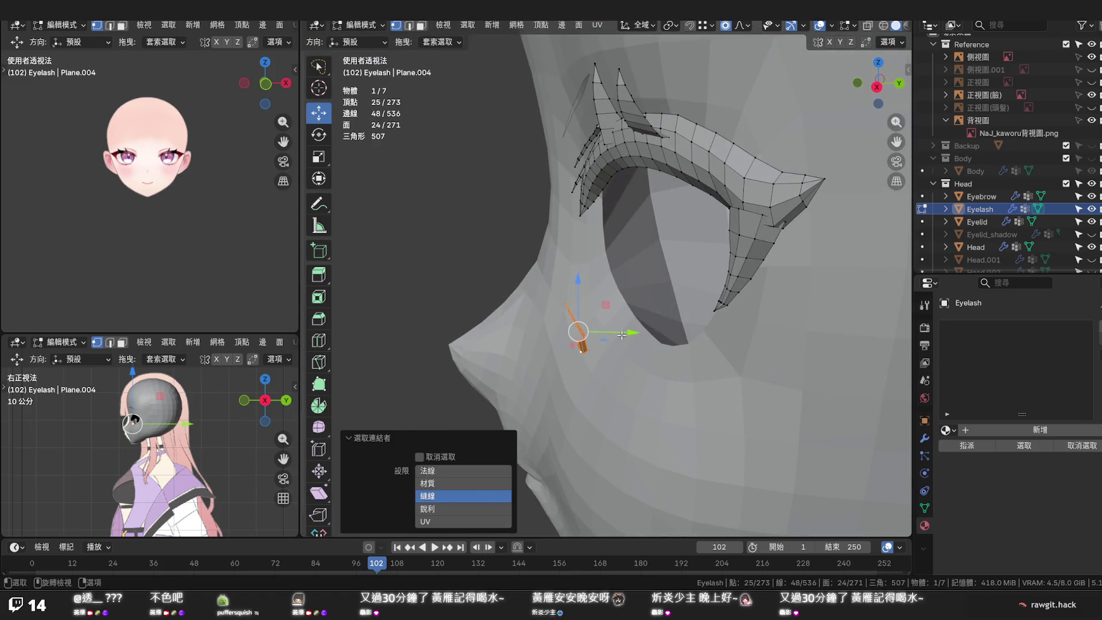
pyautogui.press('g')
pyautogui.press('y')
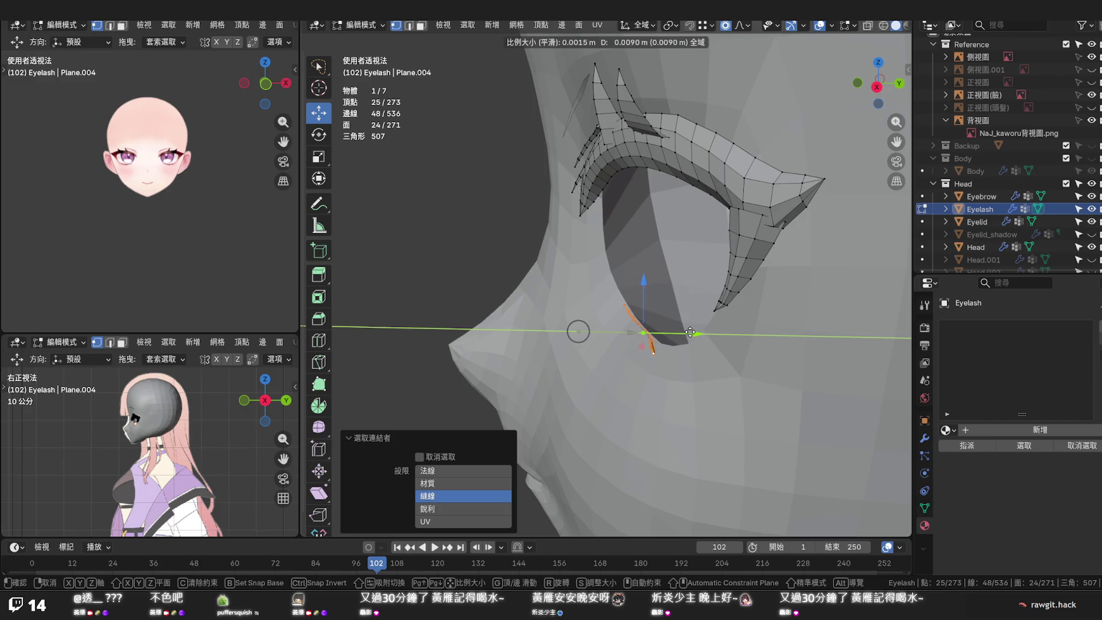
pyautogui.click(684, 336)
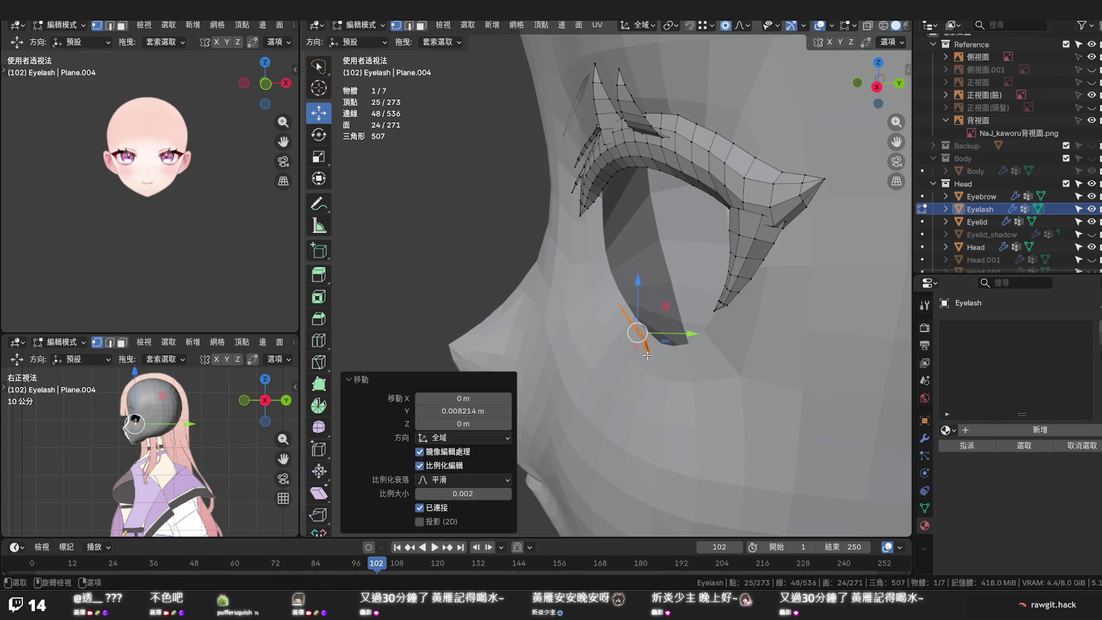
# Select the tip loop and softly reshape it along Y toward the inner corner
pyautogui.keyDown('alt'); pyautogui.click(647, 355); pyautogui.keyUp('alt')
pyautogui.moveTo(648, 353); pyautogui.dragTo(724, 340, button='middle')
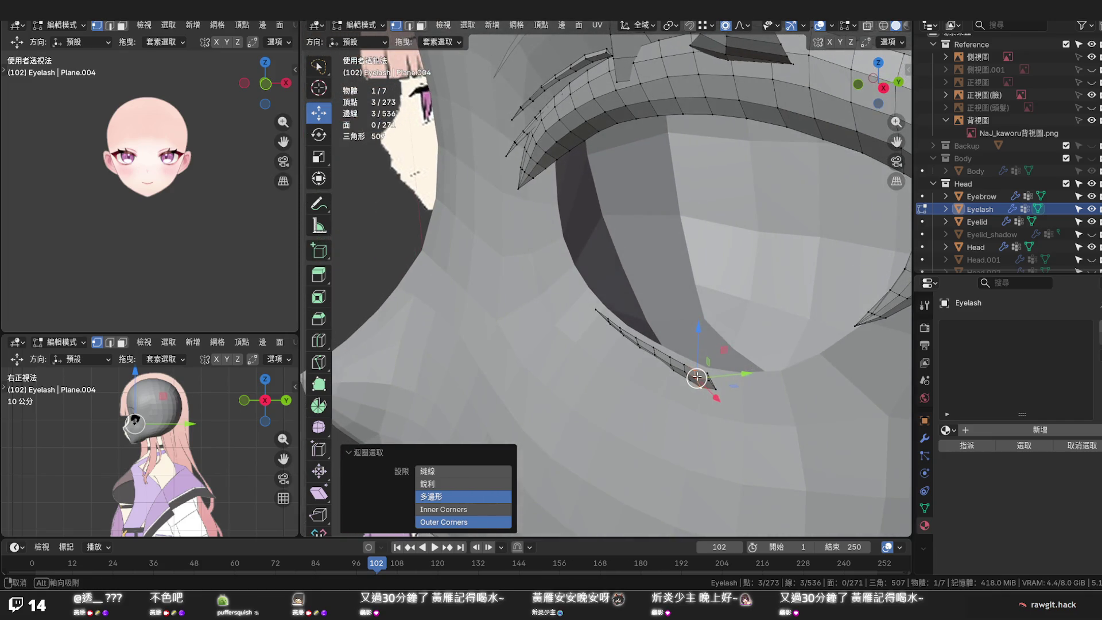
pyautogui.keyDown('alt'); pyautogui.click(691, 376); pyautogui.keyUp('alt')
pyautogui.keyDown('alt'); pyautogui.click(694, 372); pyautogui.keyUp('alt')
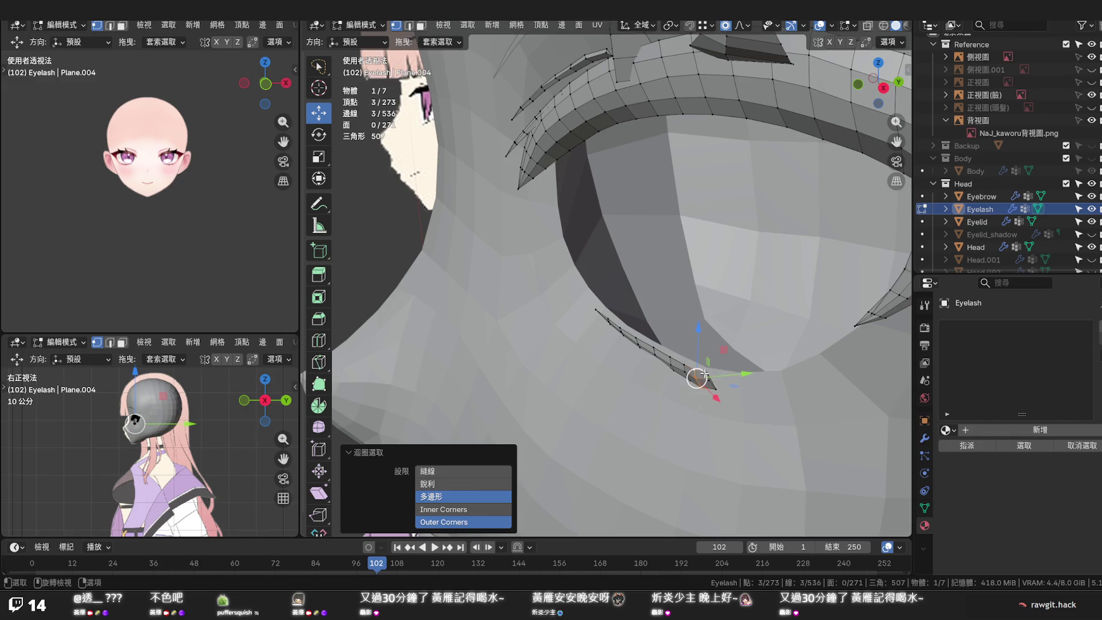
pyautogui.keyDown('alt'); pyautogui.click(709, 379); pyautogui.keyUp('alt')
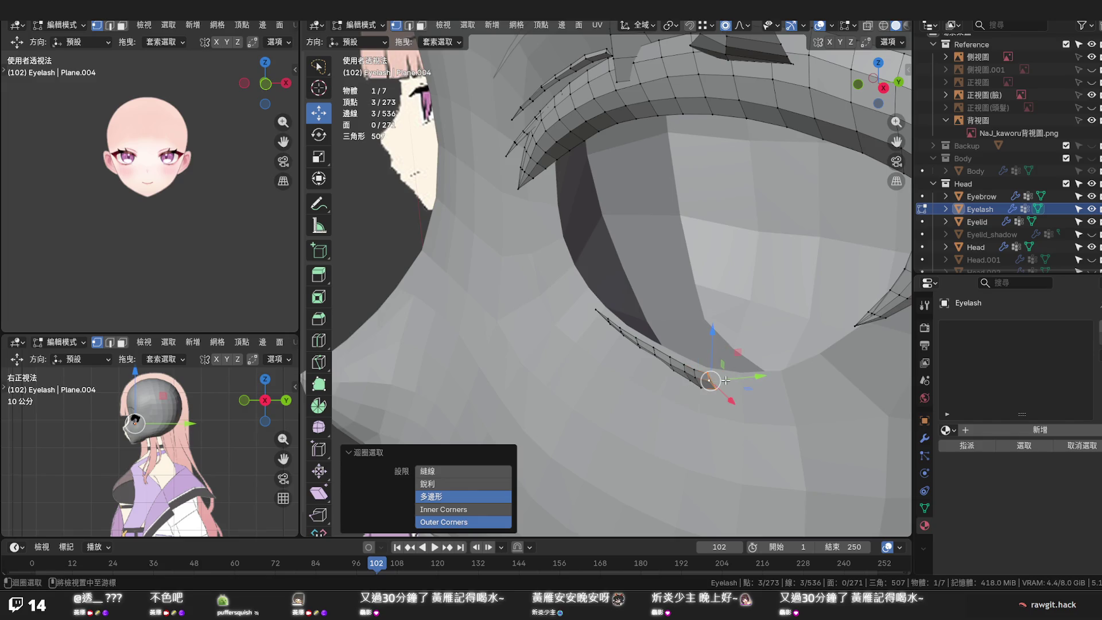
pyautogui.press('s')
pyautogui.press('y')
pyautogui.scroll(-5, 750, 377)
pyautogui.scroll(-5, 751, 377)
pyautogui.scroll(-5, 753, 375)
pyautogui.scroll(-6, 757, 375)
pyautogui.scroll(-1, 759, 374)
pyautogui.scroll(2, 760, 374)
pyautogui.scroll(3, 762, 369)
pyautogui.scroll(4, 767, 366)
pyautogui.click(772, 361)
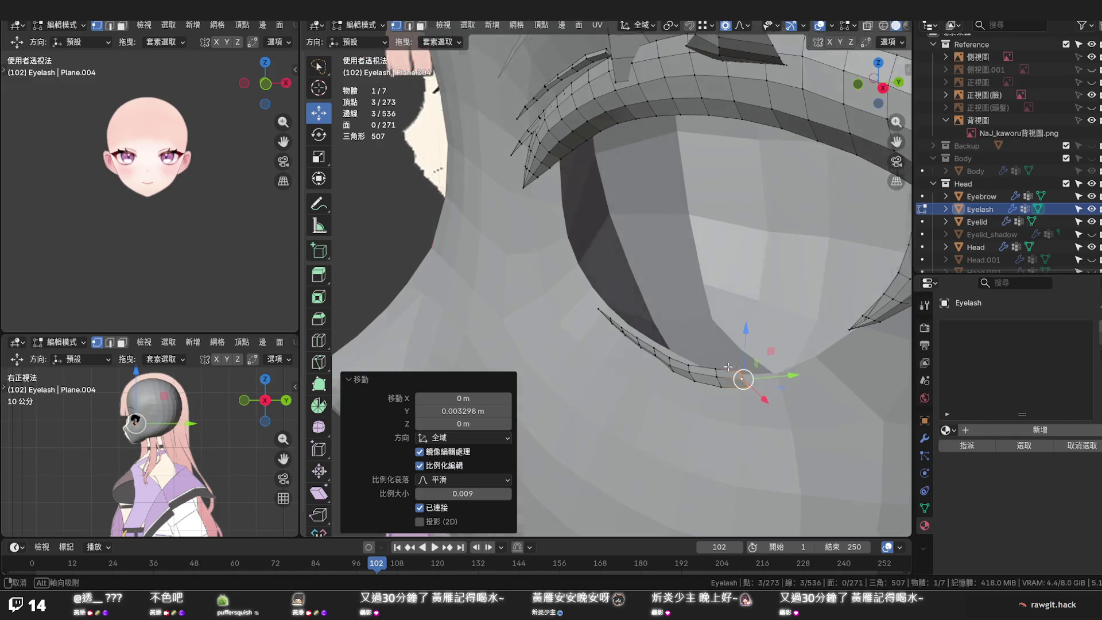
# Softly move the tip vertex along Y twice with proportional falloff
pyautogui.moveTo(771, 362); pyautogui.dragTo(652, 345, button='middle')
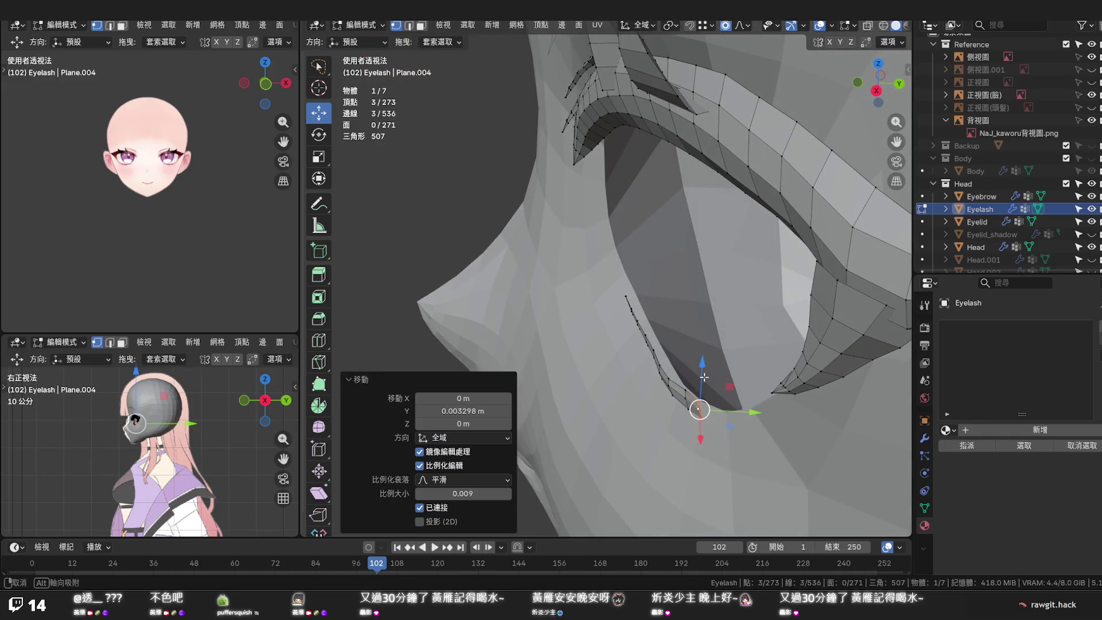
pyautogui.click(636, 298)
pyautogui.press('g')
pyautogui.press('y')
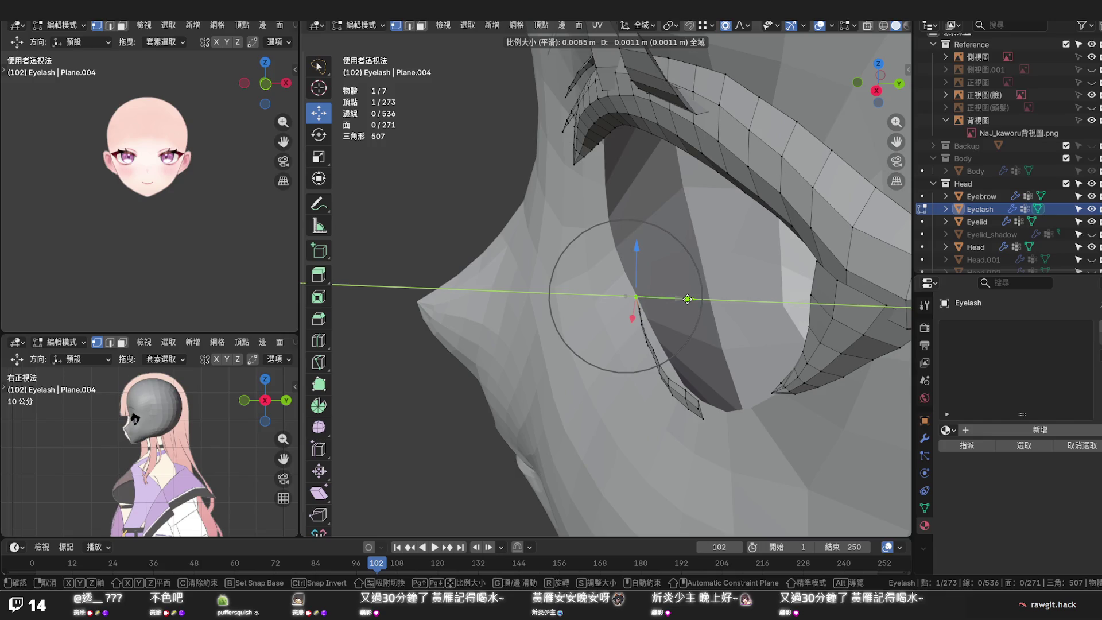
pyautogui.click(687, 299)
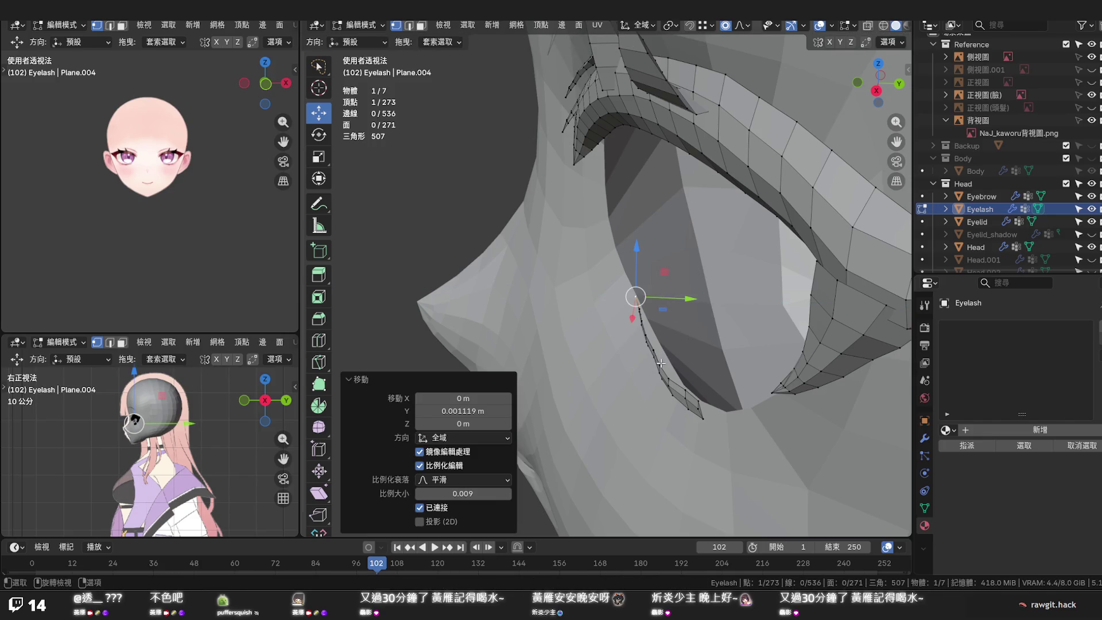
pyautogui.moveTo(661, 362); pyautogui.dragTo(707, 366, button='middle')
pyautogui.press('g')
pyautogui.press('y')
pyautogui.scroll(1, 710, 365)
pyautogui.scroll(1, 709, 365)
pyautogui.scroll(-2, 709, 365)
pyautogui.scroll(-3, 711, 366)
pyautogui.scroll(-1, 711, 365)
pyautogui.scroll(-3, 711, 365)
pyautogui.scroll(-4, 710, 366)
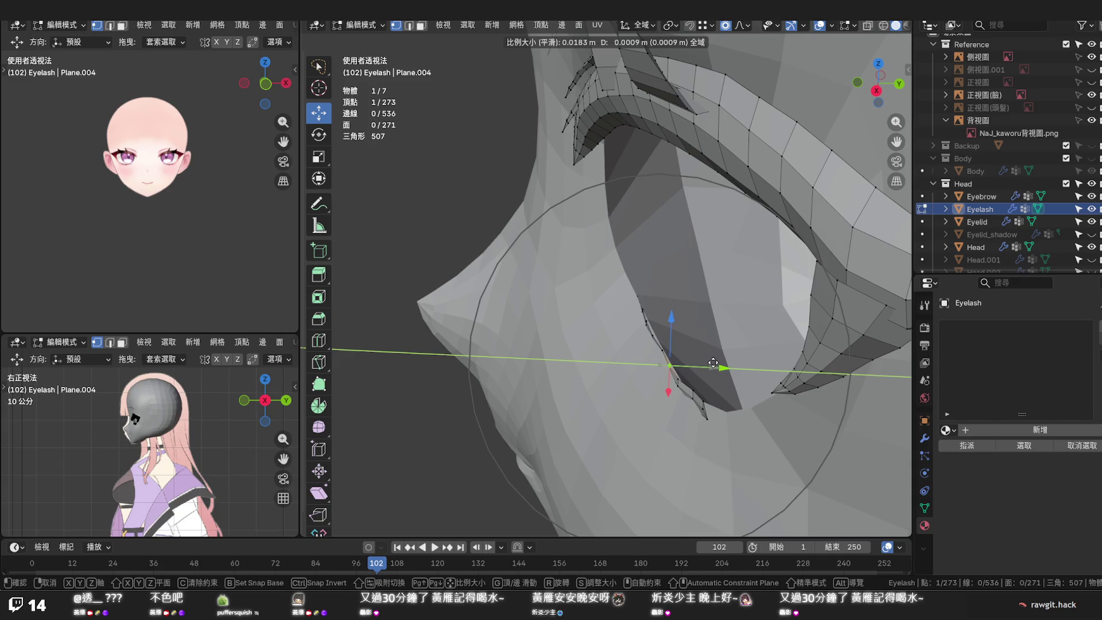
pyautogui.click(713, 364)
# Softly move the tip loop along Y and switch to X-ray view
pyautogui.keyDown('alt'); pyautogui.click(704, 407); pyautogui.keyUp('alt')
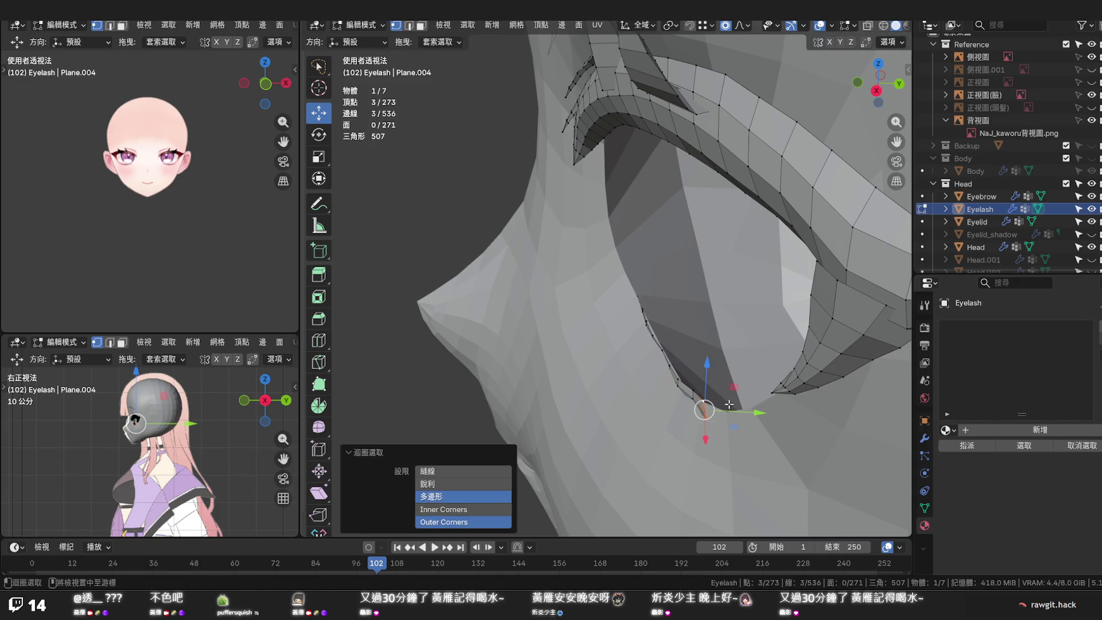
pyautogui.press('g')
pyautogui.press('y')
pyautogui.scroll(4, 732, 405)
pyautogui.scroll(4, 736, 405)
pyautogui.scroll(8, 746, 405)
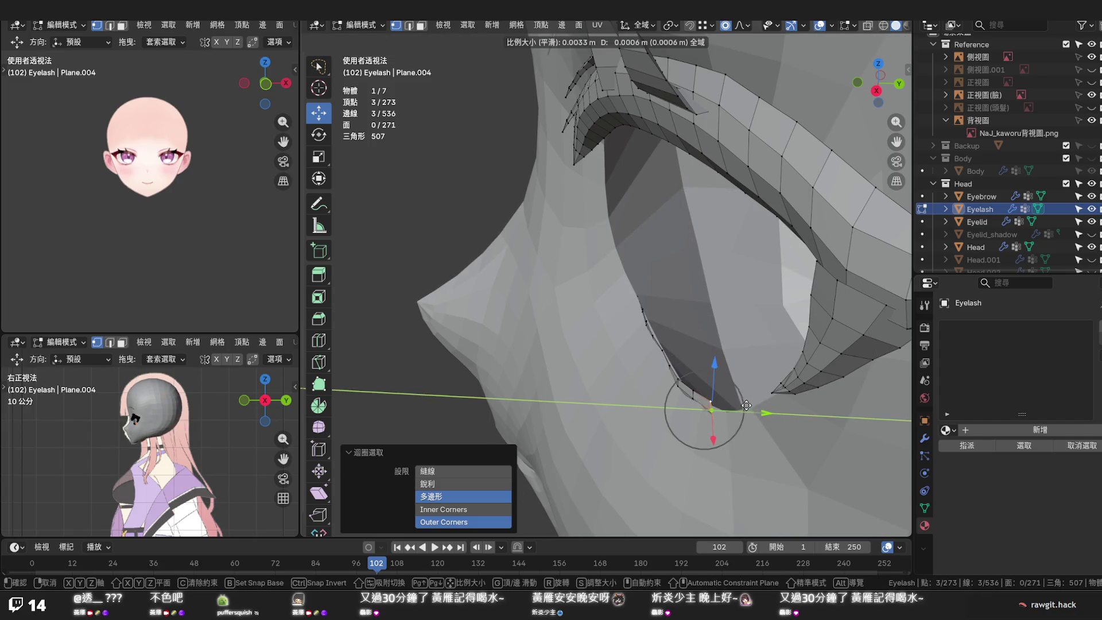
pyautogui.click(745, 405)
pyautogui.moveTo(745, 405)
pyautogui.mouseDown(button='middle')
pyautogui.moveTo(758, 376)
pyautogui.moveTo(818, 371)
pyautogui.moveTo(743, 369)
pyautogui.mouseUp(button='middle')
pyautogui.hotkey('alt', 'z')
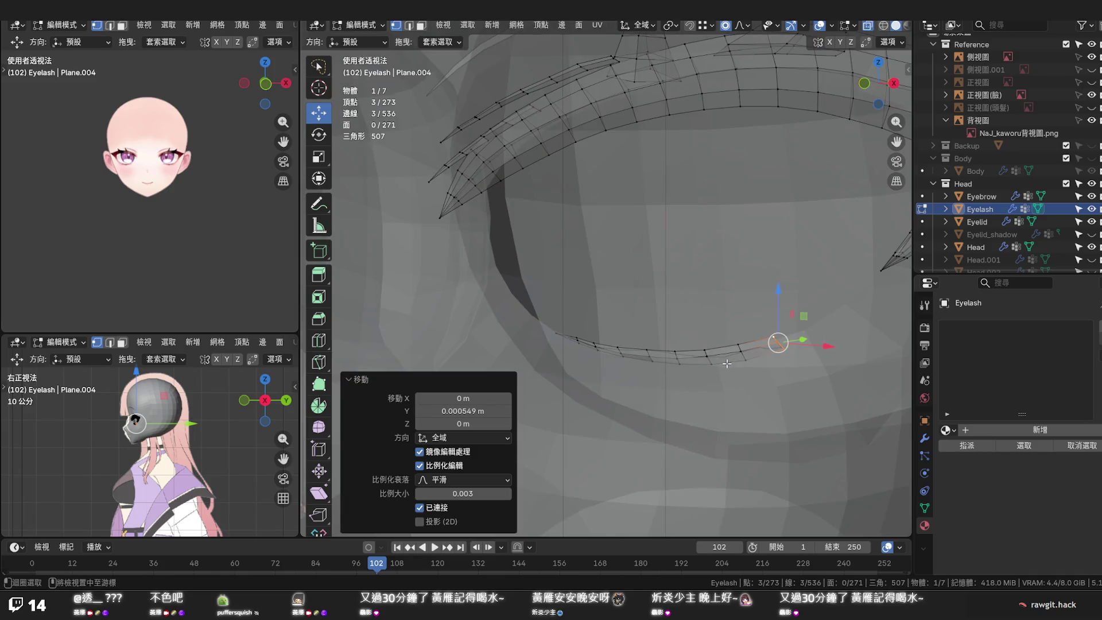
# Push the lower lash edge loop back along Y, turn off X-ray and select the linked strip
pyautogui.keyDown('alt'); pyautogui.click(727, 364); pyautogui.keyUp('alt')
pyautogui.moveTo(736, 360); pyautogui.dragTo(740, 347, button='middle')
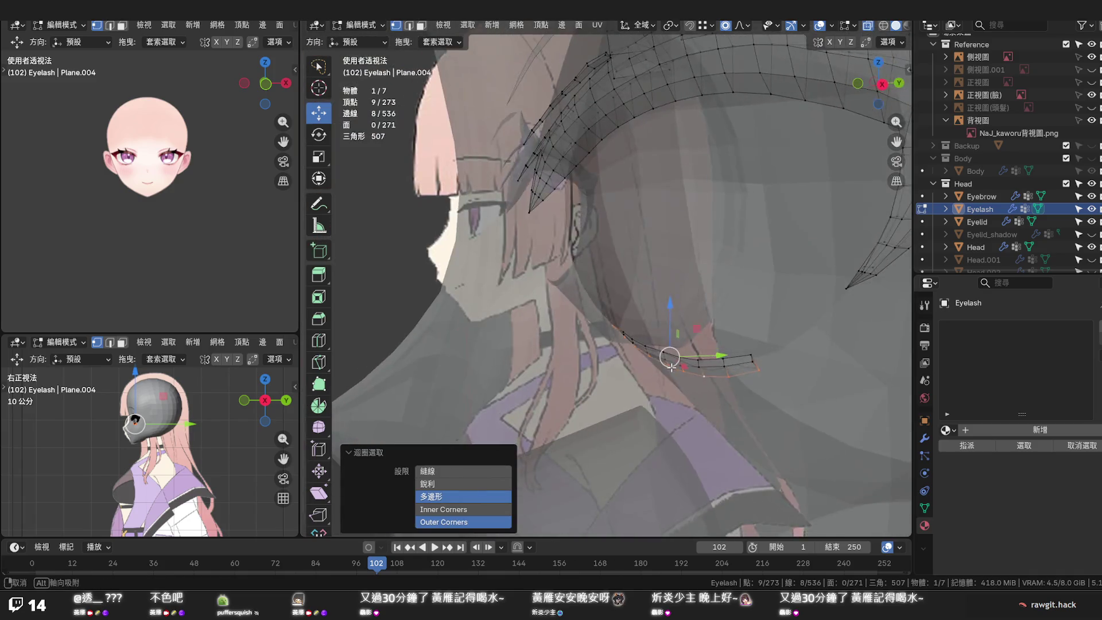
pyautogui.press('s')
pyautogui.press('y')
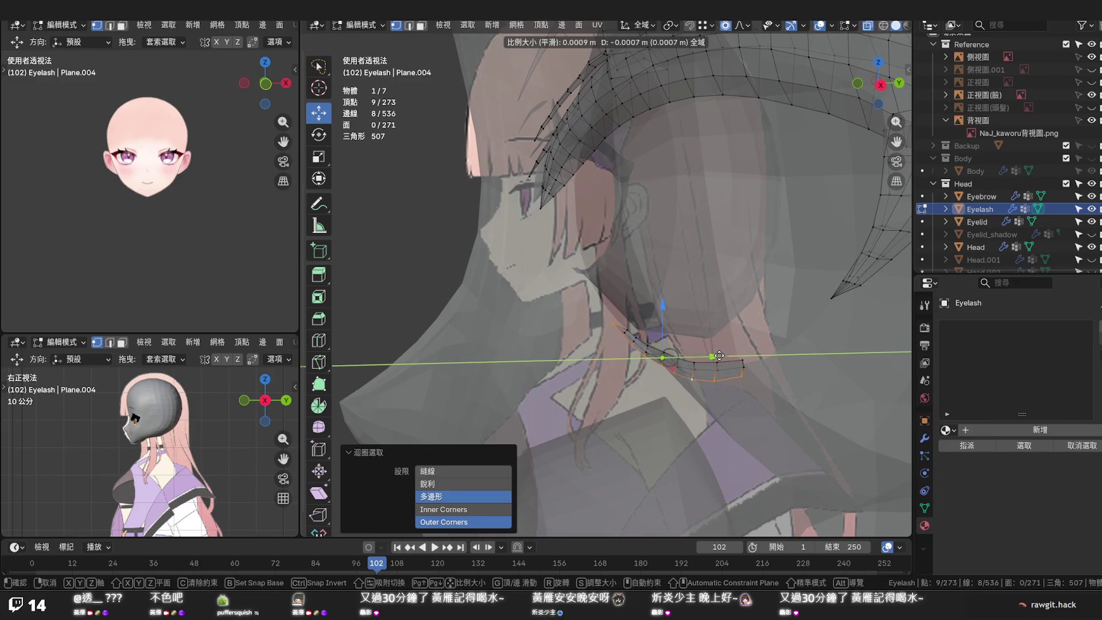
pyautogui.click(719, 356)
pyautogui.hotkey('alt', 'z')
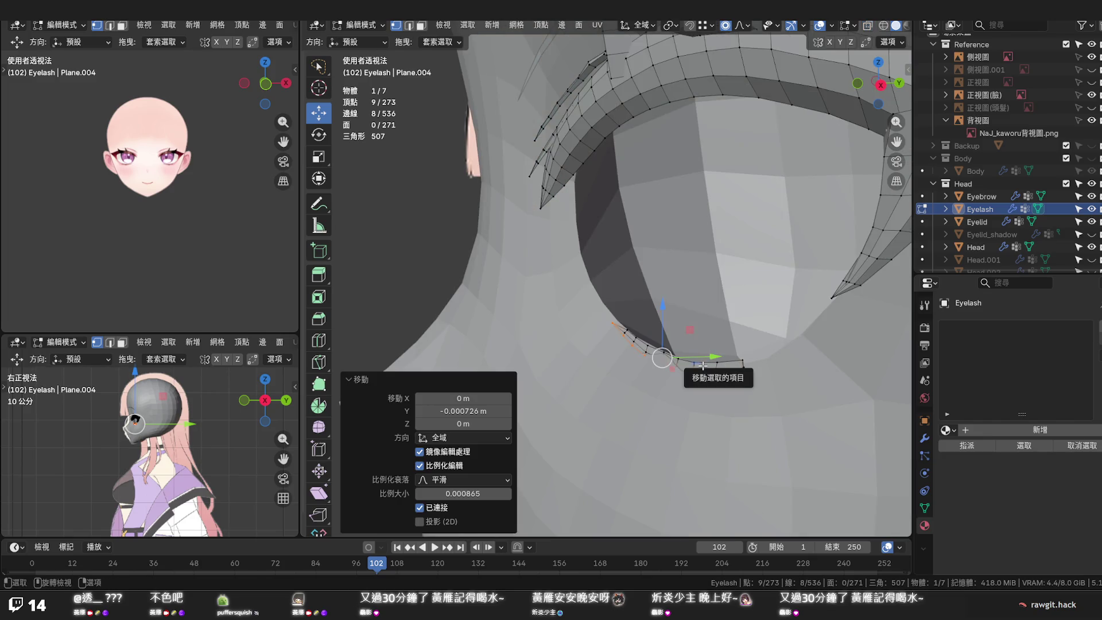
pyautogui.press('l')
pyautogui.moveTo(702, 365); pyautogui.dragTo(693, 362, button='middle')
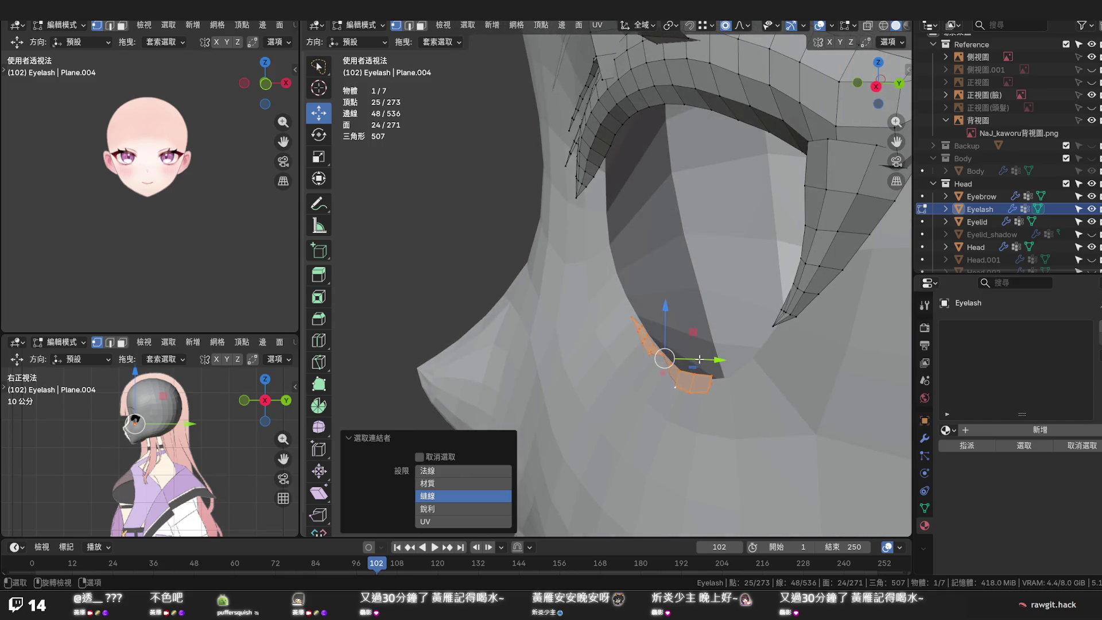
# Nudge the lash strip, then one inner vertex, slightly along the Y axis
pyautogui.press('g')
pyautogui.press('y')
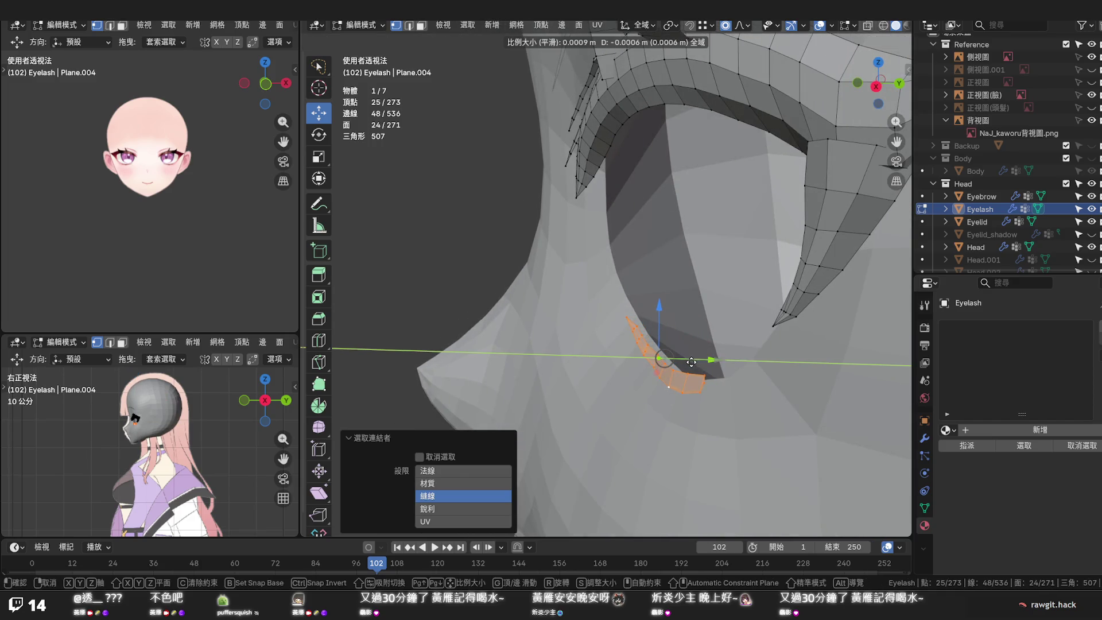
pyautogui.click(690, 361)
pyautogui.click(624, 317)
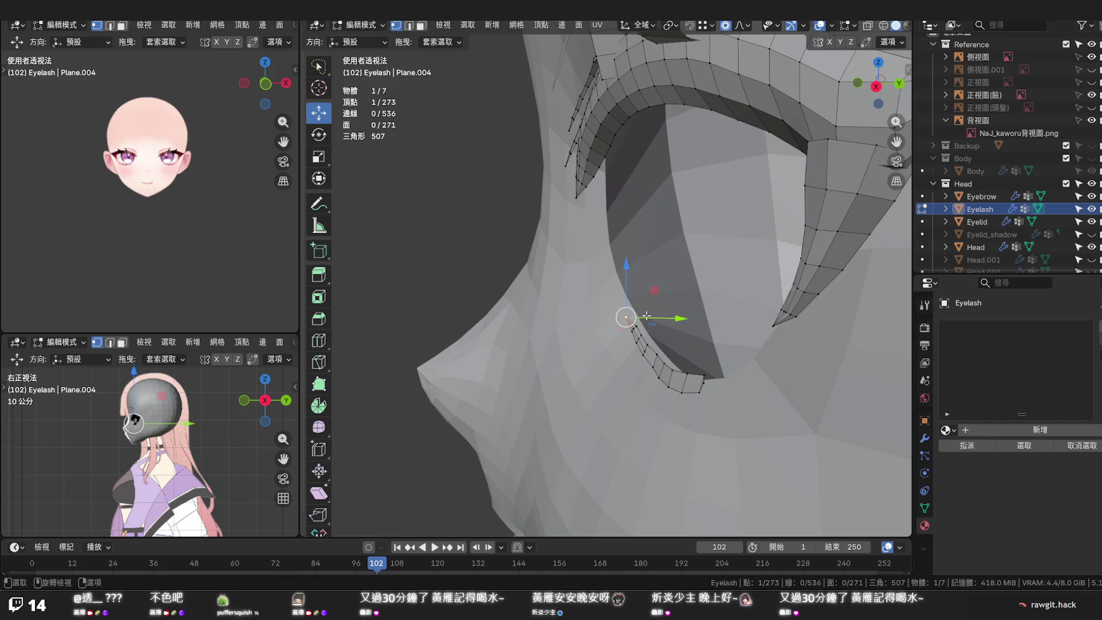
pyautogui.press('g')
pyautogui.press('y')
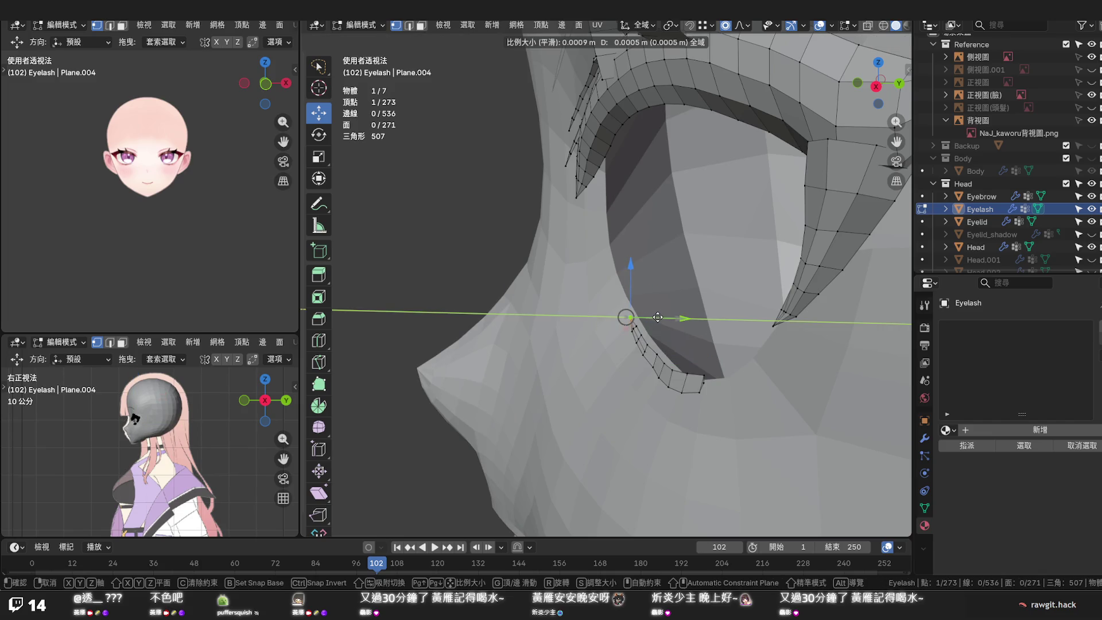
pyautogui.click(659, 317)
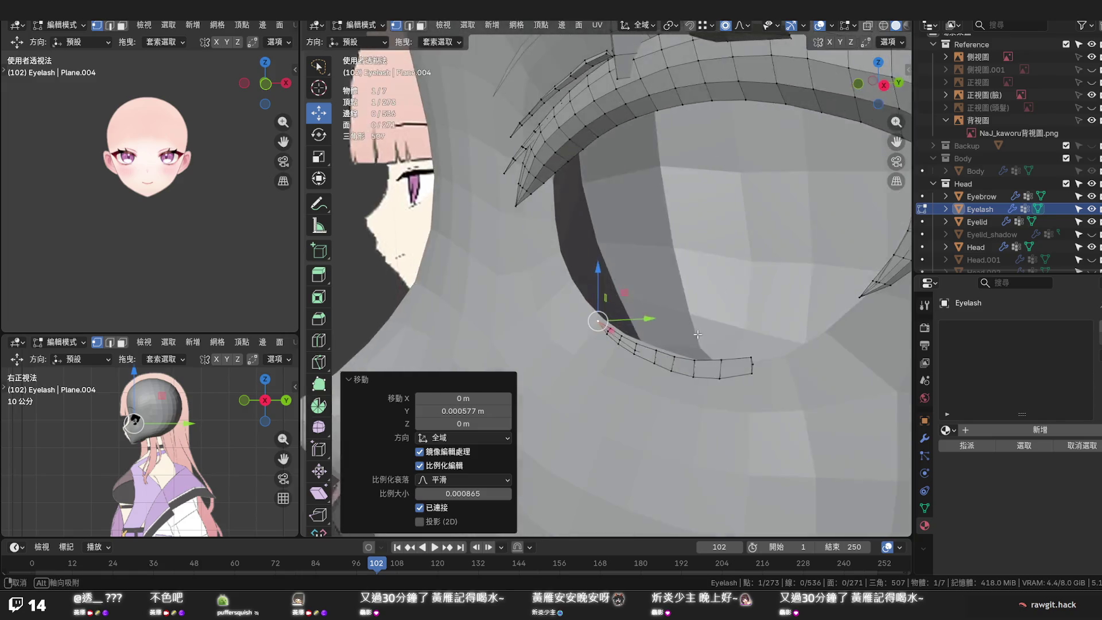
# Select a few vertices along the lash edge and slide them along Y
pyautogui.moveTo(659, 318)
pyautogui.mouseDown(button='middle')
pyautogui.moveTo(732, 327)
pyautogui.moveTo(664, 368)
pyautogui.mouseUp(button='middle')
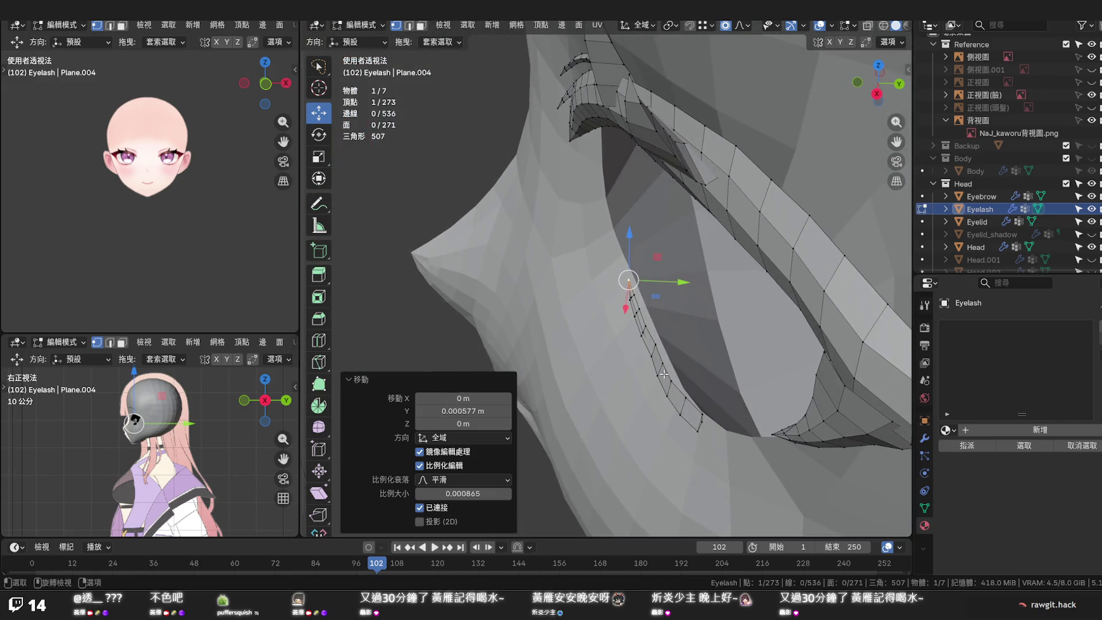
pyautogui.keyDown('alt'); pyautogui.click(665, 365); pyautogui.keyUp('alt')
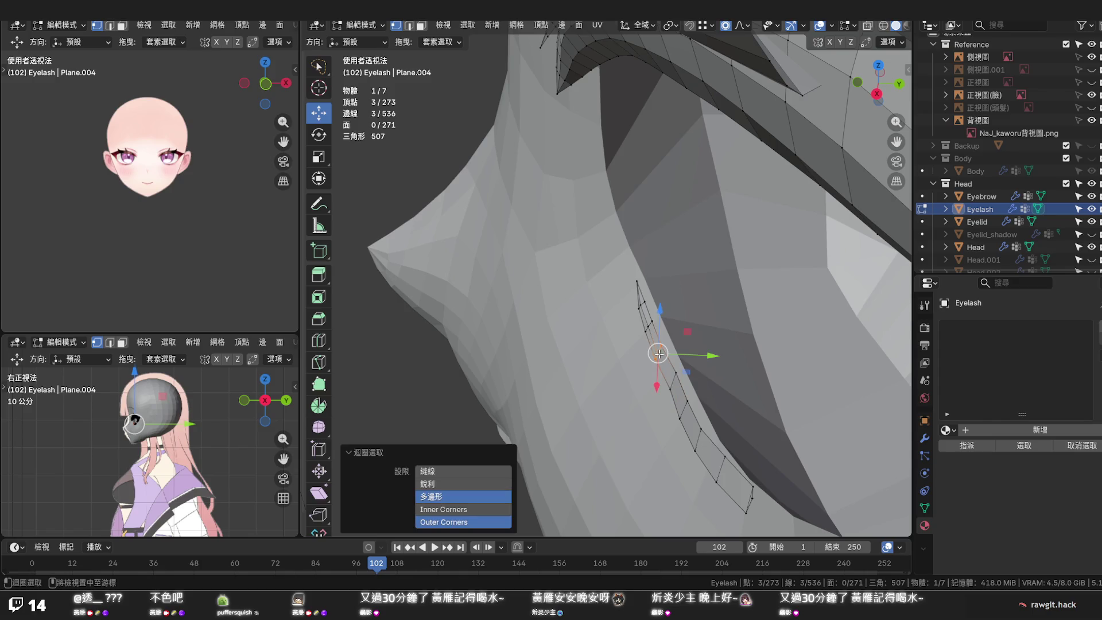
pyautogui.keyDown('alt'); pyautogui.keyDown('shift'); pyautogui.click(654, 349); pyautogui.keyUp('shift'); pyautogui.keyUp('alt')
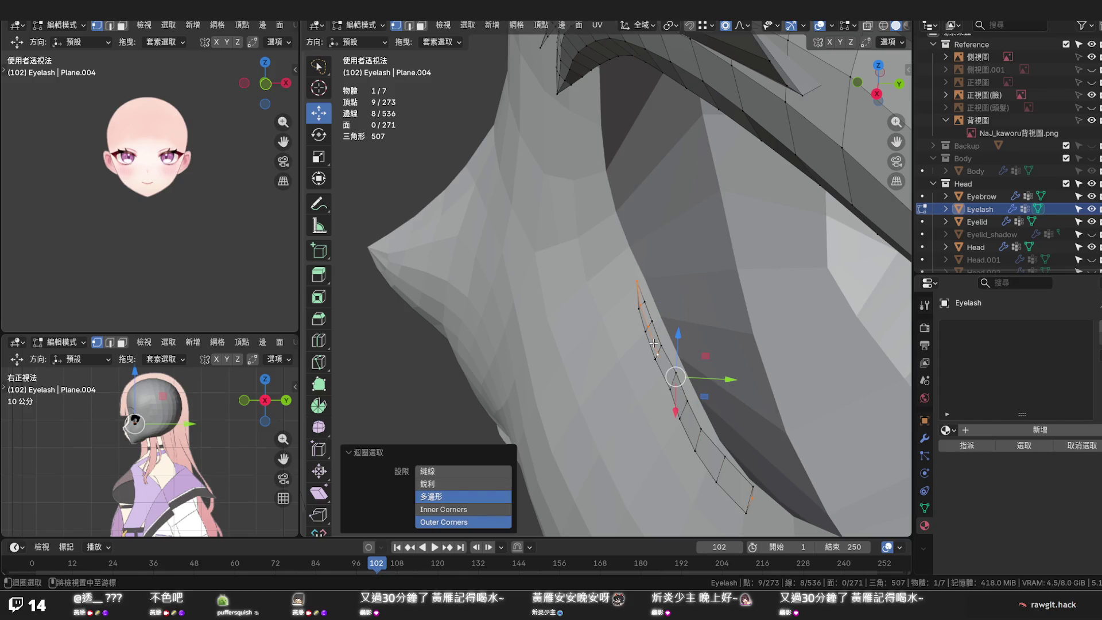
pyautogui.moveTo(716, 378); pyautogui.dragTo(708, 379)
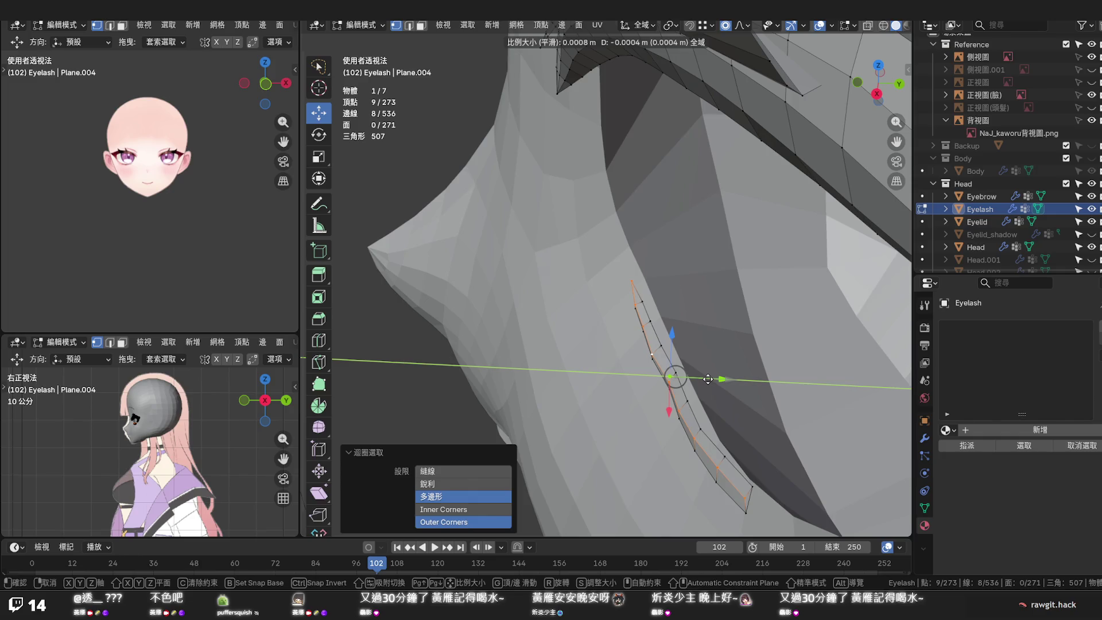
pyautogui.moveTo(706, 379)
pyautogui.mouseDown()
pyautogui.moveTo(680, 356)
pyautogui.moveTo(677, 368)
pyautogui.mouseUp()
# Adjust two more lash vertices along Y, checking them briefly in X-ray view
pyautogui.click(655, 354)
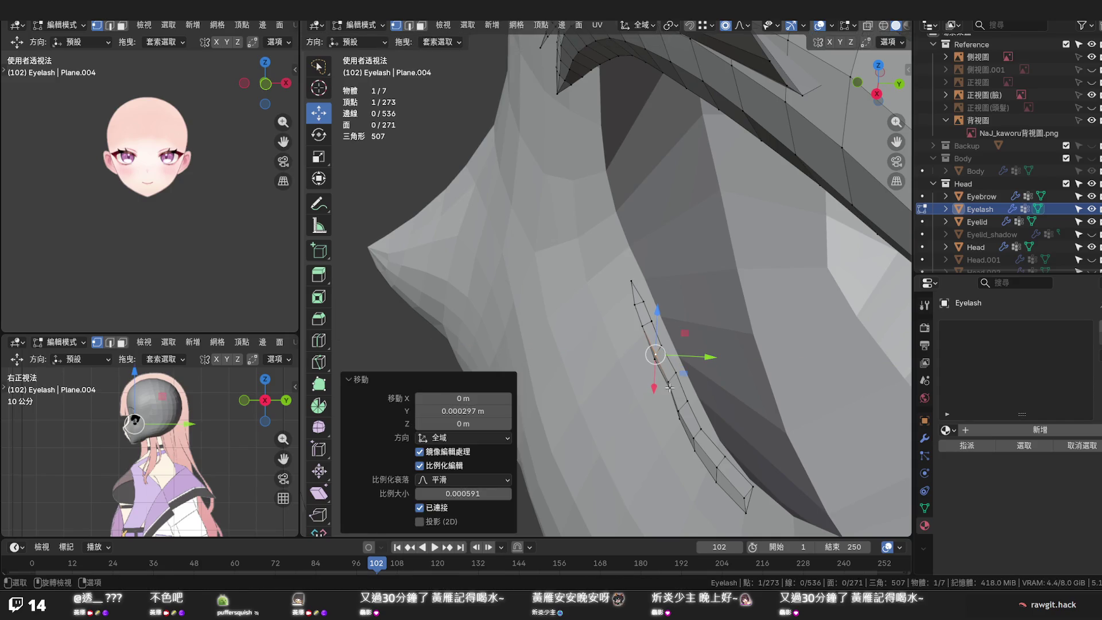
pyautogui.click(669, 388)
pyautogui.hotkey('alt', 'z')
pyautogui.moveTo(685, 392); pyautogui.dragTo(686, 392)
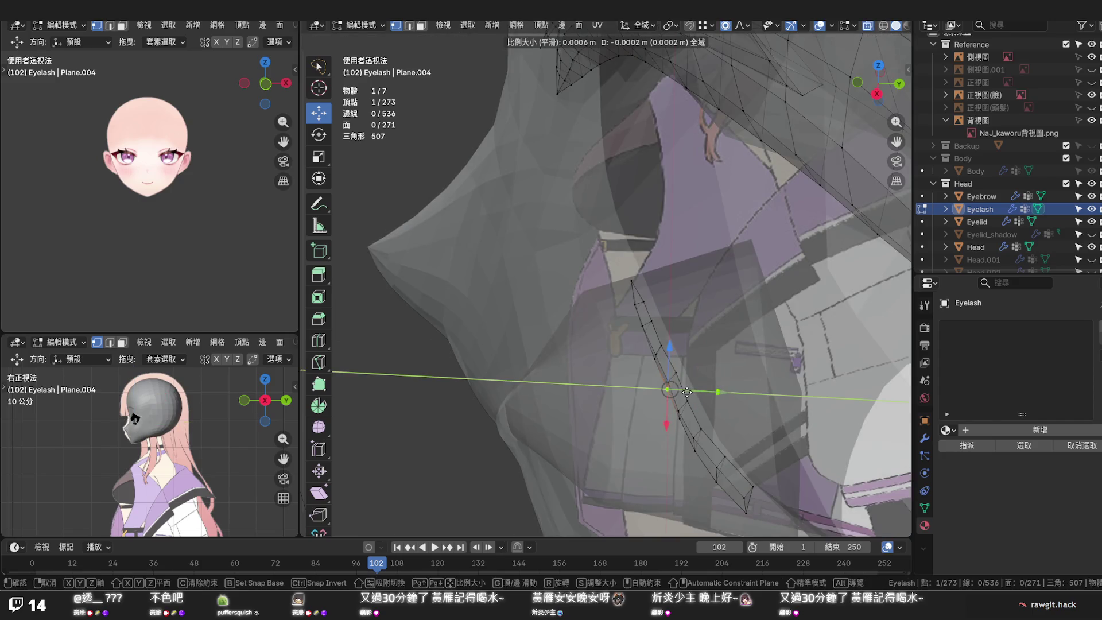
pyautogui.click(685, 392)
pyautogui.hotkey('alt', 'z')
# From front view, select the lower lash edge loop minus its leftmost vertex
pyautogui.moveTo(669, 399); pyautogui.dragTo(790, 289, button='middle')
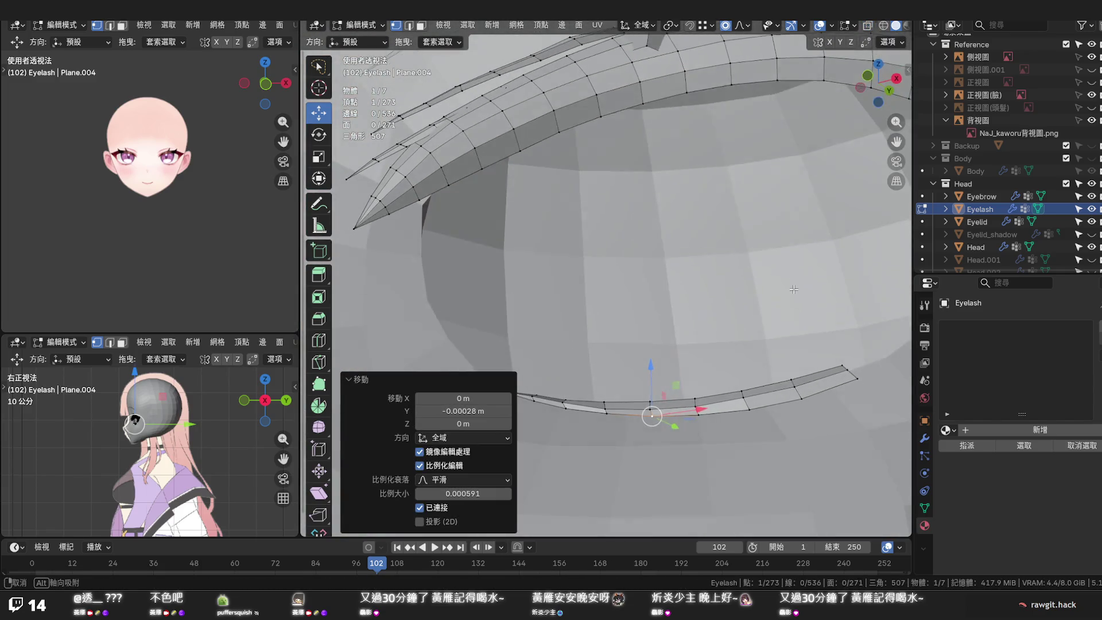
pyautogui.hotkey('alt', 'a')
pyautogui.press('KP_1')
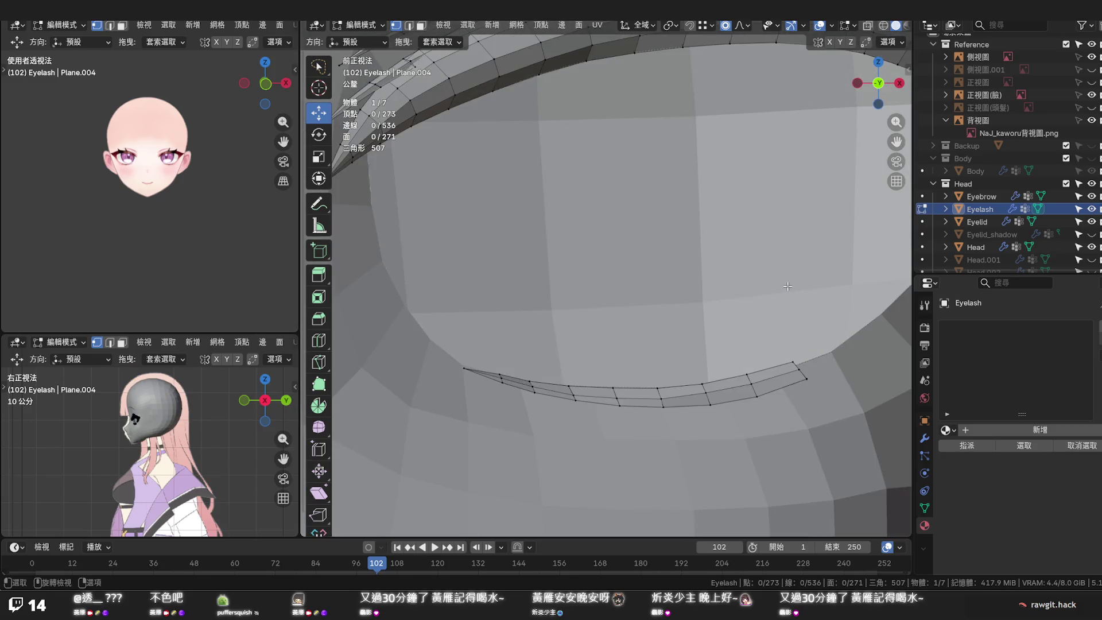
pyautogui.scroll(2, 771, 318)
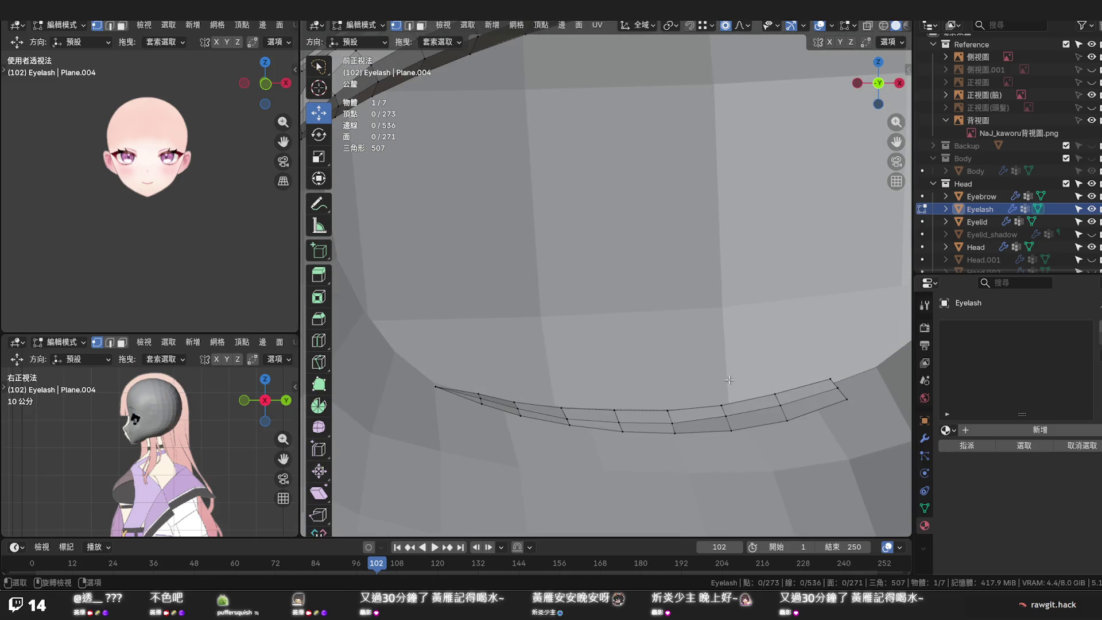
pyautogui.keyDown('alt'); pyautogui.click(717, 416); pyautogui.keyUp('alt')
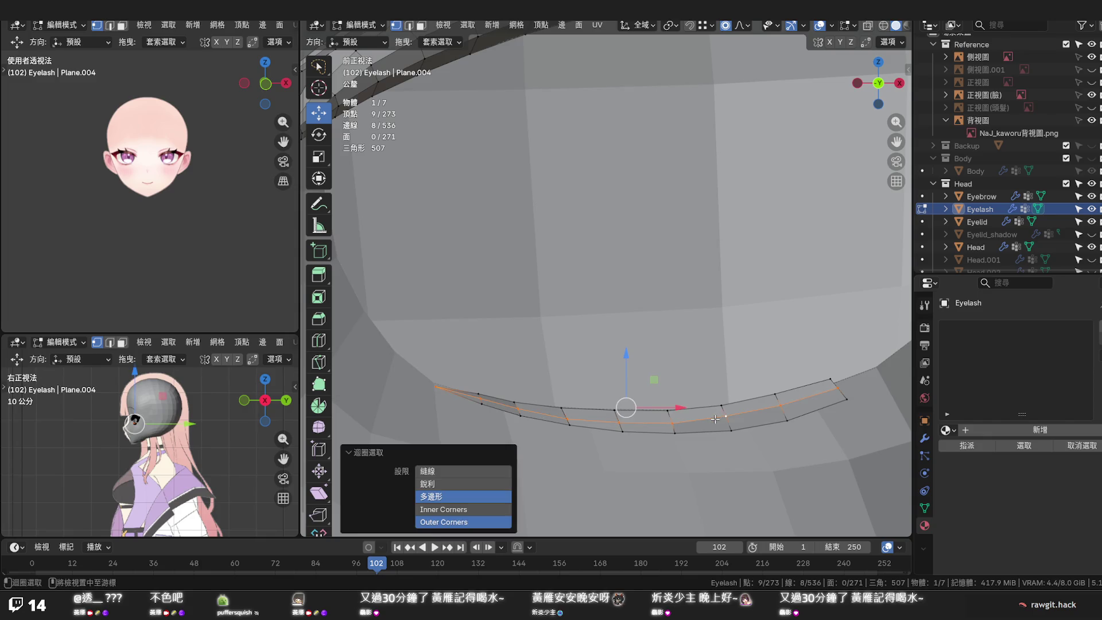
pyautogui.keyDown('shift'); pyautogui.click(474, 397); pyautogui.keyUp('shift')
pyautogui.keyDown('shift'); pyautogui.click(475, 397); pyautogui.keyUp('shift')
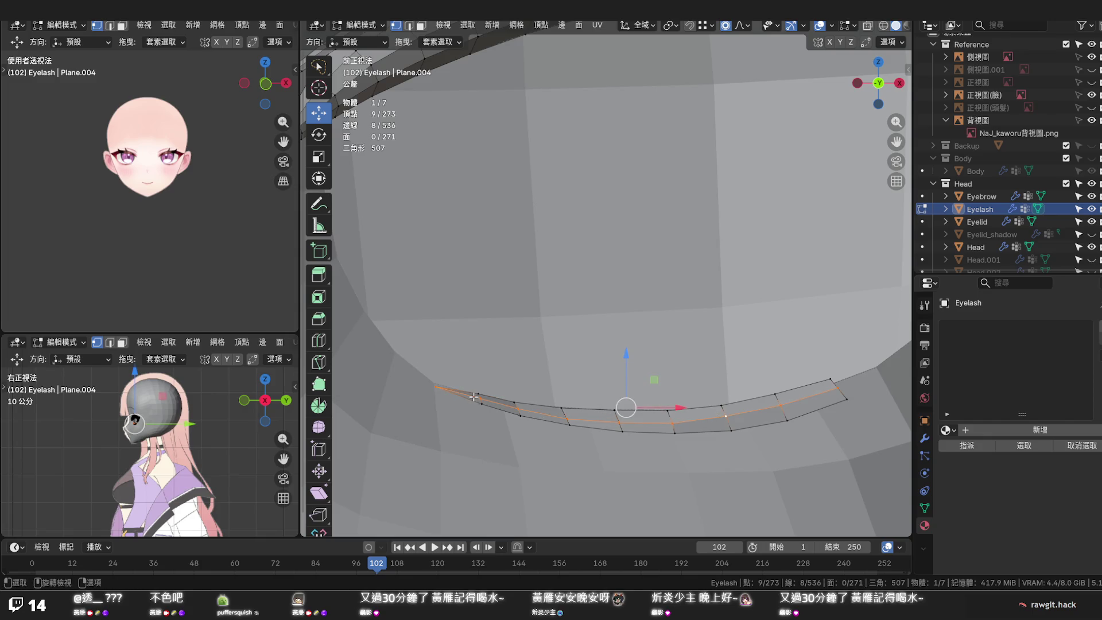
pyautogui.keyDown('shift'); pyautogui.click(438, 387); pyautogui.keyUp('shift')
# Run Set Edge Flow on the loop to even its curve, then reselect it
pyautogui.press('q')
pyautogui.click(533, 417)
pyautogui.click(745, 354)
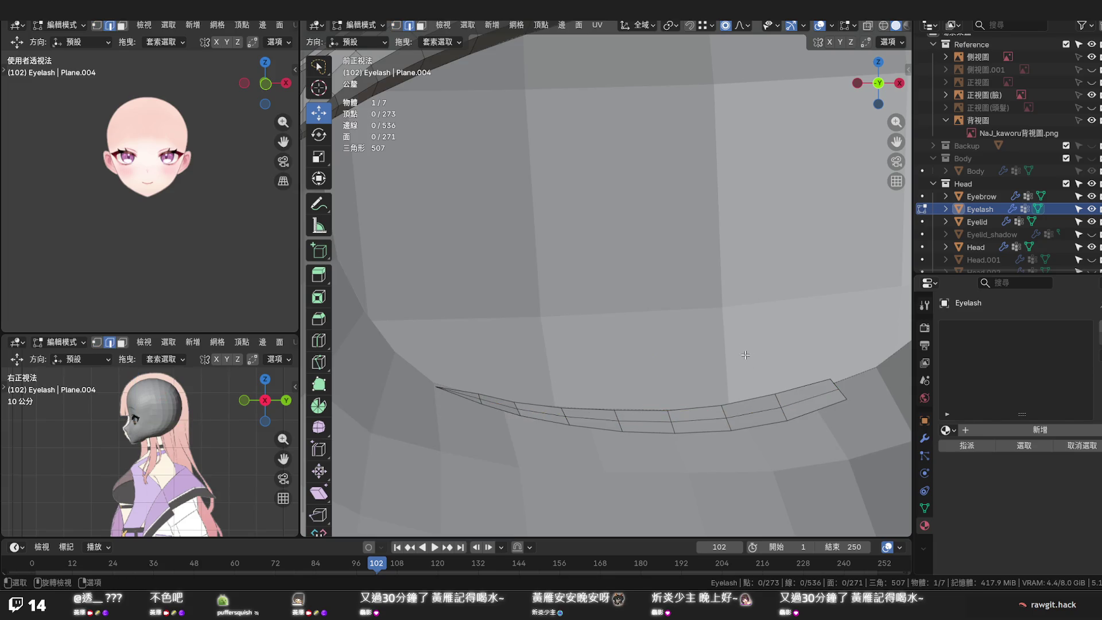
pyautogui.hotkey('ctrl', 'z')
# Slide the lower lash loop near the inner corner along Y and adjust the selection
pyautogui.moveTo(726, 369); pyautogui.dragTo(788, 420, button='middle')
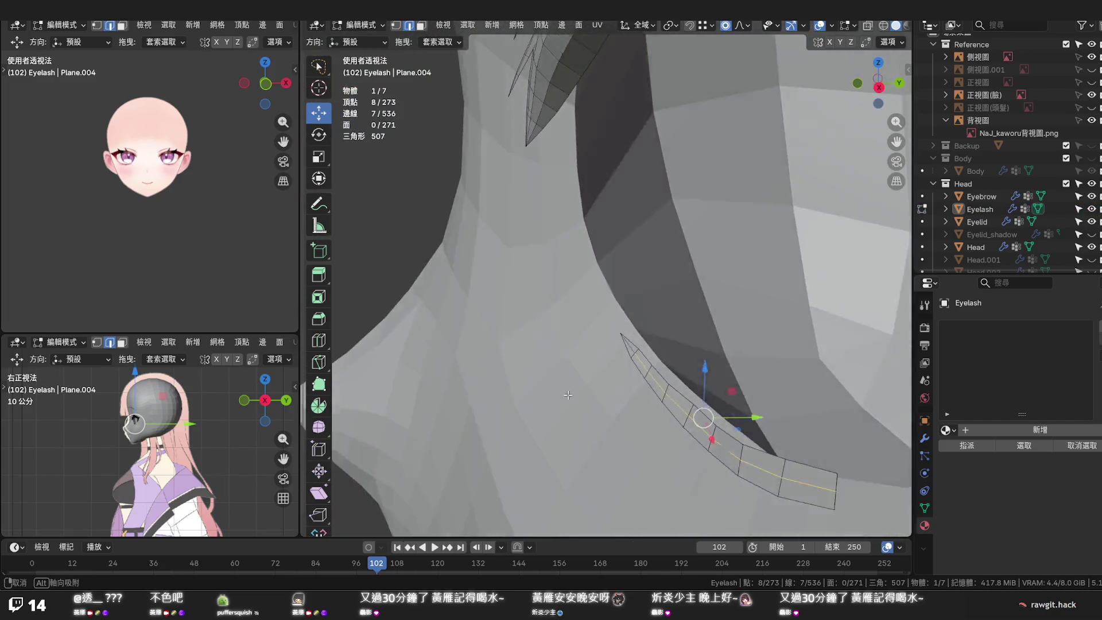
pyautogui.moveTo(758, 422); pyautogui.dragTo(755, 424)
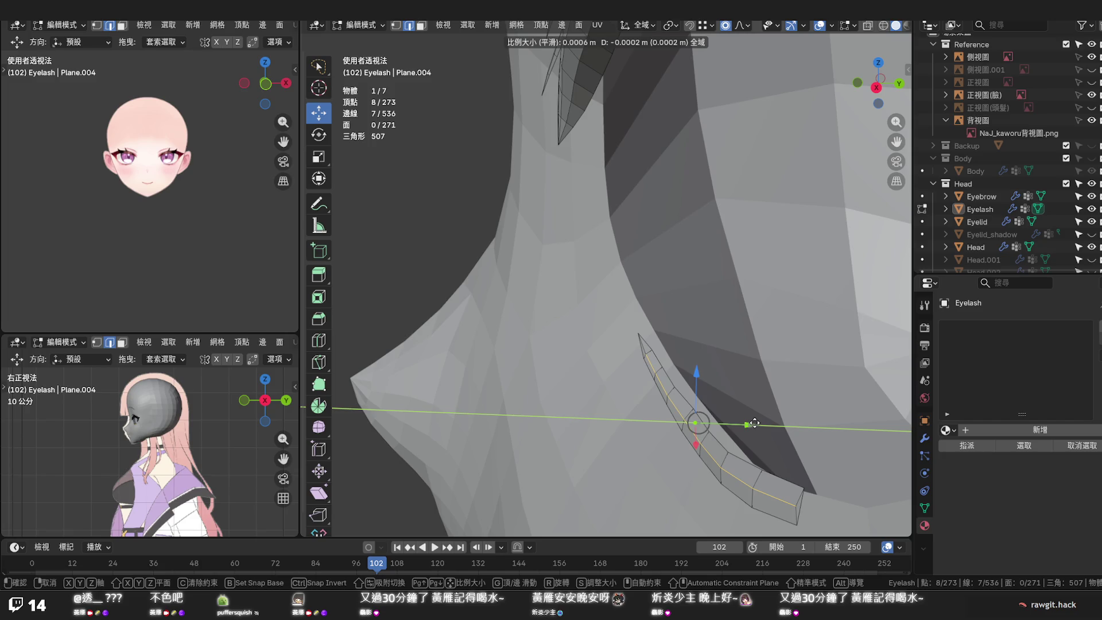
pyautogui.moveTo(756, 424); pyautogui.dragTo(753, 423)
pyautogui.moveTo(754, 423); pyautogui.dragTo(700, 443, button='middle')
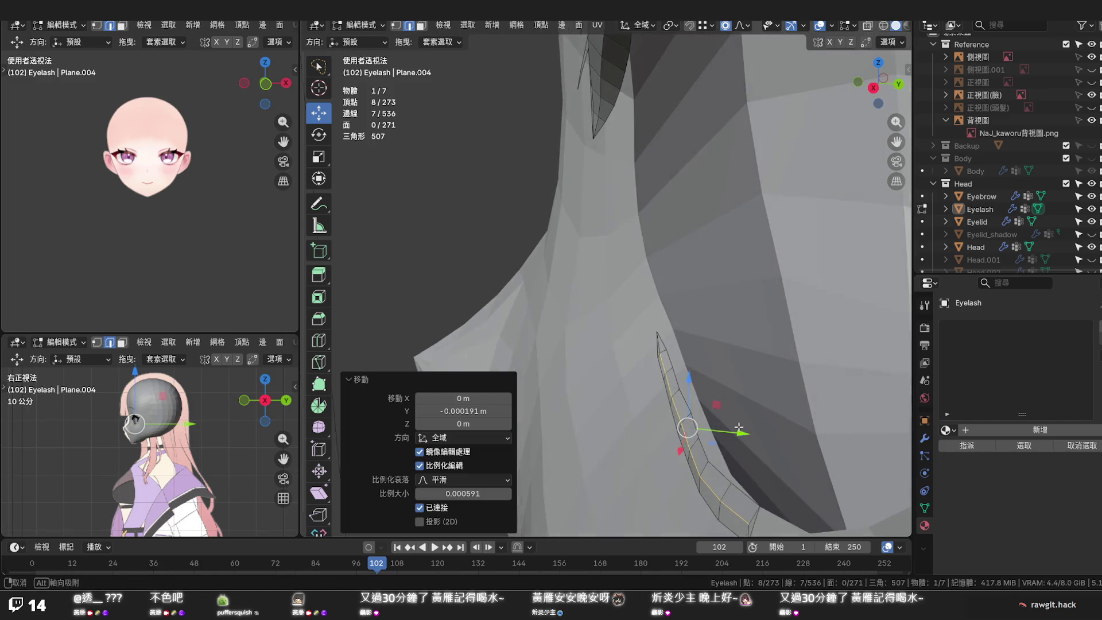
pyautogui.keyDown('alt'); pyautogui.click(701, 443); pyautogui.keyUp('alt')
pyautogui.keyDown('alt'); pyautogui.click(671, 355); pyautogui.keyUp('alt')
# Even out the loop with Set Flow, then pick another loop and a single vertex
pyautogui.press('q')
pyautogui.click(672, 356)
pyautogui.moveTo(671, 357)
pyautogui.mouseDown(button='middle')
pyautogui.moveTo(849, 415)
pyautogui.moveTo(772, 484)
pyautogui.moveTo(706, 432)
pyautogui.mouseUp(button='middle')
pyautogui.keyDown('alt'); pyautogui.click(849, 415); pyautogui.keyUp('alt')
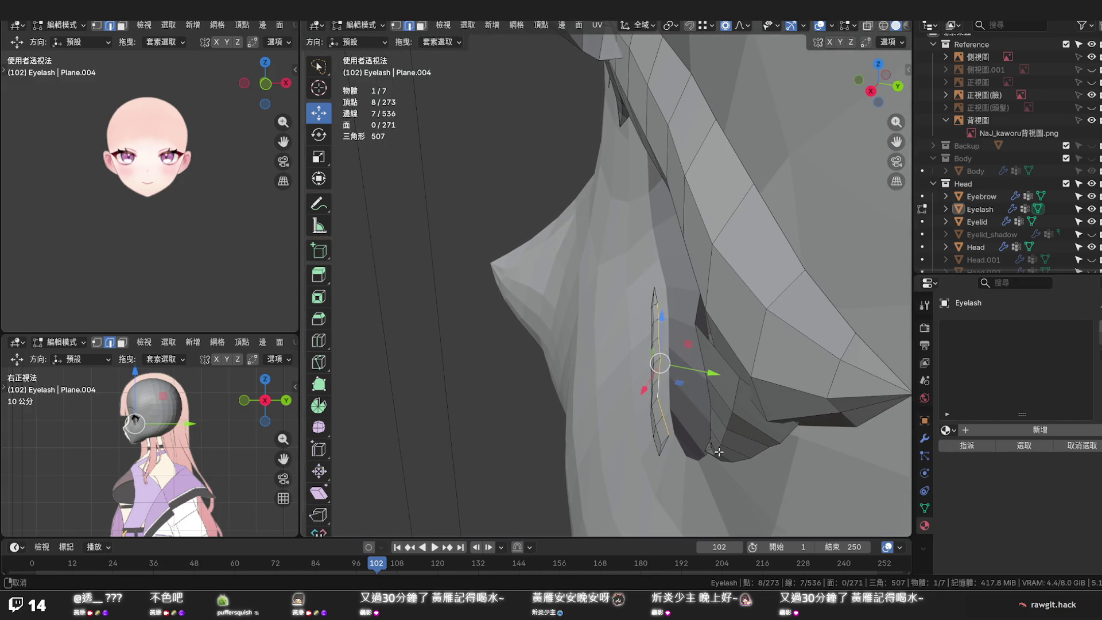
pyautogui.click(656, 387)
# Move two inner-corner lash vertices a tiny amount along Y with soft falloff
pyautogui.press('g')
pyautogui.press('y')
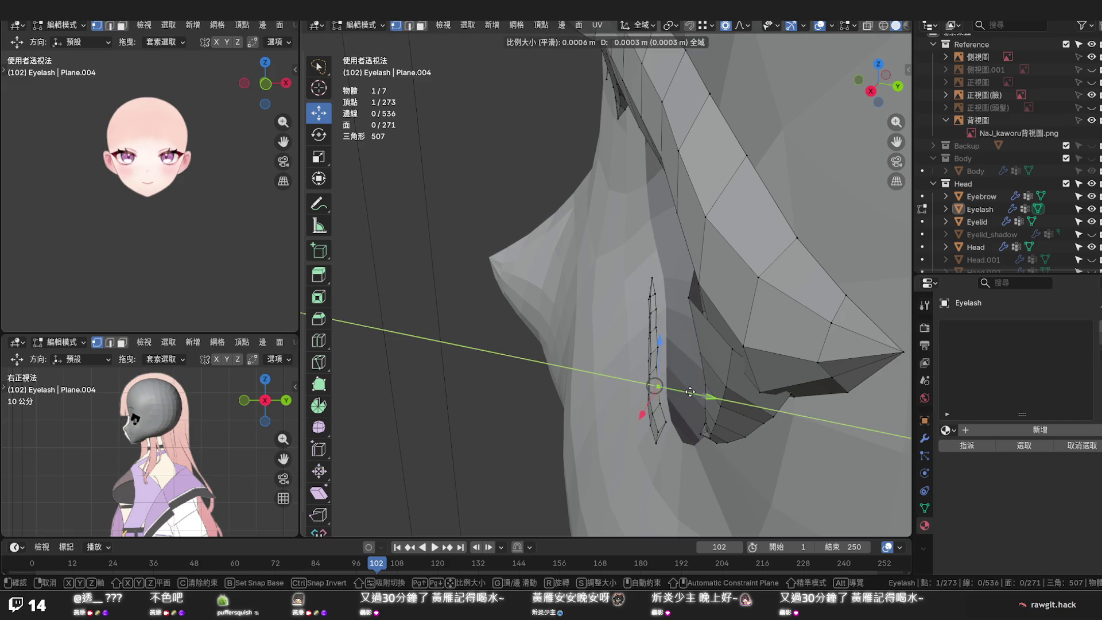
pyautogui.click(689, 393)
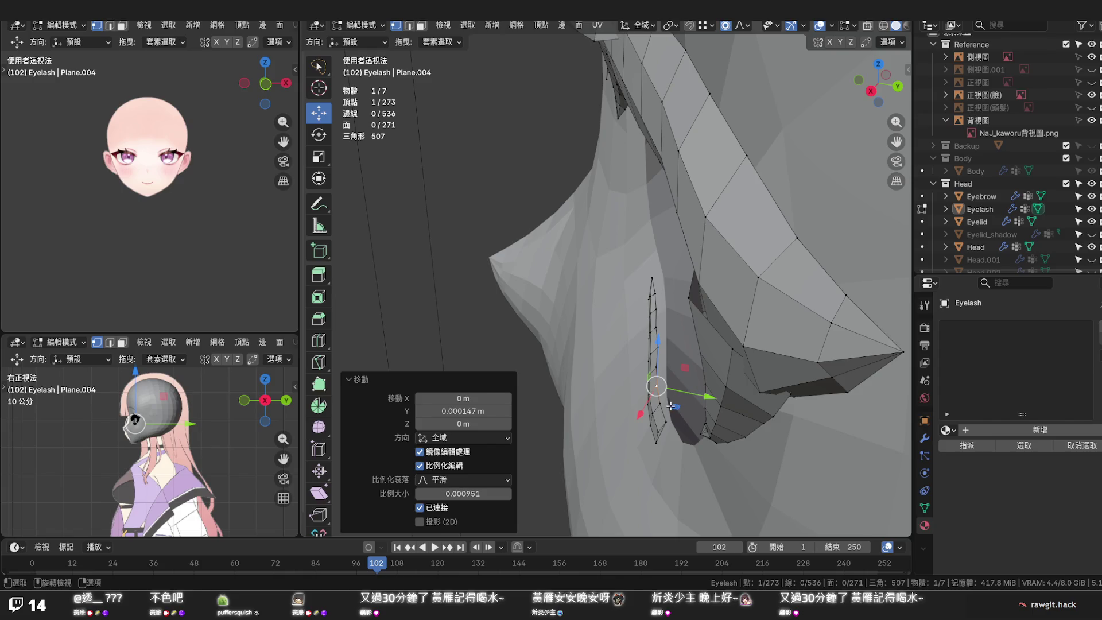
pyautogui.click(661, 371)
pyautogui.press('g')
pyautogui.press('y')
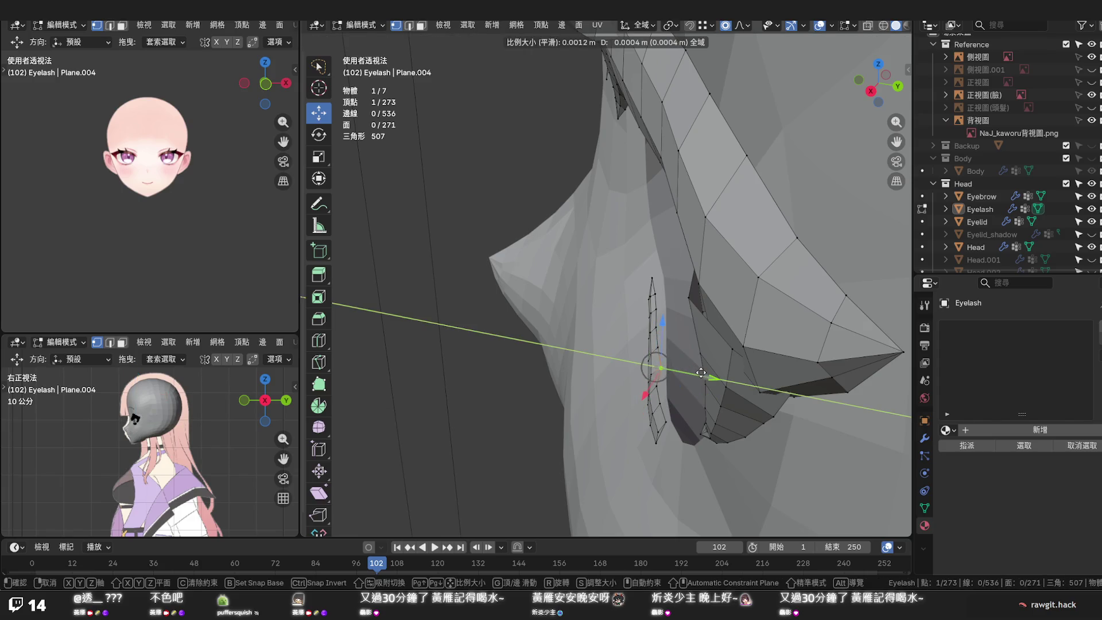
pyautogui.scroll(-4, 701, 375)
pyautogui.scroll(-4, 702, 375)
pyautogui.scroll(-6, 702, 377)
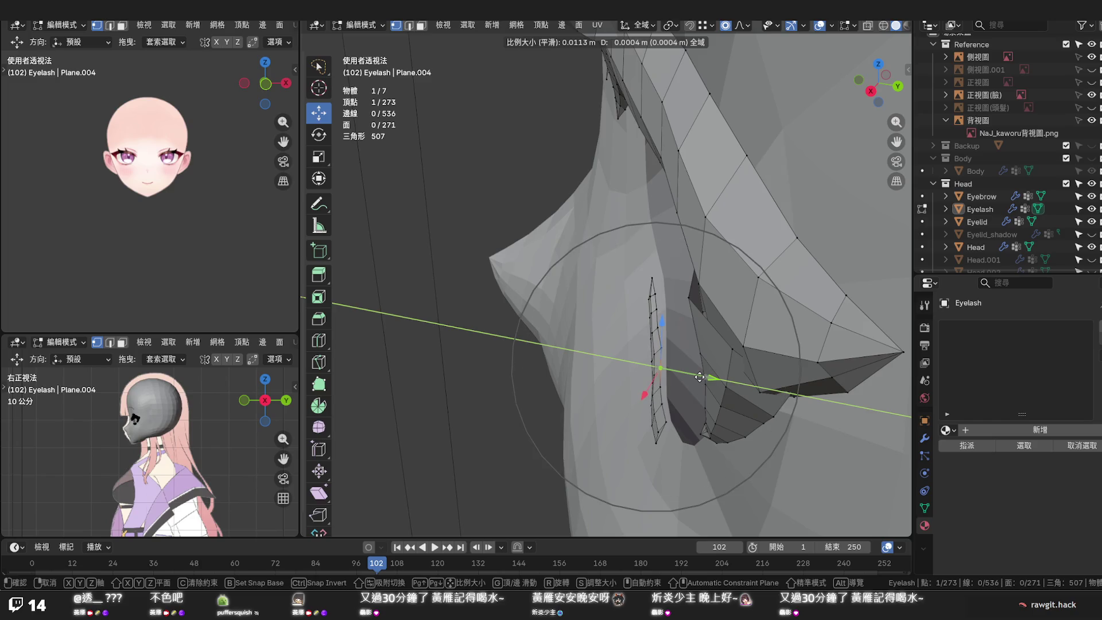
pyautogui.scroll(2, 702, 377)
pyautogui.scroll(2, 700, 377)
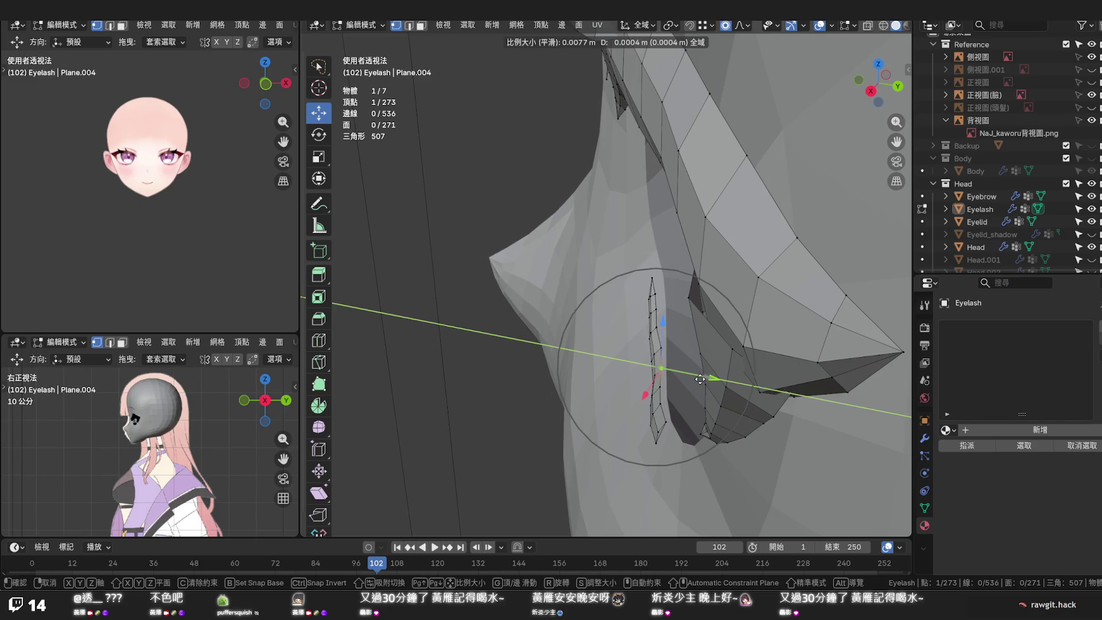
pyautogui.click(689, 381)
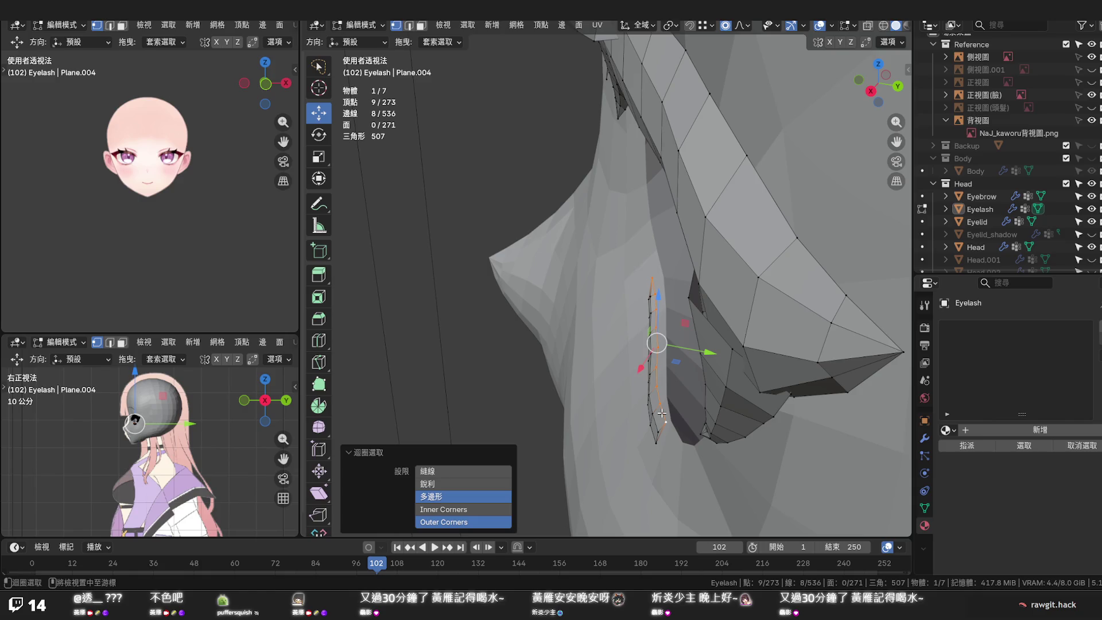
# Disable proportional editing, try a Y move of the strip edge, undo it and switch to edge select
pyautogui.keyDown('alt'); pyautogui.click(651, 275); pyautogui.keyUp('alt')
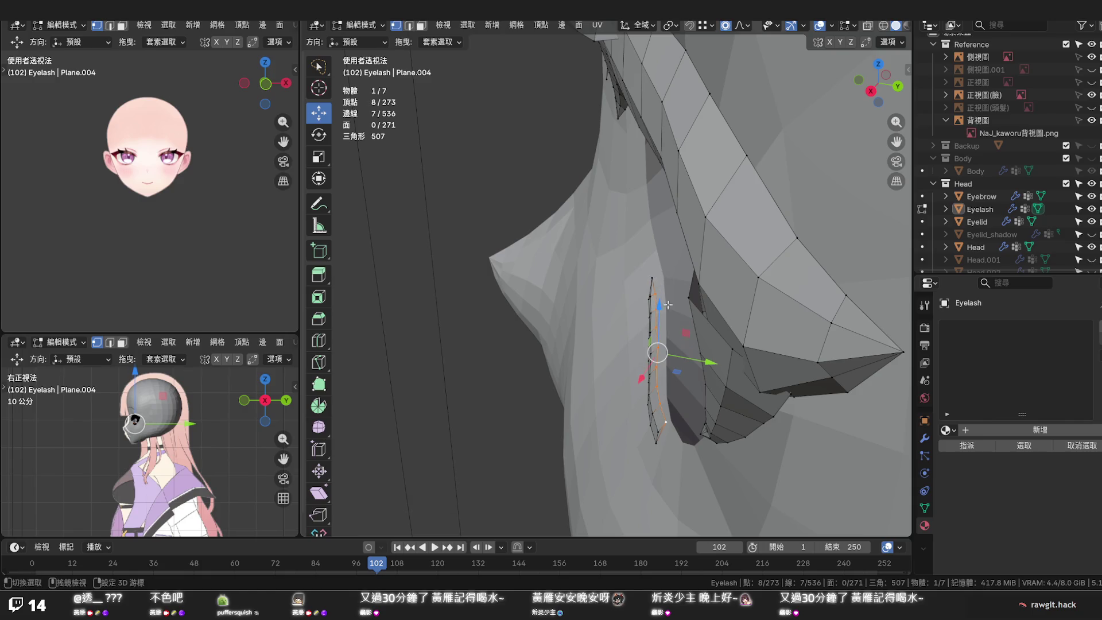
pyautogui.press('o')
pyautogui.moveTo(701, 359); pyautogui.dragTo(708, 360)
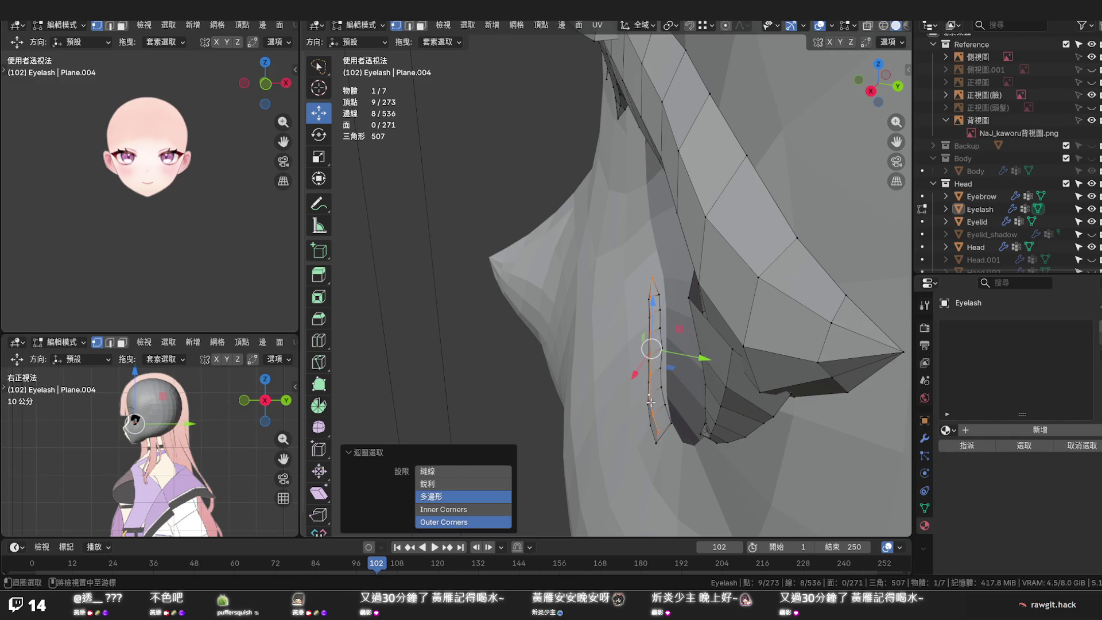
pyautogui.hotkey('ctrl', 'z')
pyautogui.press('2')
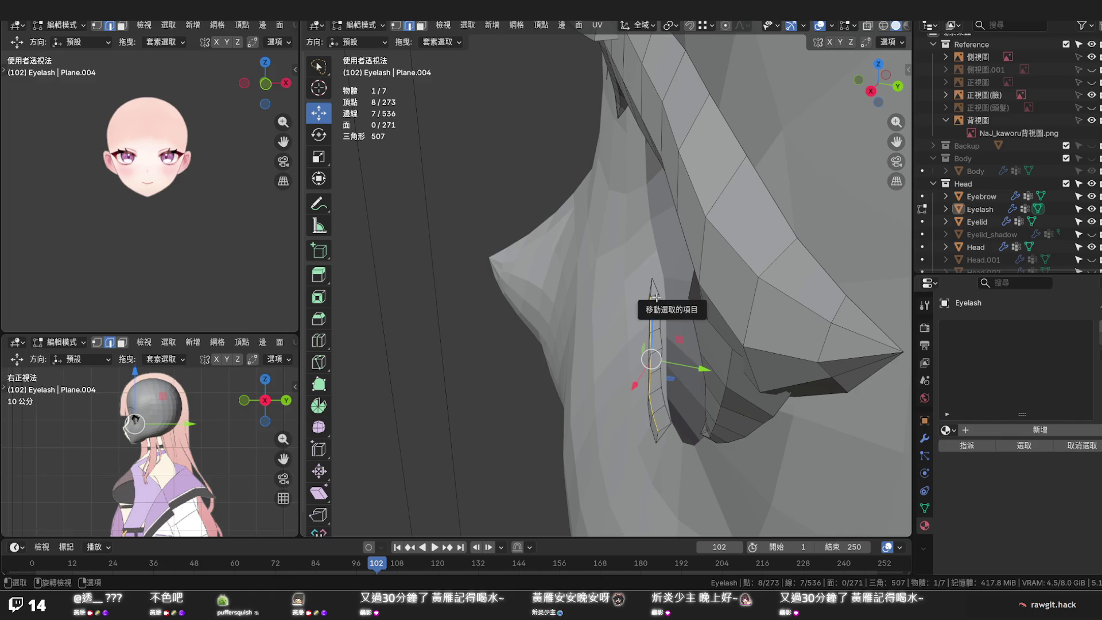
pyautogui.moveTo(655, 297)
pyautogui.mouseDown(button='middle')
pyautogui.moveTo(681, 349)
pyautogui.moveTo(679, 330)
pyautogui.mouseUp(button='middle')
# Nudge two tip vertices of the lower lash strip along Y toward the eye surface
pyautogui.press('1')
pyautogui.click(680, 331)
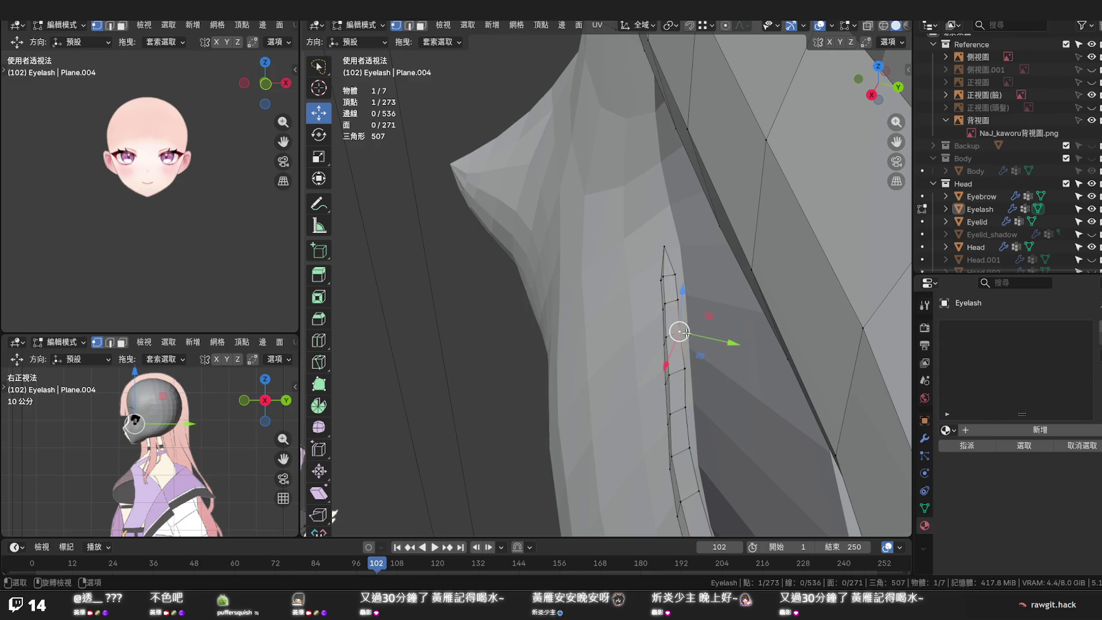
pyautogui.moveTo(699, 335); pyautogui.dragTo(676, 278)
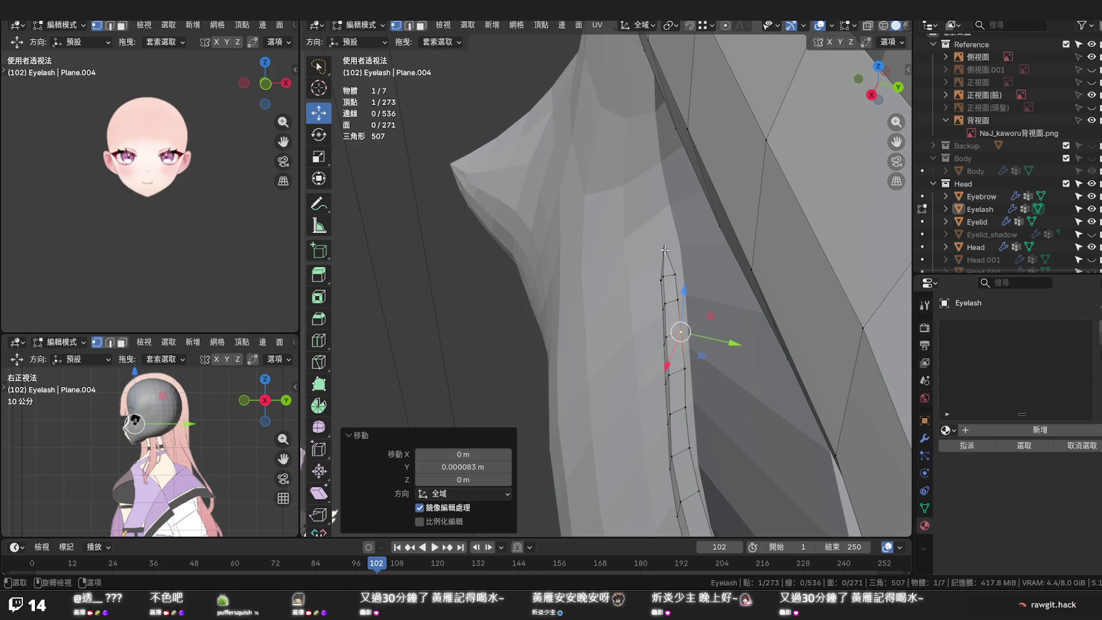
pyautogui.press('g')
pyautogui.press('y')
pyautogui.click(693, 249)
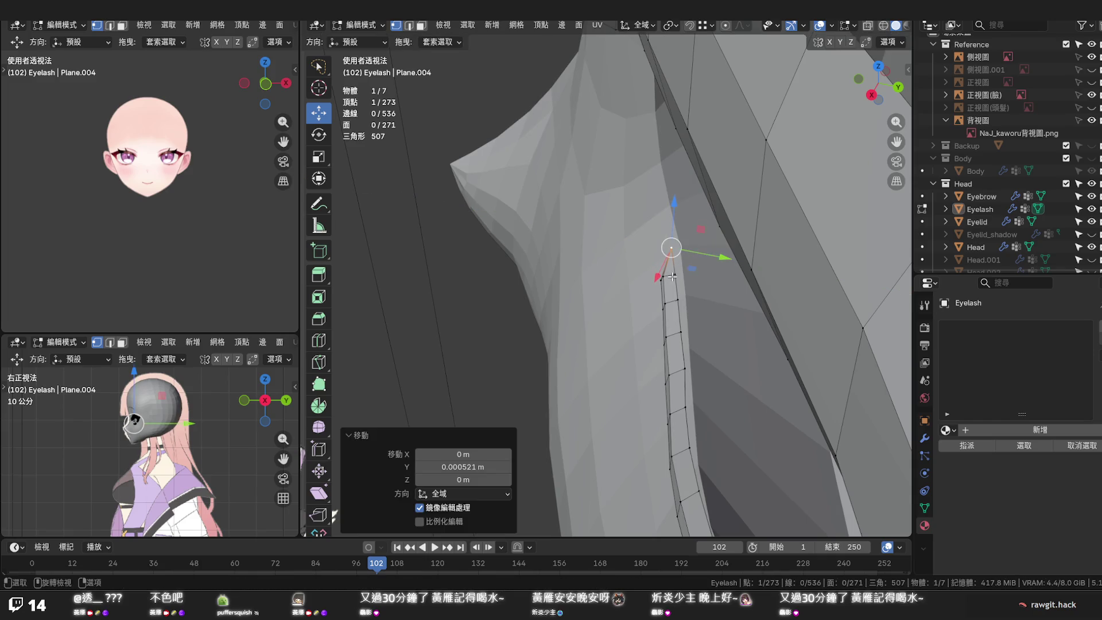
pyautogui.press('g')
pyautogui.click(680, 276)
pyautogui.press('g')
pyautogui.press('y')
pyautogui.click(694, 279)
# Give the inner-corner vertices further small Y nudges, then deselect and view from the front
pyautogui.press('g')
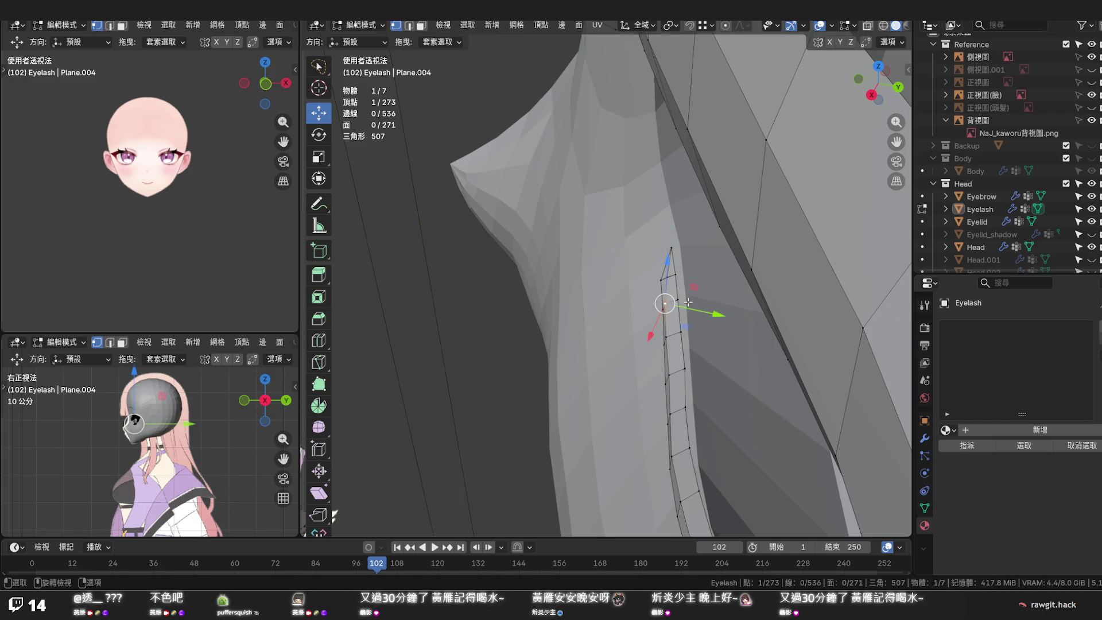
pyautogui.press('y')
pyautogui.click(696, 303)
pyautogui.press('g')
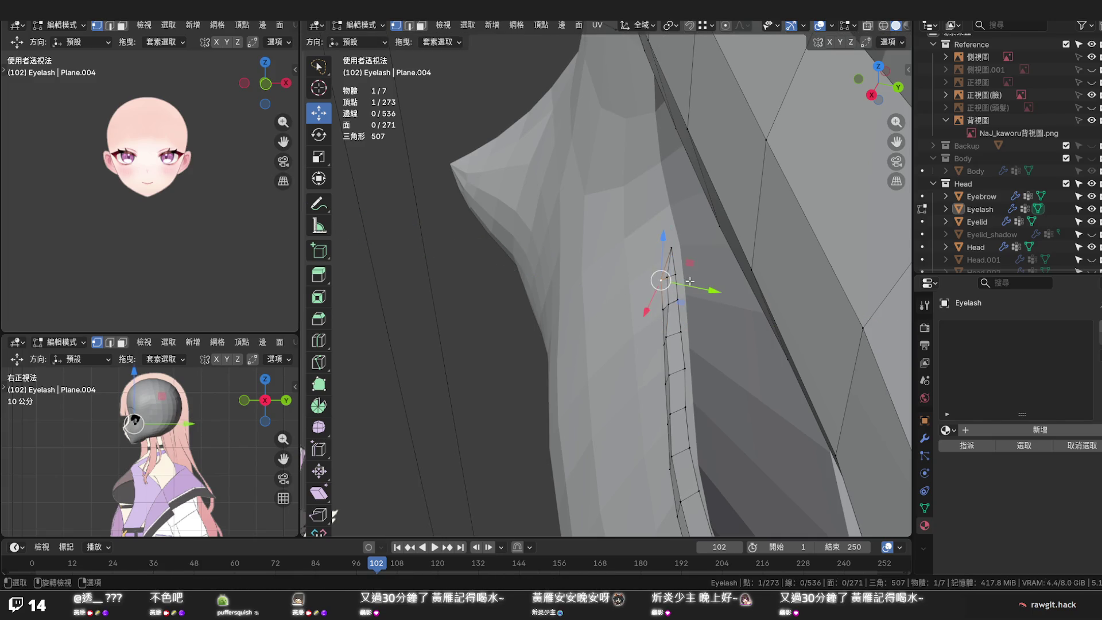
pyautogui.press('y')
pyautogui.click(694, 282)
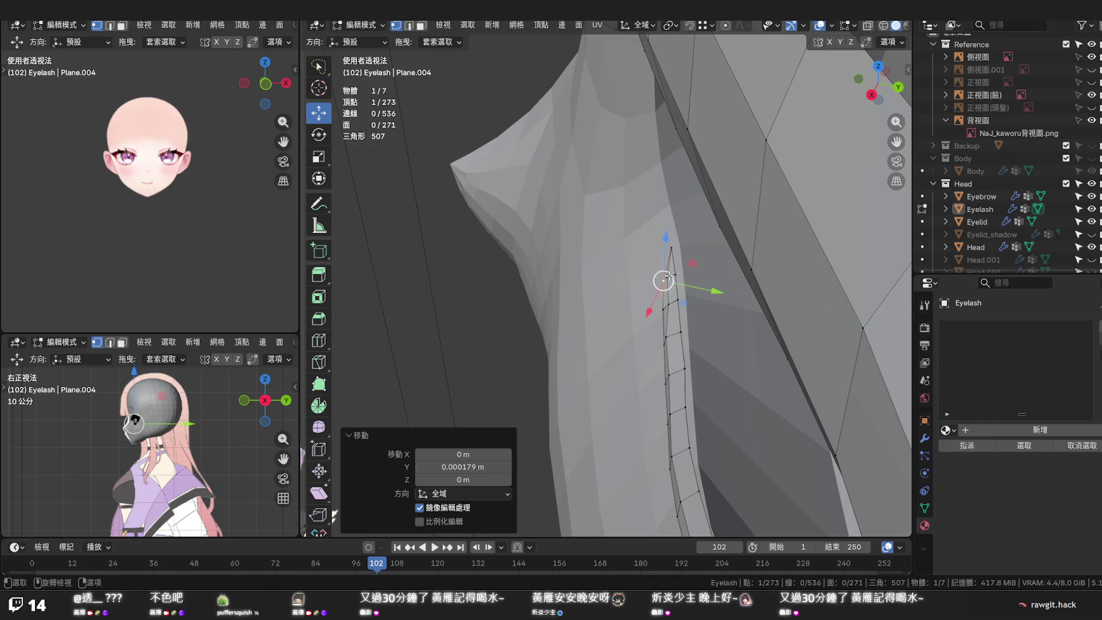
pyautogui.click(675, 275)
pyautogui.press('g')
pyautogui.press('y')
pyautogui.click(670, 280)
pyautogui.click(735, 299)
pyautogui.moveTo(735, 299)
pyautogui.mouseDown(button='middle')
pyautogui.moveTo(884, 253)
pyautogui.moveTo(285, 253)
pyautogui.mouseUp(button='middle')
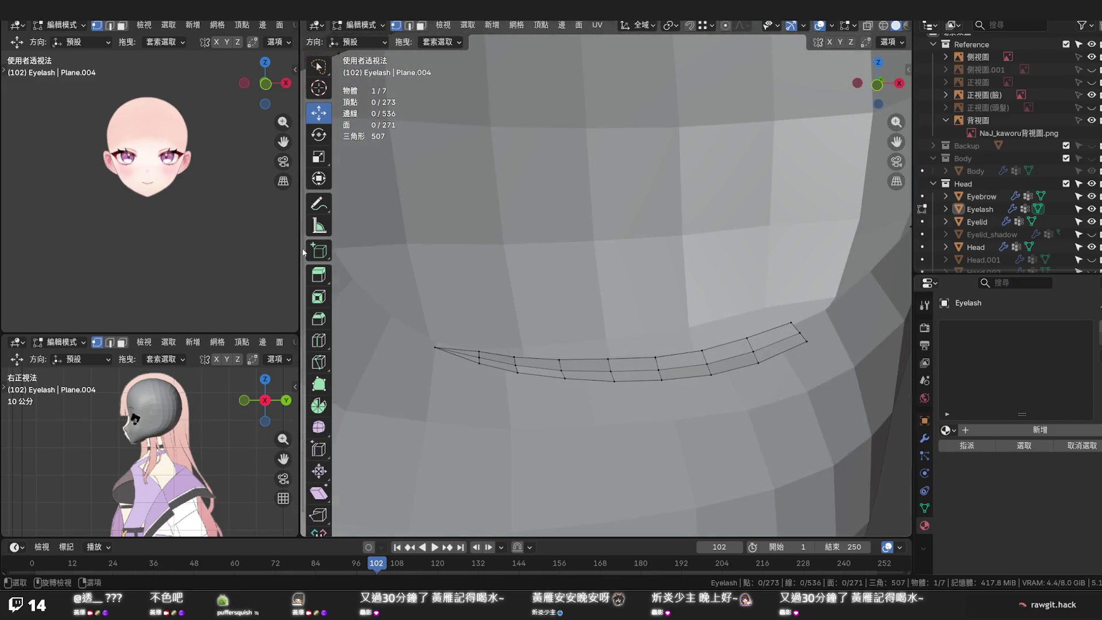
# Save the file, check the face in X-ray from the front and return to Object Mode
pyautogui.hotkey('ctrl', 's')
pyautogui.scroll(-4, 449, 305)
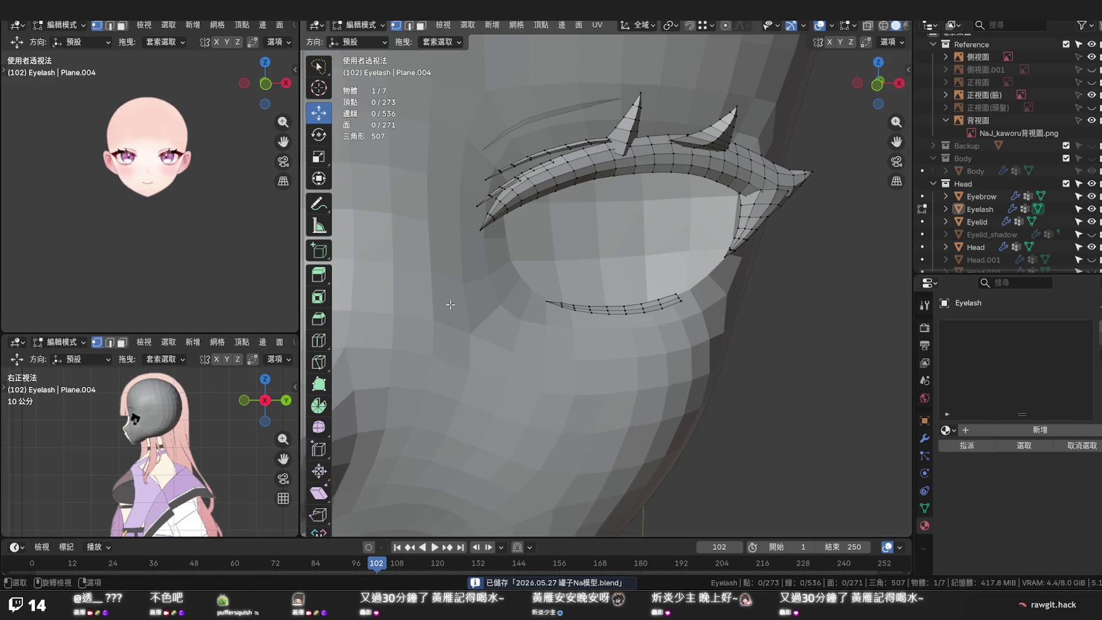
pyautogui.press('KP_1')
pyautogui.hotkey('alt', 'z')
pyautogui.hotkey('alt', 'z')
pyautogui.hotkey('alt', 'z')
pyautogui.press('Tab')
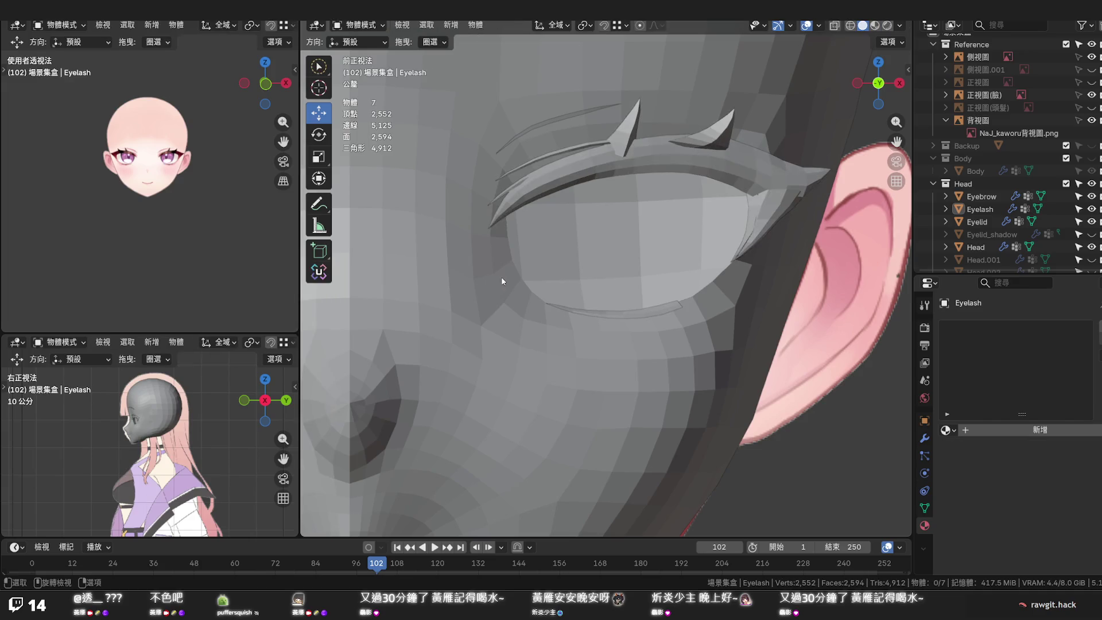
pyautogui.scroll(-5, 579, 277)
pyautogui.moveTo(579, 278)
pyautogui.mouseDown(button='middle')
pyautogui.moveTo(536, 327)
pyautogui.moveTo(436, 288)
pyautogui.moveTo(439, 276)
pyautogui.mouseUp(button='middle')
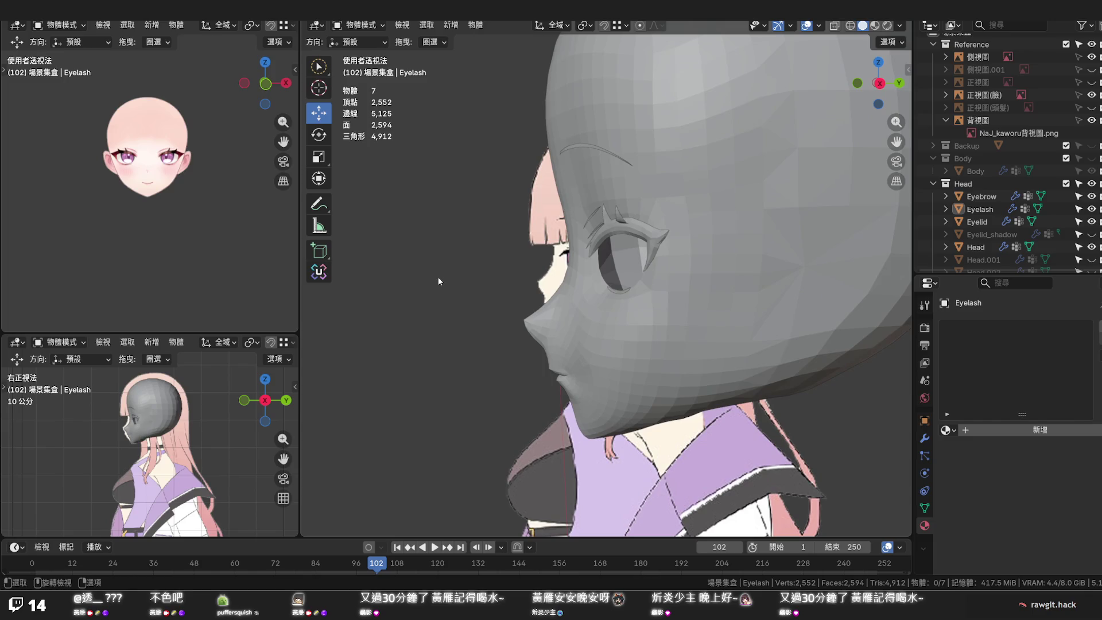
pyautogui.moveTo(458, 241)
pyautogui.mouseDown(button='middle')
pyautogui.moveTo(695, 319)
pyautogui.moveTo(598, 273)
pyautogui.moveTo(477, 257)
pyautogui.mouseUp(button='middle')
pyautogui.hotkey('ctrl', 's')
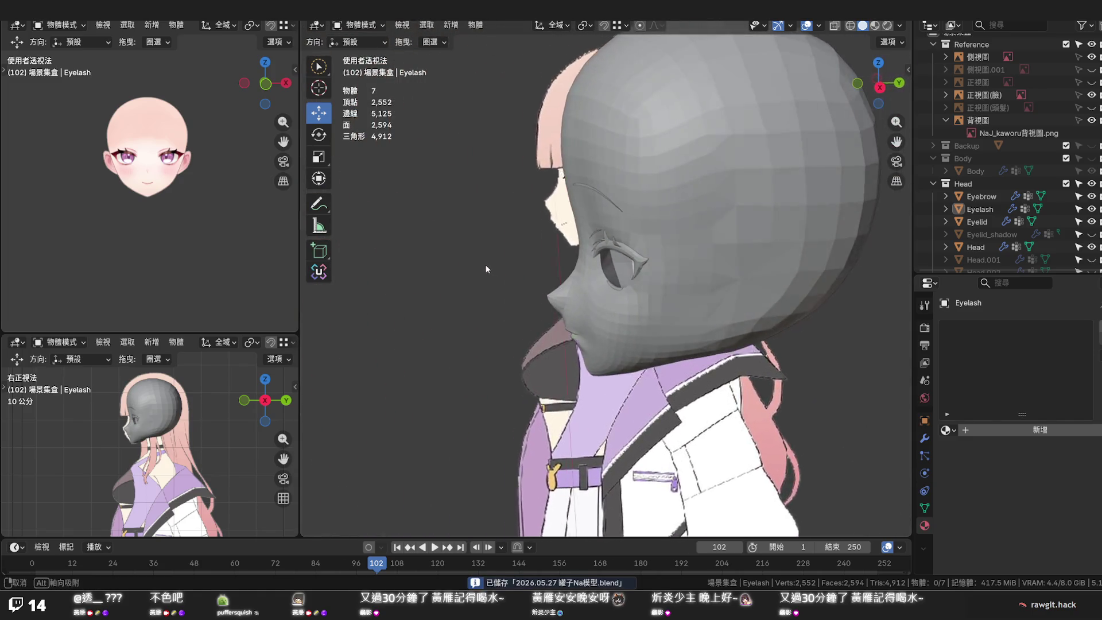
# Unhide the Iris object in the Outliner so the irises show in the eyes
pyautogui.moveTo(476, 252)
pyautogui.mouseDown(button='middle')
pyautogui.moveTo(609, 246)
pyautogui.moveTo(631, 269)
pyautogui.mouseUp(button='middle')
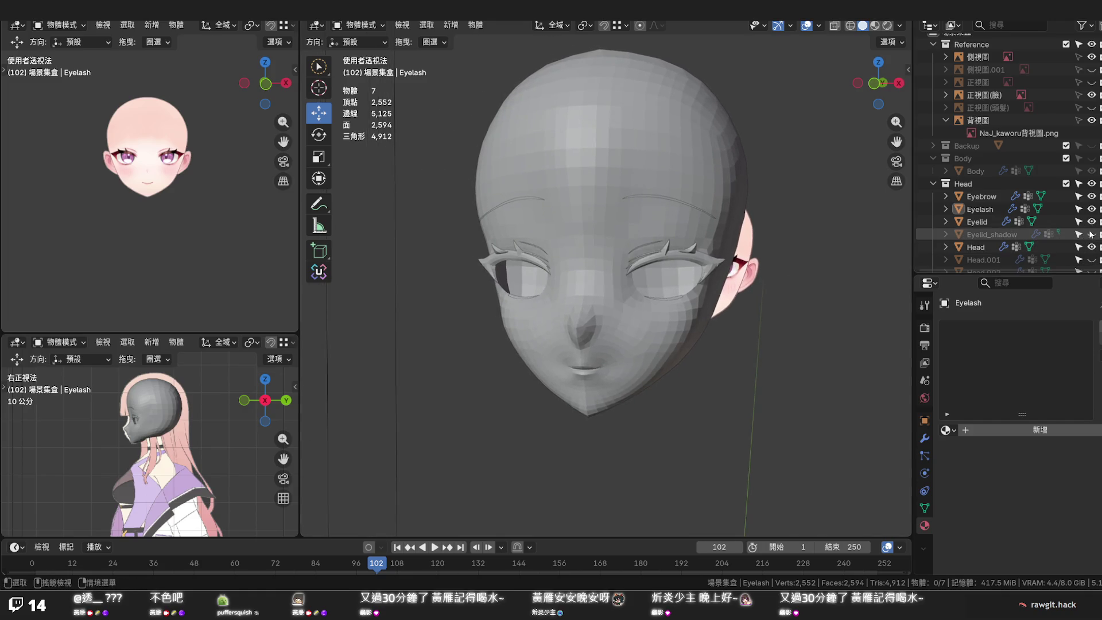
pyautogui.scroll(-1, 1091, 249)
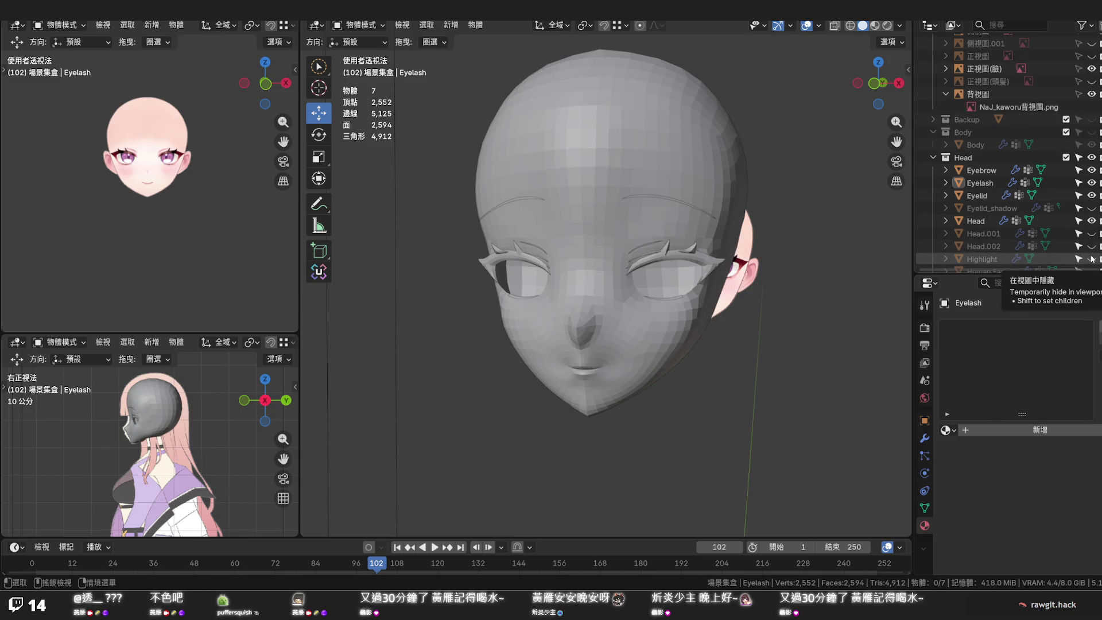
pyautogui.scroll(-2, 1092, 255)
pyautogui.click(1091, 232)
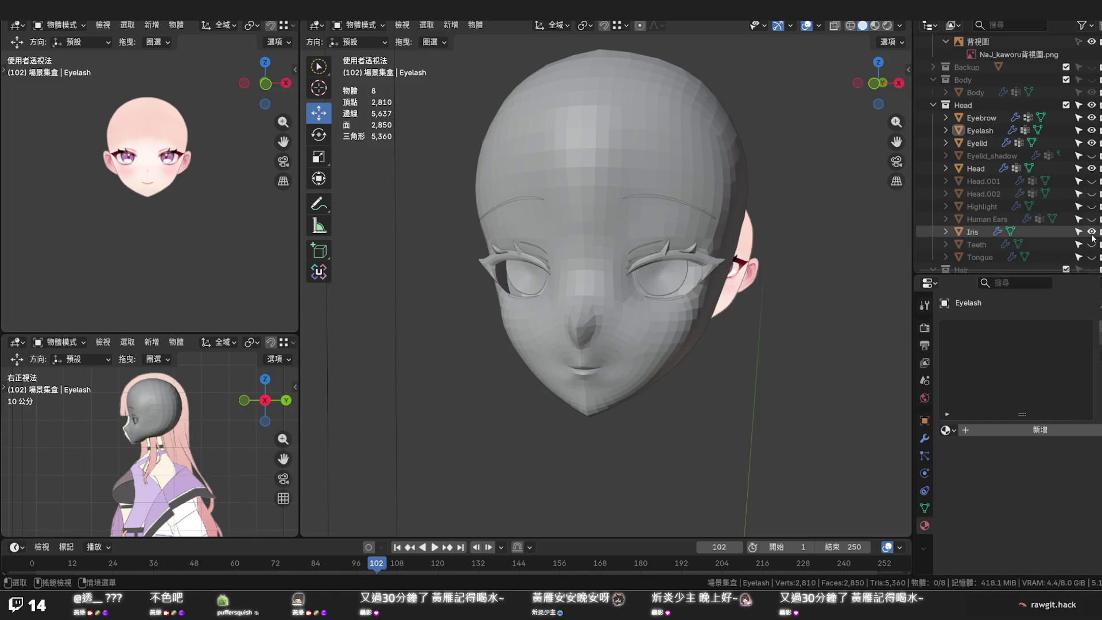
# Set viewport shading to Flat lighting with Texture colour, comparing briefly with Material
pyautogui.moveTo(625, 322); pyautogui.dragTo(614, 321, button='middle')
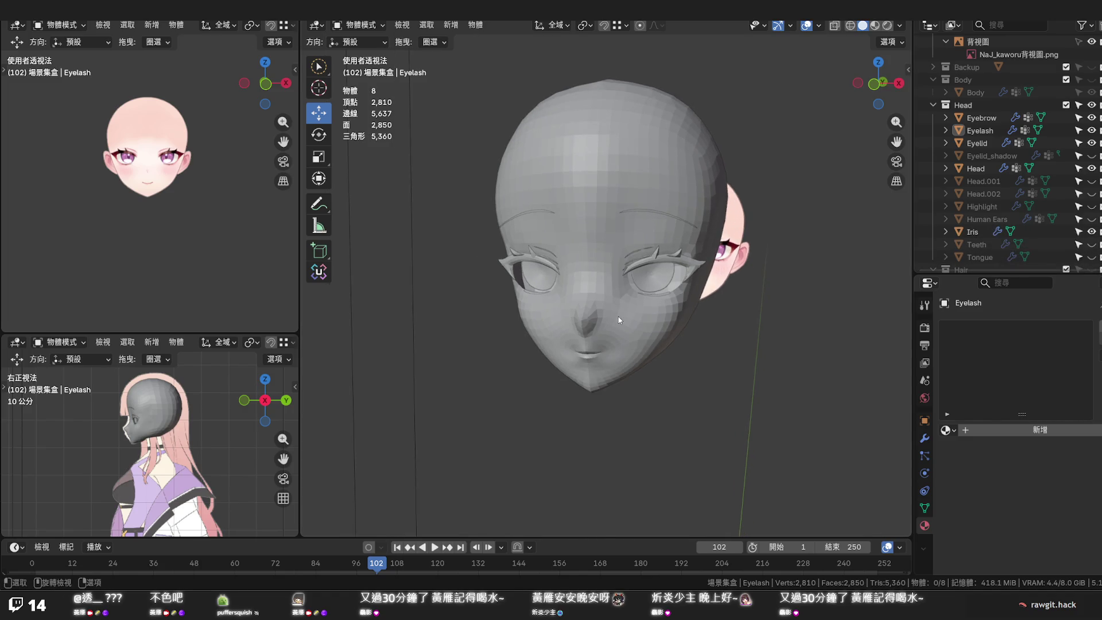
pyautogui.click(900, 26)
pyautogui.click(949, 87)
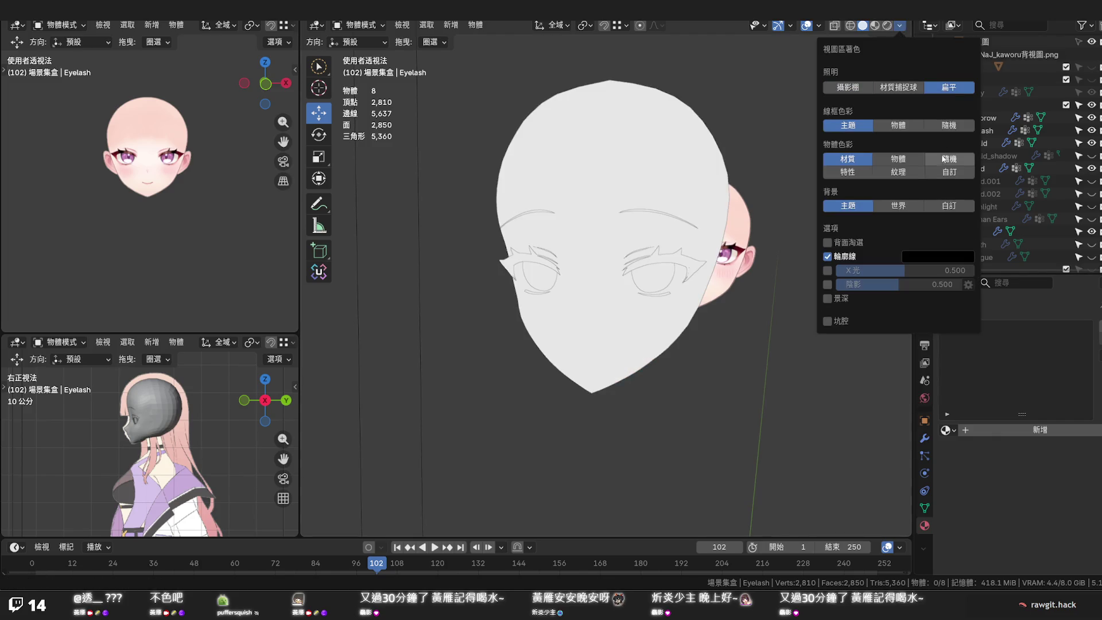
pyautogui.click(892, 176)
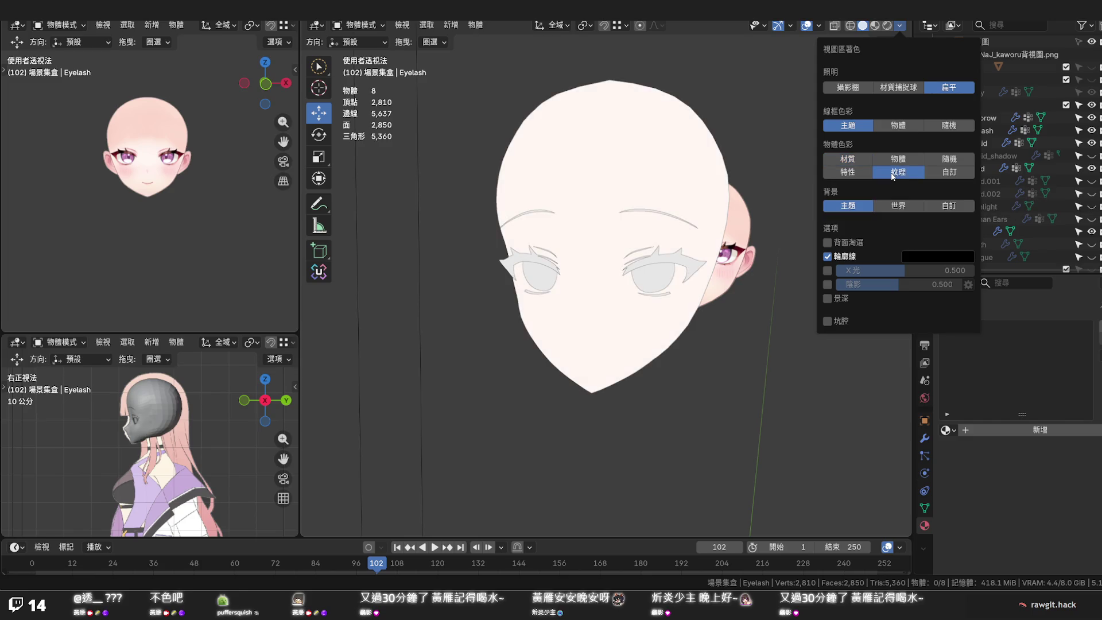
pyautogui.click(863, 160)
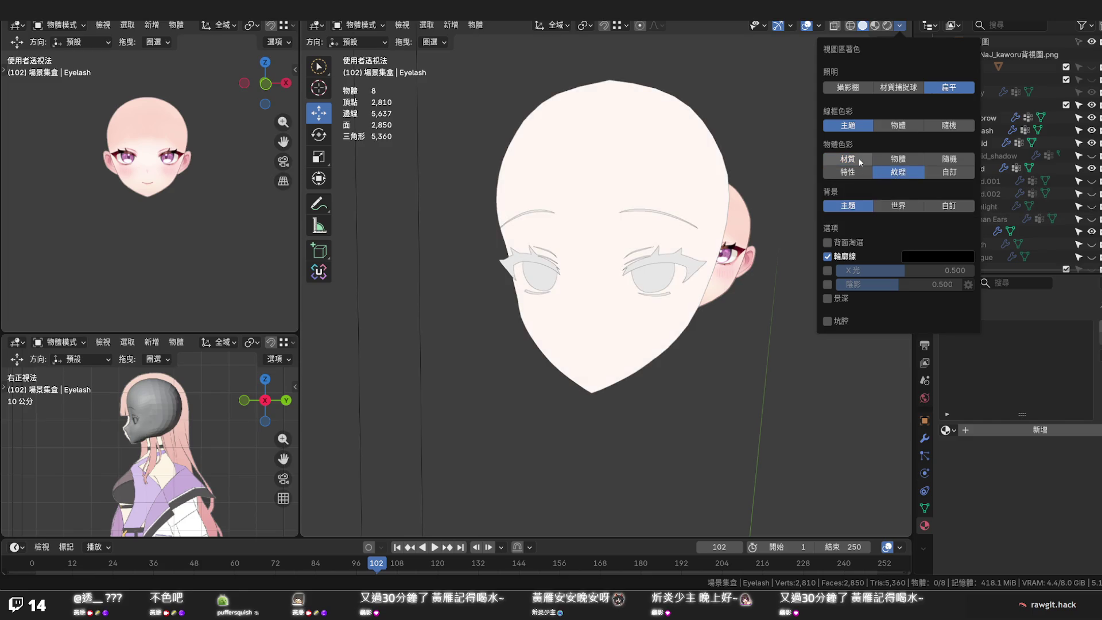
pyautogui.click(900, 173)
# Orbit the flat-shaded head from several sides to check the lashes, then save
pyautogui.moveTo(731, 319)
pyautogui.mouseDown(button='middle')
pyautogui.moveTo(662, 320)
pyautogui.moveTo(690, 317)
pyautogui.moveTo(671, 317)
pyautogui.mouseUp(button='middle')
pyautogui.scroll(2, 670, 319)
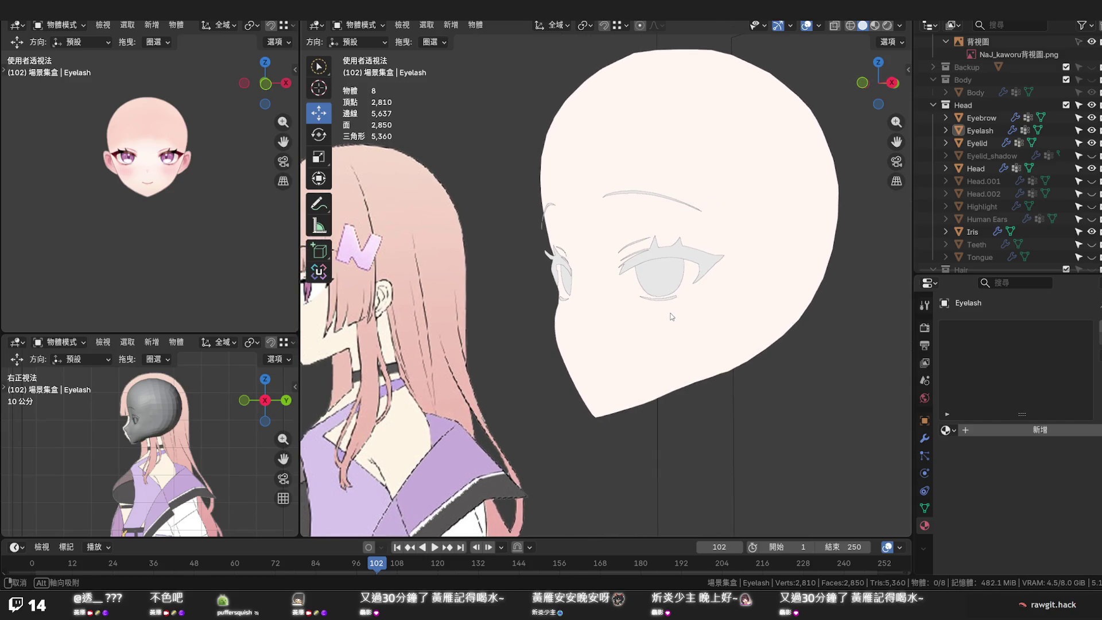
pyautogui.scroll(3, 670, 317)
pyautogui.scroll(2, 666, 313)
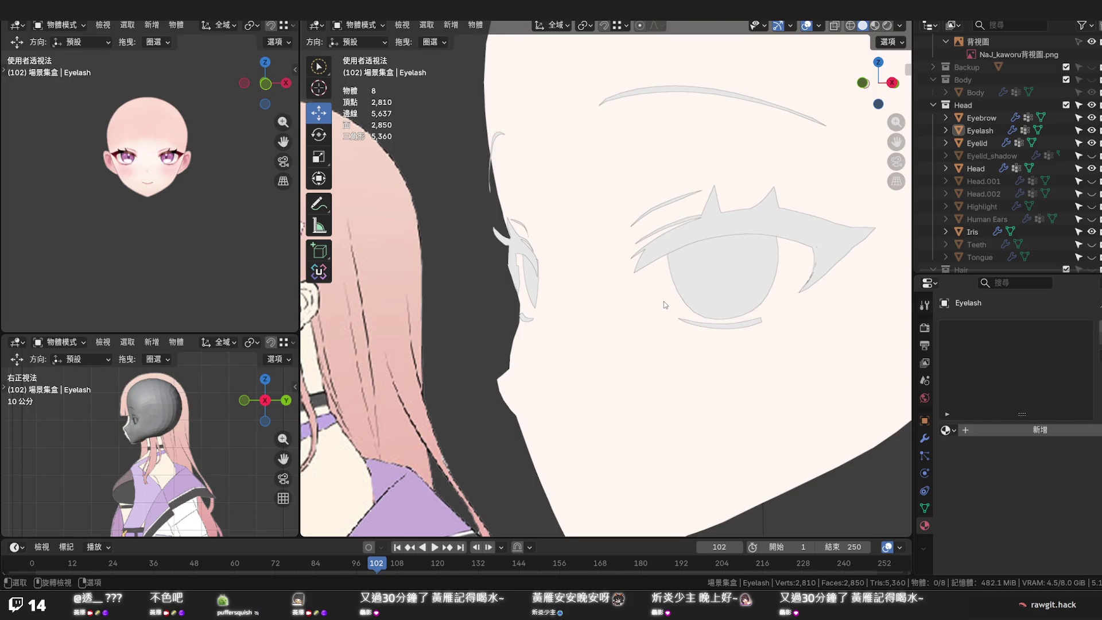
pyautogui.scroll(-1, 664, 304)
pyautogui.scroll(-1, 691, 296)
pyautogui.scroll(-2, 691, 299)
pyautogui.moveTo(691, 298); pyautogui.dragTo(821, 299, button='middle')
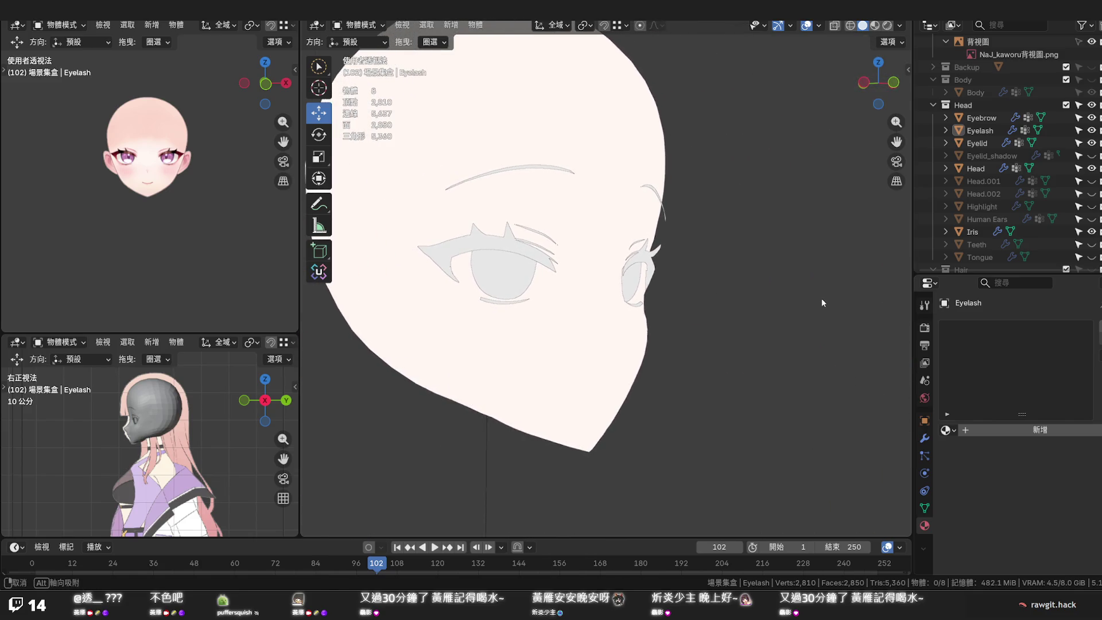
pyautogui.moveTo(822, 299)
pyautogui.mouseDown(button='middle')
pyautogui.moveTo(856, 299)
pyautogui.moveTo(617, 295)
pyautogui.moveTo(592, 303)
pyautogui.moveTo(747, 308)
pyautogui.moveTo(728, 313)
pyautogui.moveTo(696, 298)
pyautogui.moveTo(713, 387)
pyautogui.moveTo(797, 373)
pyautogui.moveTo(834, 348)
pyautogui.moveTo(823, 347)
pyautogui.mouseUp(button='middle')
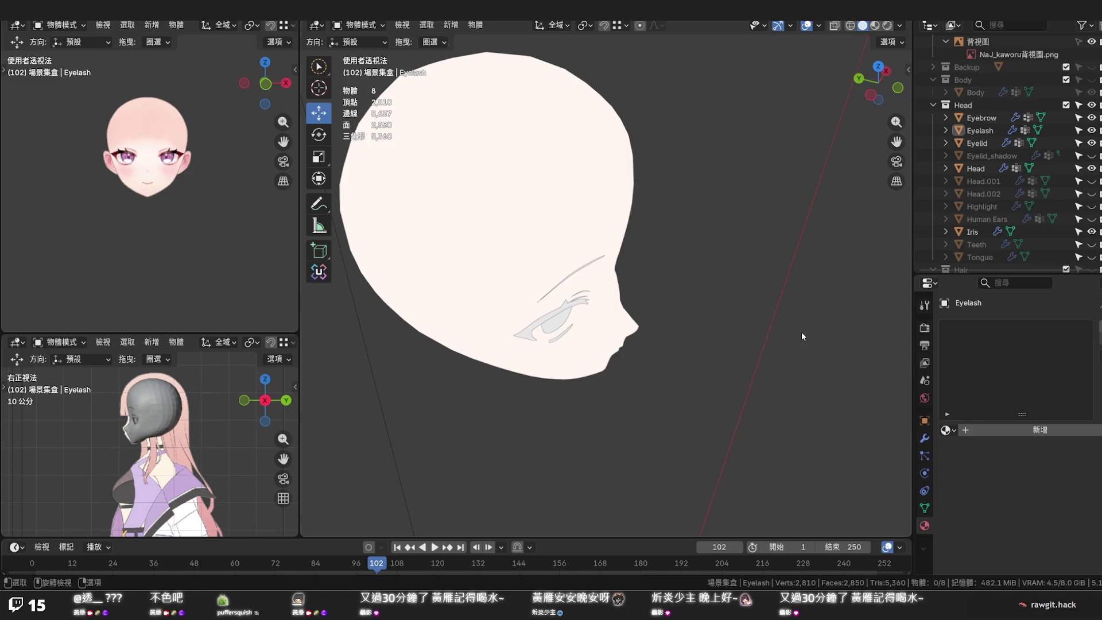
pyautogui.hotkey('ctrl', 's')
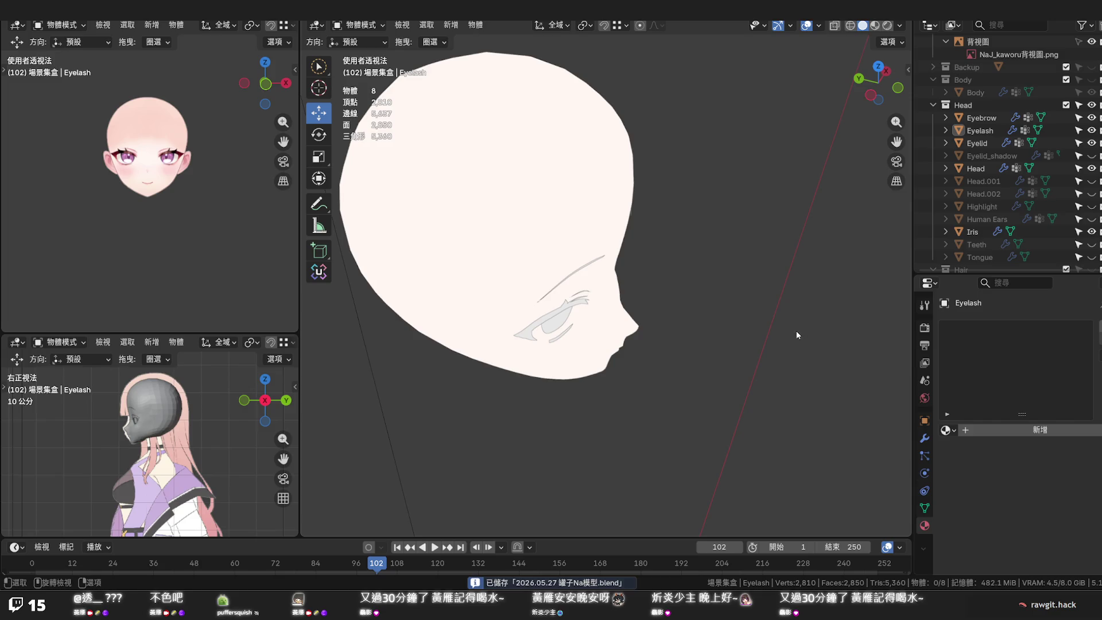
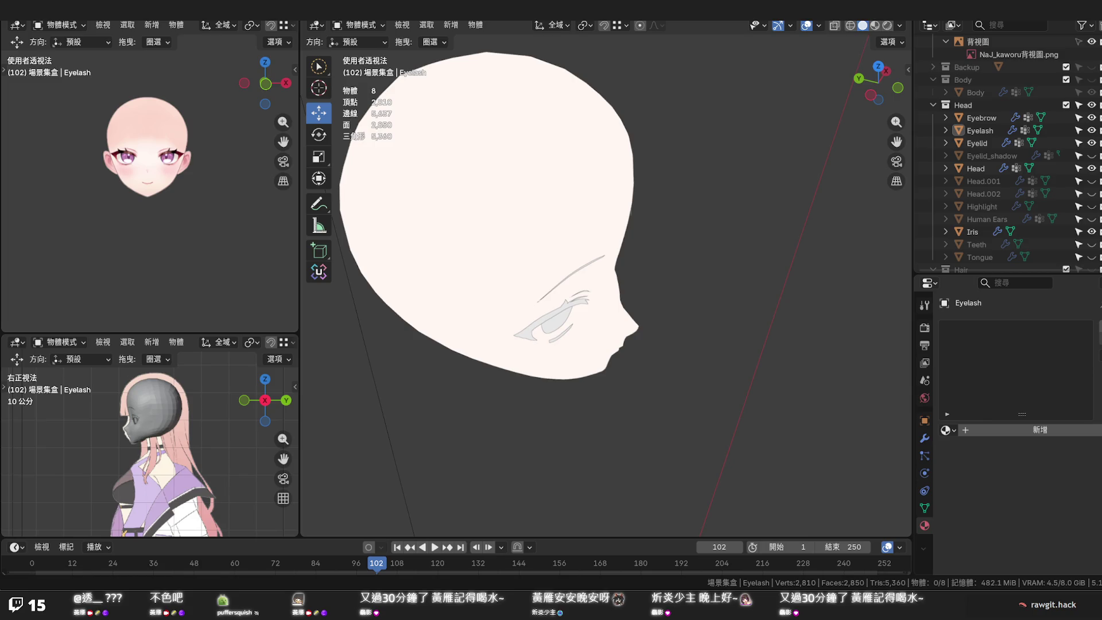
# Edit the Head mesh and lower its top crown vertex vertically with proportional falloff
pyautogui.moveTo(548, 392); pyautogui.dragTo(675, 300, button='middle')
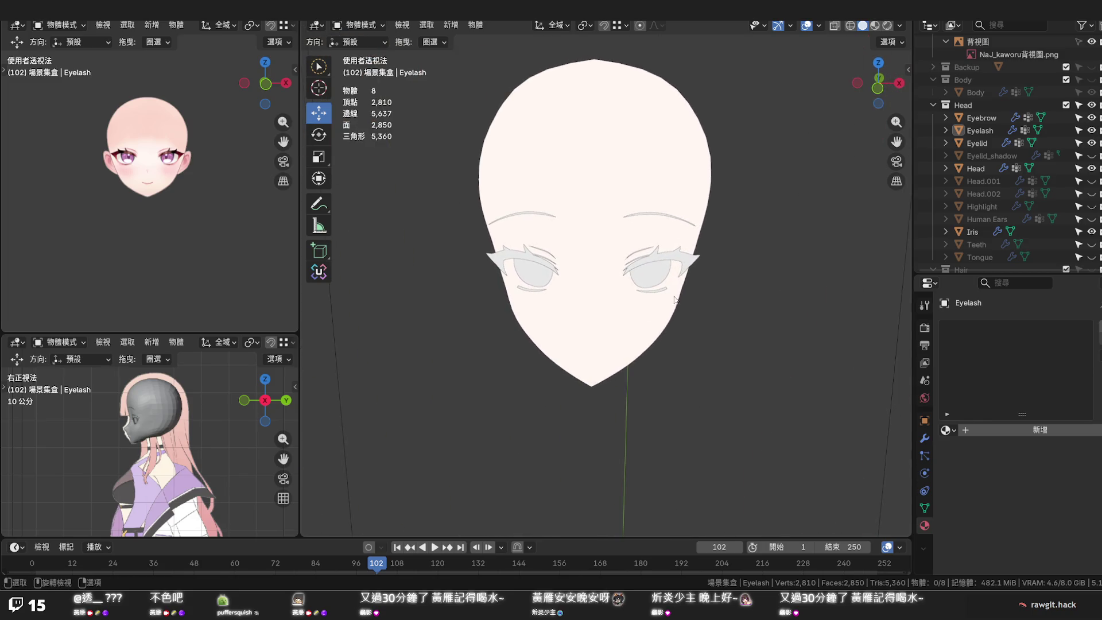
pyautogui.scroll(-2, 802, 249)
pyautogui.moveTo(745, 273); pyautogui.dragTo(743, 258, button='middle')
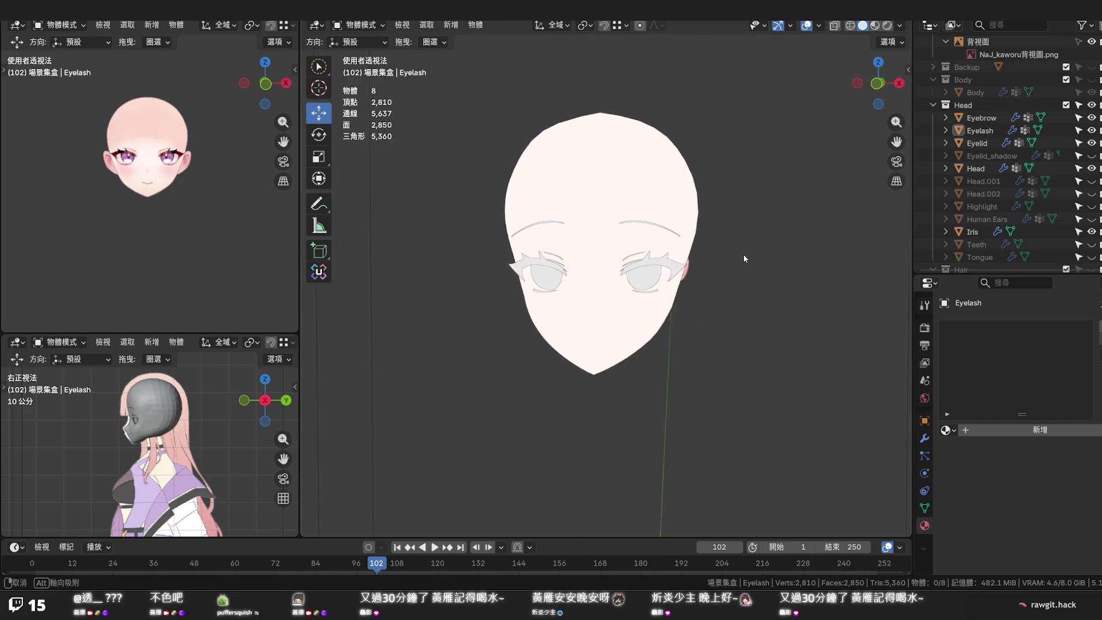
pyautogui.click(640, 160)
pyautogui.press('Tab')
pyautogui.hotkey('alt', 'h')
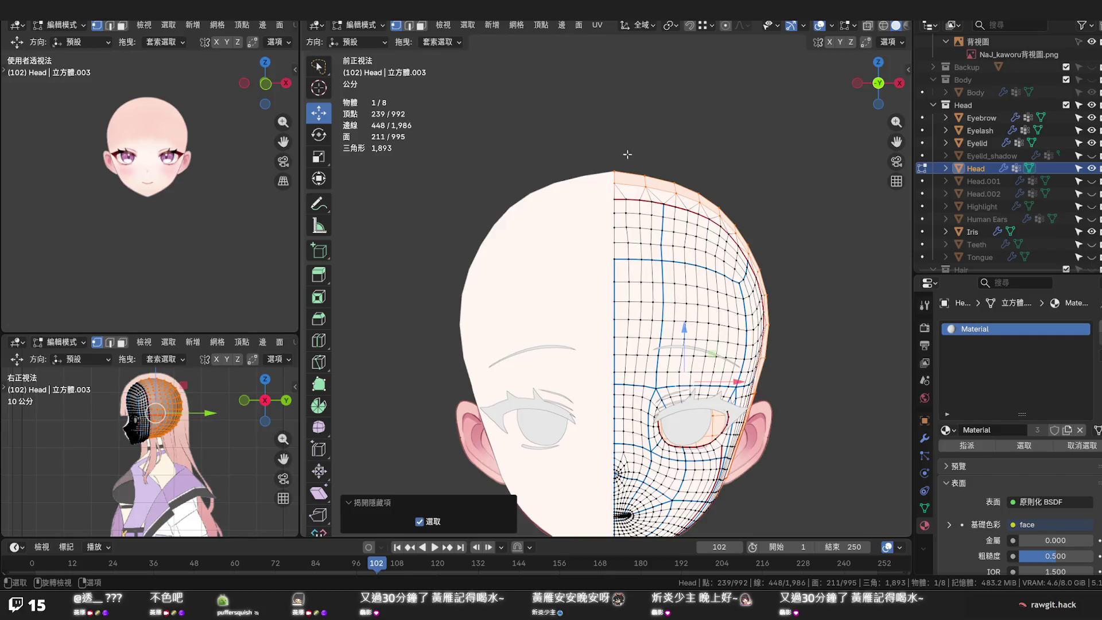
pyautogui.click(615, 170)
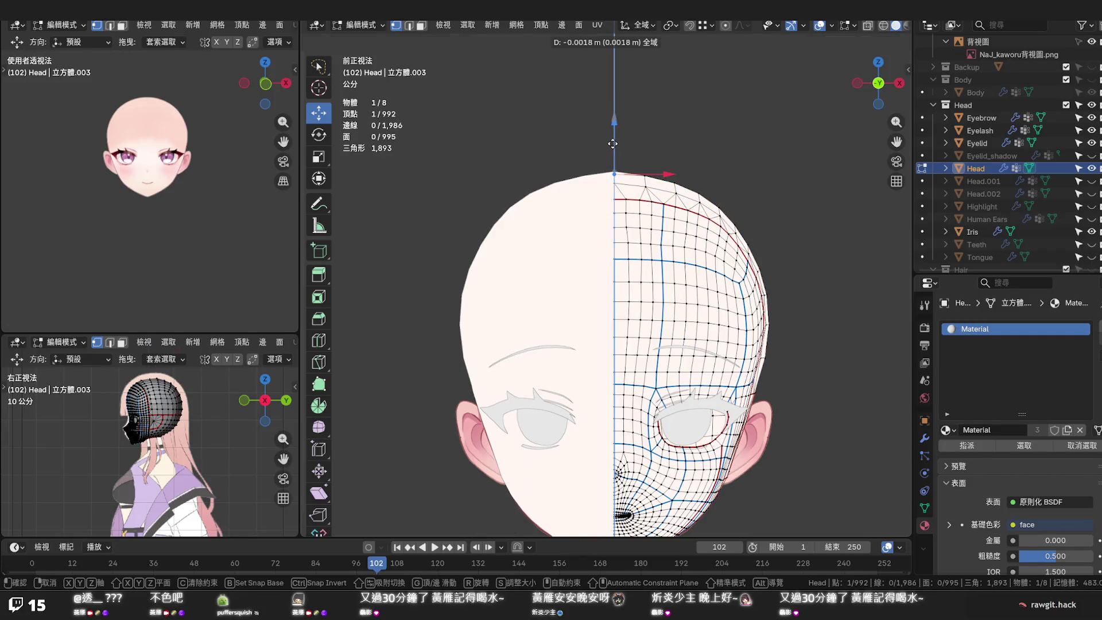
pyautogui.click(723, 28)
pyautogui.moveTo(614, 117); pyautogui.dragTo(613, 123)
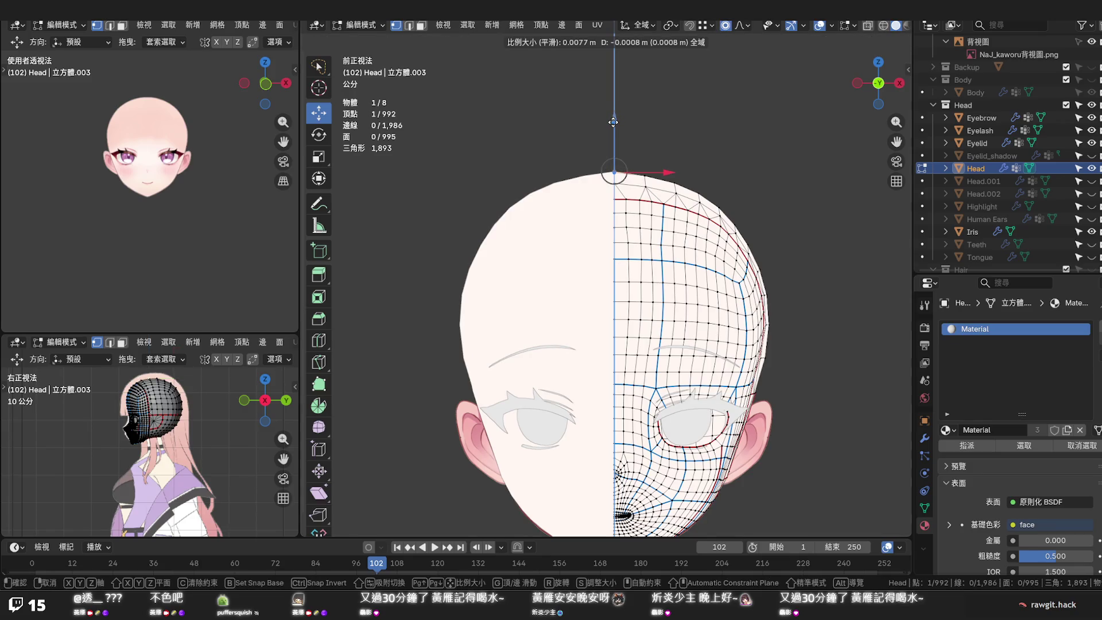
pyautogui.scroll(-5, 613, 122)
pyautogui.scroll(-4, 613, 124)
pyautogui.scroll(-5, 612, 126)
pyautogui.scroll(-3, 612, 125)
pyautogui.moveTo(612, 126); pyautogui.dragTo(615, 123)
pyautogui.scroll(4, 615, 122)
pyautogui.scroll(3, 615, 123)
pyautogui.scroll(1, 615, 123)
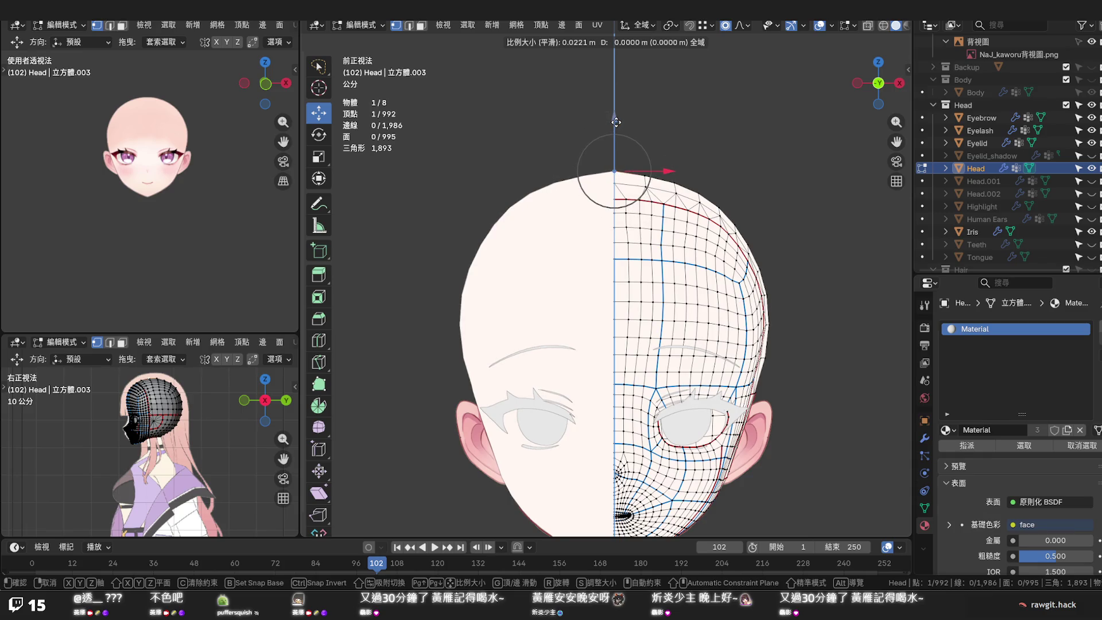
pyautogui.moveTo(615, 123); pyautogui.dragTo(615, 124)
# From the right side view, nudge three crown vertices down to hug the reference head
pyautogui.moveTo(615, 123)
pyautogui.mouseDown(button='middle')
pyautogui.moveTo(493, 177)
pyautogui.moveTo(450, 182)
pyautogui.moveTo(666, 175)
pyautogui.mouseUp(button='middle')
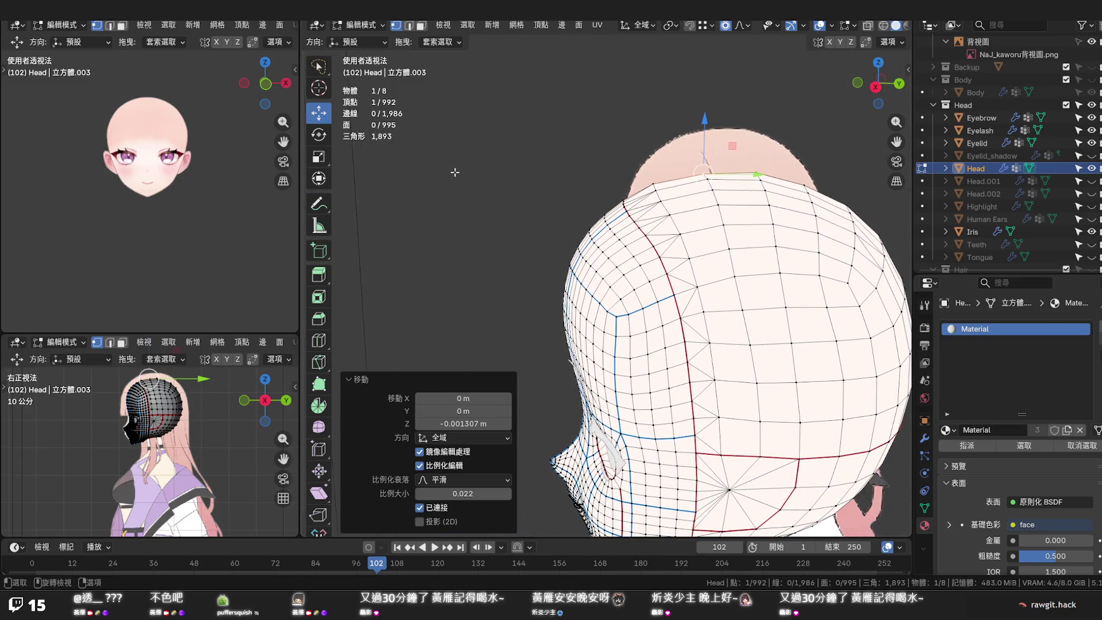
pyautogui.click(653, 170)
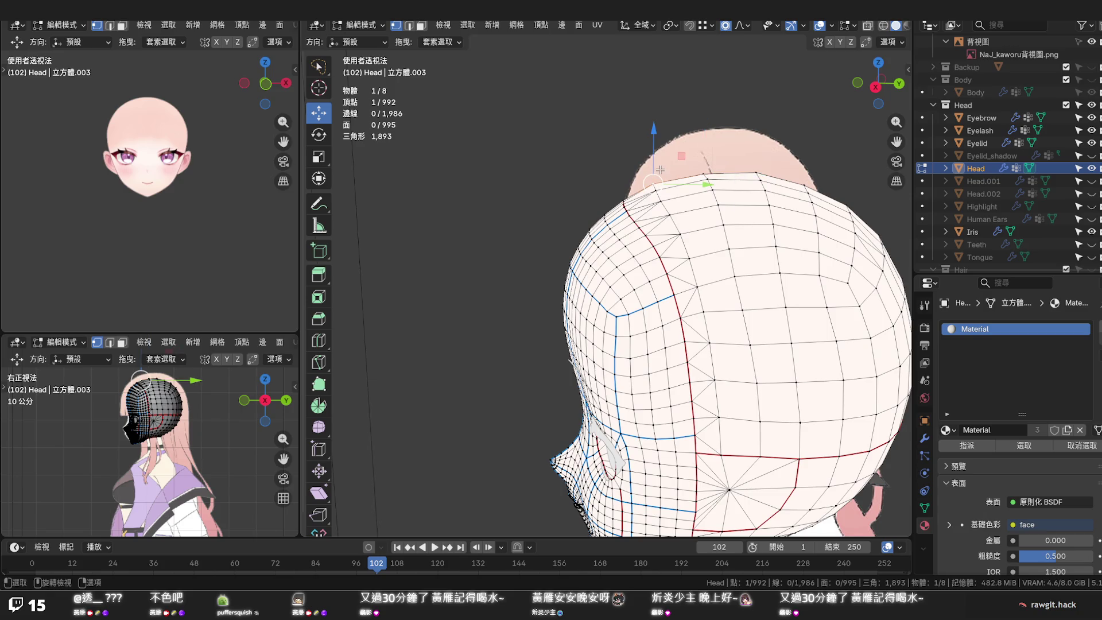
pyautogui.press('KP_3')
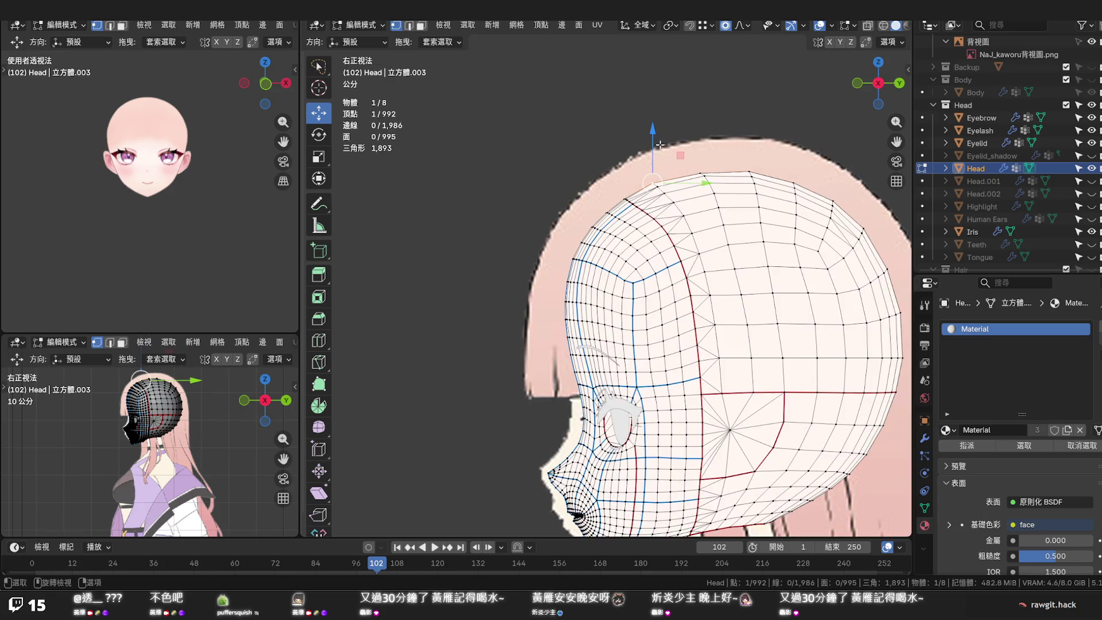
pyautogui.scroll(1, 659, 146)
pyautogui.scroll(1, 646, 147)
pyautogui.scroll(1, 633, 150)
pyautogui.moveTo(629, 149); pyautogui.dragTo(630, 157)
pyautogui.moveTo(799, 173); pyautogui.dragTo(799, 153)
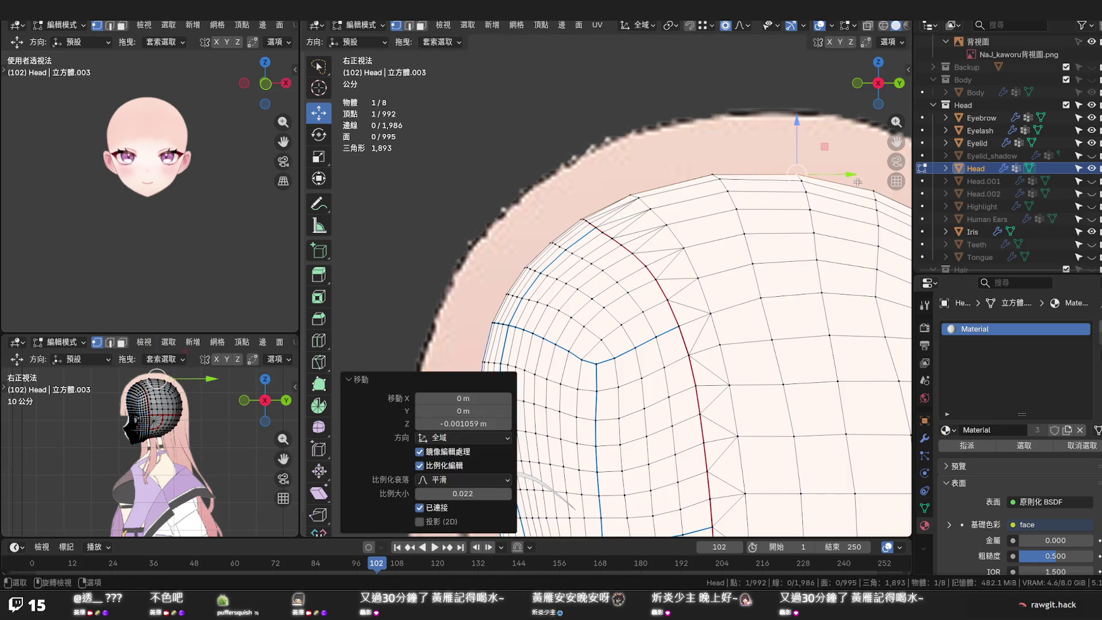
pyautogui.moveTo(874, 189); pyautogui.dragTo(875, 175)
pyautogui.click(692, 154)
pyautogui.scroll(-1, 692, 153)
# Check the head from the front and in perspective, and save the blend file
pyautogui.press('KP_1')
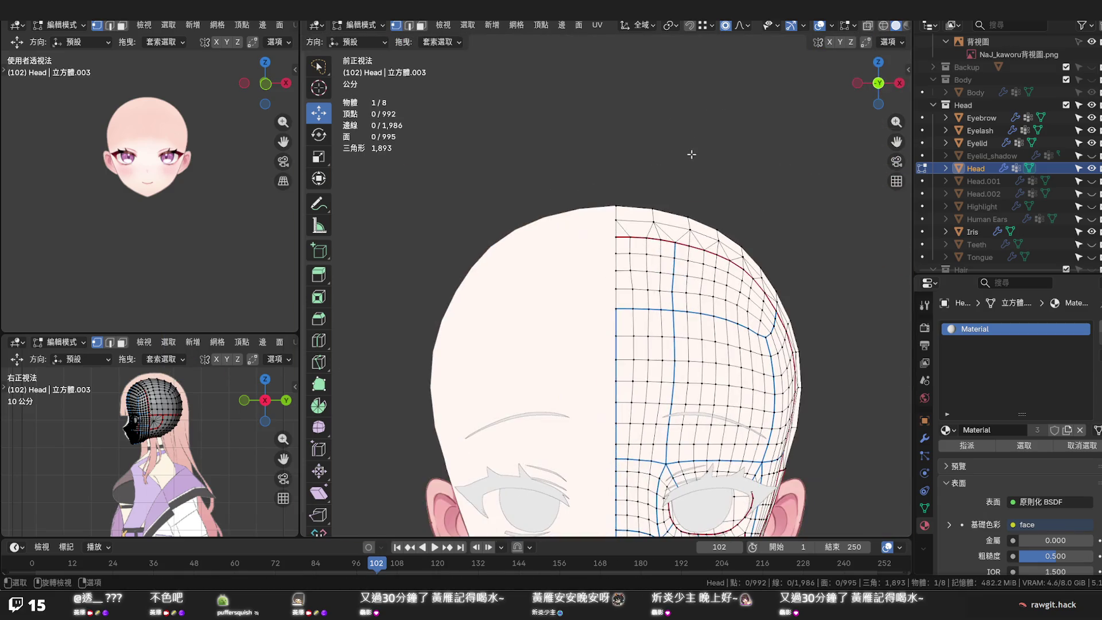
pyautogui.scroll(-2, 692, 152)
pyautogui.hotkey('ctrl', 's')
pyautogui.moveTo(703, 185)
pyautogui.mouseDown(button='middle')
pyautogui.moveTo(718, 375)
pyautogui.moveTo(680, 379)
pyautogui.mouseUp(button='middle')
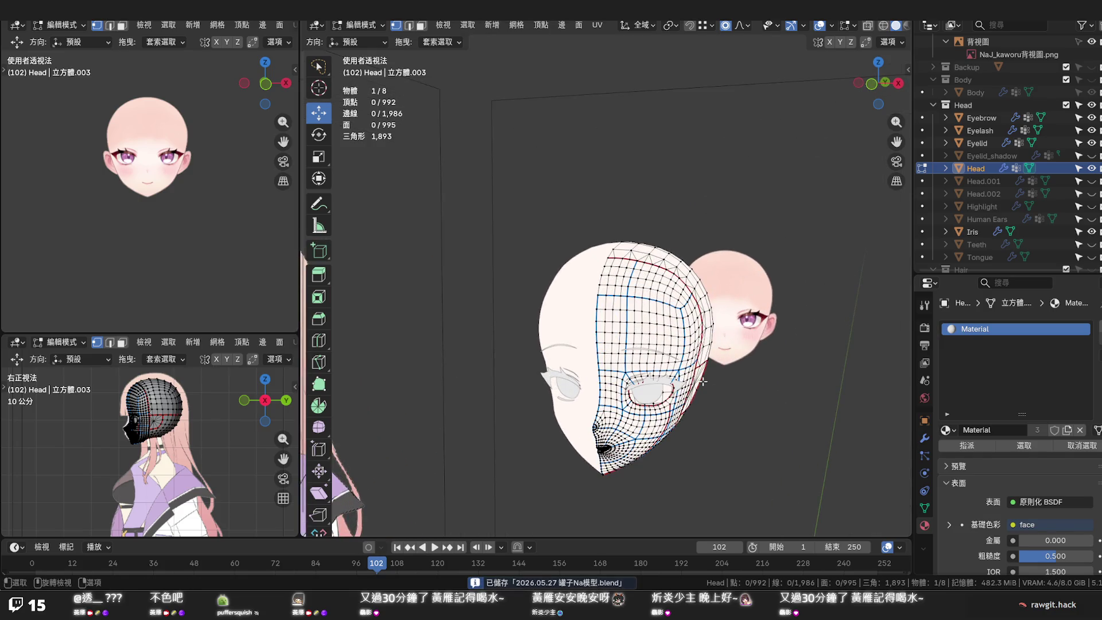
pyautogui.press('Tab')
pyautogui.press('Tab')
pyautogui.press('Tab')
# Back in object mode, show the Hair collection and briefly toggle the cat ears on and off
pyautogui.click(710, 413)
pyautogui.moveTo(710, 414)
pyautogui.mouseDown(button='middle')
pyautogui.moveTo(698, 362)
pyautogui.moveTo(667, 360)
pyautogui.moveTo(765, 360)
pyautogui.moveTo(673, 367)
pyautogui.moveTo(710, 357)
pyautogui.mouseUp(button='middle')
pyautogui.scroll(2, 704, 387)
pyautogui.scroll(-2, 700, 360)
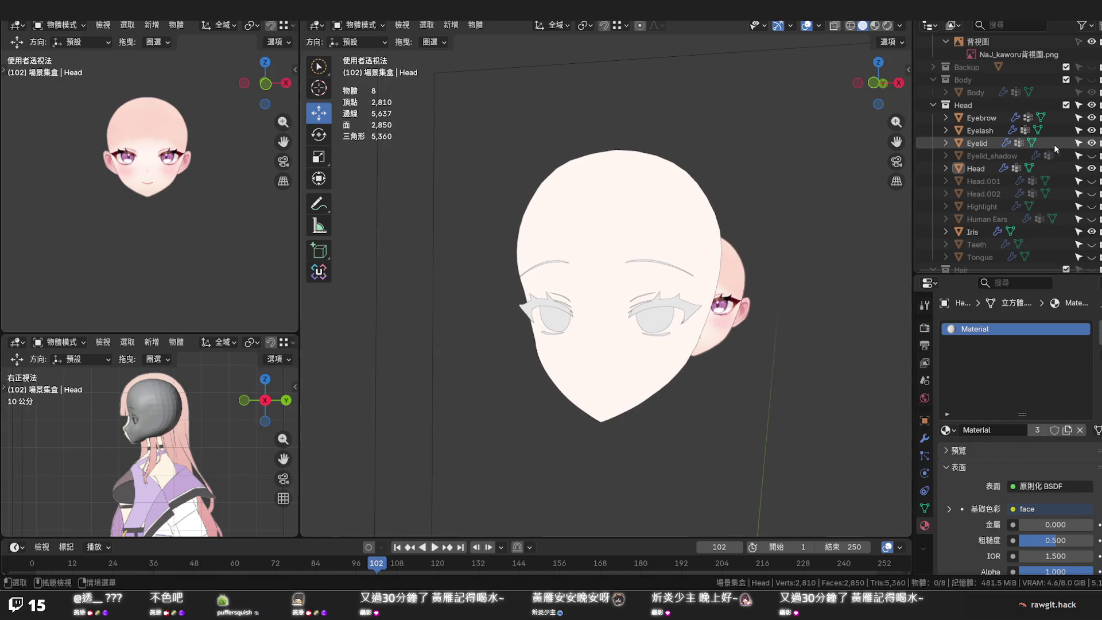
pyautogui.scroll(-3, 1054, 144)
pyautogui.click(1092, 196)
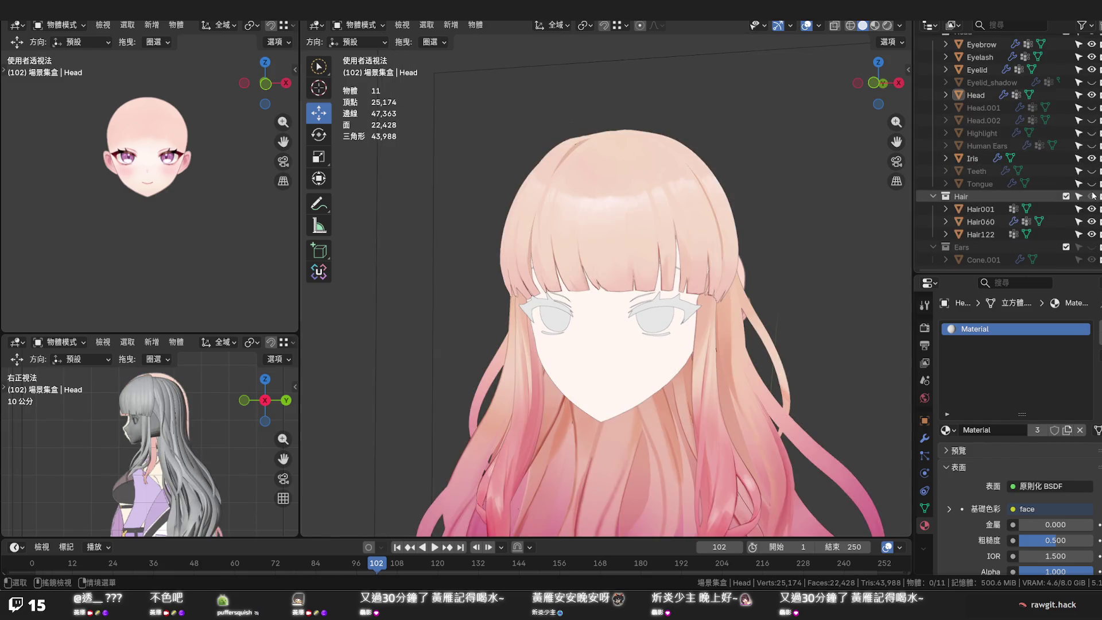
pyautogui.moveTo(774, 274)
pyautogui.mouseDown(button='middle')
pyautogui.moveTo(781, 250)
pyautogui.moveTo(760, 192)
pyautogui.moveTo(844, 159)
pyautogui.moveTo(800, 258)
pyautogui.moveTo(833, 270)
pyautogui.mouseUp(button='middle')
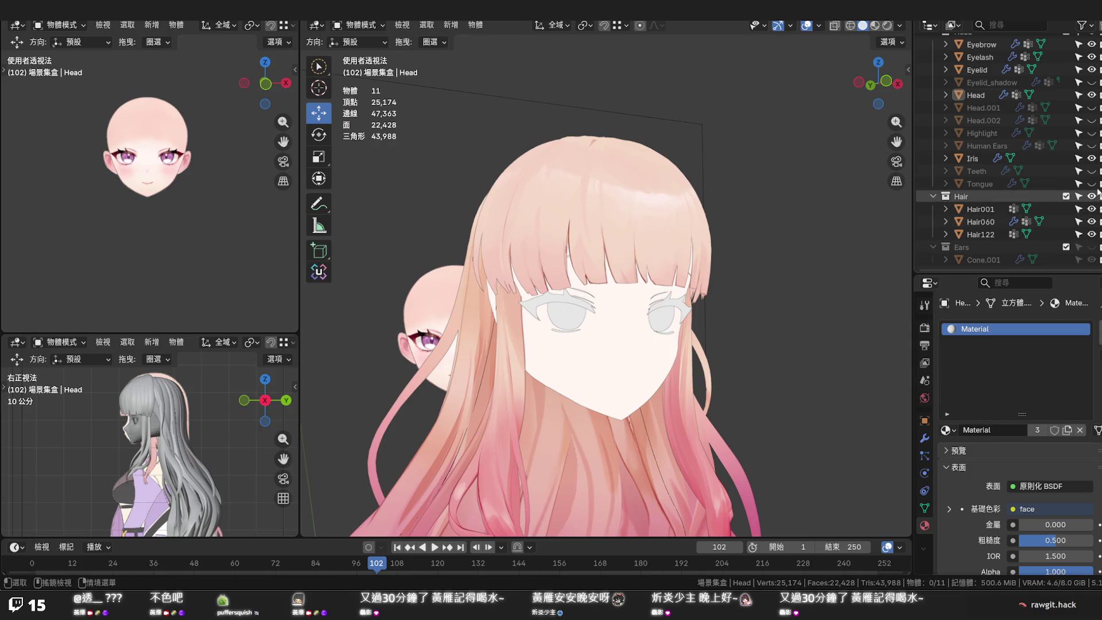
pyautogui.click(1092, 247)
pyautogui.click(1092, 247)
pyautogui.scroll(2, 1091, 247)
pyautogui.scroll(4, 1092, 172)
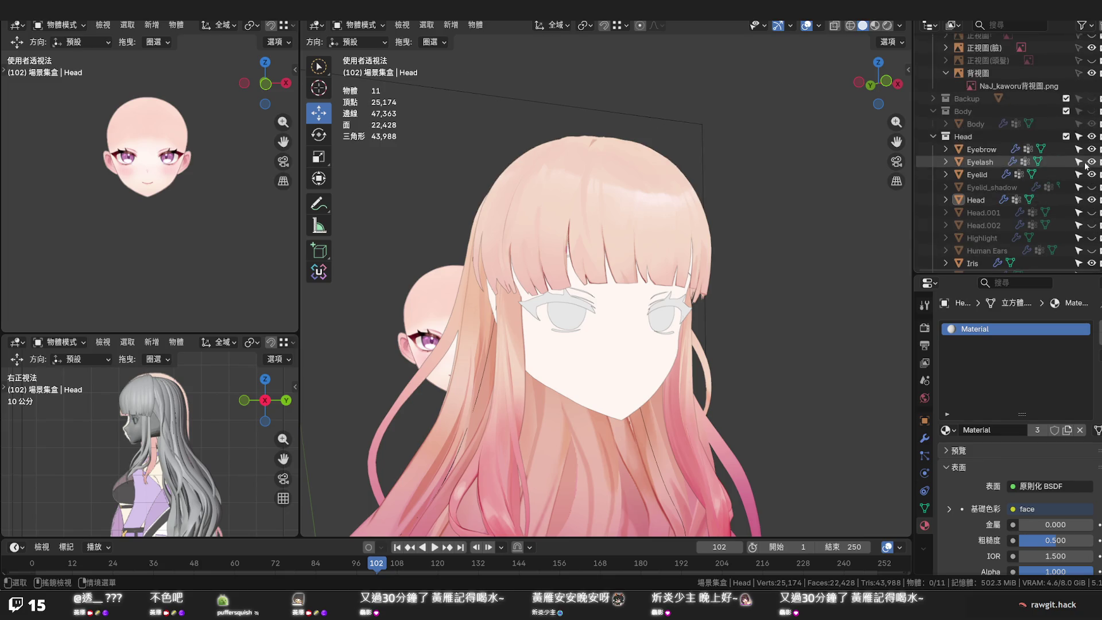
# Show the Body, briefly toggle the Head.002 neck mesh, and save the file
pyautogui.click(1092, 97)
pyautogui.moveTo(903, 241)
pyautogui.mouseDown(button='middle')
pyautogui.moveTo(752, 292)
pyautogui.moveTo(702, 291)
pyautogui.mouseUp(button='middle')
pyautogui.scroll(-2, 717, 291)
pyautogui.hotkey('ctrl', 's')
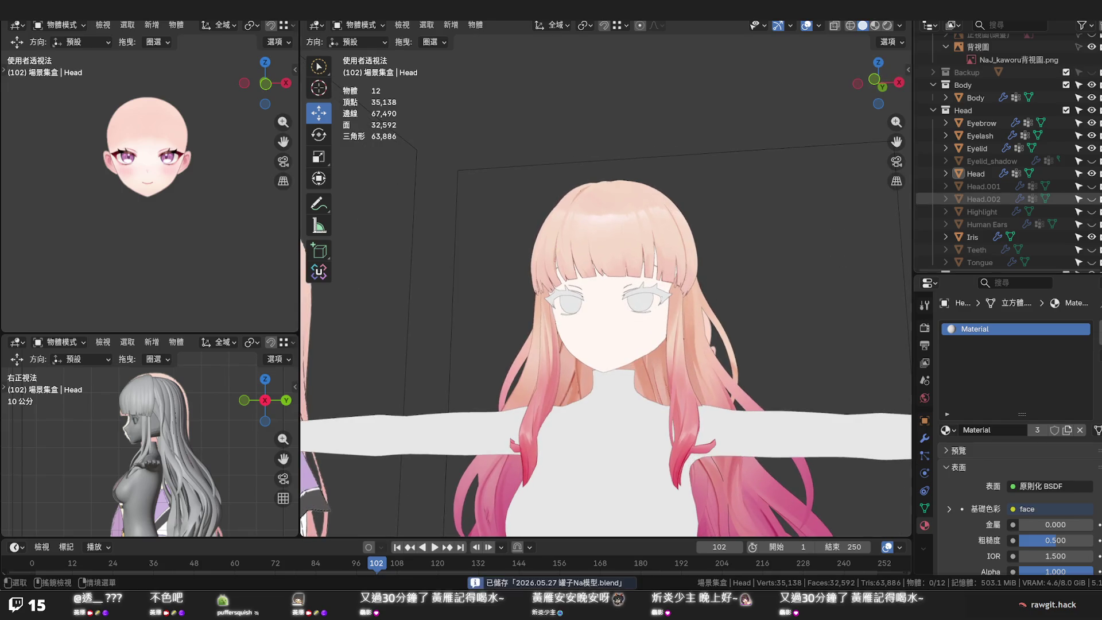
pyautogui.click(1091, 199)
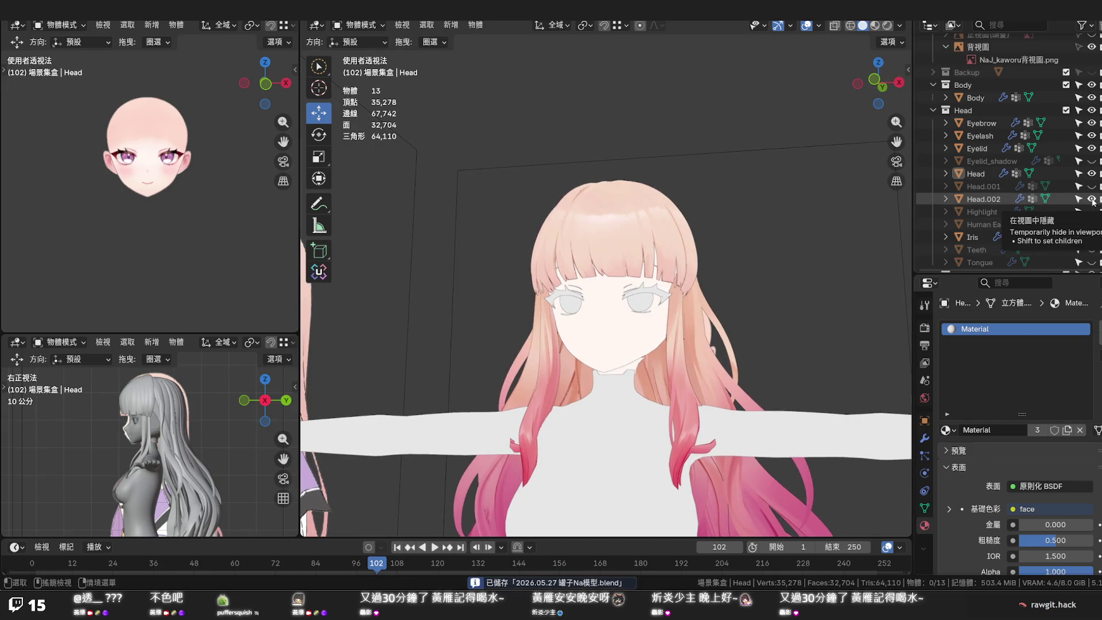
pyautogui.click(1092, 199)
pyautogui.moveTo(870, 310); pyautogui.dragTo(726, 335, button='middle')
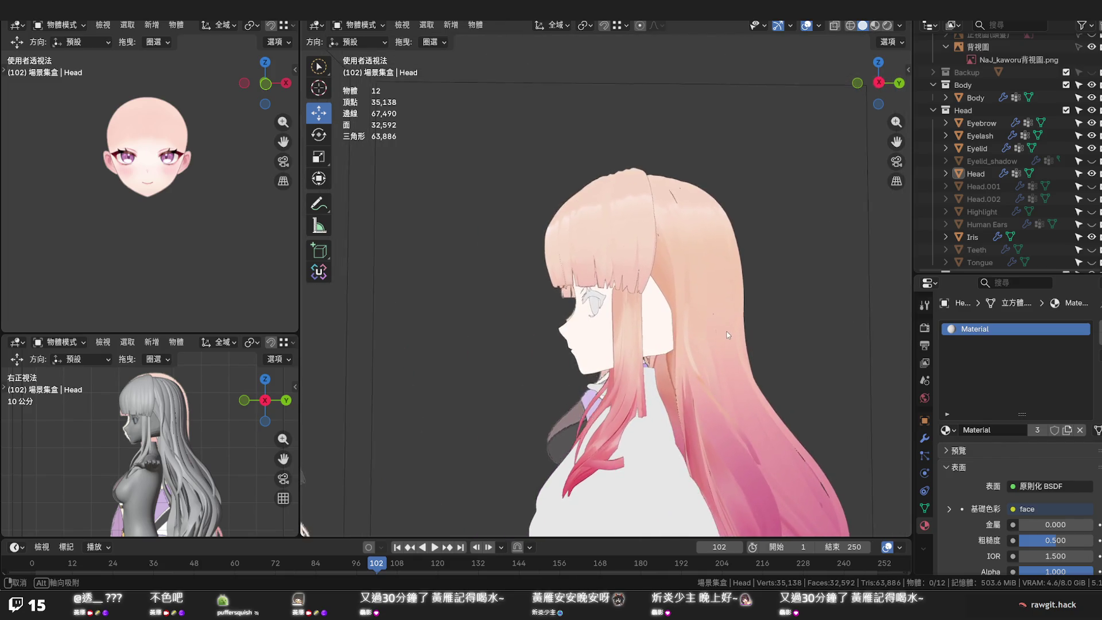
pyautogui.moveTo(726, 330); pyautogui.dragTo(845, 335, button='middle')
pyautogui.hotkey('ctrl', 's')
pyautogui.scroll(3, 709, 343)
# Make the Human Ears visible and save the file again
pyautogui.moveTo(710, 344); pyautogui.dragTo(643, 339, button='middle')
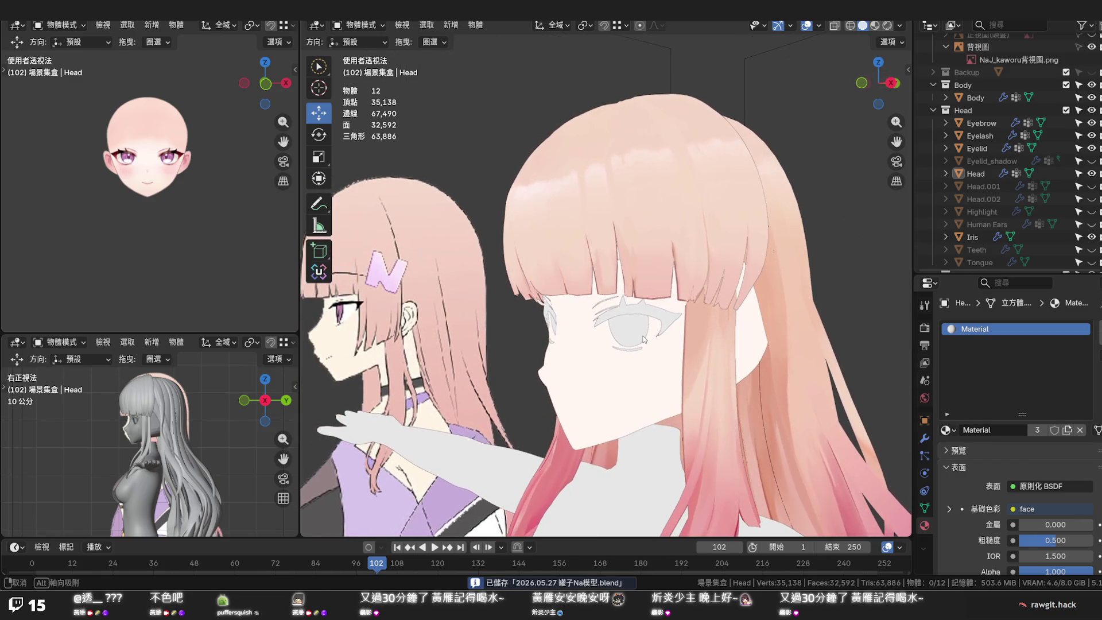
pyautogui.scroll(1, 644, 338)
pyautogui.scroll(3, 644, 333)
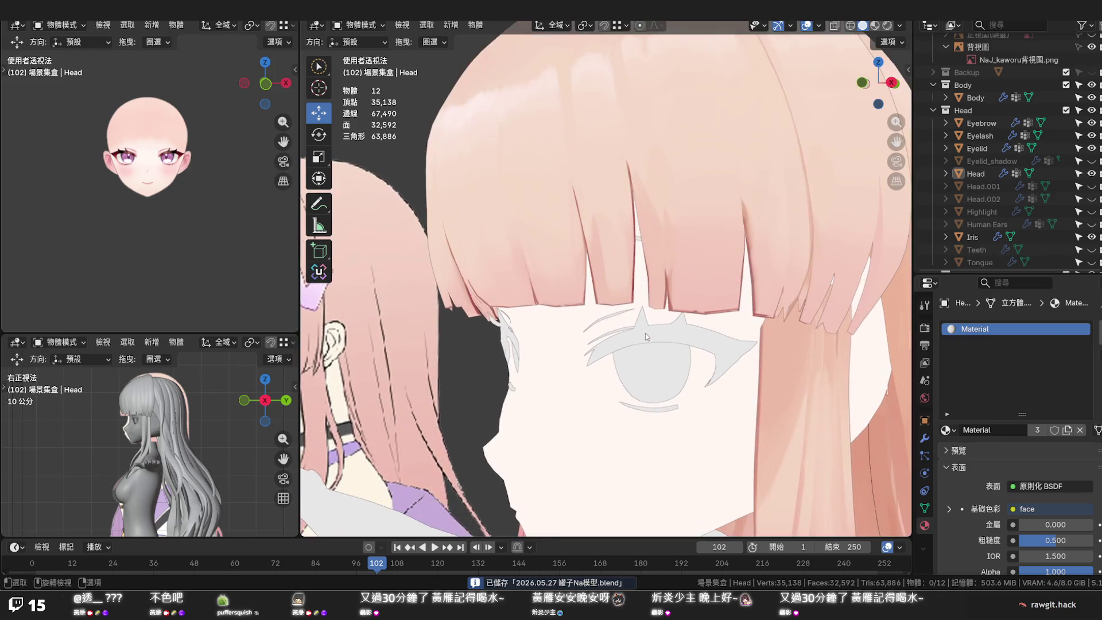
pyautogui.moveTo(645, 333)
pyautogui.mouseDown(button='middle')
pyautogui.moveTo(645, 324)
pyautogui.moveTo(596, 321)
pyautogui.moveTo(621, 341)
pyautogui.moveTo(743, 339)
pyautogui.moveTo(725, 368)
pyautogui.moveTo(734, 385)
pyautogui.moveTo(837, 360)
pyautogui.moveTo(757, 339)
pyautogui.moveTo(686, 341)
pyautogui.mouseUp(button='middle')
pyautogui.scroll(-2, 595, 322)
pyautogui.scroll(-2, 594, 325)
pyautogui.scroll(-1, 585, 338)
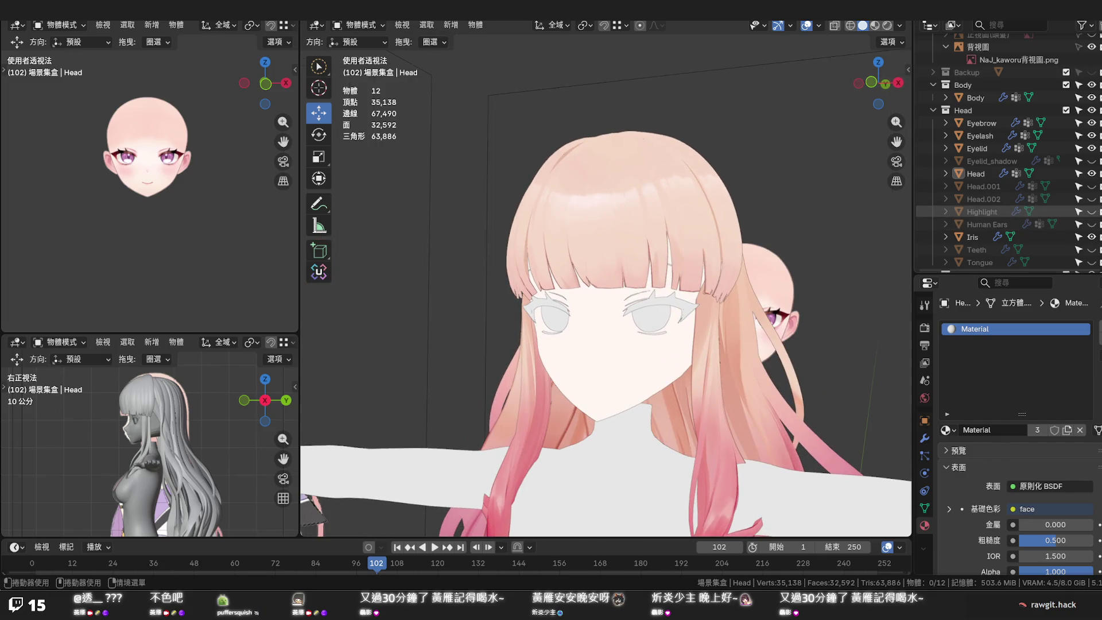
pyautogui.click(1091, 224)
pyautogui.moveTo(722, 319)
pyautogui.mouseDown(button='middle')
pyautogui.moveTo(646, 345)
pyautogui.moveTo(673, 343)
pyautogui.mouseUp(button='middle')
pyautogui.hotkey('ctrl', 's')
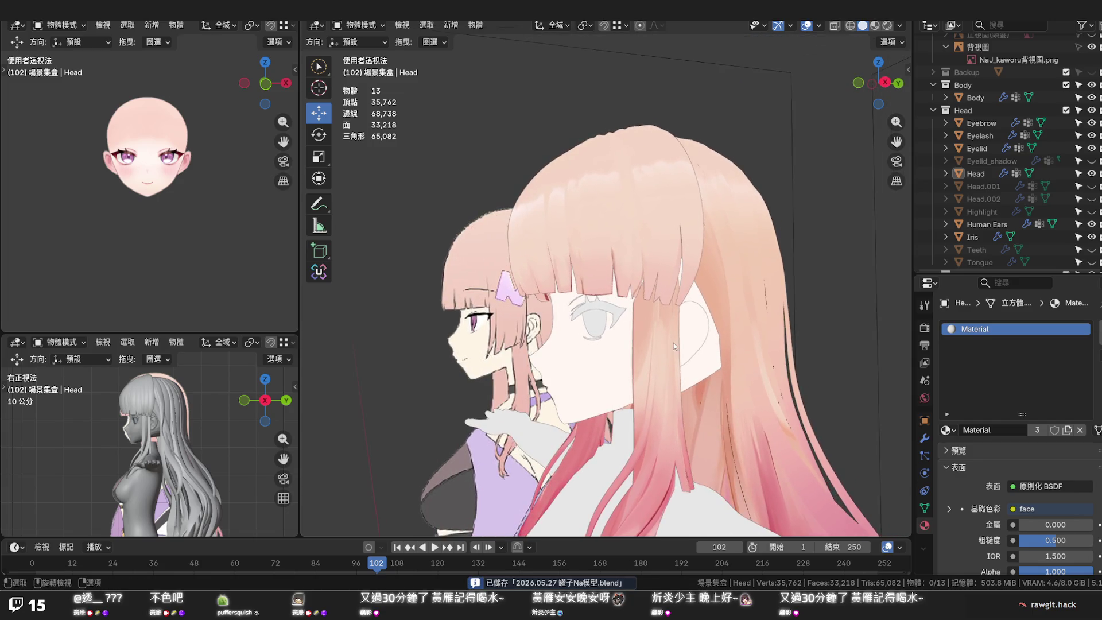
# From the front view, hide the long hair strands Hair060 and Hair122, leaving the short bob
pyautogui.press('KP_1')
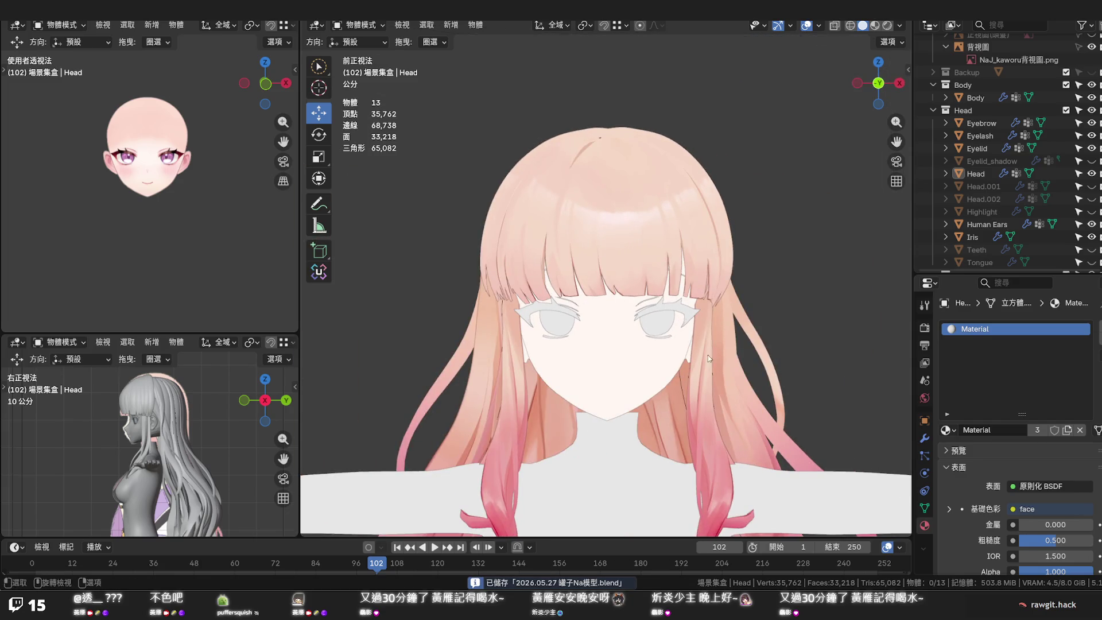
pyautogui.hotkey('alt', 'z')
pyautogui.hotkey('alt', 'z')
pyautogui.scroll(-4, 1055, 237)
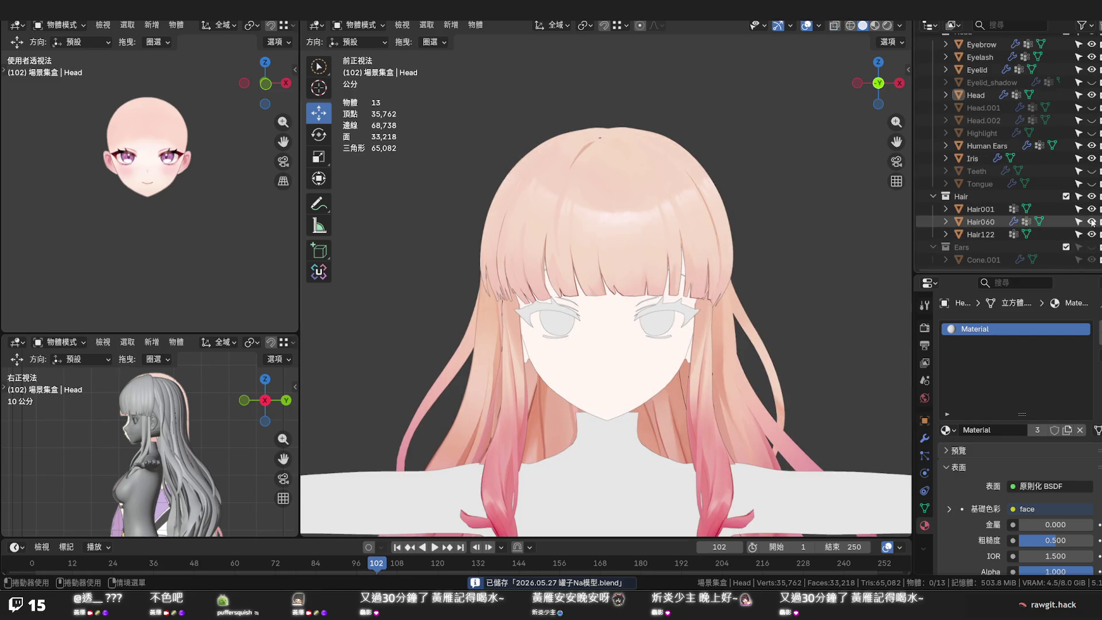
pyautogui.moveTo(1092, 221); pyautogui.dragTo(1092, 235)
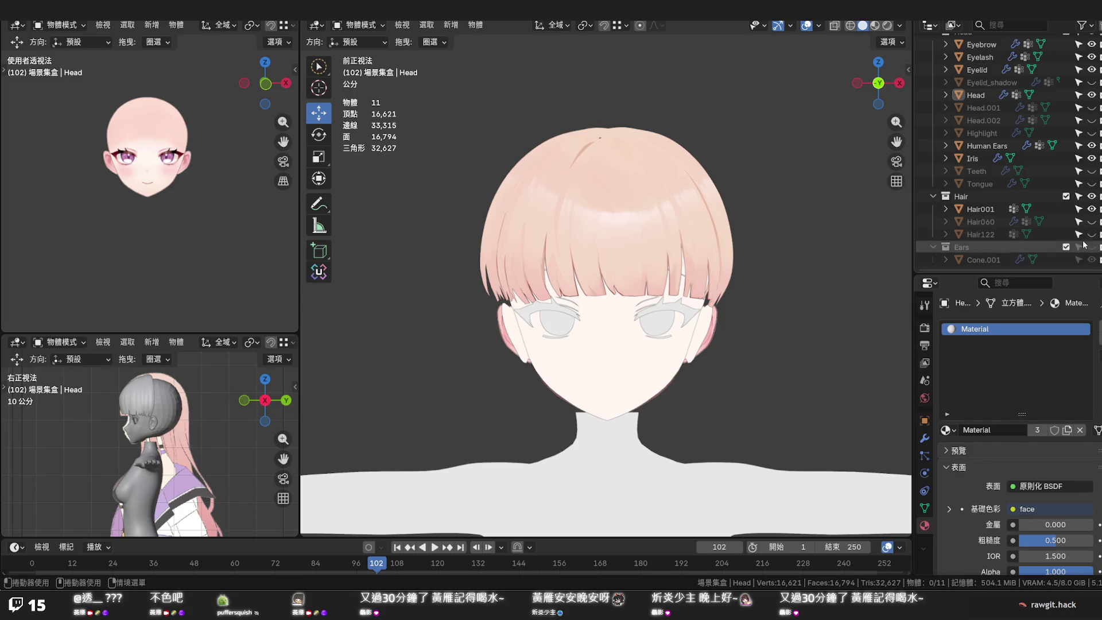
pyautogui.scroll(8, 1084, 164)
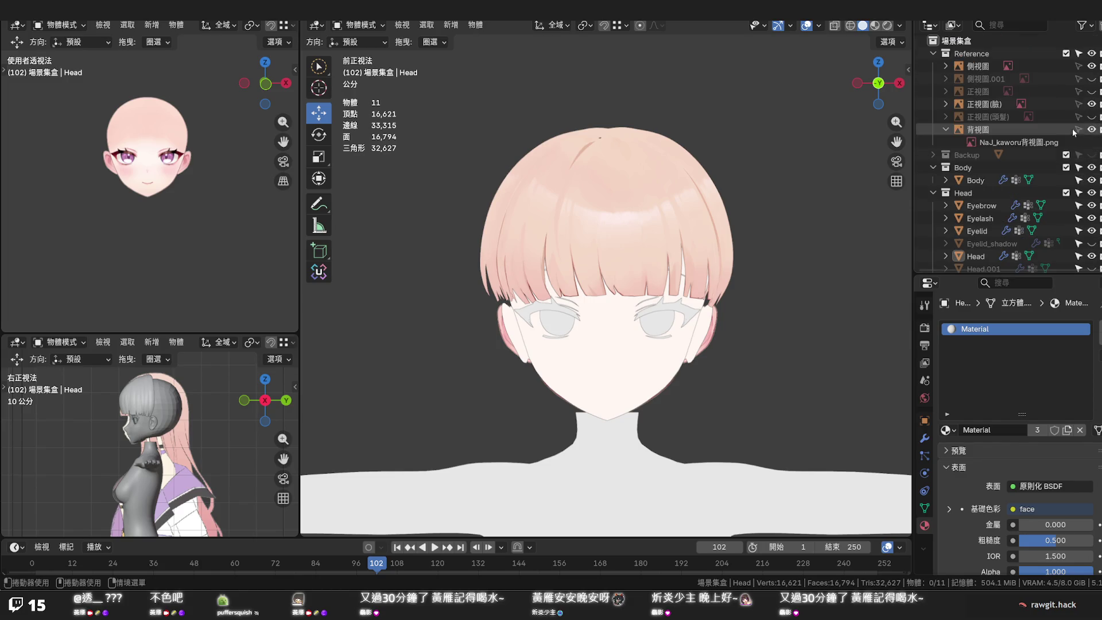
# Show the front reference image, hide the Head collection, and pick the Hair001 bangs mesh
pyautogui.click(1090, 92)
pyautogui.scroll(-2, 837, 286)
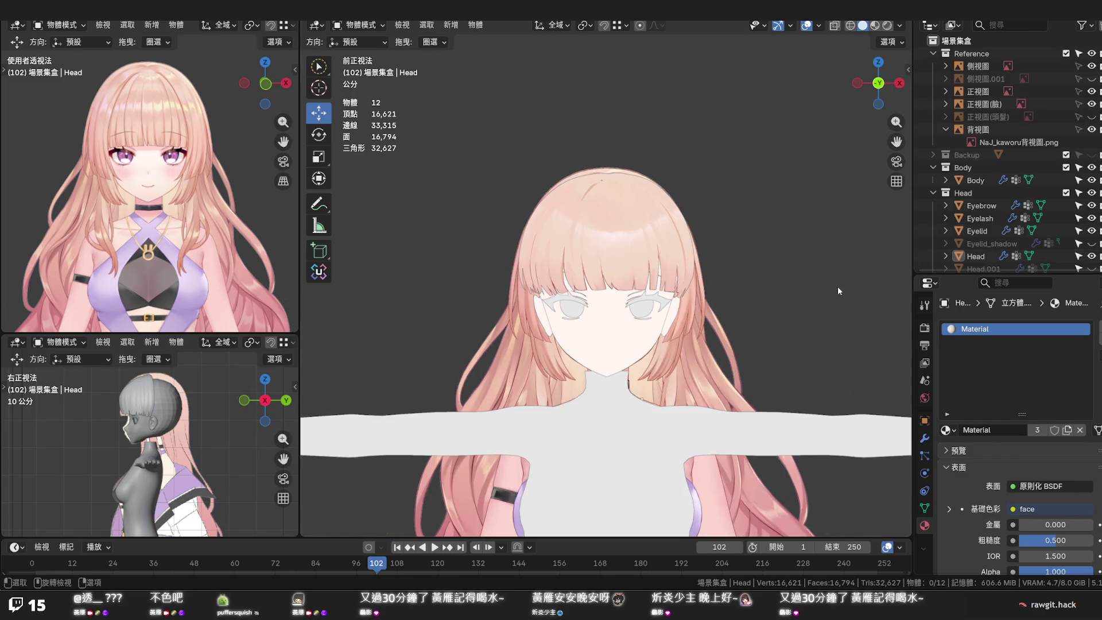
pyautogui.scroll(5, 820, 289)
pyautogui.hotkey('alt', 'z')
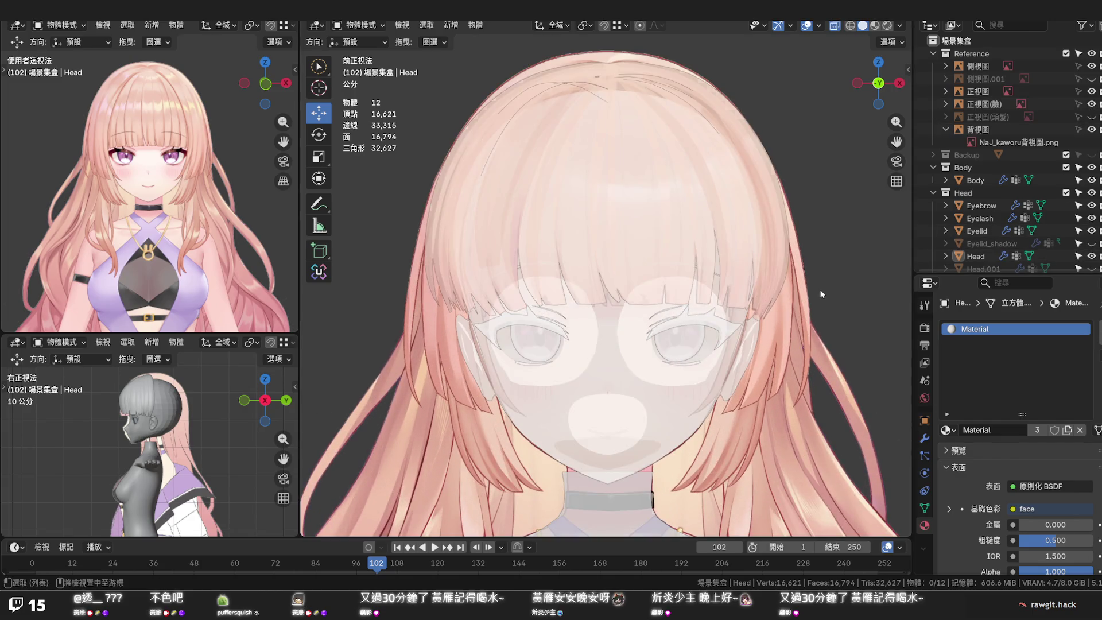
pyautogui.hotkey('alt', 'z')
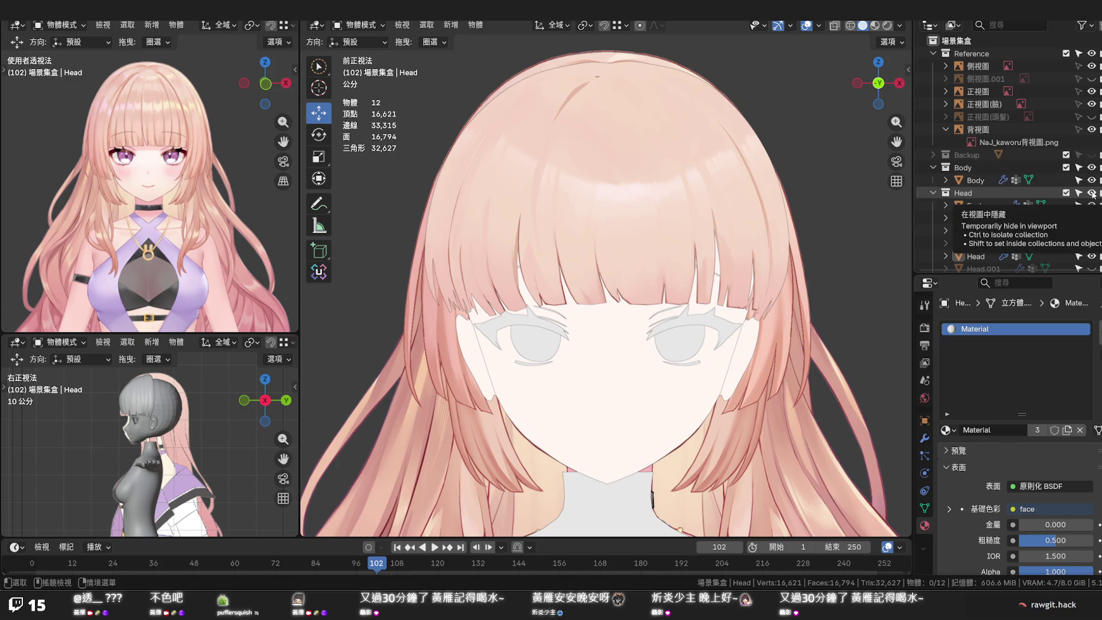
pyautogui.click(1090, 192)
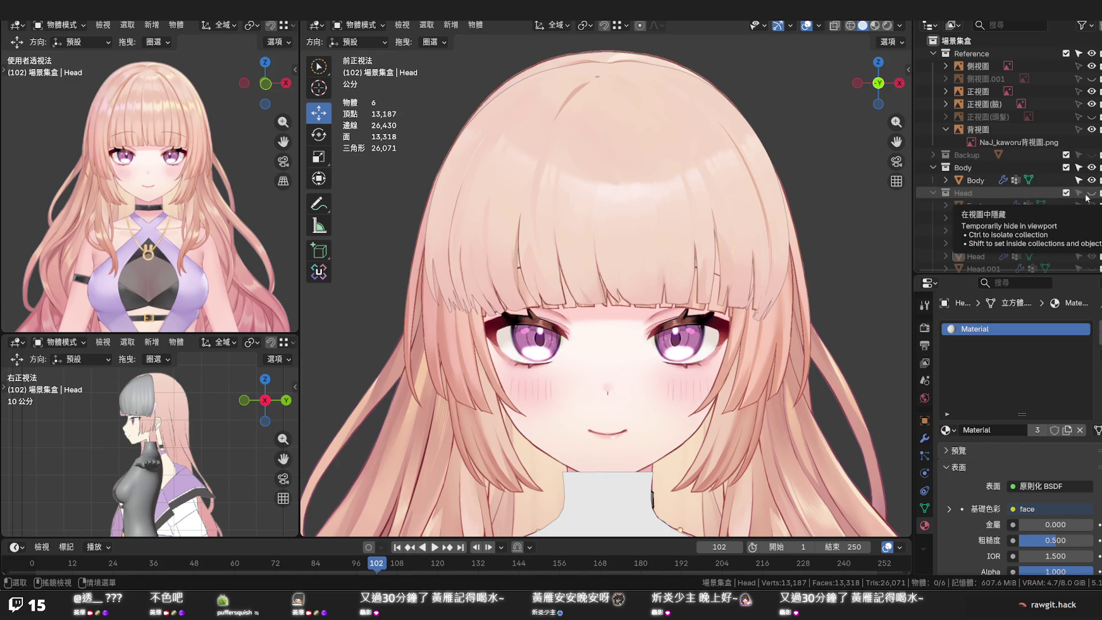
pyautogui.scroll(2, 758, 268)
pyautogui.scroll(2, 754, 269)
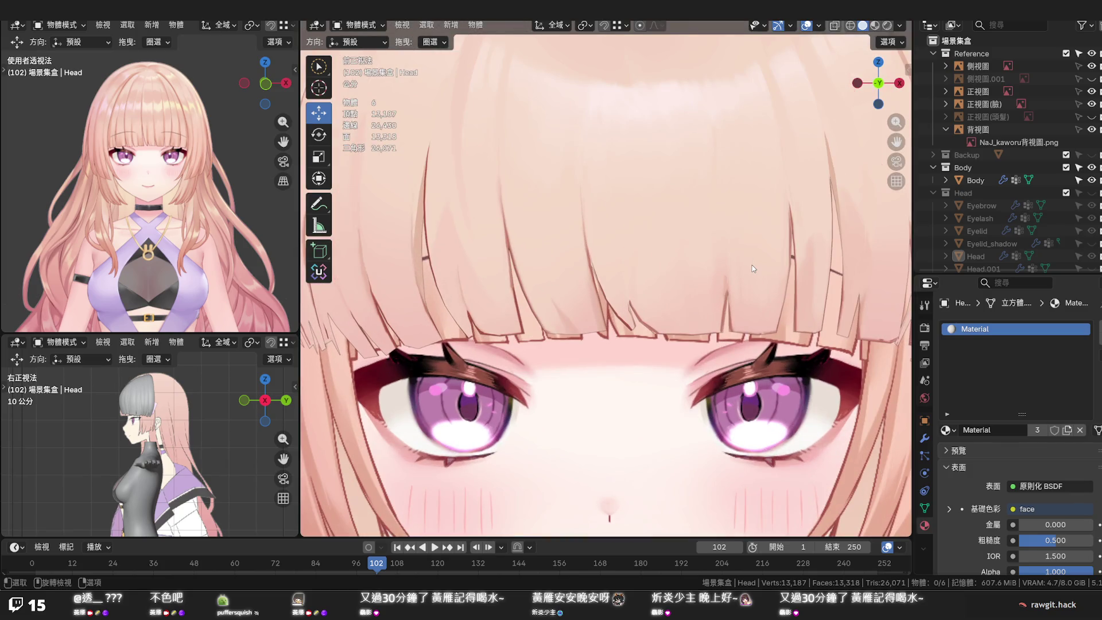
pyautogui.scroll(-2, 751, 268)
pyautogui.scroll(-1, 752, 269)
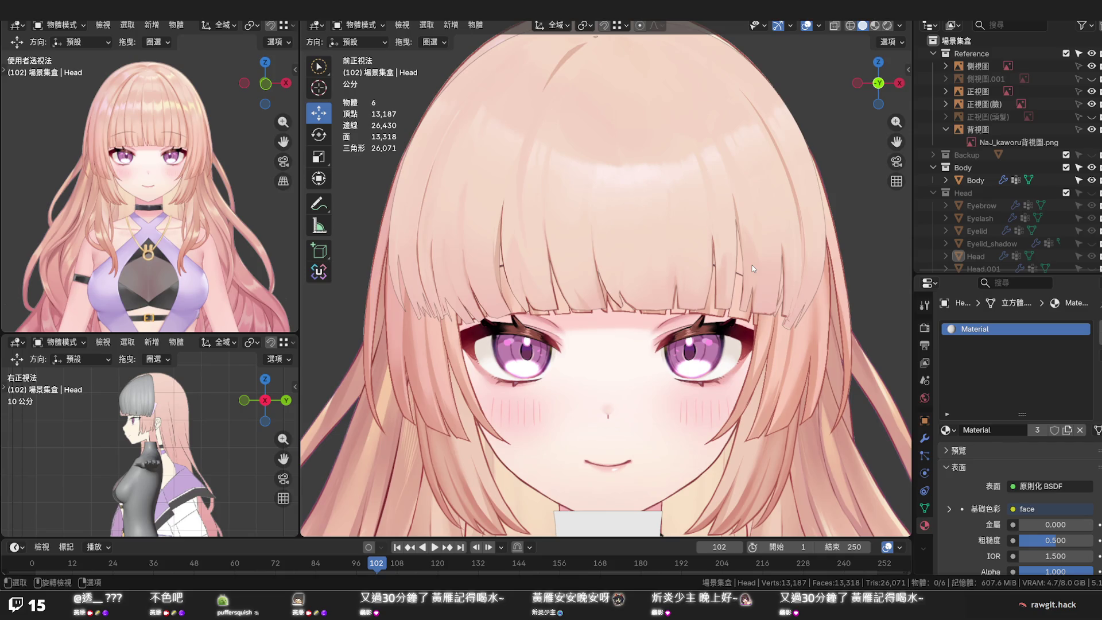
pyautogui.scroll(-2, 752, 268)
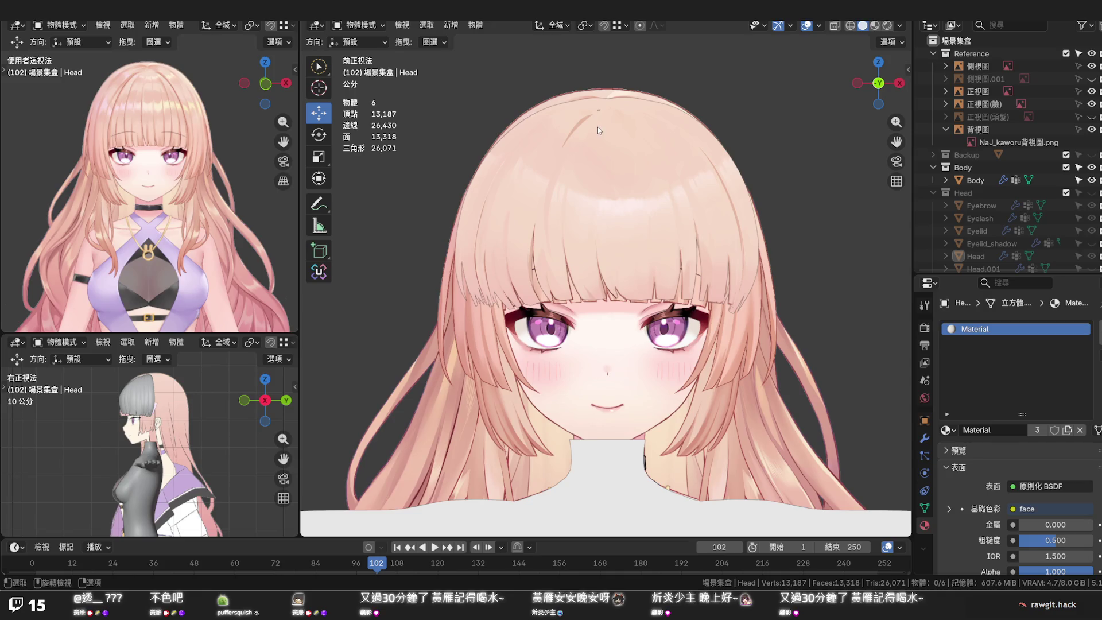
pyautogui.scroll(-3, 977, 193)
pyautogui.scroll(-2, 978, 192)
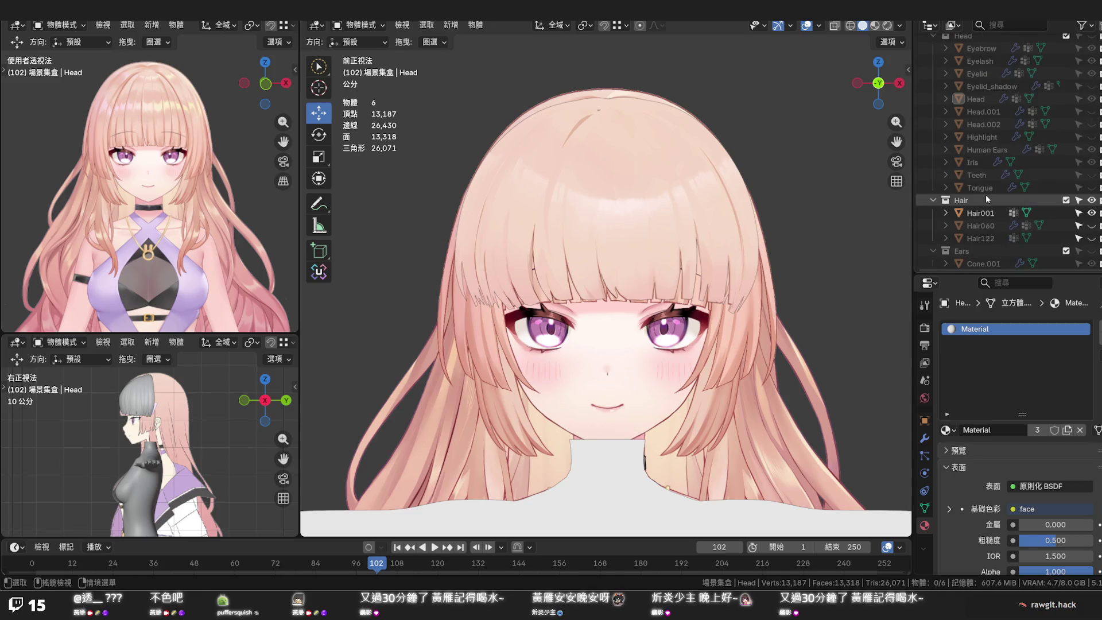
pyautogui.click(981, 213)
# Raise the top vertex of Hair001 with a wide proportional falloff, then leave edit mode
pyautogui.press('Tab')
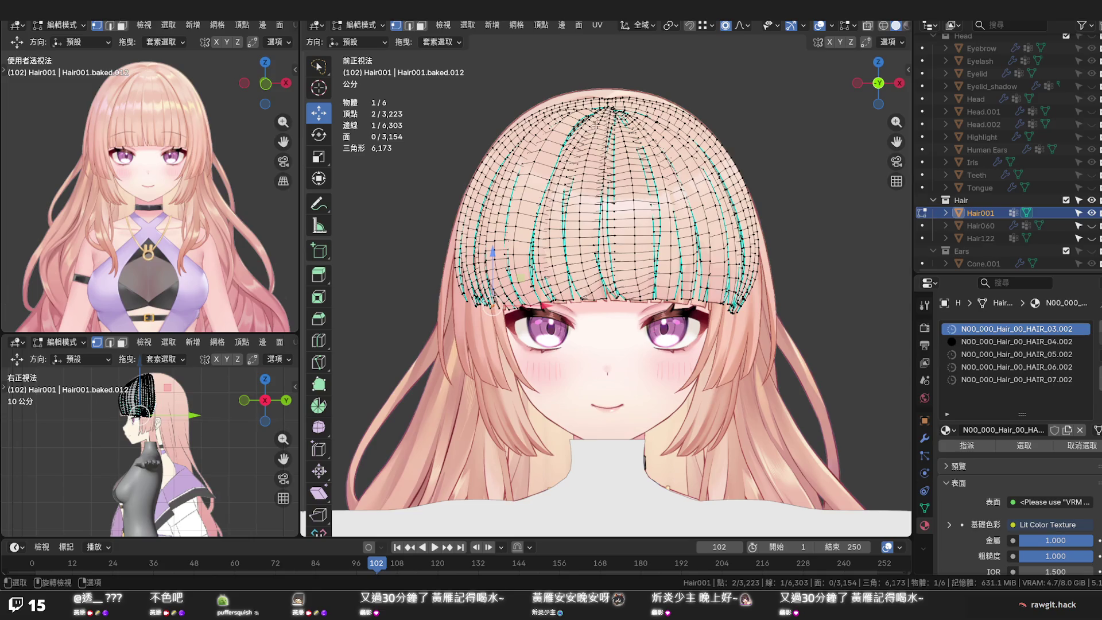
pyautogui.click(608, 100)
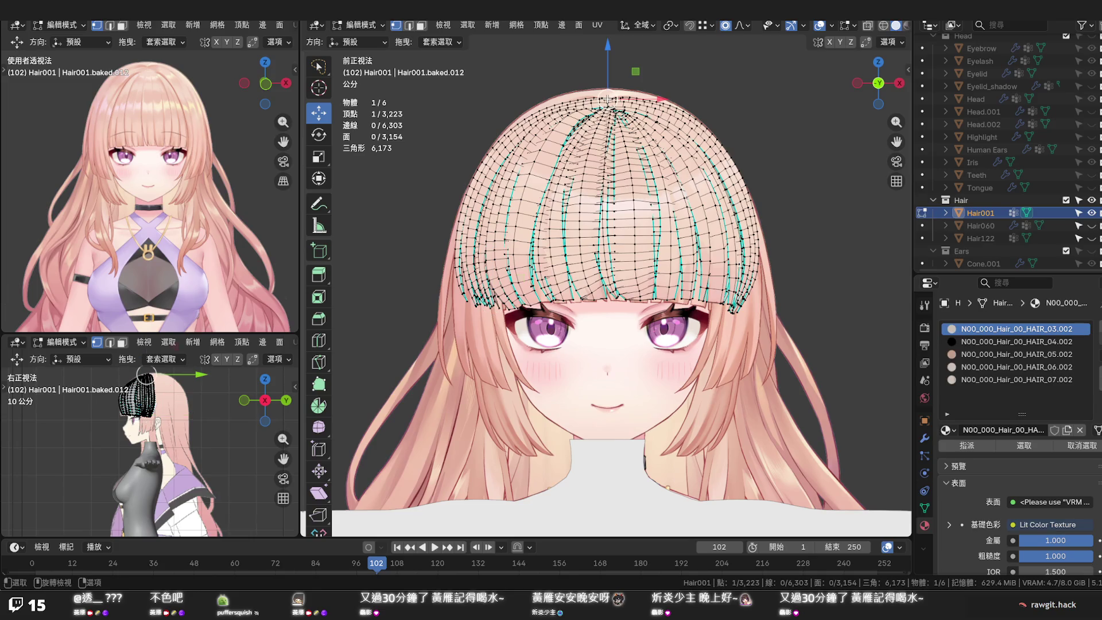
pyautogui.click(747, 27)
pyautogui.press('g')
pyautogui.scroll(-12, 608, 42)
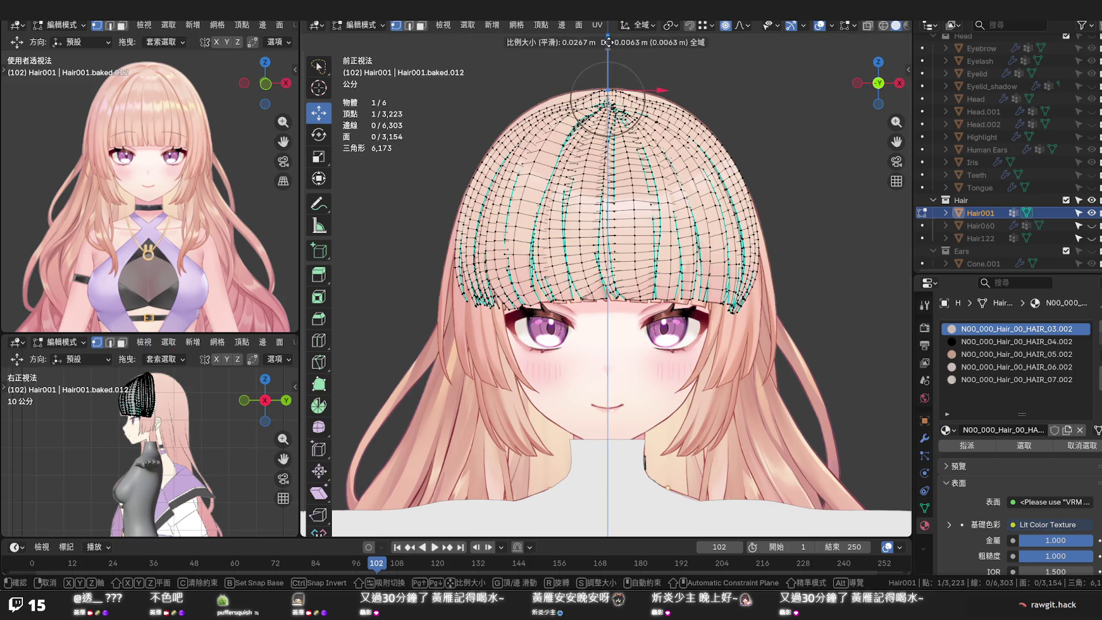
pyautogui.scroll(-1, 609, 42)
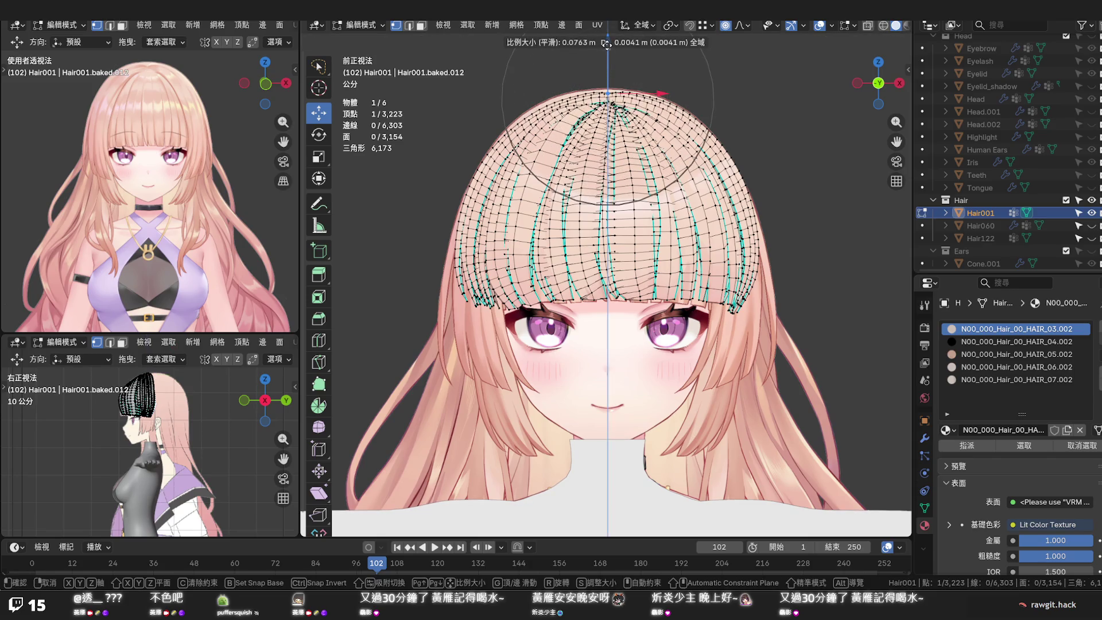
pyautogui.scroll(-1, 607, 43)
pyautogui.scroll(-1, 609, 43)
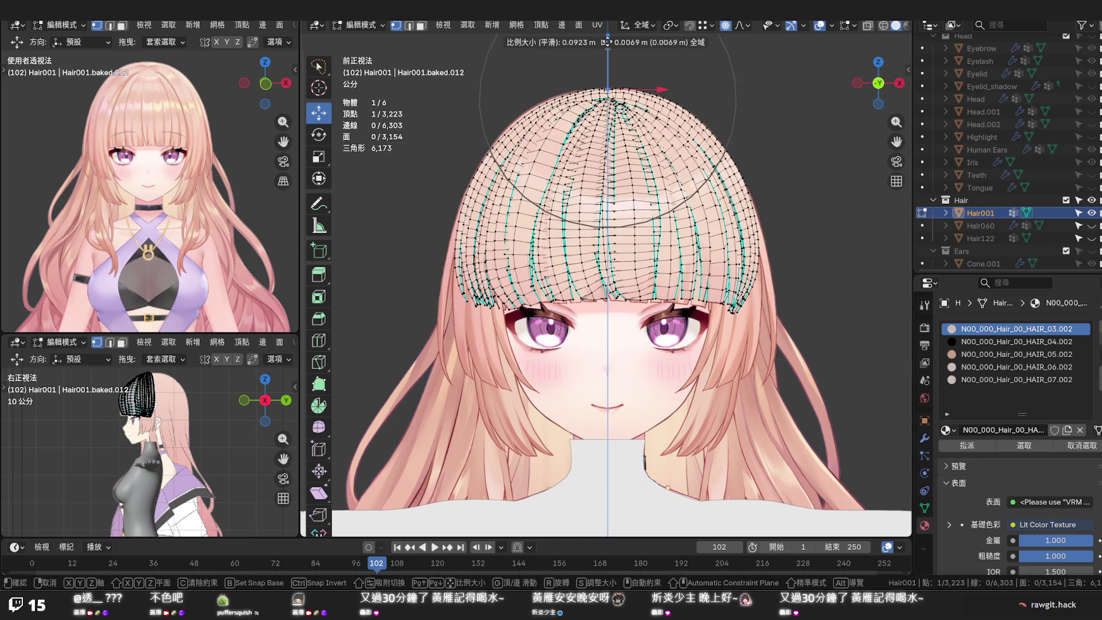
pyautogui.click(608, 42)
pyautogui.press('Tab')
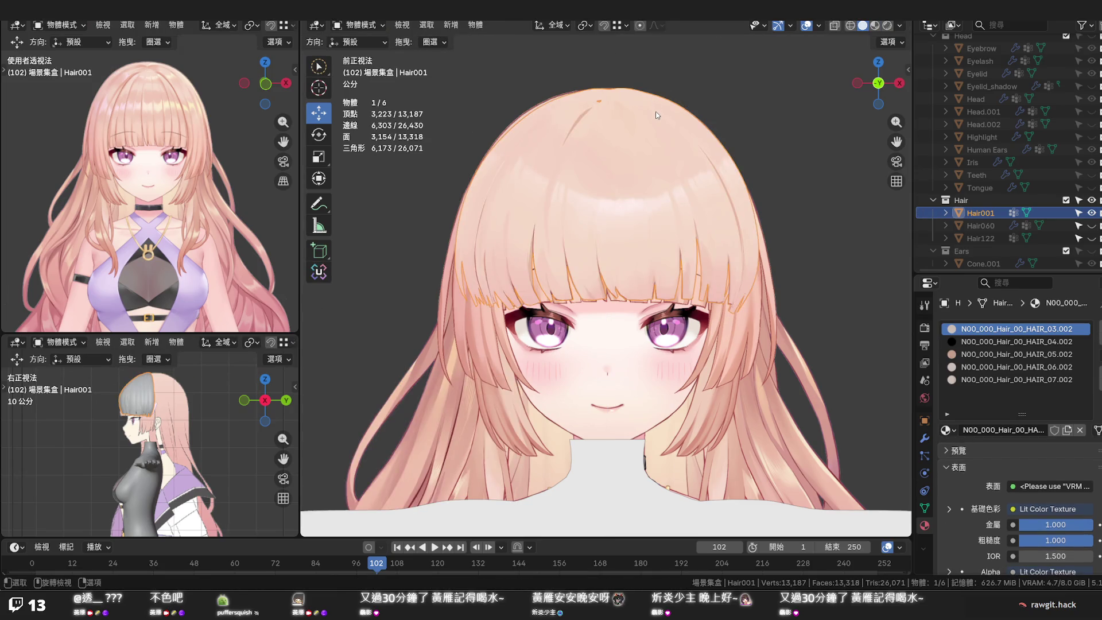
pyautogui.scroll(-2, 655, 110)
# Inspect the bangs from the front with the hair and body rendered opaque again
pyautogui.press('Tab')
pyautogui.press('Tab')
pyautogui.moveTo(658, 115)
pyautogui.mouseDown(button='middle')
pyautogui.moveTo(634, 155)
pyautogui.moveTo(645, 153)
pyautogui.moveTo(533, 205)
pyautogui.mouseUp(button='middle')
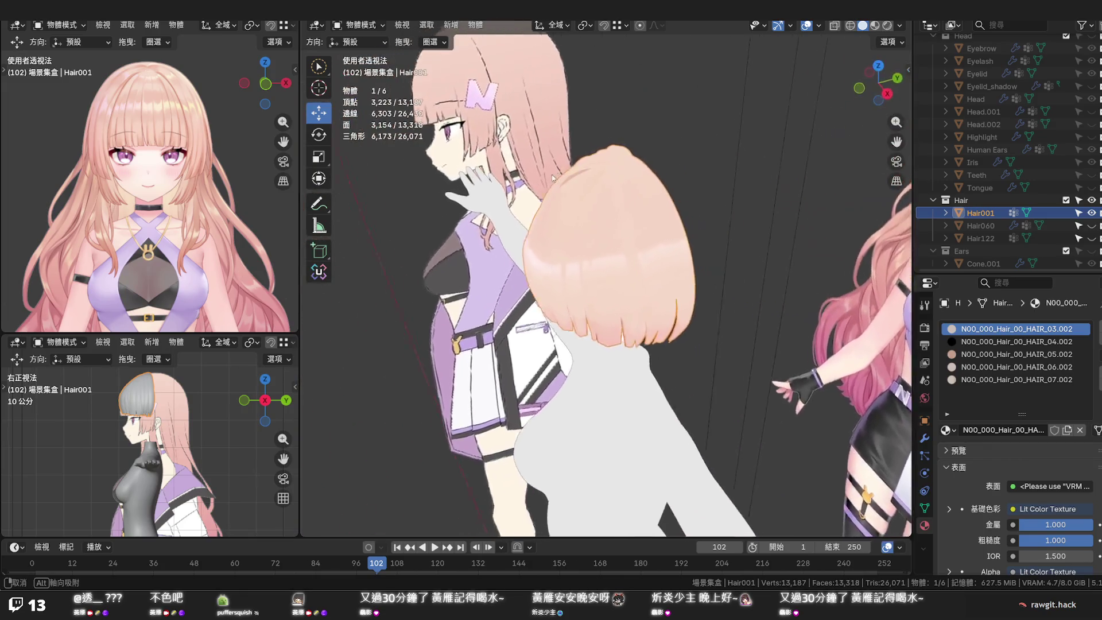
pyautogui.press('KP_1')
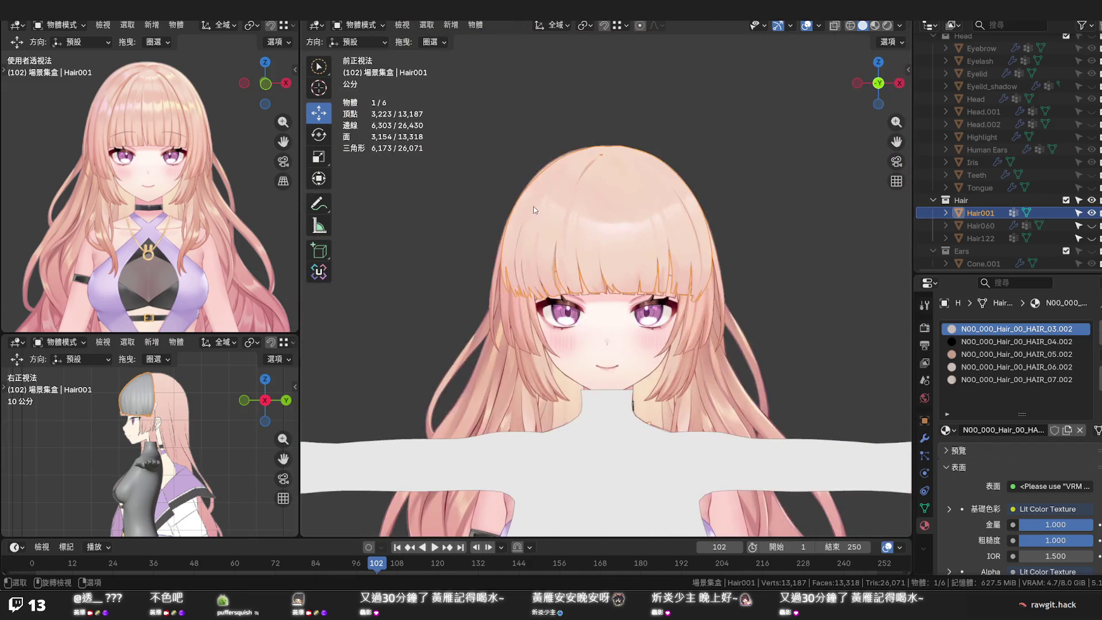
pyautogui.scroll(-2, 617, 228)
pyautogui.scroll(2, 617, 229)
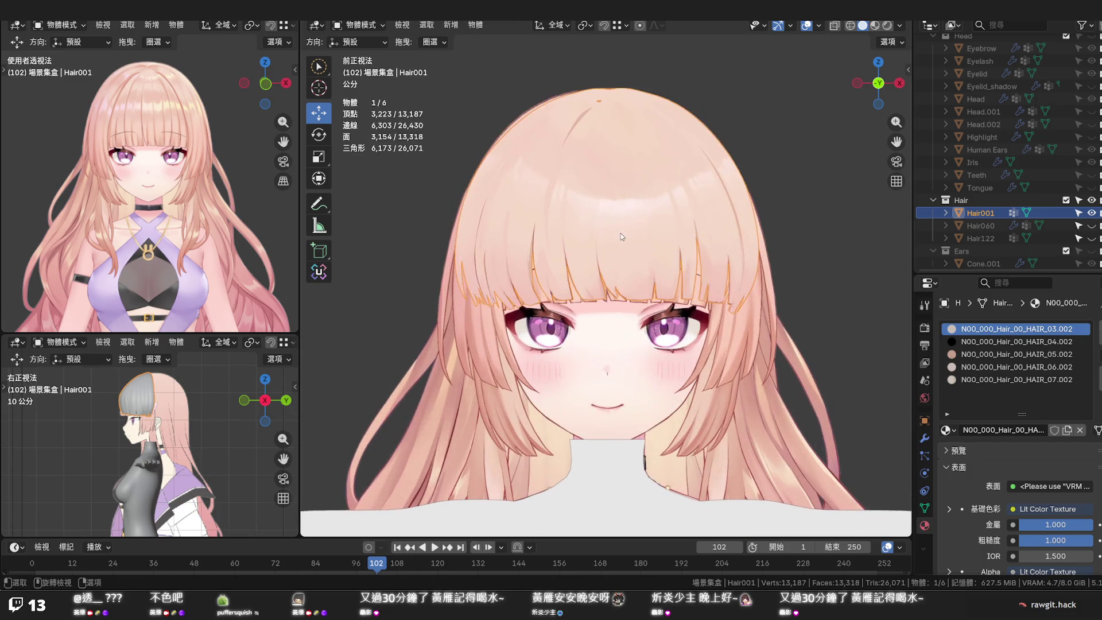
pyautogui.scroll(2, 621, 234)
pyautogui.hotkey('alt', 'z')
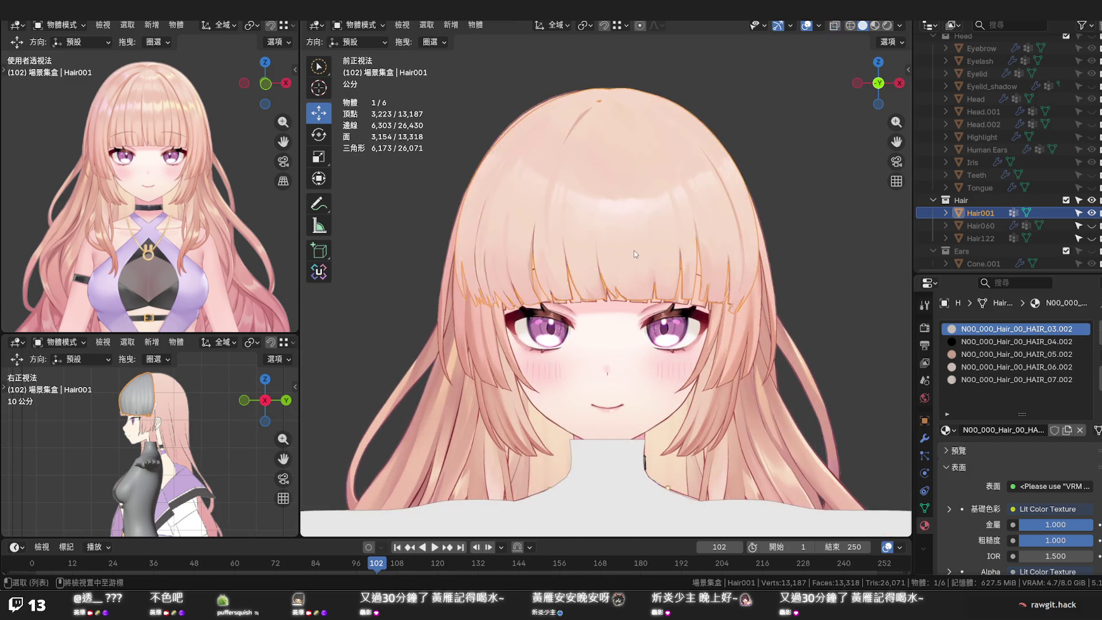
# Edit Hair001, toggle its visibility to compare against the face, and save the file
pyautogui.press('Tab')
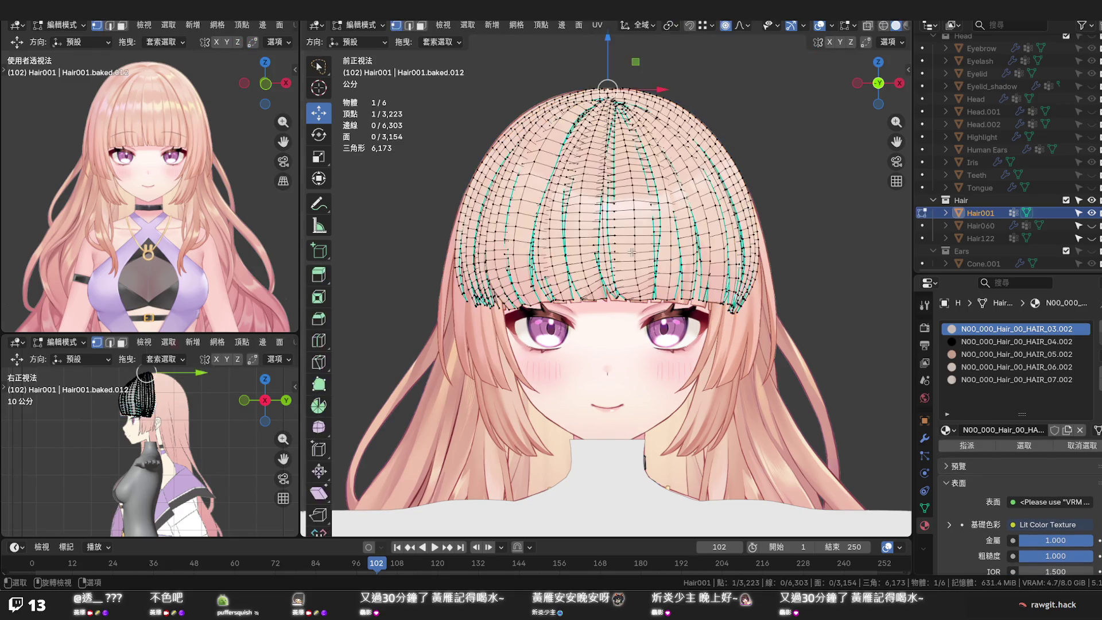
pyautogui.scroll(2, 631, 252)
pyautogui.scroll(1, 631, 252)
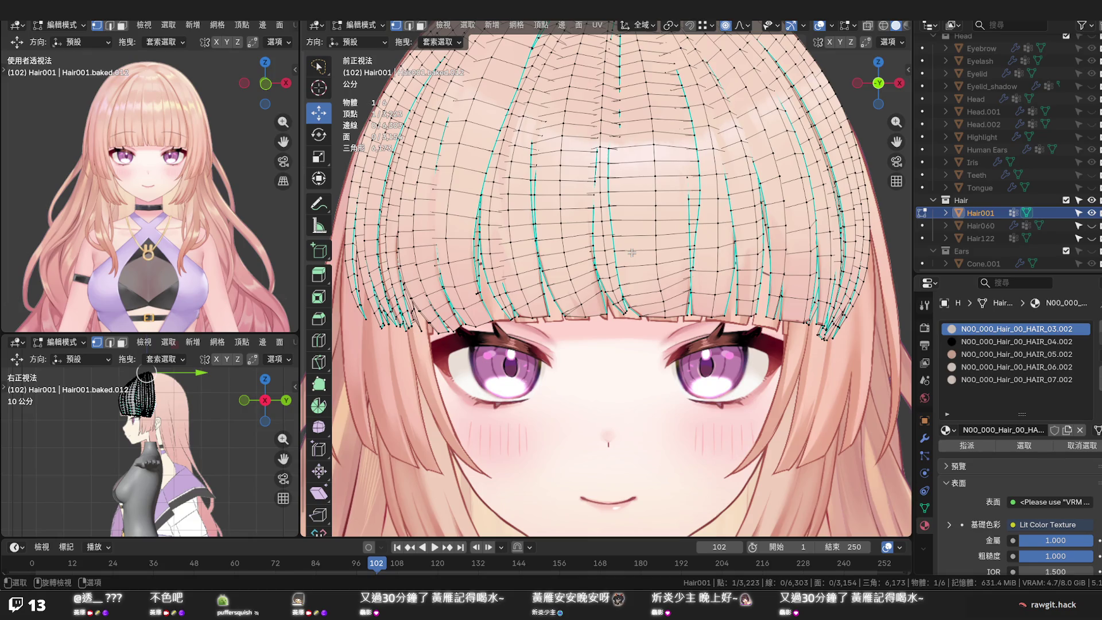
pyautogui.hotkey('ctrl', 's')
pyautogui.keyDown('ctrl'); pyautogui.moveTo(630, 252); pyautogui.dragTo(613, 279, button='middle'); pyautogui.keyUp('ctrl')
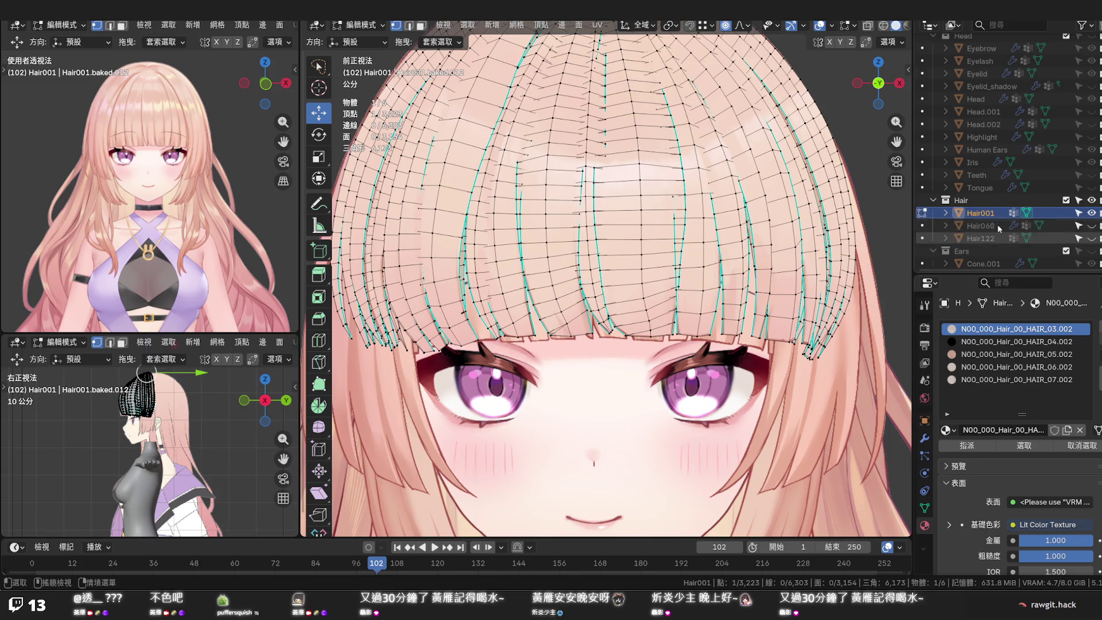
pyautogui.click(1093, 214)
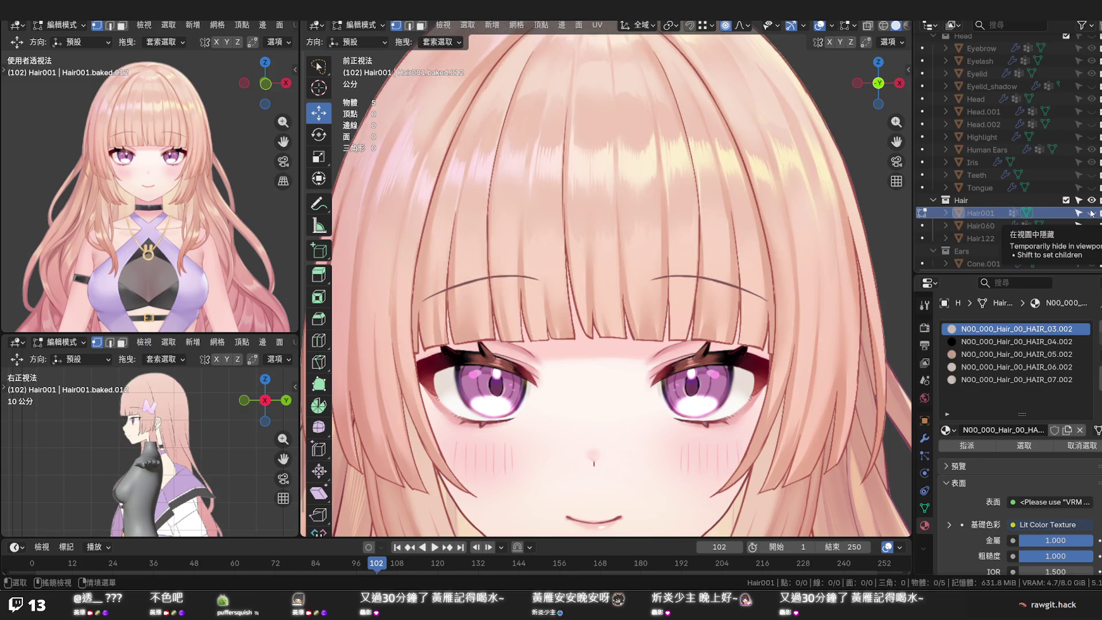
pyautogui.click(1092, 212)
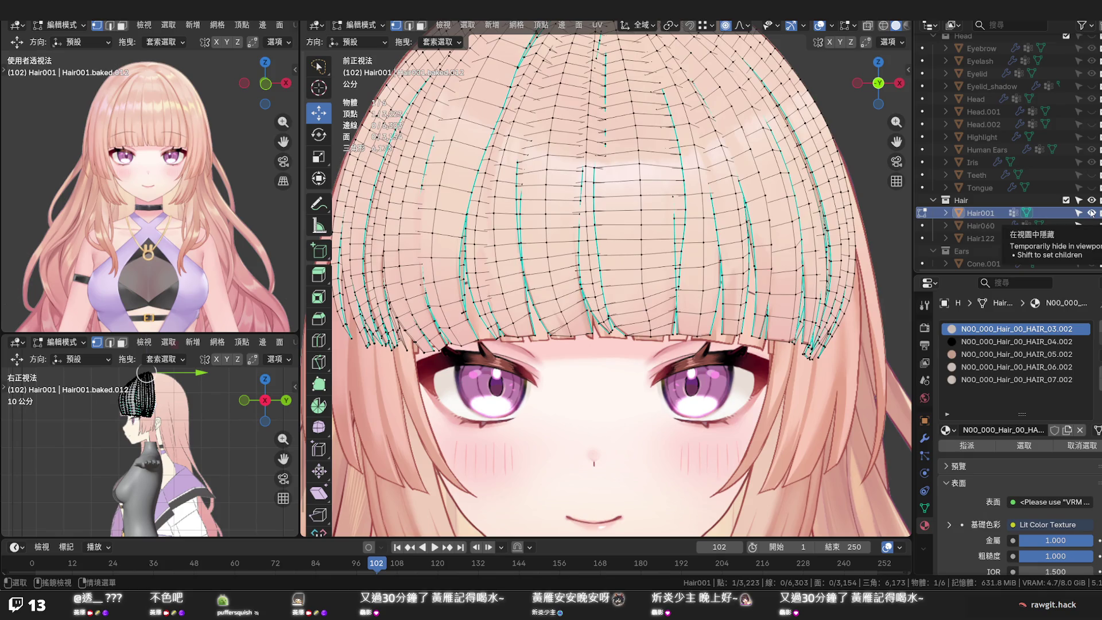
pyautogui.click(1092, 213)
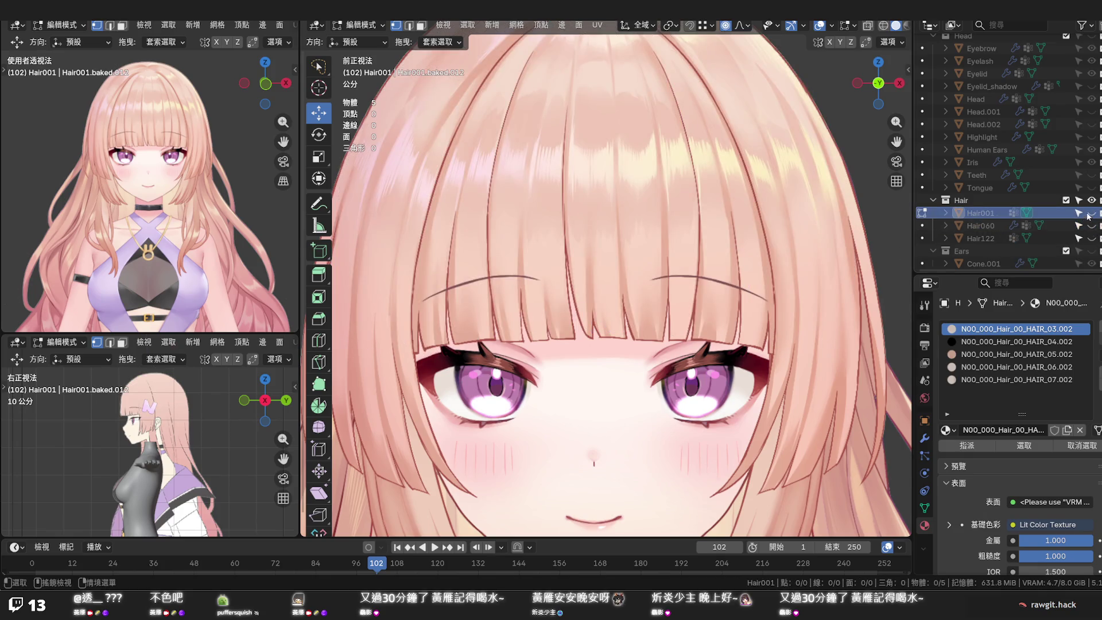
pyautogui.click(1092, 213)
pyautogui.hotkey('ctrl', 's')
pyautogui.moveTo(689, 301)
pyautogui.mouseDown(button='middle')
pyautogui.moveTo(698, 304)
pyautogui.moveTo(682, 289)
pyautogui.mouseUp(button='middle')
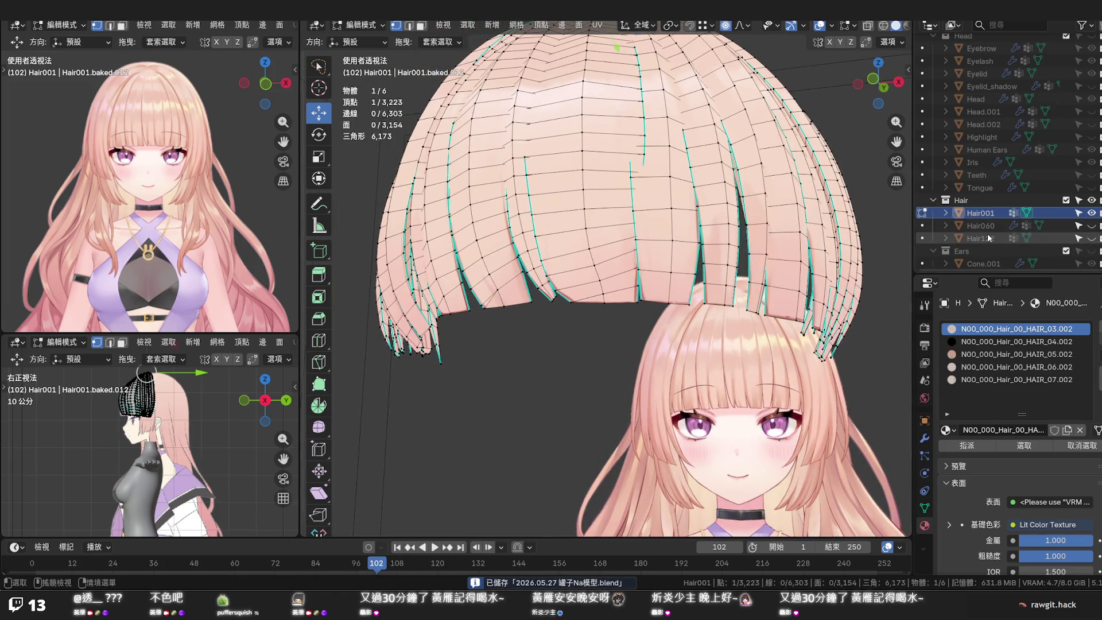
pyautogui.hotkey('ctrl', 'c')
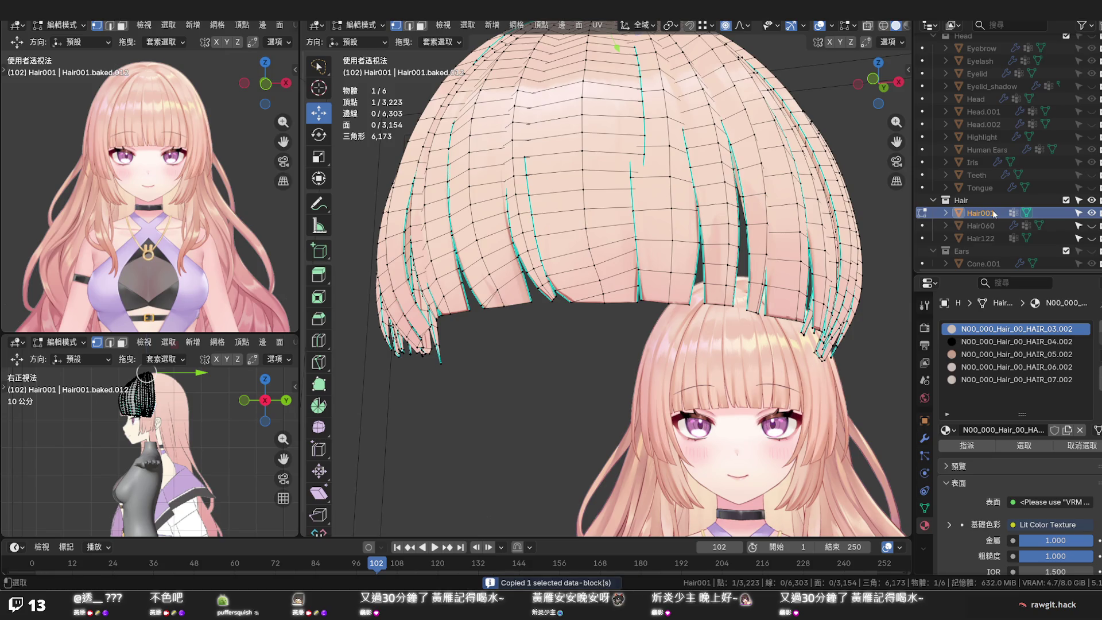
pyautogui.hotkey('ctrl', 'v')
pyautogui.moveTo(985, 256); pyautogui.dragTo(992, 96)
pyautogui.scroll(-5, 984, 163)
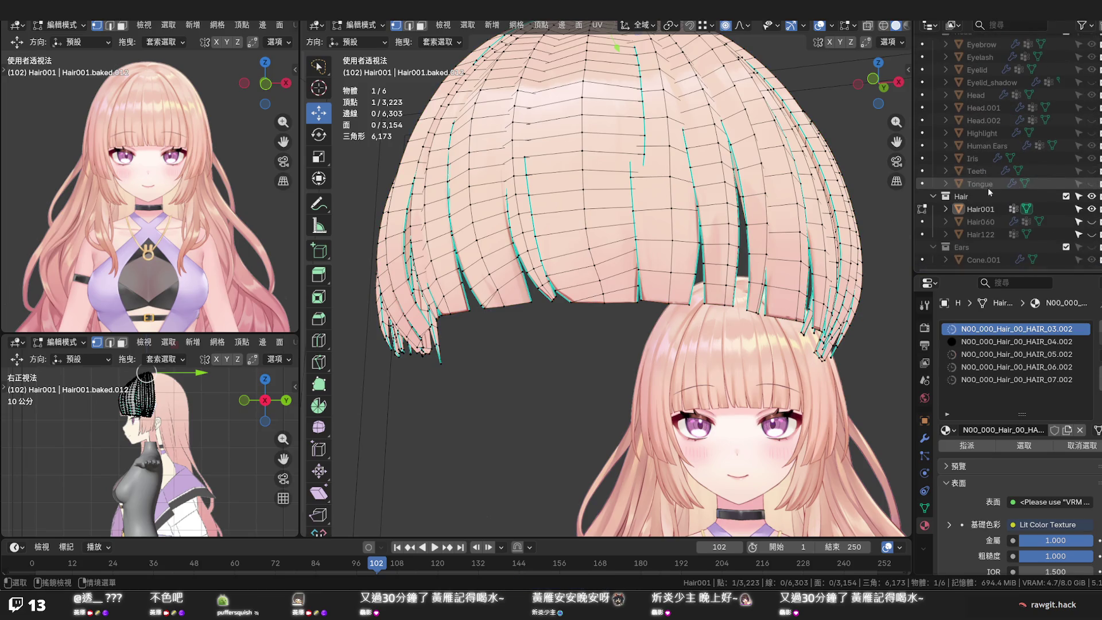
pyautogui.moveTo(680, 224); pyautogui.dragTo(694, 288, button='middle')
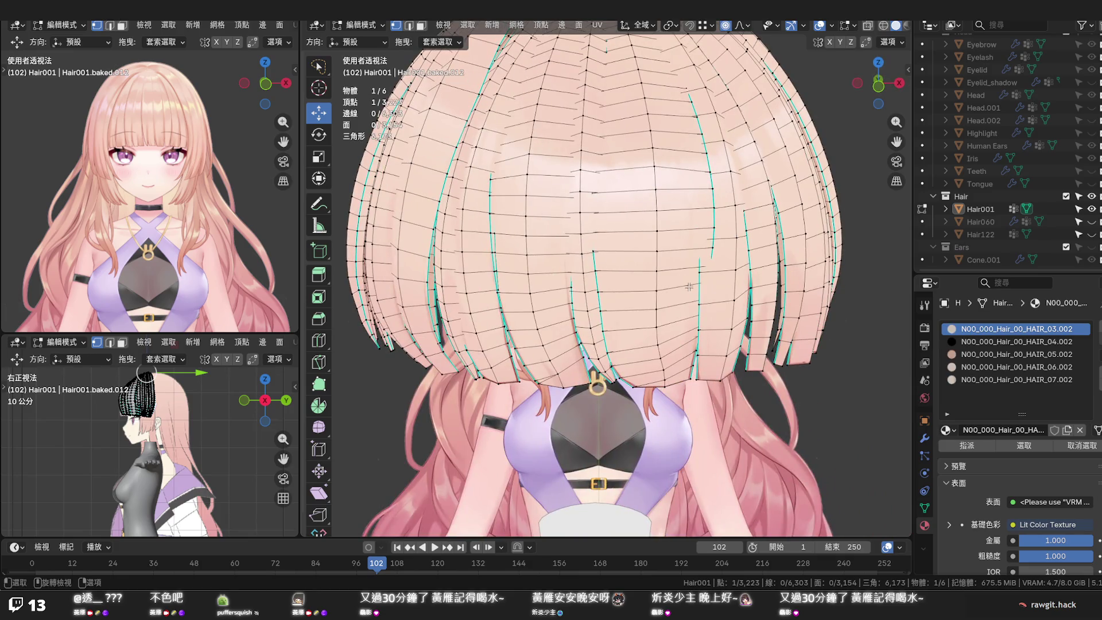
pyautogui.moveTo(678, 297)
pyautogui.mouseDown(button='middle')
pyautogui.moveTo(648, 322)
pyautogui.moveTo(617, 318)
pyautogui.moveTo(640, 317)
pyautogui.moveTo(652, 284)
pyautogui.mouseUp(button='middle')
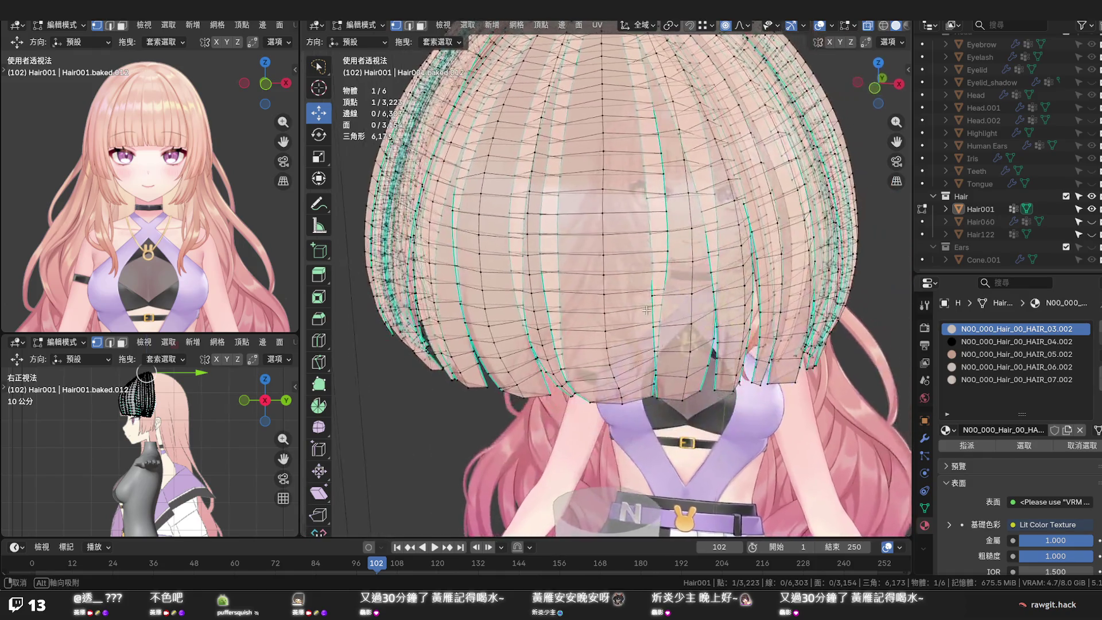
pyautogui.scroll(3, 652, 286)
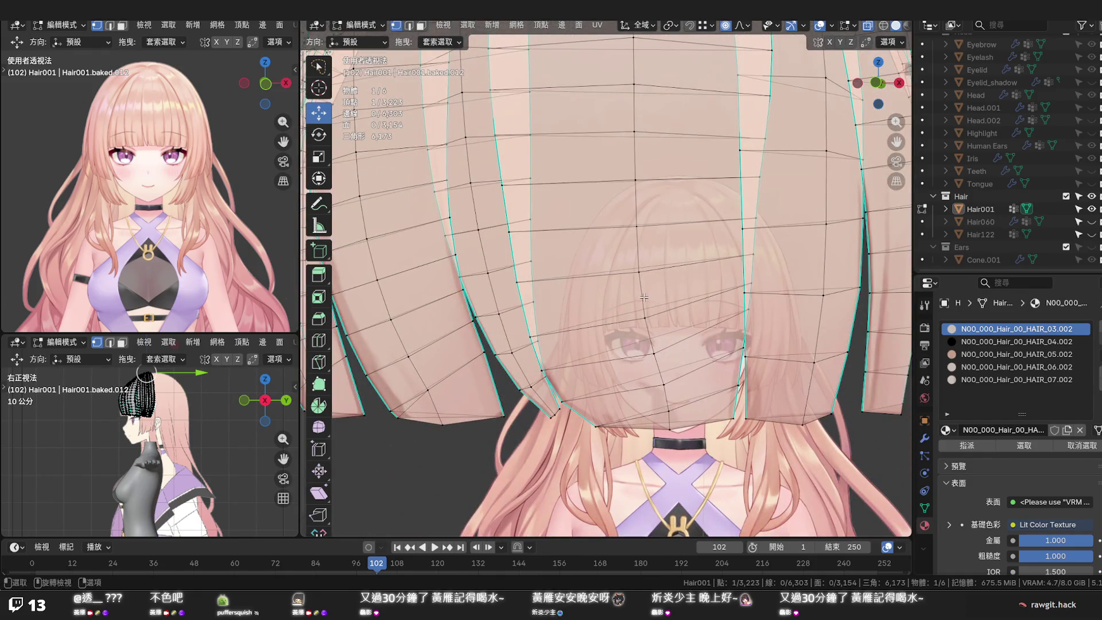
pyautogui.moveTo(641, 298); pyautogui.dragTo(639, 292, button='middle')
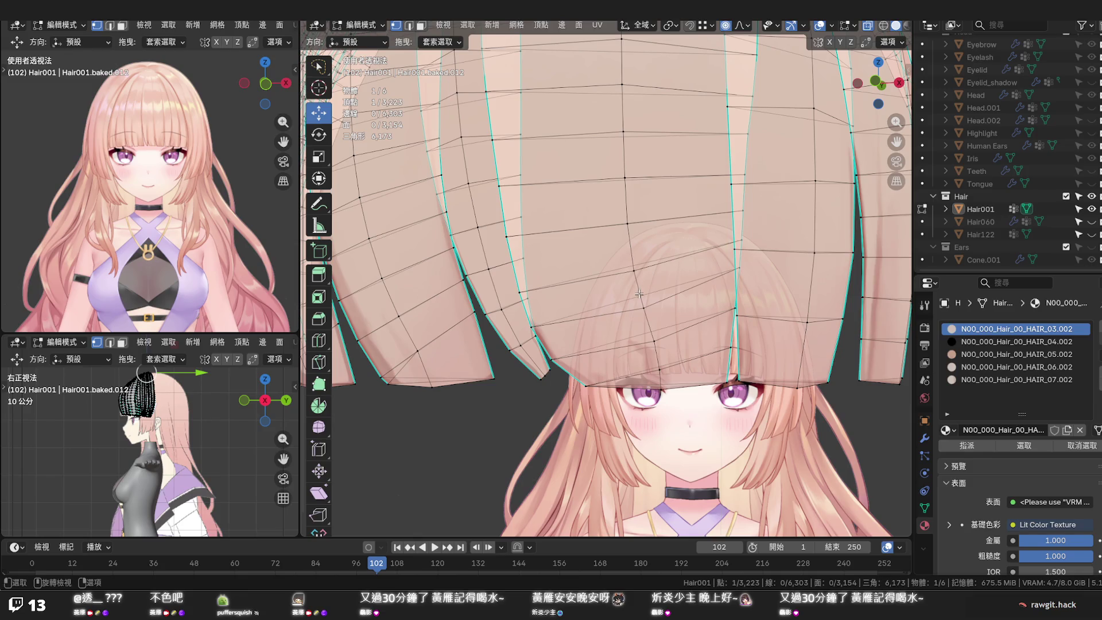
pyautogui.hotkey('alt', 'z')
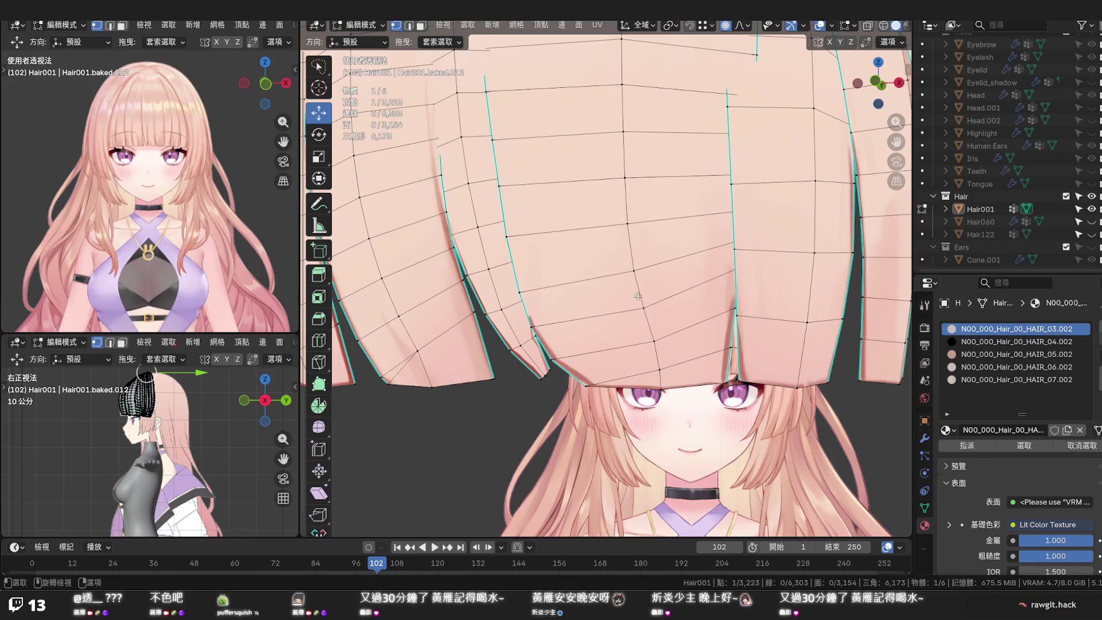
pyautogui.hotkey('alt', 'z')
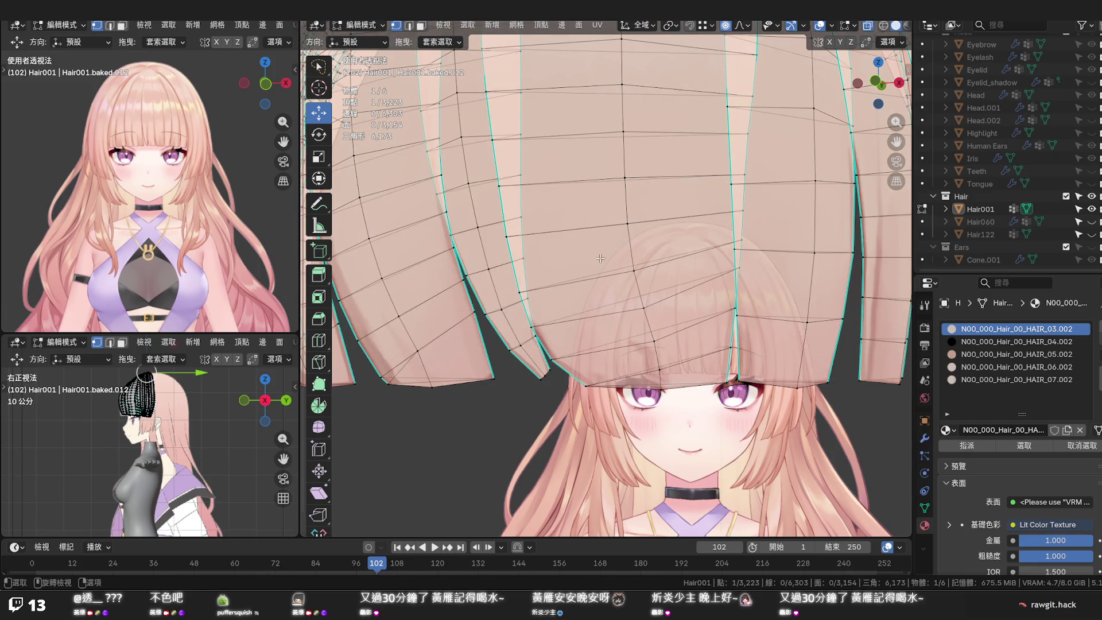
pyautogui.keyDown('alt'); pyautogui.click(590, 229); pyautogui.keyUp('alt')
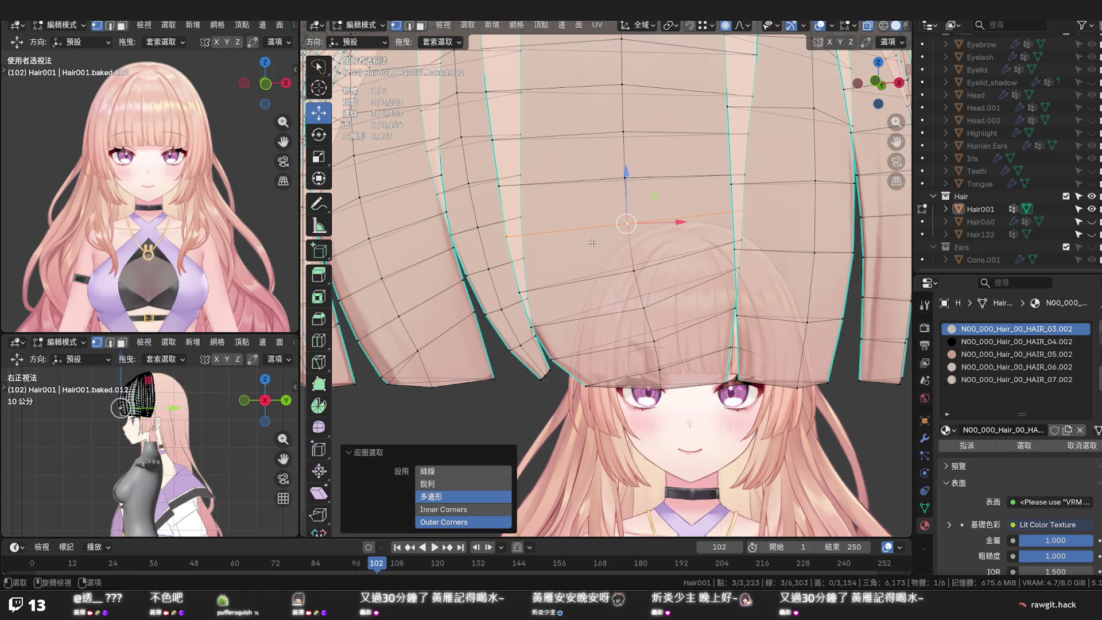
# Select a stack of horizontal edge loops on the bangs and dissolve them
pyautogui.keyDown('alt'); pyautogui.click(607, 315); pyautogui.keyUp('alt')
pyautogui.keyDown('alt'); pyautogui.keyDown('shift'); pyautogui.click(594, 223); pyautogui.keyUp('shift'); pyautogui.keyUp('alt')
pyautogui.keyDown('alt'); pyautogui.keyDown('shift'); pyautogui.click(591, 131); pyautogui.keyUp('shift'); pyautogui.keyUp('alt')
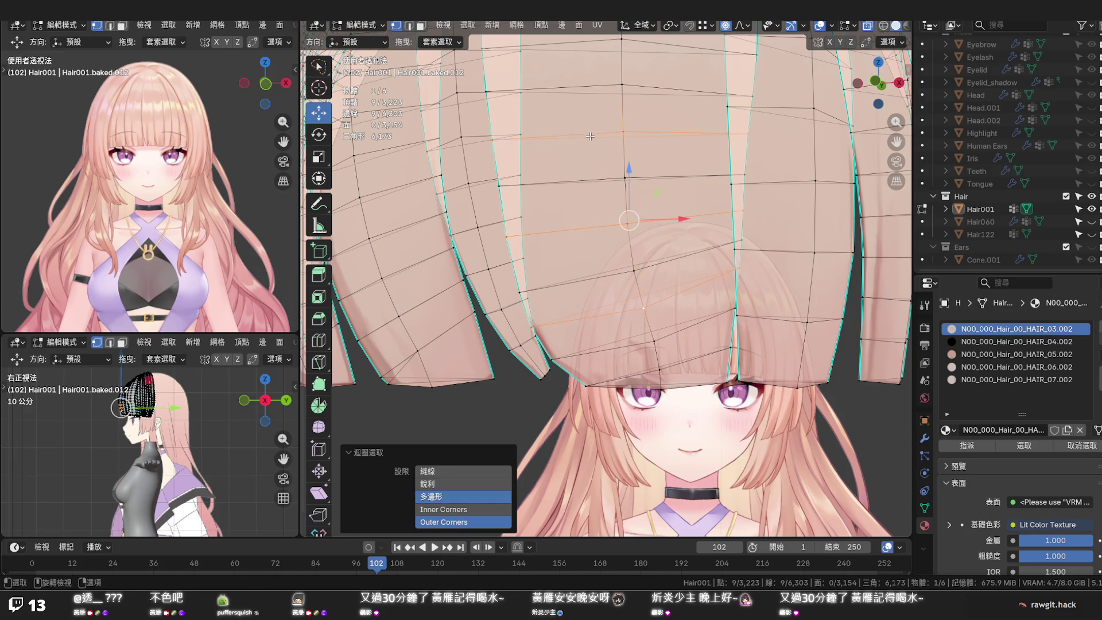
pyautogui.scroll(-2, 591, 172)
pyautogui.scroll(-2, 590, 215)
pyautogui.scroll(-1, 588, 261)
pyautogui.moveTo(589, 262); pyautogui.dragTo(592, 368, button='middle')
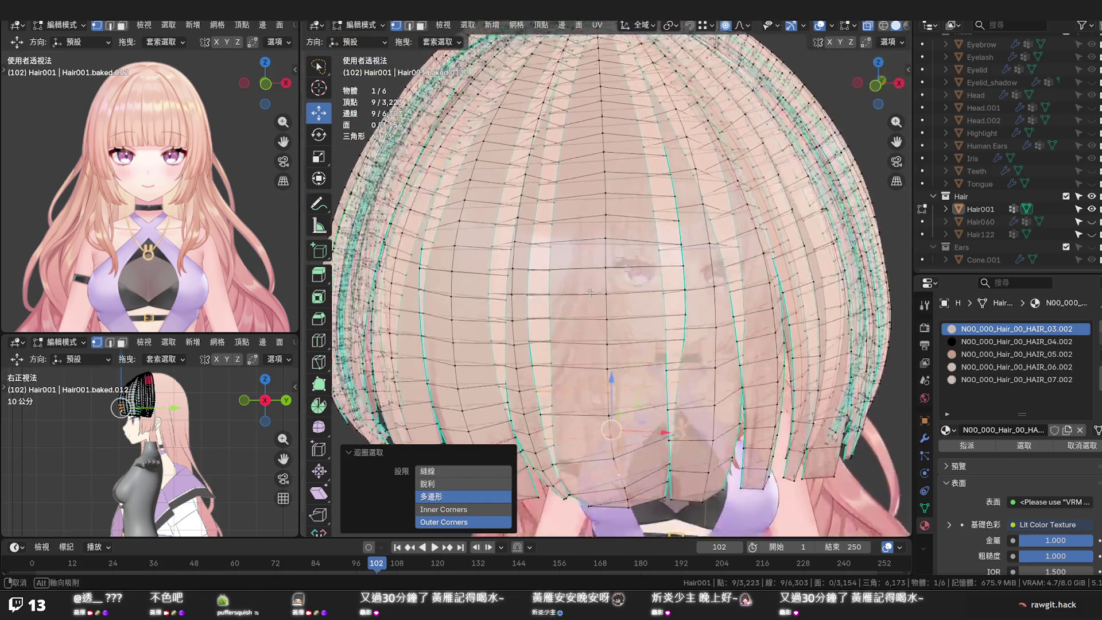
pyautogui.keyDown('alt'); pyautogui.keyDown('shift'); pyautogui.click(594, 356); pyautogui.keyUp('shift'); pyautogui.keyUp('alt')
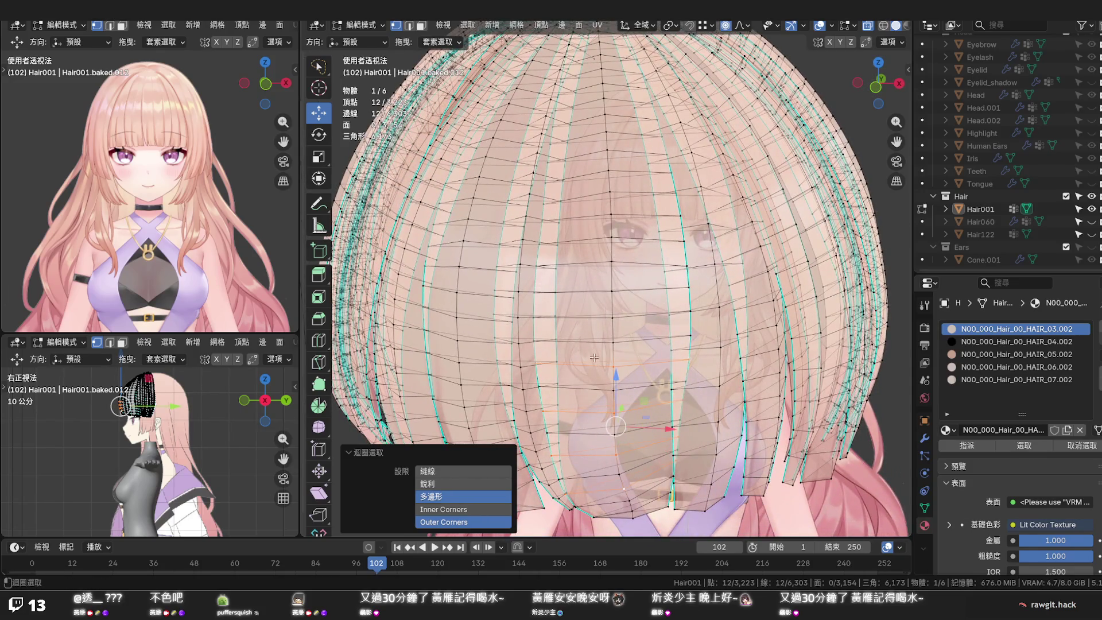
pyautogui.keyDown('alt'); pyautogui.keyDown('shift'); pyautogui.click(596, 315); pyautogui.keyUp('shift'); pyautogui.keyUp('alt')
pyautogui.keyDown('alt'); pyautogui.keyDown('shift'); pyautogui.click(594, 264); pyautogui.keyUp('shift'); pyautogui.keyUp('alt')
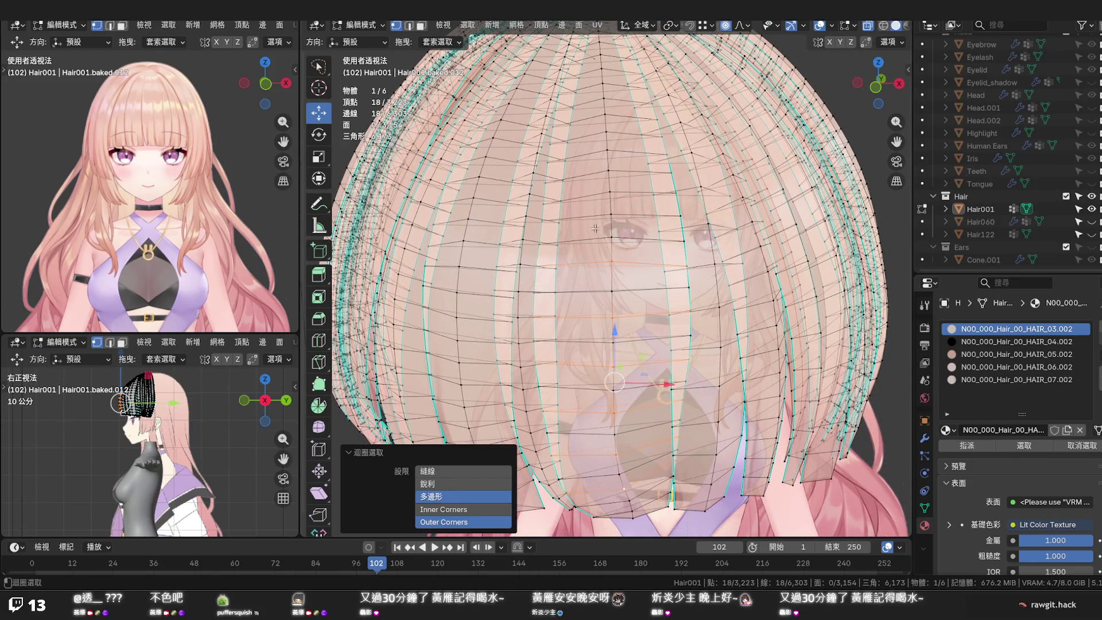
pyautogui.keyDown('alt'); pyautogui.keyDown('shift'); pyautogui.click(594, 218); pyautogui.keyUp('shift'); pyautogui.keyUp('alt')
pyautogui.keyDown('alt'); pyautogui.keyDown('shift'); pyautogui.click(595, 172); pyautogui.keyUp('shift'); pyautogui.keyUp('alt')
pyautogui.keyDown('alt'); pyautogui.keyDown('shift'); pyautogui.click(593, 134); pyautogui.keyUp('shift'); pyautogui.keyUp('alt')
pyautogui.press('x')
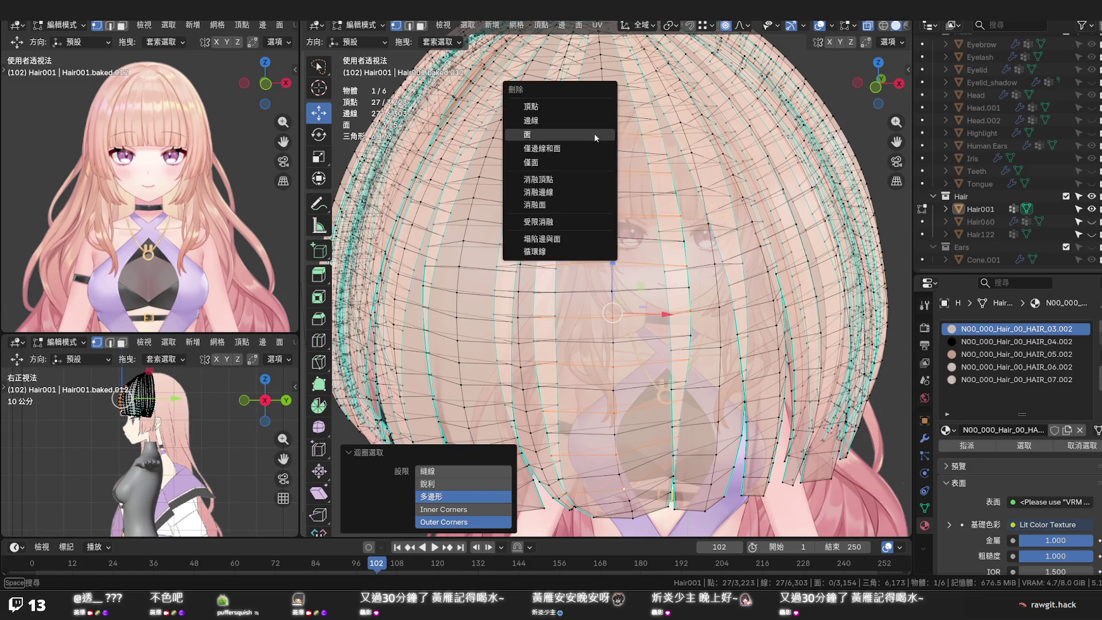
pyautogui.click(590, 187)
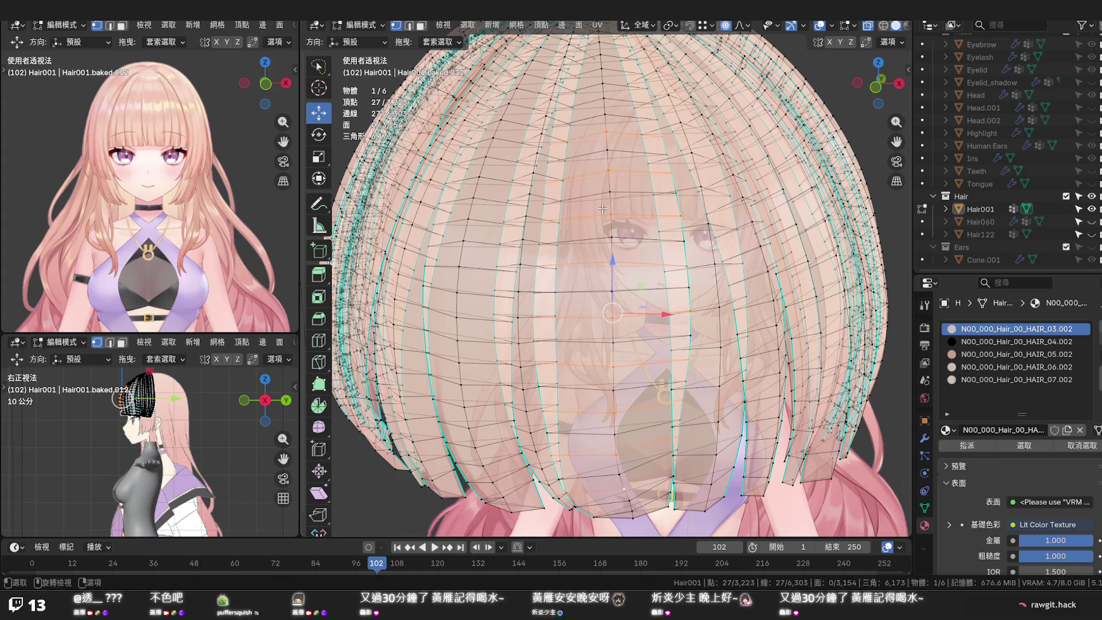
# Select more edge loops inside the hair mesh with x-ray and dissolve them too
pyautogui.hotkey('ctrl', 'x')
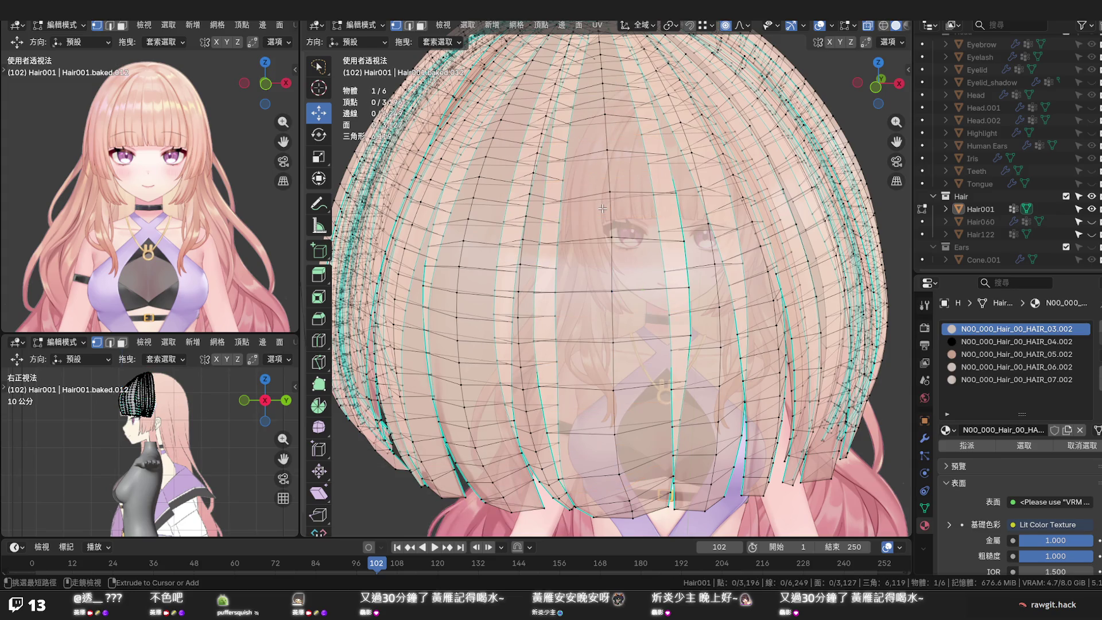
pyautogui.hotkey('alt', 'z')
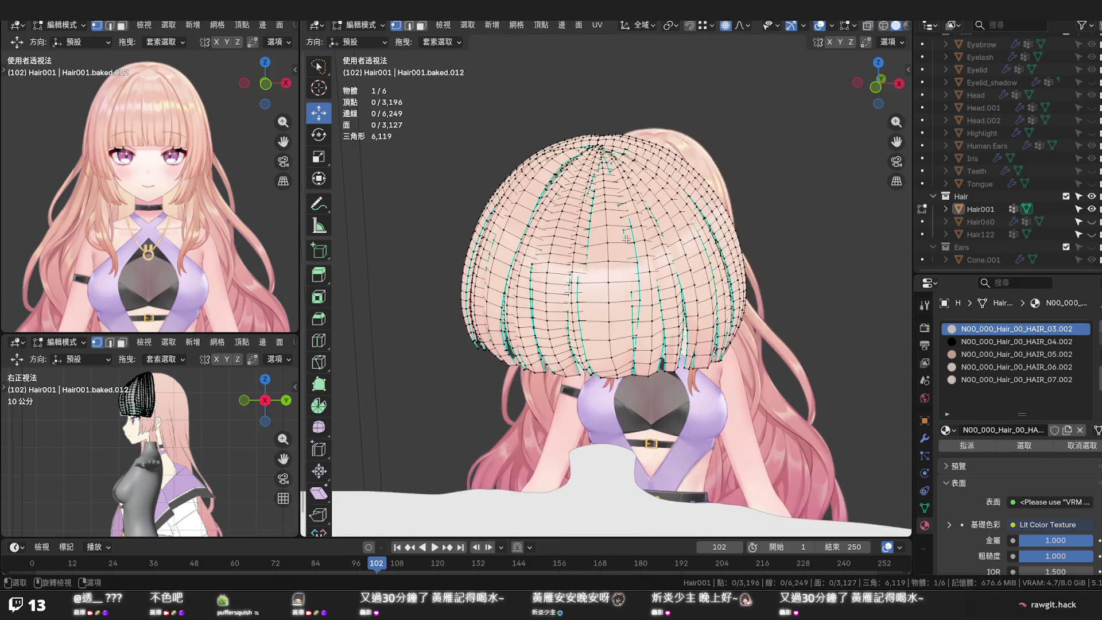
pyautogui.scroll(2, 604, 216)
pyautogui.scroll(2, 607, 241)
pyautogui.scroll(2, 610, 263)
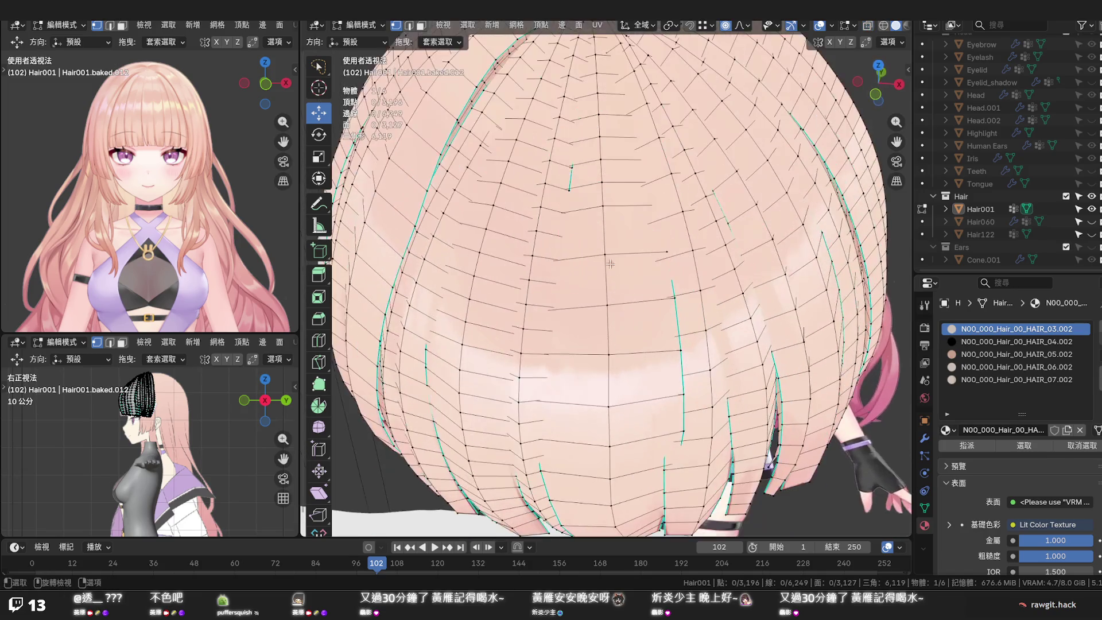
pyautogui.keyDown('alt'); pyautogui.click(595, 186); pyautogui.keyUp('alt')
pyautogui.keyDown('alt'); pyautogui.keyDown('shift'); pyautogui.click(593, 103); pyautogui.keyUp('shift'); pyautogui.keyUp('alt')
pyautogui.hotkey('alt', 'z')
pyautogui.moveTo(592, 102); pyautogui.dragTo(629, 156, button='middle')
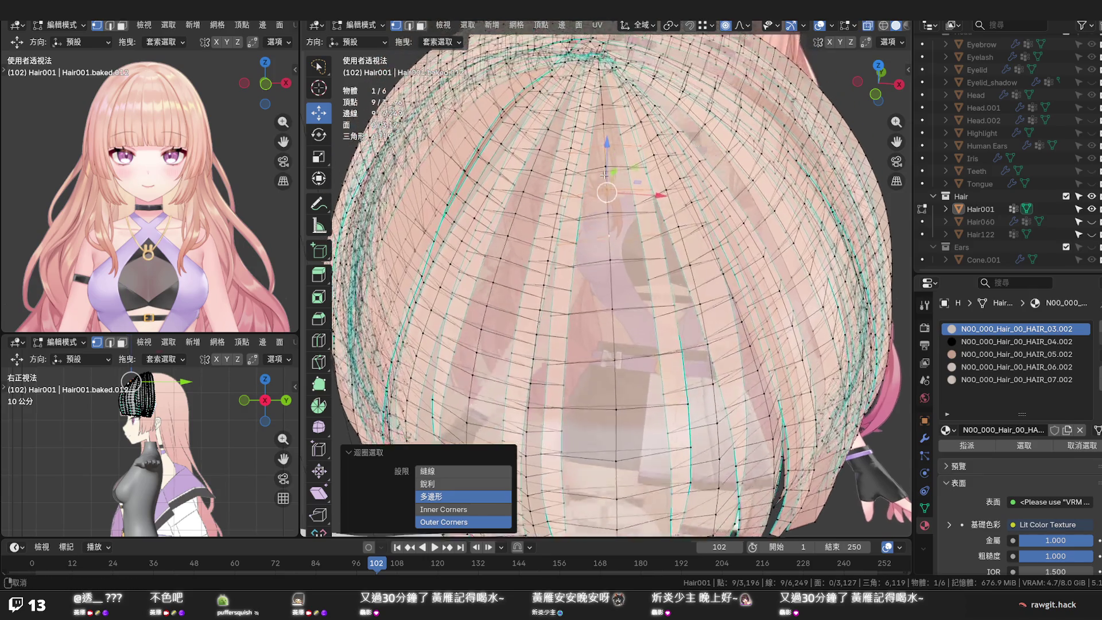
pyautogui.keyDown('alt'); pyautogui.keyDown('shift'); pyautogui.click(624, 102); pyautogui.keyUp('shift'); pyautogui.keyUp('alt')
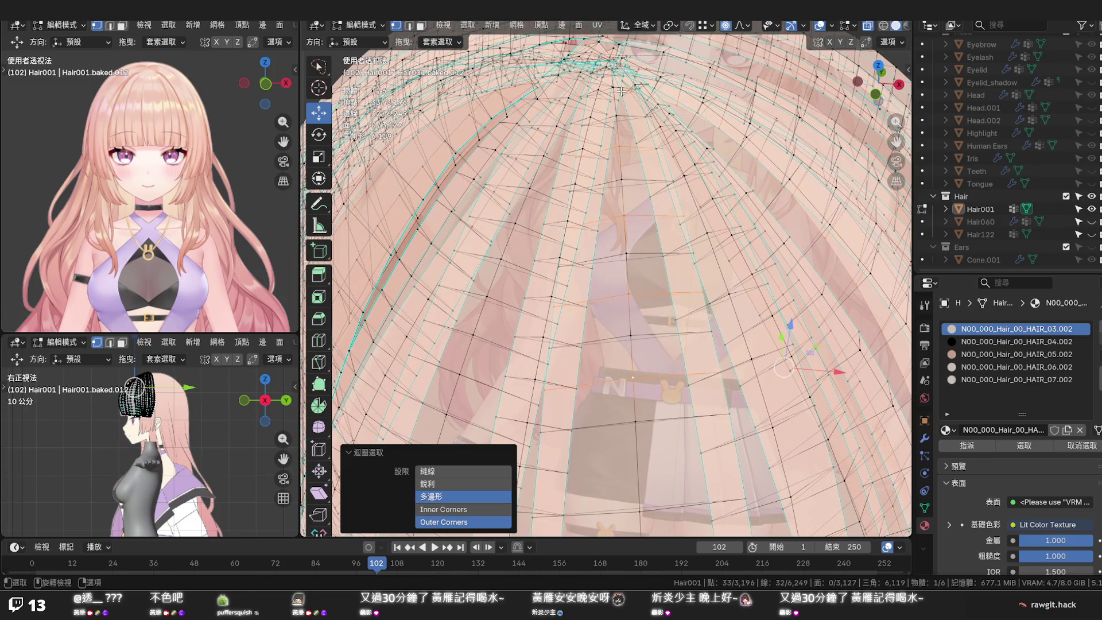
pyautogui.moveTo(620, 89); pyautogui.dragTo(640, 215, button='middle')
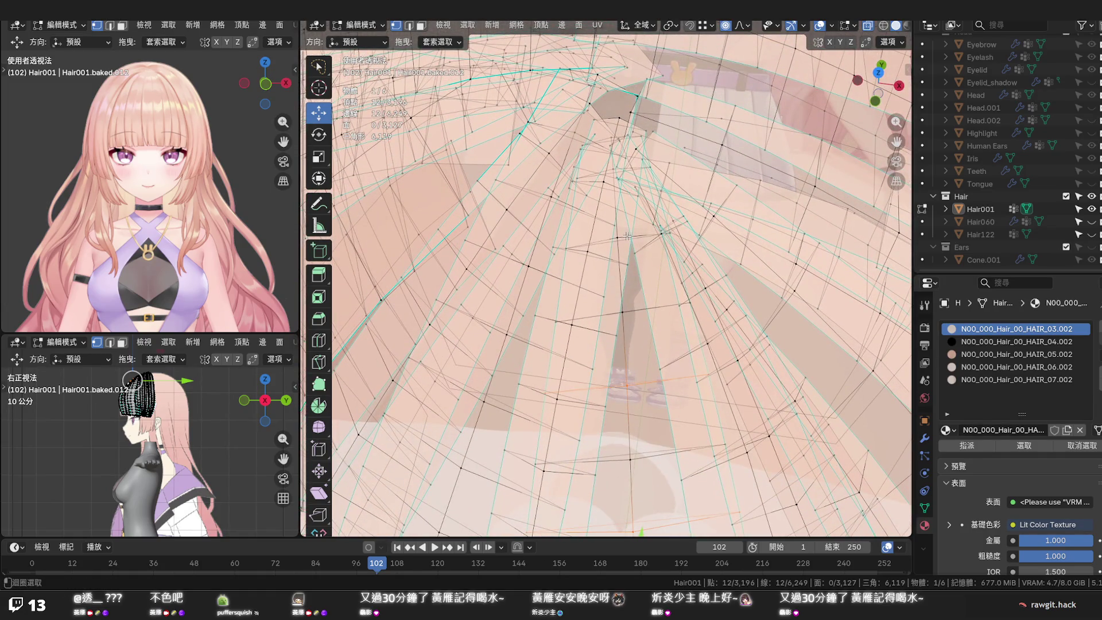
pyautogui.keyDown('alt'); pyautogui.keyDown('shift'); pyautogui.click(626, 235); pyautogui.keyUp('shift'); pyautogui.keyUp('alt')
pyautogui.press('x')
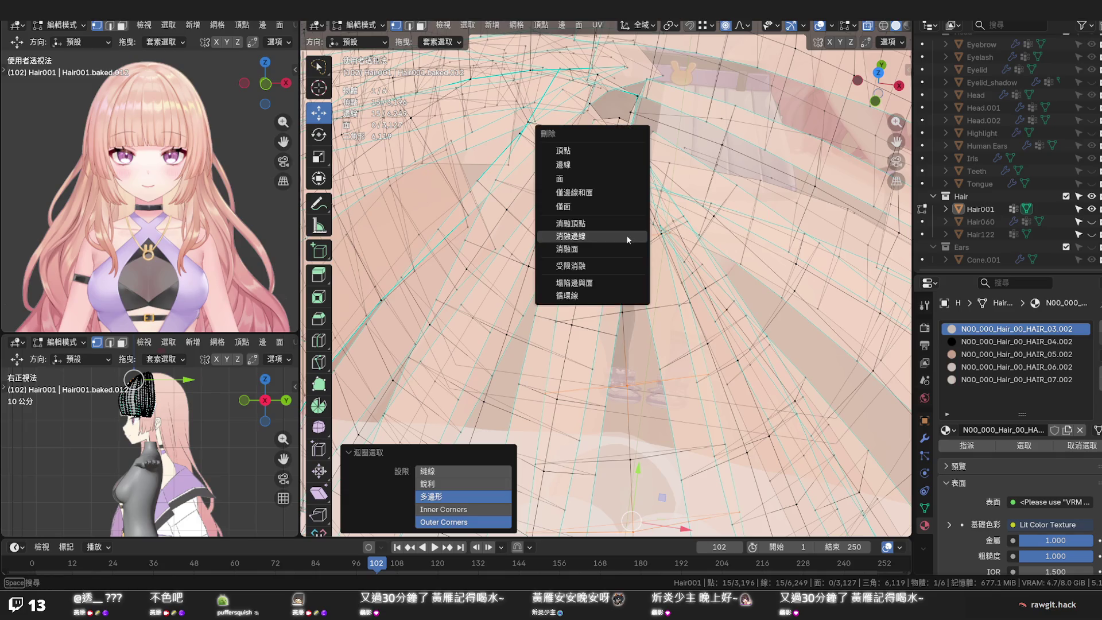
pyautogui.click(627, 234)
pyautogui.scroll(-5, 655, 306)
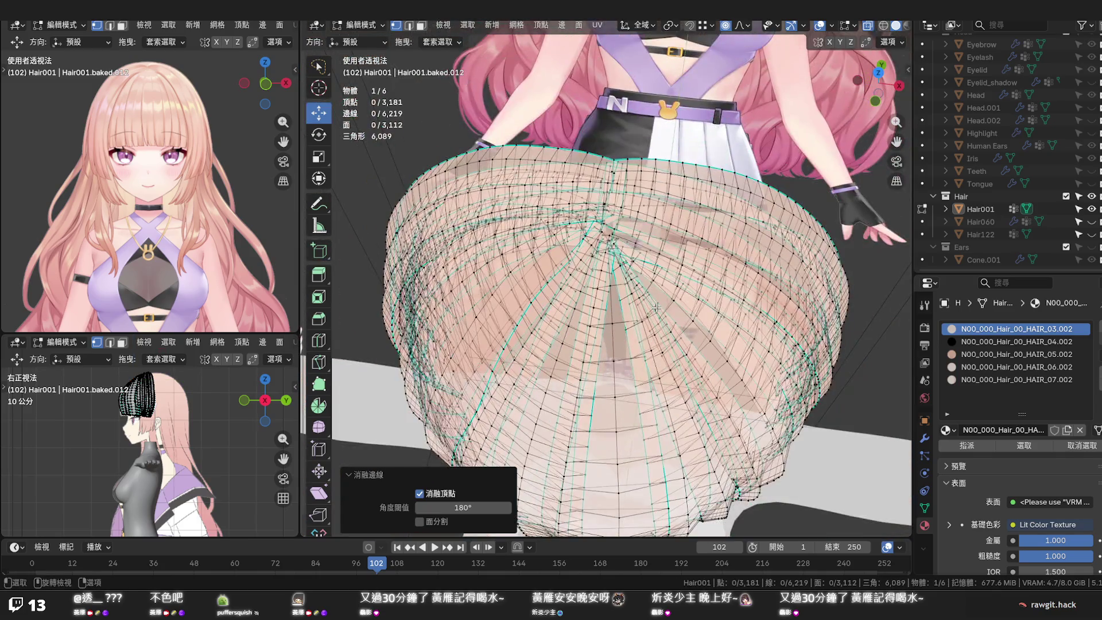
pyautogui.moveTo(656, 308)
pyautogui.mouseDown(button='middle')
pyautogui.moveTo(755, 269)
pyautogui.moveTo(773, 229)
pyautogui.moveTo(746, 248)
pyautogui.mouseUp(button='middle')
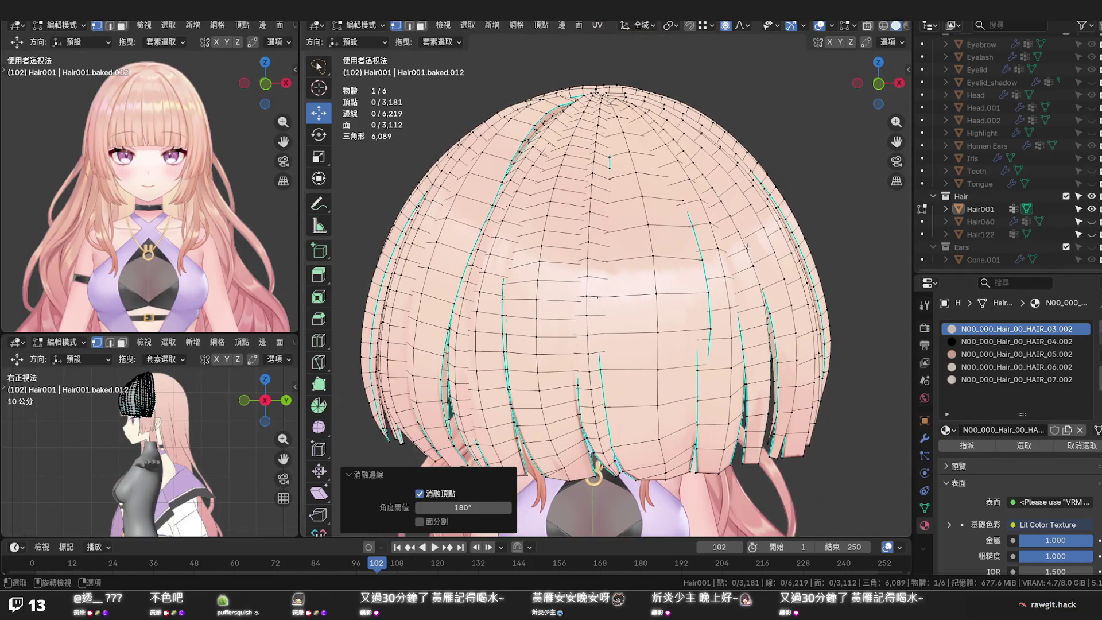
# In edge select with x-ray, select a column of edge loops from the fringe up to the top
pyautogui.keyDown('shift'); pyautogui.moveTo(585, 359); pyautogui.dragTo(632, 307, button='middle'); pyautogui.keyUp('shift')
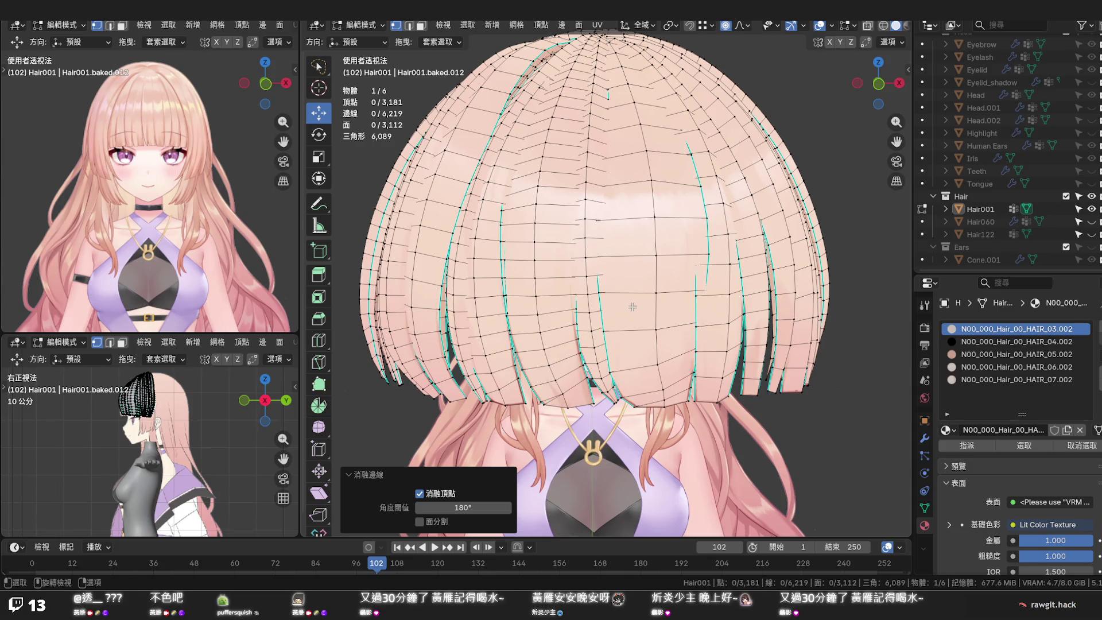
pyautogui.moveTo(632, 306); pyautogui.dragTo(634, 295, button='middle')
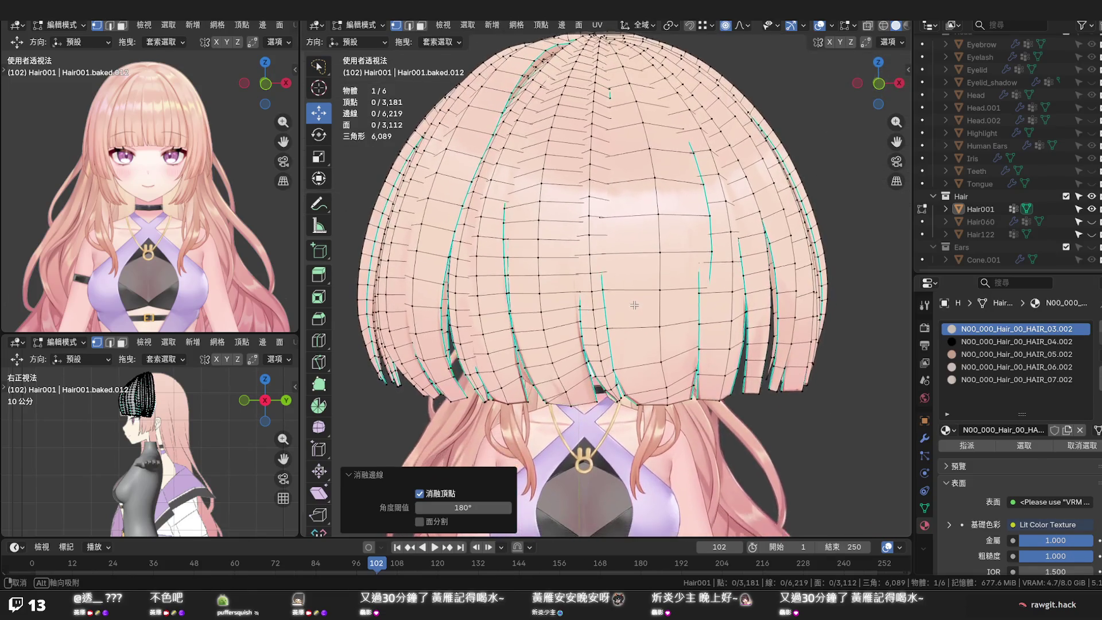
pyautogui.moveTo(633, 295); pyautogui.dragTo(634, 315, button='middle')
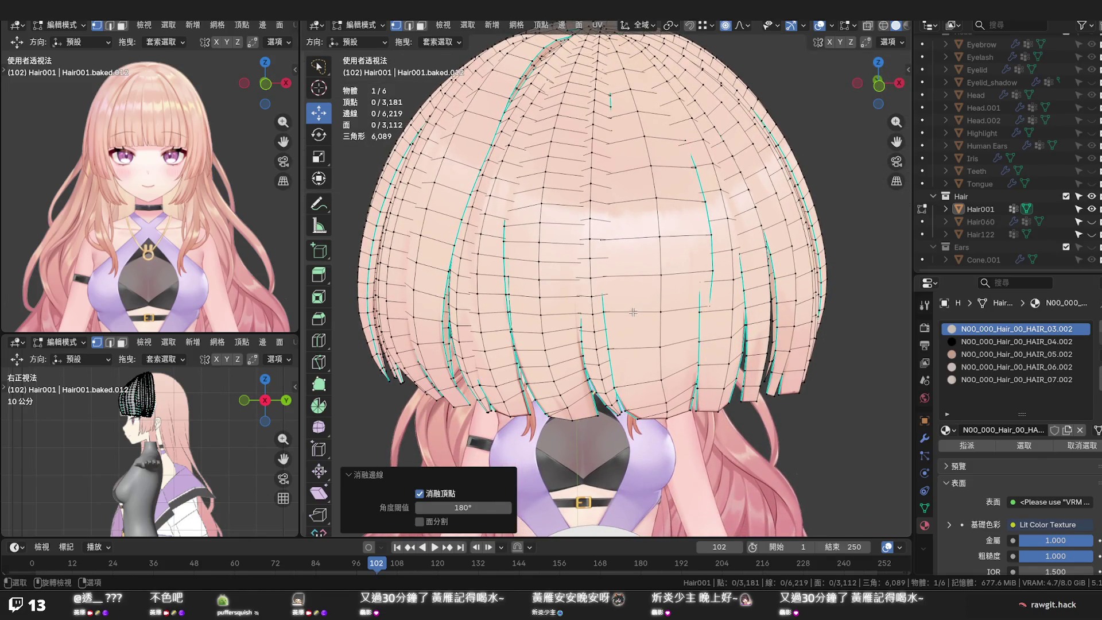
pyautogui.scroll(2, 614, 380)
pyautogui.scroll(2, 611, 362)
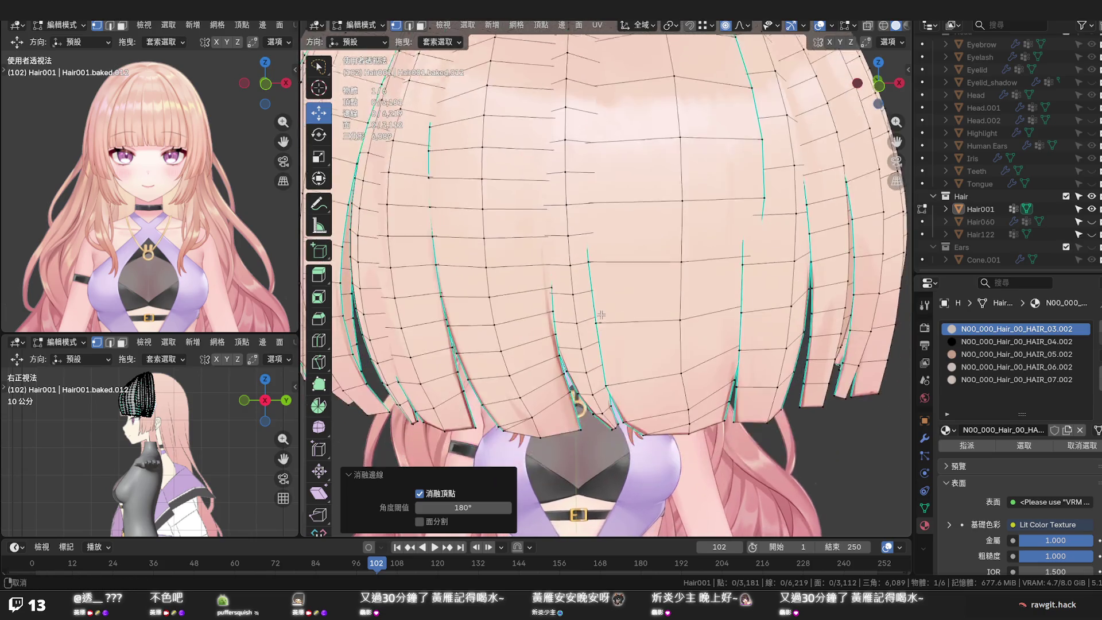
pyautogui.scroll(2, 606, 340)
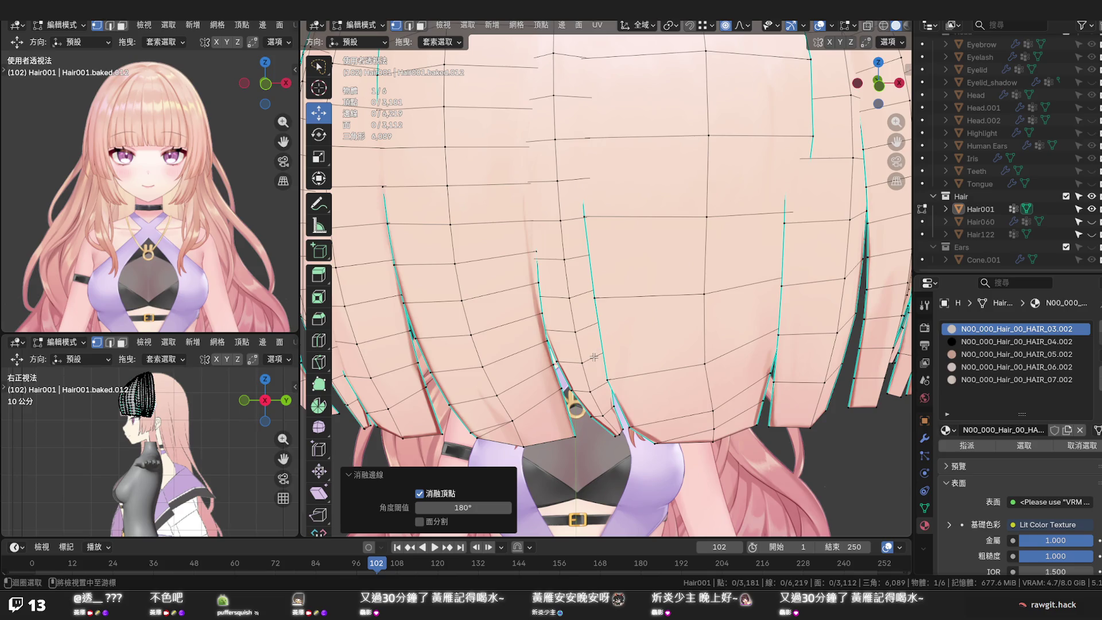
pyautogui.keyDown('alt'); pyautogui.click(594, 355); pyautogui.keyUp('alt')
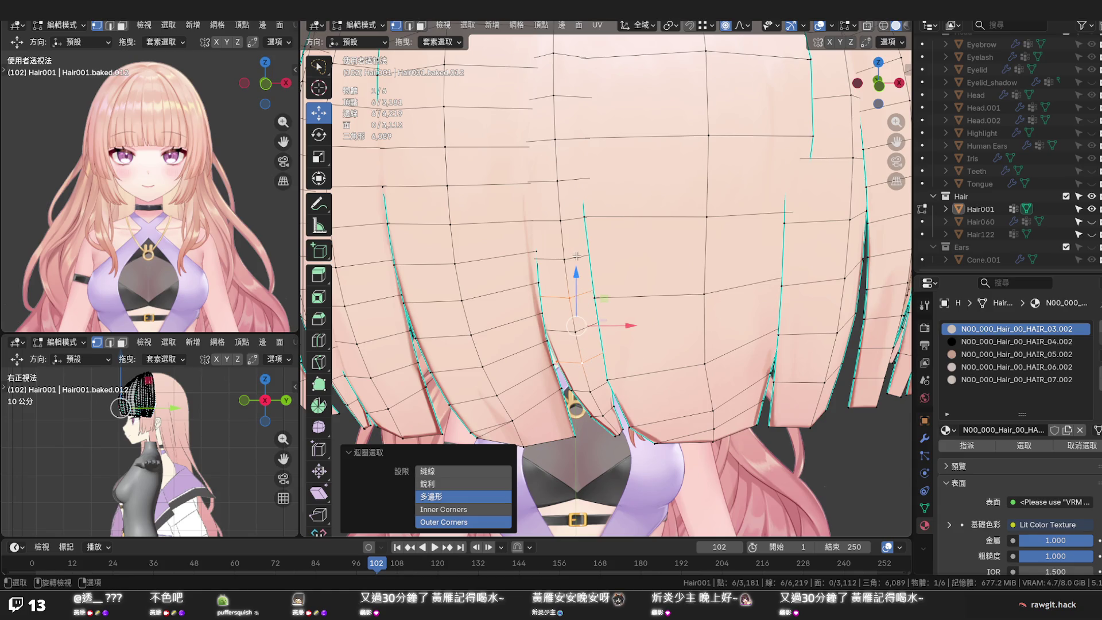
pyautogui.keyDown('alt'); pyautogui.click(576, 258); pyautogui.keyUp('alt')
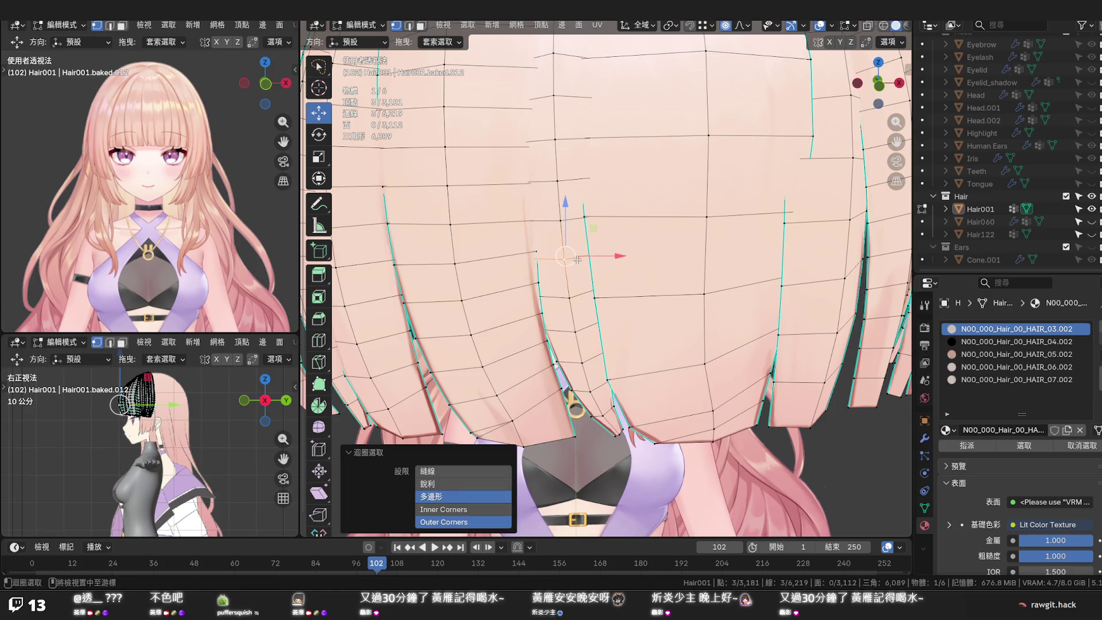
pyautogui.hotkey('alt', 'z')
pyautogui.keyDown('alt'); pyautogui.keyDown('shift'); pyautogui.click(589, 353); pyautogui.keyUp('shift'); pyautogui.keyUp('alt')
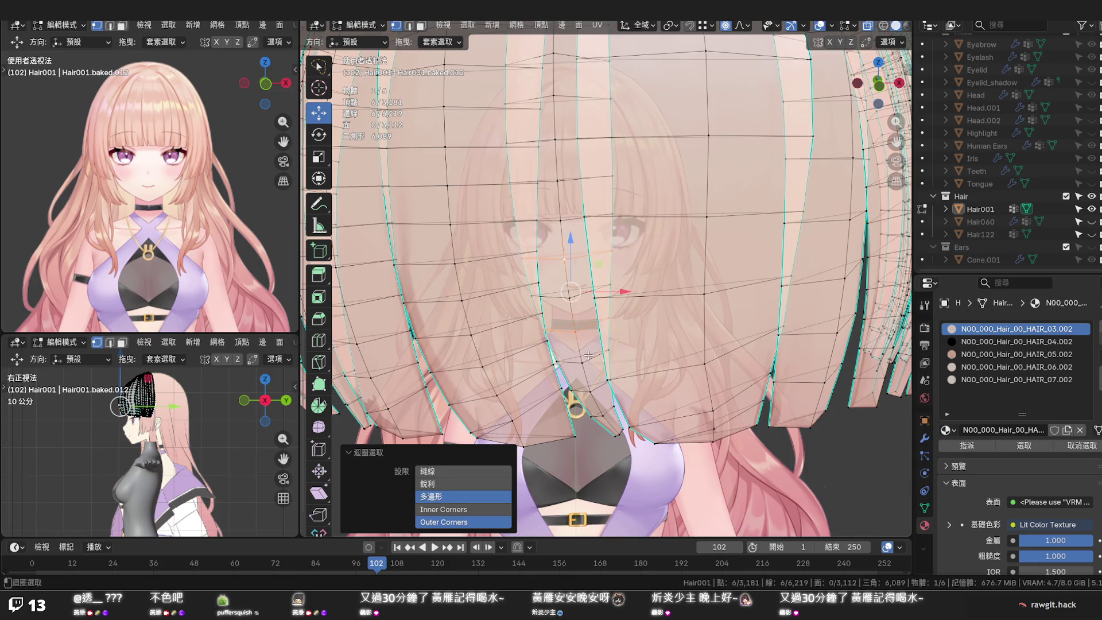
pyautogui.press('2')
pyautogui.keyDown('alt'); pyautogui.click(591, 356); pyautogui.keyUp('alt')
pyautogui.keyDown('alt'); pyautogui.keyDown('shift'); pyautogui.click(587, 327); pyautogui.keyUp('shift'); pyautogui.keyUp('alt')
pyautogui.keyDown('alt'); pyautogui.keyDown('shift'); pyautogui.click(586, 257); pyautogui.keyUp('shift'); pyautogui.keyUp('alt')
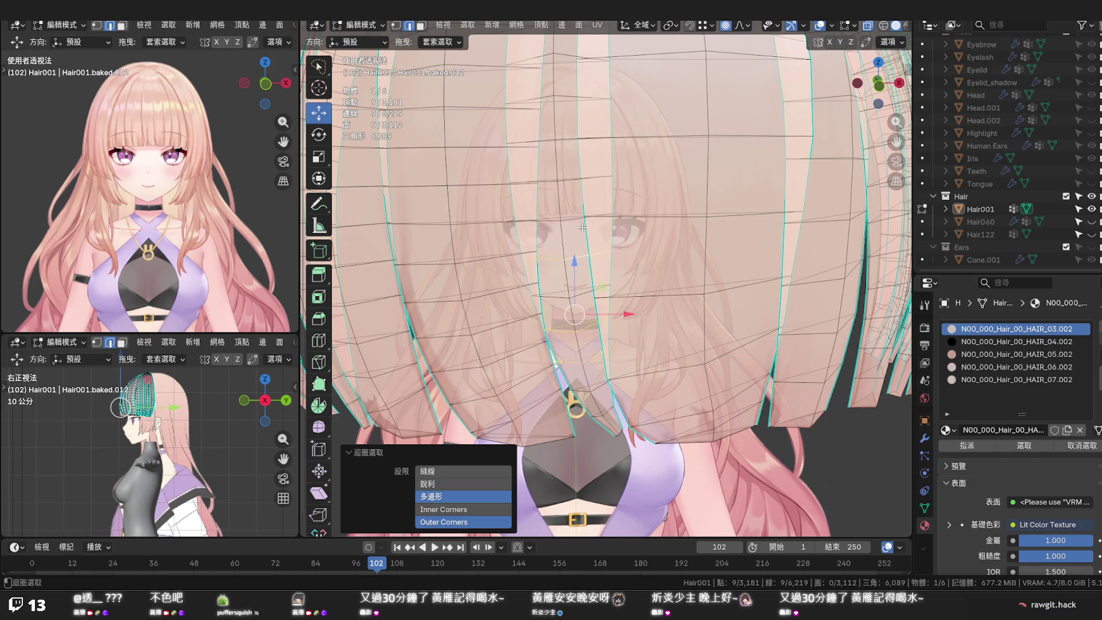
pyautogui.keyDown('alt'); pyautogui.keyDown('shift'); pyautogui.click(579, 177); pyautogui.keyUp('shift'); pyautogui.keyUp('alt')
pyautogui.keyDown('alt'); pyautogui.keyDown('shift'); pyautogui.click(582, 100); pyautogui.keyUp('shift'); pyautogui.keyUp('alt')
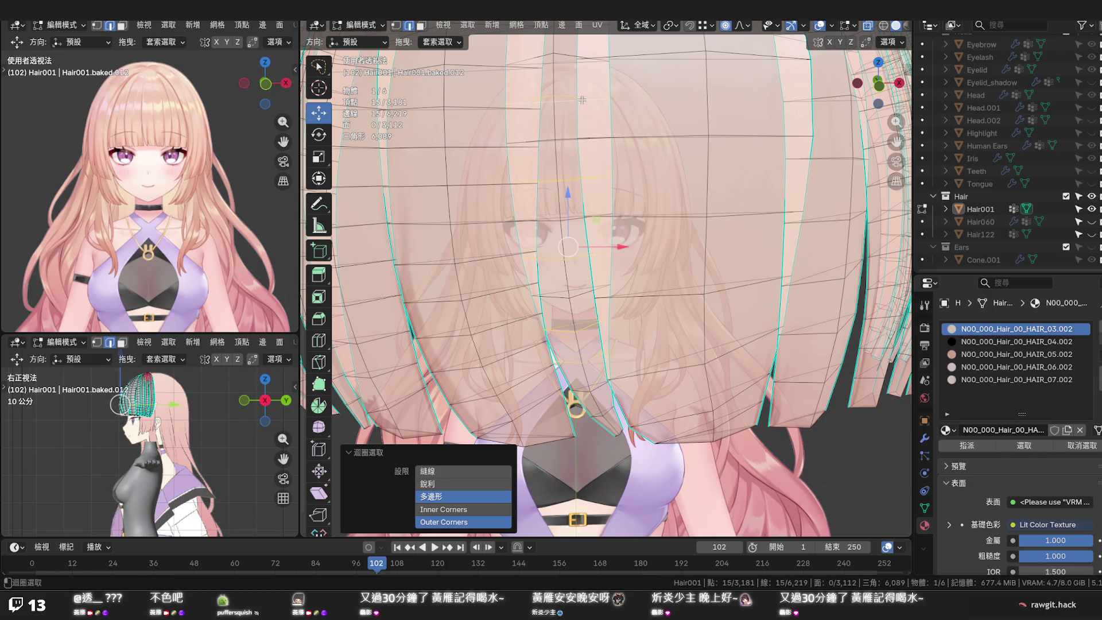
pyautogui.scroll(3, 594, 155)
# Add the remaining horizontal loops around the hair and dissolve them all, leaving 3,145 vertices
pyautogui.keyDown('alt'); pyautogui.keyDown('shift'); pyautogui.click(602, 182); pyautogui.keyUp('shift'); pyautogui.keyUp('alt')
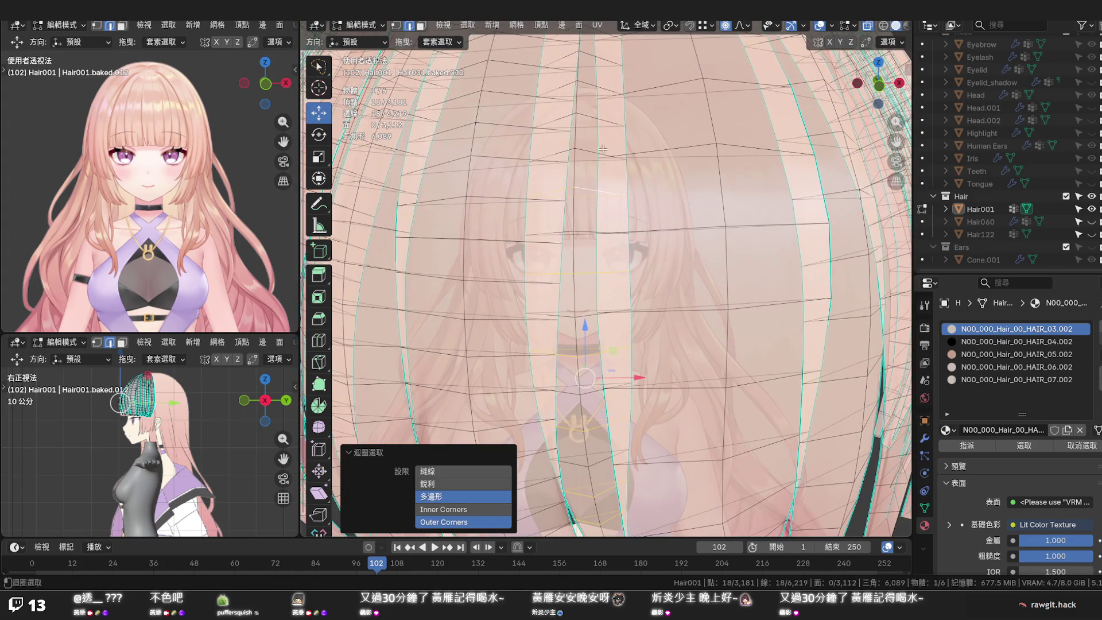
pyautogui.keyDown('alt'); pyautogui.keyDown('shift'); pyautogui.click(607, 122); pyautogui.keyUp('shift'); pyautogui.keyUp('alt')
pyautogui.moveTo(607, 123); pyautogui.dragTo(600, 177, button='middle')
pyautogui.keyDown('alt'); pyautogui.keyDown('shift'); pyautogui.click(601, 177); pyautogui.keyUp('shift'); pyautogui.keyUp('alt')
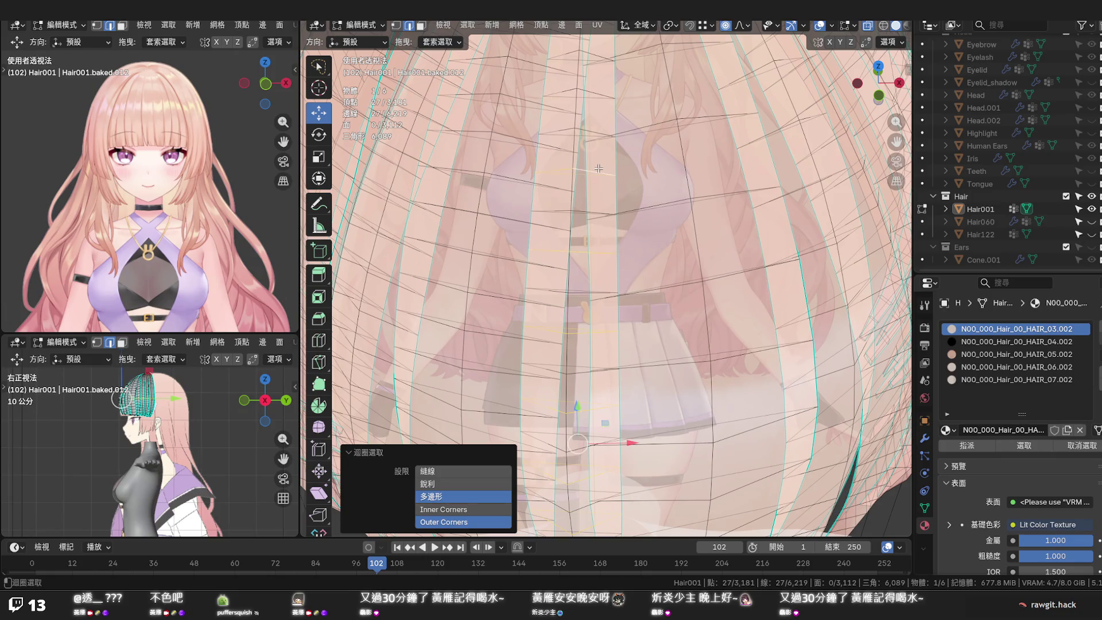
pyautogui.keyDown('alt'); pyautogui.keyDown('shift'); pyautogui.click(605, 98); pyautogui.keyUp('shift'); pyautogui.keyUp('alt')
pyautogui.moveTo(605, 99); pyautogui.dragTo(598, 193, button='middle')
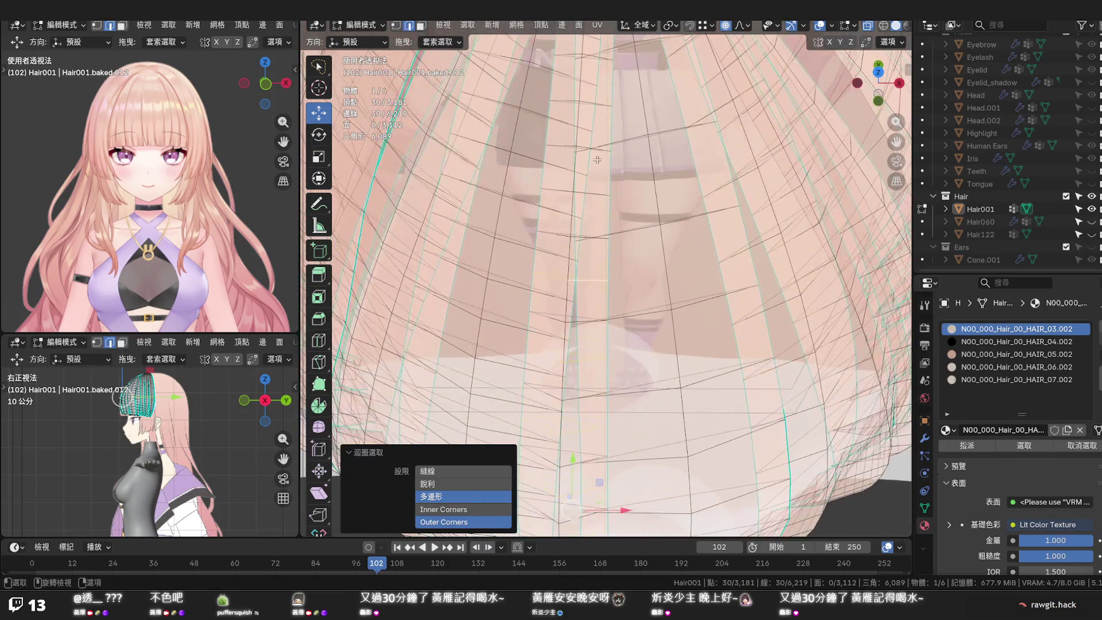
pyautogui.keyDown('alt'); pyautogui.keyDown('shift'); pyautogui.click(600, 193); pyautogui.keyUp('shift'); pyautogui.keyUp('alt')
pyautogui.keyDown('alt'); pyautogui.keyDown('shift'); pyautogui.click(605, 107); pyautogui.keyUp('shift'); pyautogui.keyUp('alt')
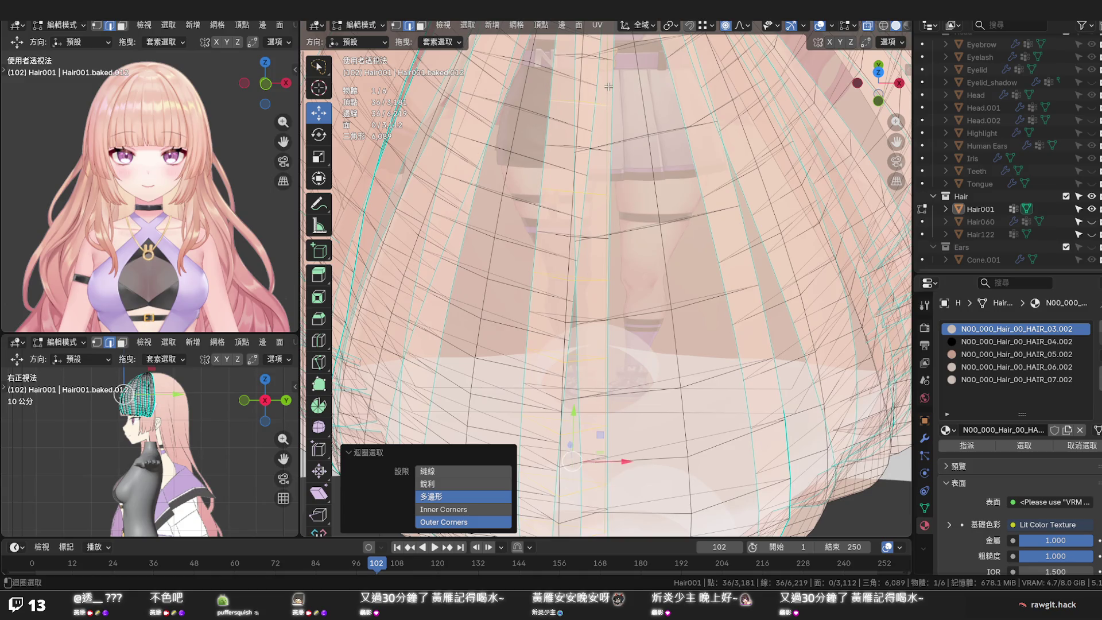
pyautogui.press('x')
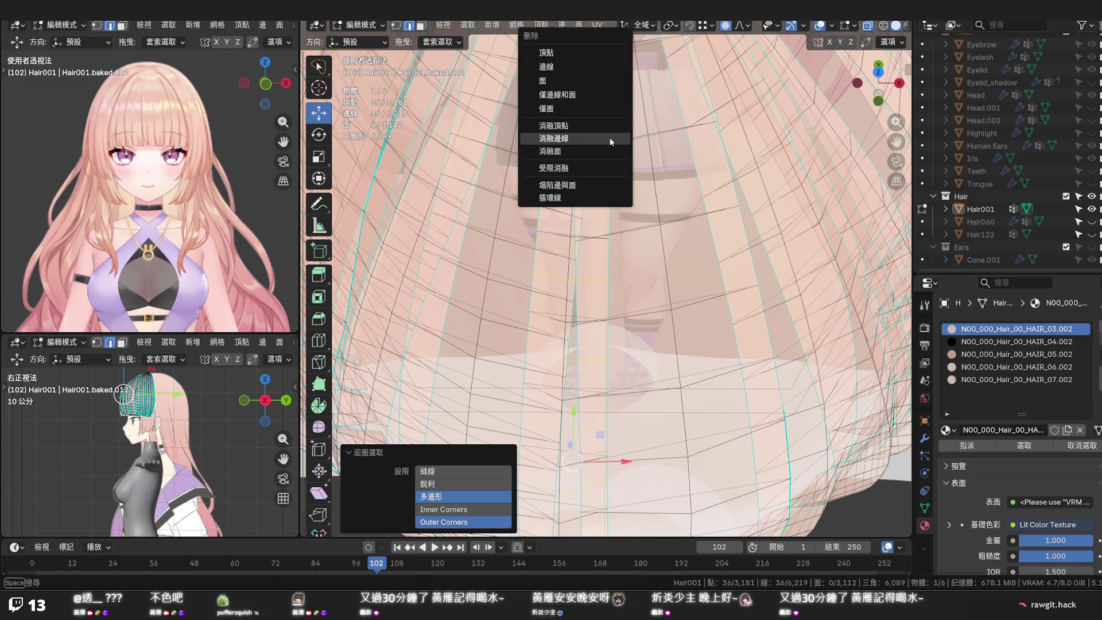
pyautogui.click(610, 138)
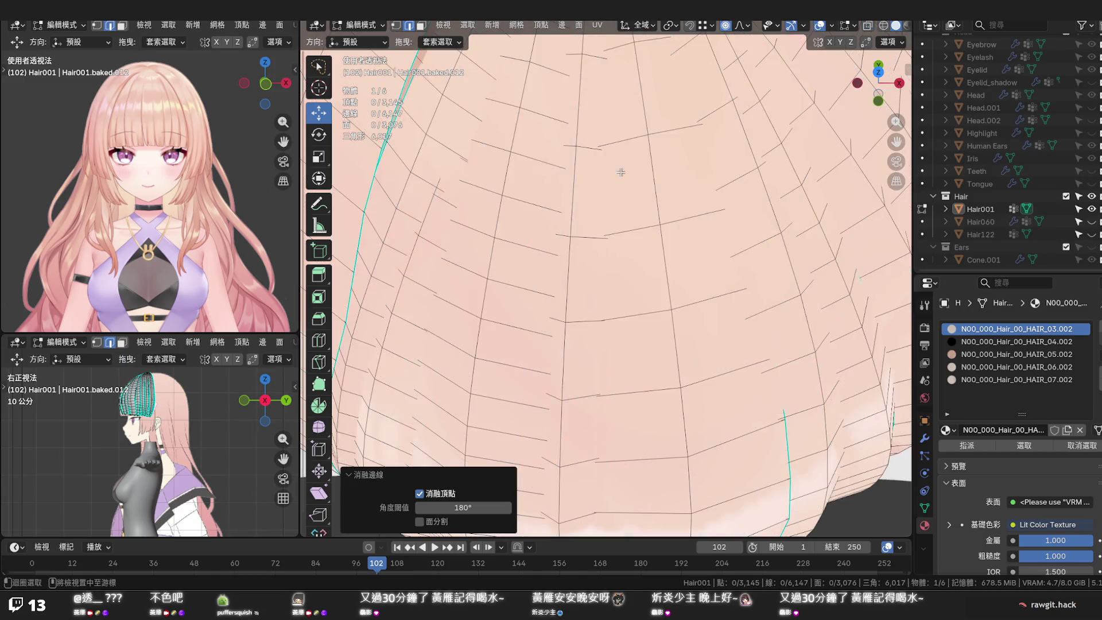
pyautogui.scroll(-5, 621, 173)
# View the bangs from the front with x-ray turned off
pyautogui.moveTo(620, 172)
pyautogui.mouseDown(button='middle')
pyautogui.moveTo(633, 187)
pyautogui.moveTo(637, 157)
pyautogui.mouseUp(button='middle')
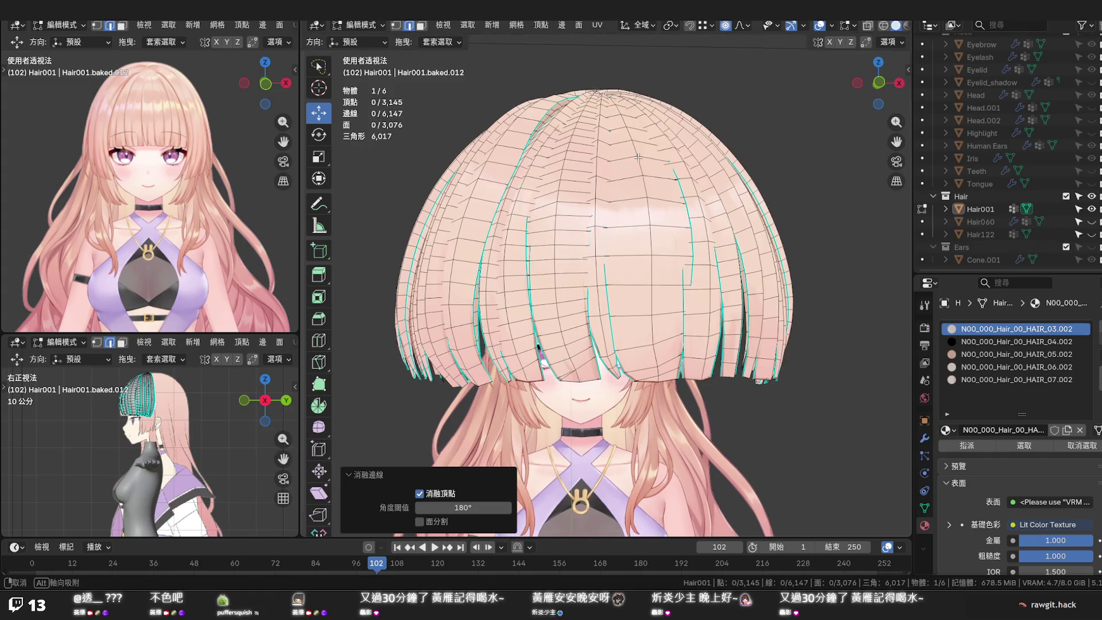
pyautogui.moveTo(637, 157); pyautogui.dragTo(637, 164, button='middle')
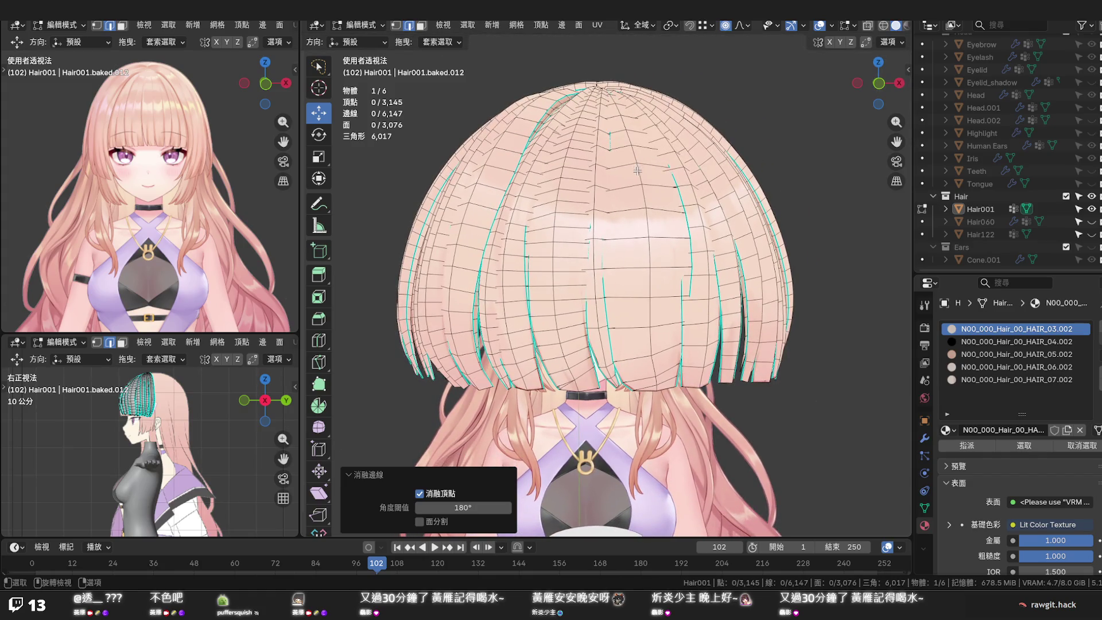
pyautogui.press('KP_1')
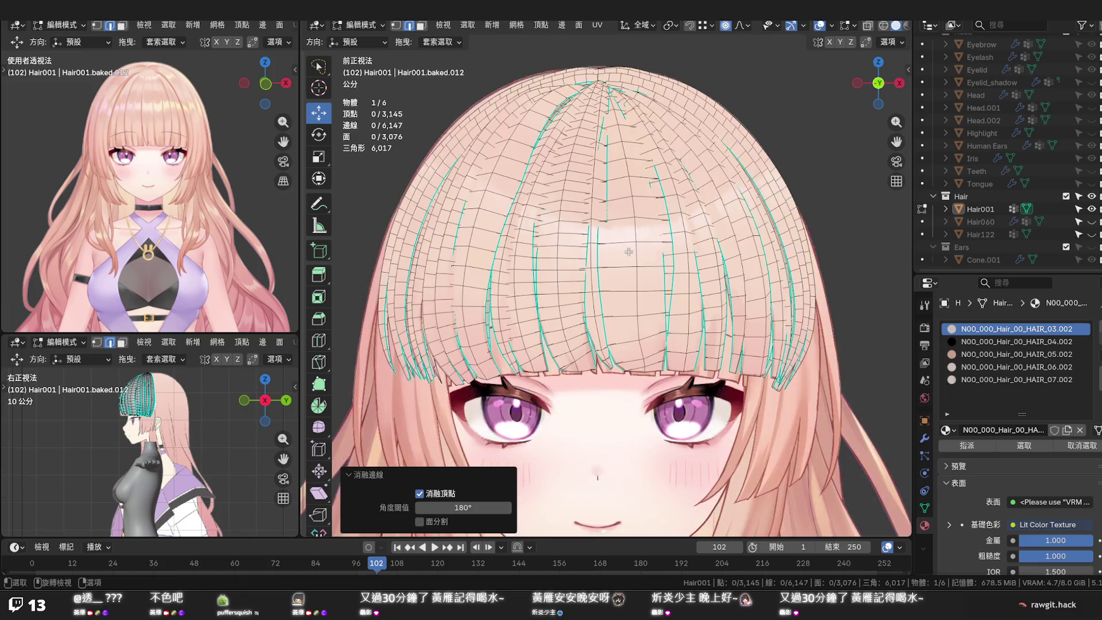
pyautogui.scroll(3, 629, 252)
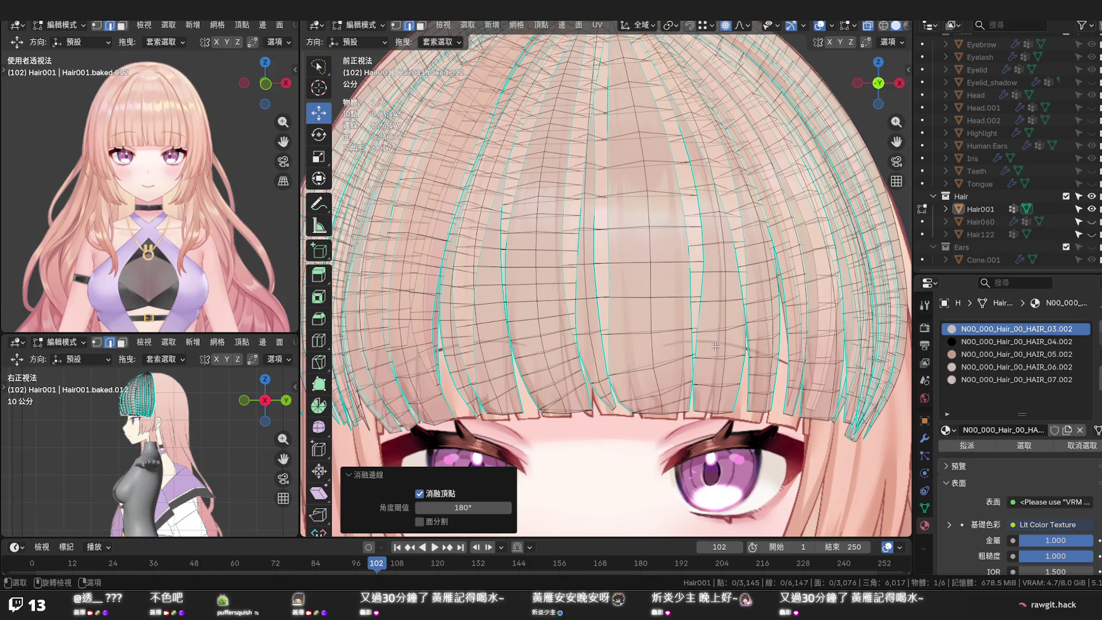
pyautogui.hotkey('alt', 'z')
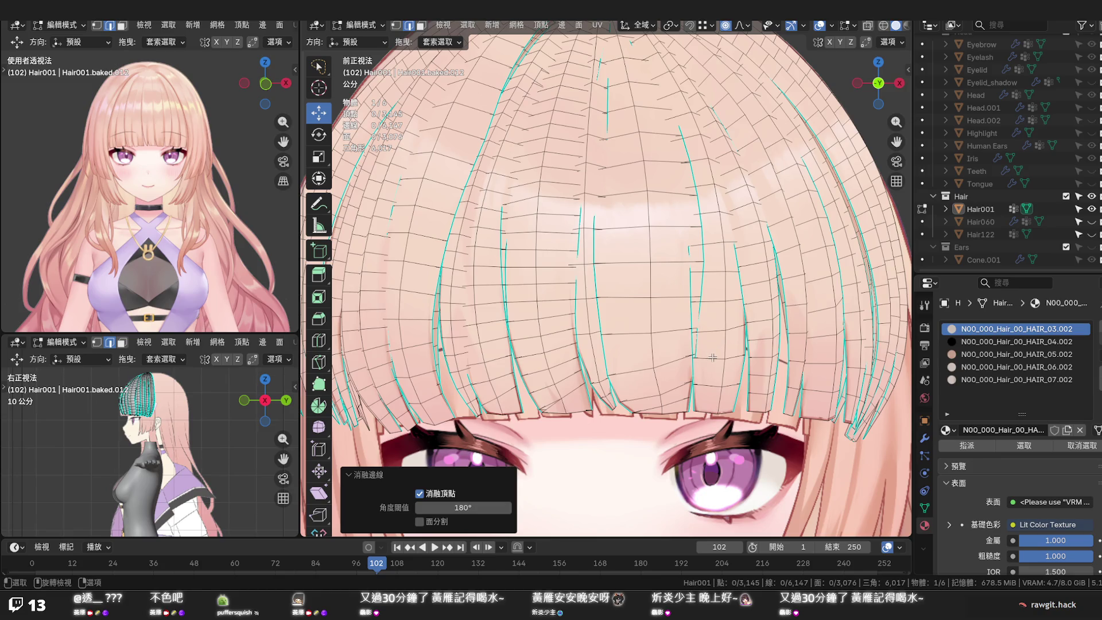
# Edge-slide three loops along the bang strand right of centre into place
pyautogui.keyDown('alt'); pyautogui.click(712, 356); pyautogui.keyUp('alt')
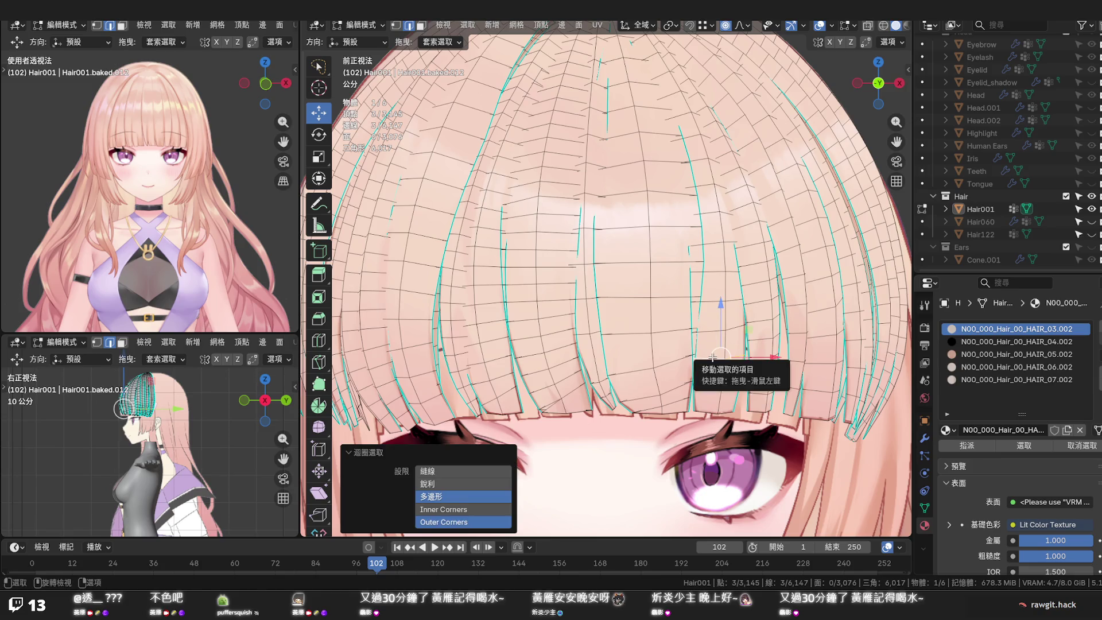
pyautogui.press('g')
pyautogui.press('g')
pyautogui.click(712, 354)
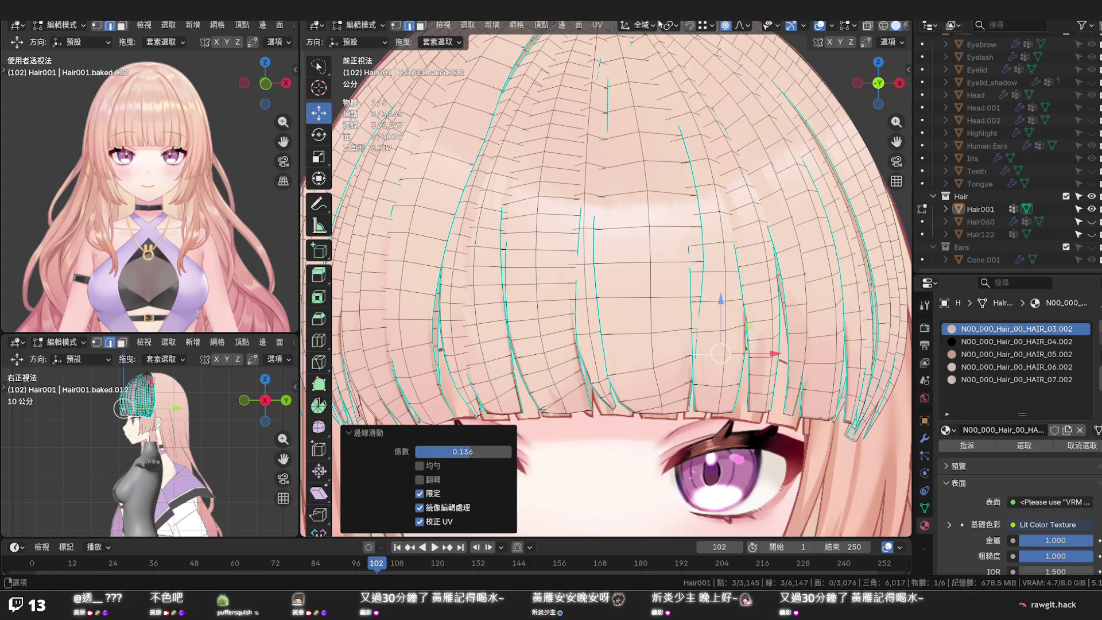
pyautogui.keyDown('alt'); pyautogui.click(711, 327); pyautogui.keyUp('alt')
pyautogui.press('g')
pyautogui.press('g')
pyautogui.click(711, 320)
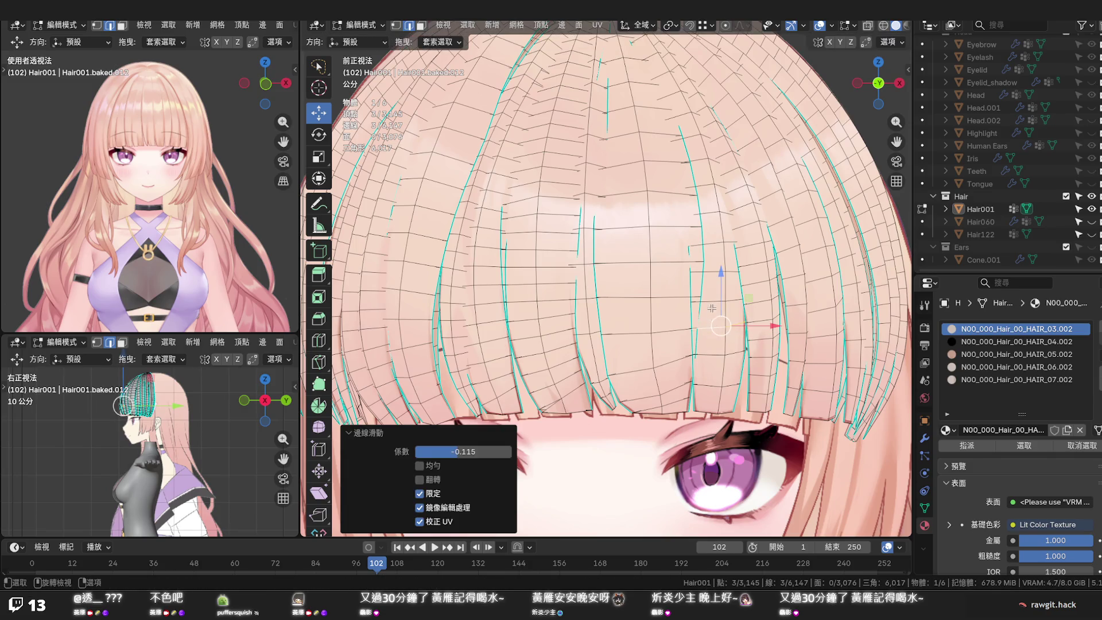
pyautogui.press('g')
pyautogui.press('g')
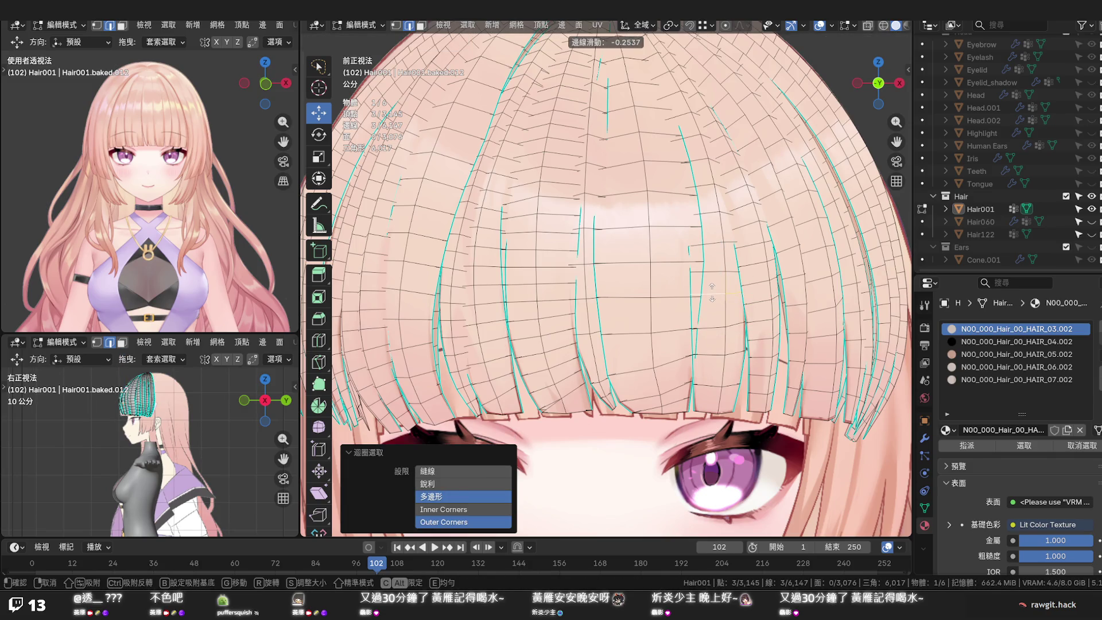
pyautogui.click(711, 295)
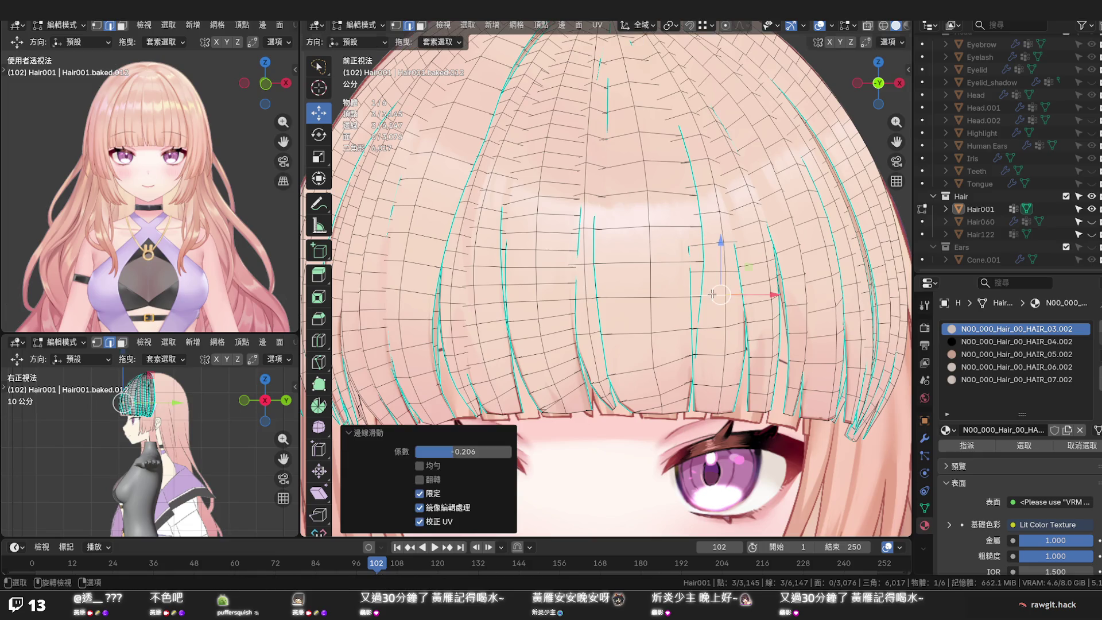
pyautogui.keyDown('alt'); pyautogui.click(713, 272); pyautogui.keyUp('alt')
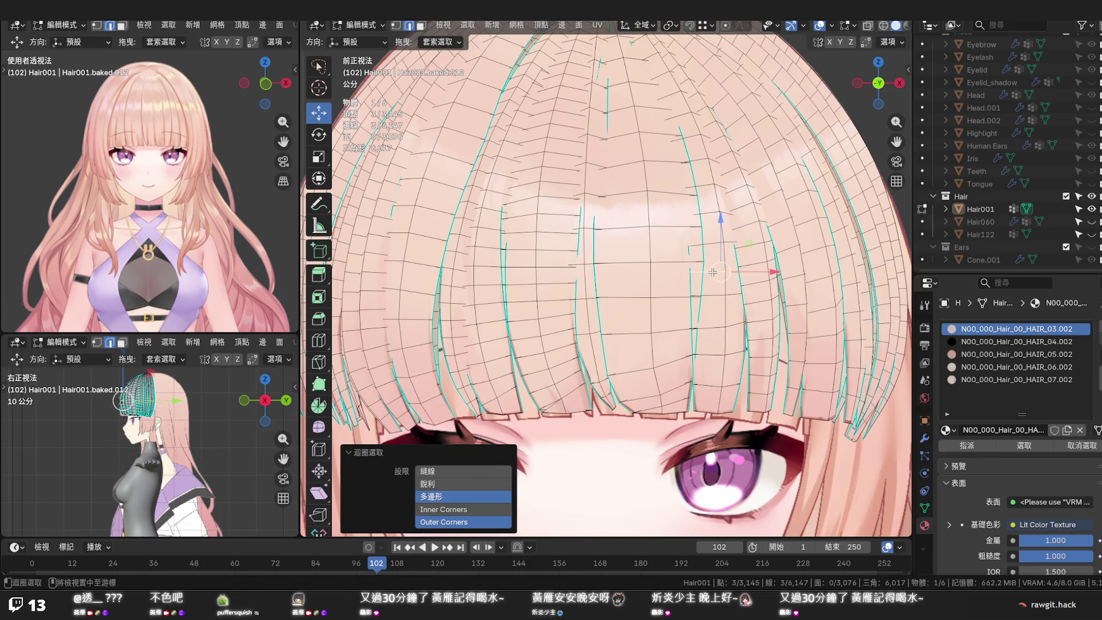
pyautogui.press('g')
pyautogui.press('g')
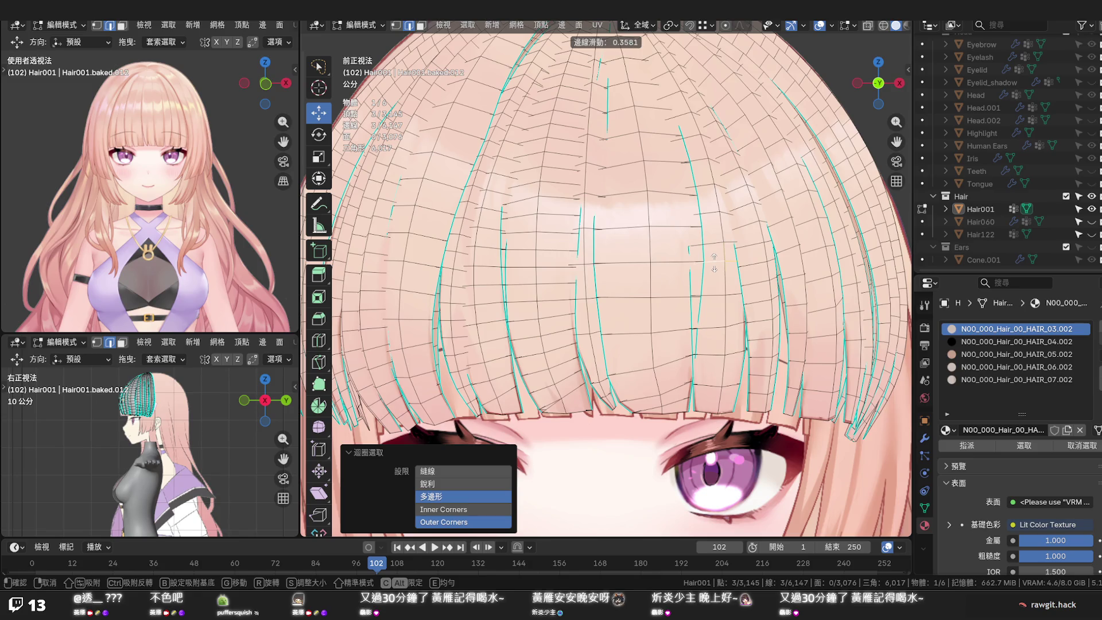
pyautogui.click(712, 257)
# Undo a slide on a higher loop and dissolve that redundant edge loop instead
pyautogui.keyDown('alt'); pyautogui.click(715, 244); pyautogui.keyUp('alt')
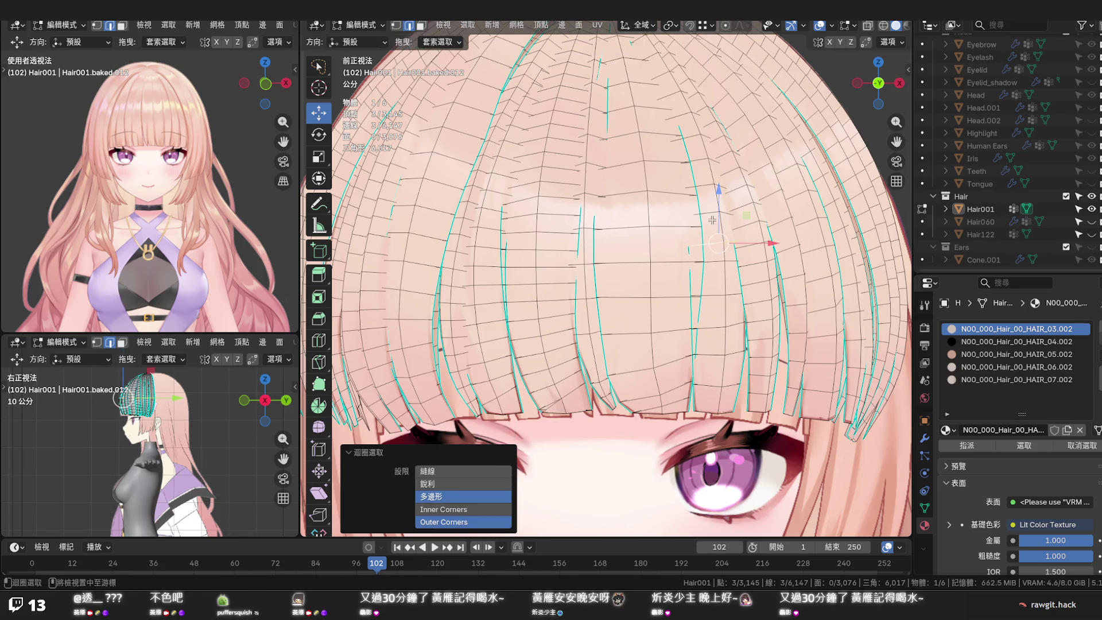
pyautogui.press('g')
pyautogui.press('g')
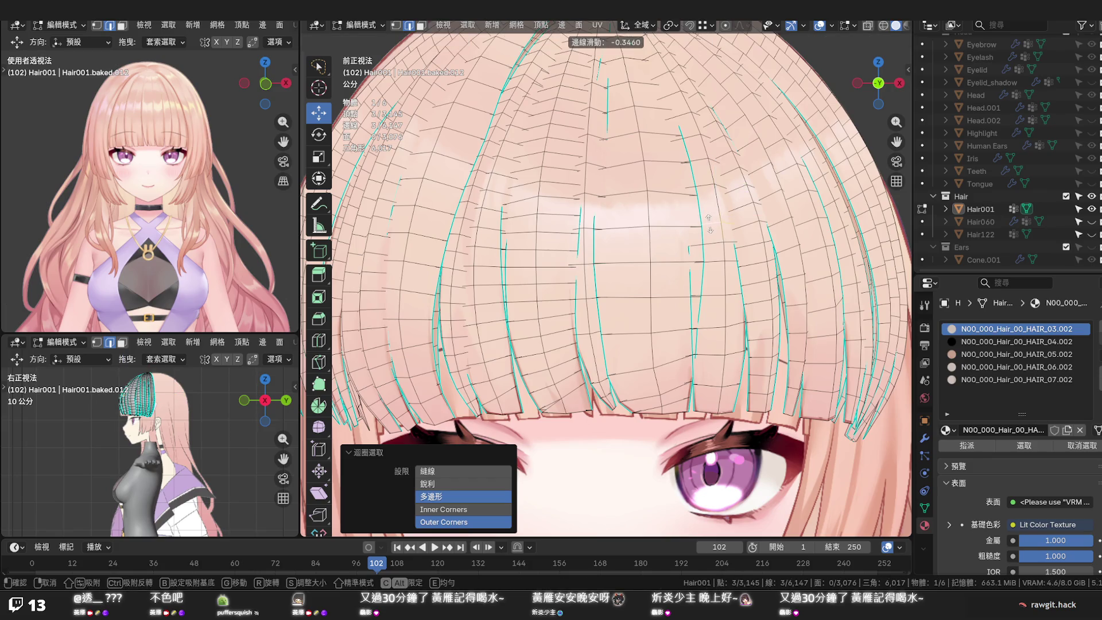
pyautogui.click(708, 222)
pyautogui.hotkey('ctrl', 'z')
pyautogui.press('x')
pyautogui.click(714, 242)
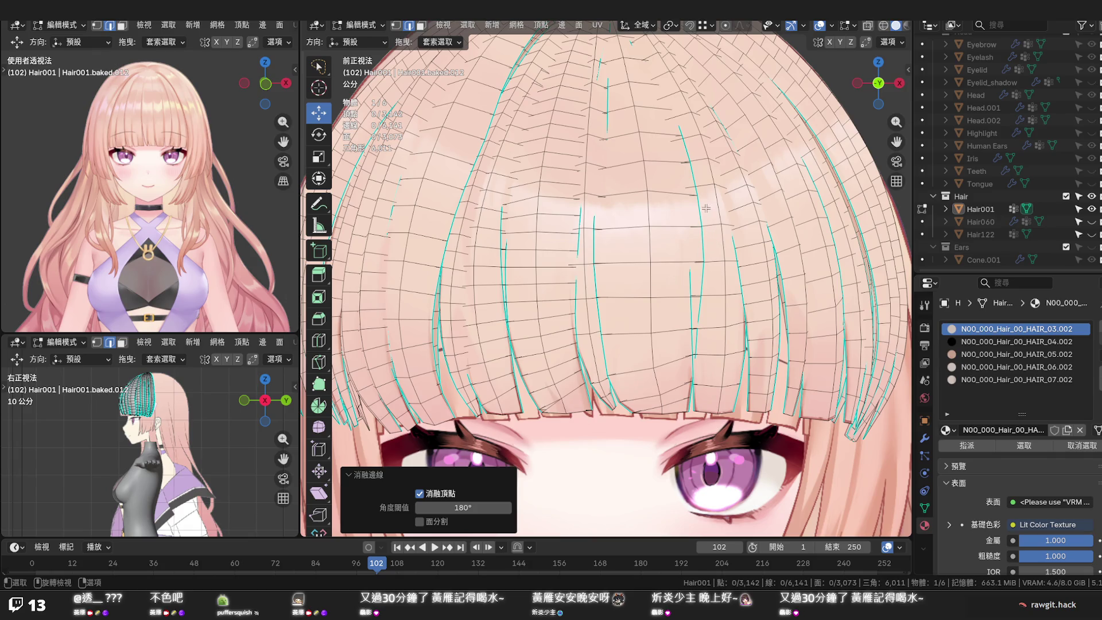
pyautogui.moveTo(706, 202); pyautogui.dragTo(674, 239, button='middle')
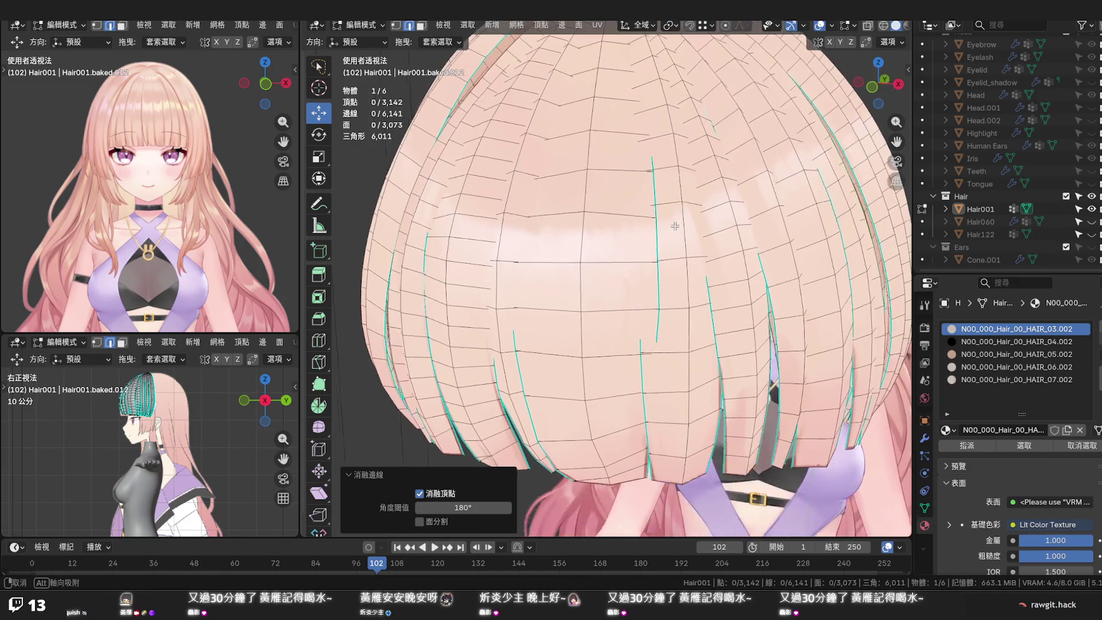
# Edge-slide two loops on the bang strand into more even positions
pyautogui.press('alt')
pyautogui.keyDown('alt'); pyautogui.click(669, 240); pyautogui.keyUp('alt')
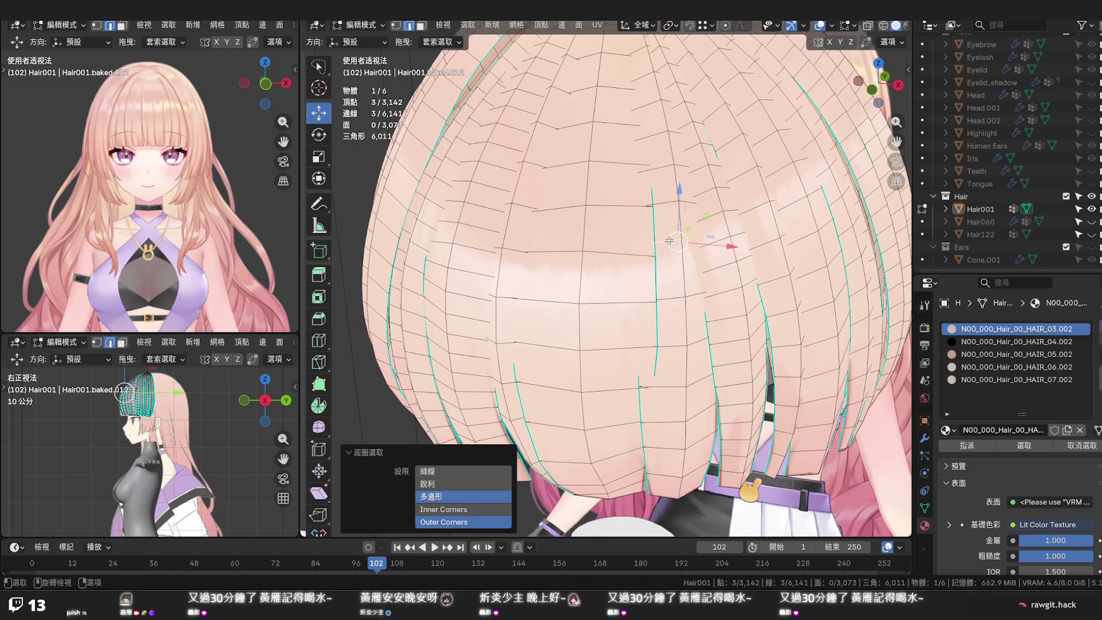
pyautogui.press('g')
pyautogui.press('g')
pyautogui.click(669, 250)
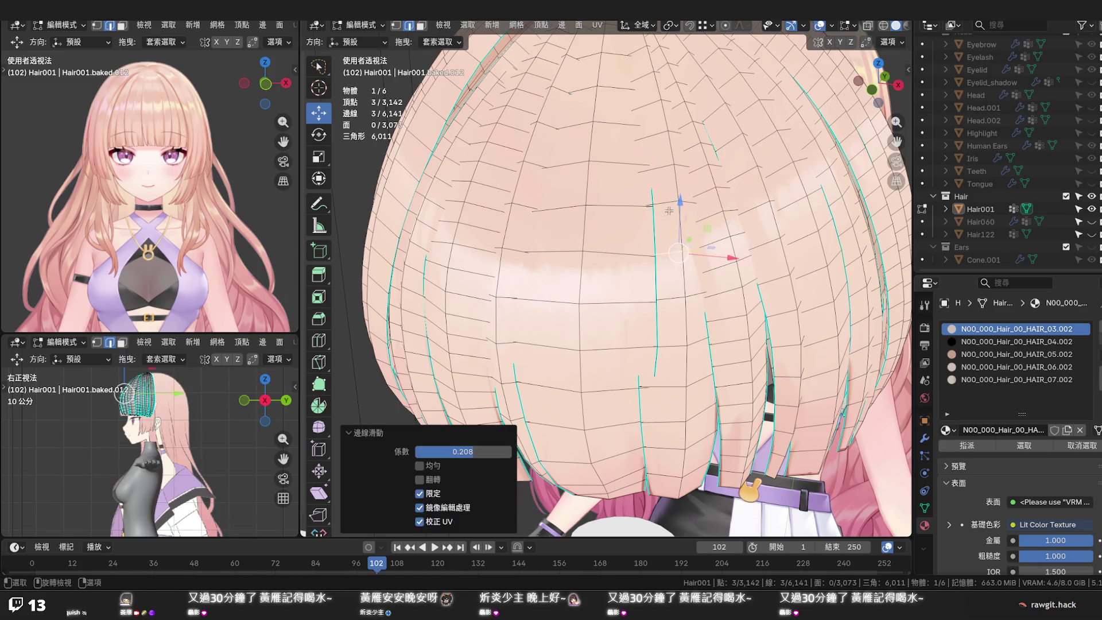
pyautogui.keyDown('alt'); pyautogui.click(660, 169); pyautogui.keyUp('alt')
pyautogui.press('g')
pyautogui.press('g')
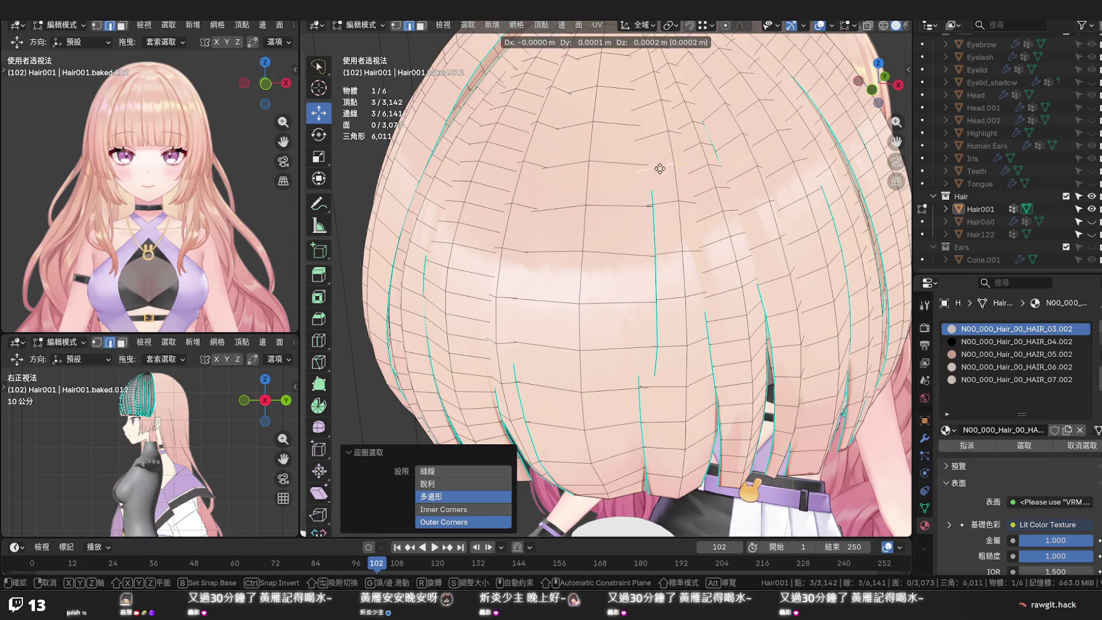
pyautogui.click(658, 162)
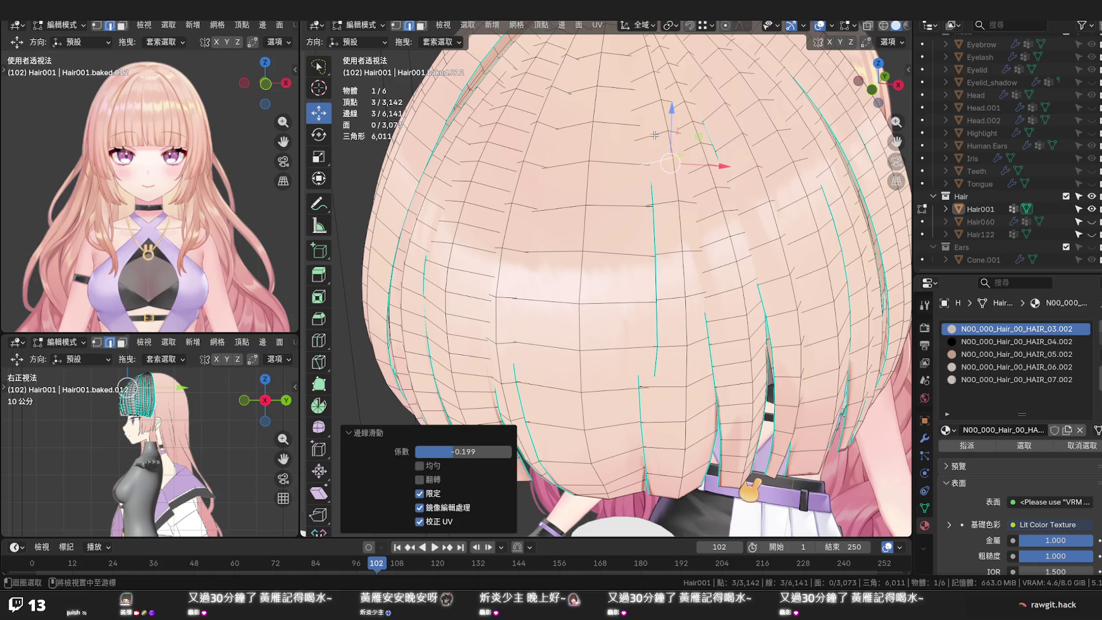
# Dissolve a loop near the strand top, slide the remaining one, and return to the front view
pyautogui.hotkey('ctrl', 'z')
pyautogui.press('x')
pyautogui.click(655, 136)
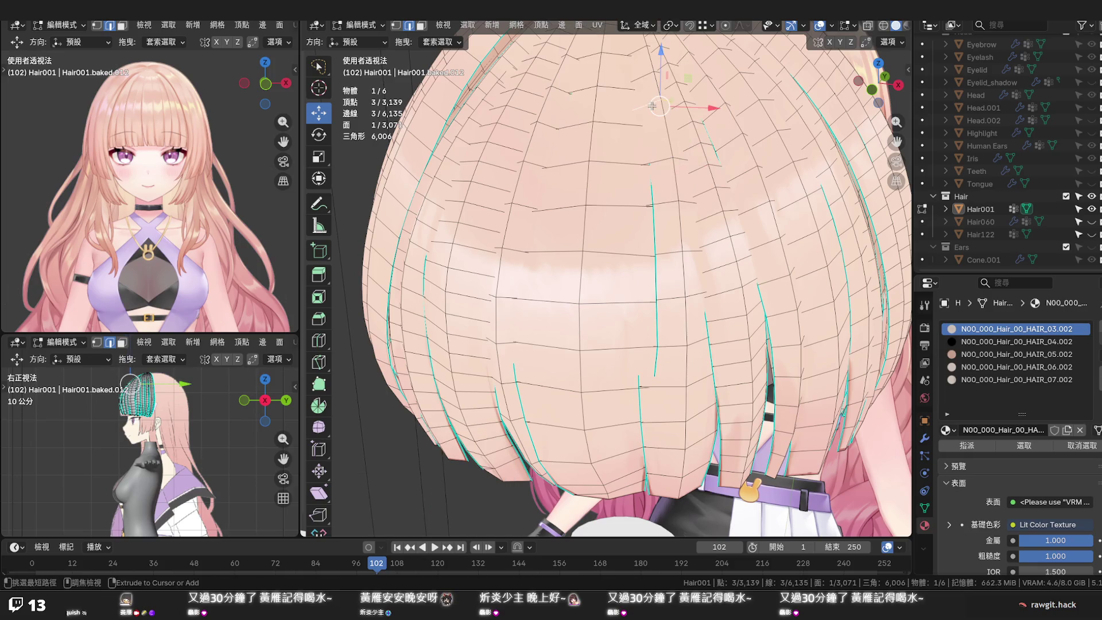
pyautogui.press('g')
pyautogui.press('g')
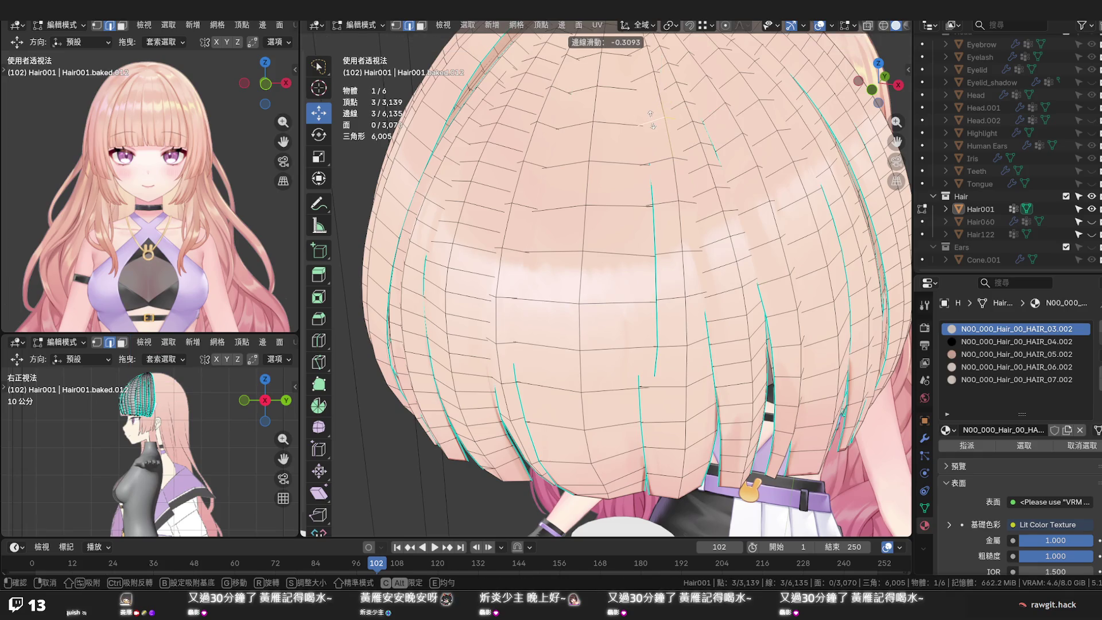
pyautogui.click(644, 83)
pyautogui.moveTo(645, 95); pyautogui.dragTo(653, 186, button='middle')
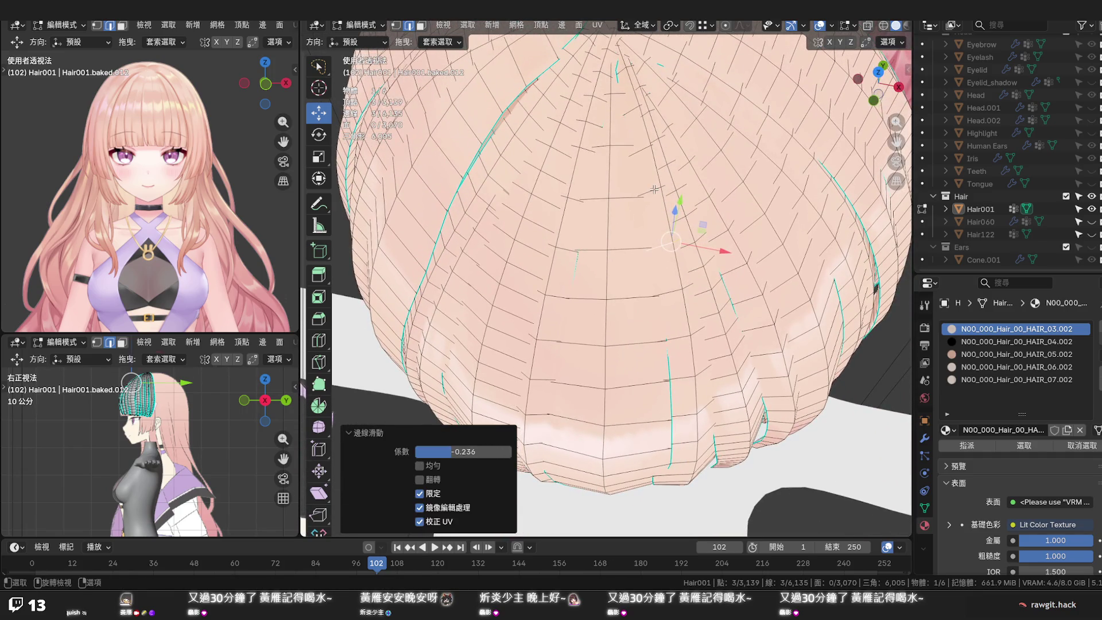
pyautogui.scroll(-2, 654, 189)
pyautogui.scroll(-2, 654, 189)
pyautogui.moveTo(670, 287)
pyautogui.mouseDown(button='middle')
pyautogui.moveTo(675, 207)
pyautogui.moveTo(659, 279)
pyautogui.mouseUp(button='middle')
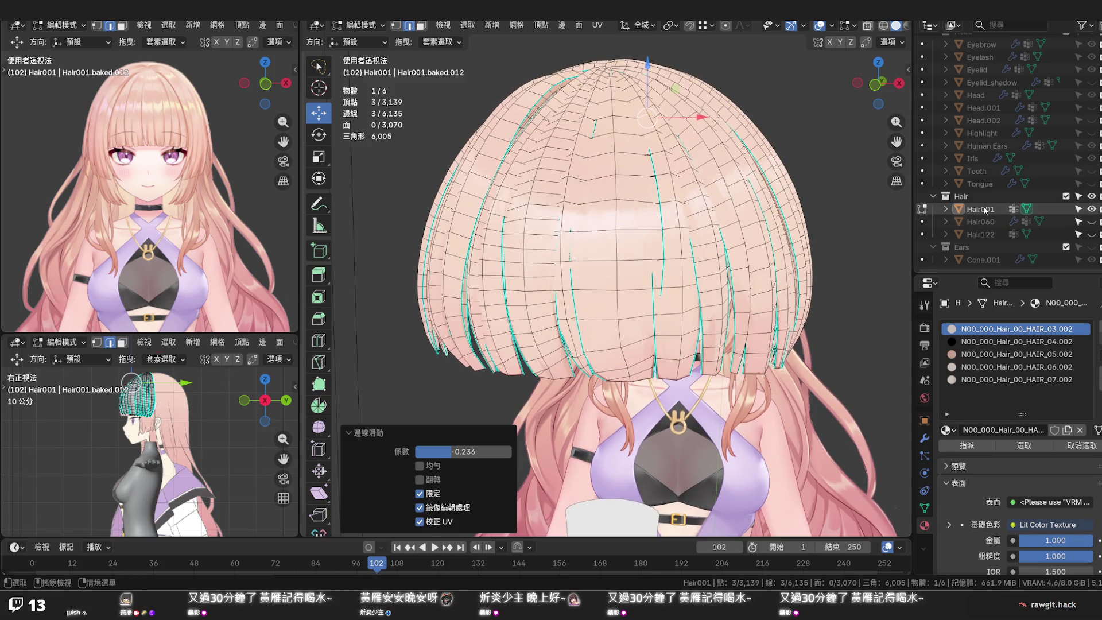
# Select both central bang strips with L and separate them into a new object
pyautogui.hotkey('ctrl', 'z')
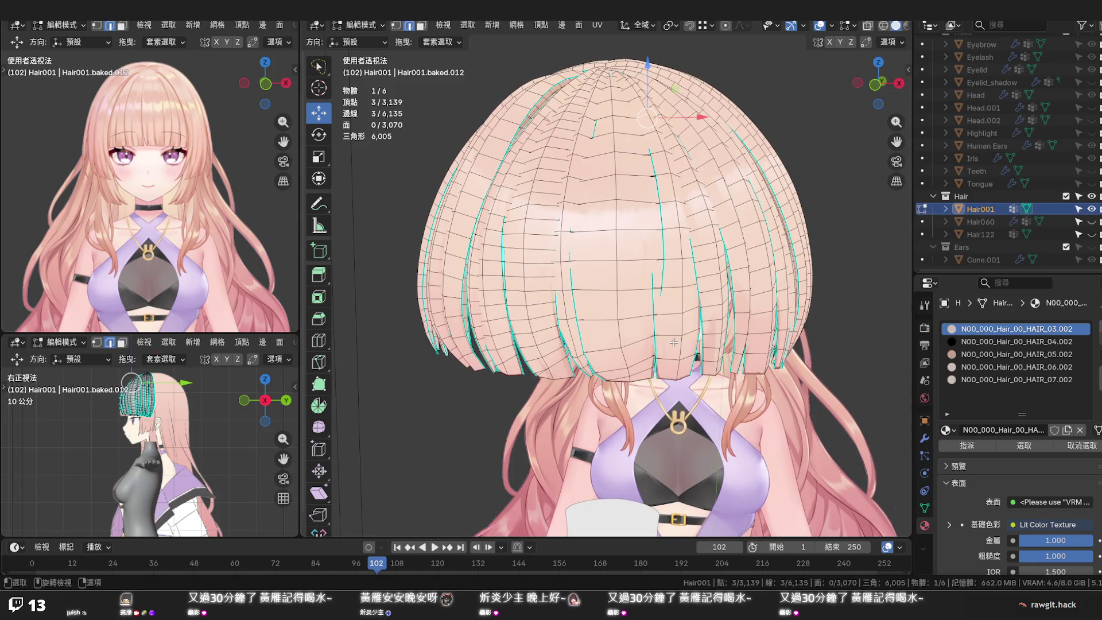
pyautogui.press('l')
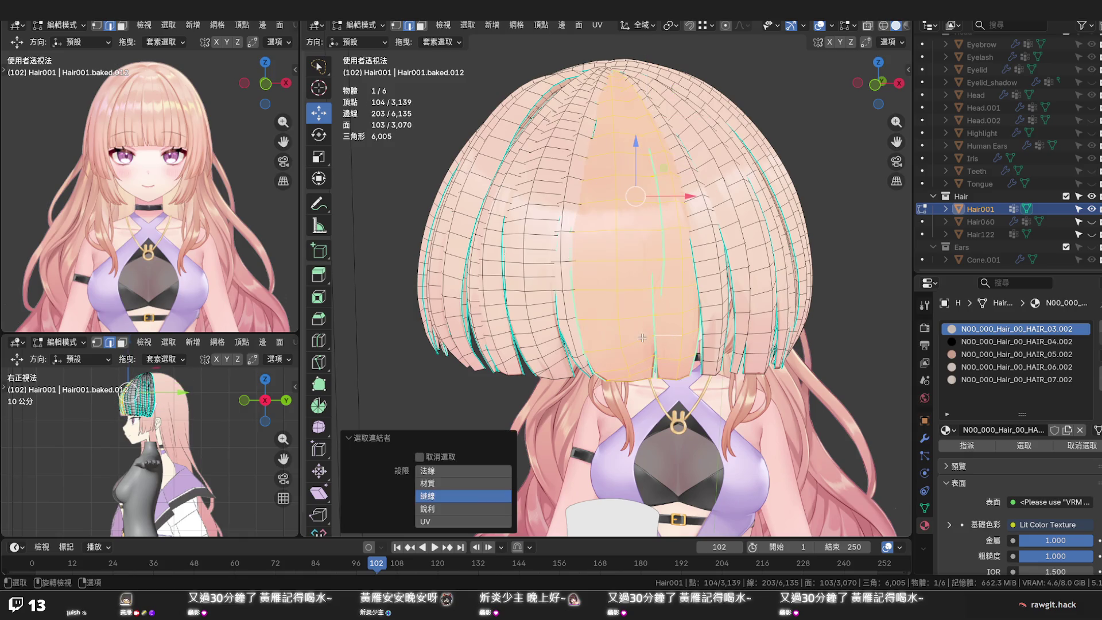
pyautogui.press('l')
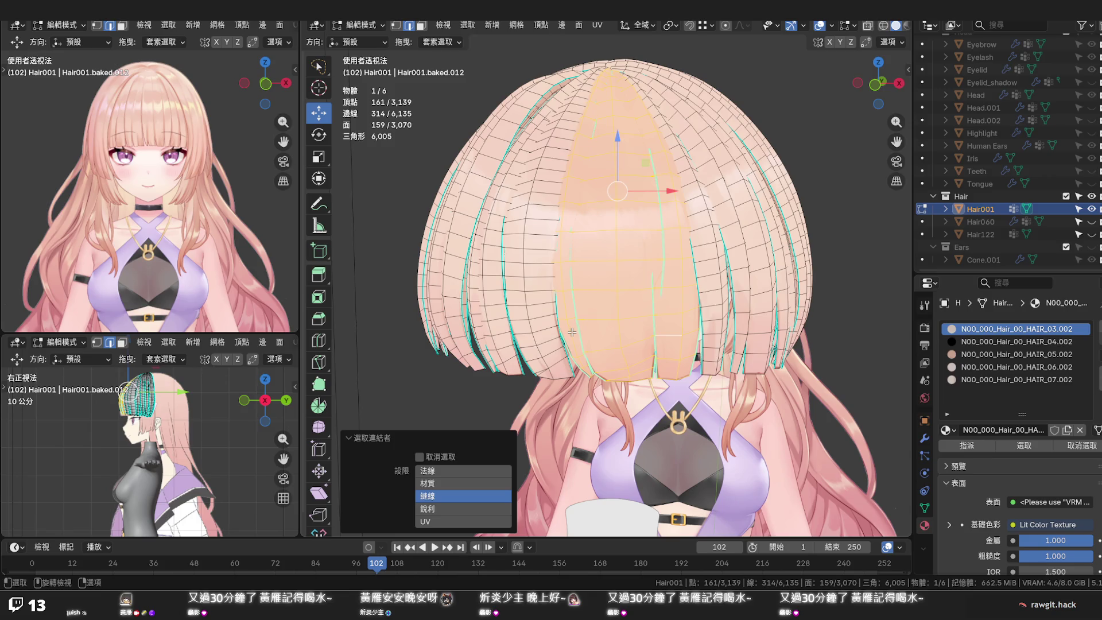
pyautogui.press('p')
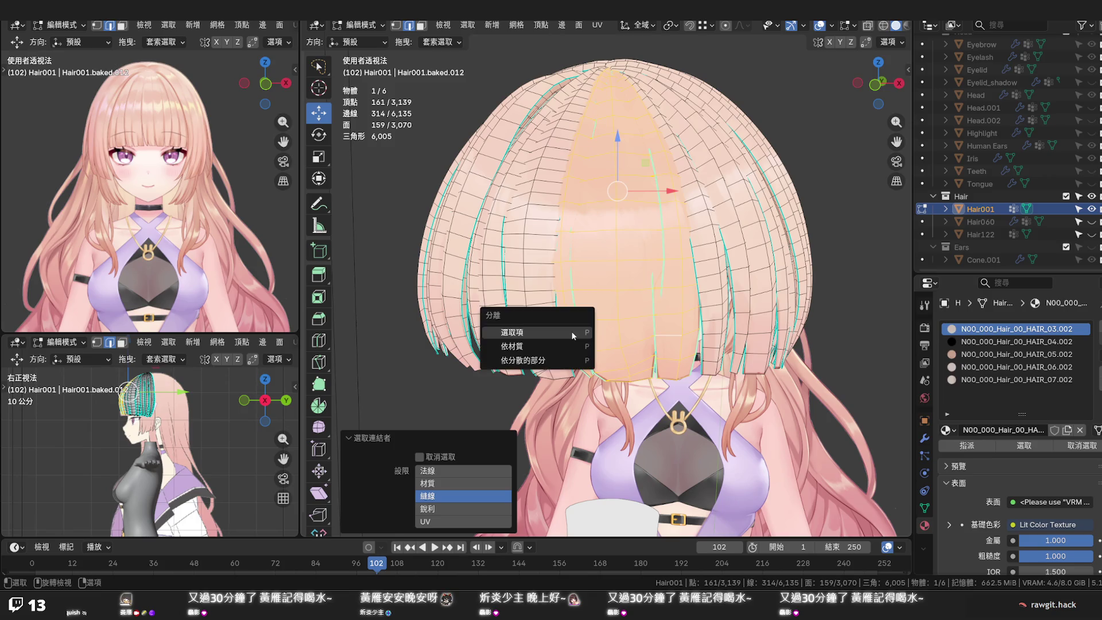
pyautogui.click(572, 332)
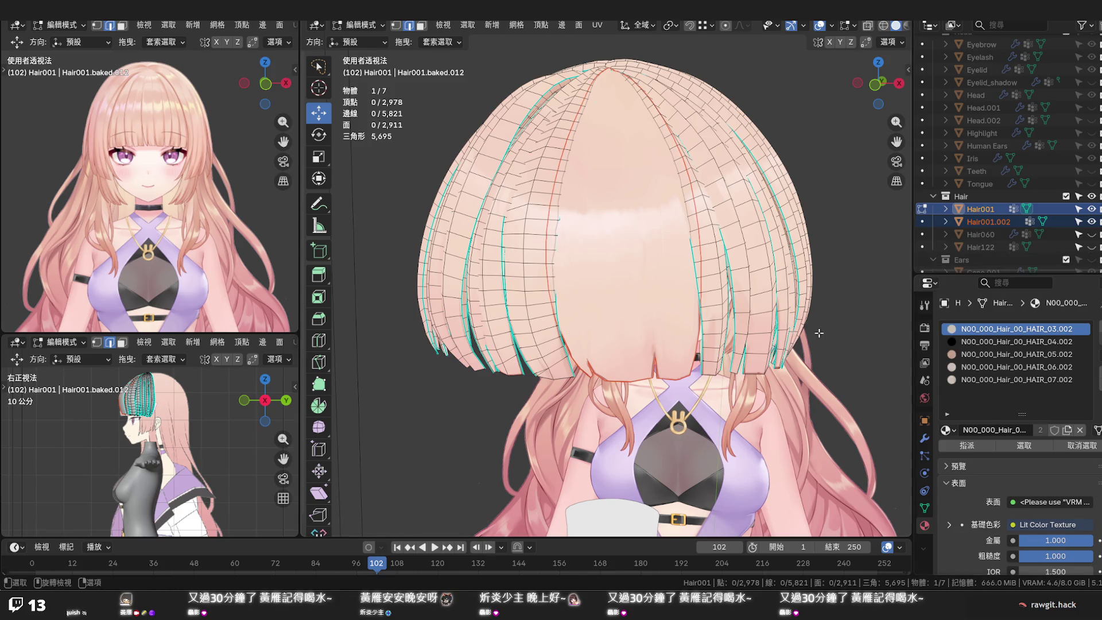
# Return to Object Mode with only Hair001.002 selected
pyautogui.press('Tab')
pyautogui.click(993, 221)
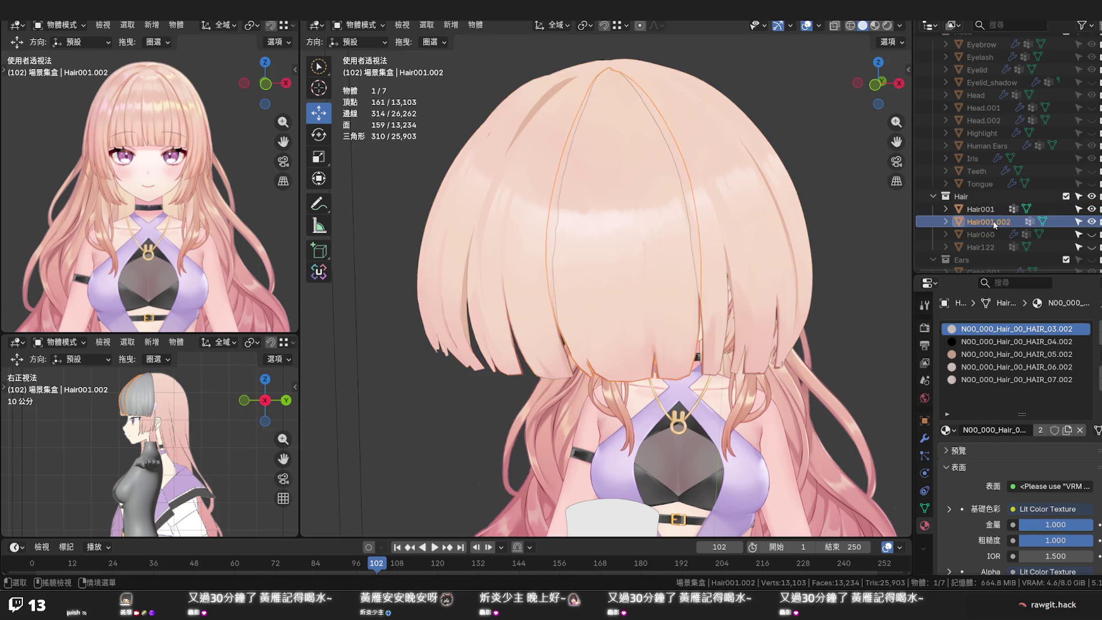
# Hide Hair001, view the face from the front, and enter Edit Mode on Hair001.002
pyautogui.click(1092, 208)
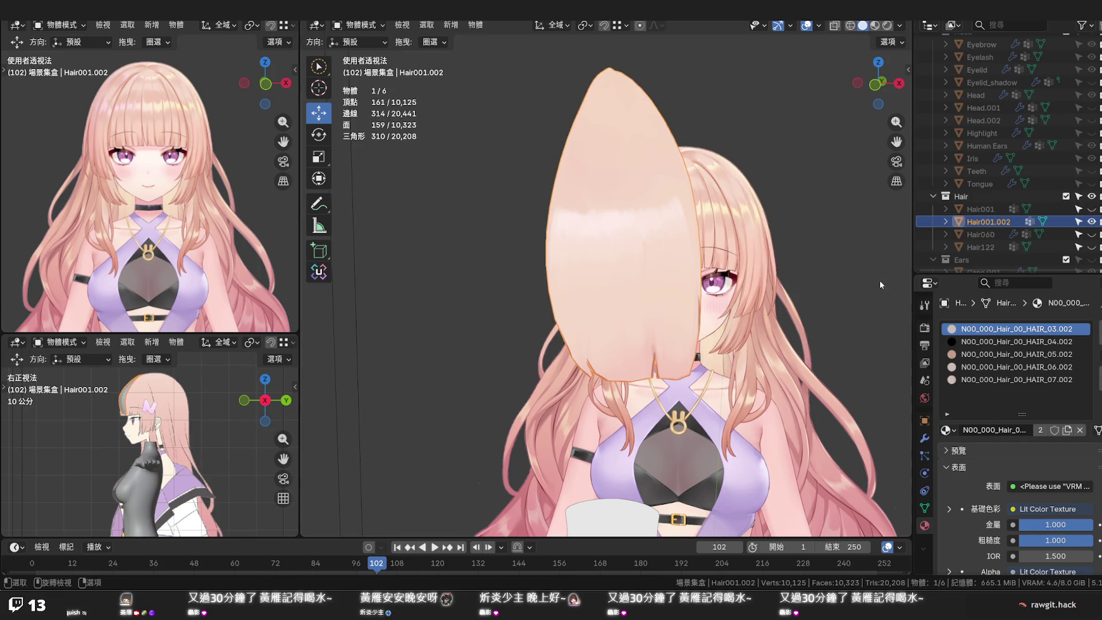
pyautogui.press('KP_1')
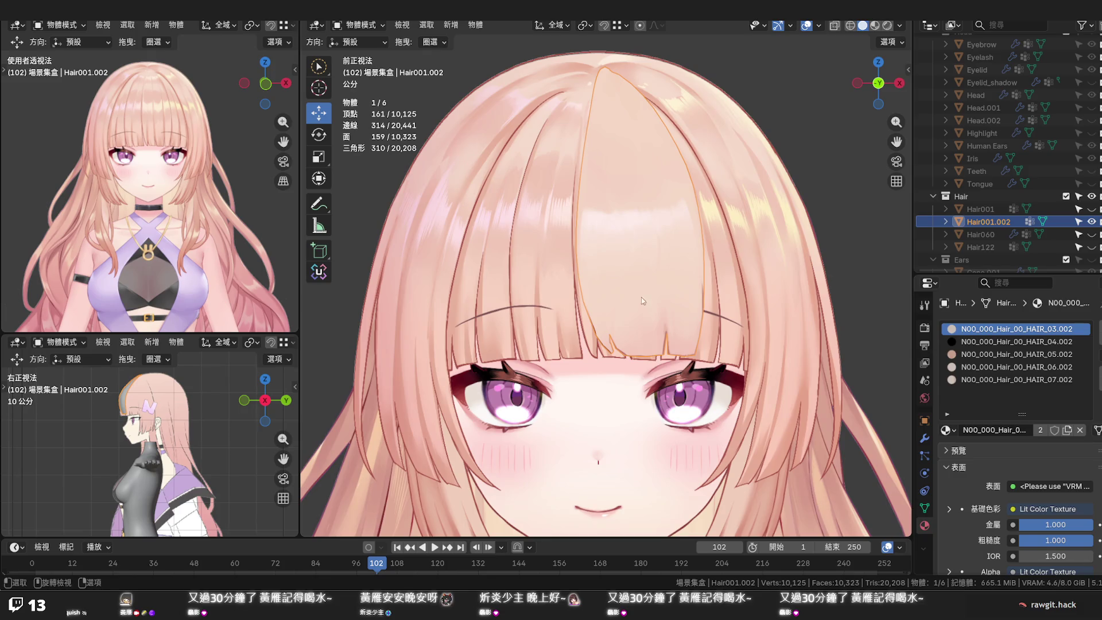
pyautogui.scroll(3, 560, 320)
pyautogui.press('Tab')
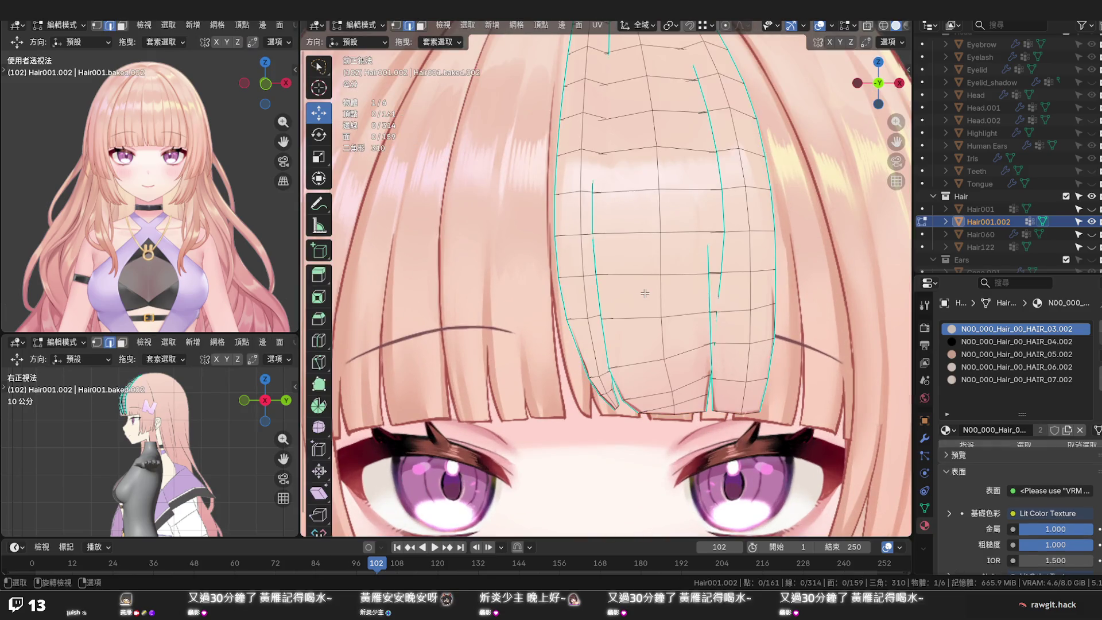
# Enable Connected-Only proportional editing and shift a lower bang loop sideways with soft falloff
pyautogui.keyDown('alt'); pyautogui.click(613, 406); pyautogui.keyUp('alt')
pyautogui.press('g')
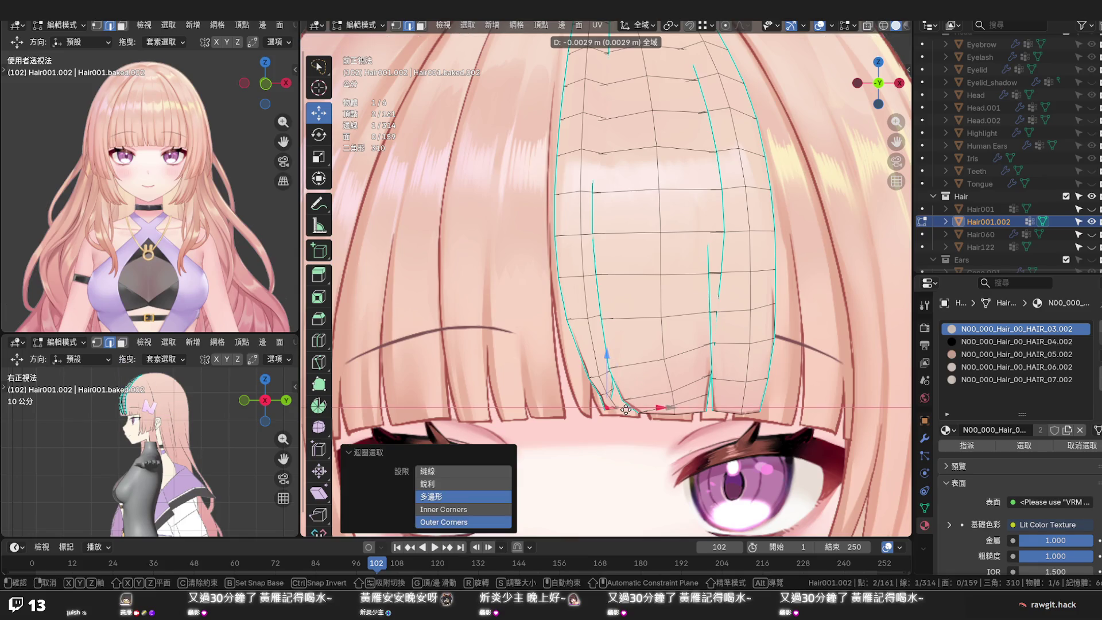
pyautogui.press('Escape')
pyautogui.press('o')
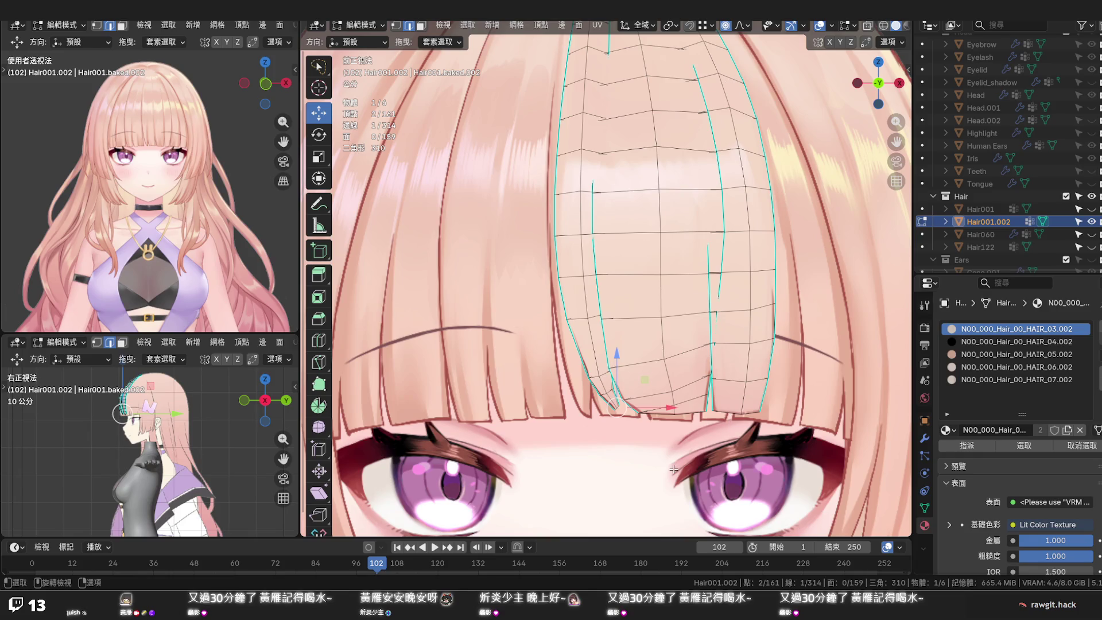
pyautogui.click(741, 25)
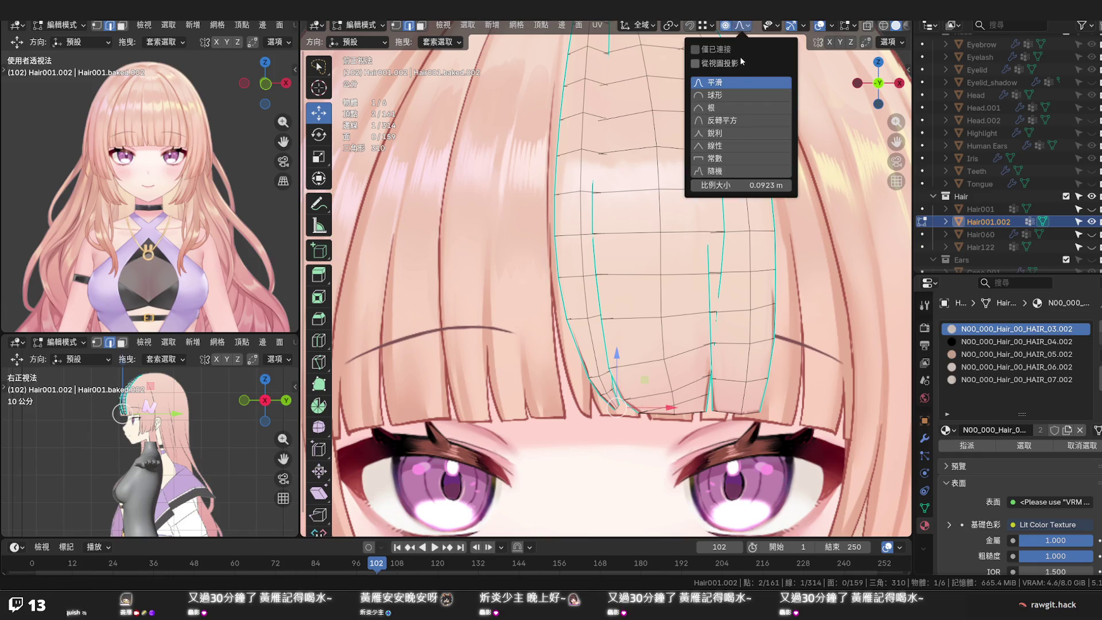
pyautogui.click(715, 50)
pyautogui.click(636, 411)
pyautogui.moveTo(651, 409); pyautogui.dragTo(638, 417)
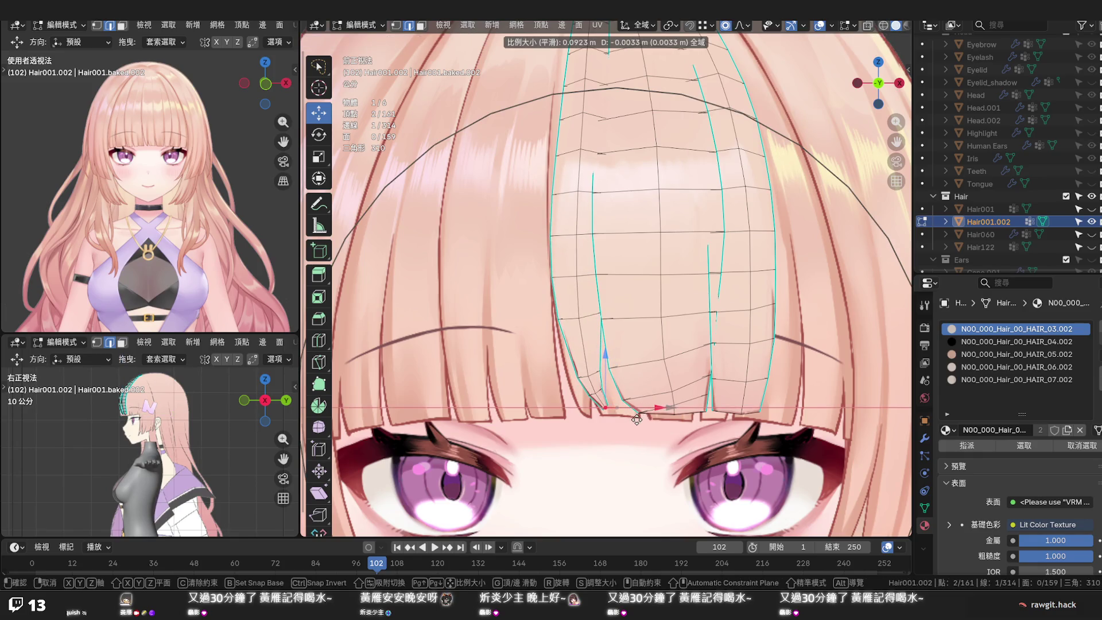
pyautogui.moveTo(638, 416); pyautogui.dragTo(558, 284)
# Move the top loop along X, scale the strand's tip edge, and select the left strand's loop
pyautogui.keyDown('alt'); pyautogui.click(575, 115); pyautogui.keyUp('alt')
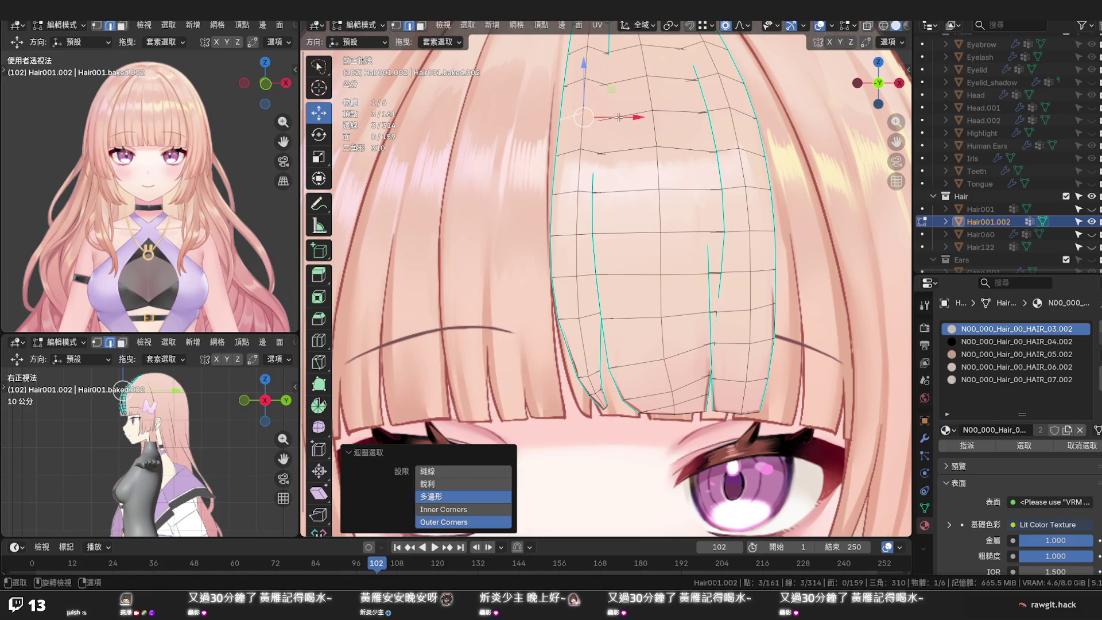
pyautogui.press('g')
pyautogui.press('x')
pyautogui.scroll(-2, 610, 122)
pyautogui.scroll(-1, 609, 122)
pyautogui.click(606, 140)
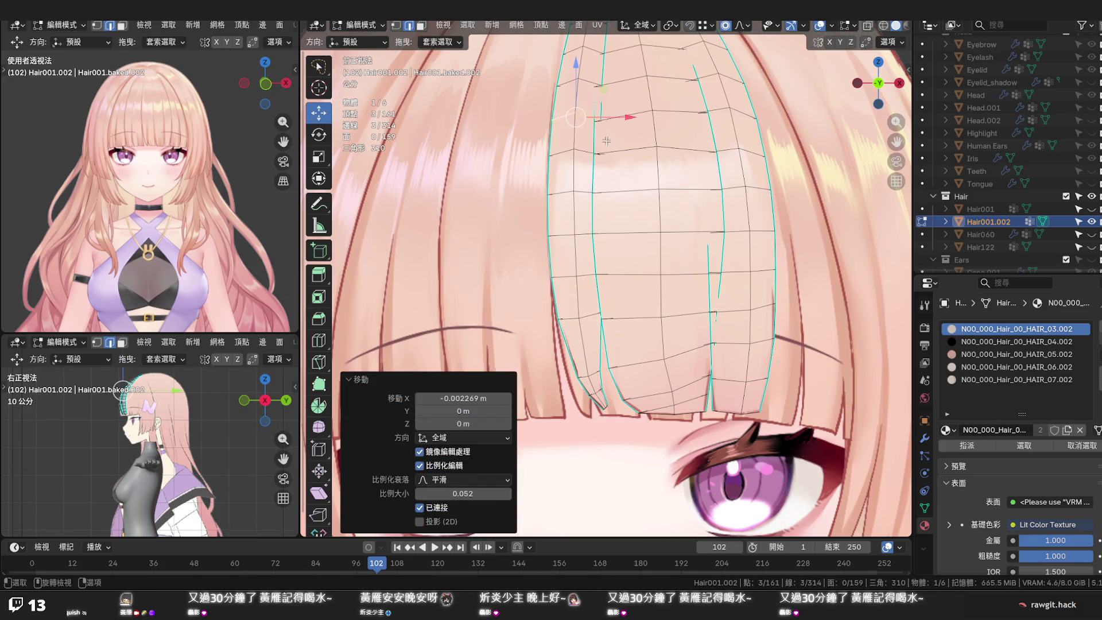
pyautogui.keyDown('alt'); pyautogui.click(609, 403); pyautogui.keyUp('alt')
pyautogui.keyDown('alt'); pyautogui.click(613, 405); pyautogui.keyUp('alt')
pyautogui.press('s')
pyautogui.scroll(2, 615, 414)
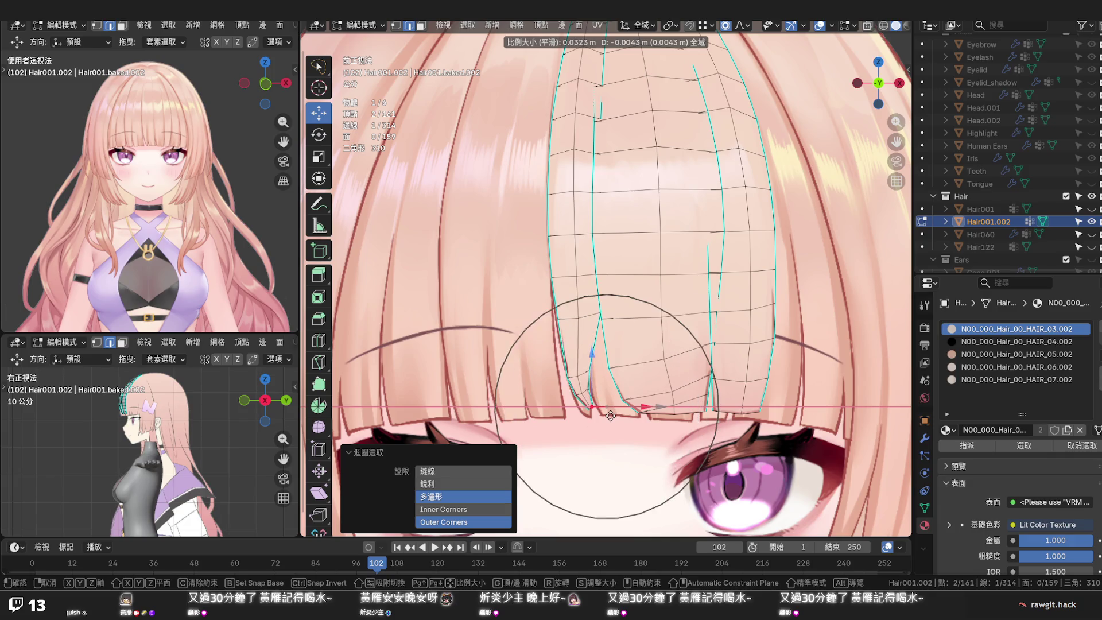
pyautogui.click(611, 416)
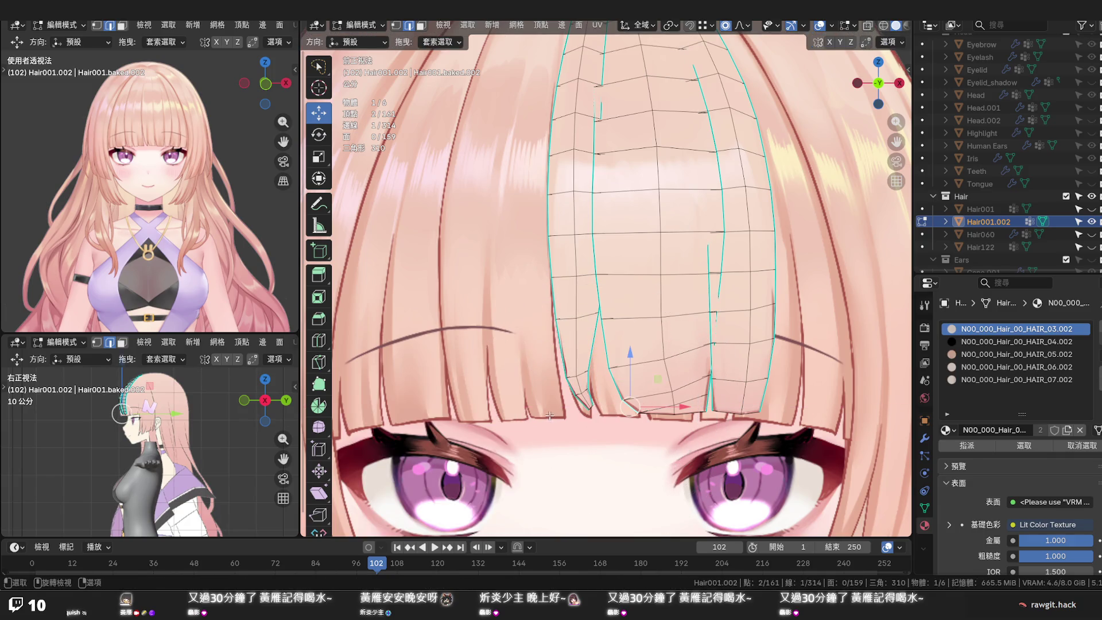
pyautogui.scroll(2, 550, 414)
pyautogui.keyDown('alt'); pyautogui.click(569, 416); pyautogui.keyUp('alt')
pyautogui.press('q')
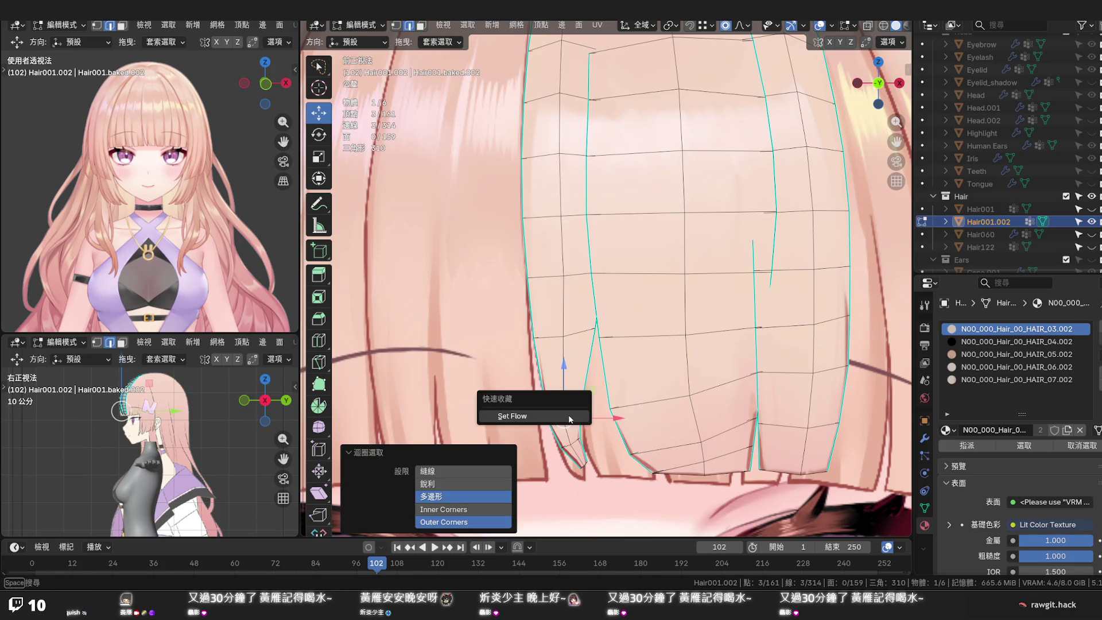
# Even out the loop's flow and shear the strand and its tip edge to angle the fringe end
pyautogui.click(569, 414)
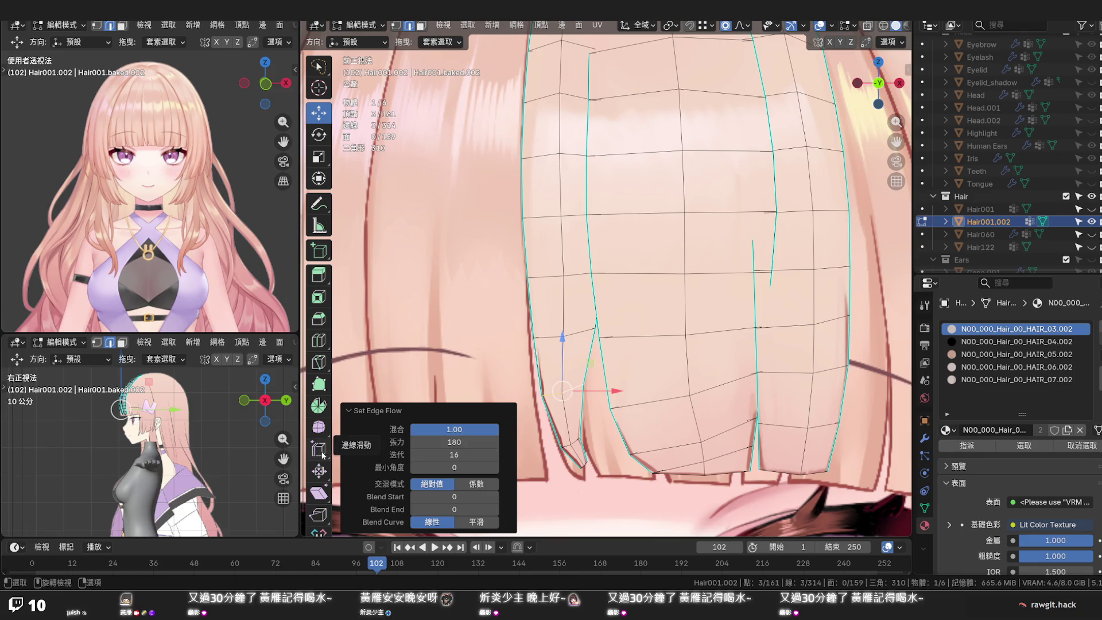
pyautogui.click(318, 493)
pyautogui.hotkey('ctrl', 'shift', 'alt', 's')
pyautogui.scroll(3, 564, 343)
pyautogui.scroll(2, 565, 343)
pyautogui.scroll(2, 563, 343)
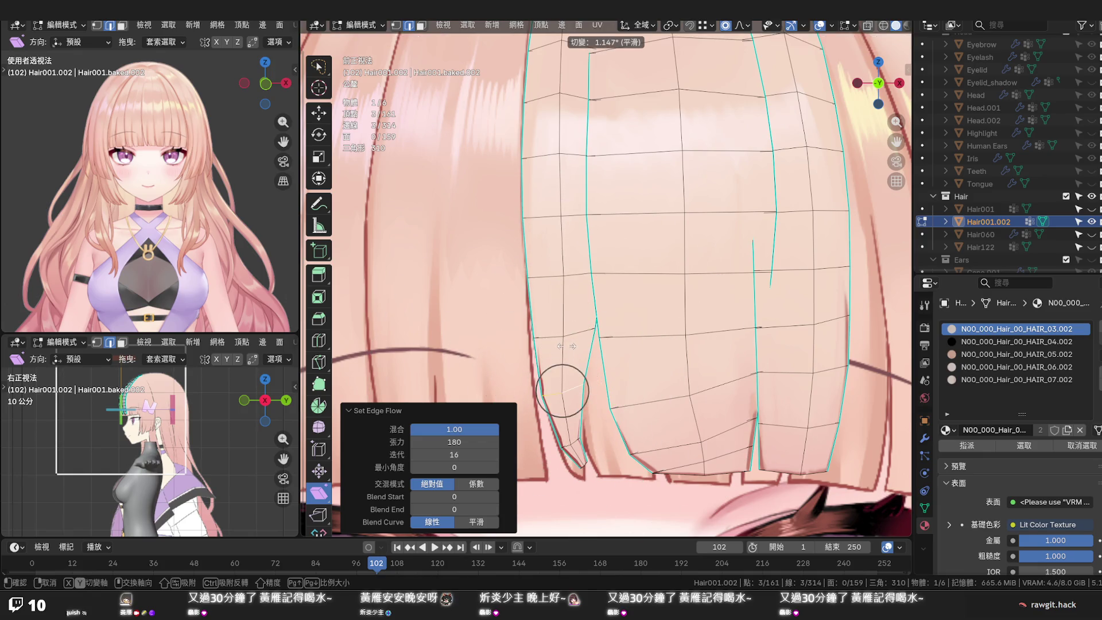
pyautogui.click(561, 339)
pyautogui.hotkey('ctrl', 'shift', 'alt', 's')
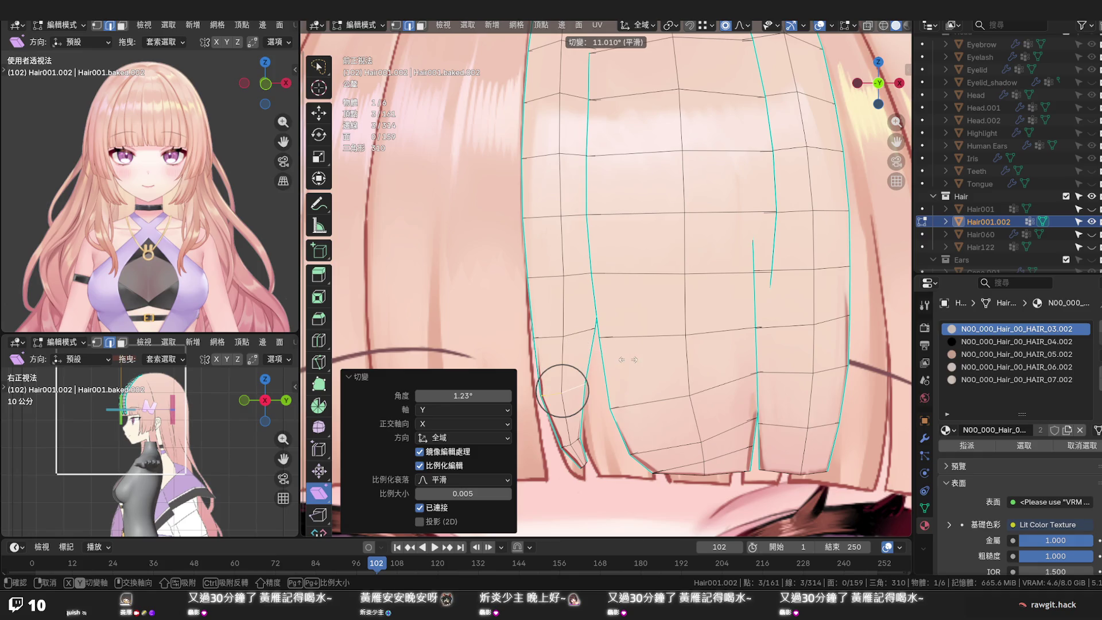
pyautogui.press('Escape')
pyautogui.hotkey('ctrl', 'shift', 'alt', 's')
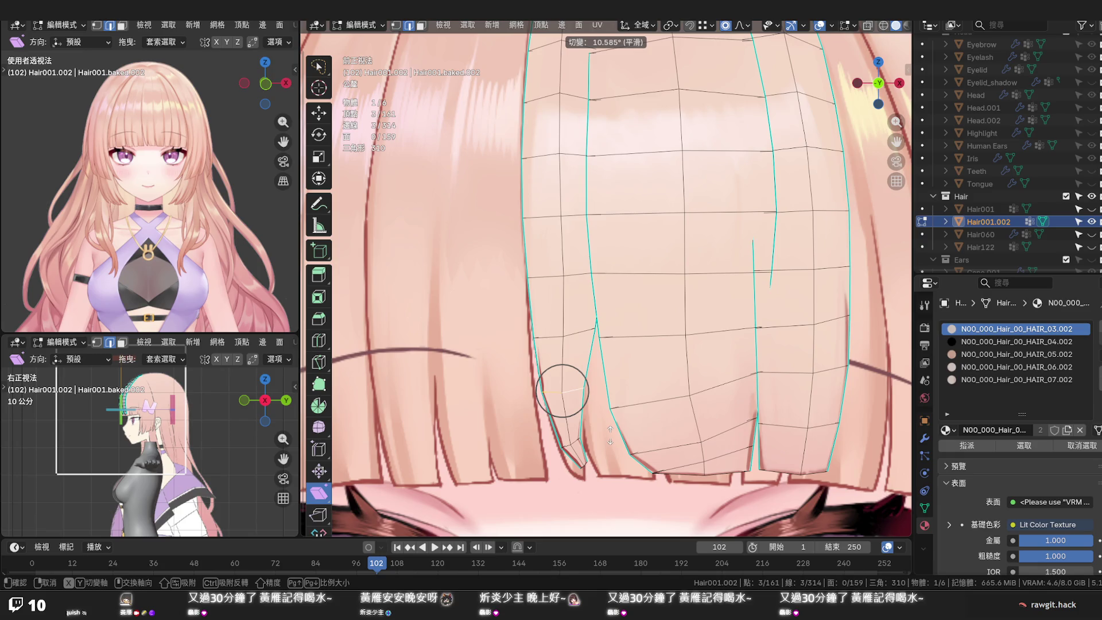
pyautogui.click(562, 390)
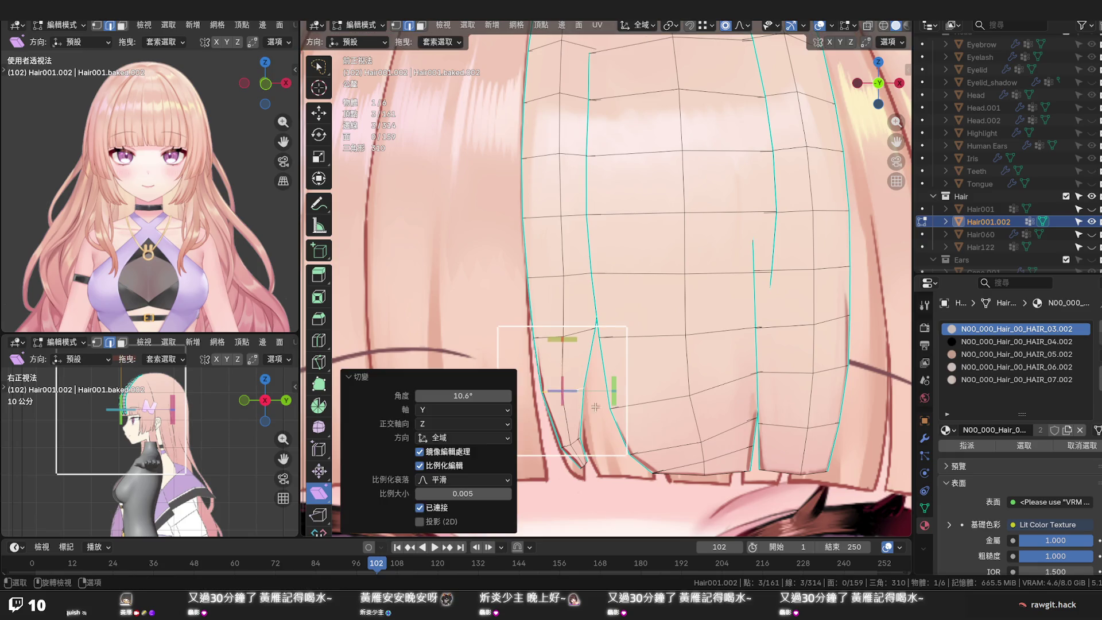
pyautogui.keyDown('alt'); pyautogui.click(582, 466); pyautogui.keyUp('alt')
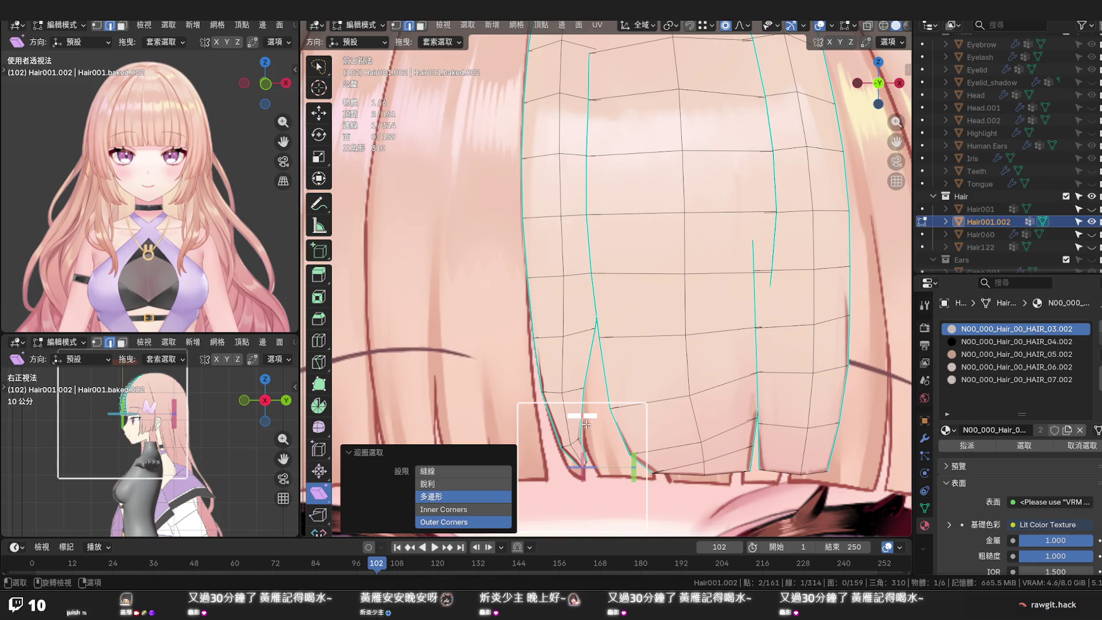
pyautogui.hotkey('ctrl', 'shift', 'alt', 's')
pyautogui.click(606, 418)
pyautogui.hotkey('ctrl', 'shift', 'alt', 's')
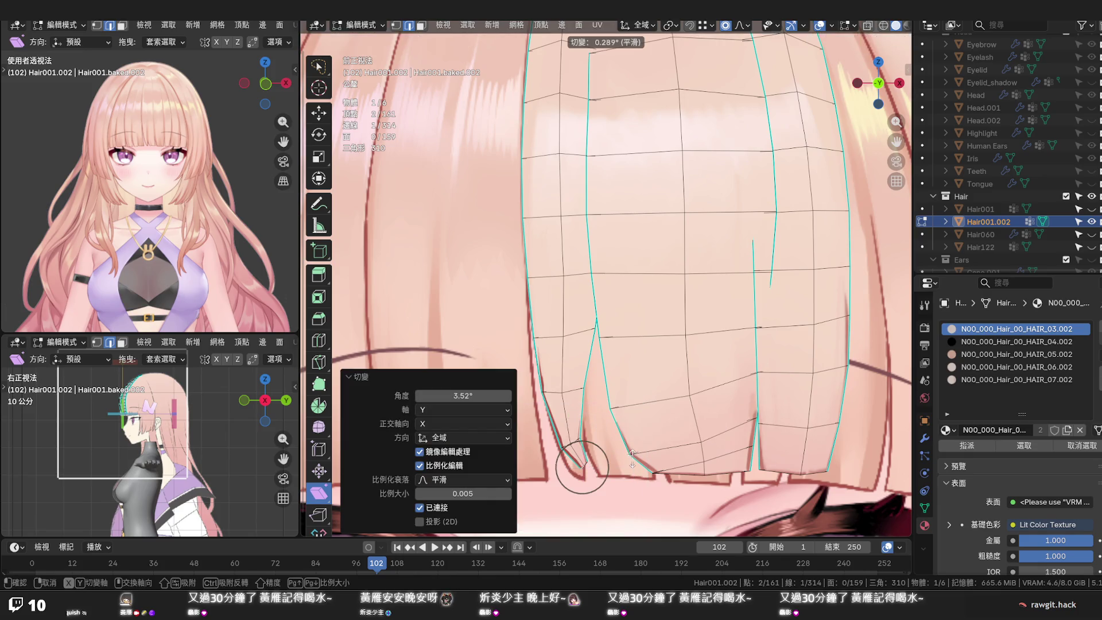
pyautogui.click(607, 413)
pyautogui.scroll(-2, 611, 355)
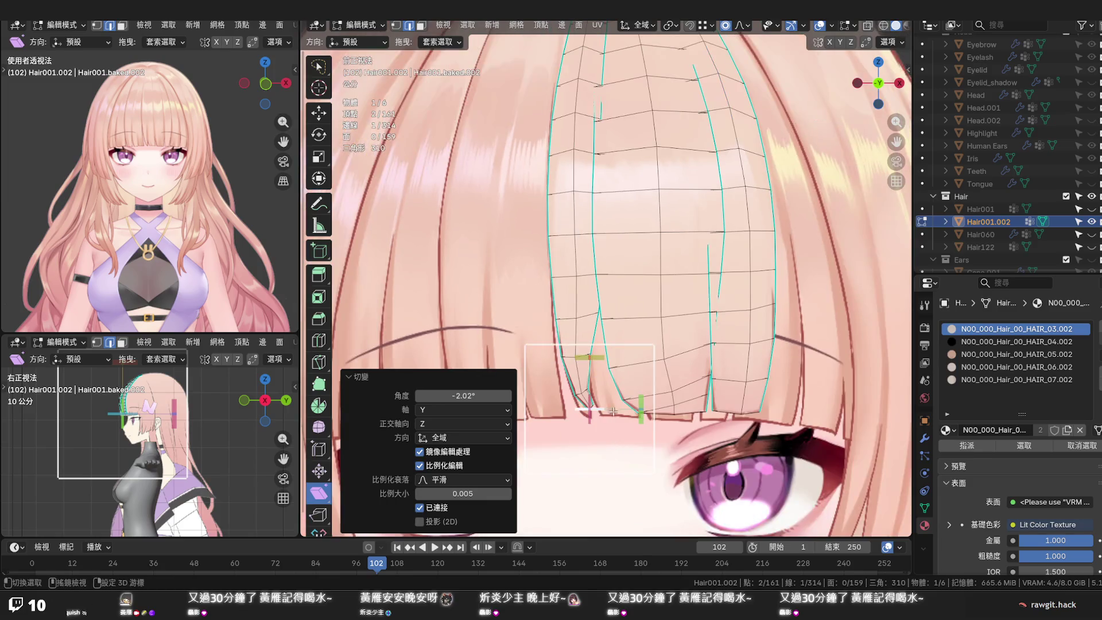
pyautogui.scroll(-2, 611, 356)
pyautogui.scroll(3, 611, 356)
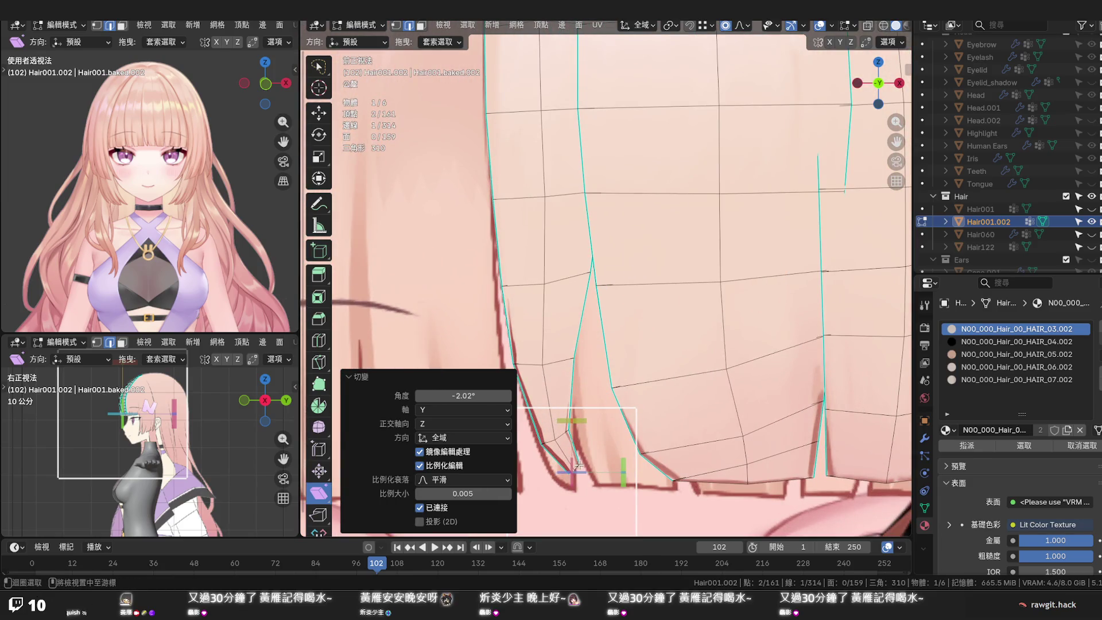
# Undo the shear, then rotate the tip edge and move it along Z and X to match the reference
pyautogui.hotkey('ctrl', 'z')
pyautogui.hotkey('shift', 'space')
pyautogui.press('g')
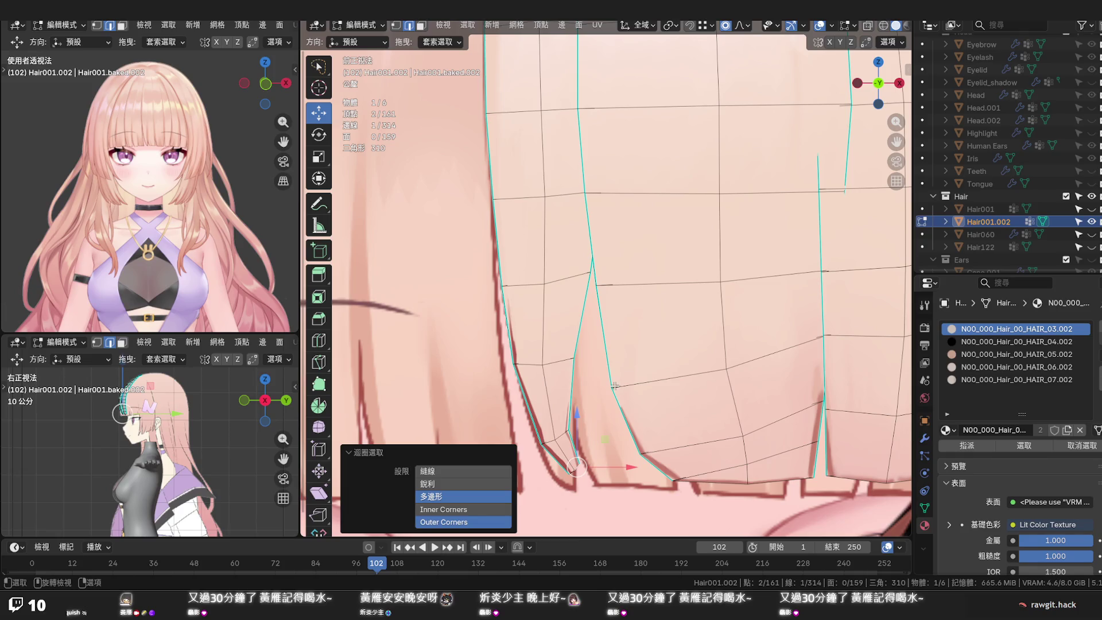
pyautogui.press('r')
pyautogui.click(629, 437)
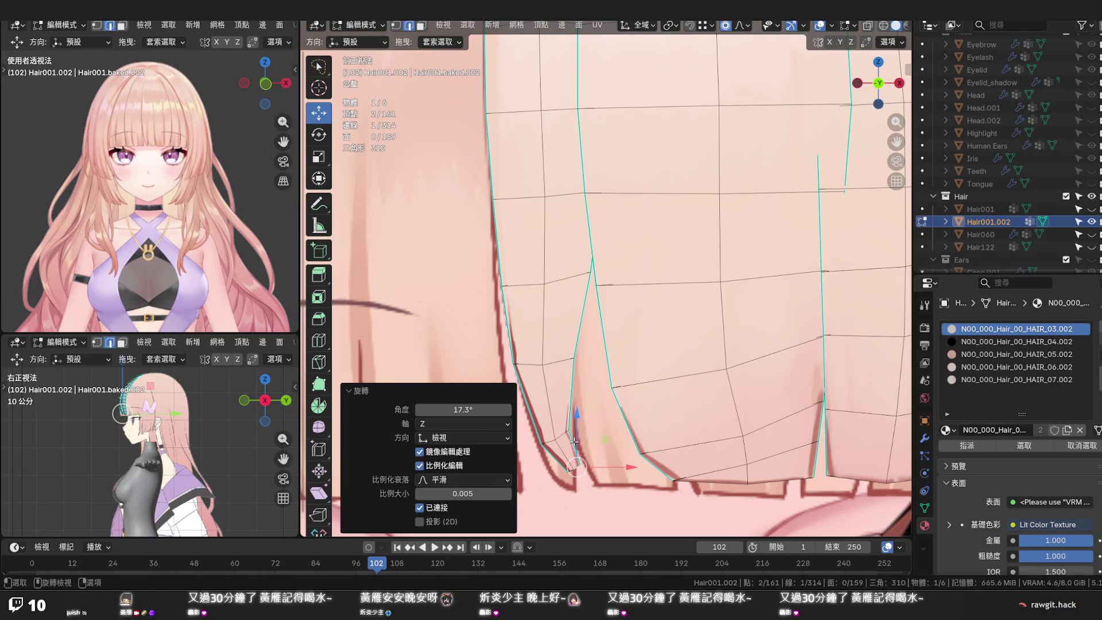
pyautogui.press('r')
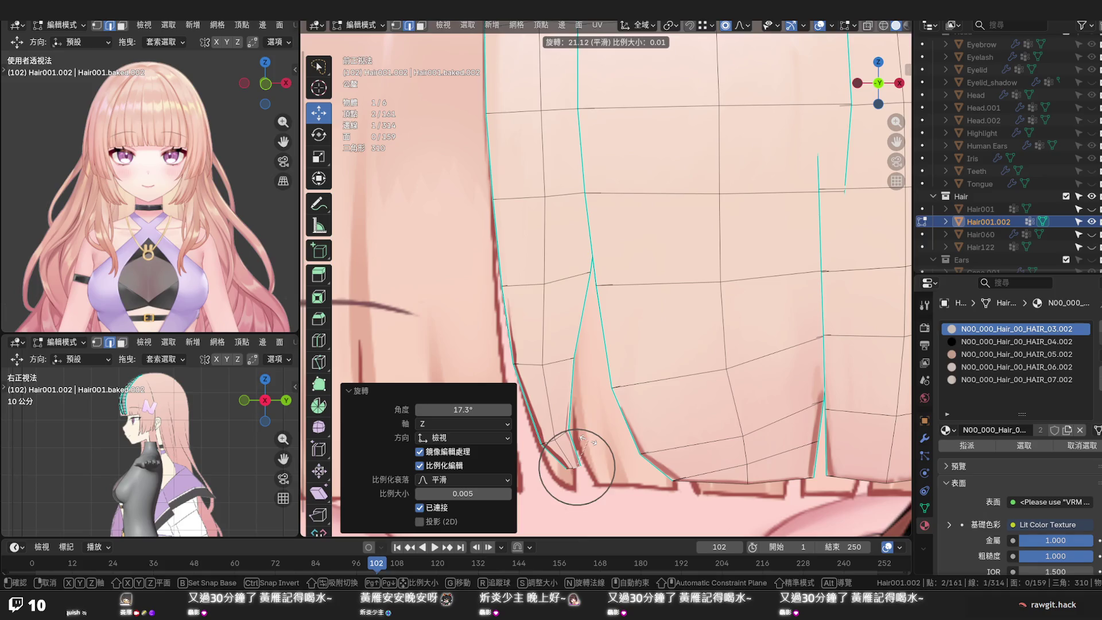
pyautogui.click(583, 440)
pyautogui.press('g')
pyautogui.press('z')
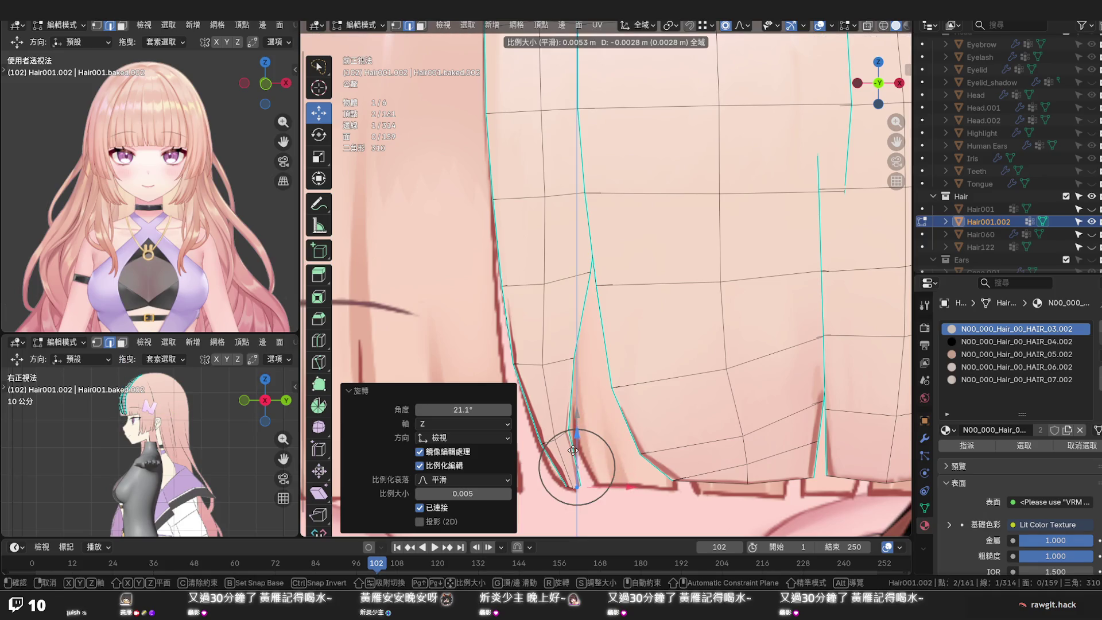
pyautogui.click(572, 449)
pyautogui.press('g')
pyautogui.press('x')
pyautogui.click(568, 440)
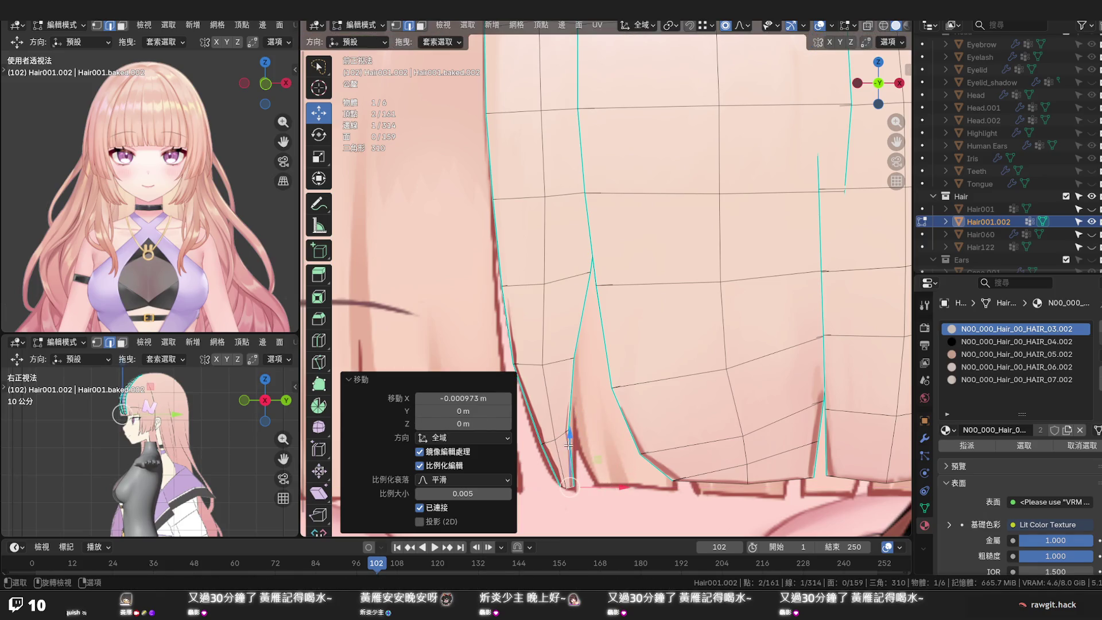
# Scale the tip loop up to about 1.34, enable X-ray, and switch to vertex select
pyautogui.keyDown('alt'); pyautogui.click(561, 437); pyautogui.keyUp('alt')
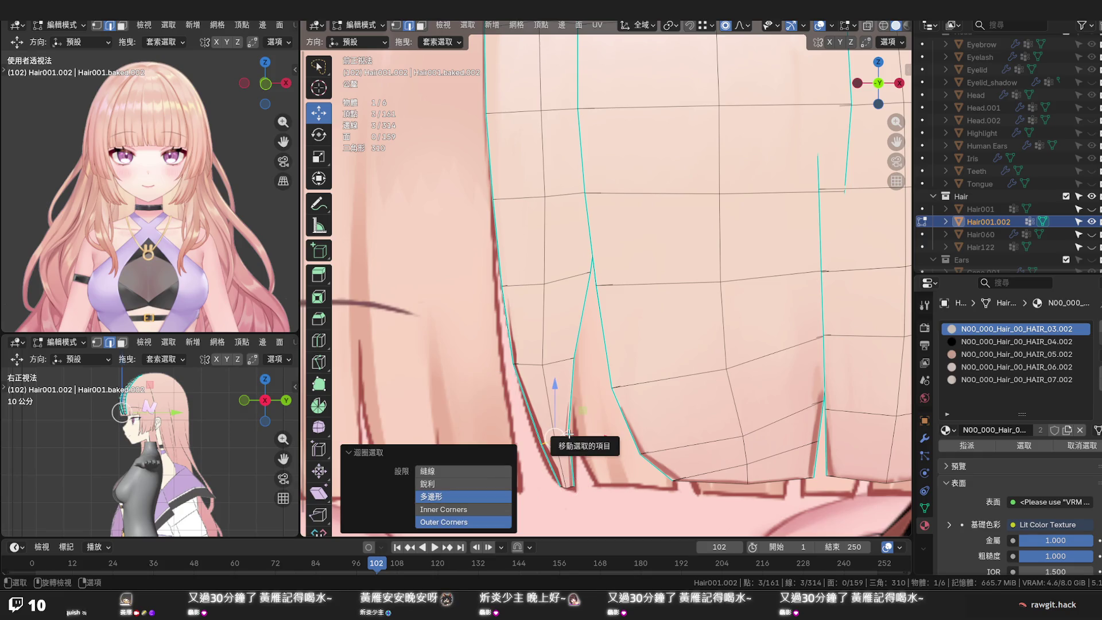
pyautogui.press('s')
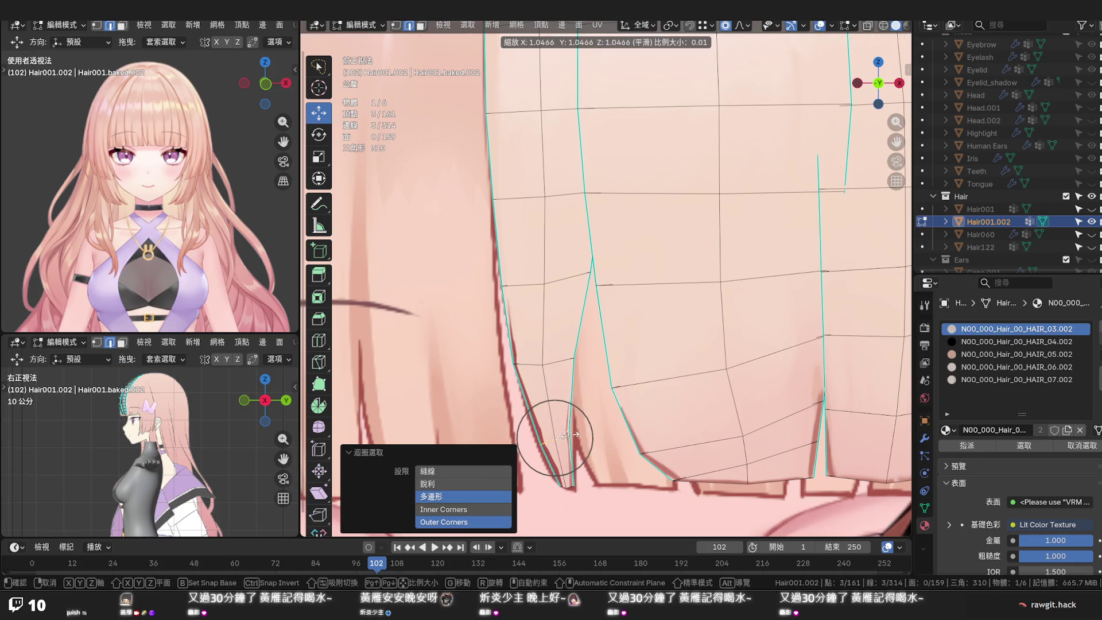
pyautogui.click(575, 436)
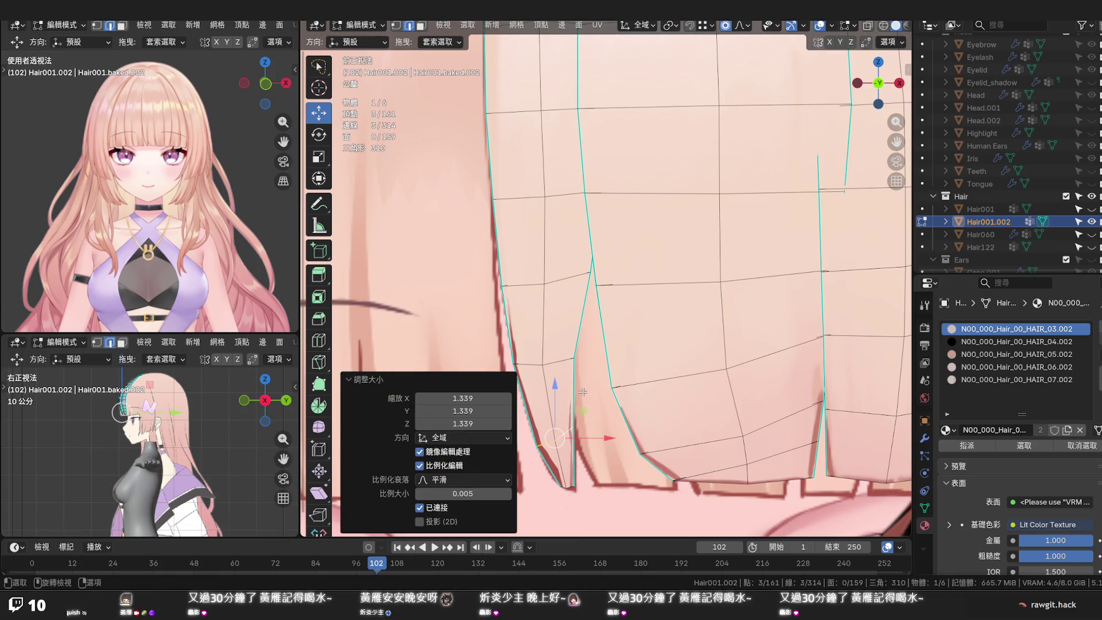
pyautogui.scroll(-2, 577, 335)
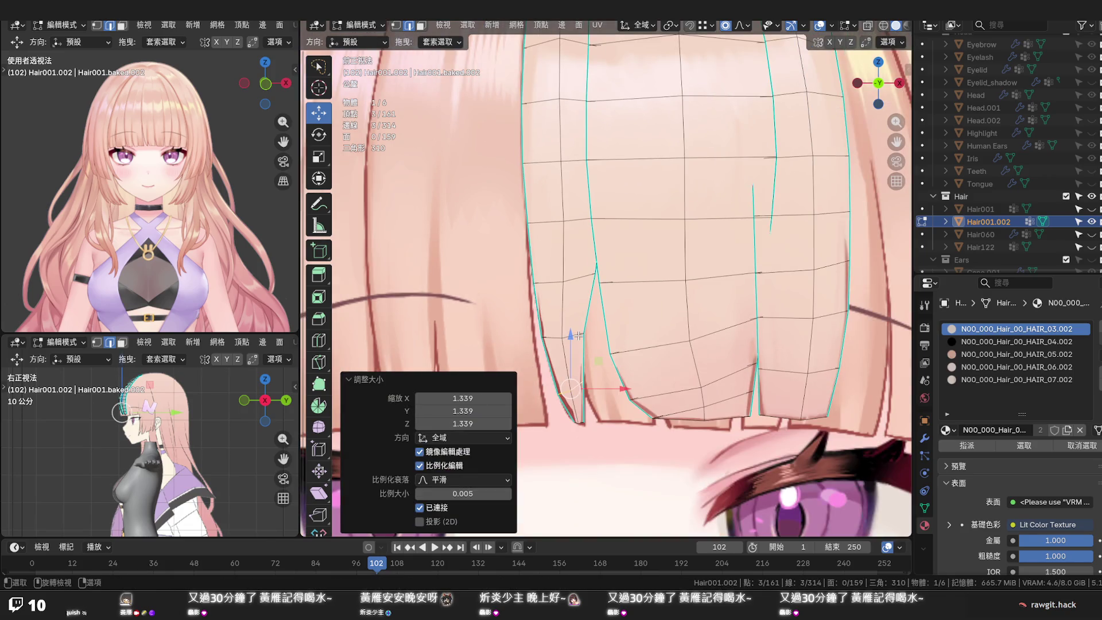
pyautogui.hotkey('alt', 'z')
pyautogui.scroll(2, 580, 344)
pyautogui.keyDown('shift'); pyautogui.moveTo(583, 355); pyautogui.dragTo(585, 367, button='middle'); pyautogui.keyUp('shift')
pyautogui.scroll(1, 584, 364)
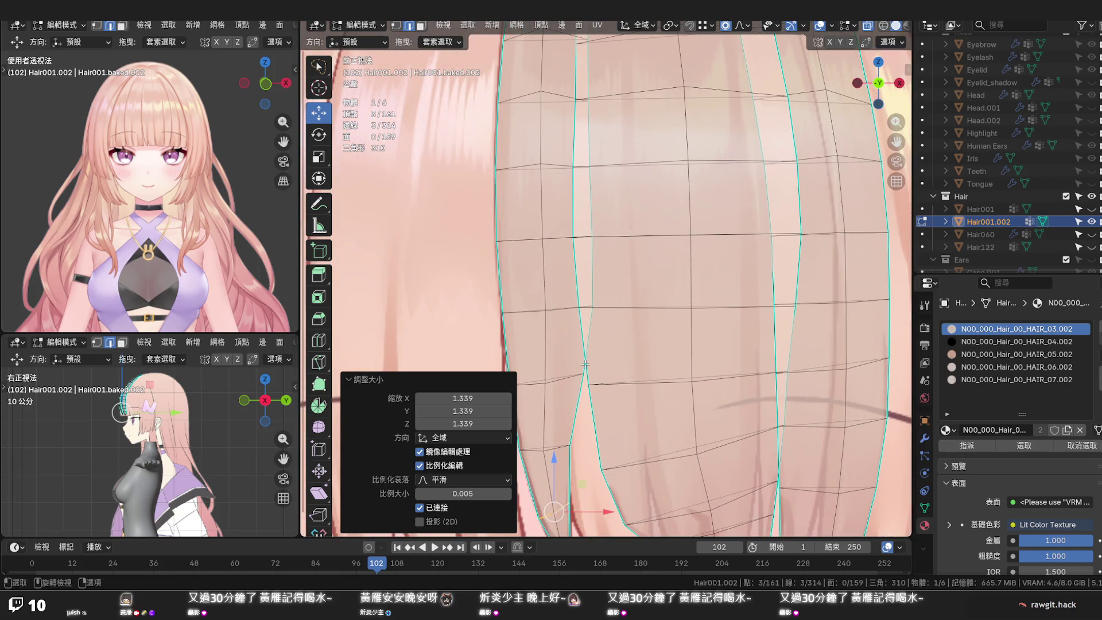
pyautogui.press('1')
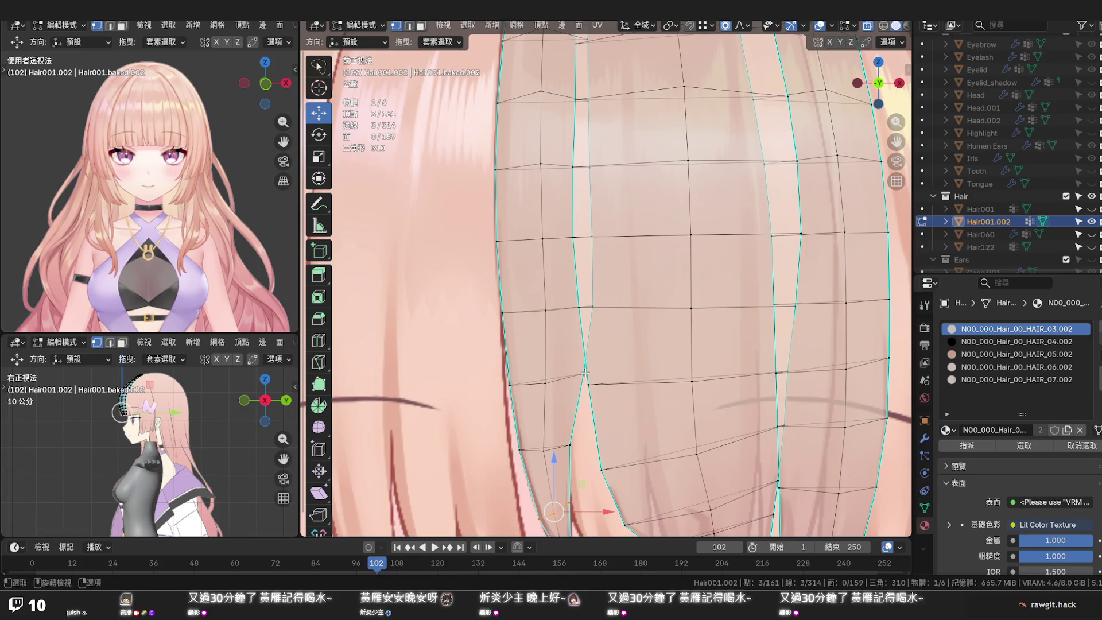
# Turn on Auto Merge and drag a seam vertex up the center strand in several moves
pyautogui.click(585, 373)
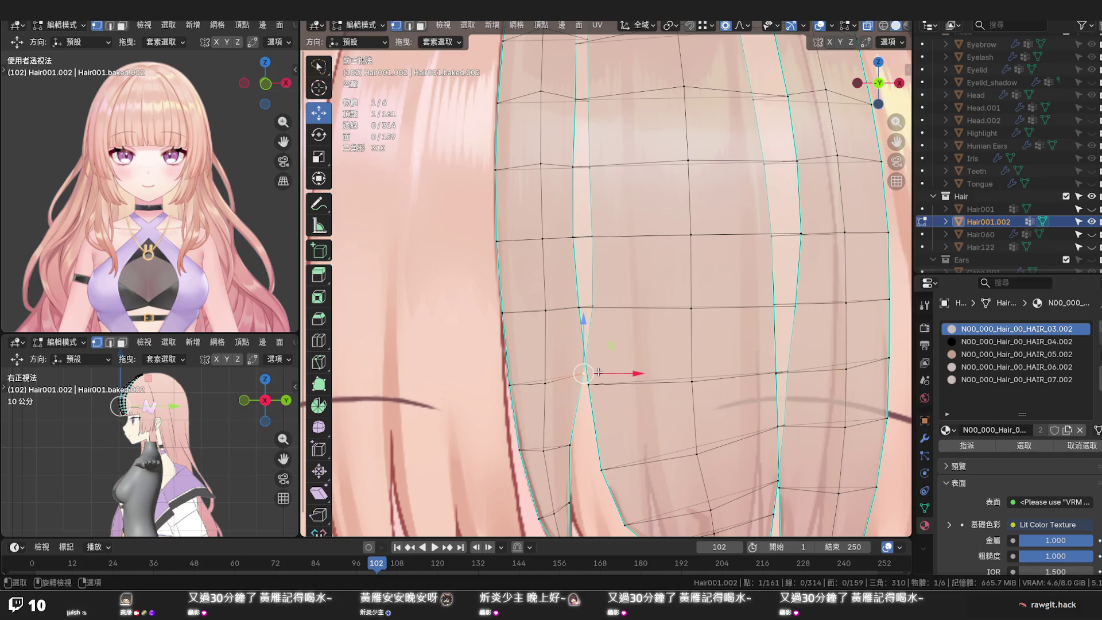
pyautogui.scroll(-2, 598, 372)
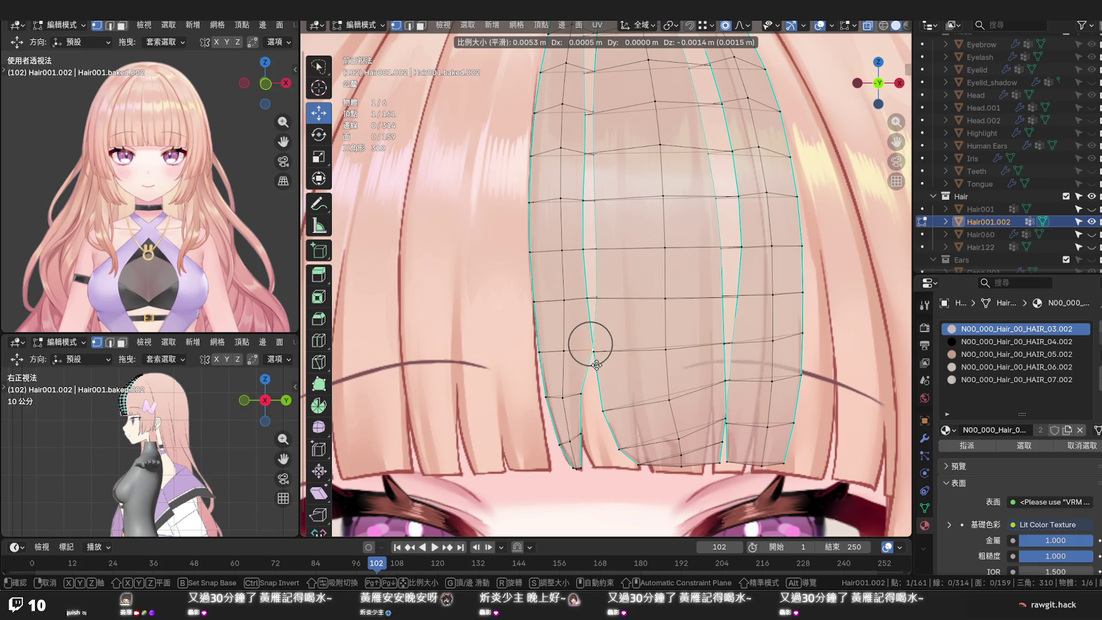
pyautogui.click(865, 43)
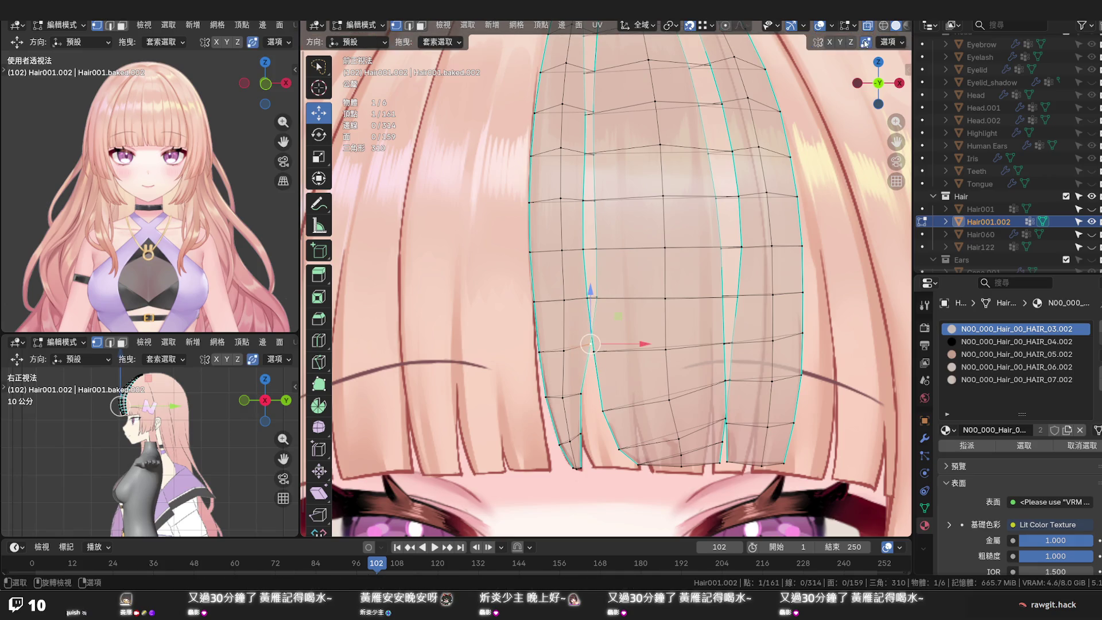
pyautogui.moveTo(587, 344); pyautogui.dragTo(598, 249)
pyautogui.moveTo(586, 298); pyautogui.dragTo(583, 249)
pyautogui.moveTo(592, 202); pyautogui.dragTo(586, 156)
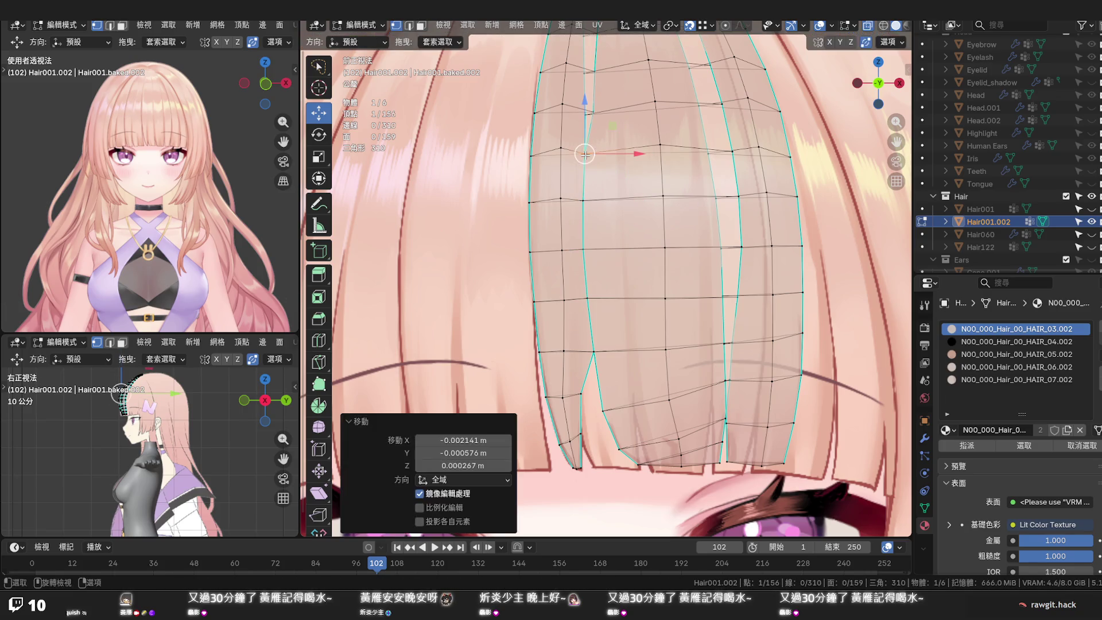
pyautogui.scroll(-2, 587, 155)
pyautogui.scroll(-3, 591, 342)
pyautogui.moveTo(590, 342); pyautogui.dragTo(593, 354, button='middle')
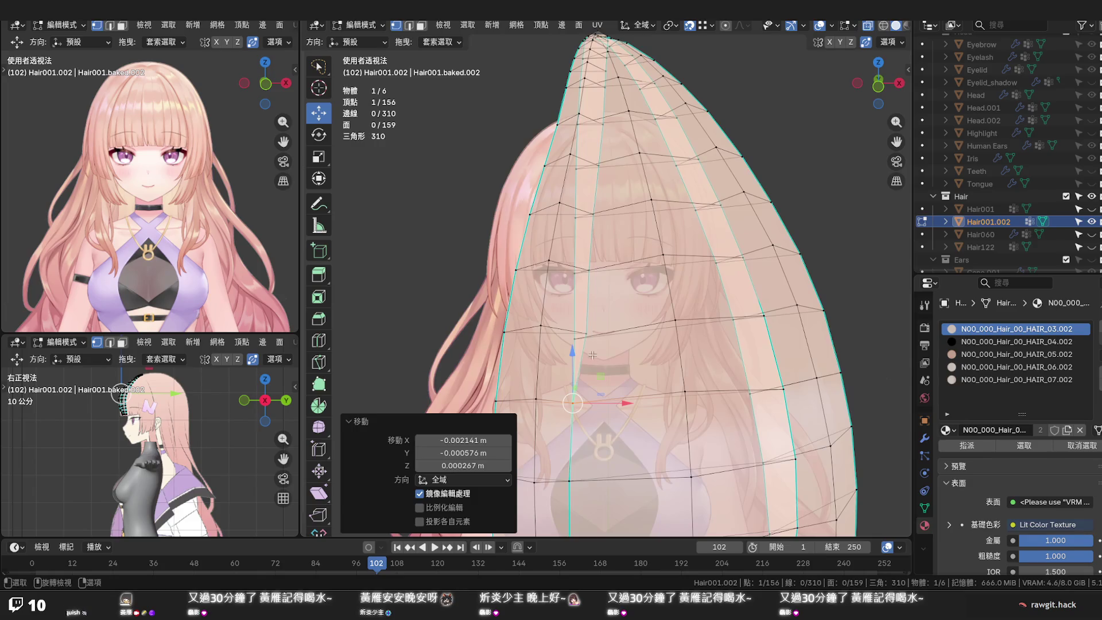
# Drag the stray seam vertices onto their neighbours to auto-merge down to 151 vertices
pyautogui.moveTo(588, 348); pyautogui.dragTo(578, 338)
pyautogui.click(589, 269)
pyautogui.moveTo(589, 270); pyautogui.dragTo(574, 272)
pyautogui.moveTo(594, 222); pyautogui.dragTo(576, 217)
pyautogui.moveTo(601, 164); pyautogui.dragTo(575, 165)
pyautogui.moveTo(602, 130); pyautogui.dragTo(586, 128)
pyautogui.moveTo(586, 129)
pyautogui.mouseDown(button='middle')
pyautogui.moveTo(581, 250)
pyautogui.moveTo(585, 237)
pyautogui.mouseUp(button='middle')
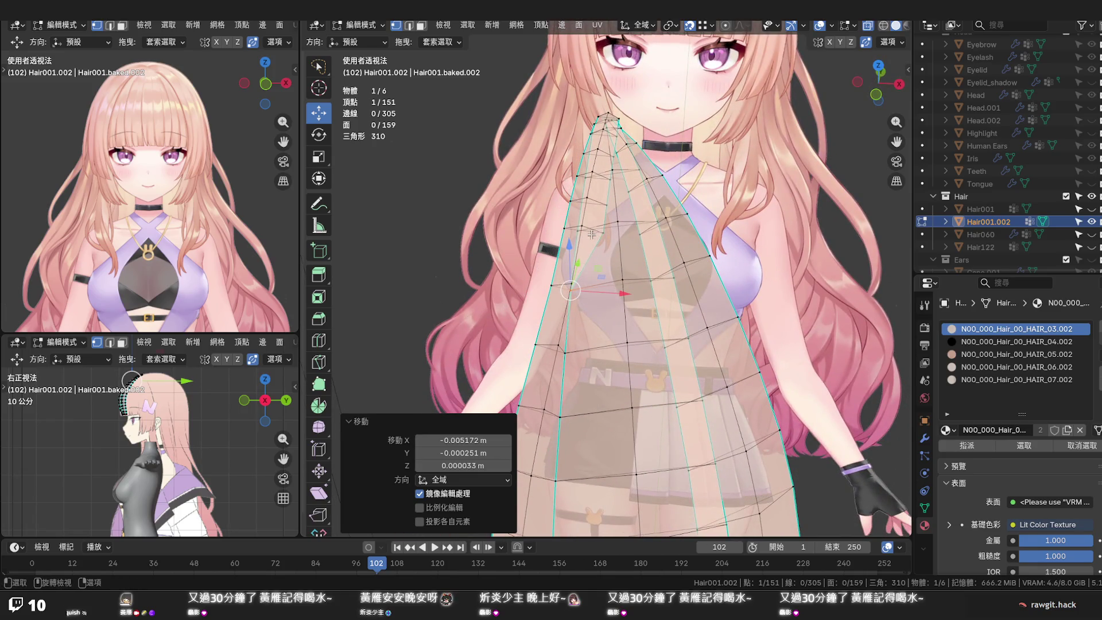
# Select the vertex path from the strand top and edge-slide it, then vertex-slide one lower vertex
pyautogui.click(607, 115)
pyautogui.press('ctrl')
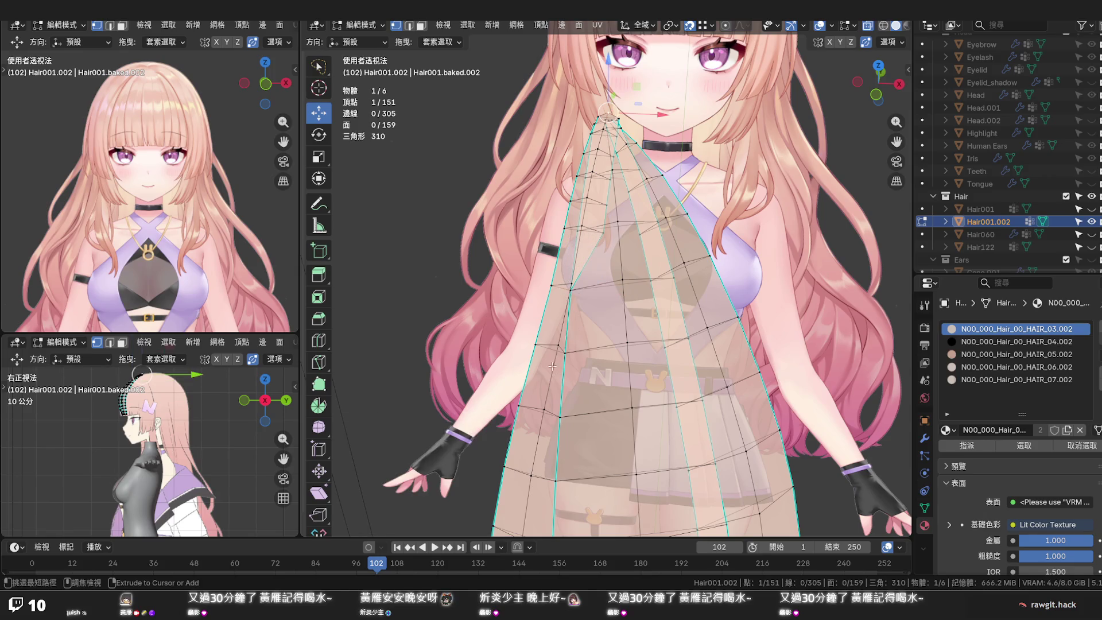
pyautogui.keyDown('ctrl'); pyautogui.click(556, 343); pyautogui.keyUp('ctrl')
pyautogui.press('g')
pyautogui.press('g')
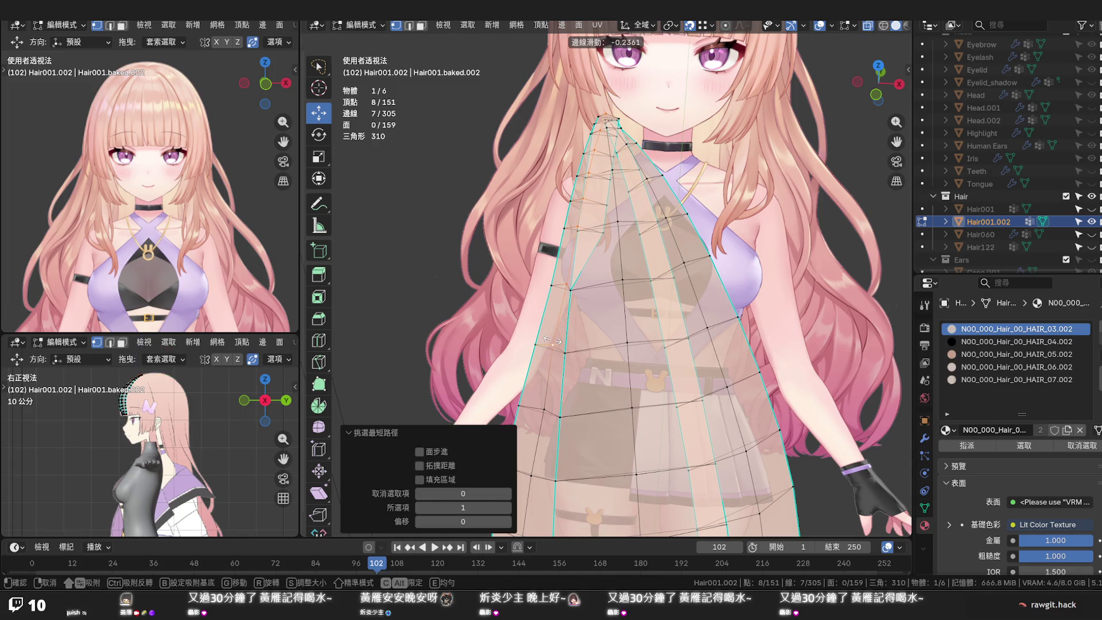
pyautogui.click(551, 344)
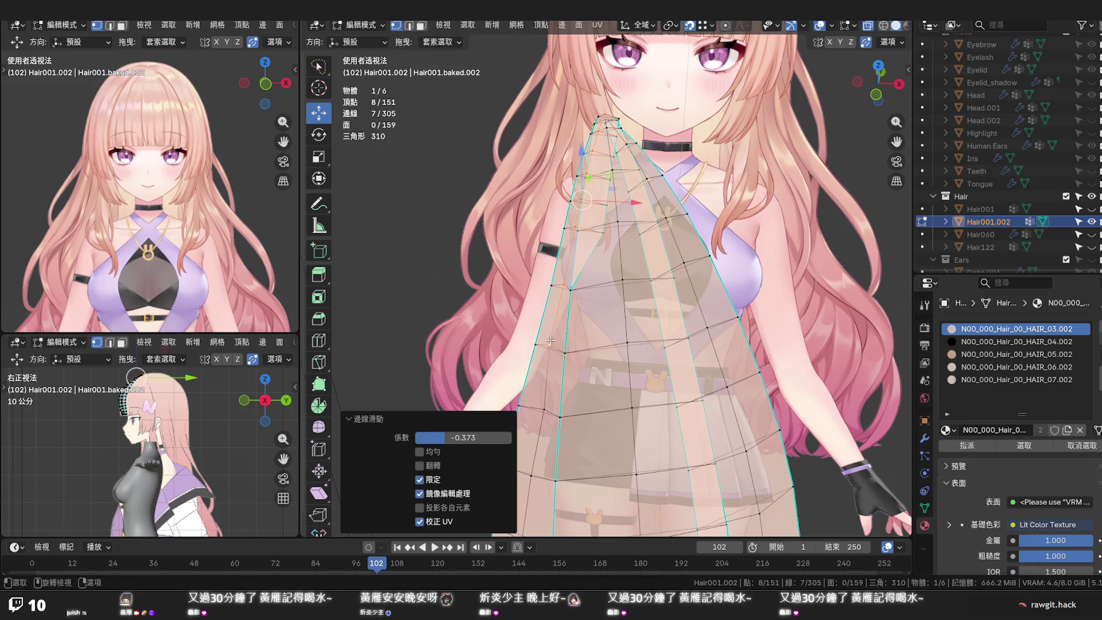
pyautogui.click(544, 404)
pyautogui.press('g')
pyautogui.press('g')
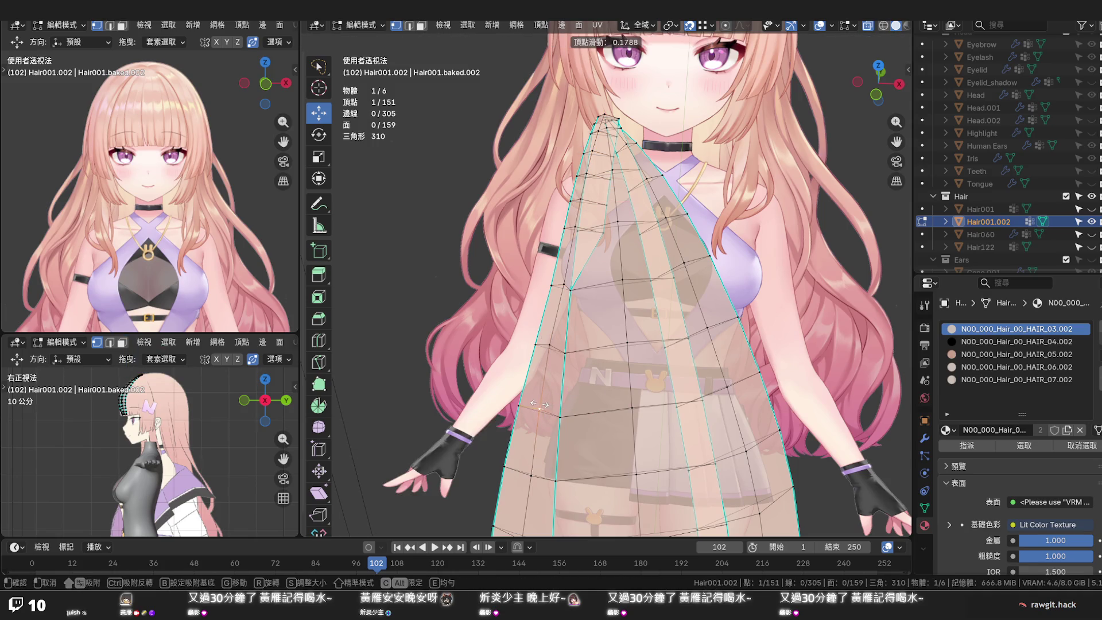
pyautogui.click(538, 404)
pyautogui.moveTo(575, 274); pyautogui.dragTo(592, 330, button='middle')
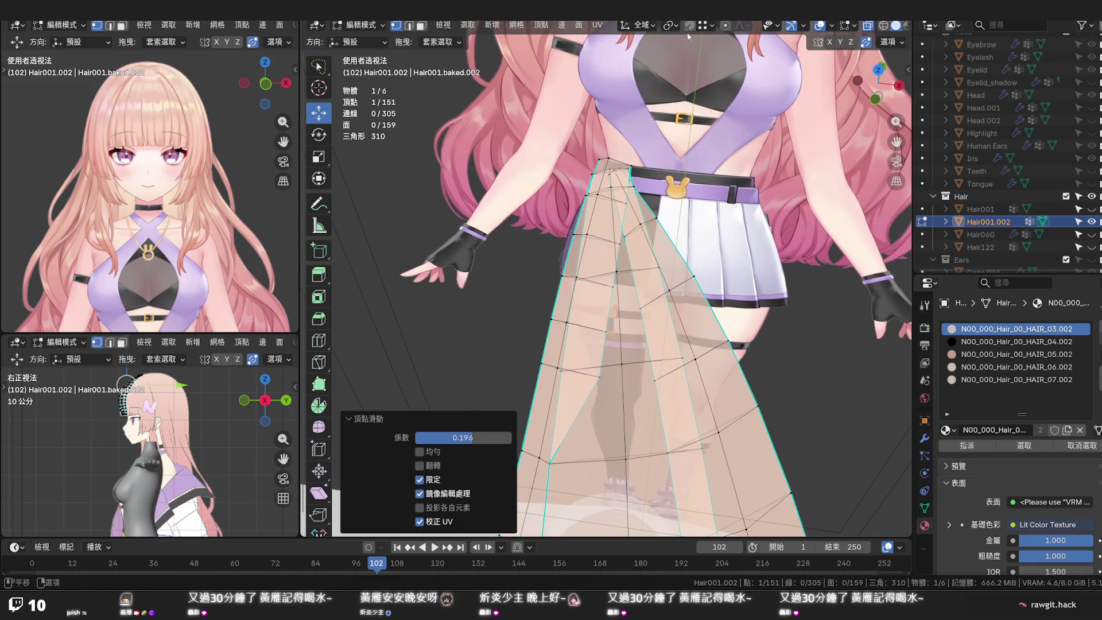
# Move three edge vertices up the strand with proportional editing on
pyautogui.click(556, 366)
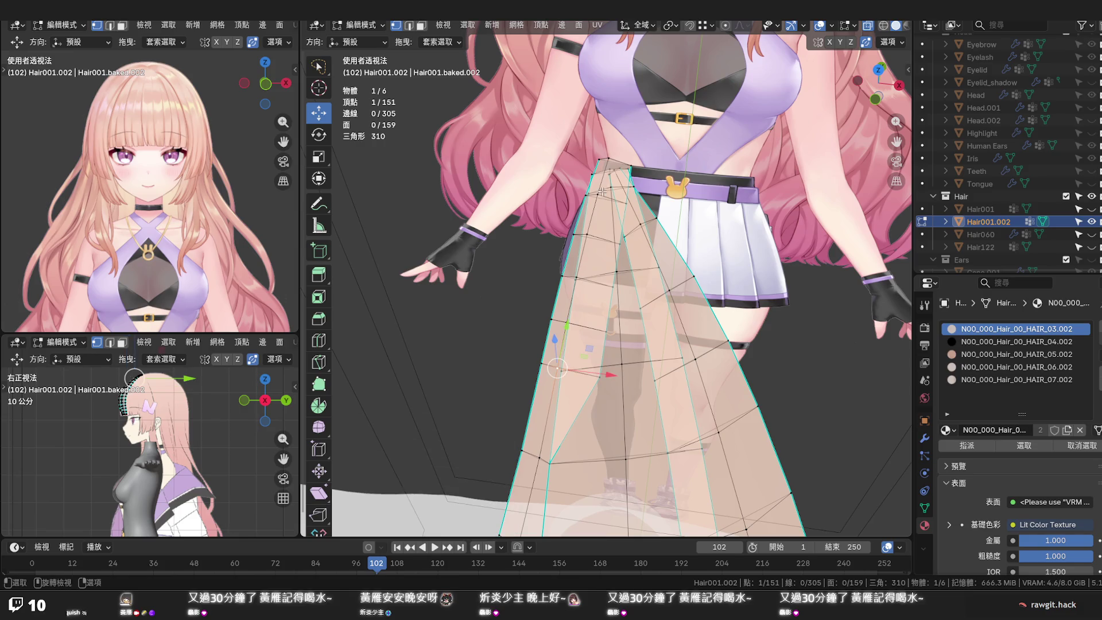
pyautogui.click(567, 321)
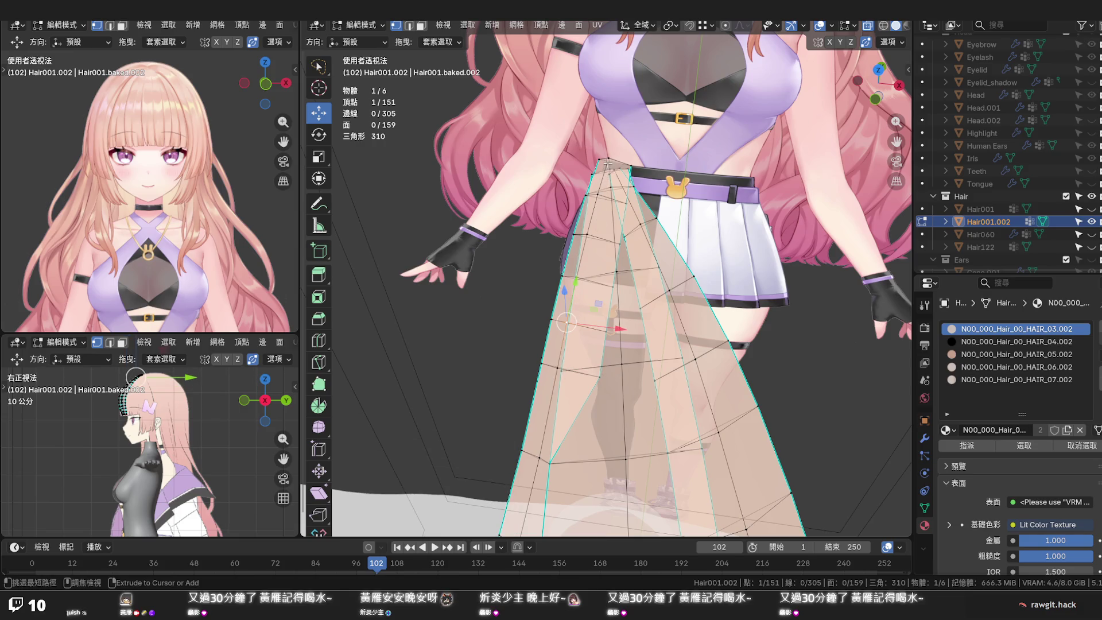
pyautogui.keyDown('ctrl'); pyautogui.click(599, 161); pyautogui.keyUp('ctrl')
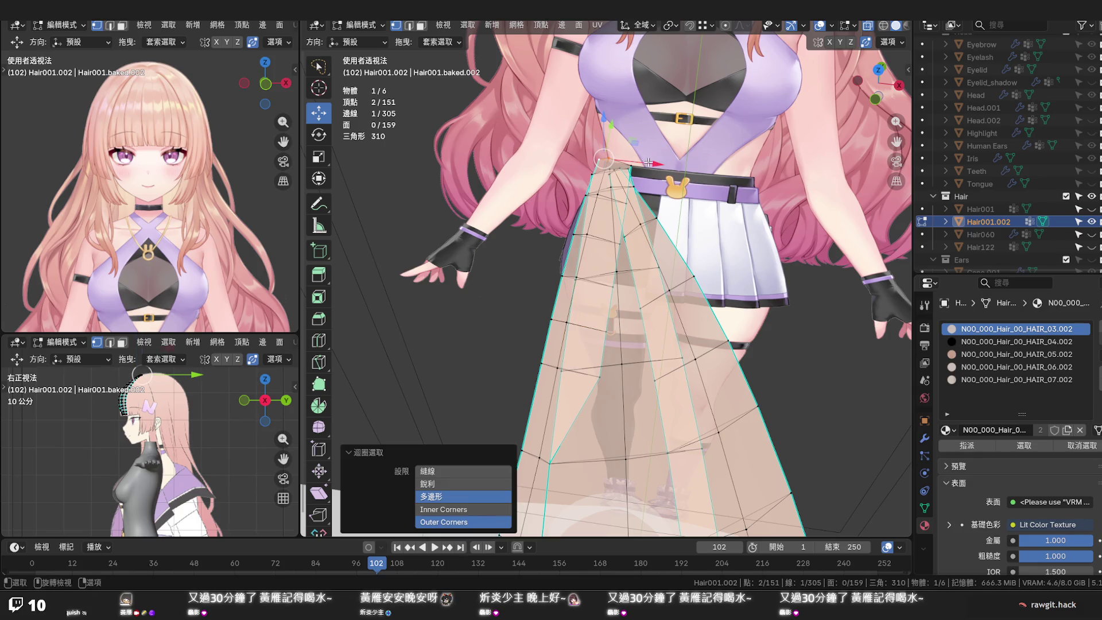
pyautogui.click(726, 25)
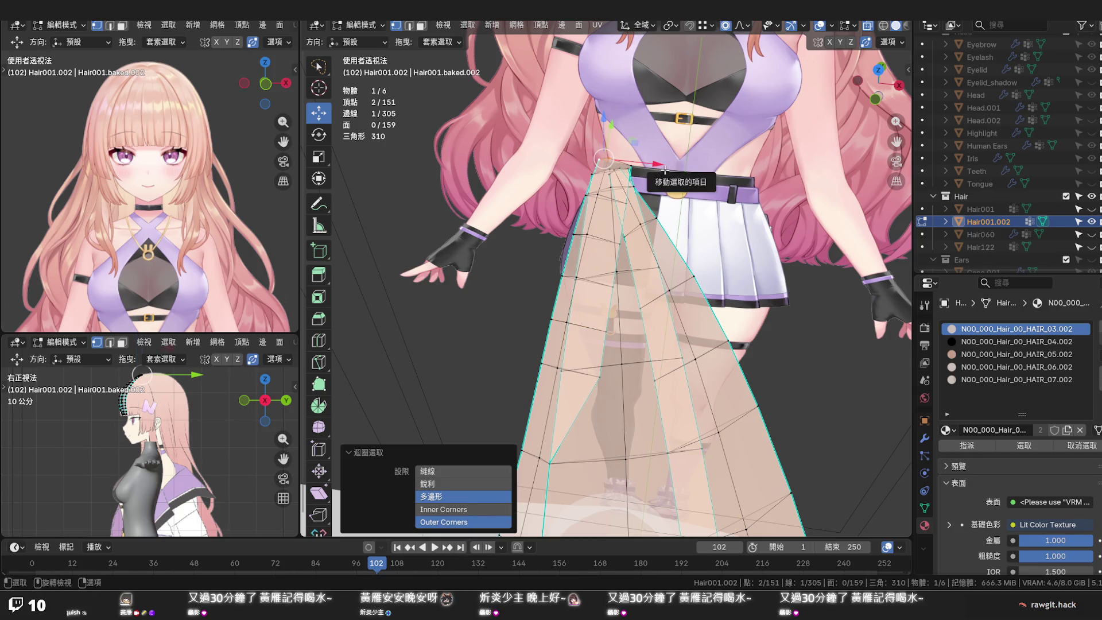
pyautogui.press('g')
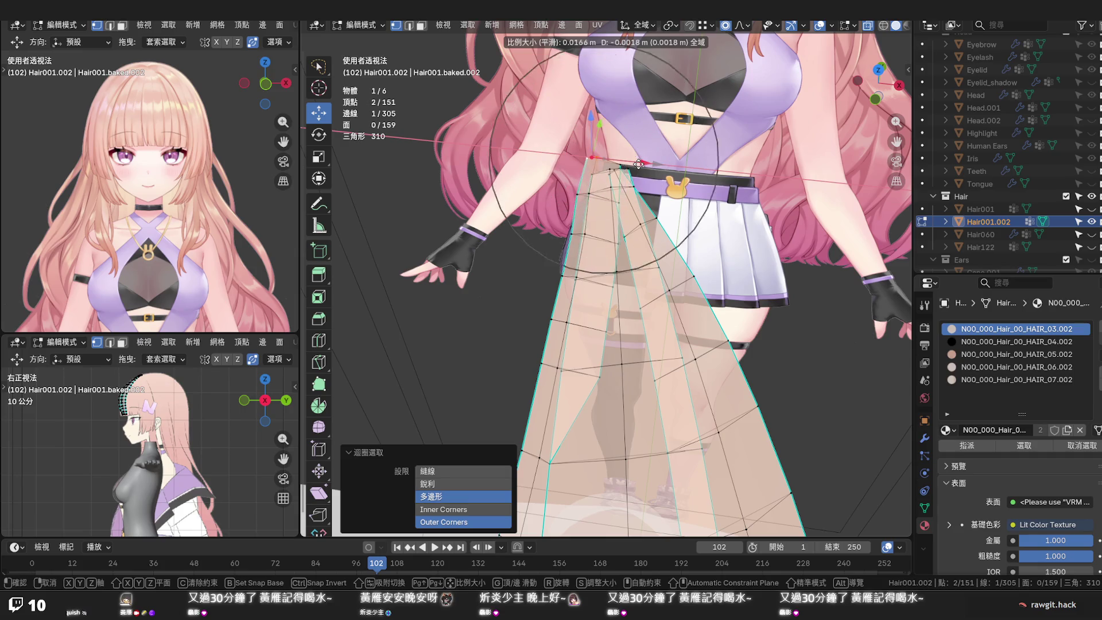
pyautogui.scroll(-6, 636, 182)
pyautogui.scroll(1, 634, 186)
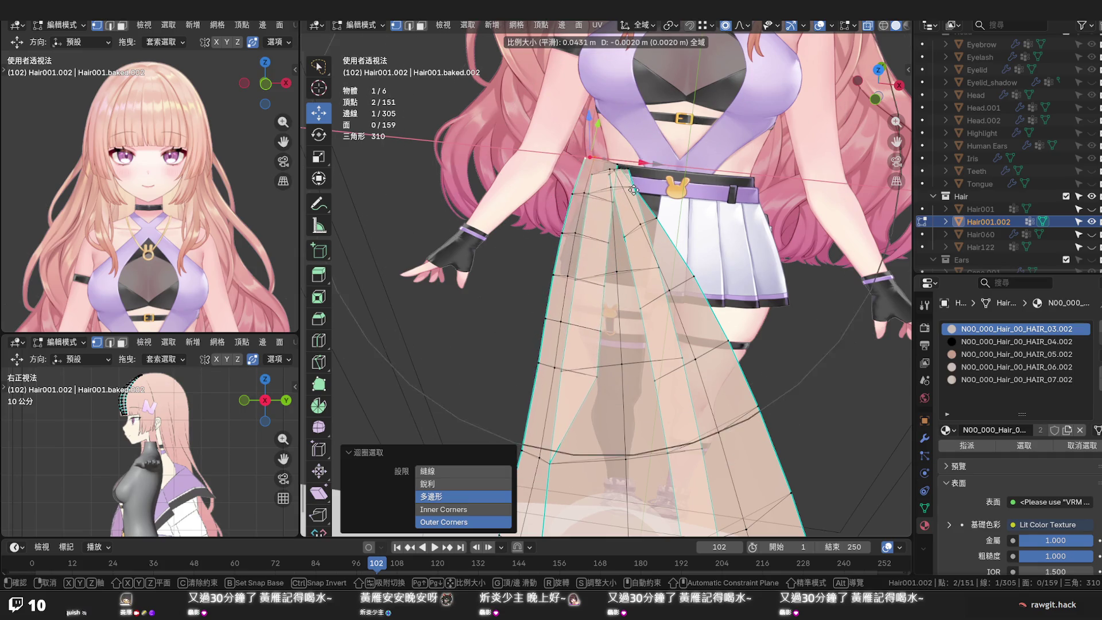
pyautogui.click(605, 198)
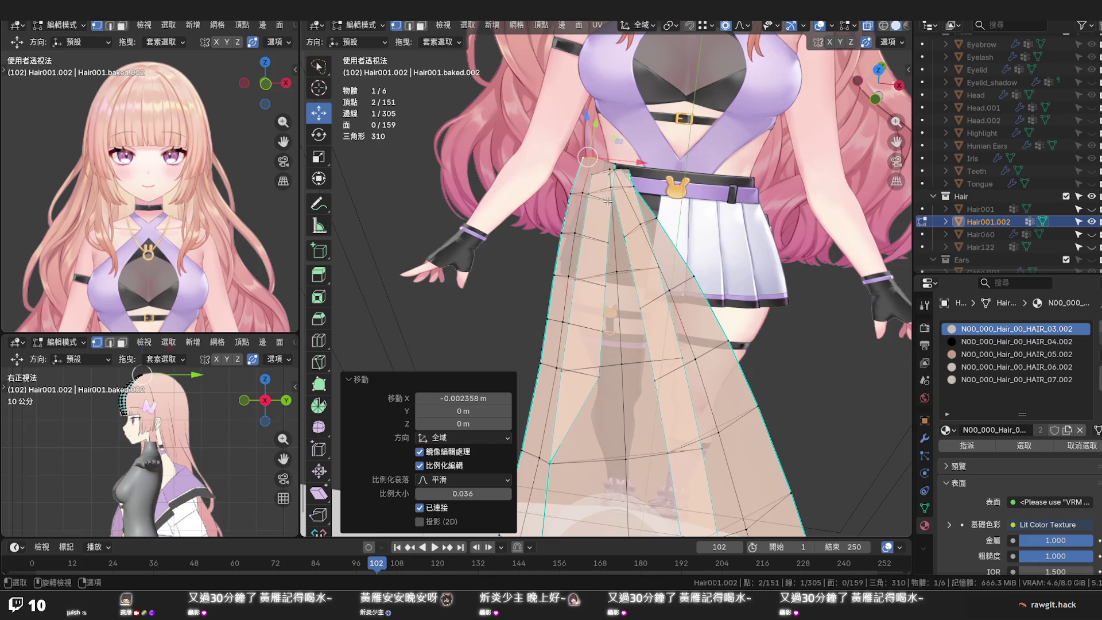
# Without proportional editing, drop two top vertices onto neighbours to merge, leaving 149
pyautogui.click(616, 164)
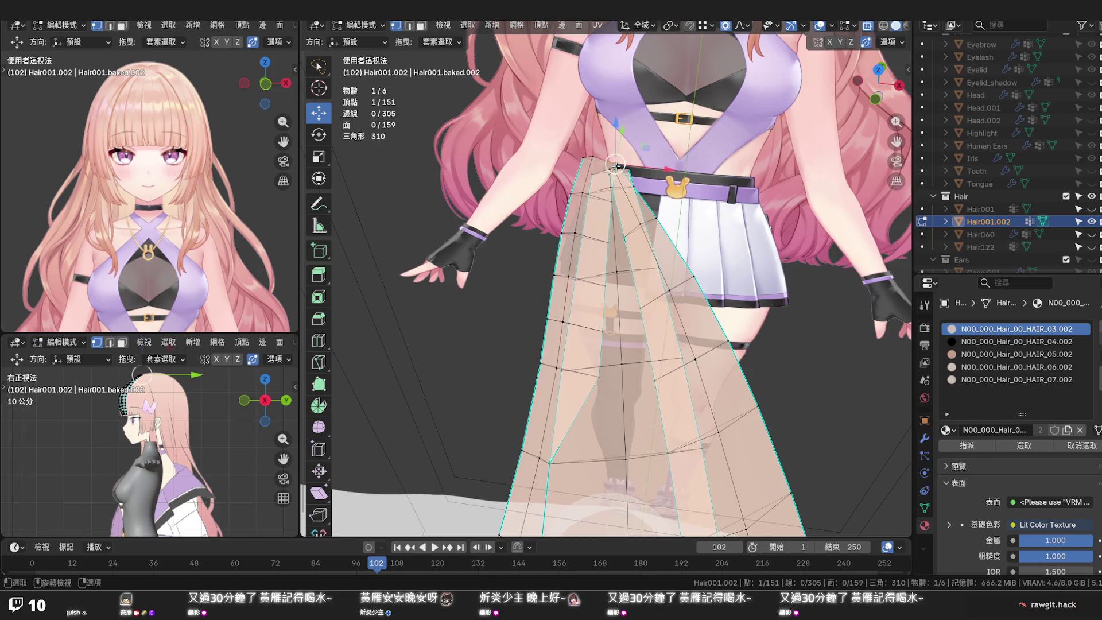
pyautogui.press('o')
pyautogui.press('g')
pyautogui.click(593, 177)
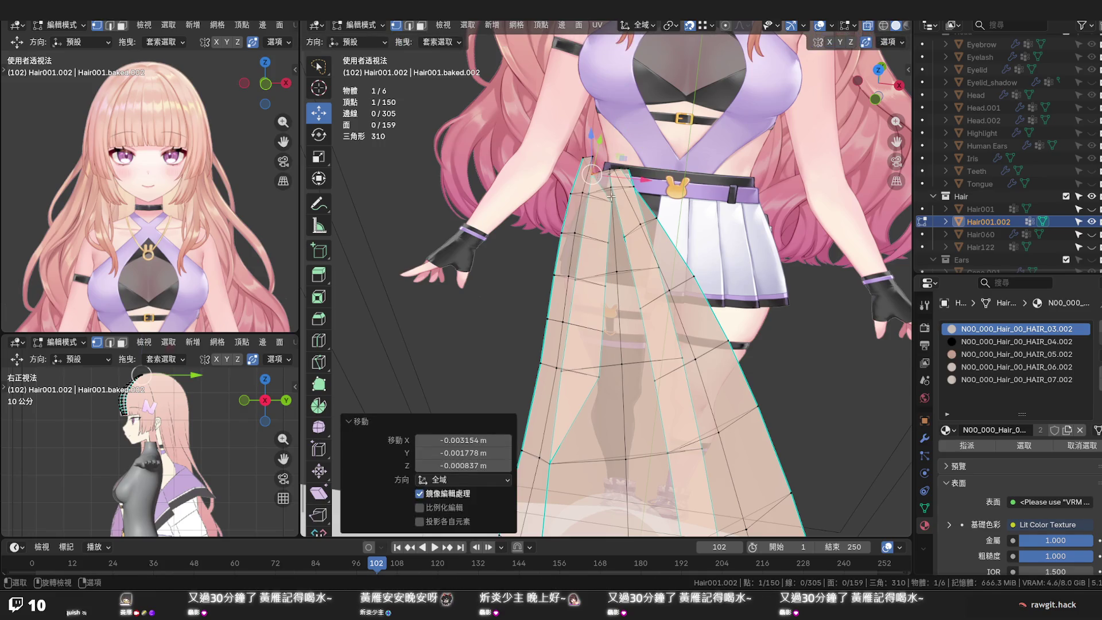
pyautogui.press('g')
pyautogui.click(594, 200)
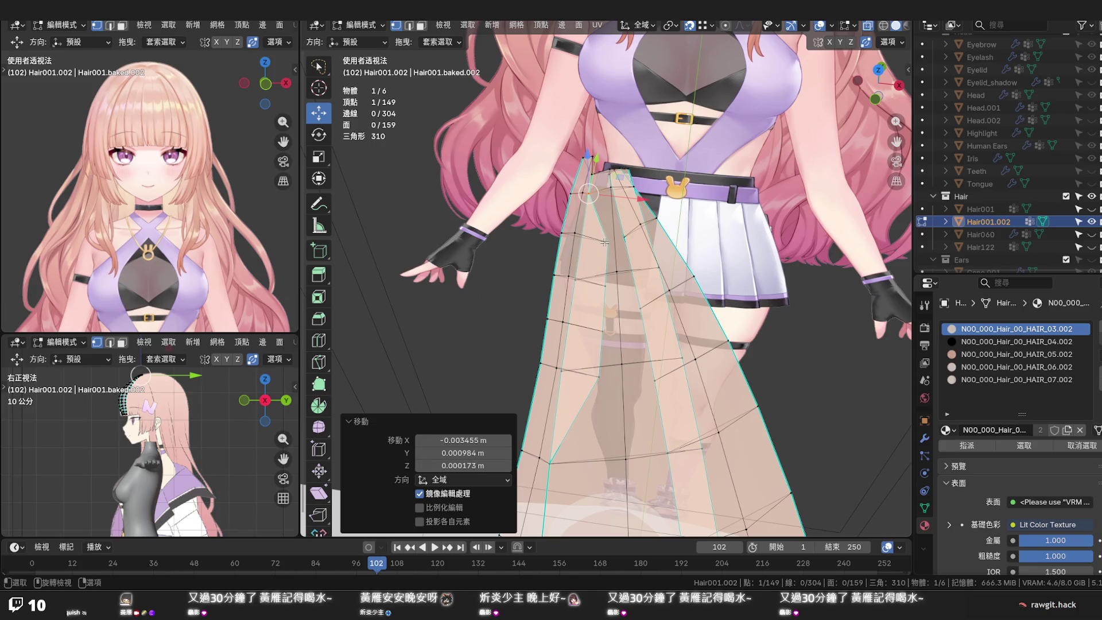
pyautogui.press('g')
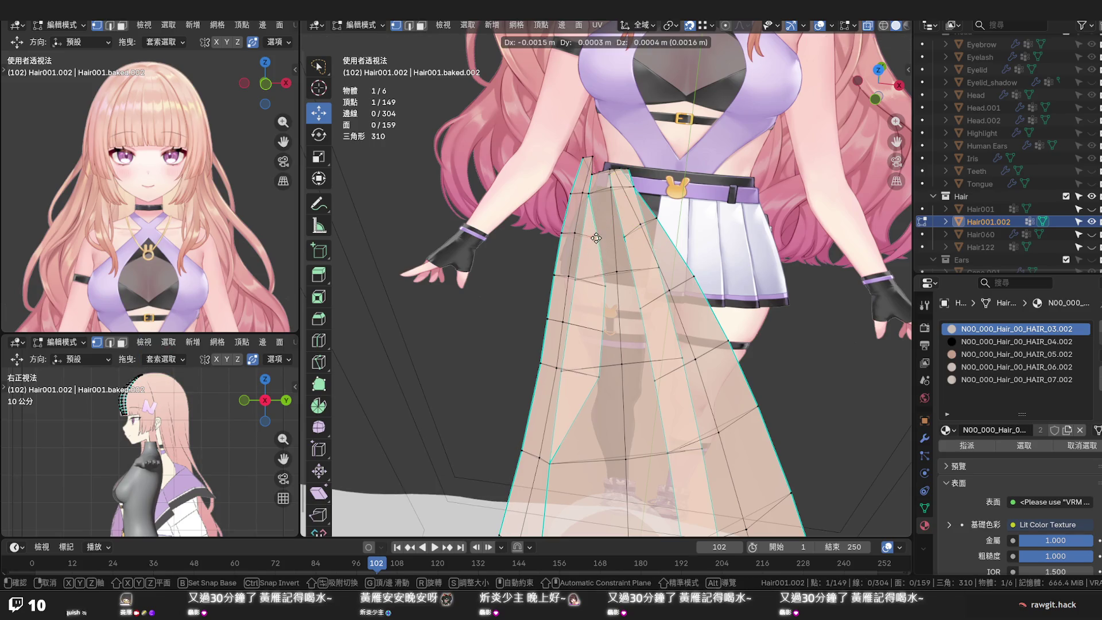
# Dissolve a vertex row, two single vertices and an edge set along the strand
pyautogui.click(588, 239)
pyautogui.keyDown('alt'); pyautogui.click(589, 237); pyautogui.keyUp('alt')
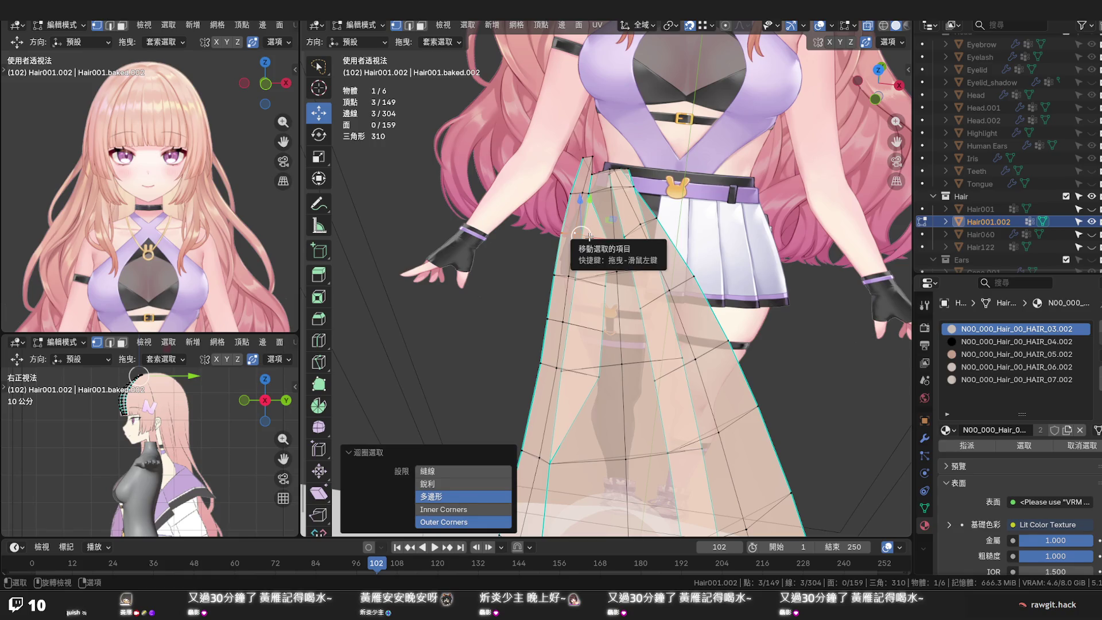
pyautogui.press('x')
pyautogui.click(589, 236)
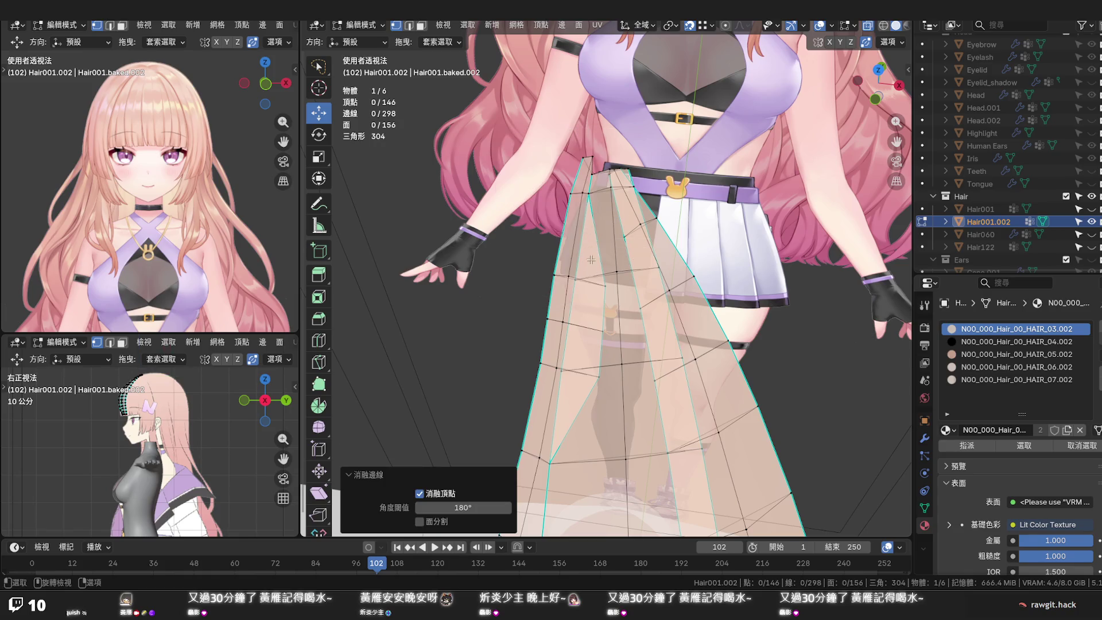
pyautogui.click(602, 283)
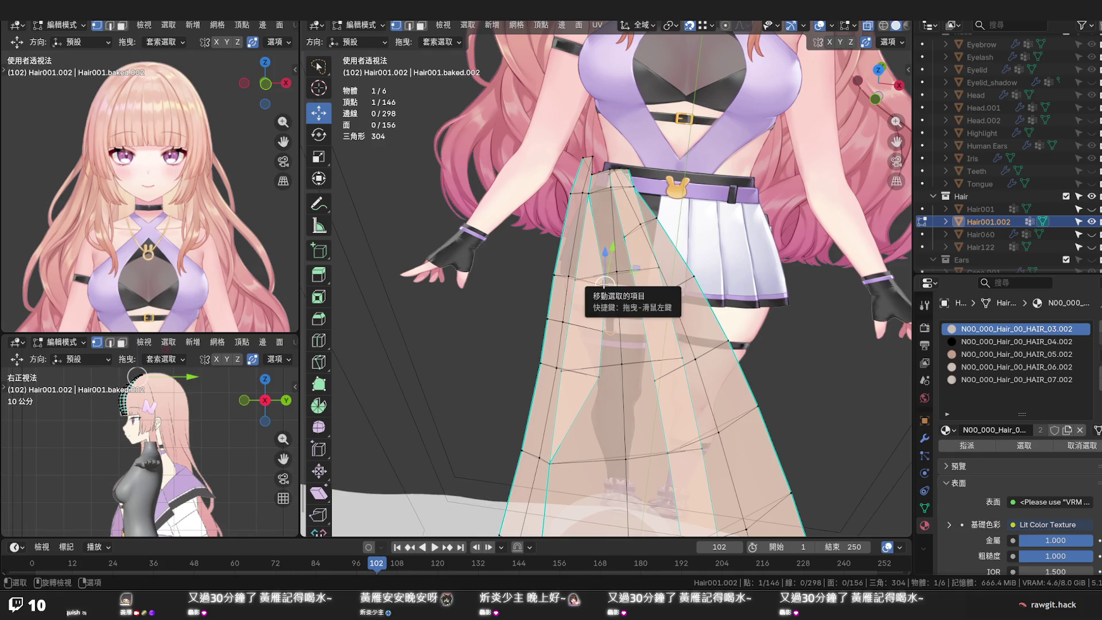
pyautogui.hotkey('ctrl', 'x')
pyautogui.click(603, 331)
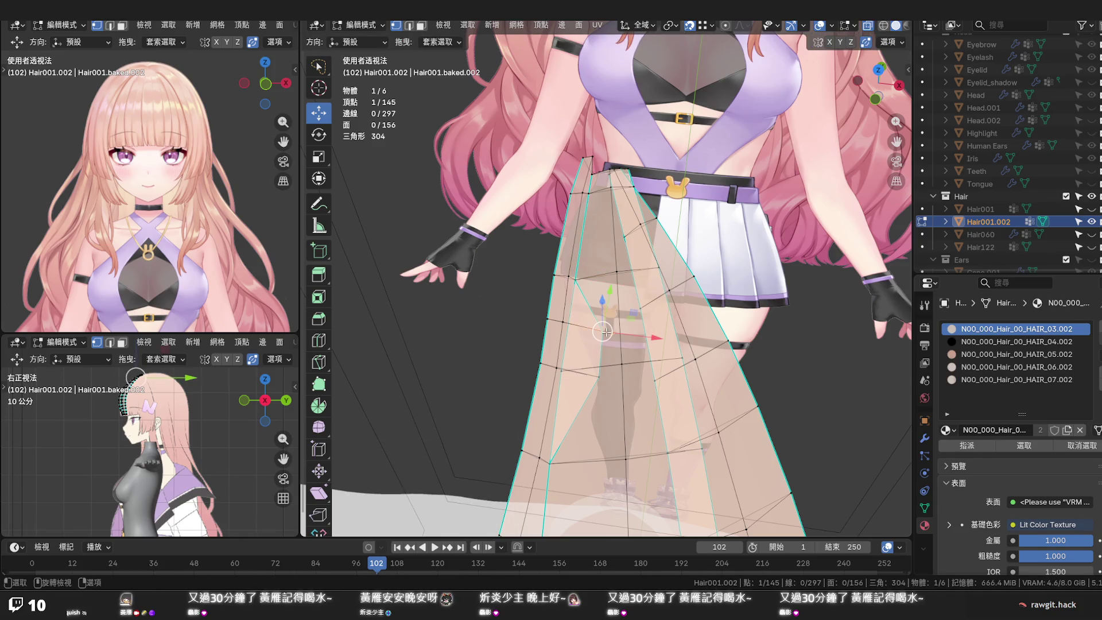
pyautogui.hotkey('ctrl', 'x')
pyautogui.press('x')
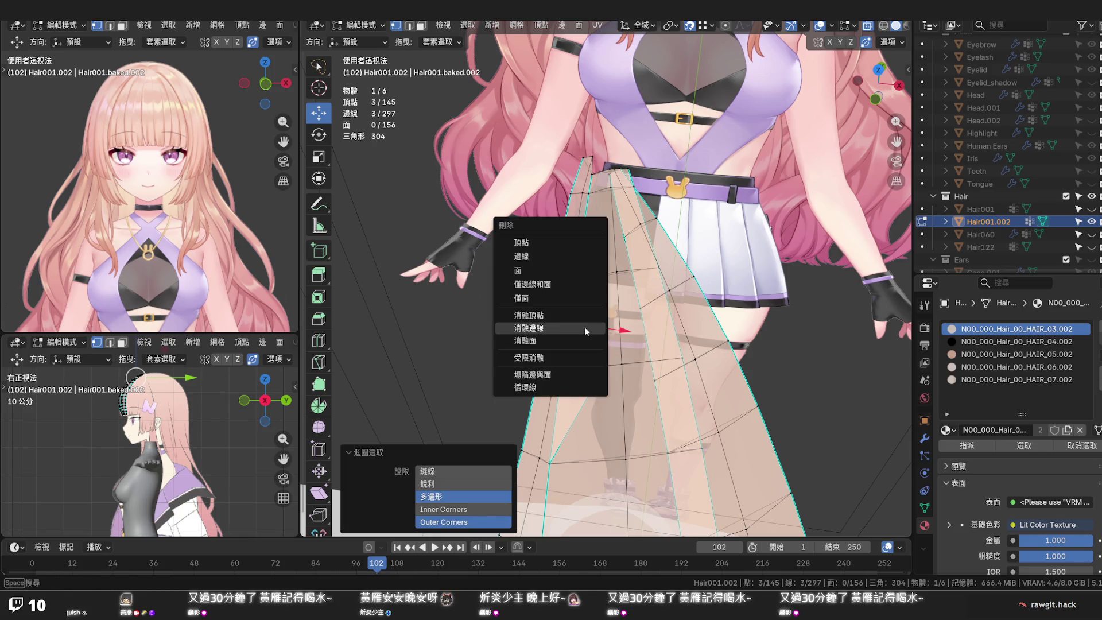
pyautogui.click(585, 327)
# Auto-merge a lower vertex into its neighbour, reaching 141 vertices, and orbit to the tip
pyautogui.click(595, 384)
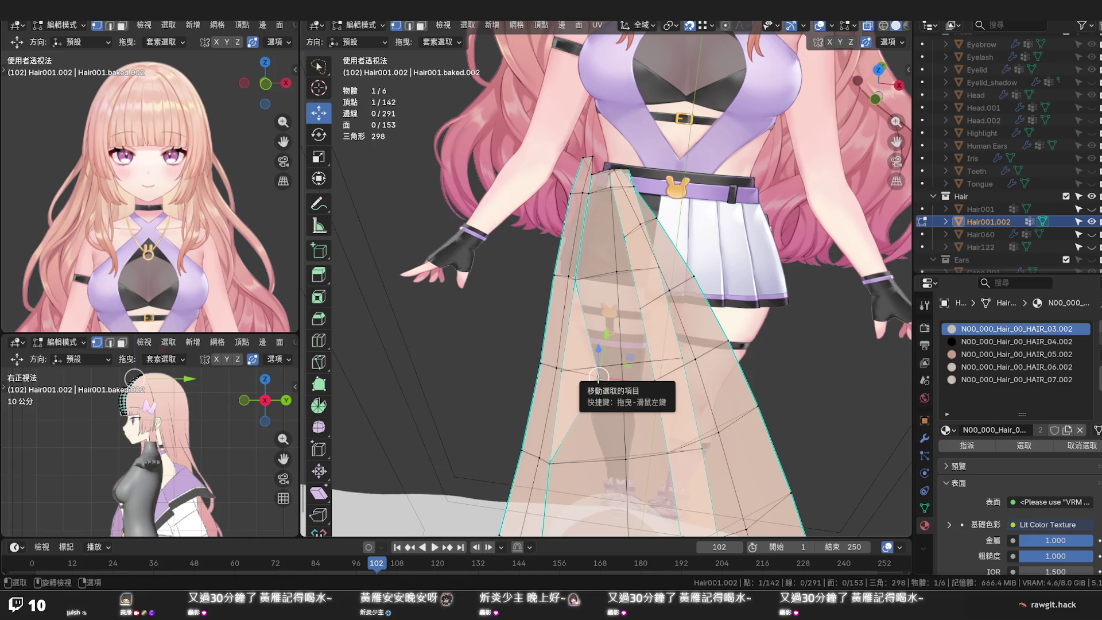
pyautogui.press('g')
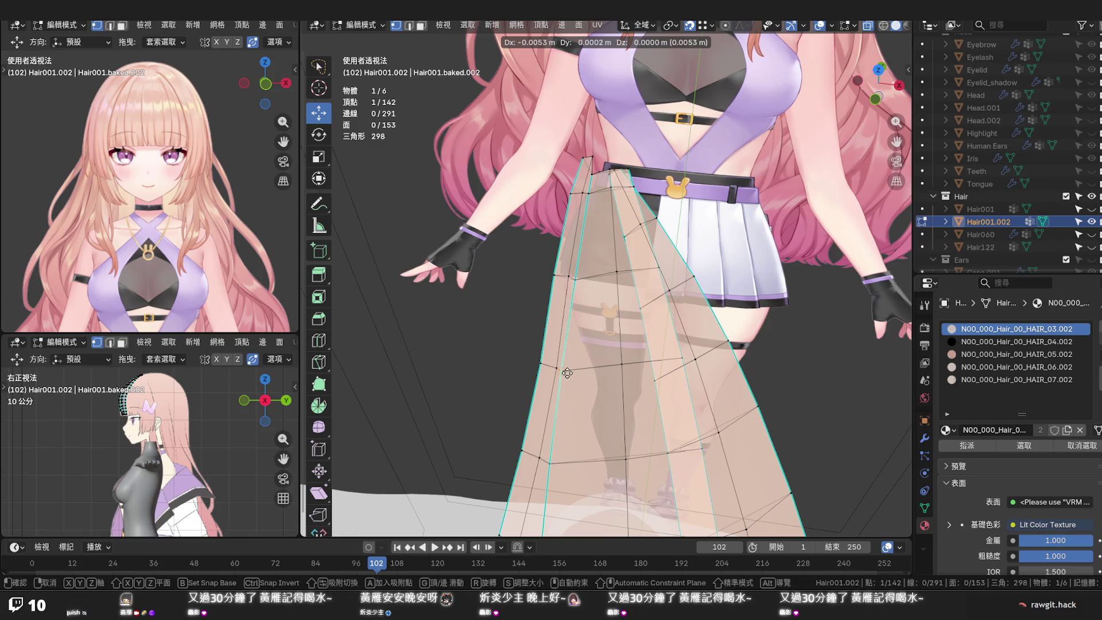
pyautogui.click(567, 372)
pyautogui.click(576, 346)
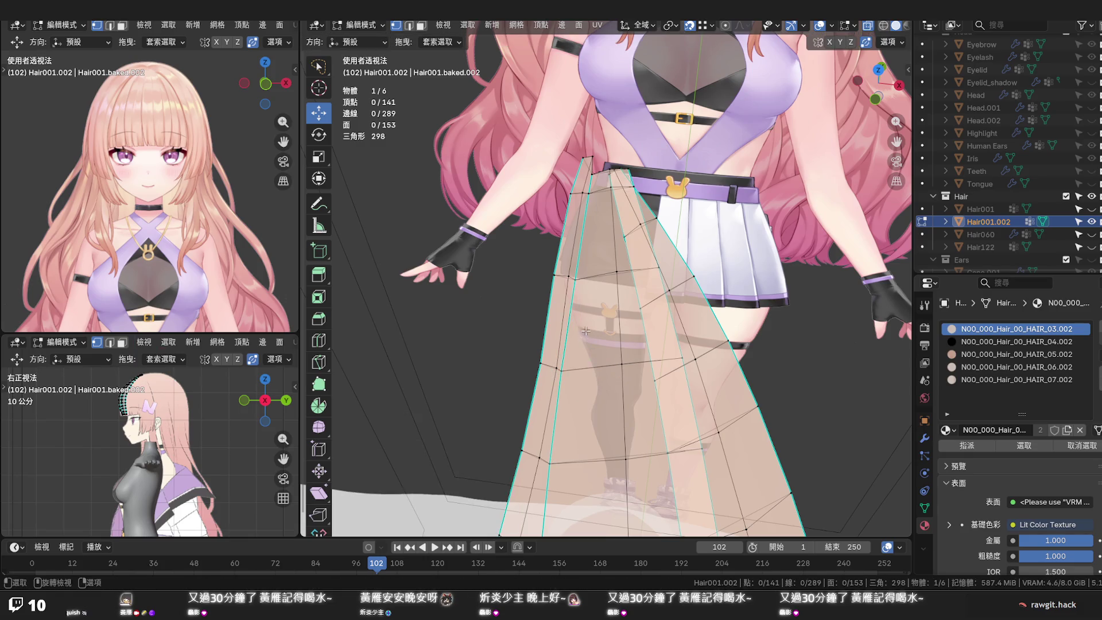
pyautogui.moveTo(577, 346); pyautogui.dragTo(587, 356, button='middle')
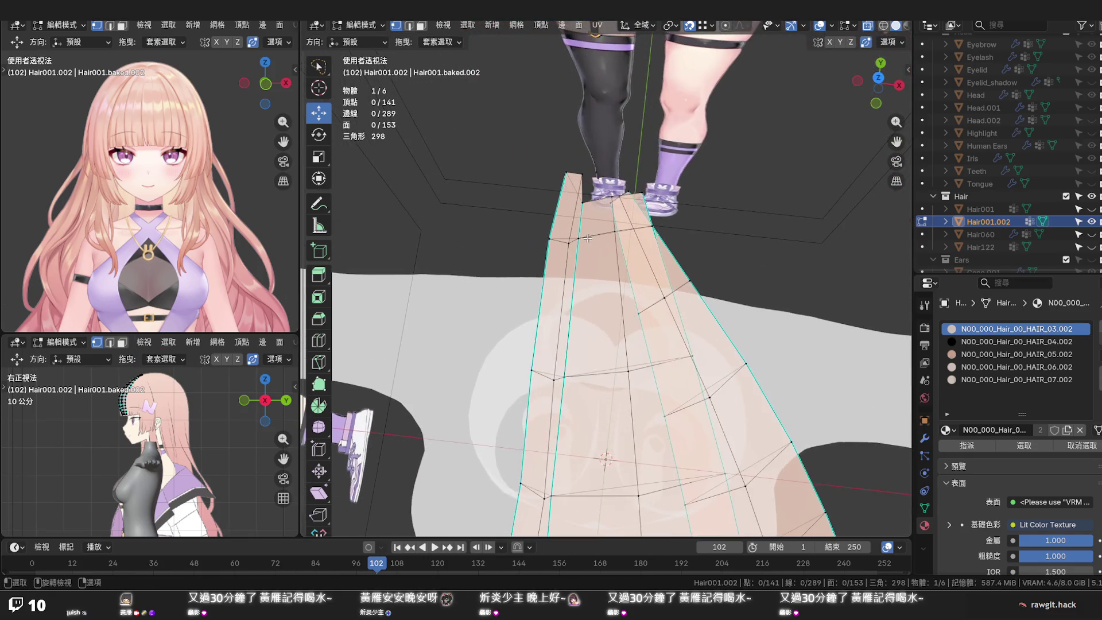
# Edge-slide the two-vertex tip edge along the strand and orbit back up to the face
pyautogui.click(582, 175)
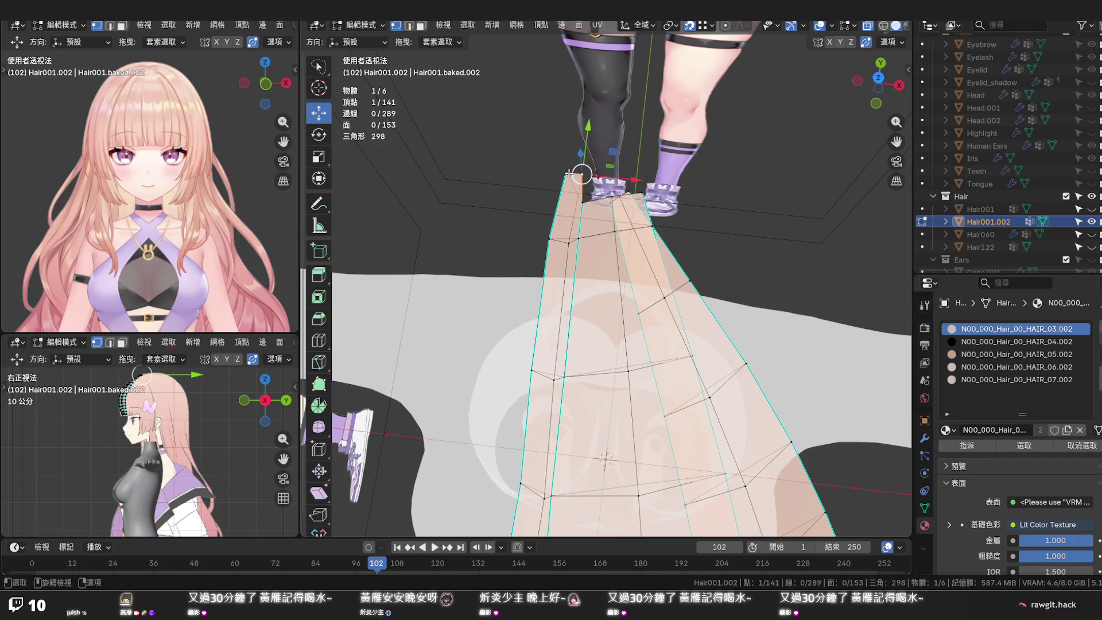
pyautogui.keyDown('ctrl'); pyautogui.click(573, 171); pyautogui.keyUp('ctrl')
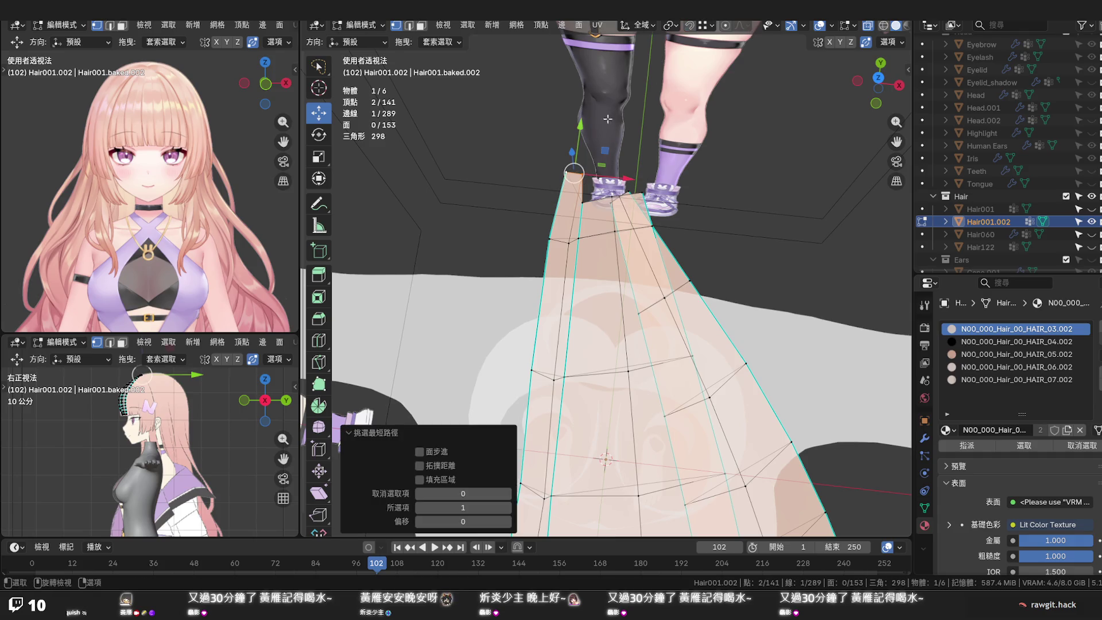
pyautogui.press('g')
pyautogui.press('g')
pyautogui.click(581, 148)
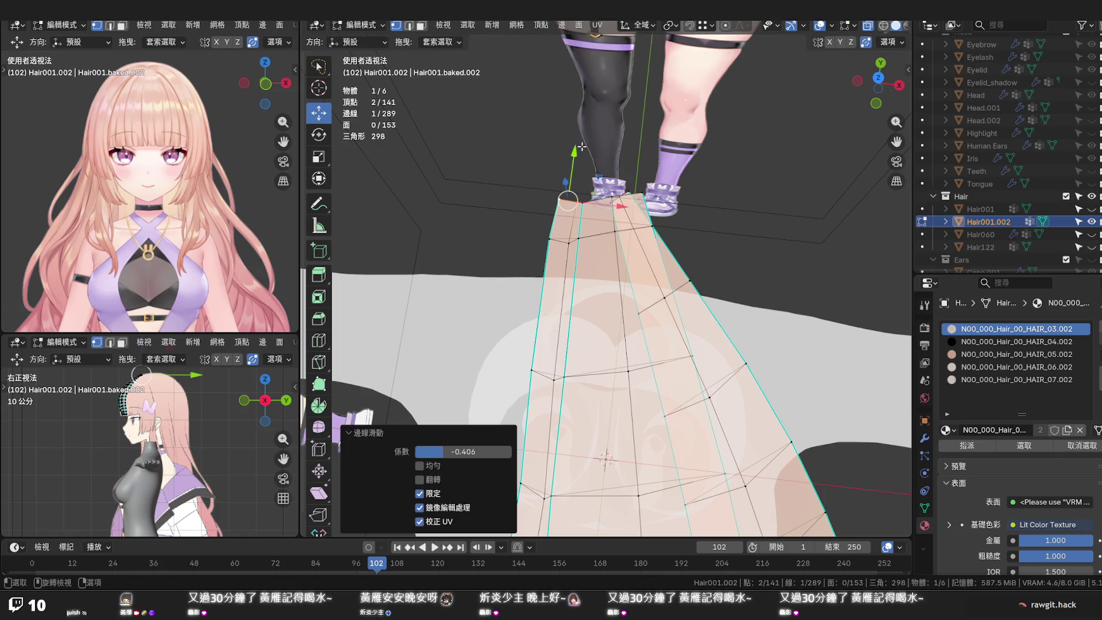
pyautogui.click(613, 135)
pyautogui.moveTo(599, 186); pyautogui.dragTo(604, 114, button='middle')
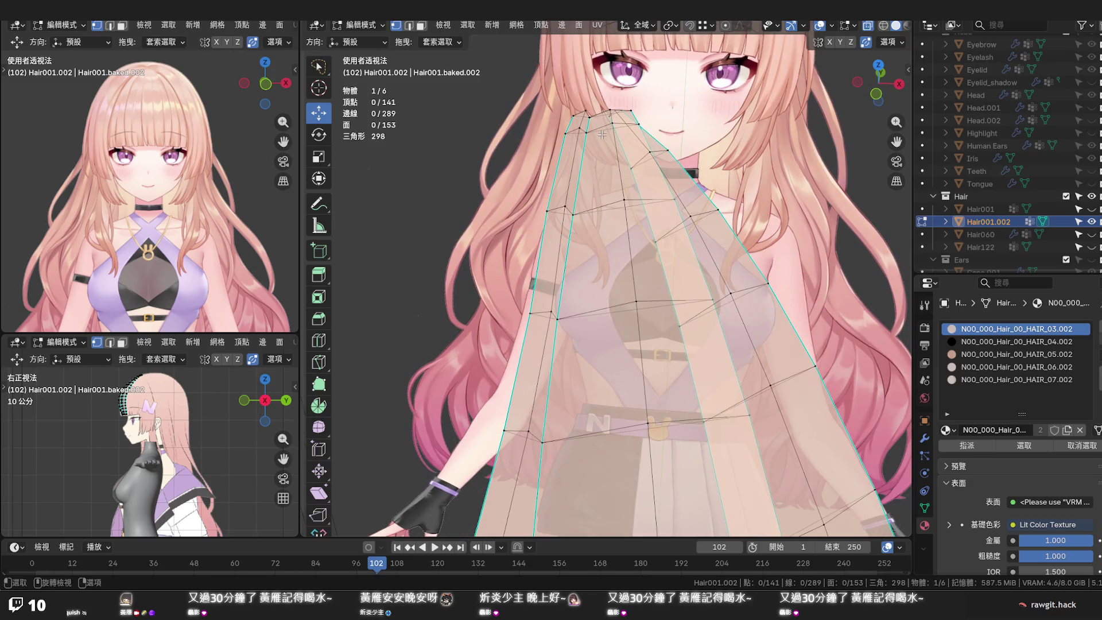
pyautogui.scroll(-1, 601, 134)
pyautogui.scroll(-1, 602, 137)
# From front view, nudge the strand's upper left-edge vertices sideways along X with soft falloff, redoing one
pyautogui.press('KP_1')
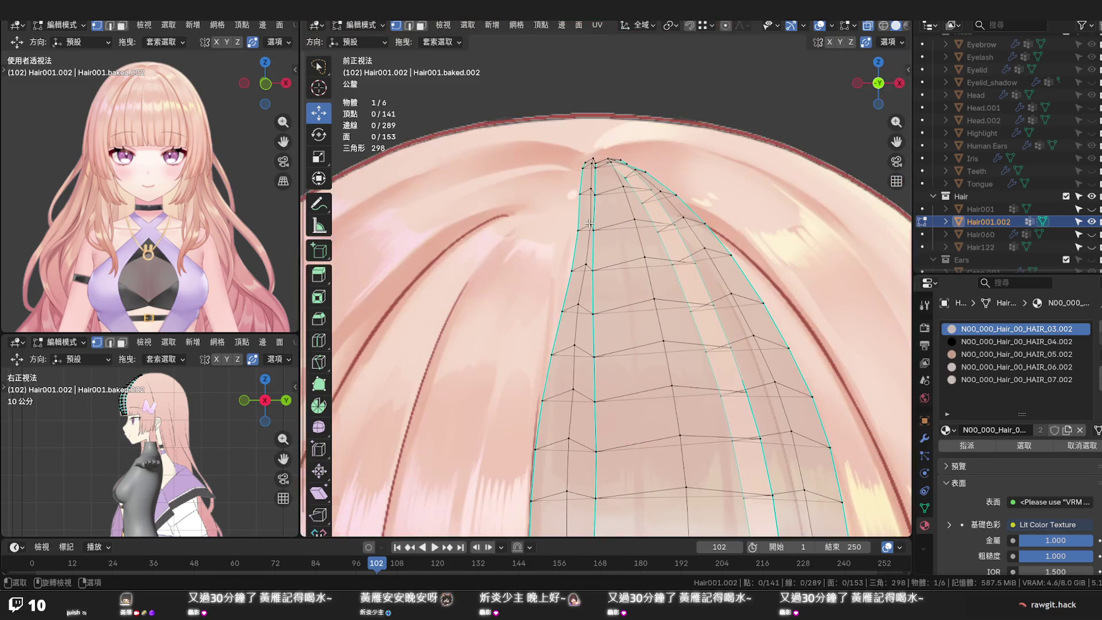
pyautogui.scroll(1, 588, 225)
pyautogui.click(572, 223)
pyautogui.press('g')
pyautogui.press('x')
pyautogui.click(591, 222)
pyautogui.hotkey('ctrl', 'z')
pyautogui.press('g')
pyautogui.press('x')
pyautogui.scroll(-2, 612, 219)
pyautogui.scroll(3, 606, 218)
pyautogui.scroll(1, 606, 218)
pyautogui.scroll(-2, 606, 217)
pyautogui.scroll(-1, 606, 217)
pyautogui.scroll(4, 606, 218)
pyautogui.scroll(4, 606, 219)
pyautogui.scroll(-1, 606, 218)
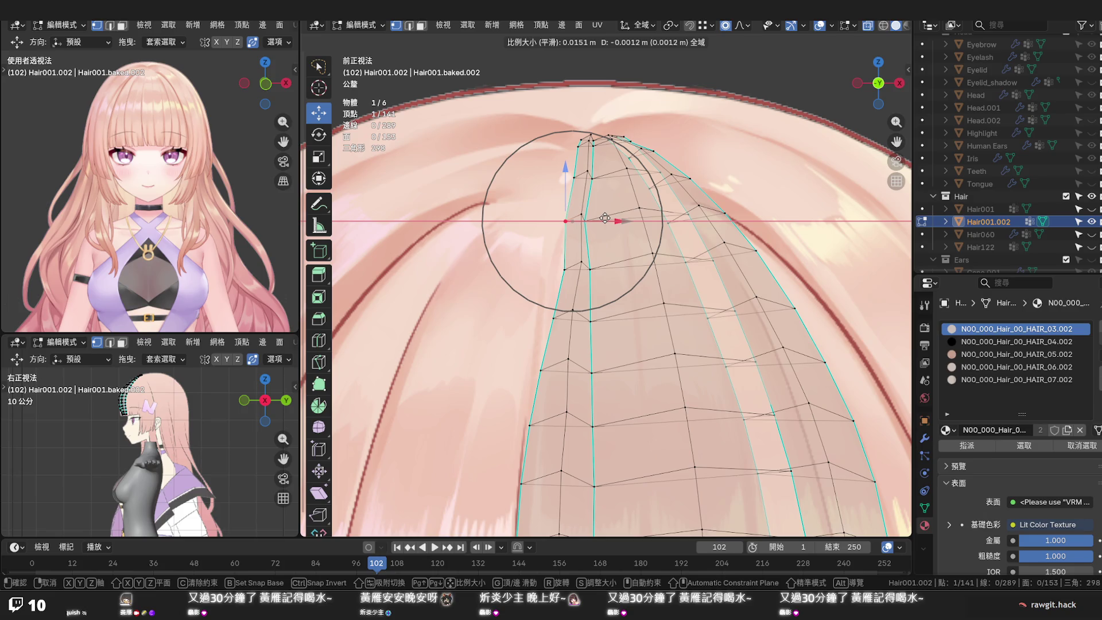
pyautogui.scroll(3, 604, 219)
pyautogui.scroll(1, 603, 219)
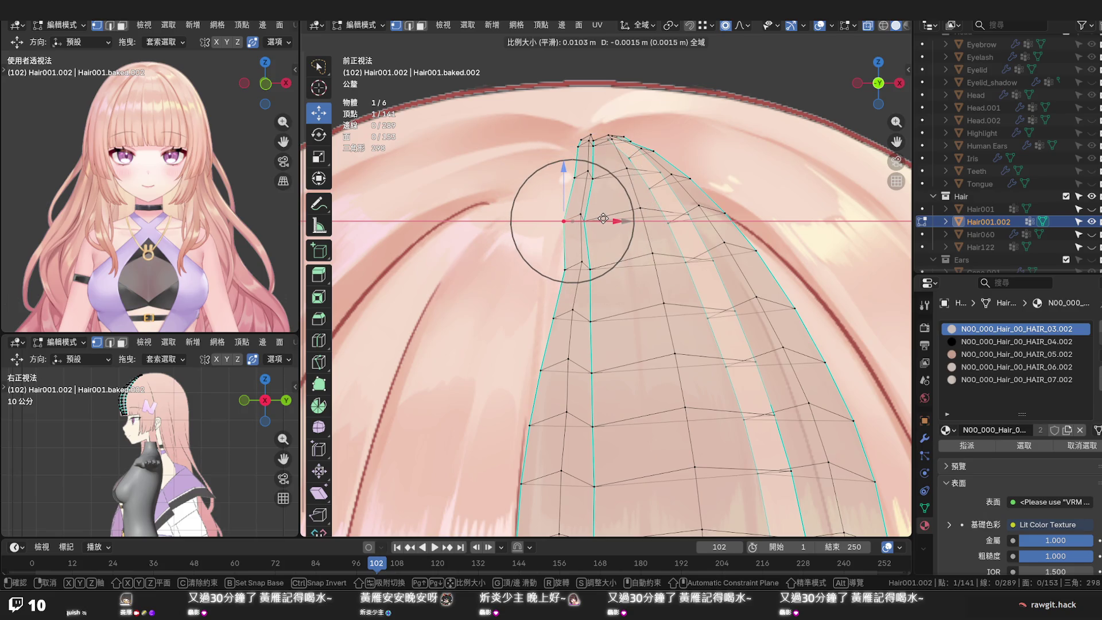
pyautogui.click(604, 219)
pyautogui.press('g')
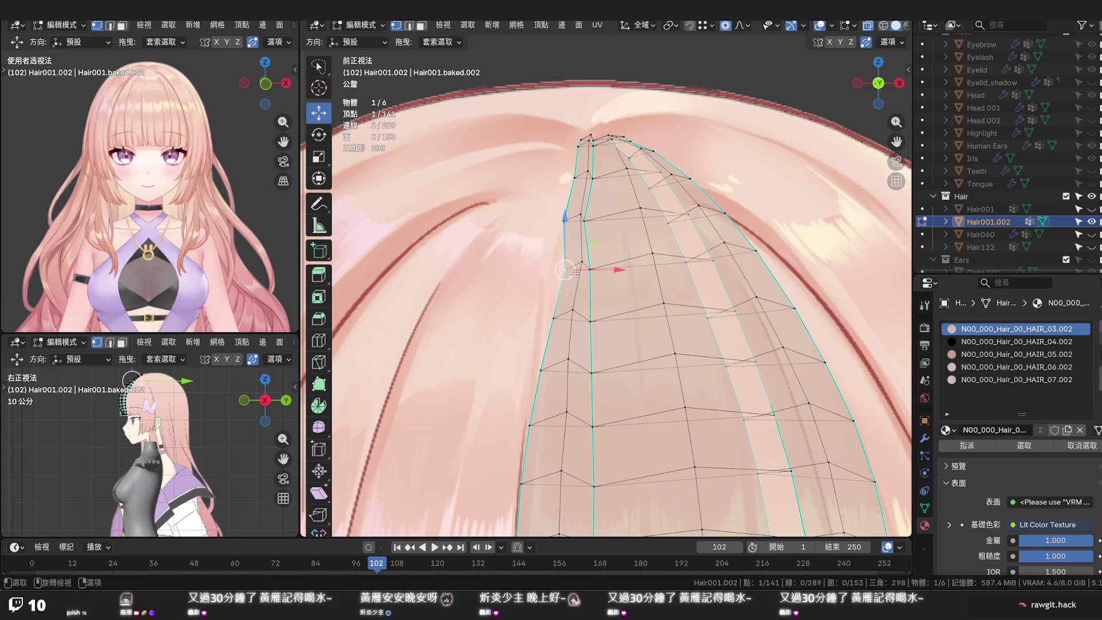
pyautogui.click(583, 274)
pyautogui.press('g')
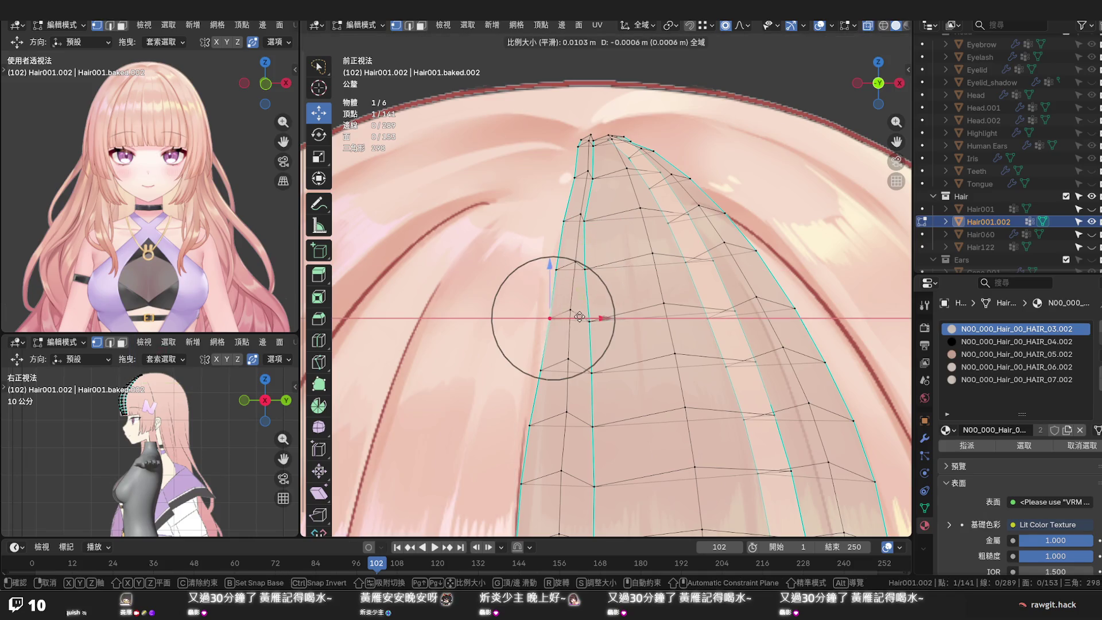
pyautogui.scroll(-1, 573, 318)
pyautogui.scroll(-5, 573, 318)
pyautogui.scroll(-3, 573, 318)
pyautogui.scroll(-4, 573, 318)
pyautogui.scroll(-2, 572, 318)
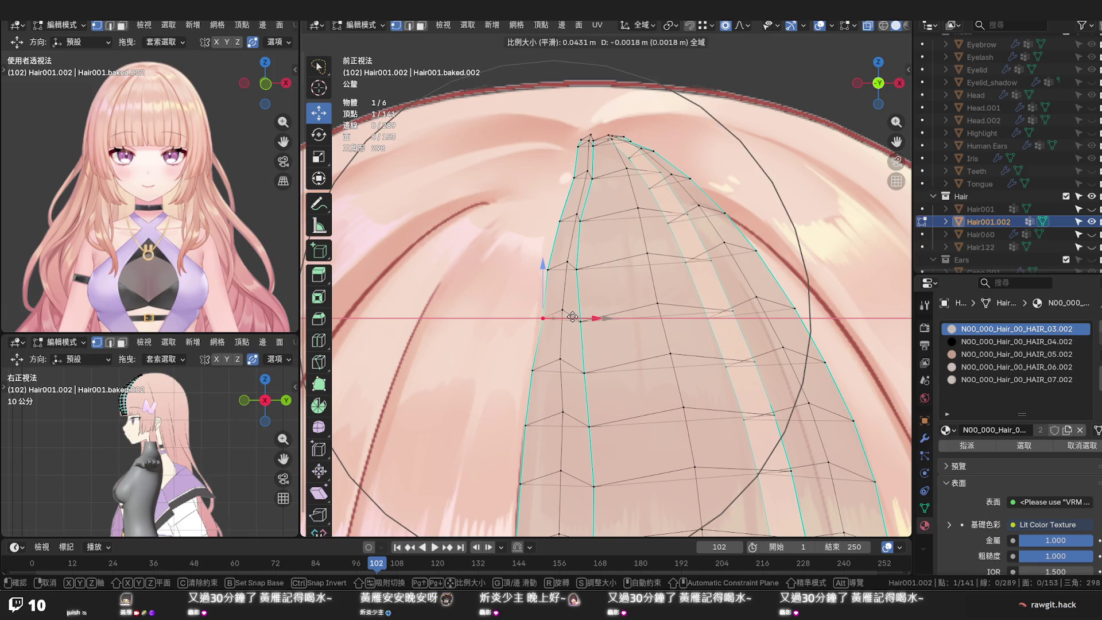
pyautogui.click(572, 318)
pyautogui.scroll(2, 573, 318)
pyautogui.scroll(2, 526, 358)
# Nudge the lower and top edge vertices sideways too, then check the whole strand
pyautogui.click(476, 363)
pyautogui.press('g')
pyautogui.scroll(-3, 517, 362)
pyautogui.scroll(-2, 511, 363)
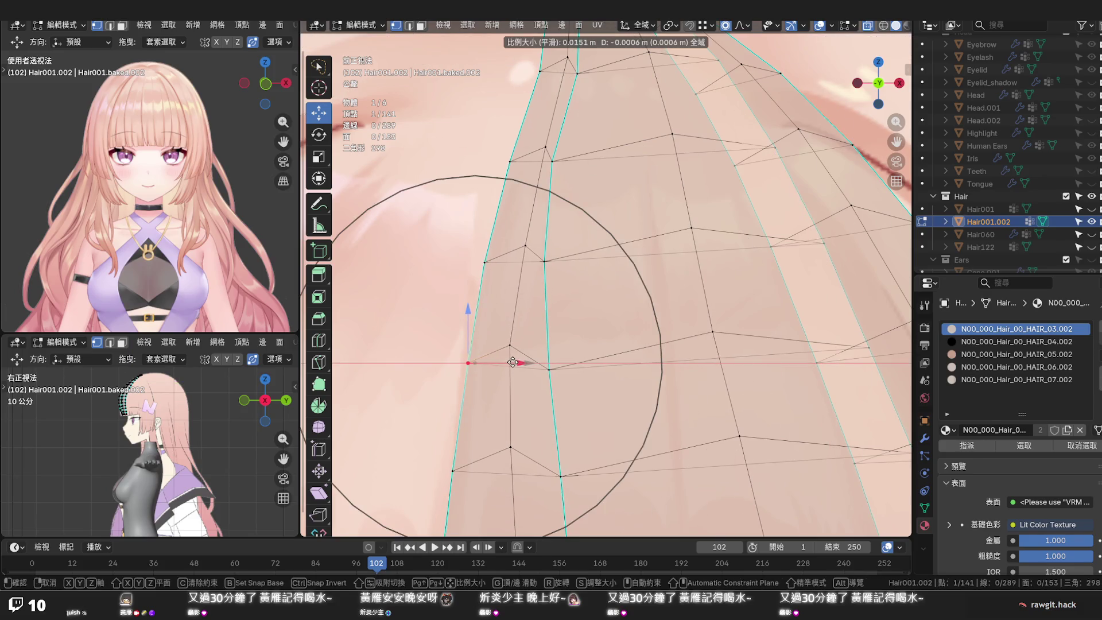
pyautogui.click(513, 362)
pyautogui.click(546, 261)
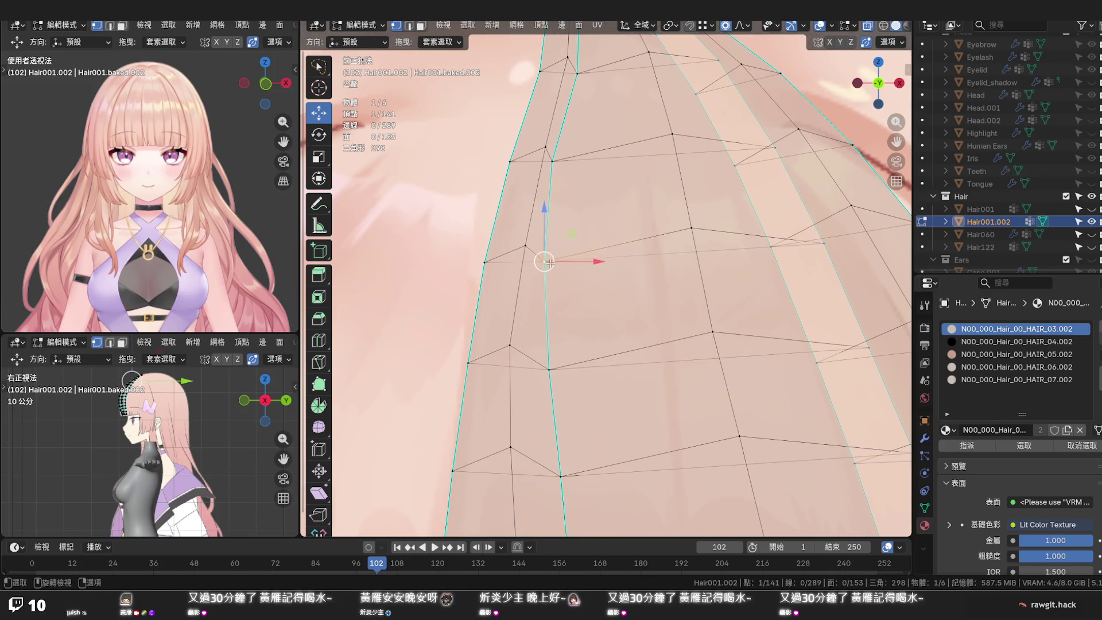
pyautogui.press('g')
pyautogui.scroll(5, 571, 260)
pyautogui.scroll(5, 577, 264)
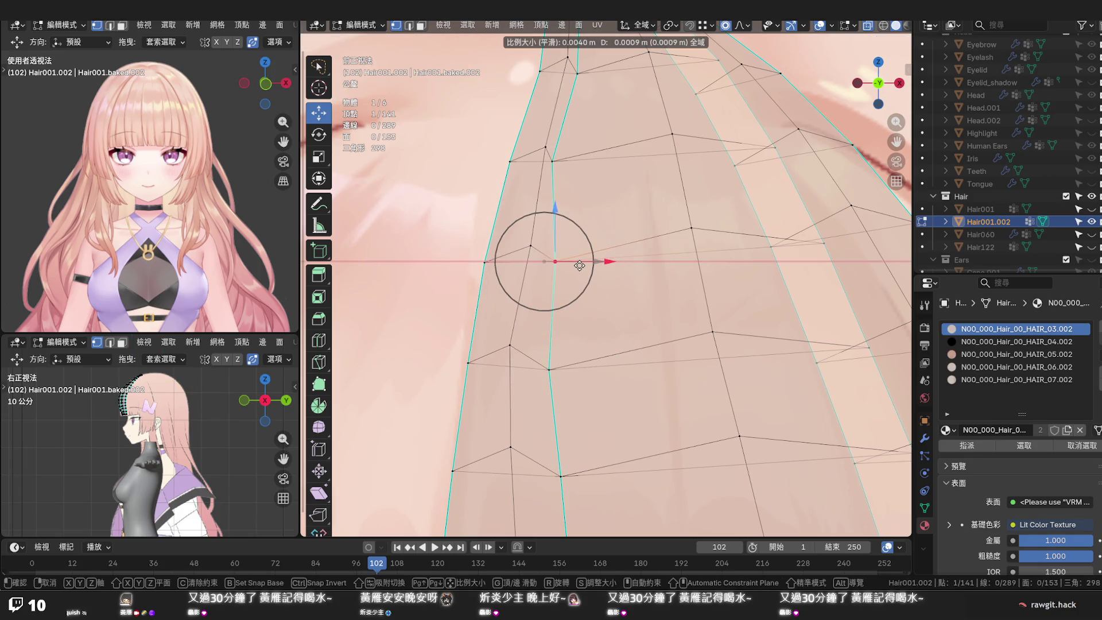
pyautogui.click(577, 263)
pyautogui.click(550, 368)
pyautogui.press('g')
pyautogui.scroll(2, 593, 369)
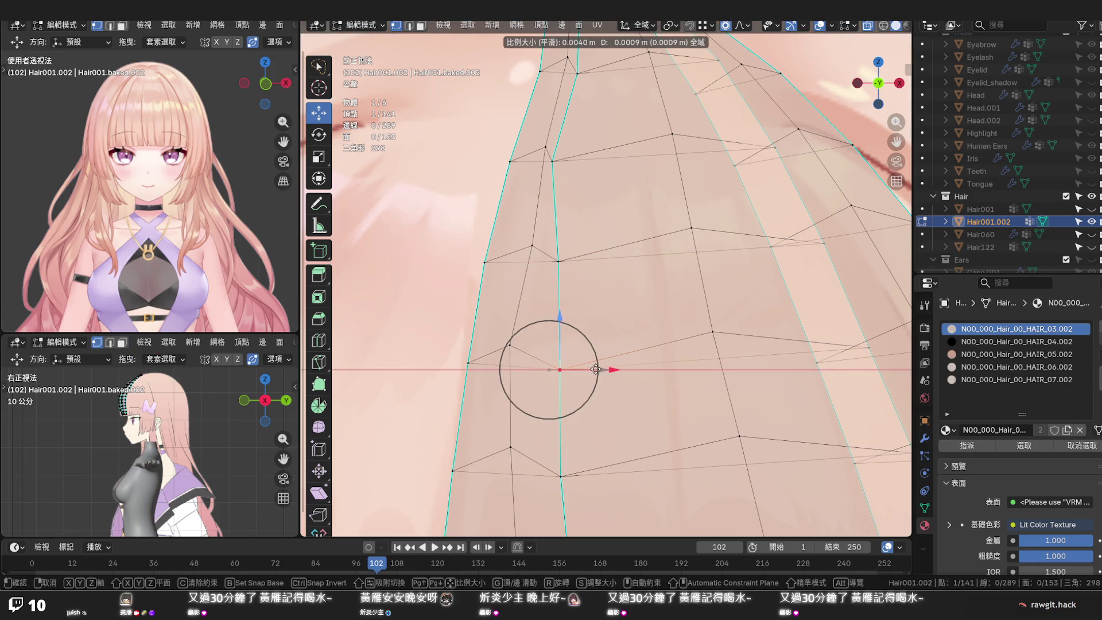
pyautogui.click(595, 368)
pyautogui.click(559, 260)
pyautogui.click(552, 161)
pyautogui.press('g')
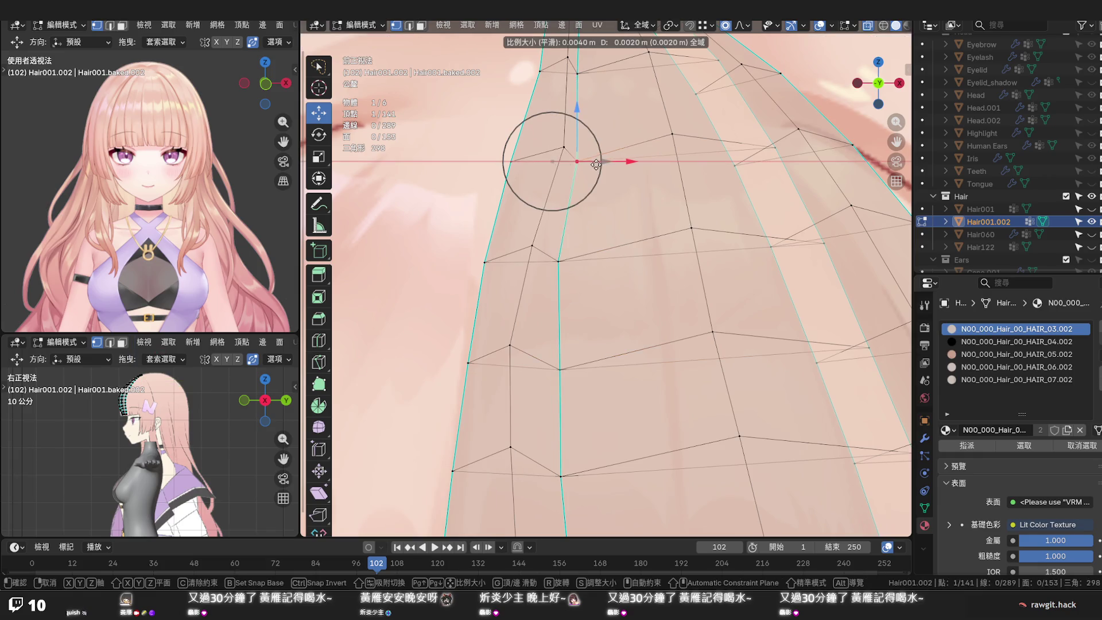
pyautogui.scroll(2, 590, 163)
pyautogui.scroll(2, 590, 163)
pyautogui.click(589, 163)
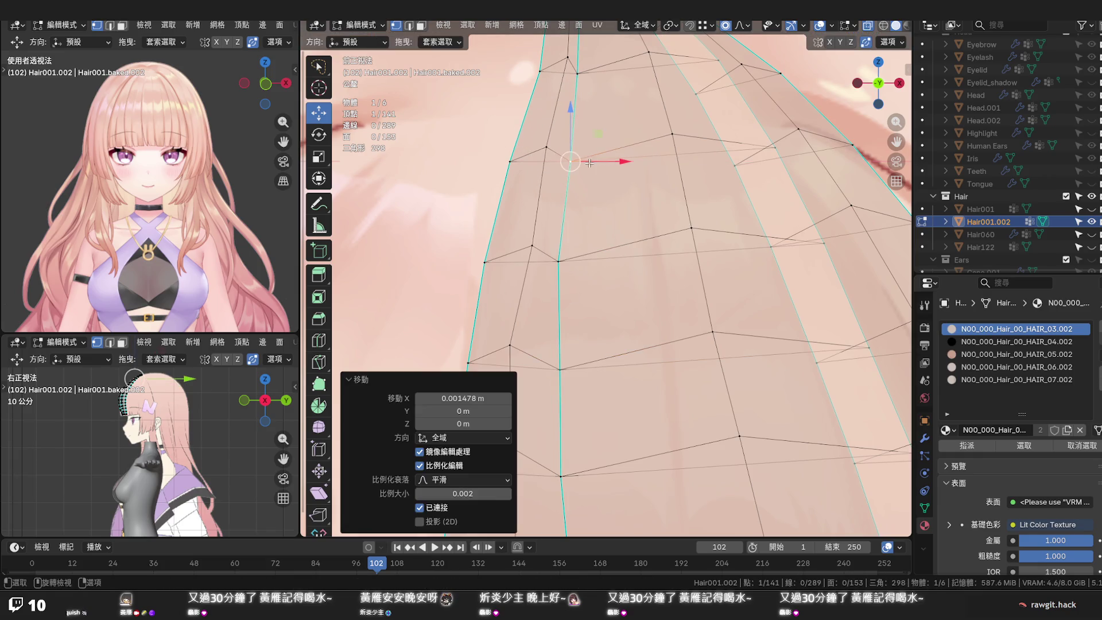
pyautogui.moveTo(584, 85); pyautogui.dragTo(572, 182, button='middle')
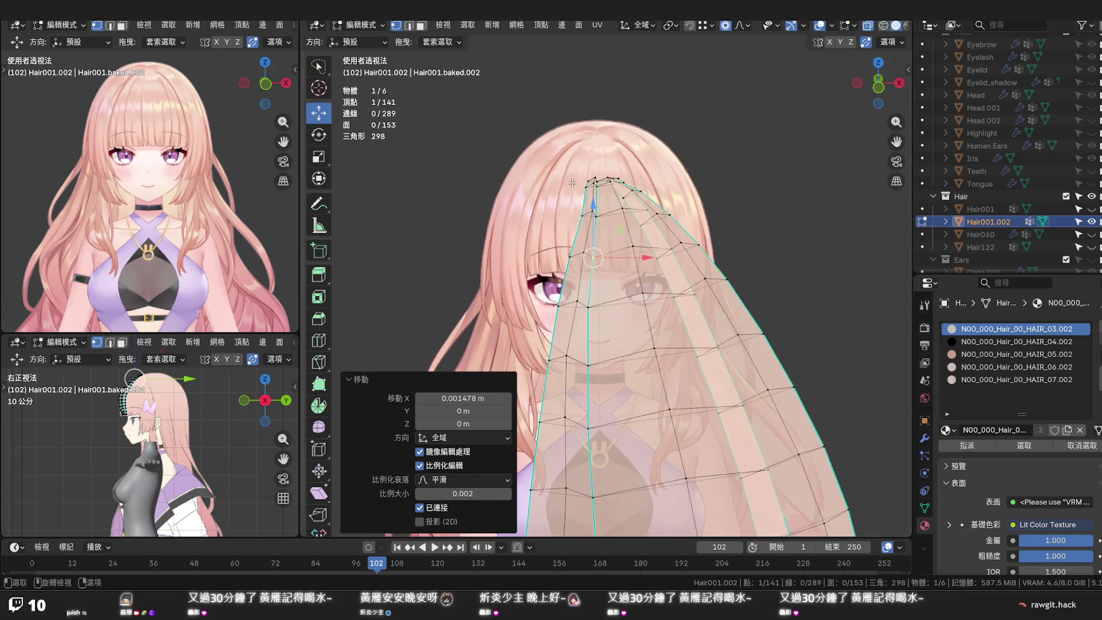
# From front view, shift the mid left-edge vertices sideways with soft falloff
pyautogui.press('KP_1')
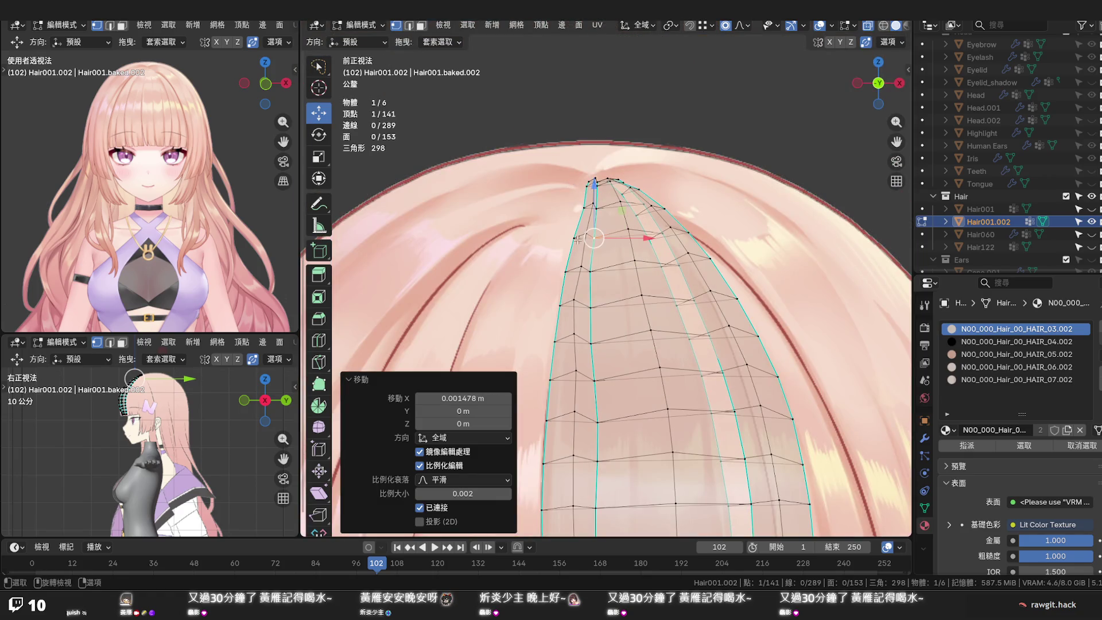
pyautogui.scroll(-3, 577, 239)
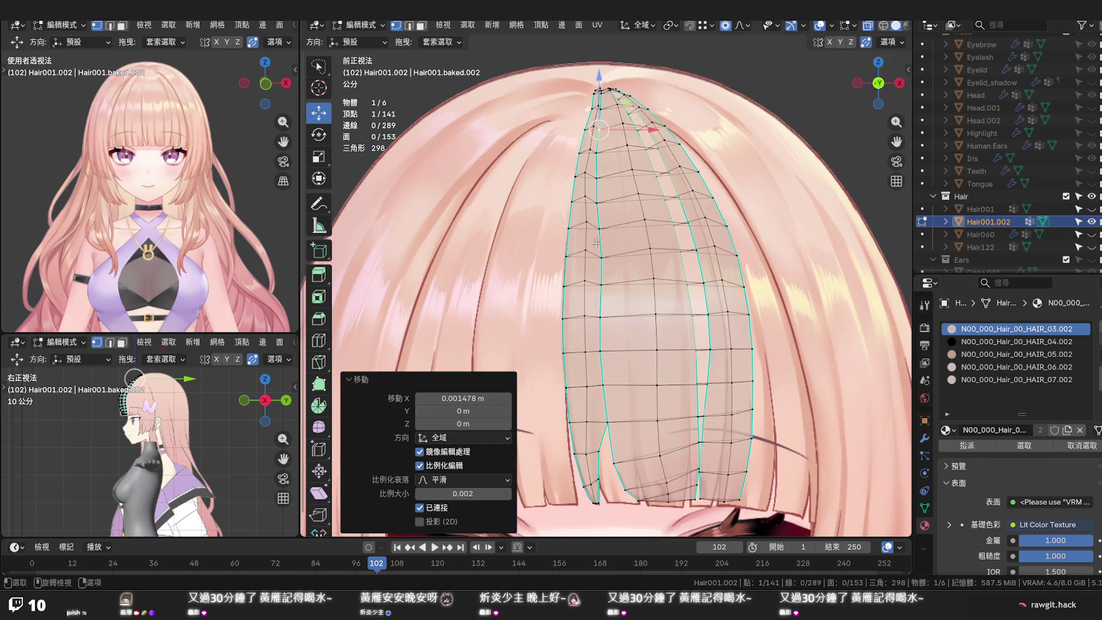
pyautogui.scroll(2, 604, 366)
pyautogui.scroll(1, 604, 370)
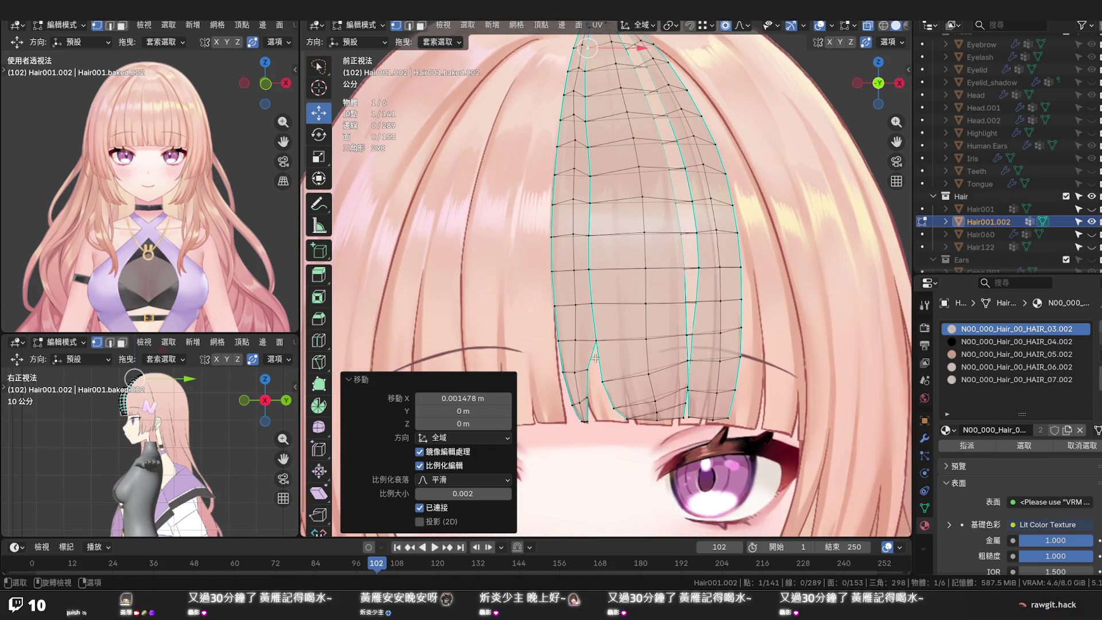
pyautogui.scroll(3, 606, 379)
pyautogui.click(606, 386)
pyautogui.press('g')
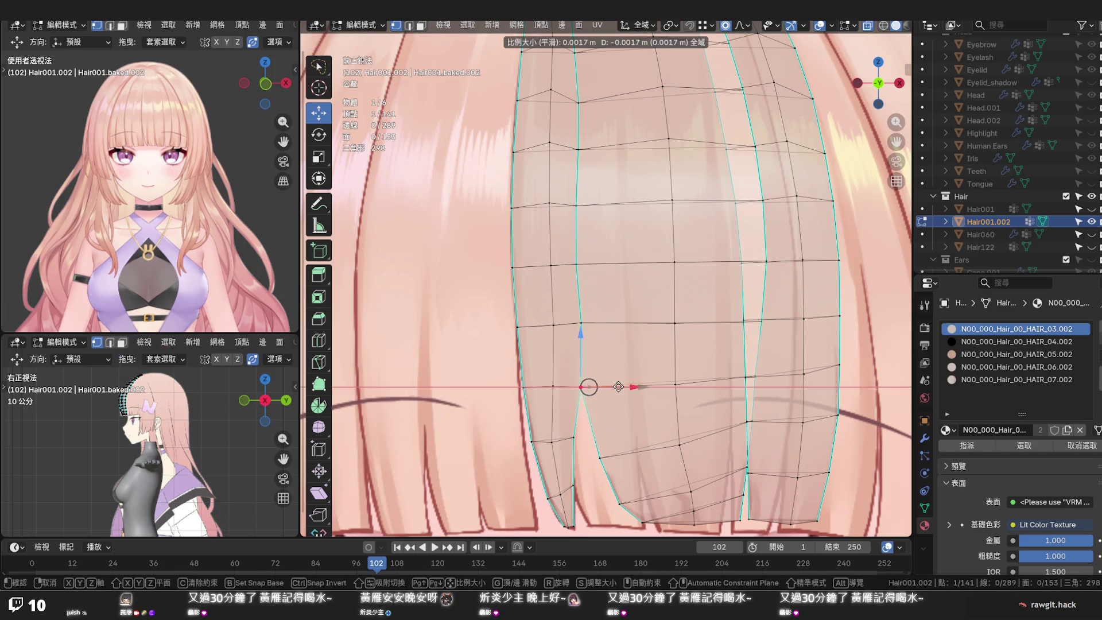
pyautogui.scroll(-3, 610, 386)
pyautogui.scroll(-2, 613, 385)
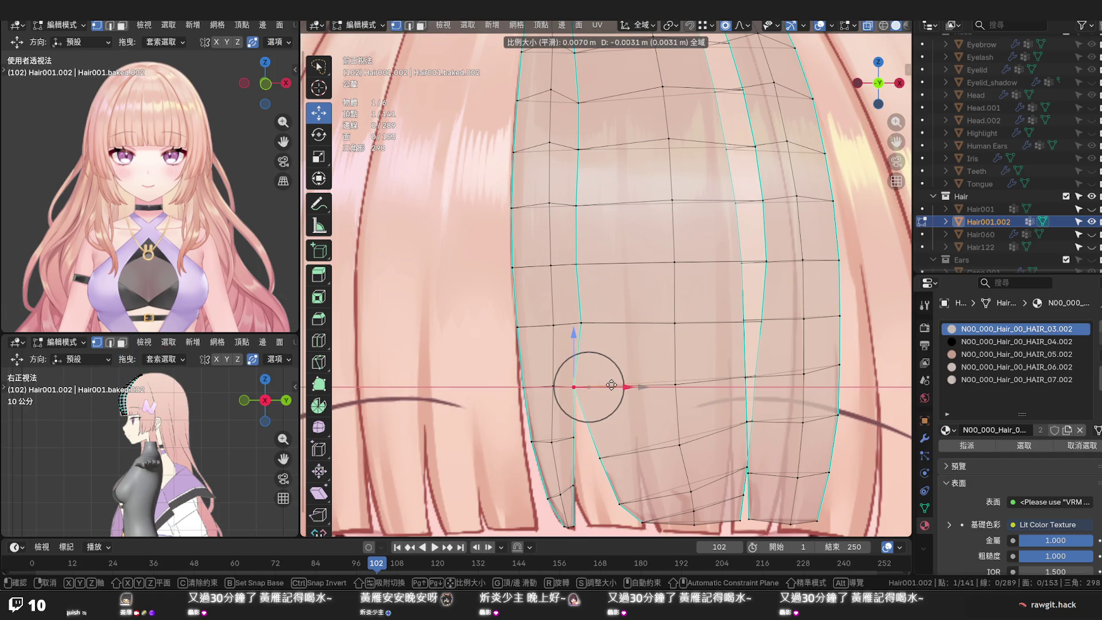
pyautogui.click(600, 339)
pyautogui.press('g')
pyautogui.click(583, 330)
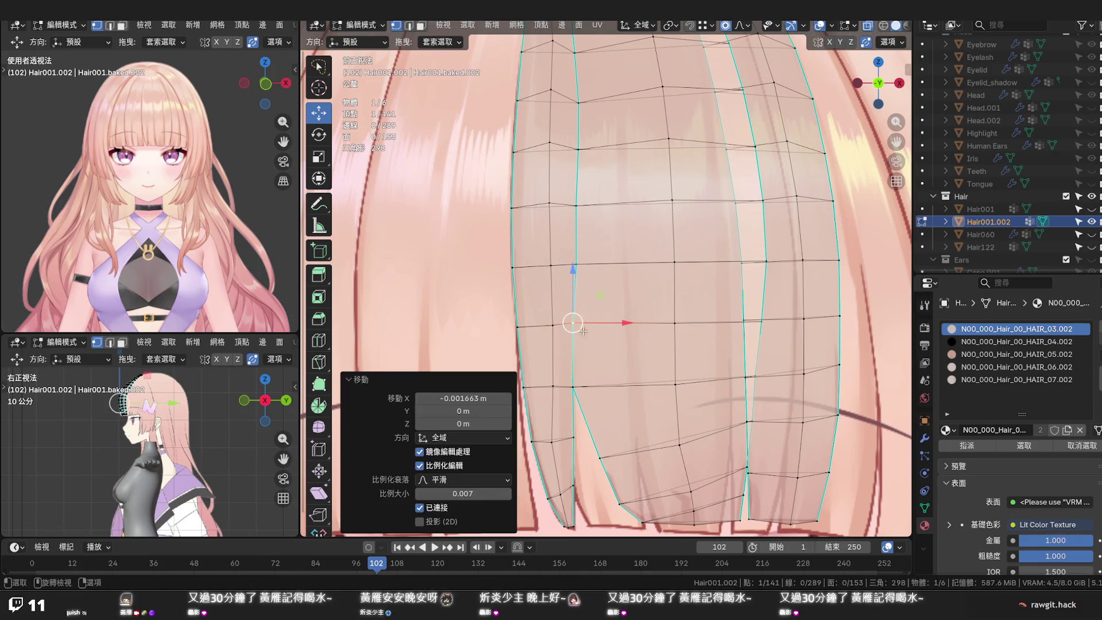
pyautogui.click(573, 268)
pyautogui.press('g')
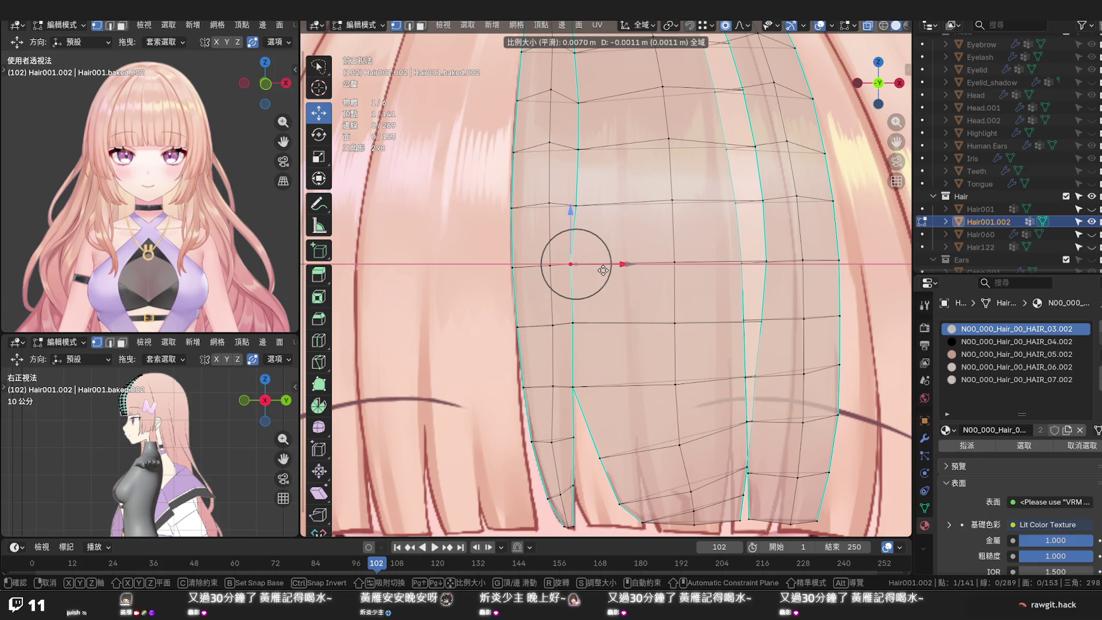
pyautogui.click(603, 270)
pyautogui.click(580, 324)
pyautogui.press('g')
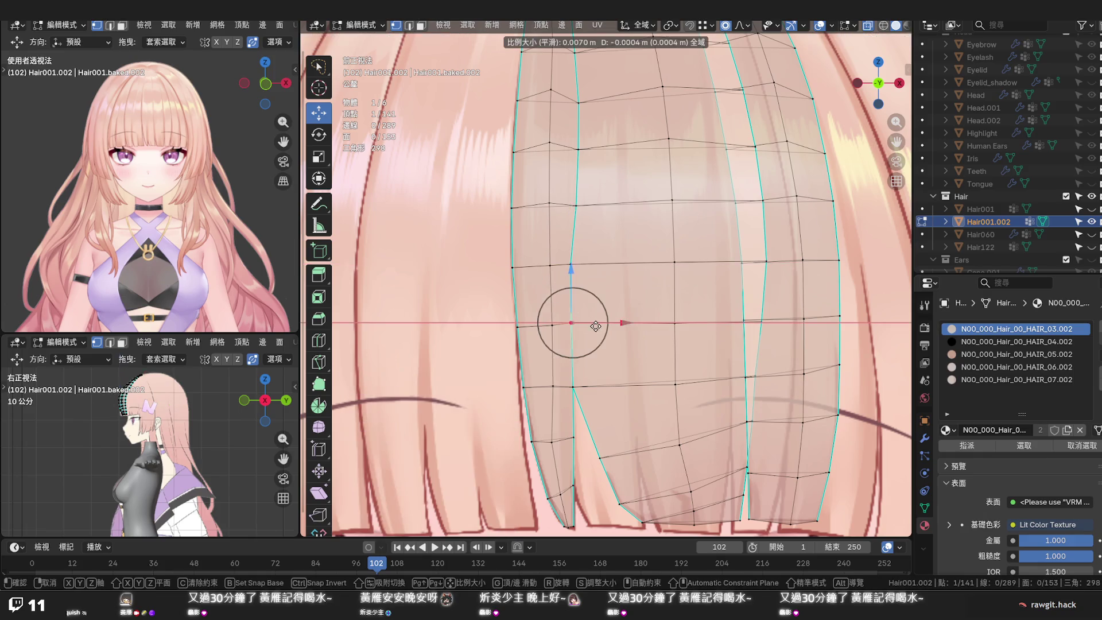
pyautogui.click(590, 327)
# Shift the lower left-edge vertices along X toward the reference outline, down to the tip
pyautogui.click(573, 380)
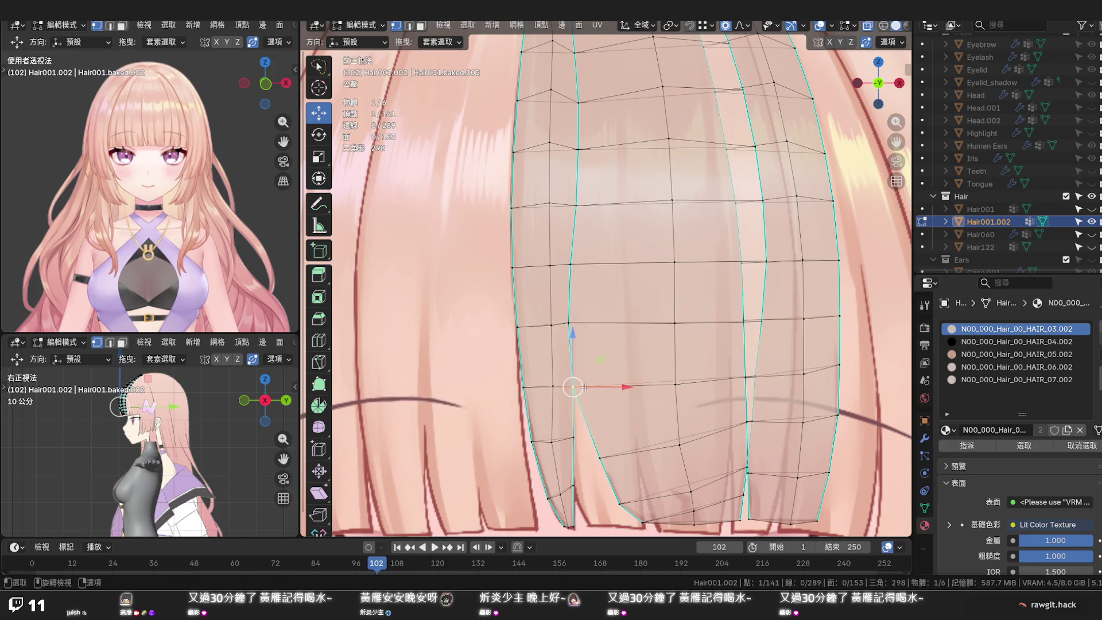
pyautogui.press('g')
pyautogui.press('x')
pyautogui.click(594, 388)
pyautogui.click(572, 436)
pyautogui.press('g')
pyautogui.press('x')
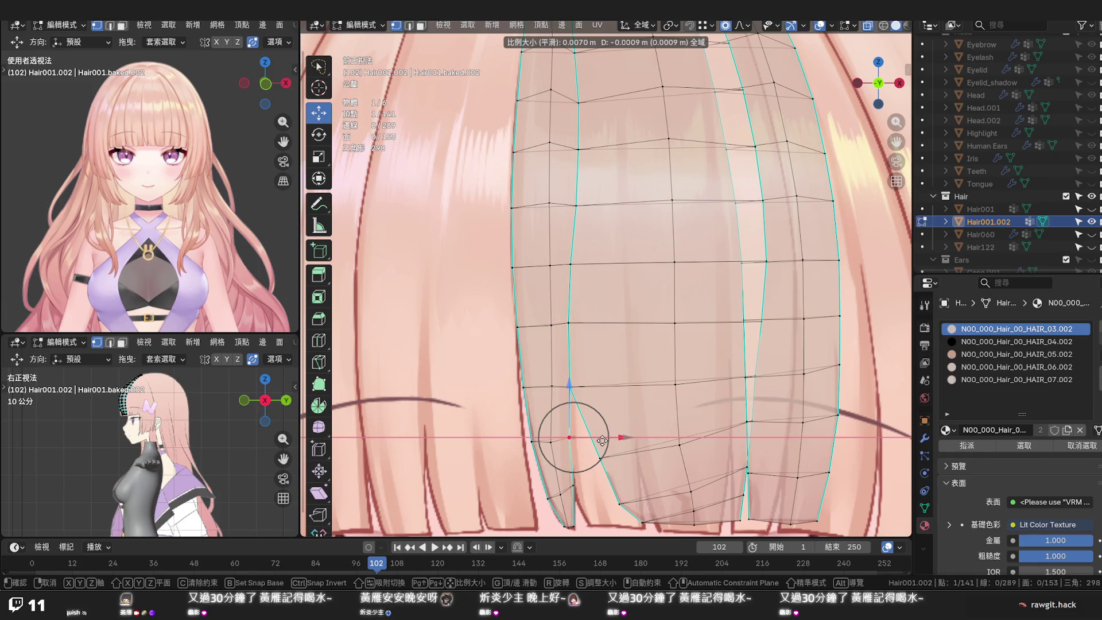
pyautogui.click(601, 440)
pyautogui.click(600, 457)
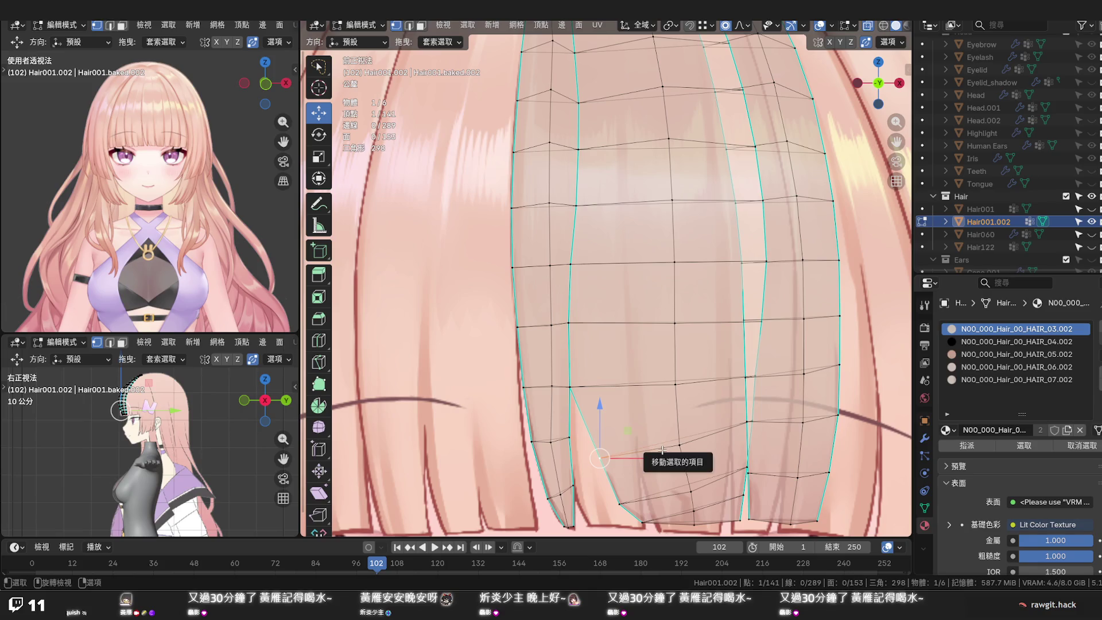
# Vertex-slide the tip vertices and edge-slide the bottom edge loop to reshape the strand's lower tip
pyautogui.hotkey('shift', 'v')
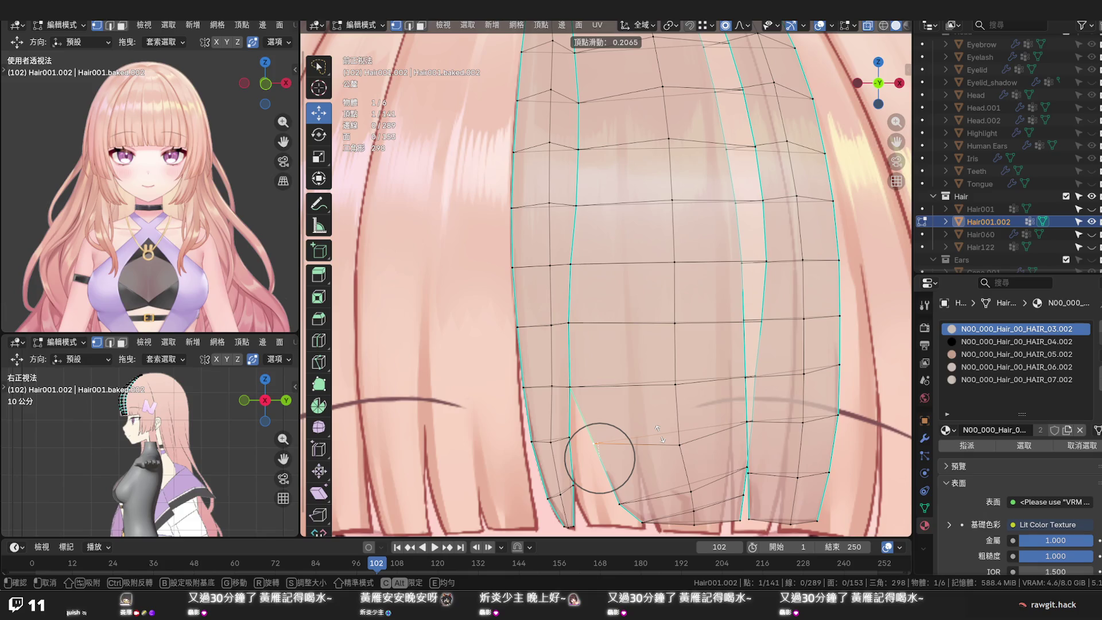
pyautogui.click(657, 428)
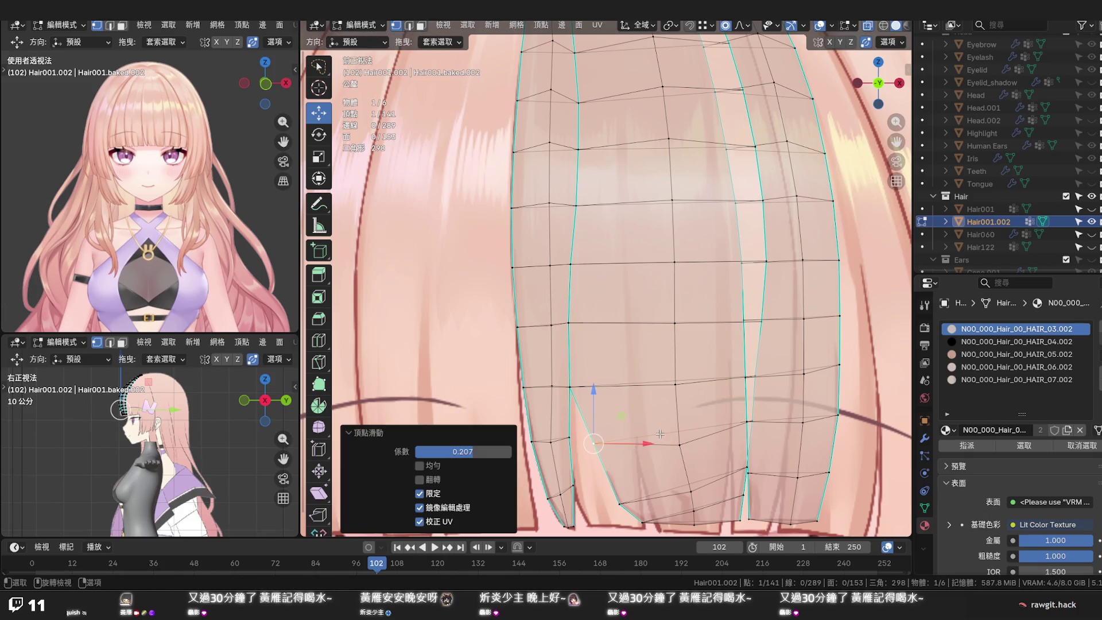
pyautogui.keyDown('alt'); pyautogui.click(625, 503); pyautogui.keyUp('alt')
pyautogui.press('g')
pyautogui.press('g')
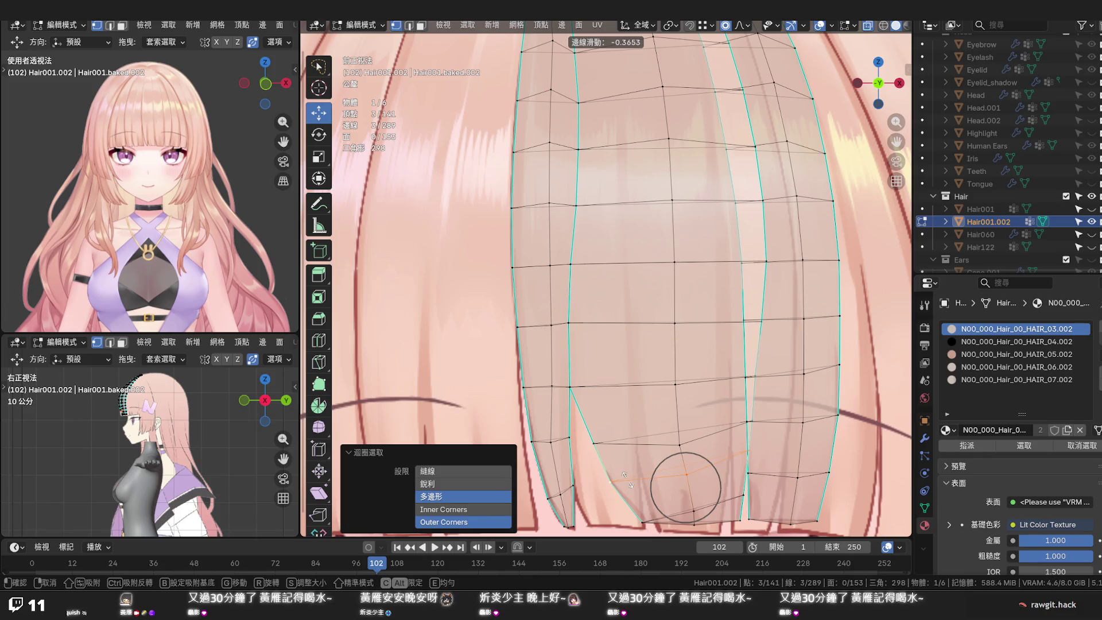
pyautogui.click(625, 475)
pyautogui.hotkey('shift', 'v')
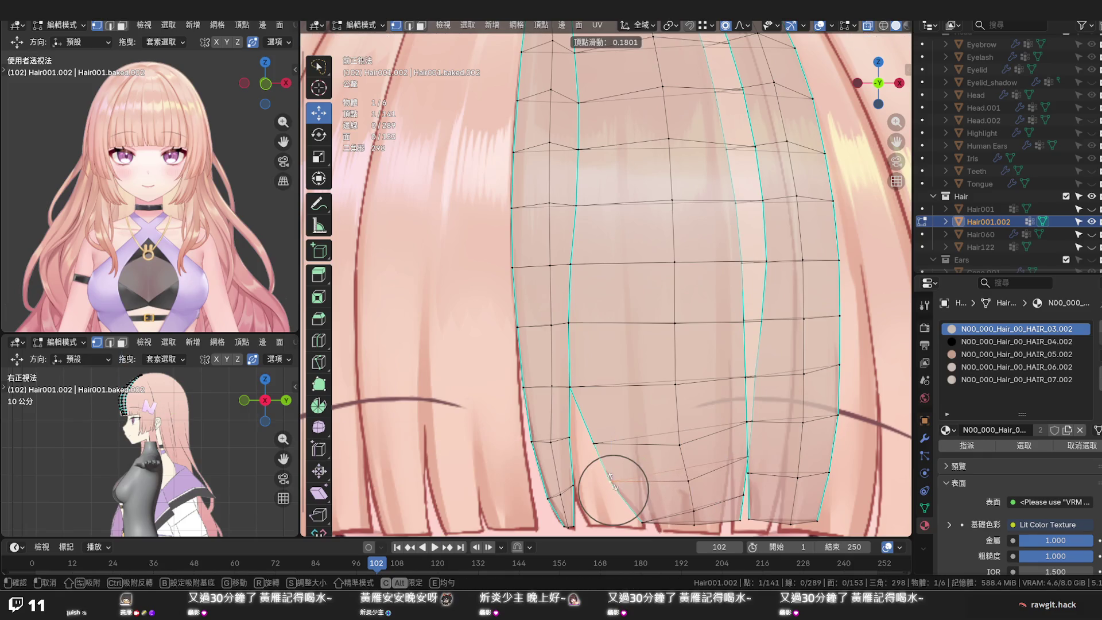
pyautogui.click(612, 482)
pyautogui.scroll(-1, 620, 456)
pyautogui.scroll(-1, 625, 443)
pyautogui.scroll(-1, 629, 429)
pyautogui.press('KP_1')
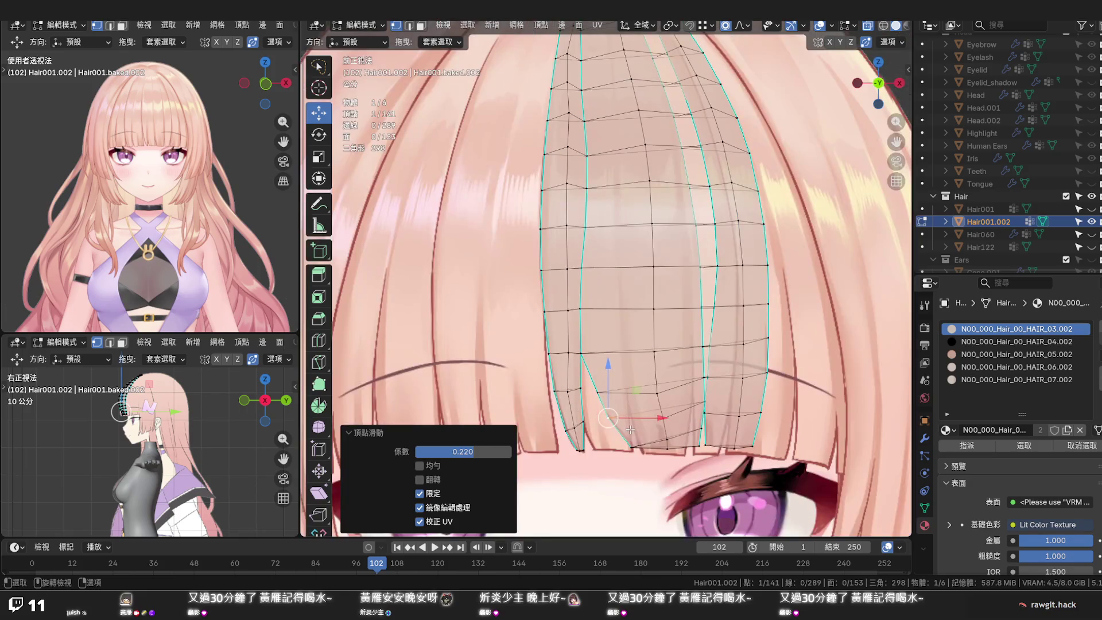
pyautogui.scroll(-5, 627, 303)
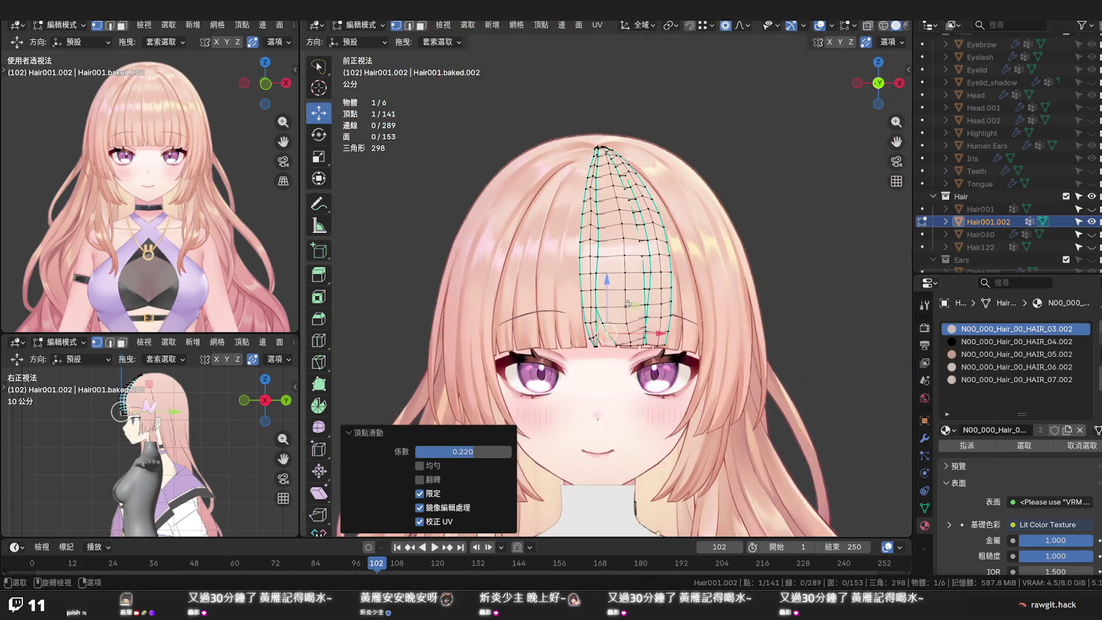
pyautogui.scroll(2, 628, 304)
pyautogui.scroll(1, 631, 298)
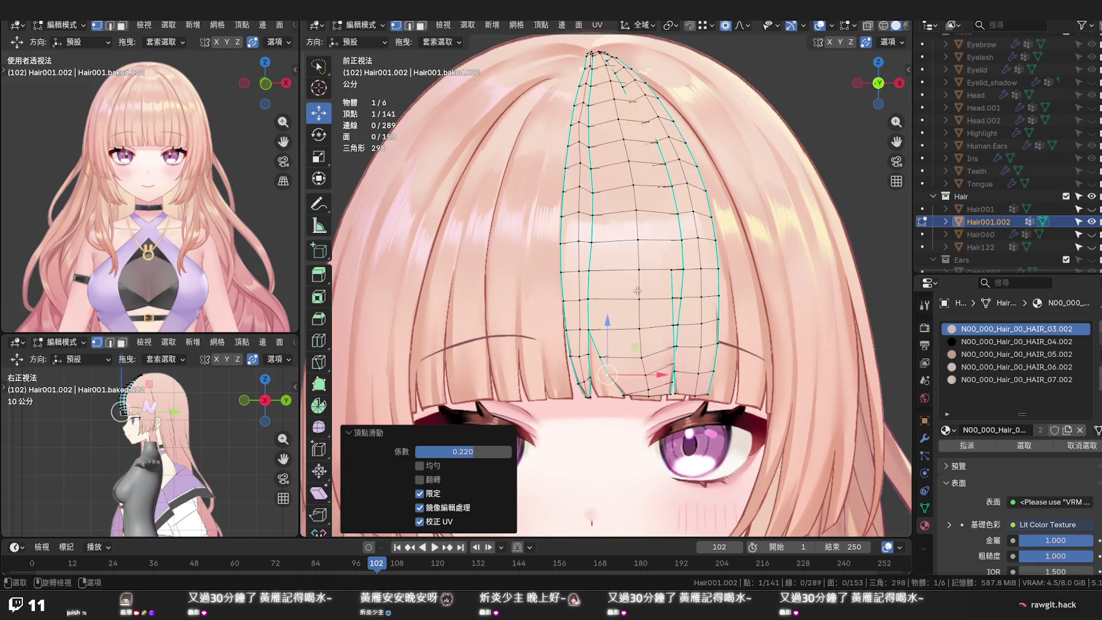
pyautogui.keyDown('shift'); pyautogui.moveTo(635, 291); pyautogui.dragTo(602, 306, button='middle'); pyautogui.keyUp('shift')
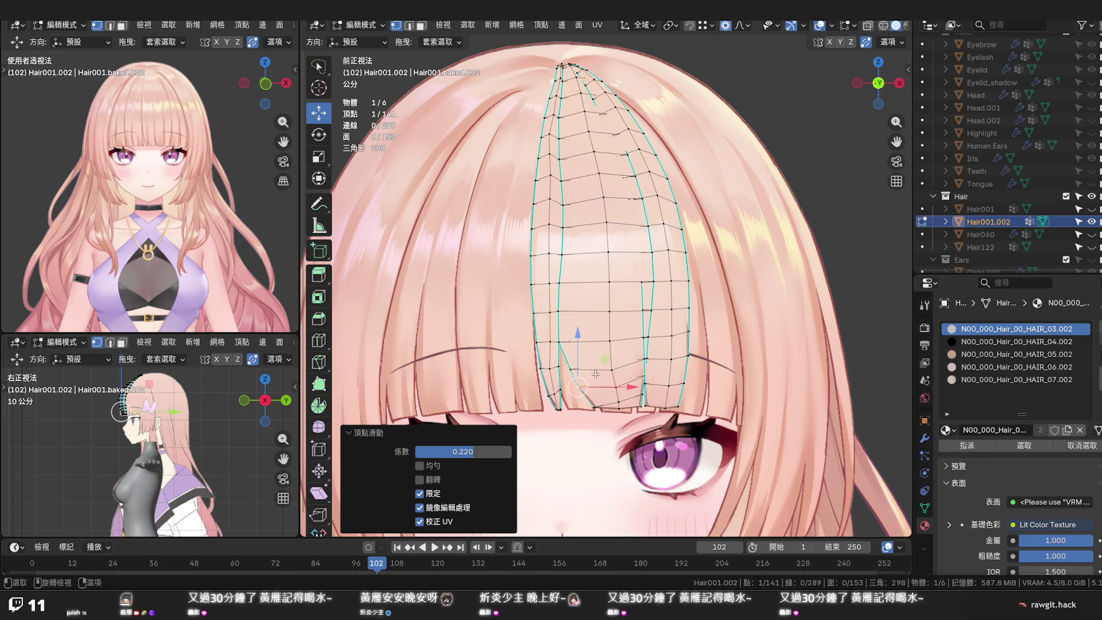
pyautogui.scroll(1, 594, 370)
pyautogui.scroll(1, 593, 369)
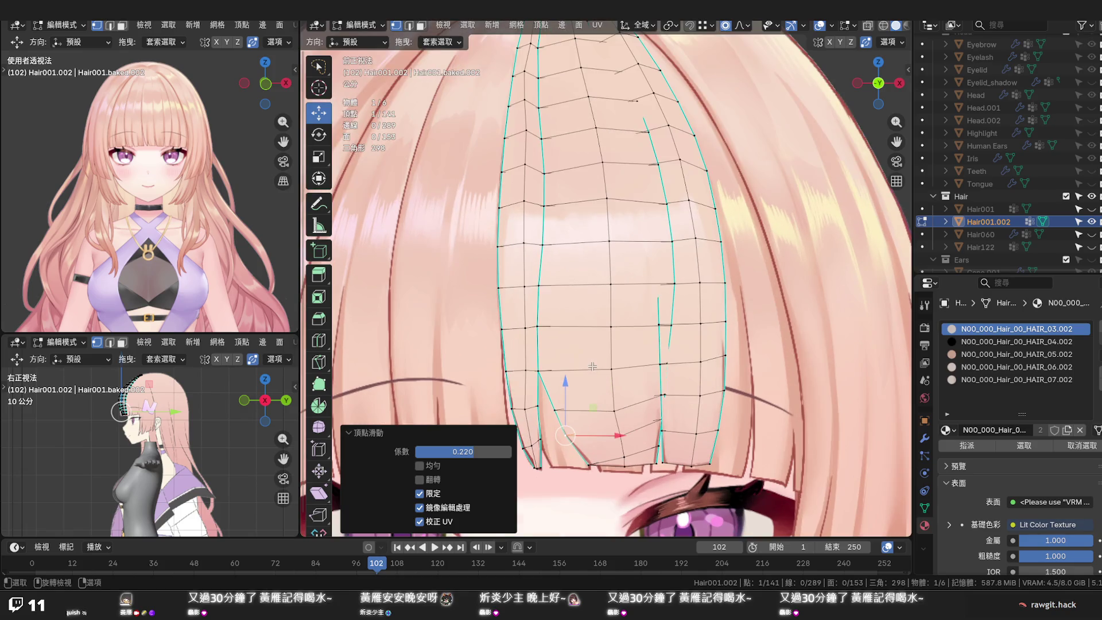
pyautogui.scroll(1, 592, 366)
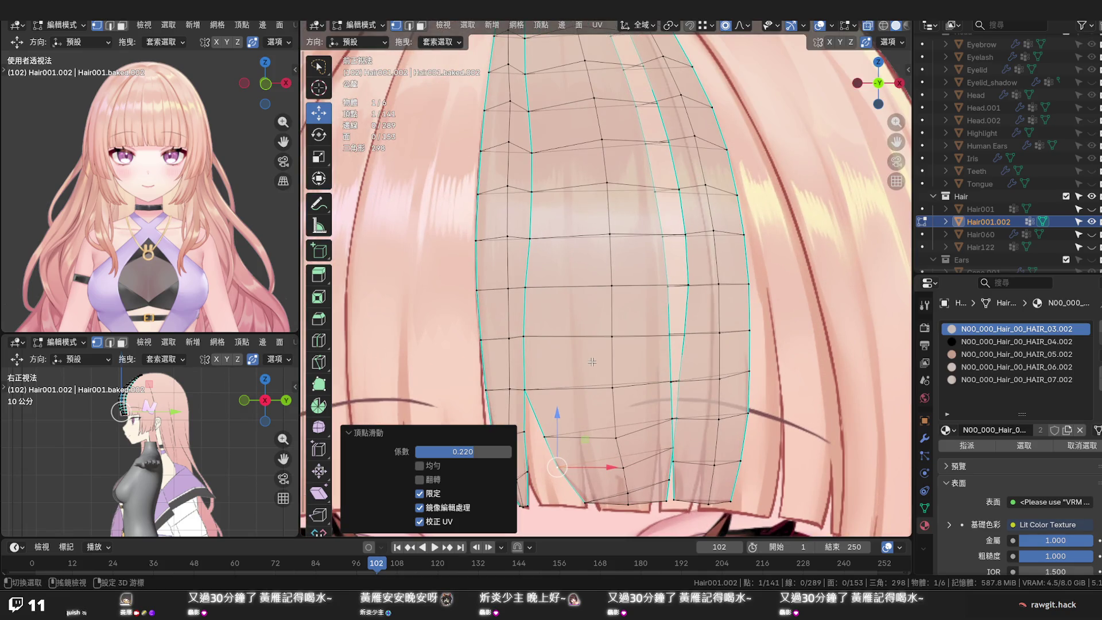
# Move the lower-left tip vertex along X with soft falloff to line up with the reference bangs
pyautogui.moveTo(592, 366); pyautogui.dragTo(591, 300, button='middle')
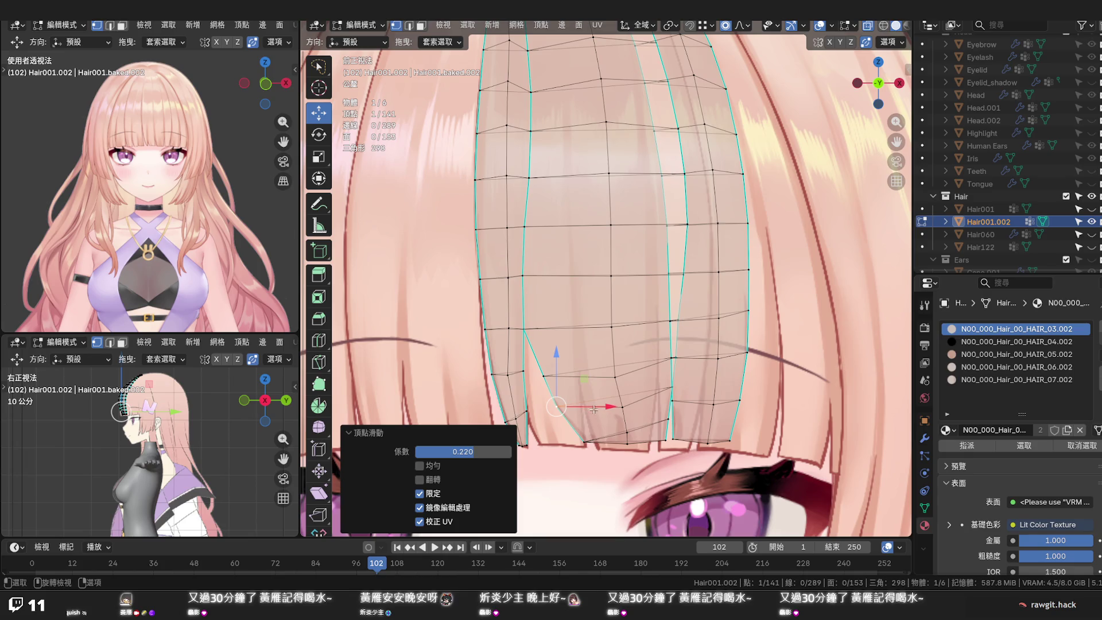
pyautogui.press('g')
pyautogui.press('x')
pyautogui.scroll(-5, 577, 406)
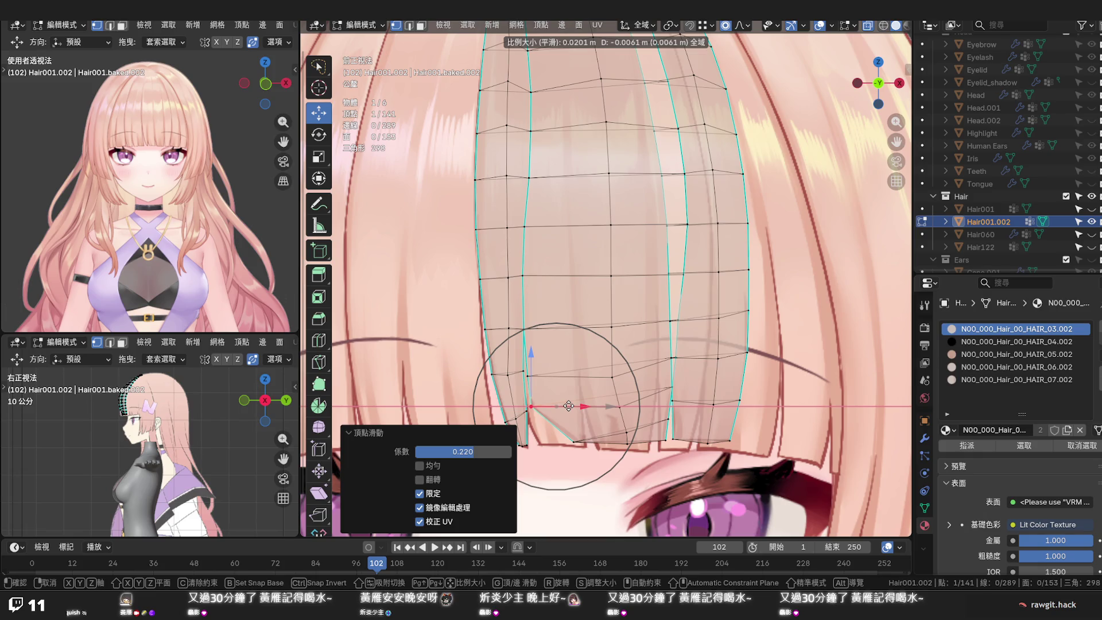
pyautogui.click(568, 405)
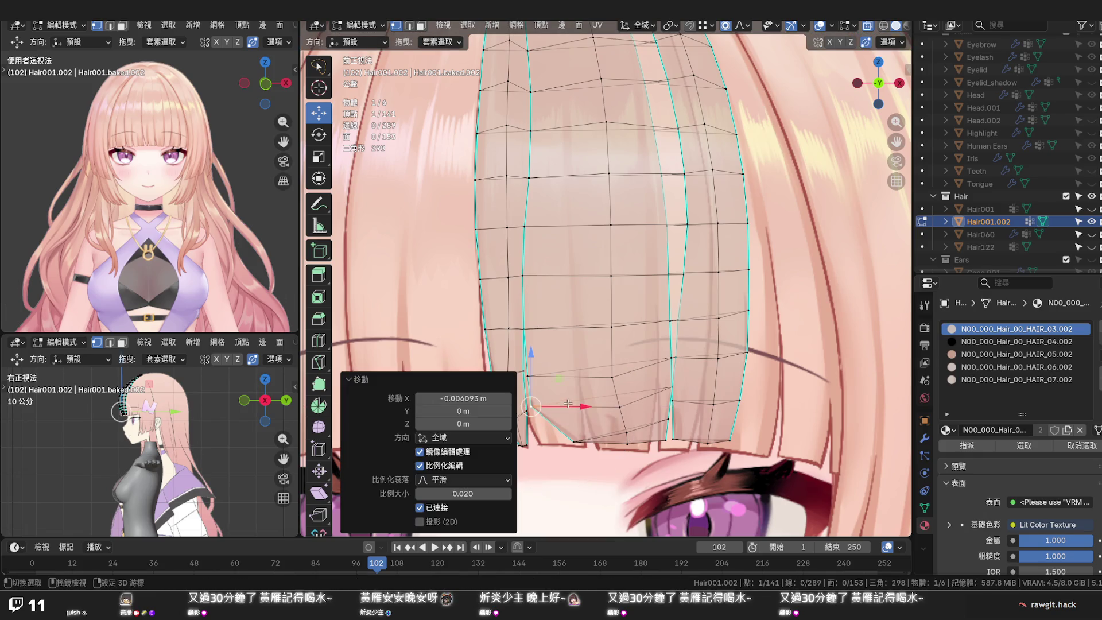
pyautogui.keyDown('shift'); pyautogui.moveTo(573, 443); pyautogui.dragTo(598, 409, button='middle'); pyautogui.keyUp('shift')
pyautogui.click(600, 405)
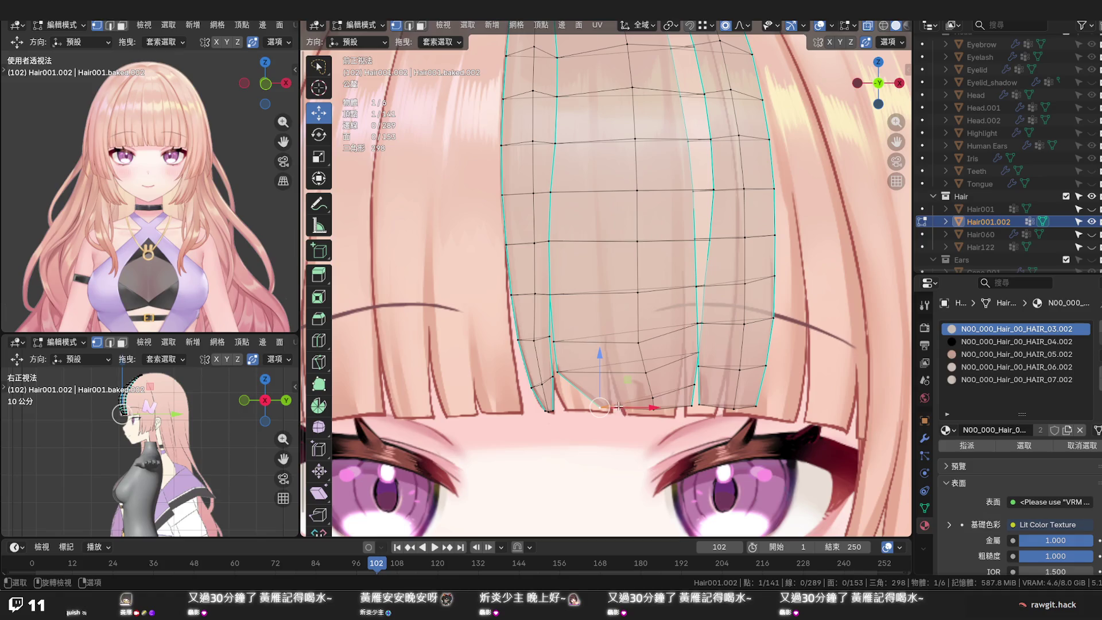
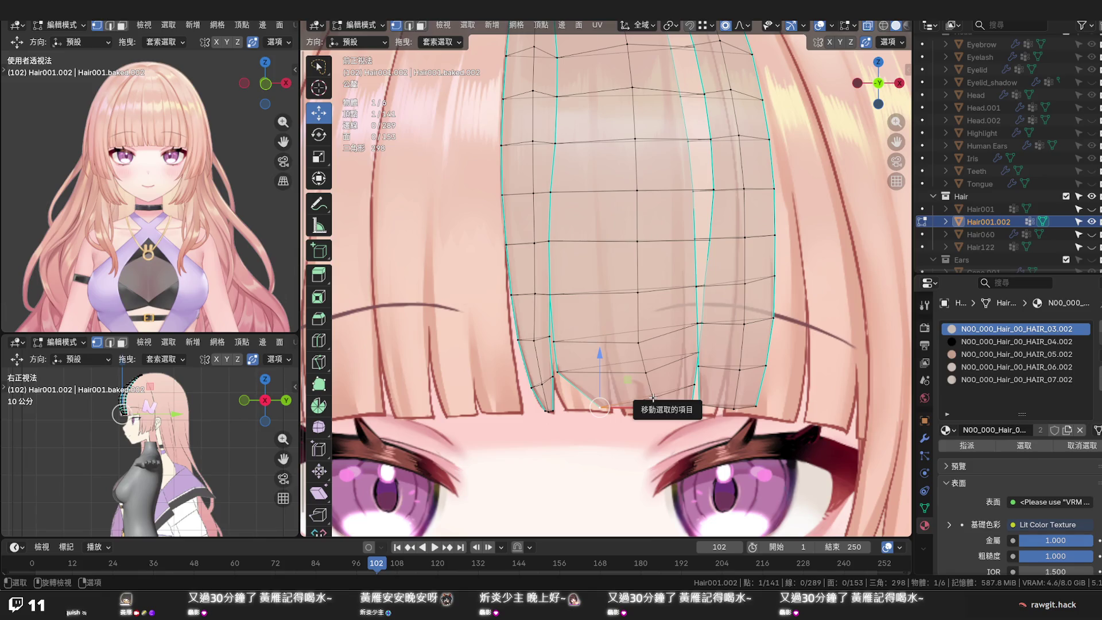
# Knife a new edge across the tip of a bangs strand and confirm the cut
pyautogui.press('k')
pyautogui.click(654, 397)
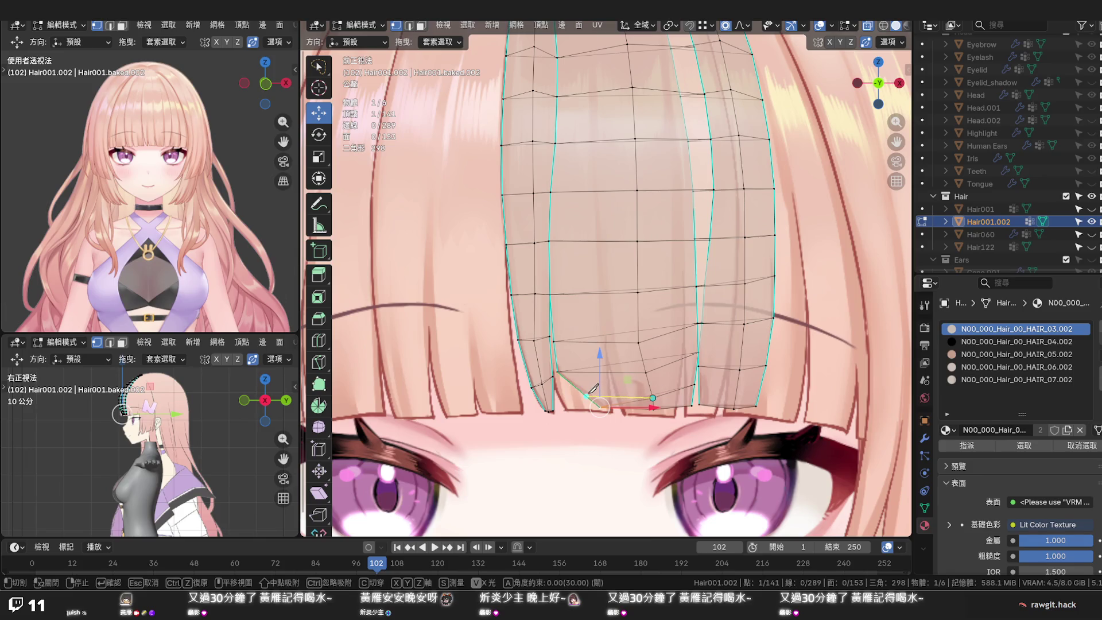
pyautogui.click(586, 395)
pyautogui.press('Return')
pyautogui.scroll(1, 635, 402)
# Dissolve the unneeded edge near the strand tip in edge select mode
pyautogui.hotkey('alt', 'a')
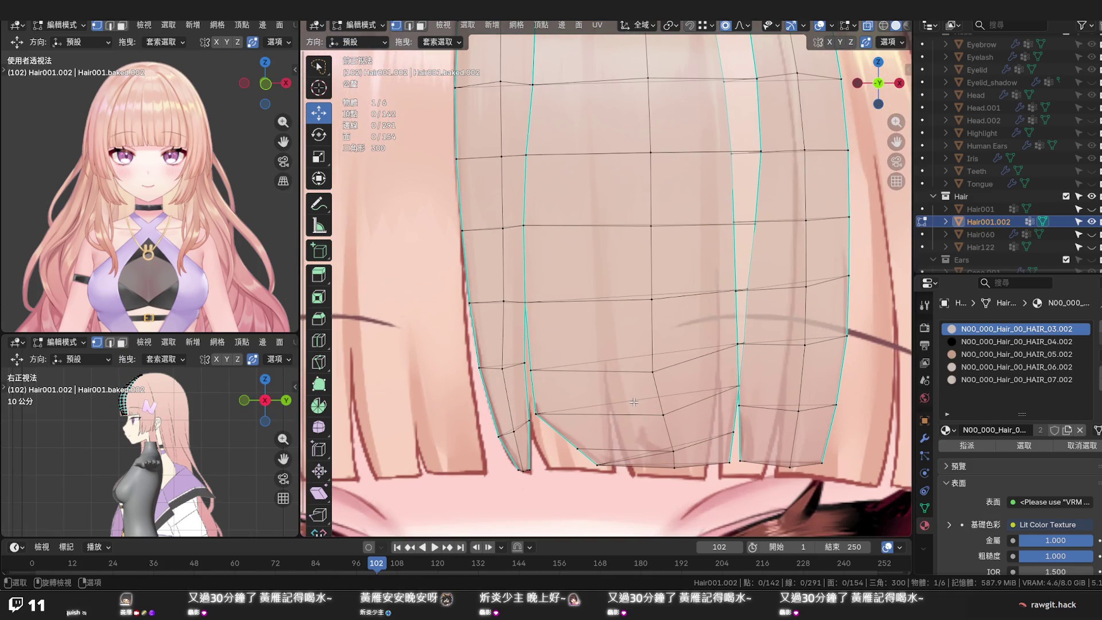
pyautogui.press('2')
pyautogui.click(626, 458)
pyautogui.press('x')
pyautogui.click(634, 458)
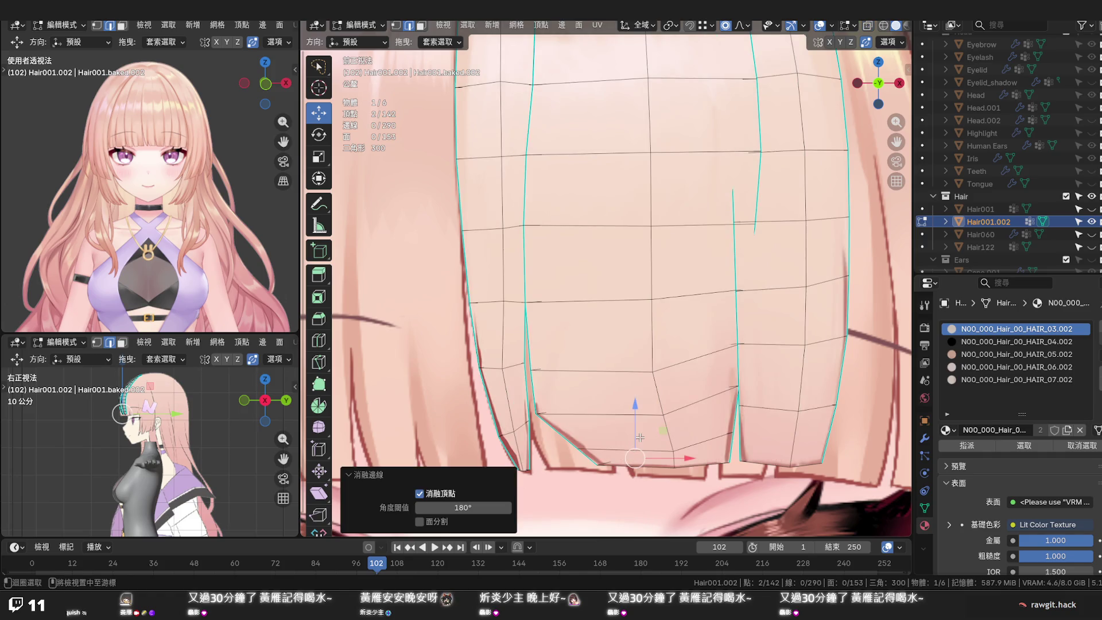
# Orbit to a lower angle on the bangs tips and start a knife cut from a strand-edge vertex
pyautogui.moveTo(640, 438); pyautogui.dragTo(621, 398, button='middle')
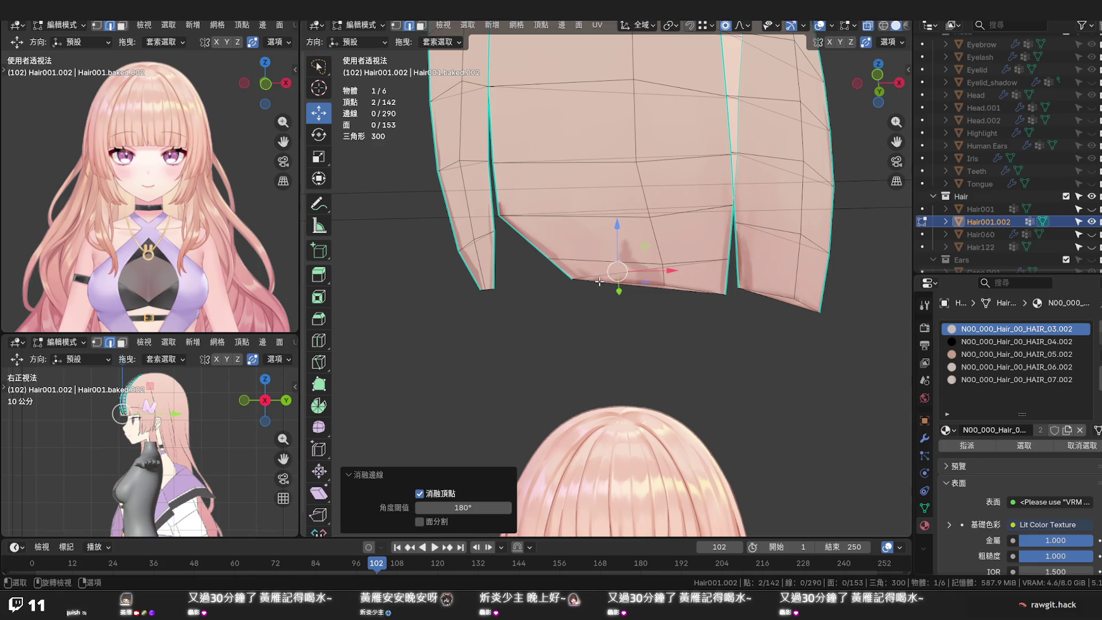
pyautogui.moveTo(599, 213); pyautogui.dragTo(852, 321, button='middle')
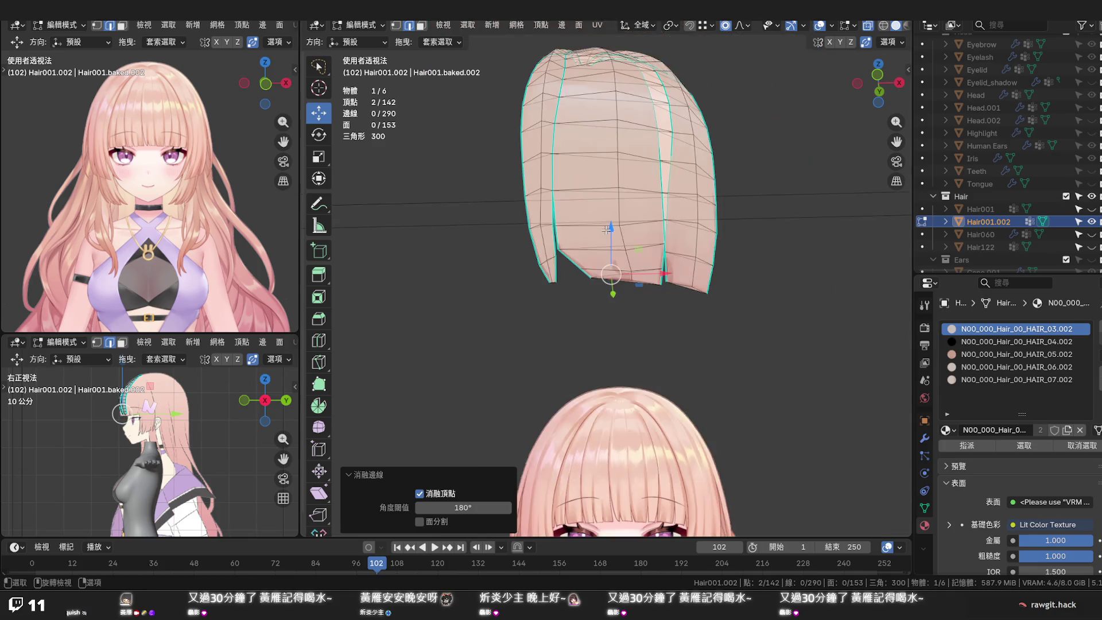
pyautogui.scroll(2, 826, 328)
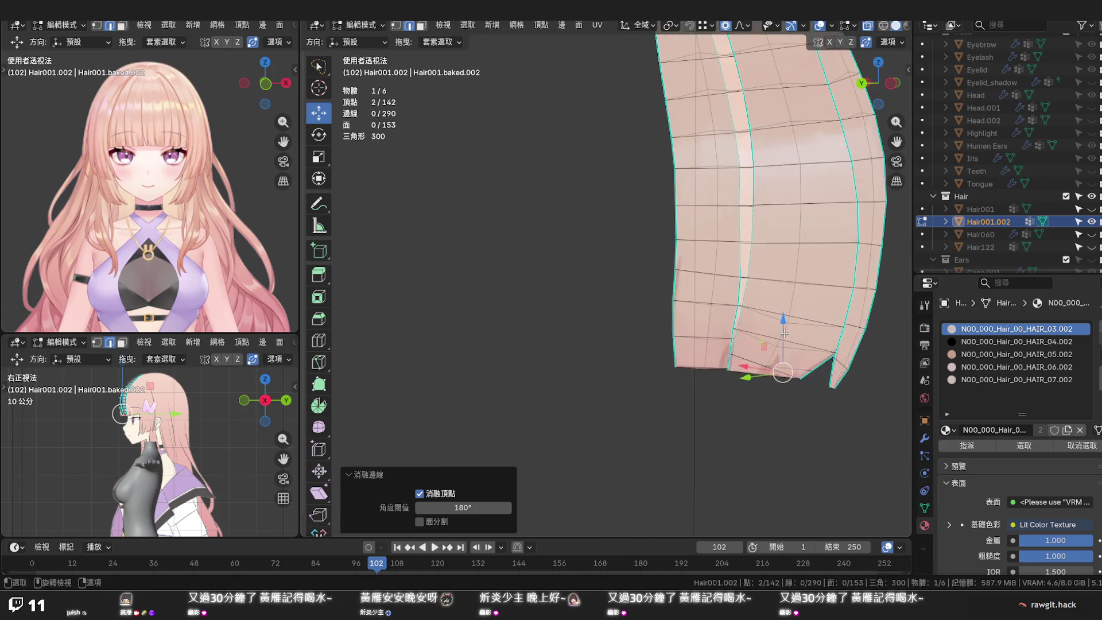
pyautogui.scroll(1, 805, 334)
pyautogui.scroll(2, 784, 341)
pyautogui.scroll(1, 760, 348)
pyautogui.scroll(1, 749, 348)
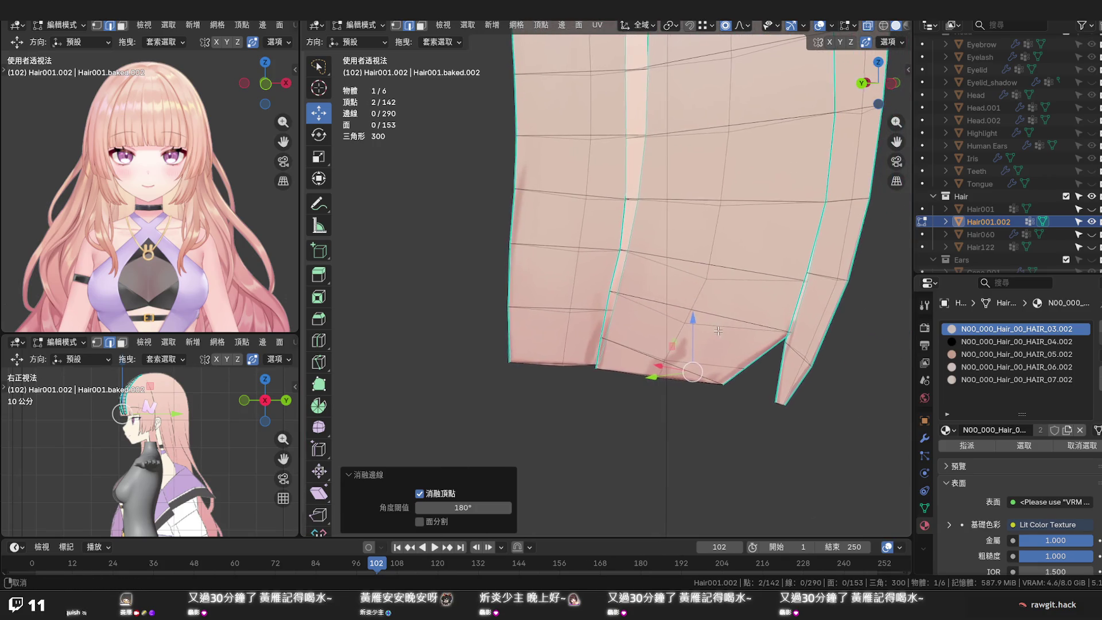
pyautogui.scroll(1, 723, 349)
pyautogui.press('k')
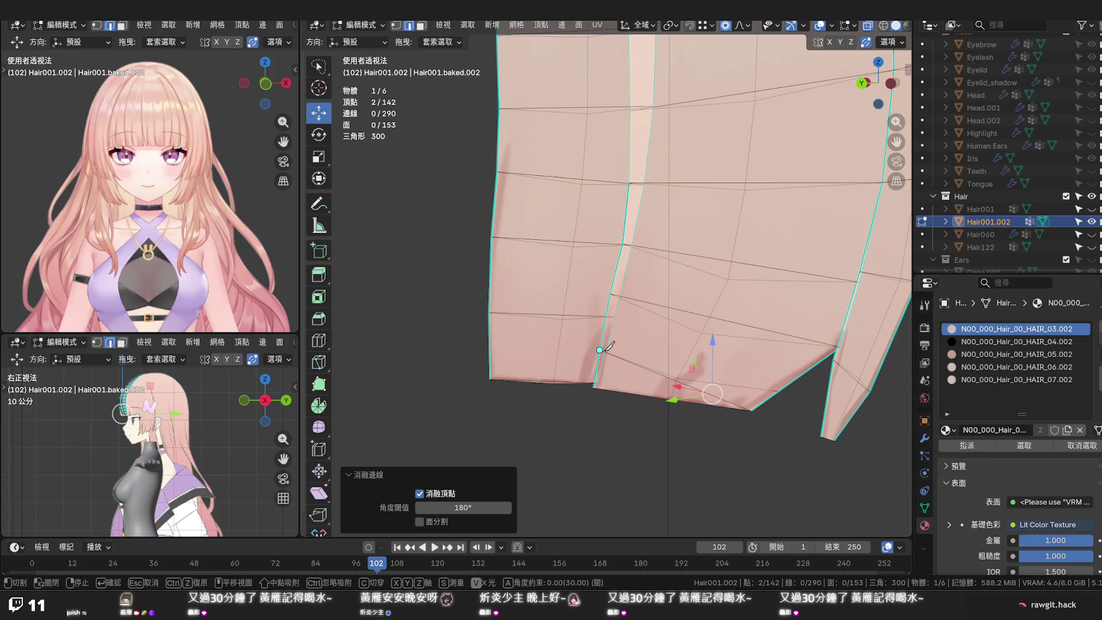
pyautogui.moveTo(665, 362)
pyautogui.mouseDown(button='middle')
pyautogui.moveTo(695, 368)
pyautogui.moveTo(677, 339)
pyautogui.mouseUp(button='middle')
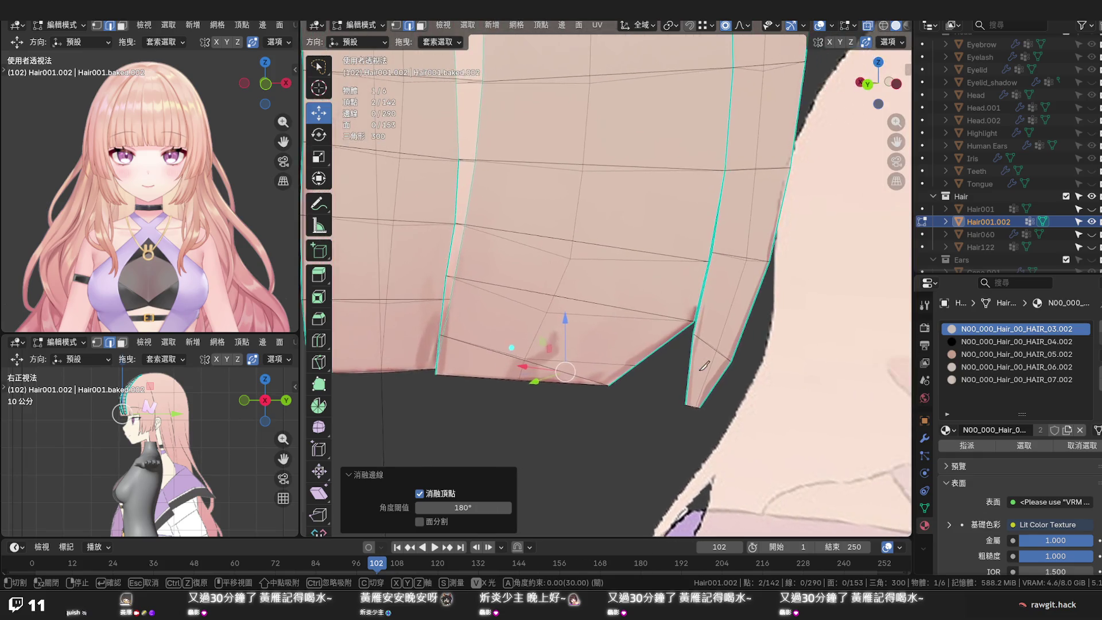
pyautogui.click(675, 337)
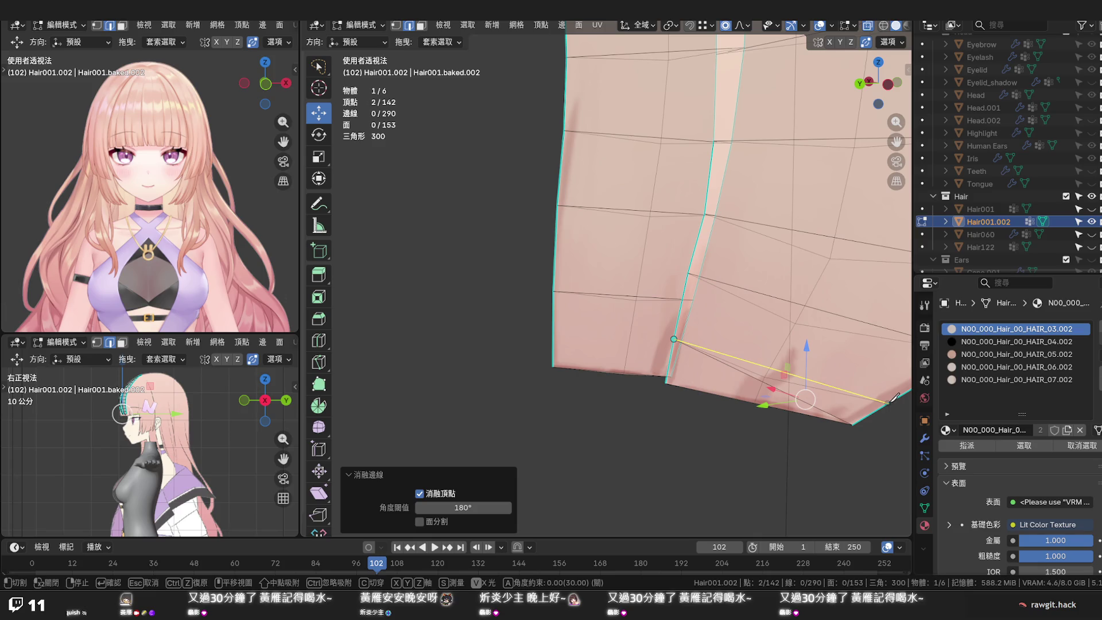
# Finish the knife cut across the strand tip, then dissolve the freshly cut edge loop
pyautogui.click(896, 399)
pyautogui.press('Return')
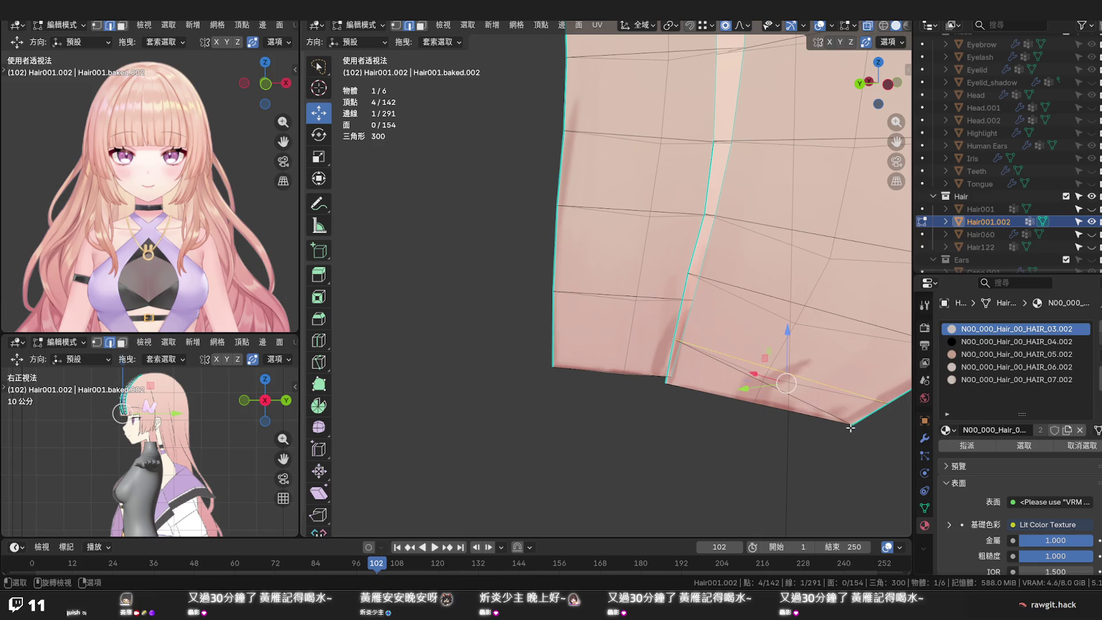
pyautogui.keyDown('alt'); pyautogui.click(827, 411); pyautogui.keyUp('alt')
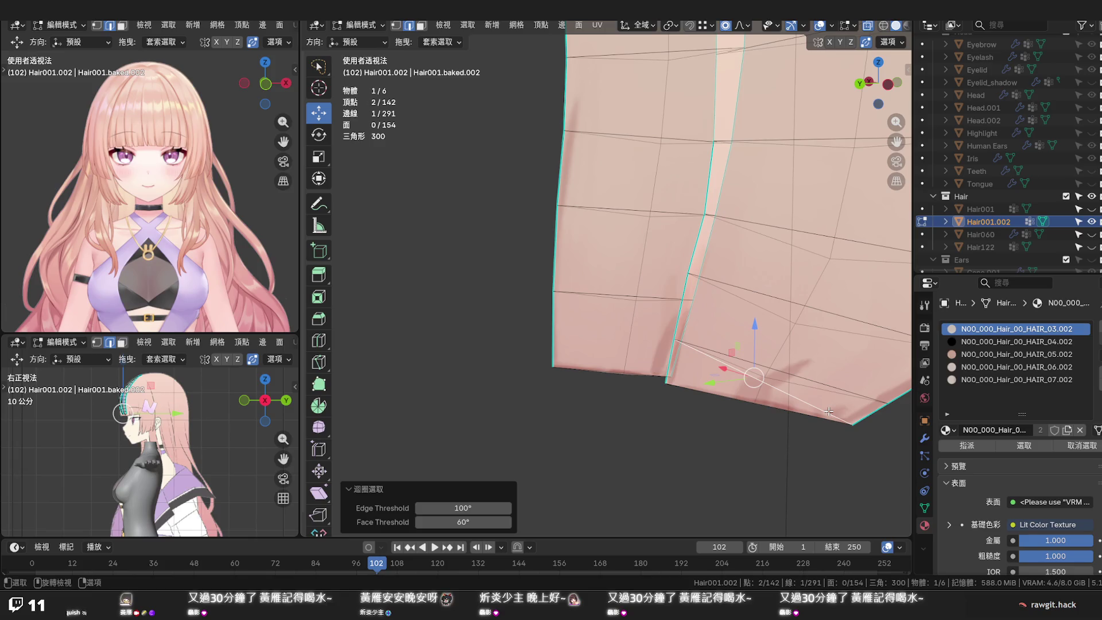
pyautogui.press('x')
pyautogui.click(831, 406)
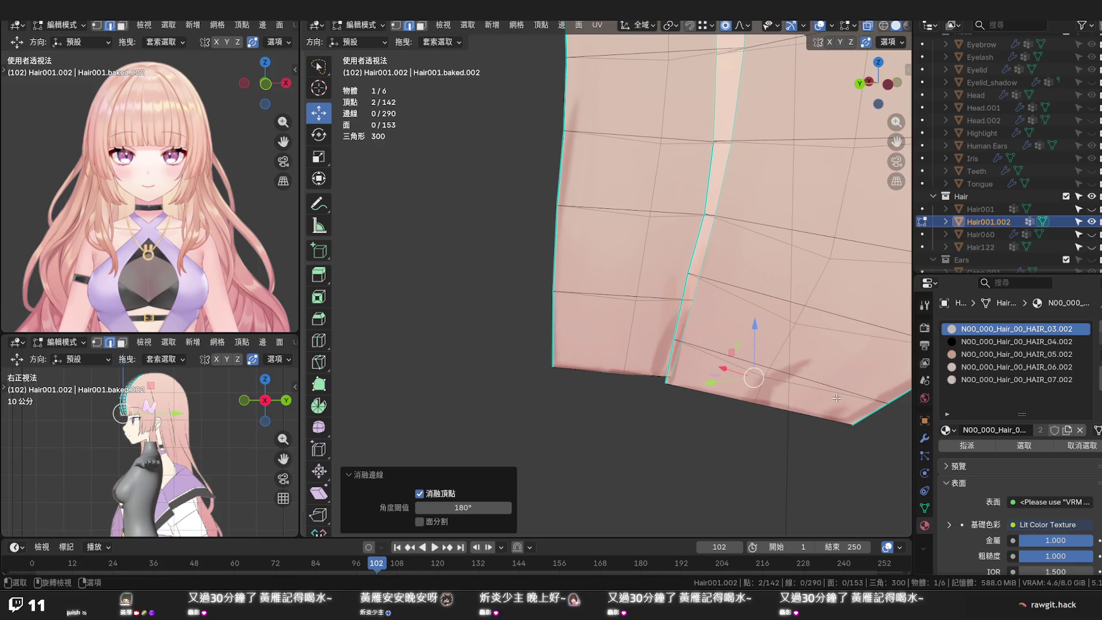
# Nudge the strand tip vertex with proportional falloff and shift it along X while orbiting around it
pyautogui.click(853, 400)
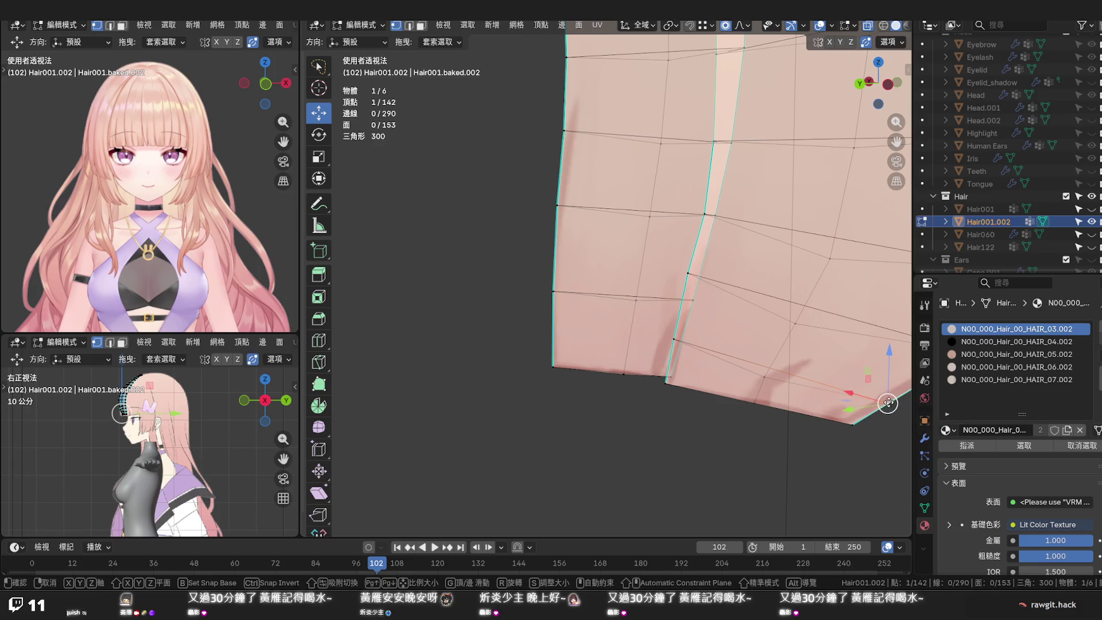
pyautogui.press('g')
pyautogui.click(895, 391)
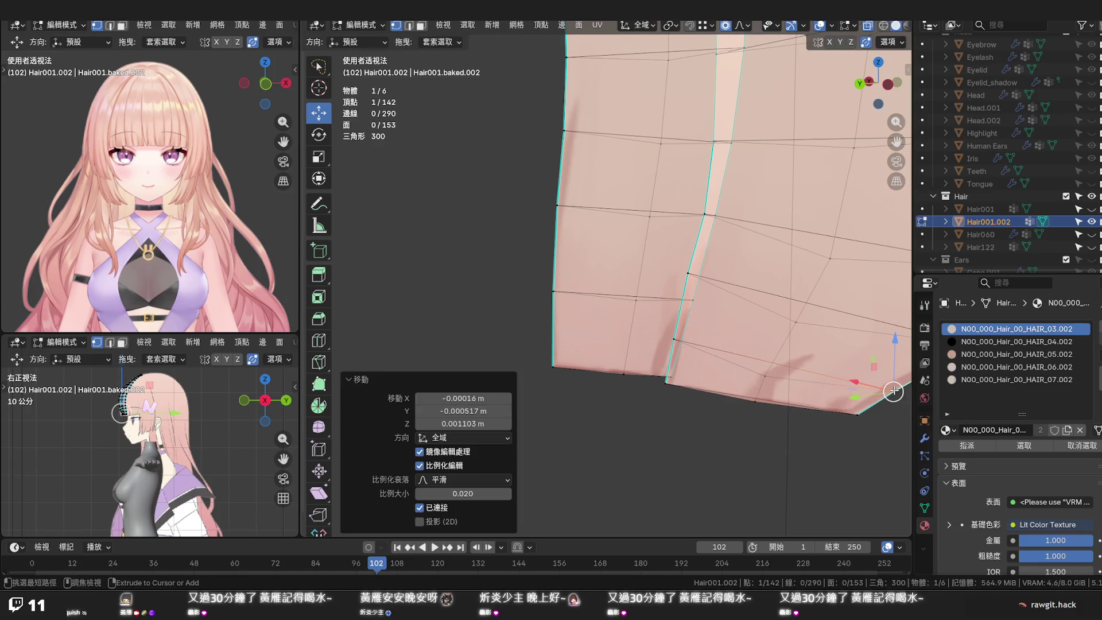
pyautogui.moveTo(848, 399); pyautogui.dragTo(794, 392, button='middle')
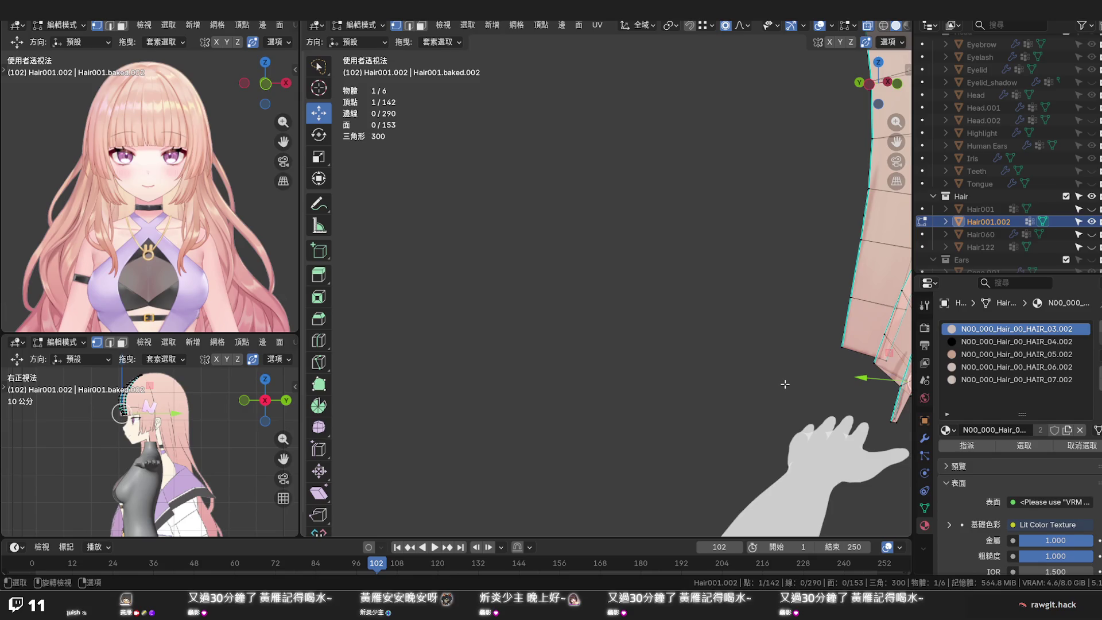
pyautogui.press('KP_Decimal')
pyautogui.moveTo(758, 370)
pyautogui.mouseDown(button='middle')
pyautogui.moveTo(588, 346)
pyautogui.moveTo(603, 277)
pyautogui.mouseUp(button='middle')
pyautogui.moveTo(613, 277); pyautogui.dragTo(612, 277)
pyautogui.moveTo(614, 277); pyautogui.dragTo(594, 278, button='middle')
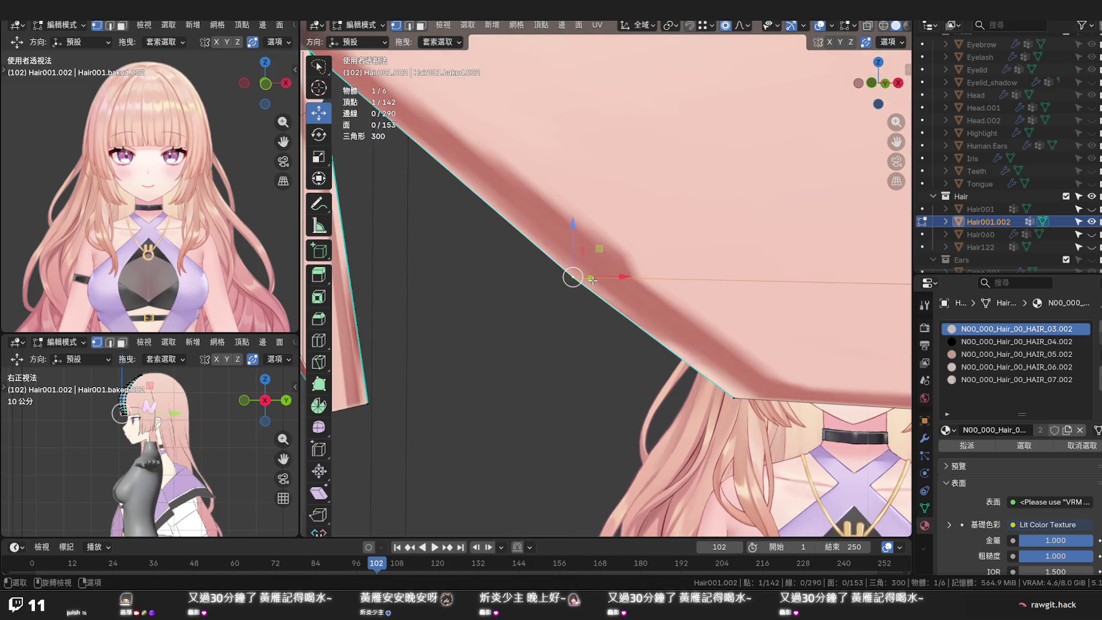
pyautogui.scroll(-3, 592, 279)
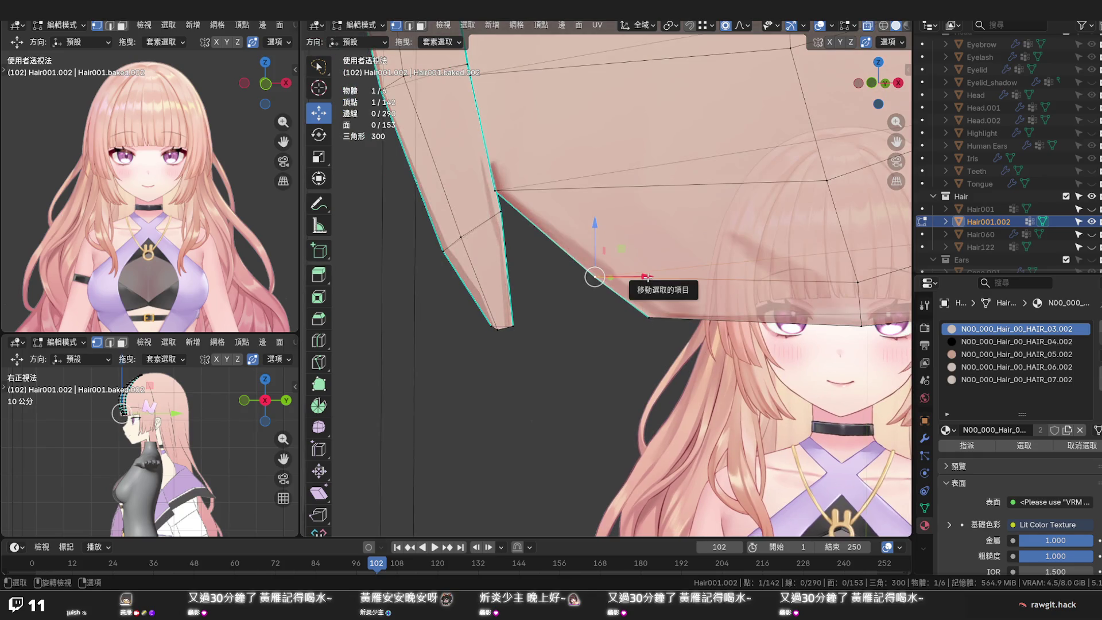
# Slide a tip vertex along its edge and shift it and the next vertex along X, then go to Right Ortho view
pyautogui.press('g')
pyautogui.press('g')
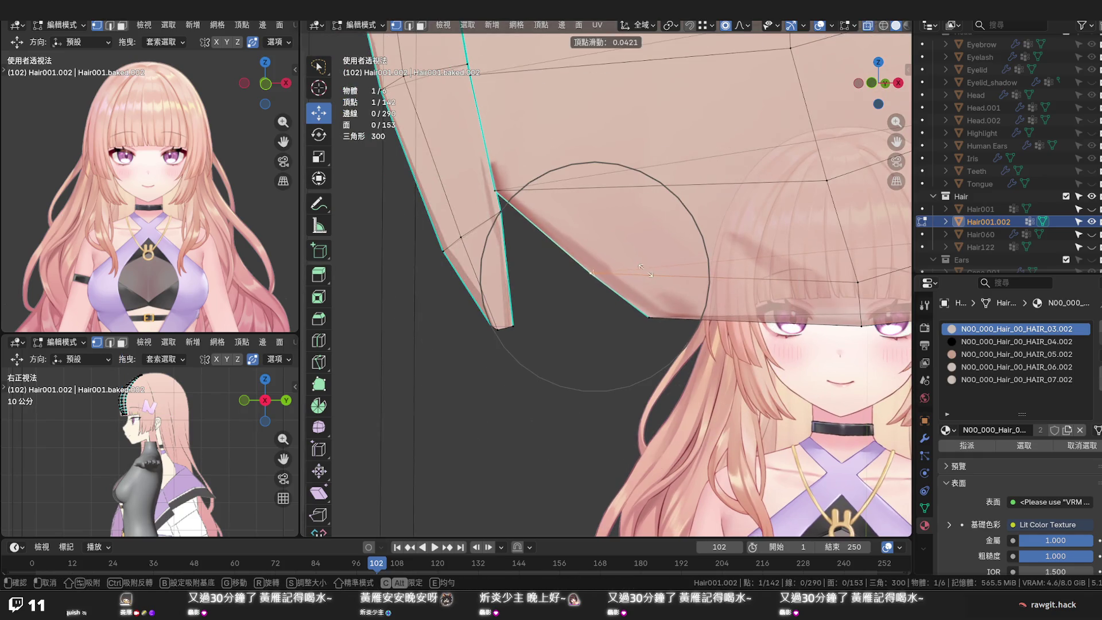
pyautogui.click(634, 267)
pyautogui.moveTo(635, 266); pyautogui.dragTo(601, 270)
pyautogui.scroll(5, 600, 270)
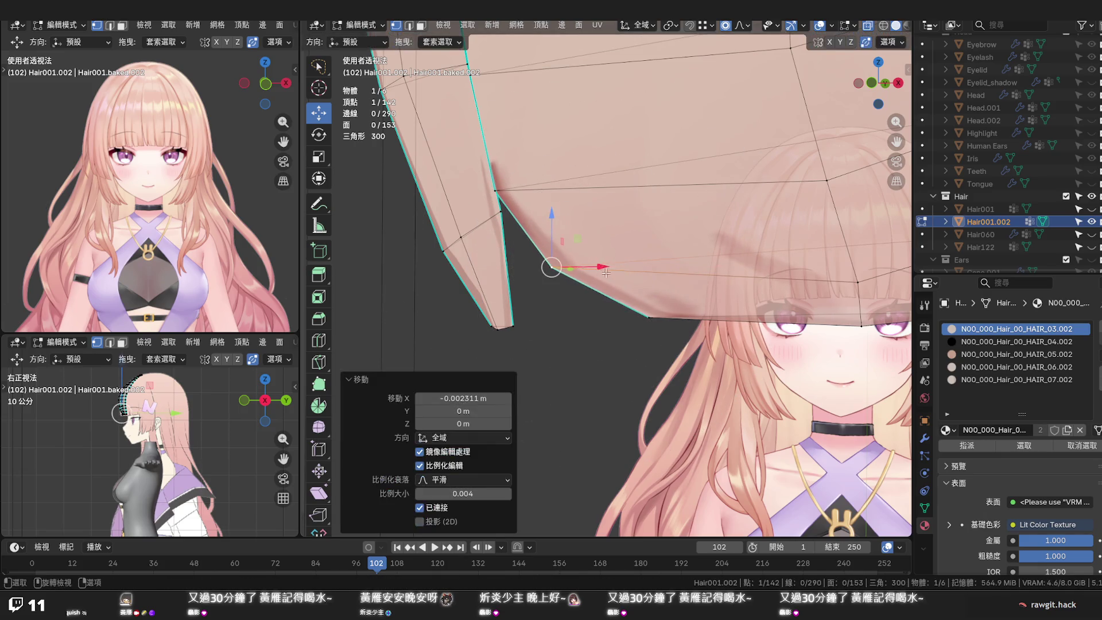
pyautogui.click(644, 317)
pyautogui.moveTo(682, 317); pyautogui.dragTo(672, 317)
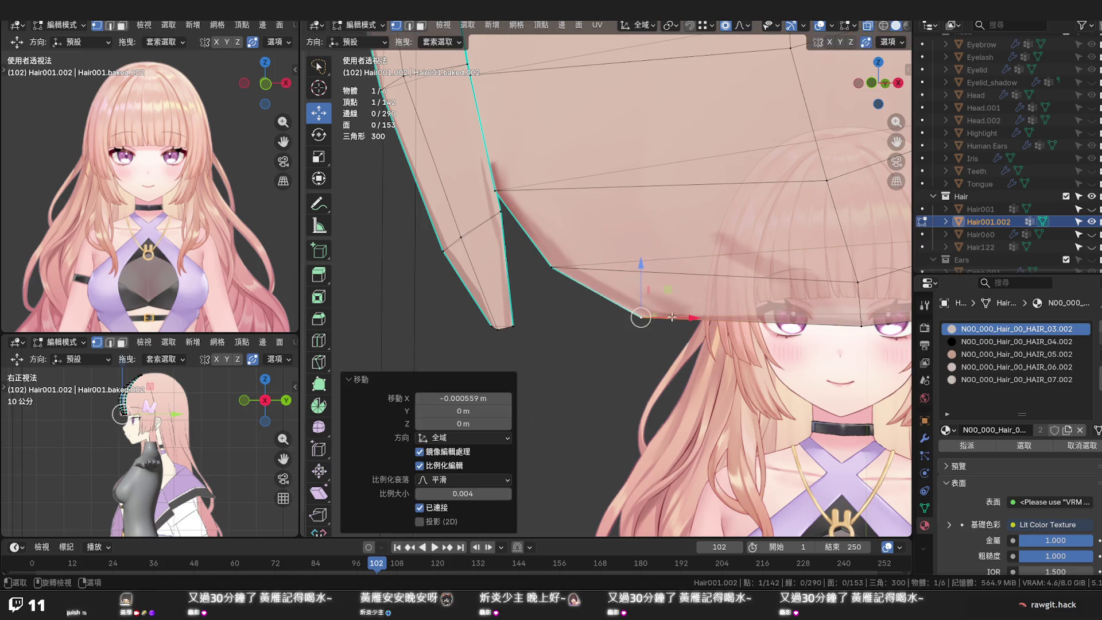
pyautogui.press('KP_3')
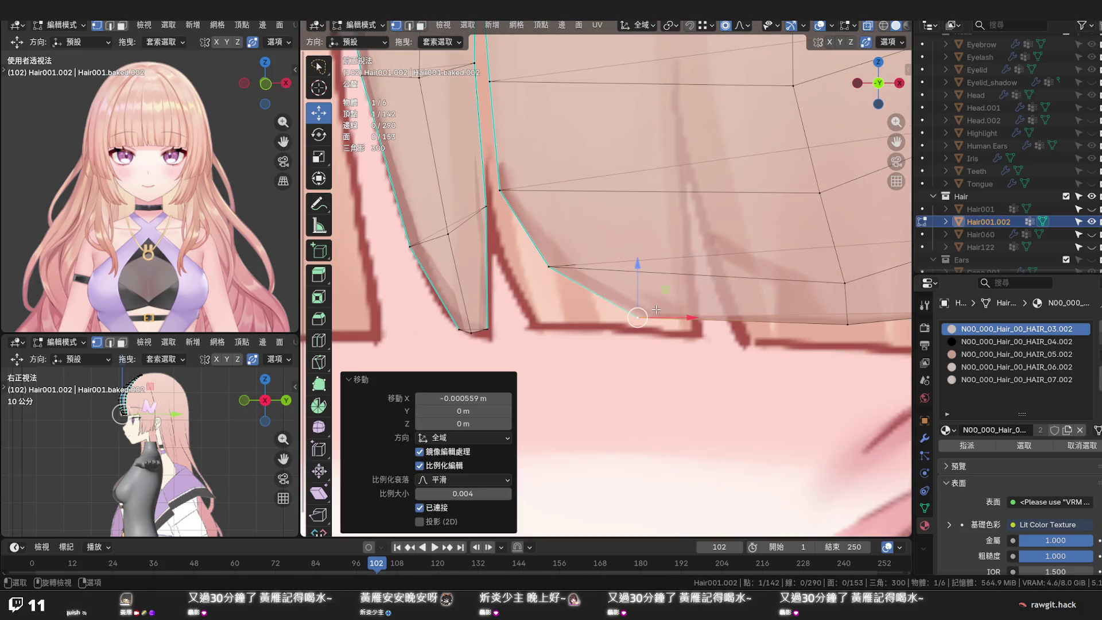
# Shift the tip, upper and lower vertices along X onto the painted tip and lower one slightly
pyautogui.moveTo(676, 318); pyautogui.dragTo(602, 321)
pyautogui.click(547, 266)
pyautogui.moveTo(583, 267); pyautogui.dragTo(561, 267)
pyautogui.click(547, 317)
pyautogui.moveTo(601, 318); pyautogui.dragTo(594, 321)
pyautogui.moveTo(536, 273); pyautogui.dragTo(546, 284)
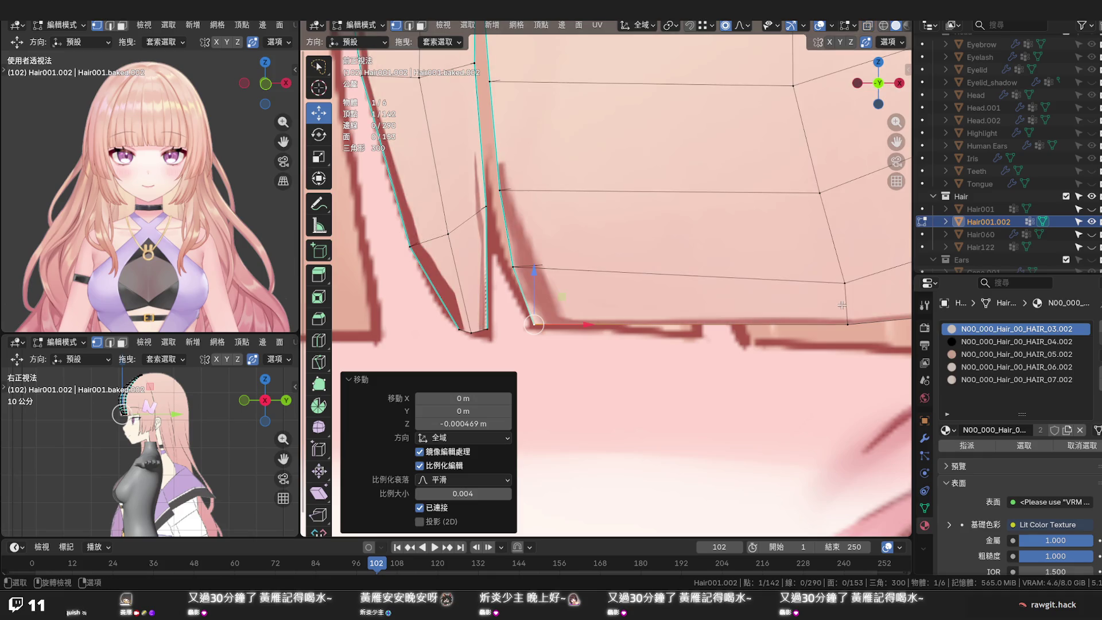
pyautogui.click(845, 285)
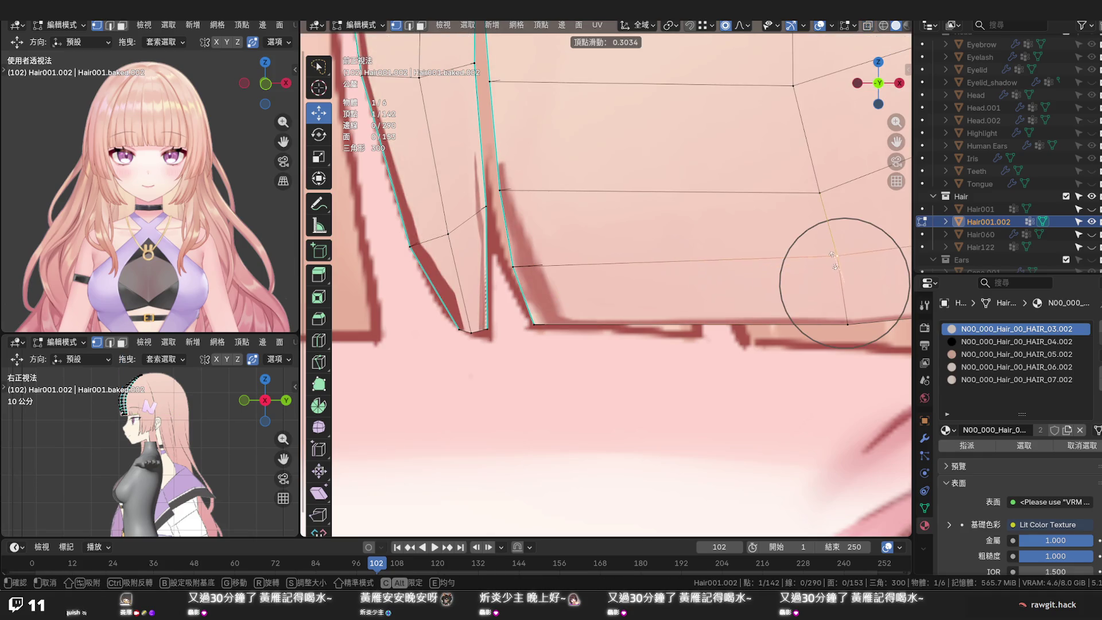
# Slide the right-end vertex upward and move the strand tip with proportional falloff
pyautogui.click(835, 249)
pyautogui.press('g')
pyautogui.press('g')
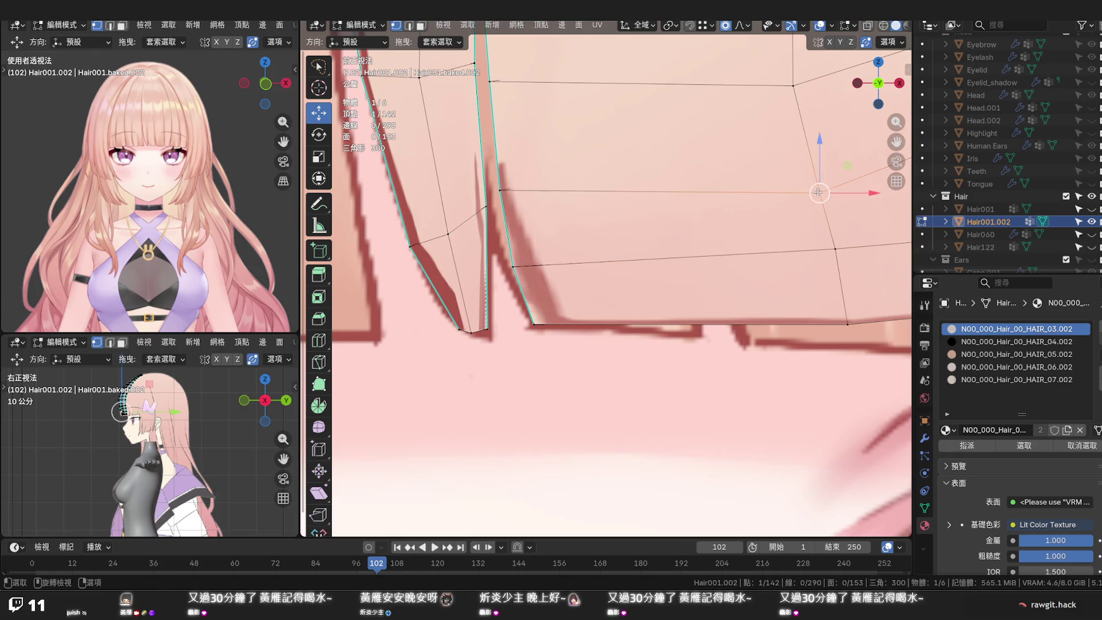
pyautogui.click(801, 168)
pyautogui.scroll(-1, 799, 168)
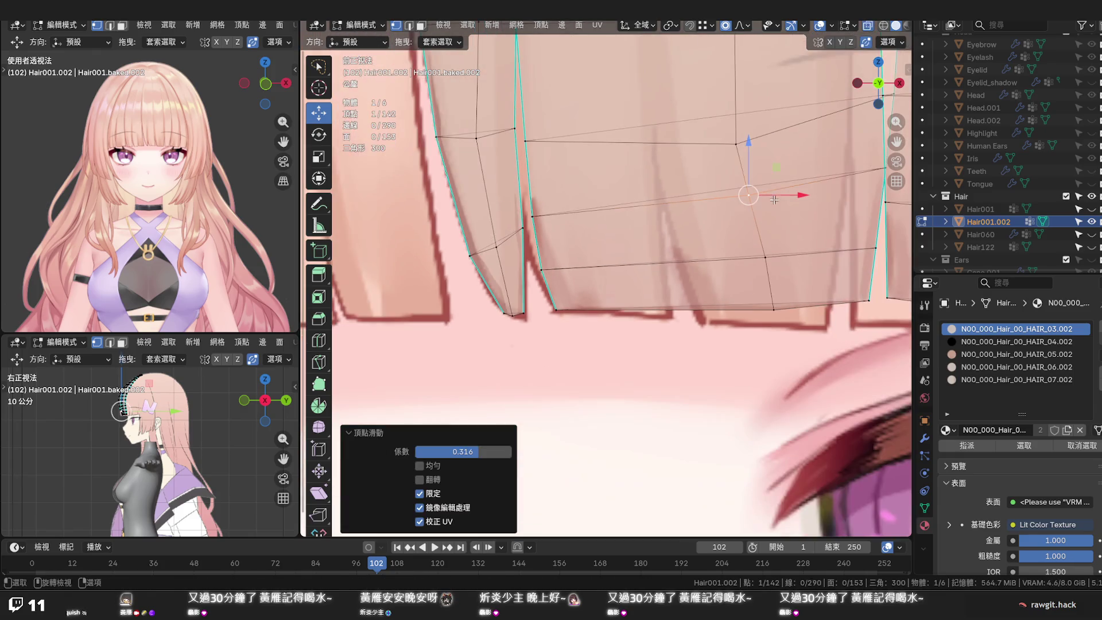
pyautogui.scroll(-1, 775, 202)
pyautogui.scroll(-2, 757, 216)
pyautogui.scroll(2, 616, 256)
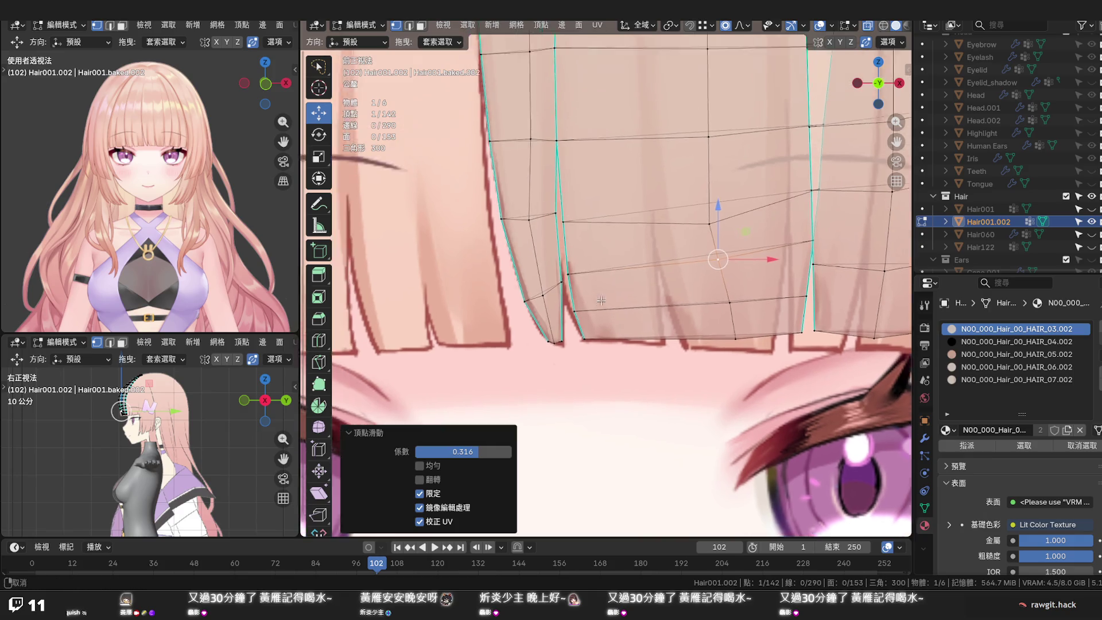
pyautogui.scroll(1, 602, 285)
pyautogui.scroll(1, 585, 327)
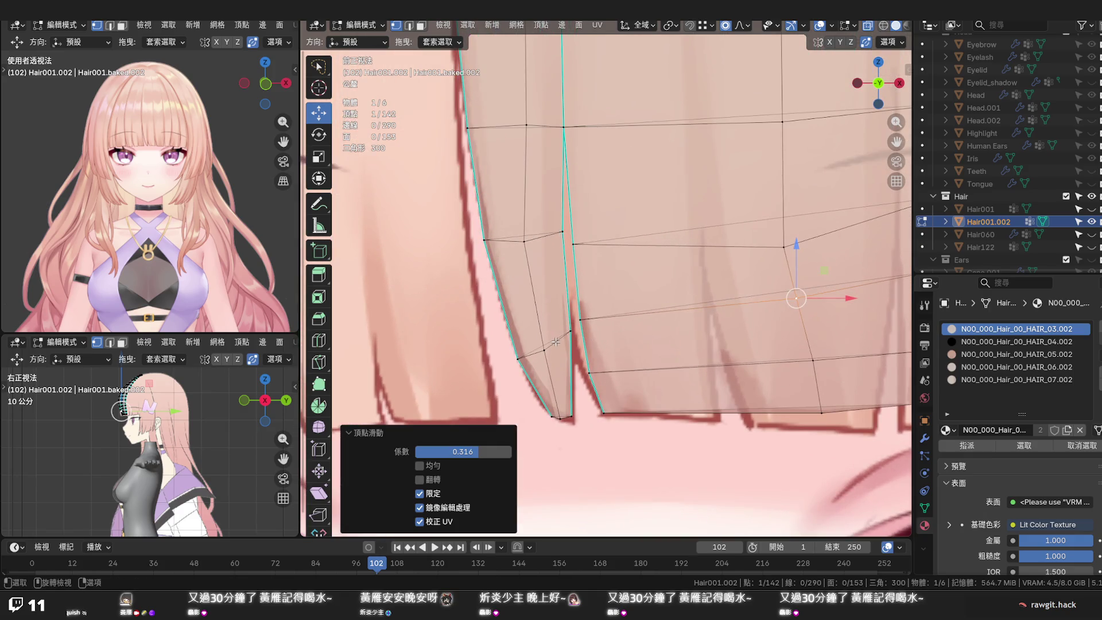
pyautogui.click(568, 417)
pyautogui.press('g')
pyautogui.scroll(3, 573, 384)
pyautogui.scroll(7, 573, 384)
pyautogui.scroll(3, 572, 384)
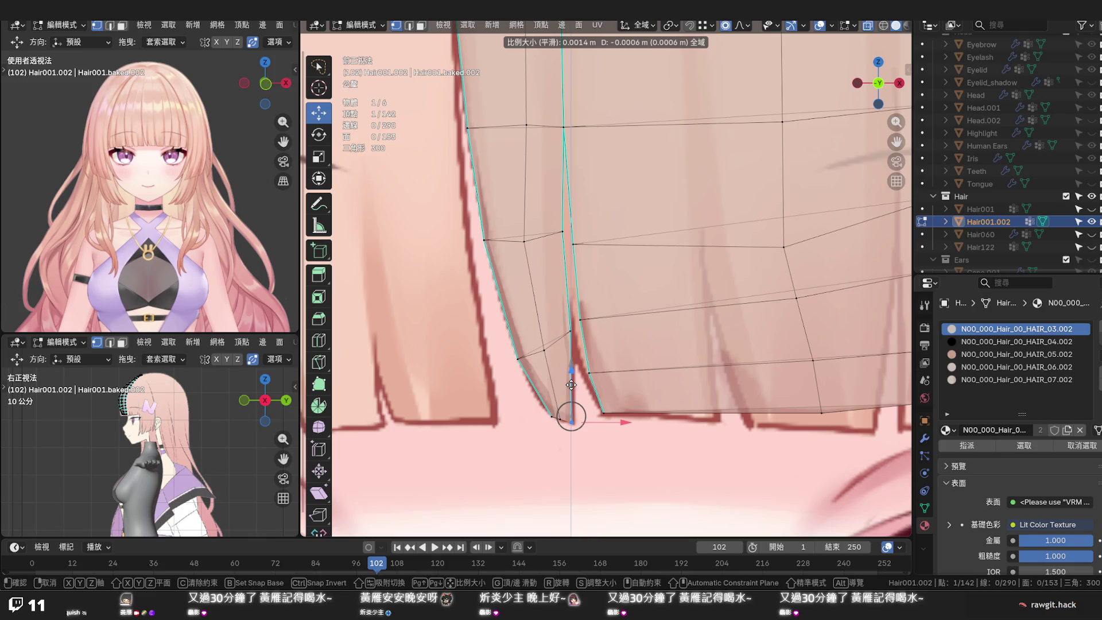
pyautogui.click(571, 384)
# Slide the left-edge vertex twice along its edge, then adjust a vertex along X
pyautogui.click(518, 359)
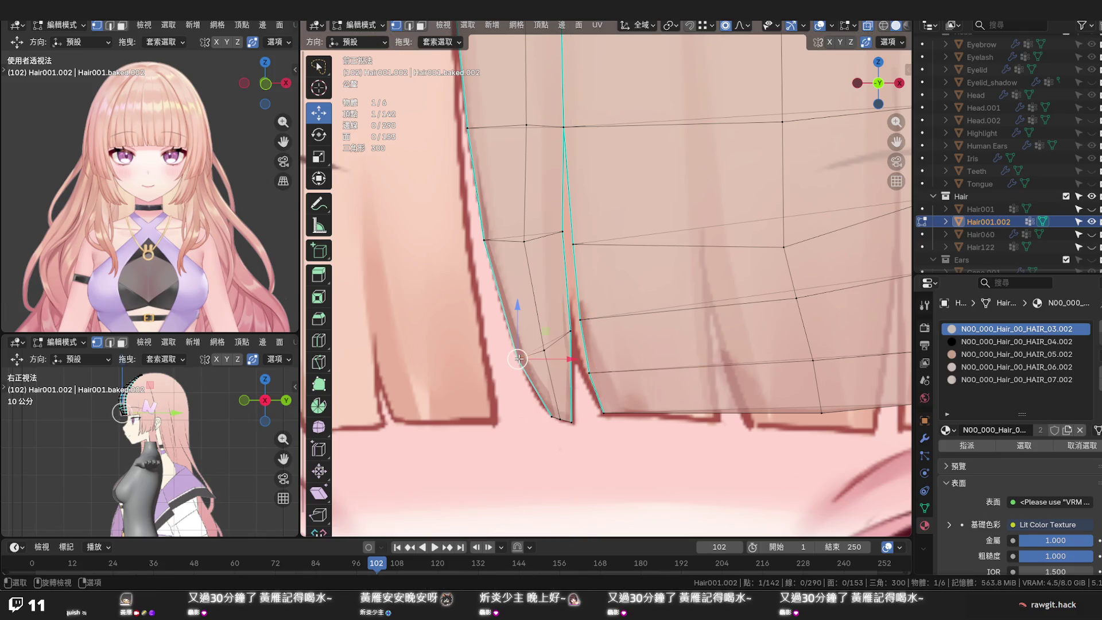
pyautogui.press('g')
pyautogui.press('g')
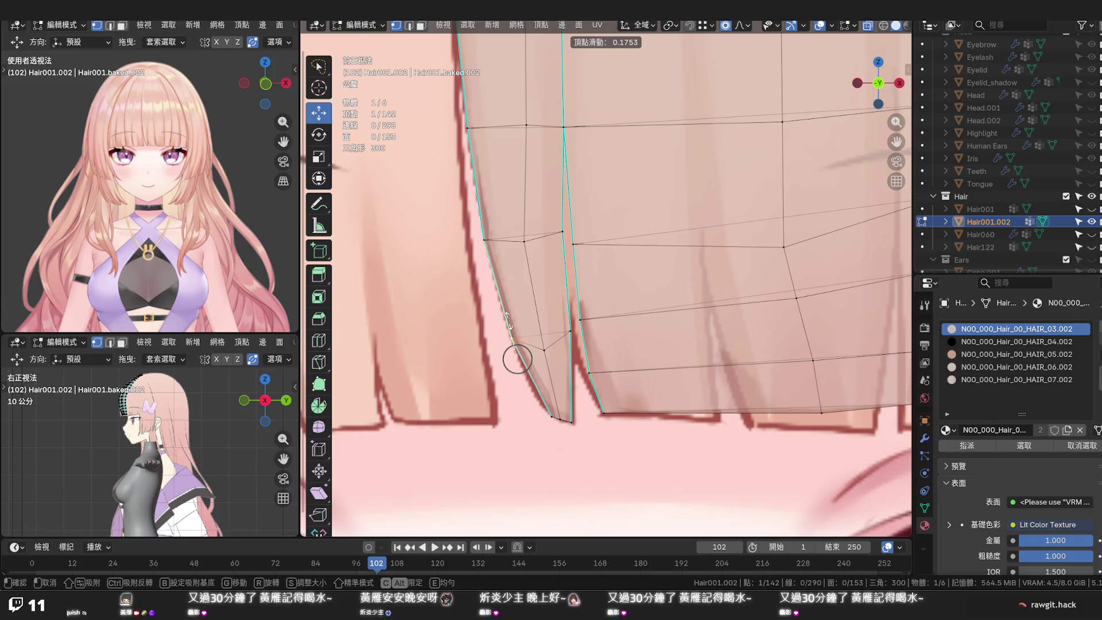
pyautogui.click(516, 360)
pyautogui.press('g')
pyautogui.press('g')
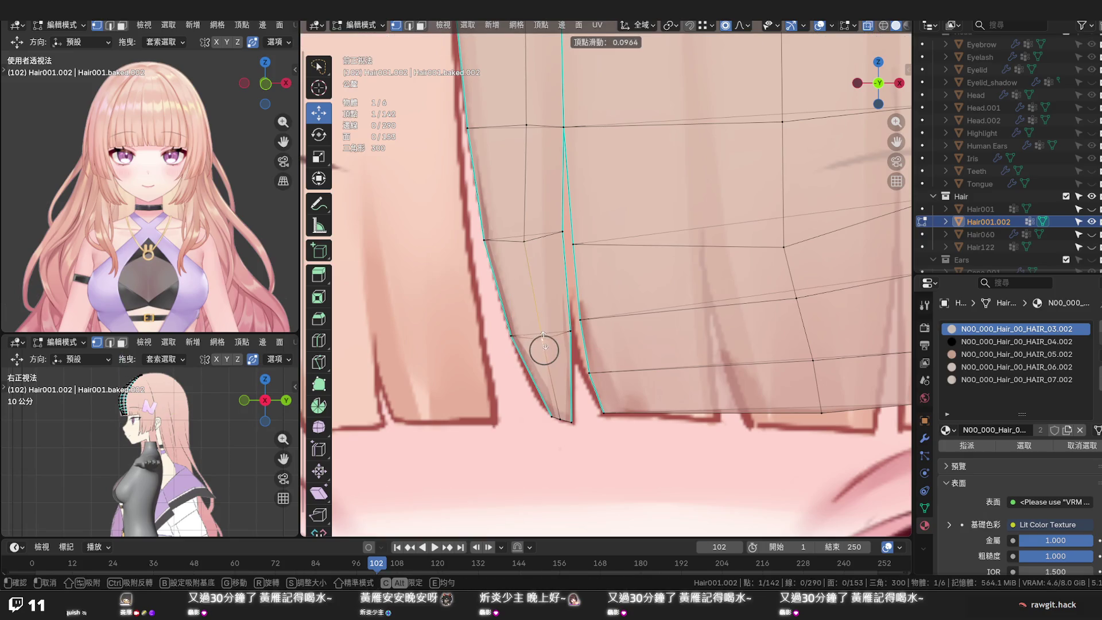
pyautogui.click(543, 349)
pyautogui.scroll(-2, 544, 345)
pyautogui.scroll(-1, 548, 338)
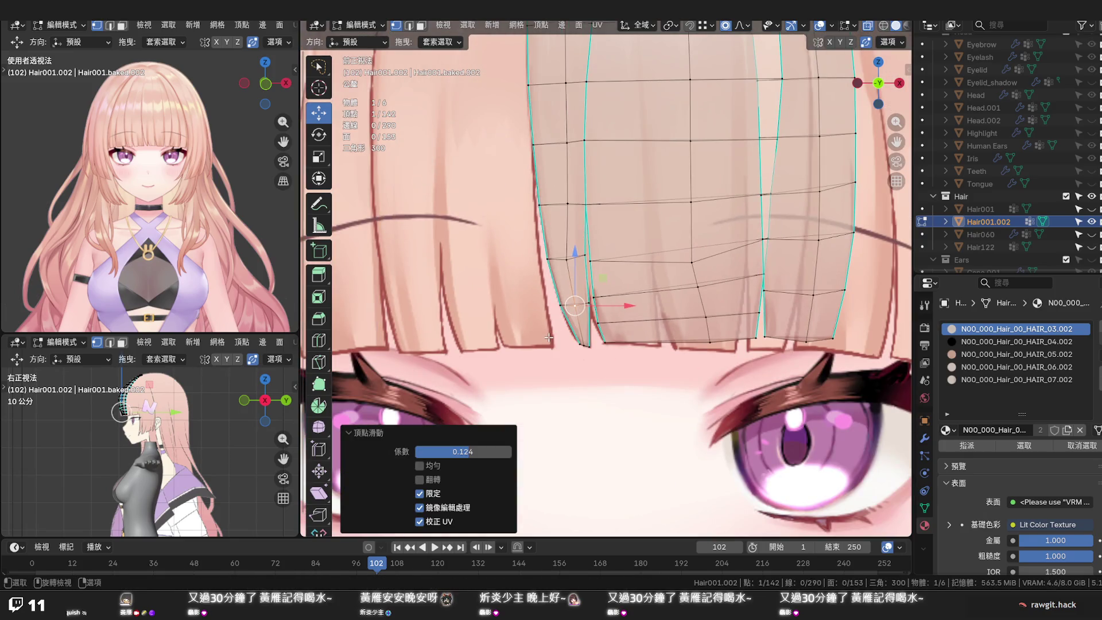
pyautogui.scroll(2, 603, 319)
pyautogui.scroll(1, 598, 328)
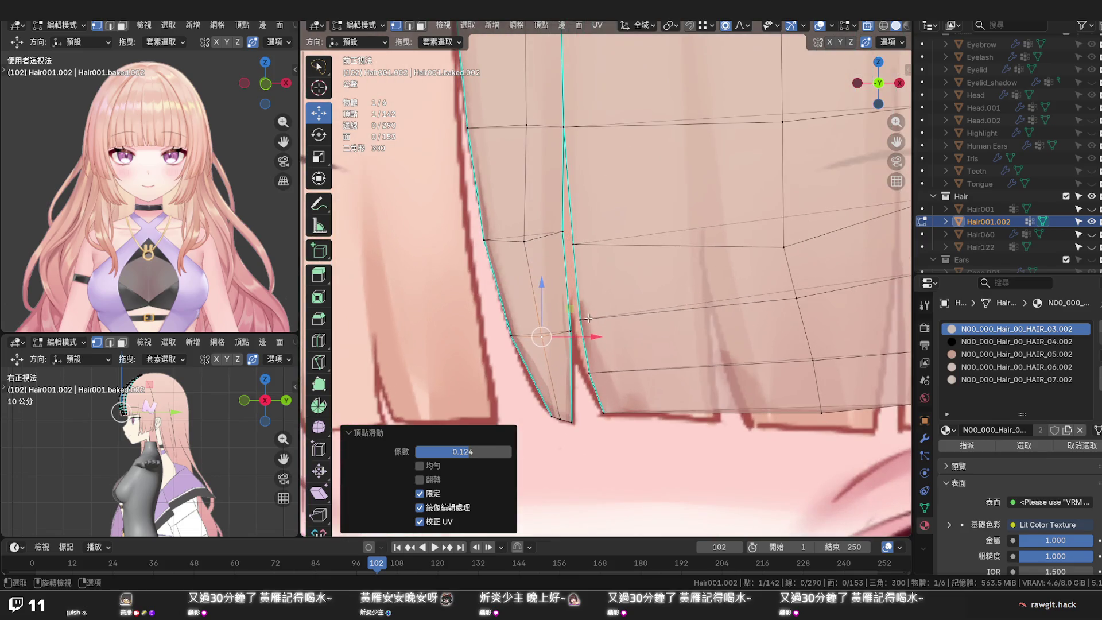
pyautogui.press('g')
pyautogui.press('x')
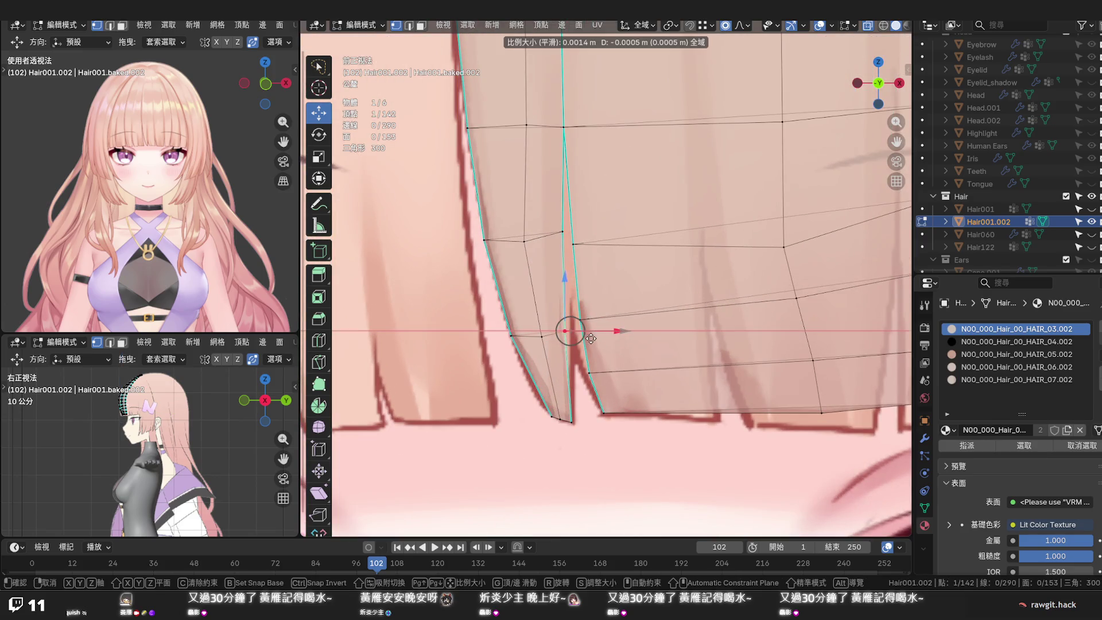
pyautogui.click(596, 336)
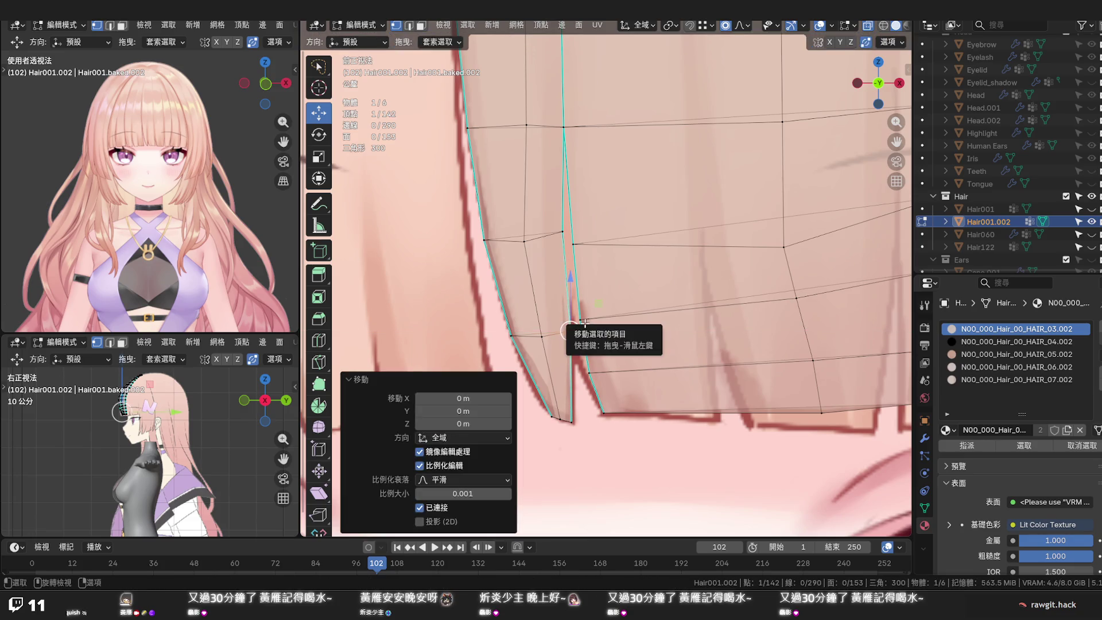
pyautogui.scroll(-1, 585, 323)
pyautogui.scroll(-2, 584, 323)
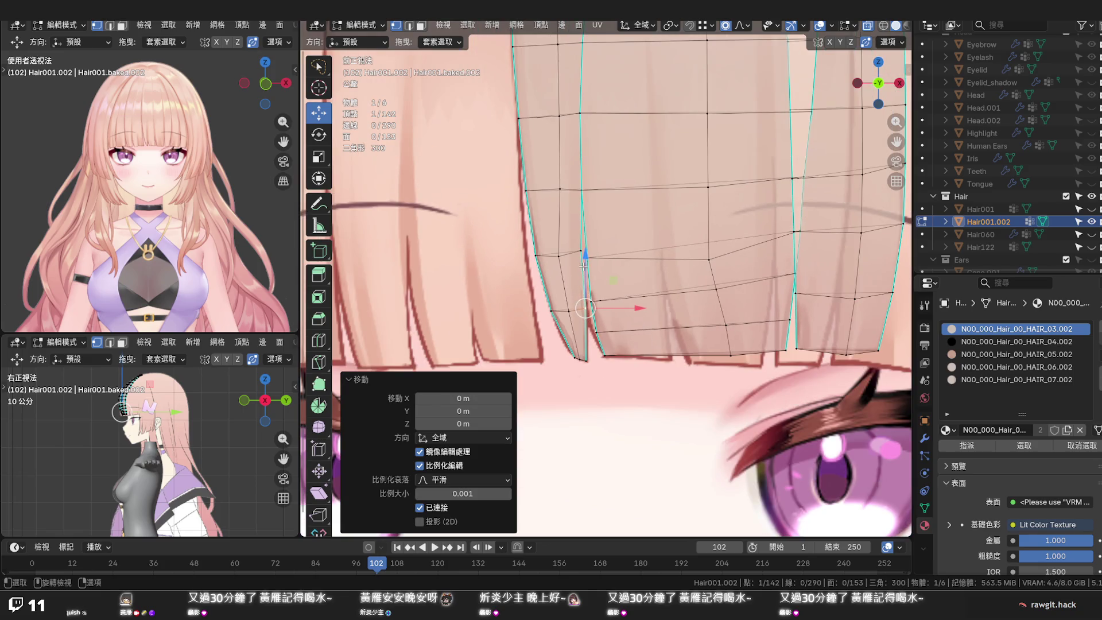
pyautogui.scroll(2, 582, 251)
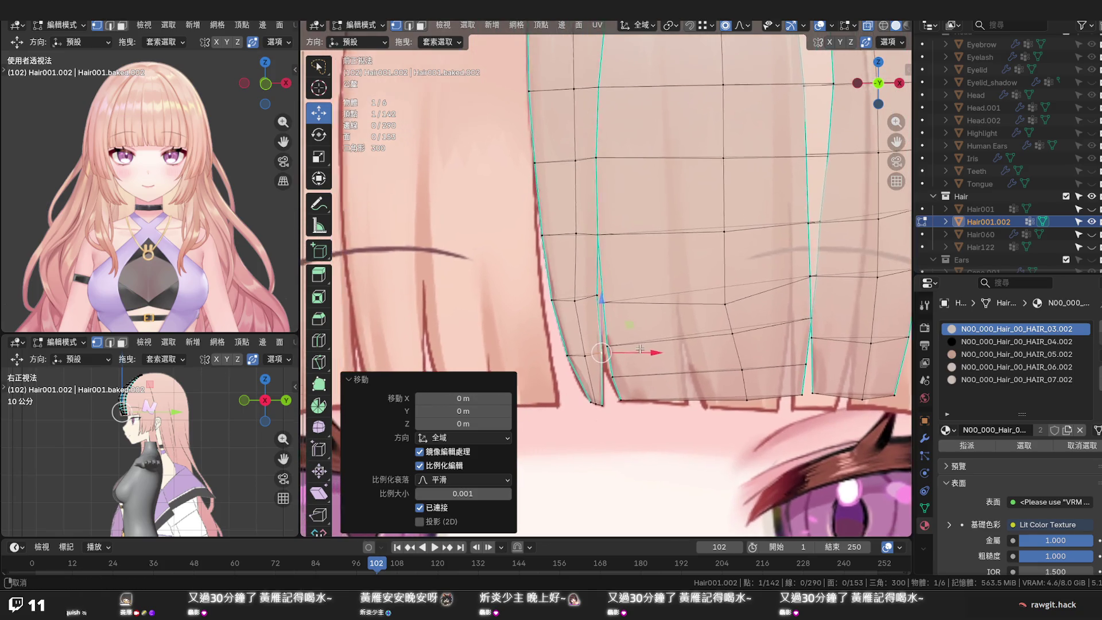
pyautogui.scroll(1, 612, 293)
pyautogui.scroll(2, 650, 334)
pyautogui.scroll(-1, 650, 334)
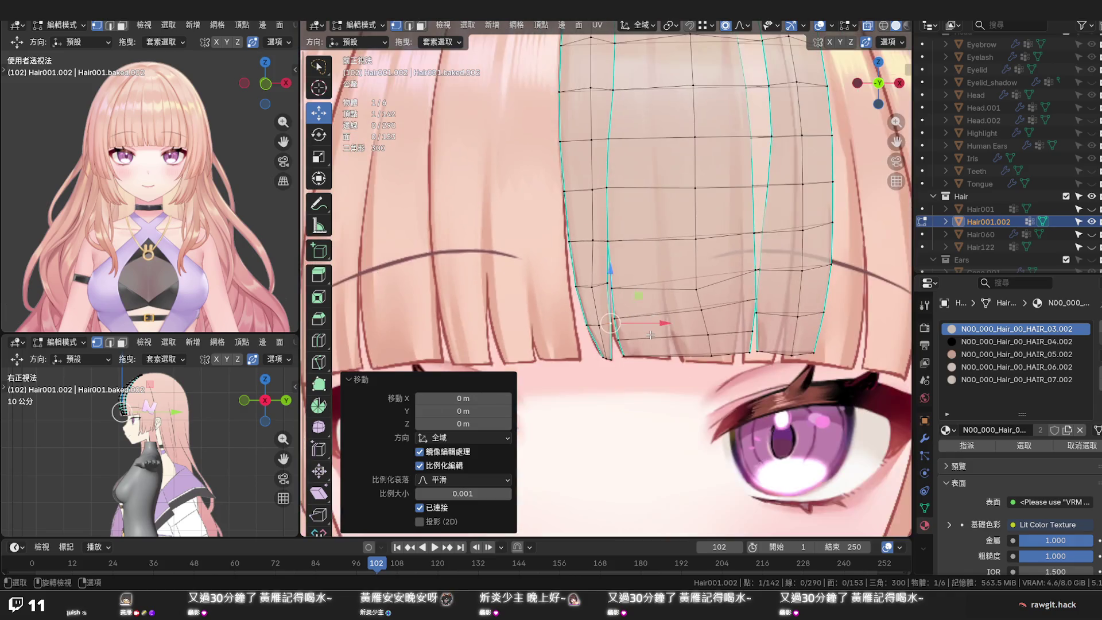
pyautogui.scroll(-1, 649, 332)
pyautogui.scroll(-1, 651, 332)
# Turn off X-ray, check the bangs in Local View, then select a vertical edge loop down the strand
pyautogui.keyDown('shift'); pyautogui.moveTo(653, 249); pyautogui.dragTo(659, 323, button='middle'); pyautogui.keyUp('shift')
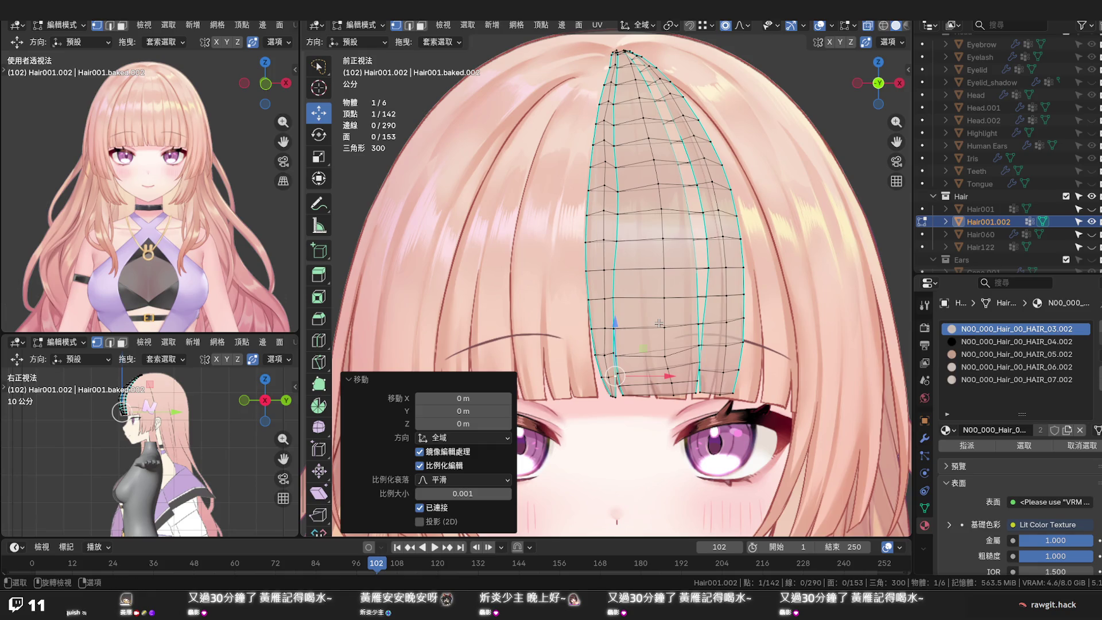
pyautogui.hotkey('alt', 'z')
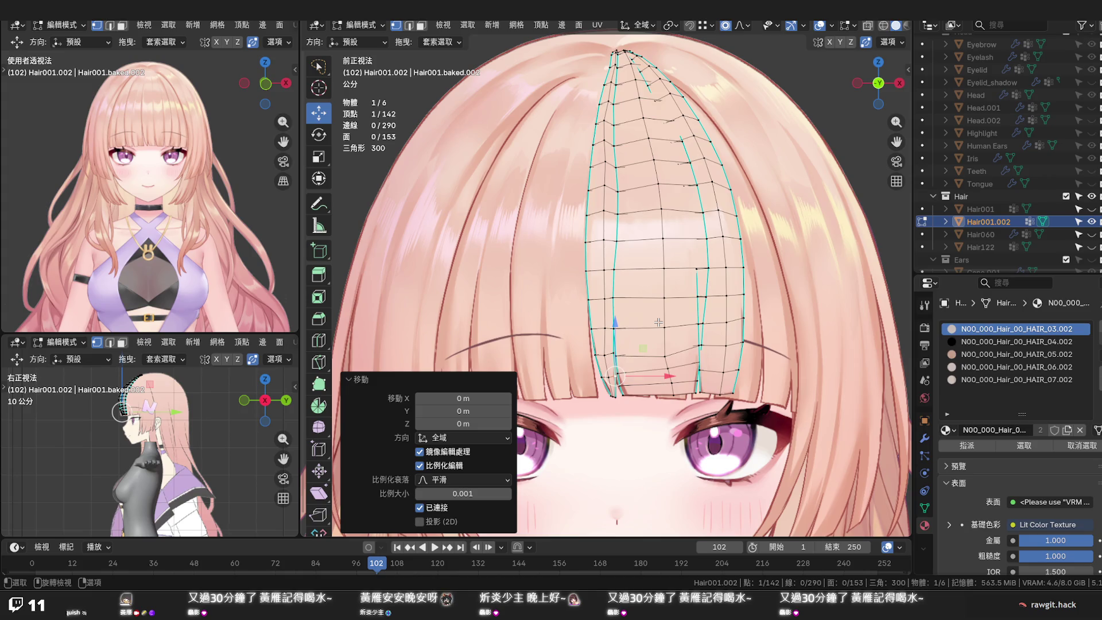
pyautogui.press('KP_Divide')
pyautogui.moveTo(658, 322)
pyautogui.mouseDown(button='middle')
pyautogui.moveTo(649, 194)
pyautogui.moveTo(644, 260)
pyautogui.mouseUp(button='middle')
pyautogui.scroll(2, 643, 265)
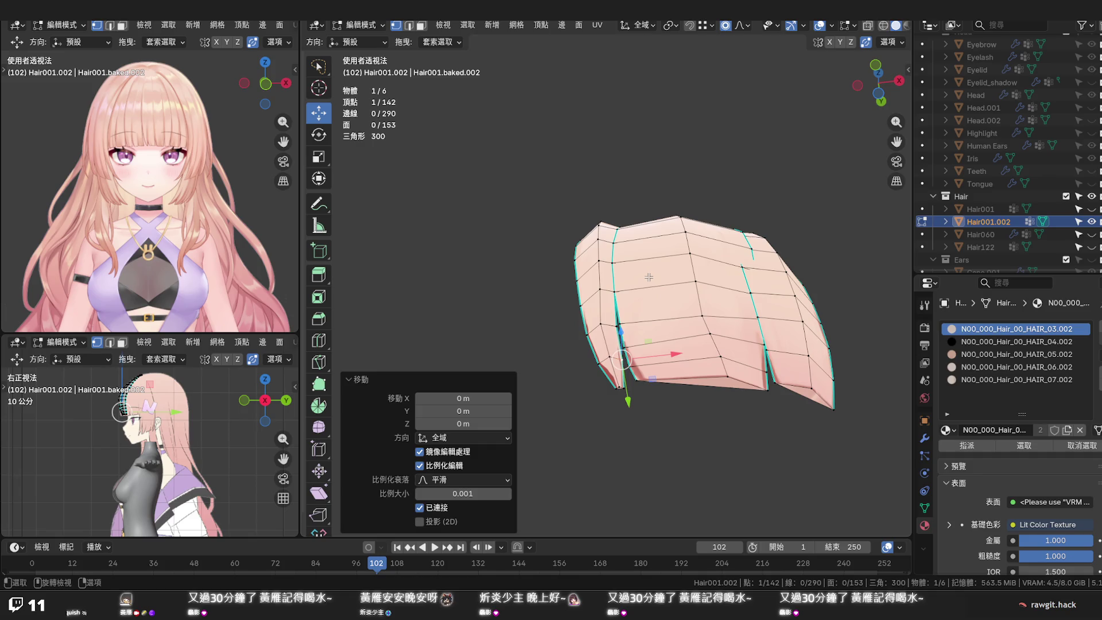
pyautogui.press('KP_Divide')
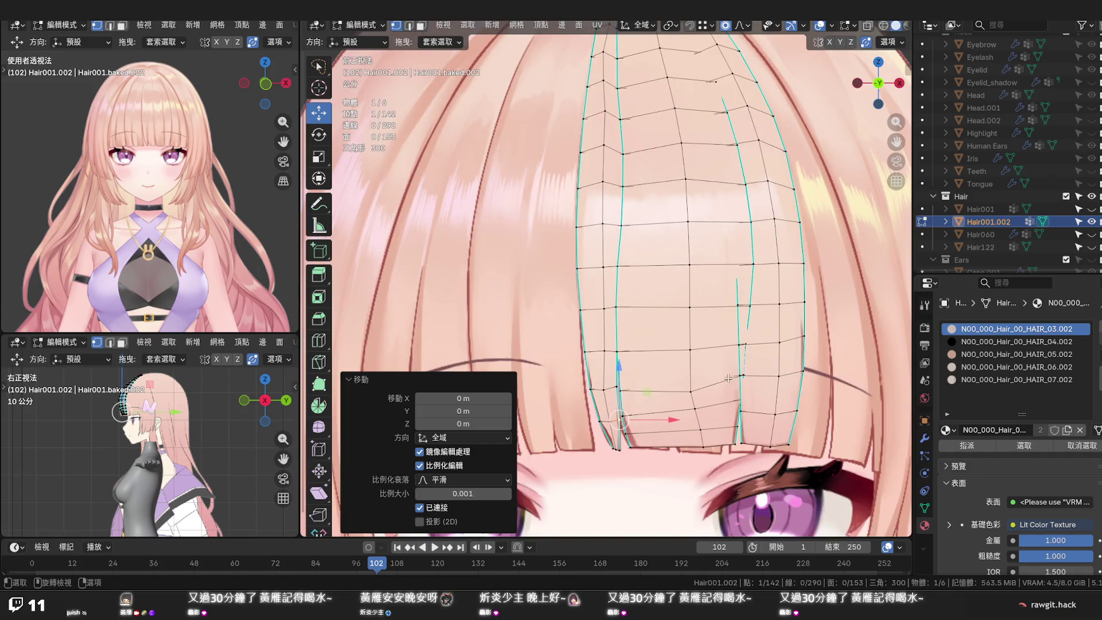
pyautogui.scroll(1, 728, 381)
pyautogui.scroll(1, 728, 381)
pyautogui.keyDown('shift'); pyautogui.moveTo(718, 393); pyautogui.dragTo(685, 336, button='middle'); pyautogui.keyUp('shift')
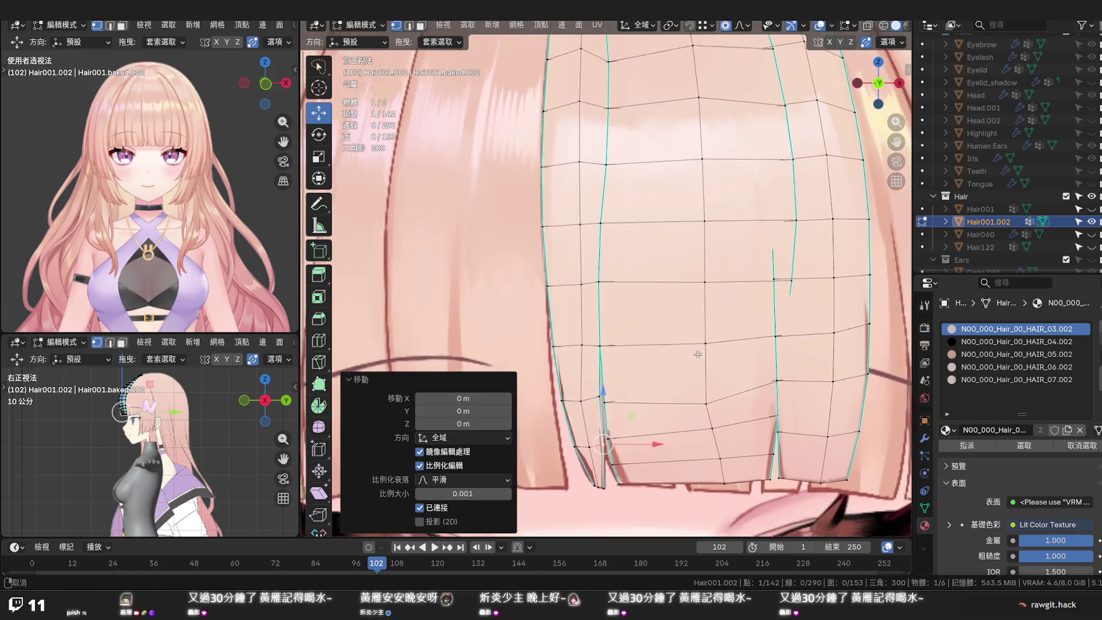
pyautogui.keyDown('alt'); pyautogui.click(685, 336); pyautogui.keyUp('alt')
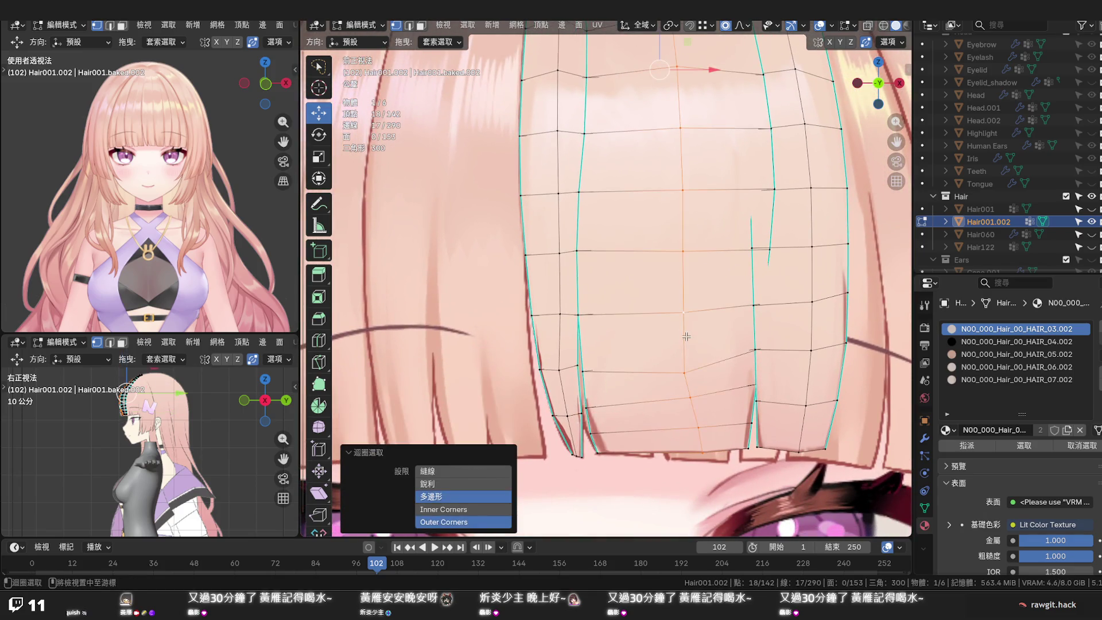
pyautogui.scroll(-2, 687, 336)
pyautogui.scroll(-2, 687, 336)
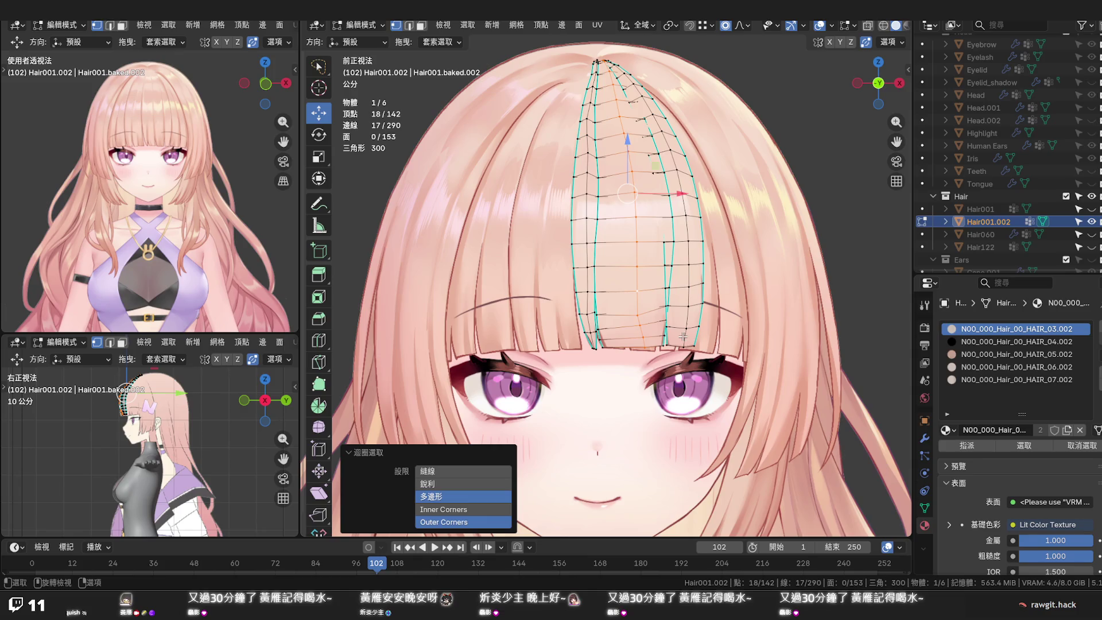
# Slide the selected edge loop, then add a centred loop cut down the bangs strip
pyautogui.press('g')
pyautogui.press('g')
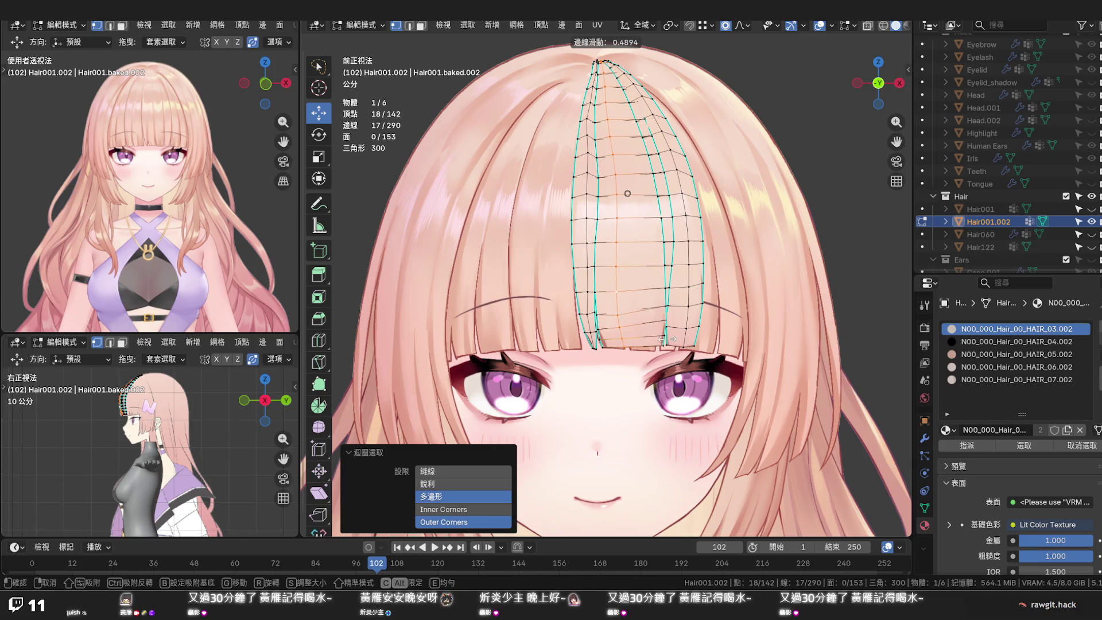
pyautogui.click(615, 195)
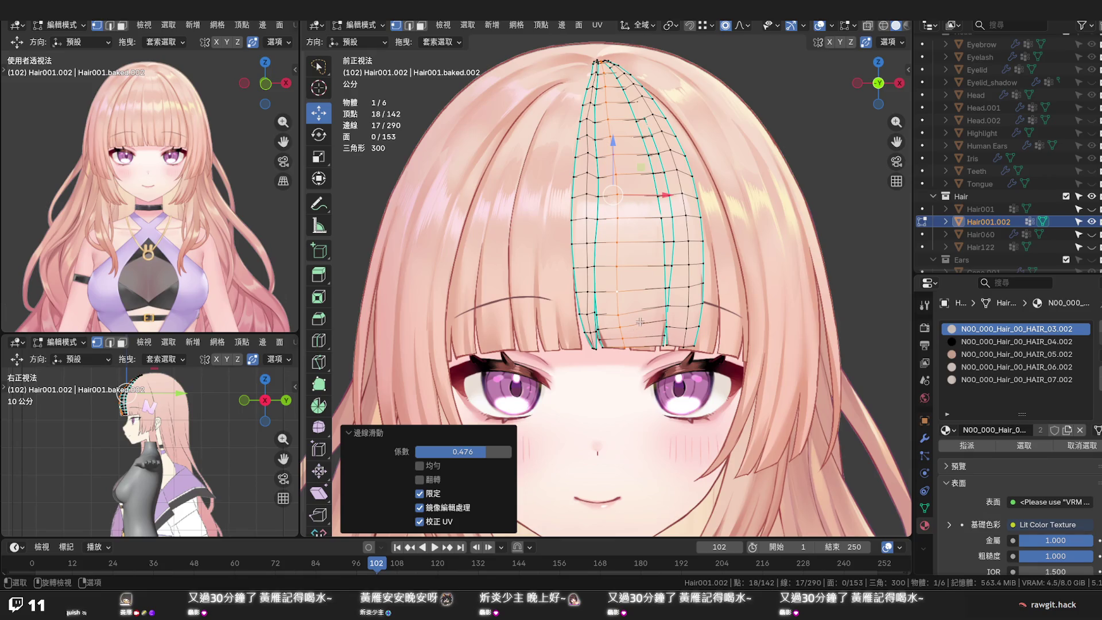
pyautogui.hotkey('ctrl', 'r')
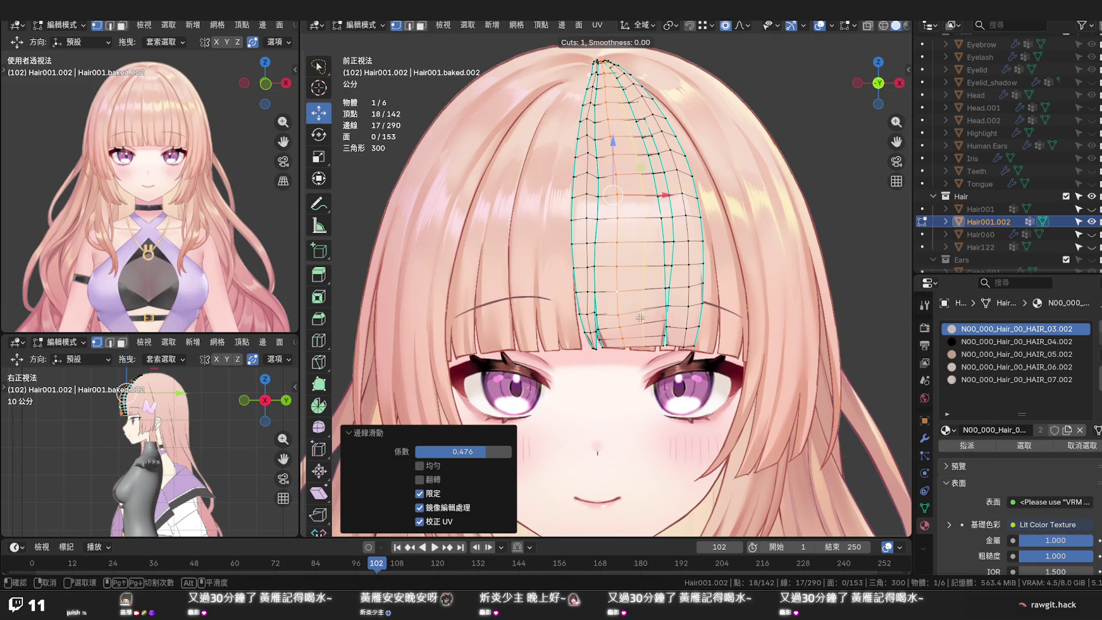
pyautogui.click(639, 319)
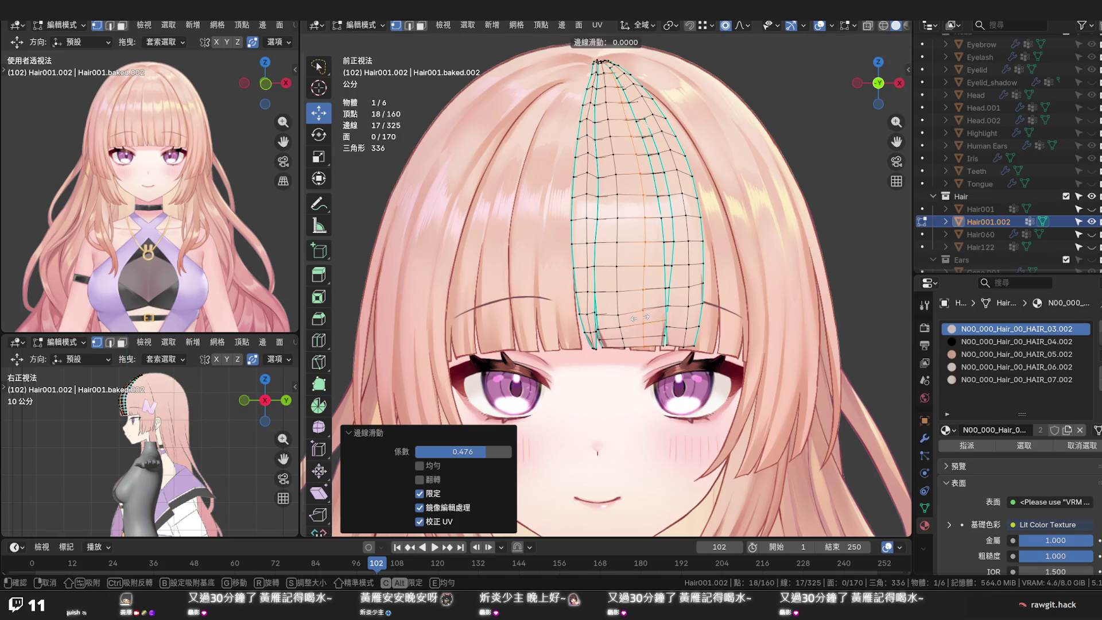
pyautogui.press('2')
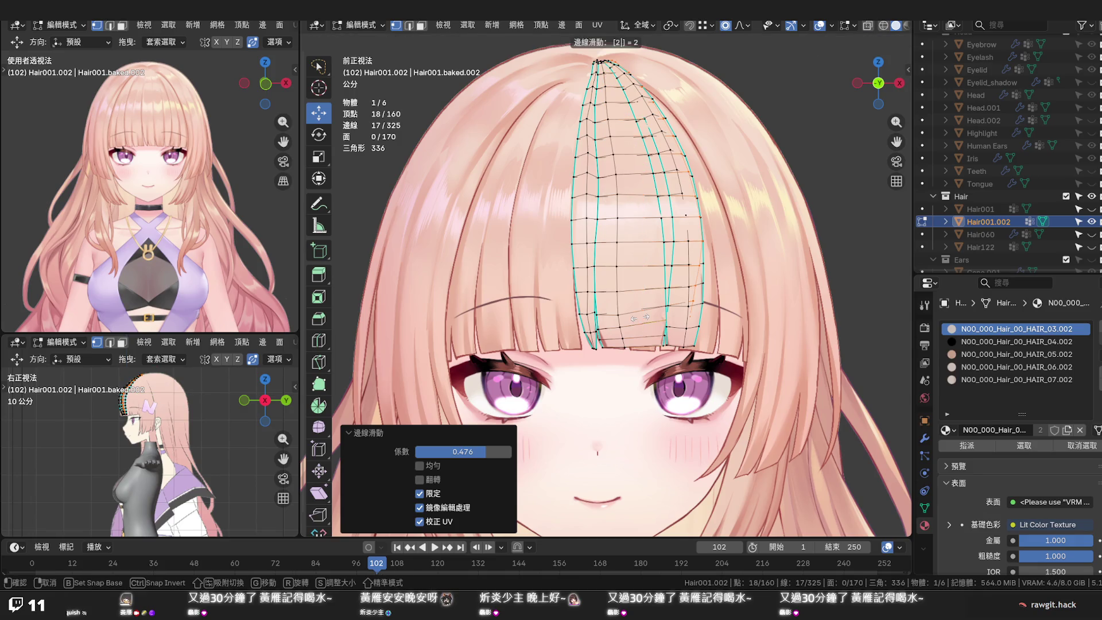
pyautogui.press('Escape')
# In edge select mode, apply Set Flow to smooth the new loop along the surface
pyautogui.press('2')
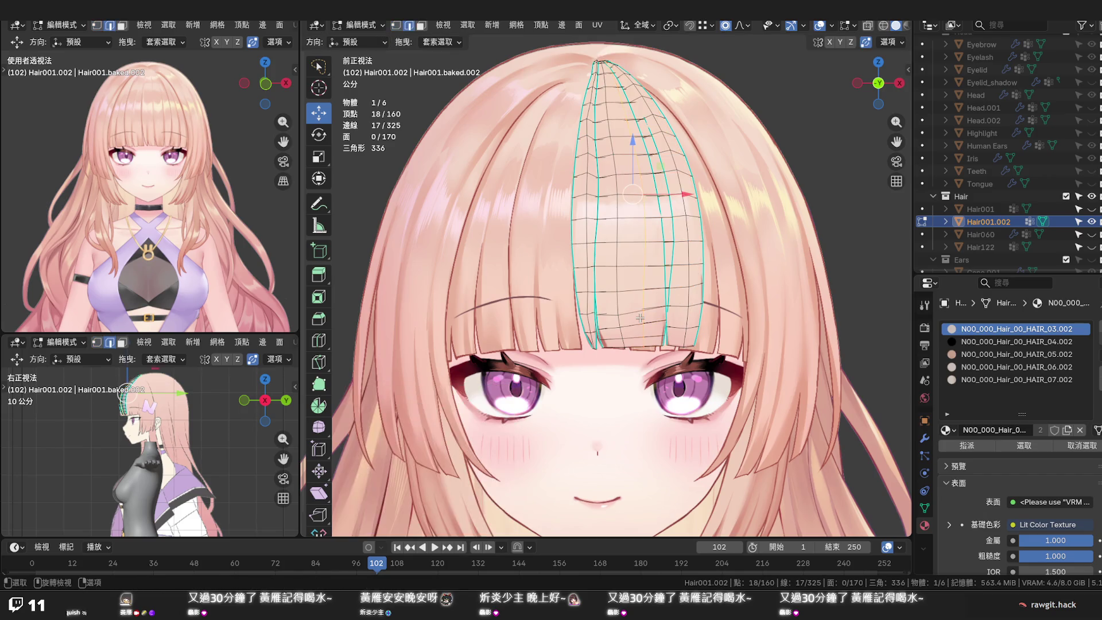
pyautogui.press('F3')
pyautogui.click(635, 324)
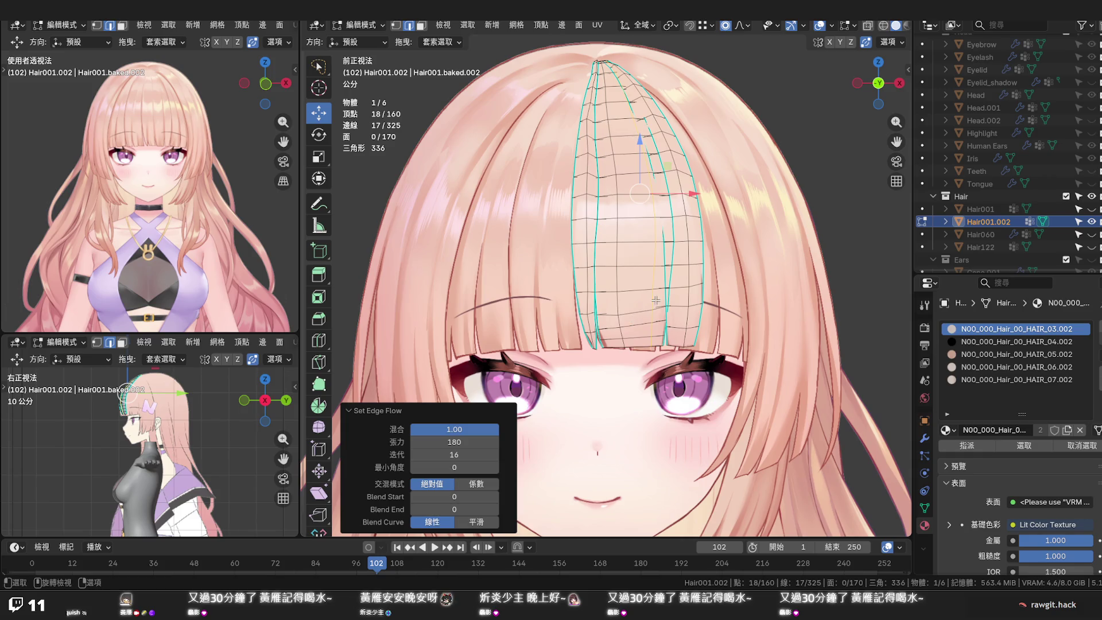
# Edge-slide the new loop slightly off-centre and check the isolated hair mesh in Local View
pyautogui.press('g')
pyautogui.press('g')
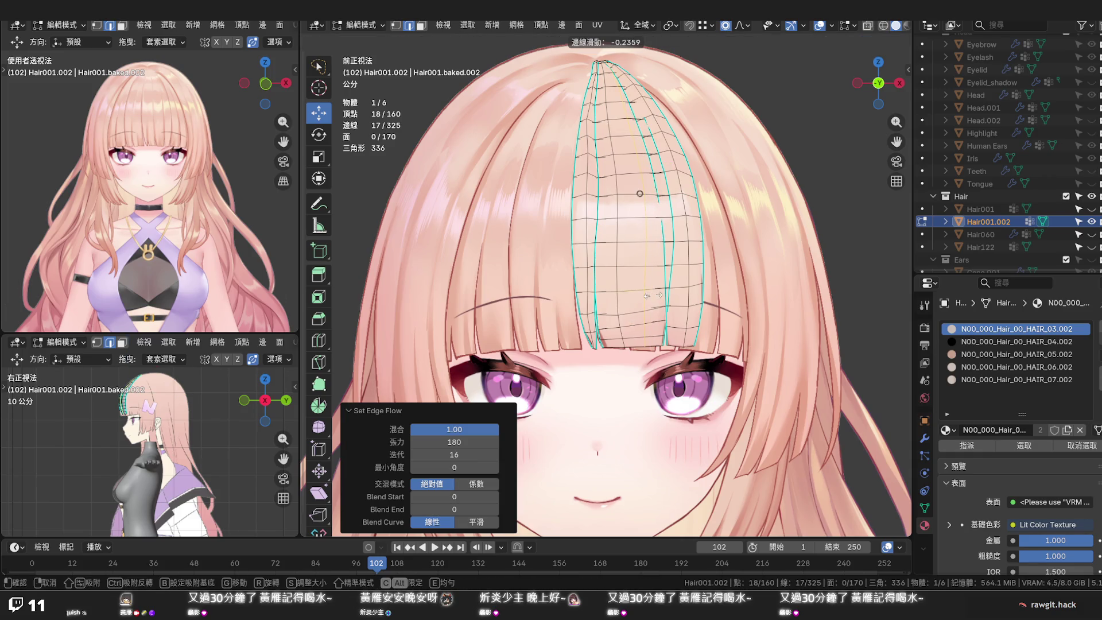
pyautogui.click(646, 295)
pyautogui.scroll(3, 646, 296)
pyautogui.moveTo(646, 295); pyautogui.dragTo(665, 340, button='middle')
pyautogui.scroll(-3, 665, 325)
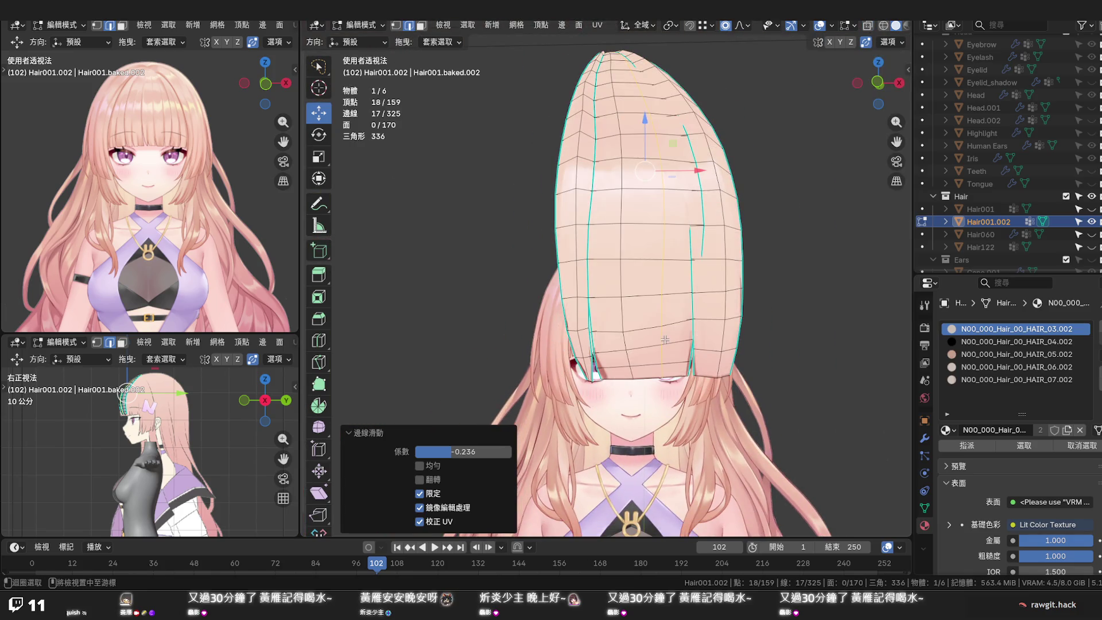
pyautogui.press('KP_Divide')
pyautogui.moveTo(666, 339)
pyautogui.mouseDown(button='middle')
pyautogui.moveTo(645, 242)
pyautogui.moveTo(645, 280)
pyautogui.mouseUp(button='middle')
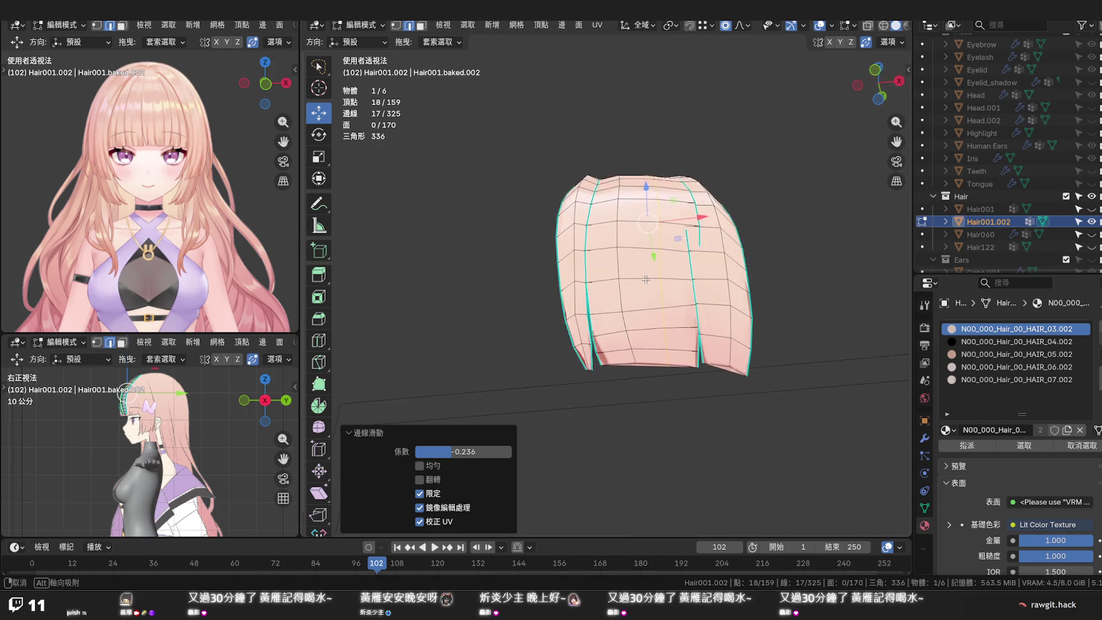
pyautogui.press('KP_Divide')
pyautogui.scroll(2, 637, 292)
pyautogui.scroll(2, 623, 321)
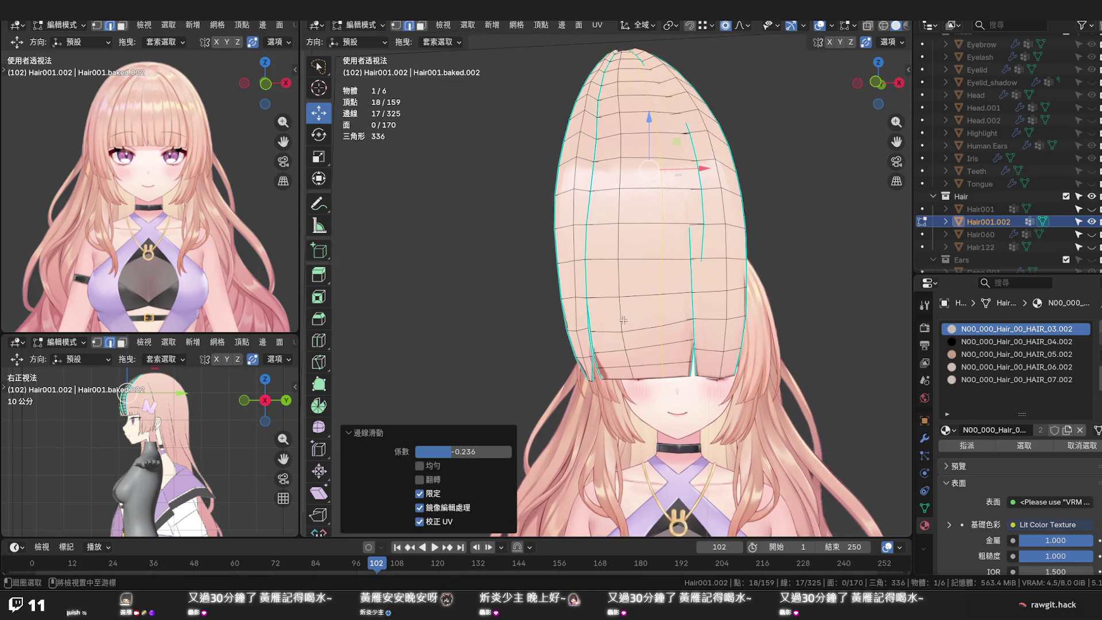
# Reapply Set Flow to the whole loop, inspect it in Local View, and return to front view
pyautogui.keyDown('alt'); pyautogui.click(622, 320); pyautogui.keyUp('alt')
pyautogui.press('q')
pyautogui.click(623, 321)
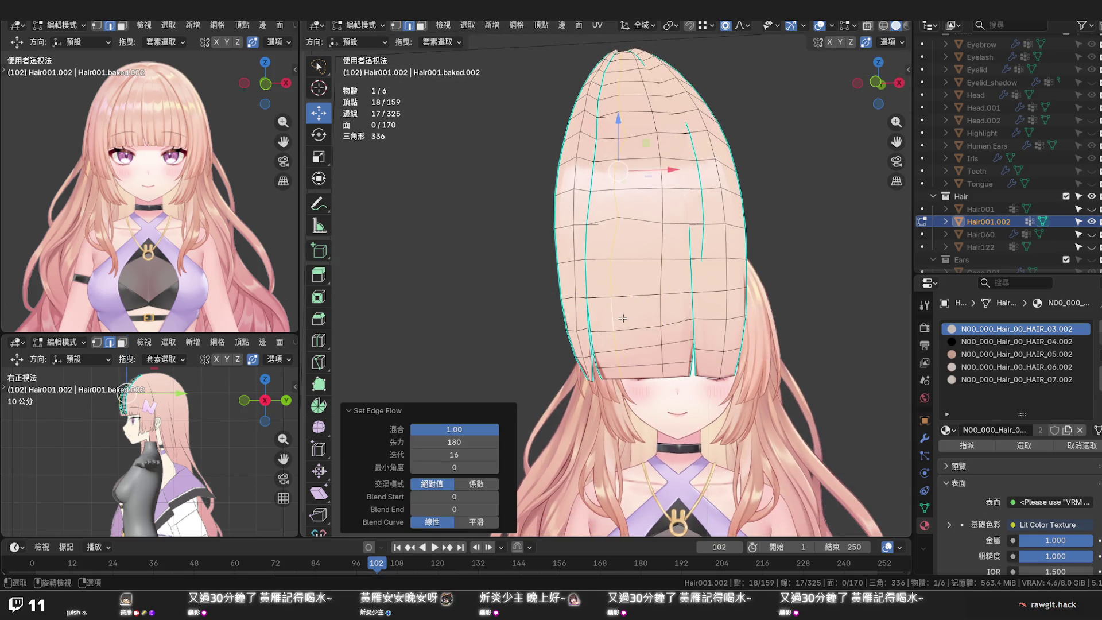
pyautogui.moveTo(623, 318); pyautogui.dragTo(645, 359, button='middle')
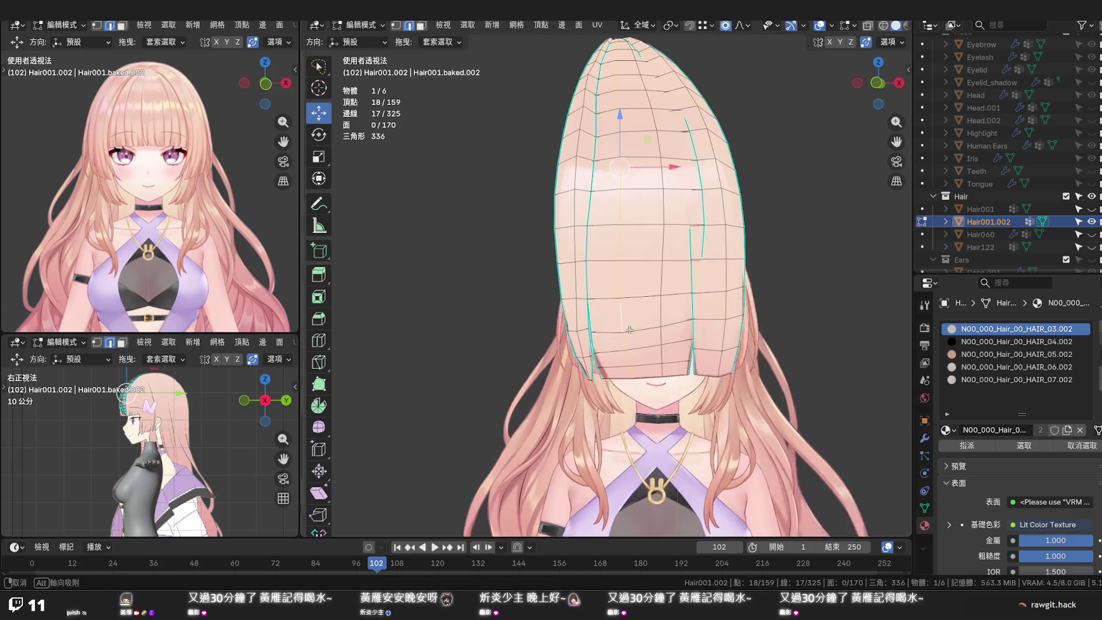
pyautogui.press('KP_Divide')
pyautogui.moveTo(644, 360)
pyautogui.mouseDown(button='middle')
pyautogui.moveTo(624, 238)
pyautogui.moveTo(629, 295)
pyautogui.mouseUp(button='middle')
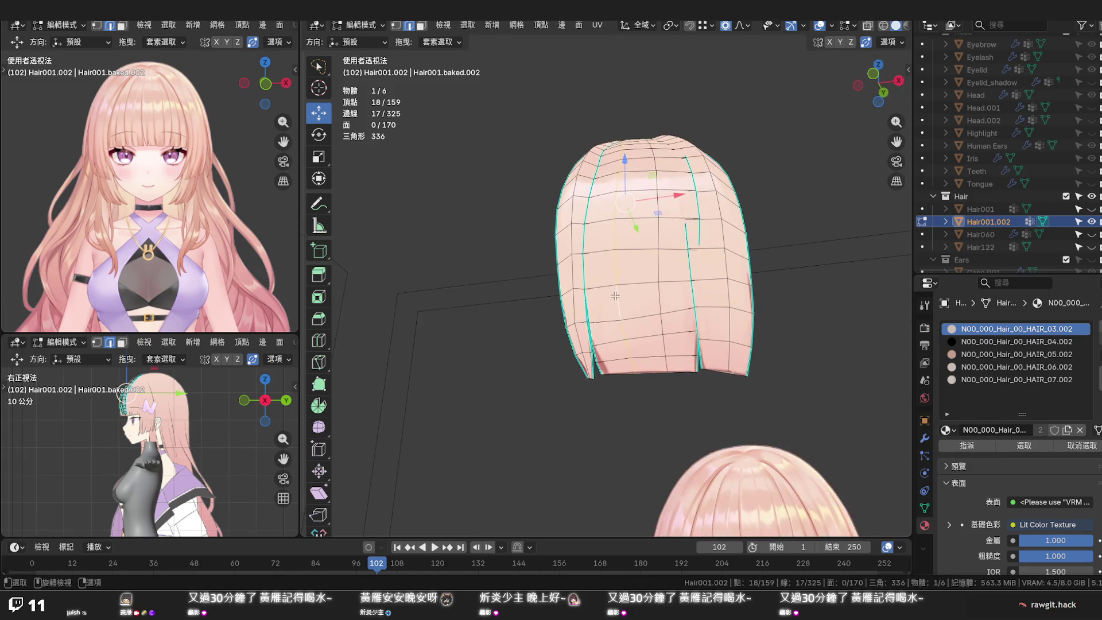
pyautogui.press('KP_Divide')
pyautogui.press('KP_1')
pyautogui.scroll(2, 645, 368)
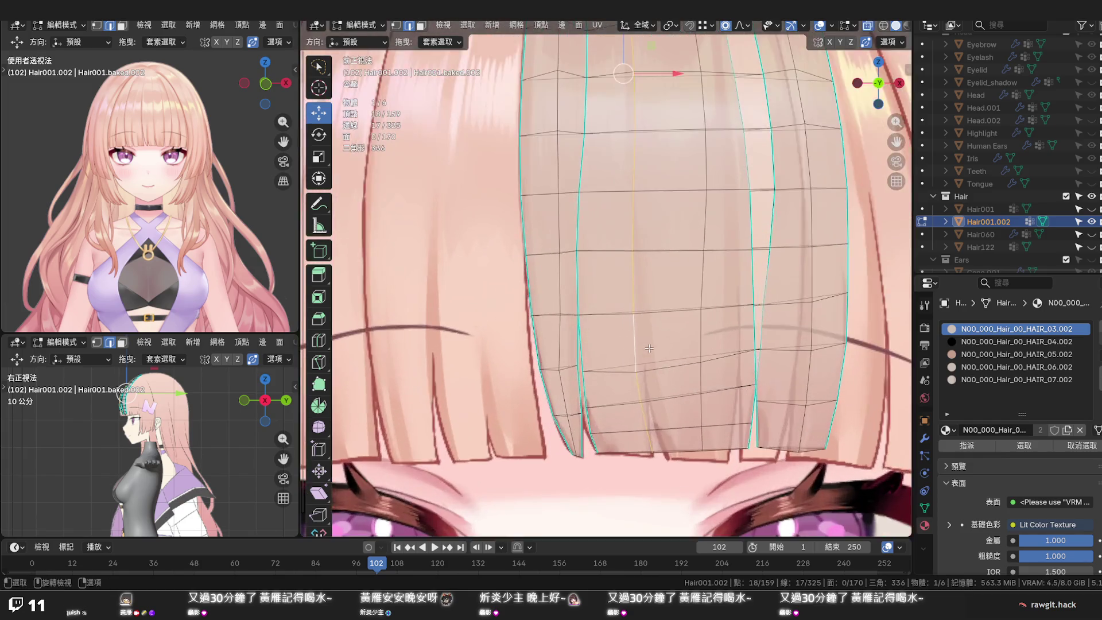
pyautogui.scroll(2, 646, 367)
pyautogui.scroll(1, 646, 367)
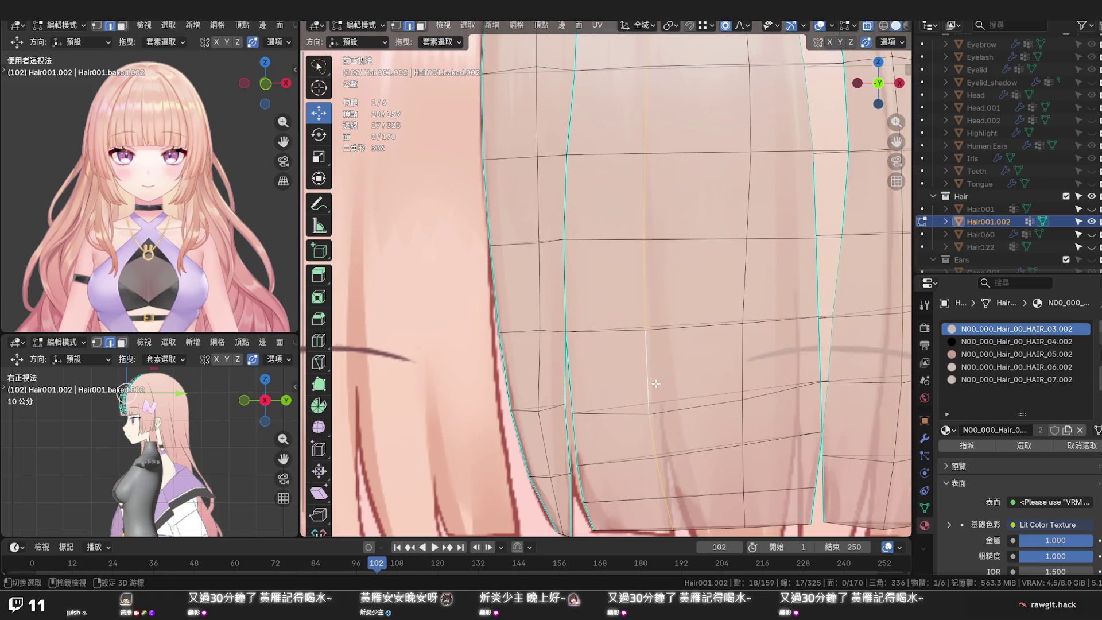
pyautogui.scroll(1, 626, 341)
pyautogui.scroll(1, 627, 342)
pyautogui.scroll(2, 620, 335)
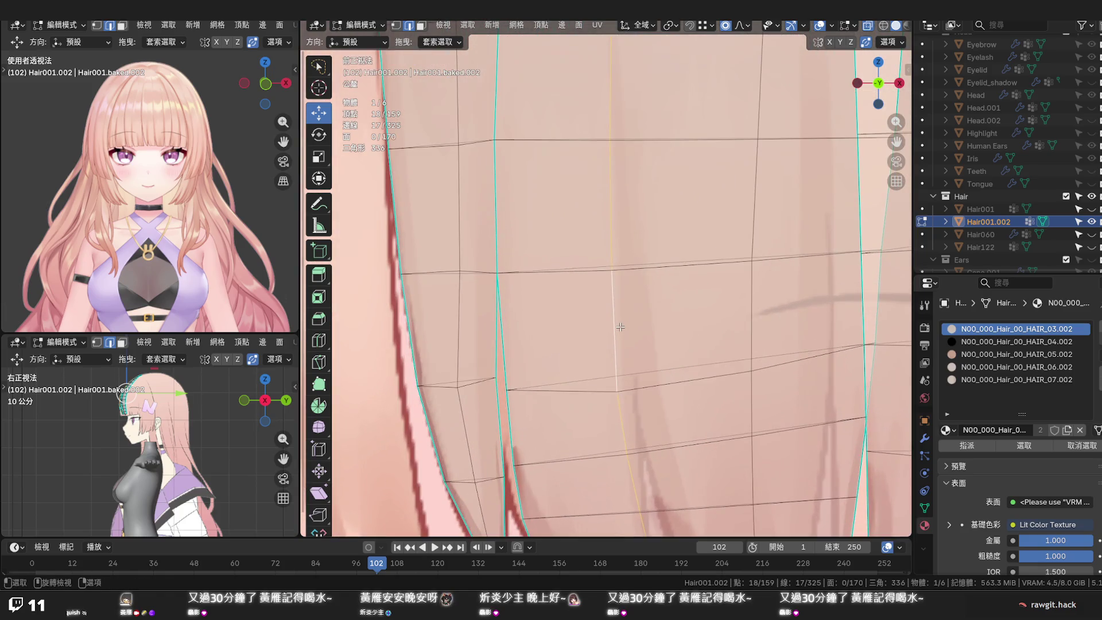
pyautogui.scroll(-2, 624, 344)
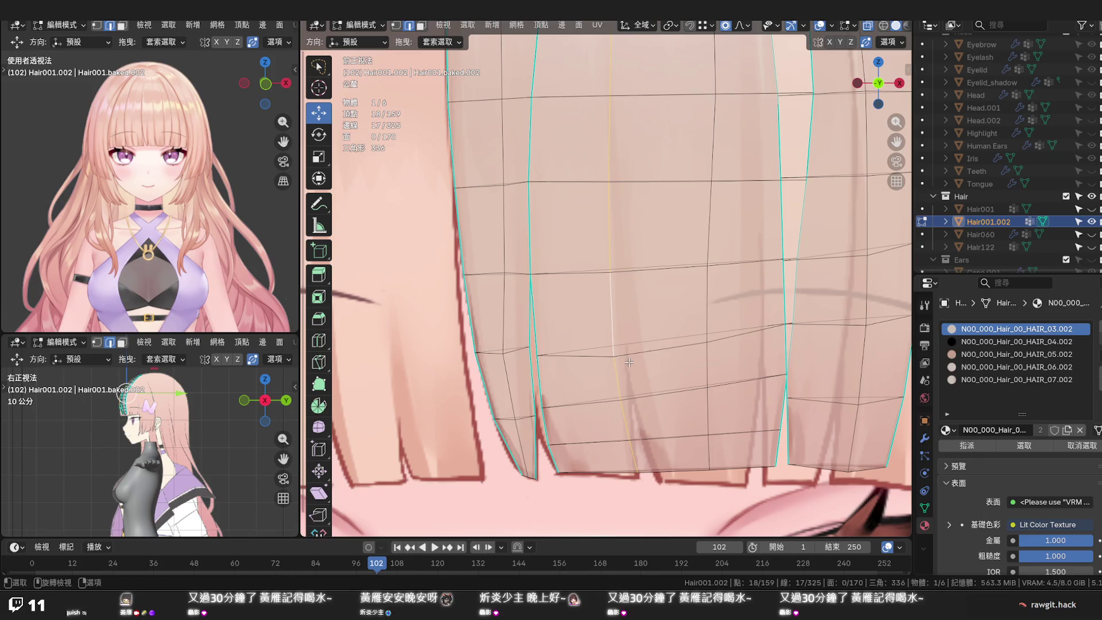
# Shift two vertices near the strand tip sideways along X onto the painted edge
pyautogui.click(614, 356)
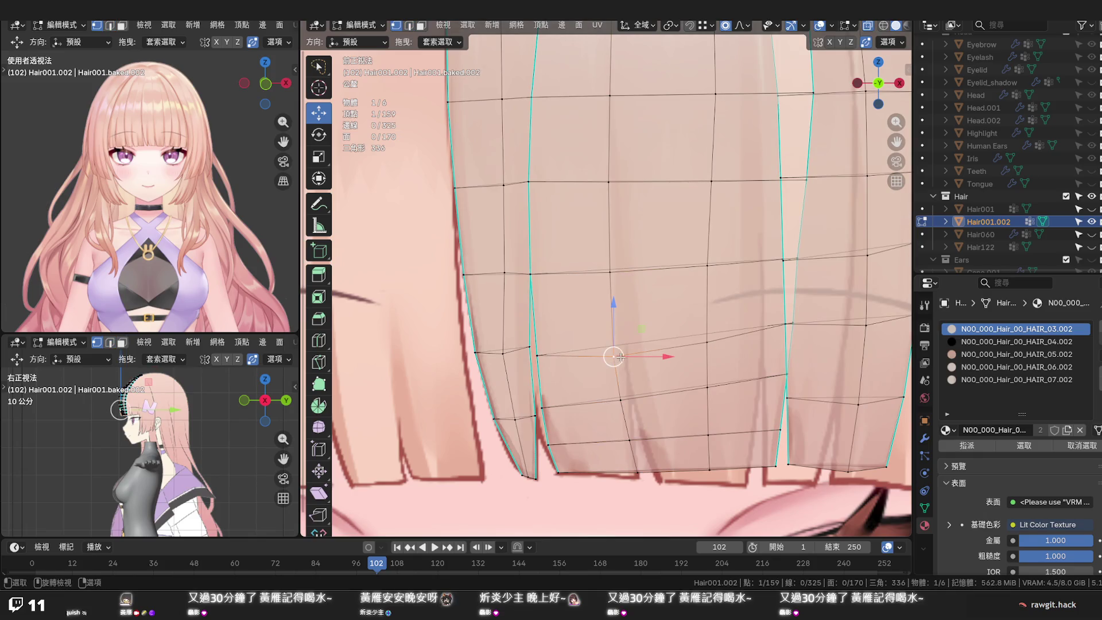
pyautogui.press('g')
pyautogui.press('x')
pyautogui.click(653, 355)
pyautogui.click(621, 400)
pyautogui.press('g')
pyautogui.press('x')
pyautogui.click(658, 400)
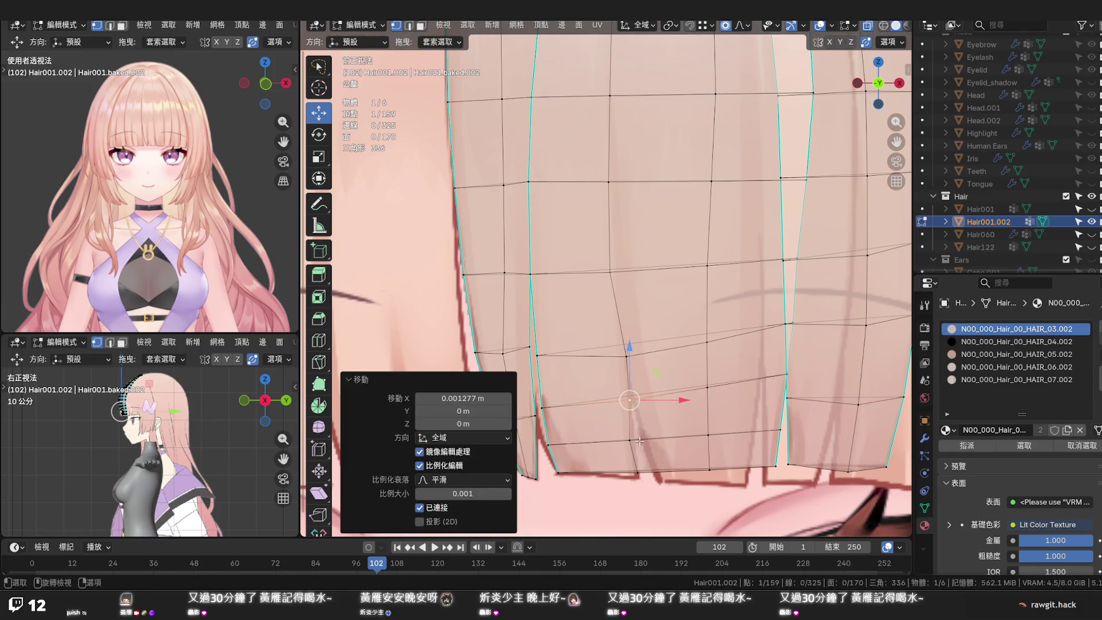
# Shift another tip vertex along X and lower the bottom tip vertex along Z
pyautogui.click(629, 440)
pyautogui.press('g')
pyautogui.press('x')
pyautogui.click(647, 466)
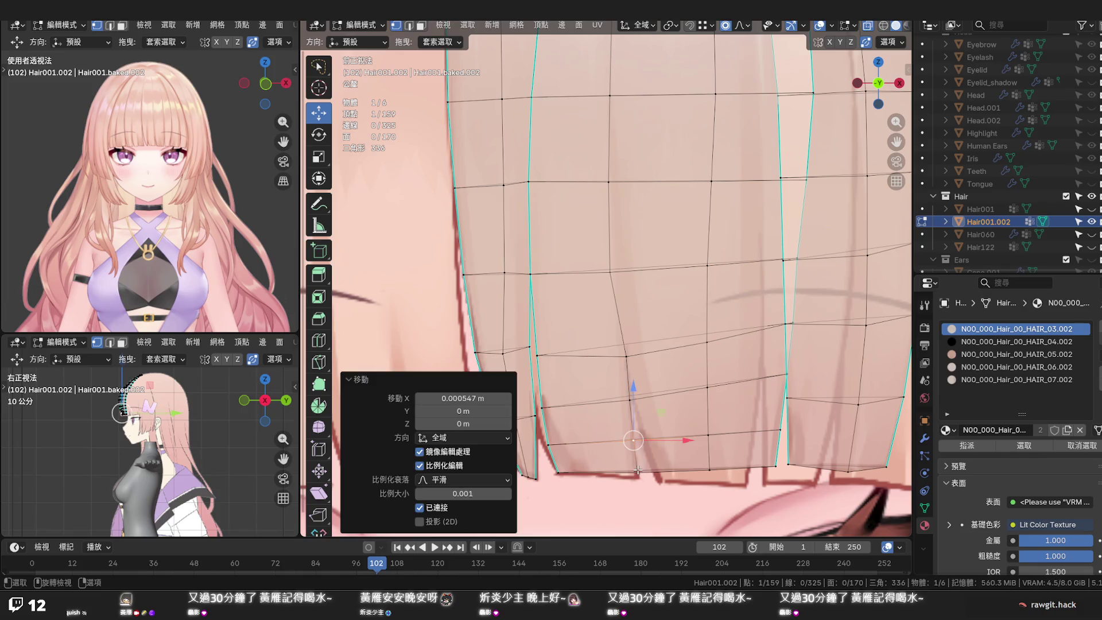
pyautogui.press('g')
pyautogui.press('z')
pyautogui.click(635, 449)
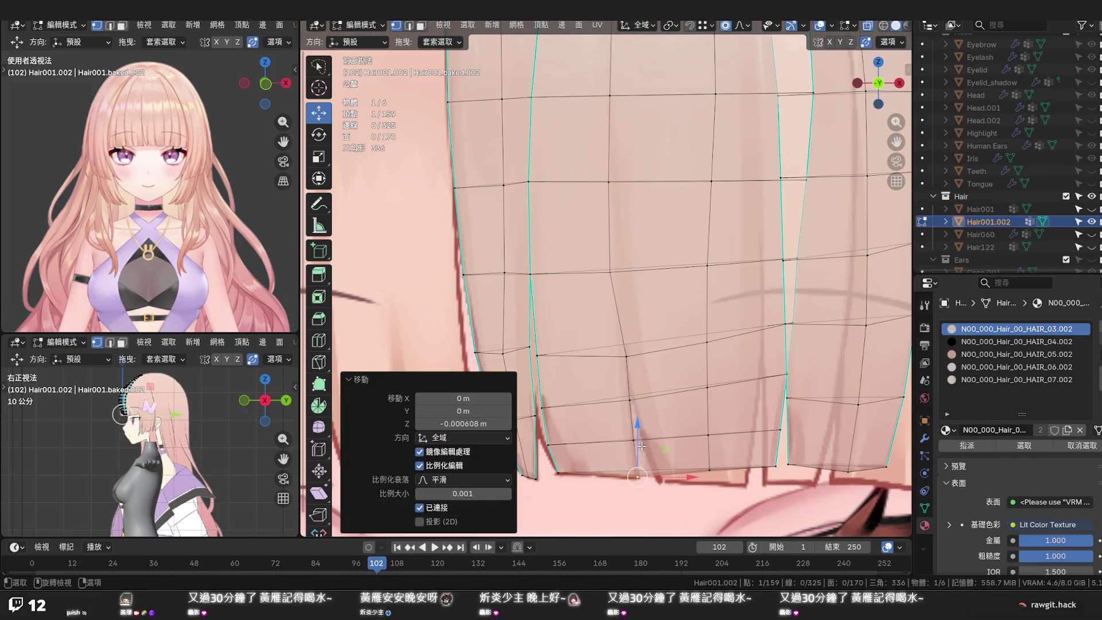
pyautogui.press('k')
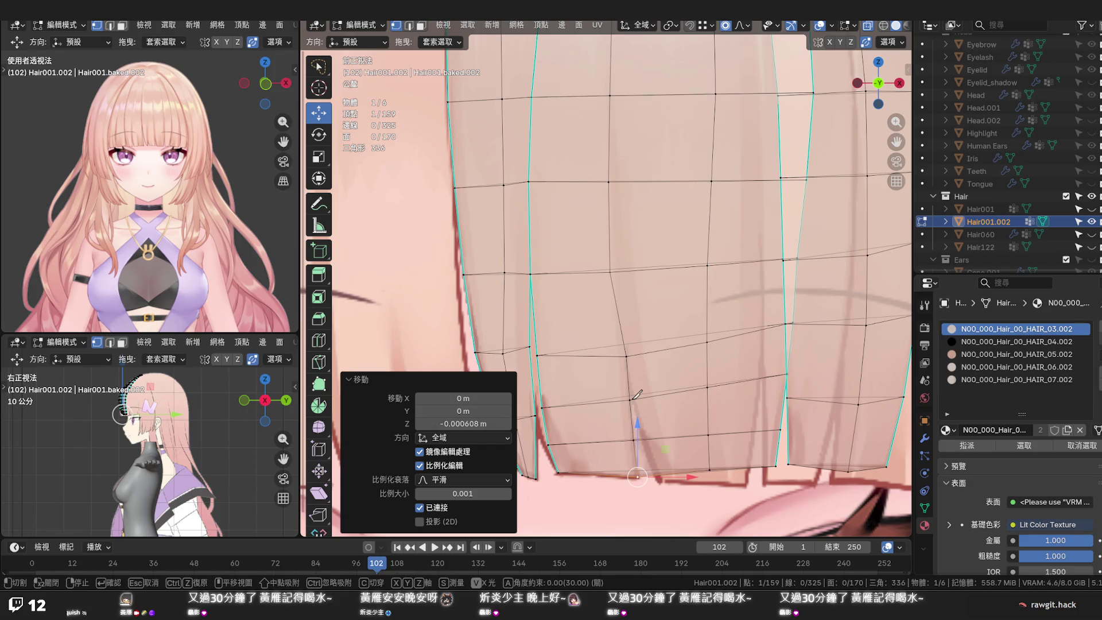
# Knife a thin strand outline vertex-edge-vertex into the lower bangs
pyautogui.click(627, 356)
pyautogui.click(644, 439)
pyautogui.click(656, 474)
pyautogui.press('Return')
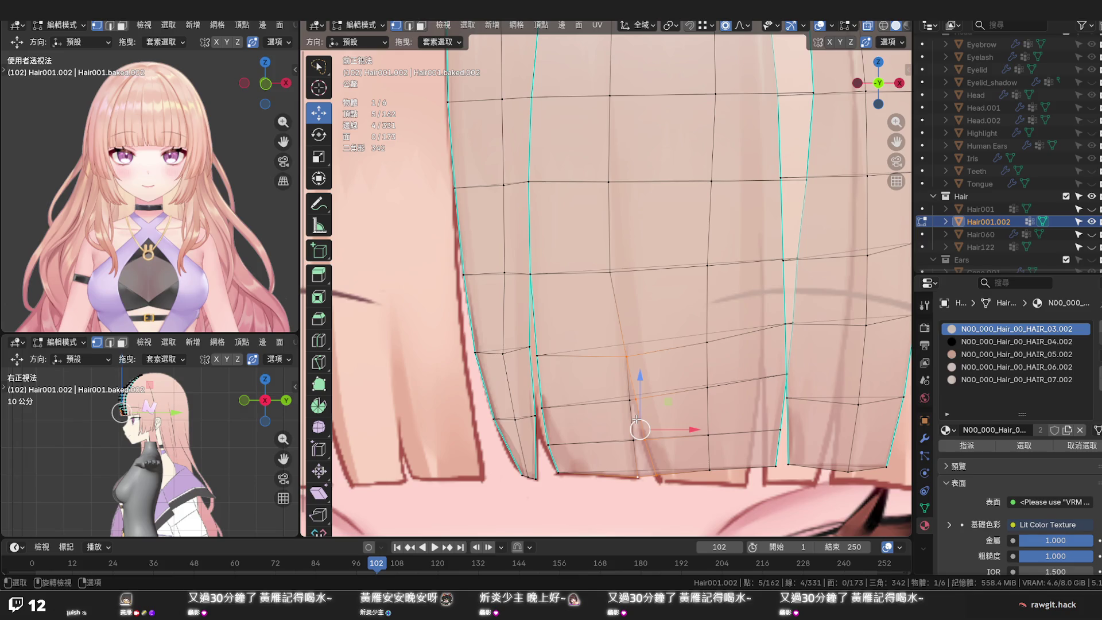
# Select the three narrow faces of the new strand in face select mode
pyautogui.press('3')
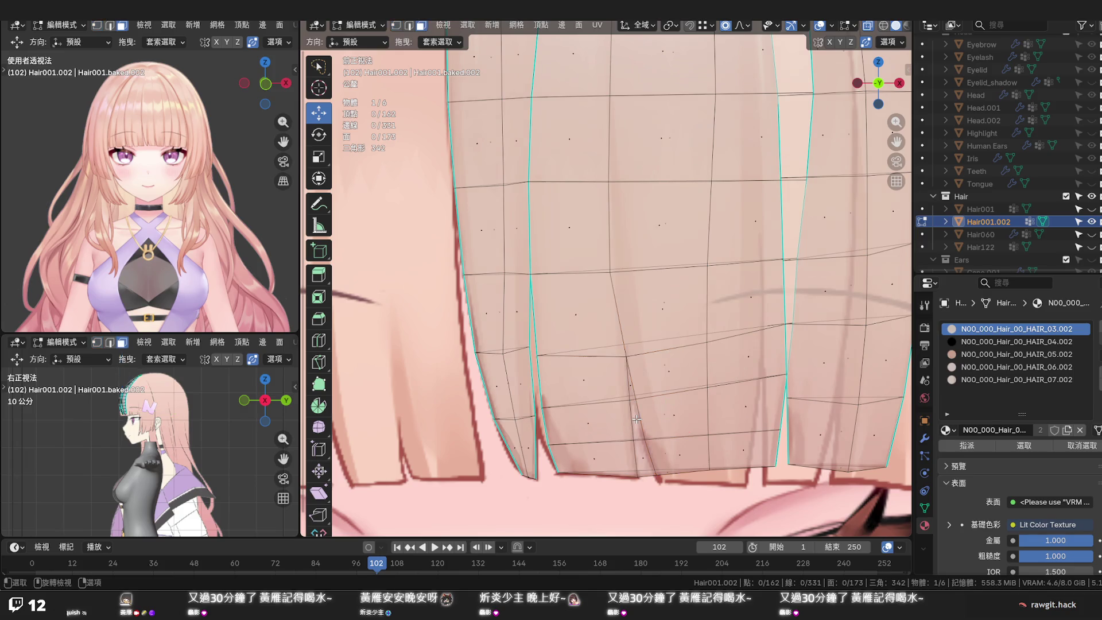
pyautogui.click(635, 417)
pyautogui.keyDown('shift'); pyautogui.click(631, 391); pyautogui.keyUp('shift')
pyautogui.keyDown('shift'); pyautogui.click(642, 452); pyautogui.keyUp('shift')
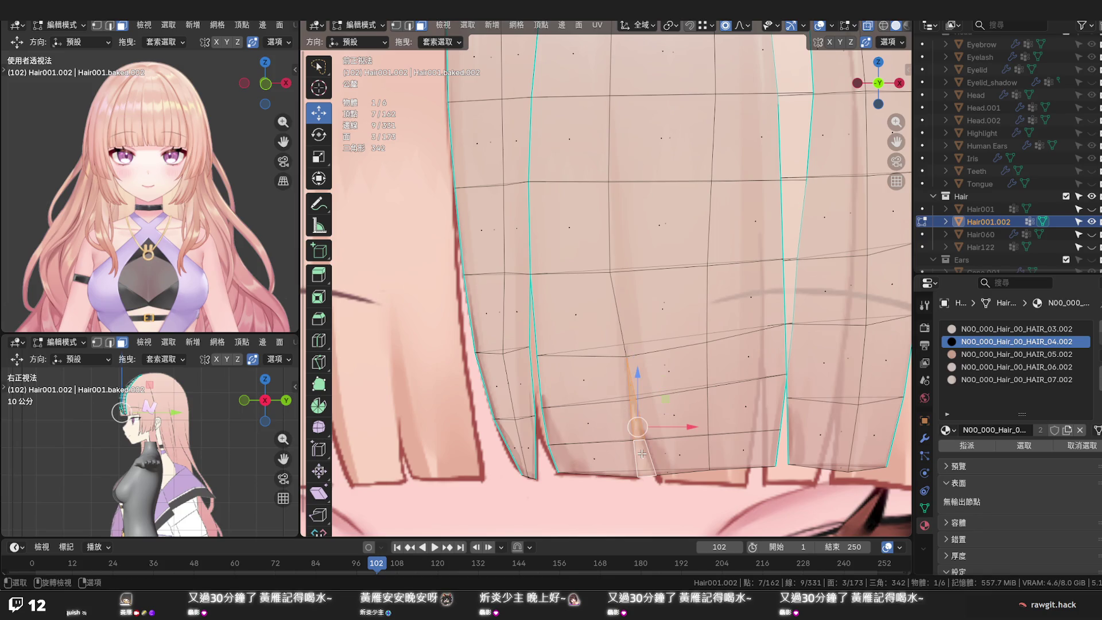